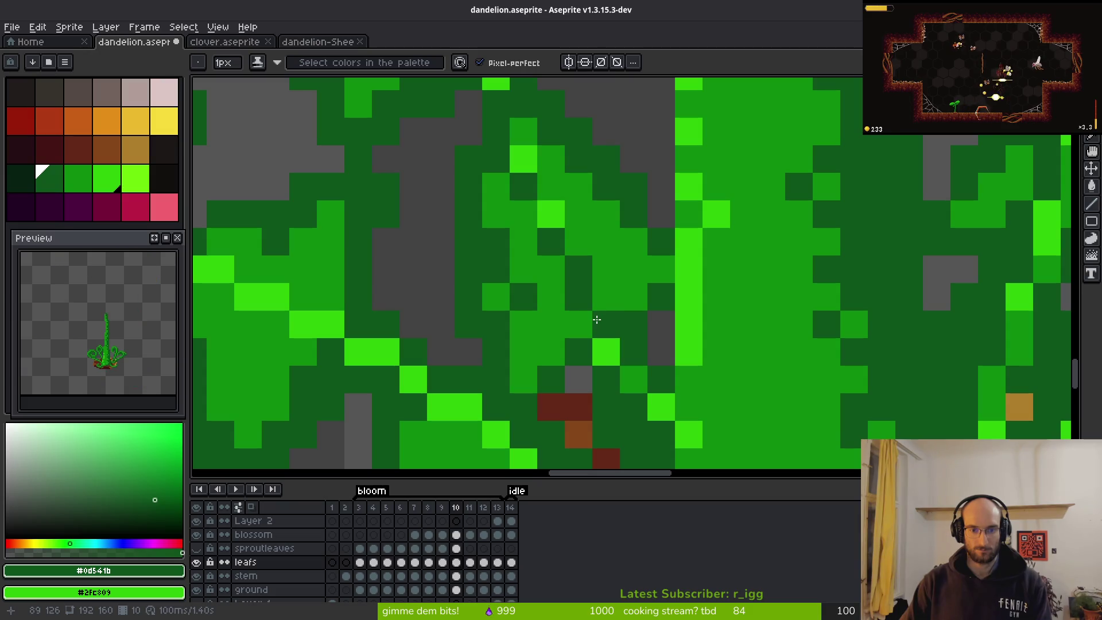
- Eyedrop the mid green #0e8b0e from a leaf and recolour one leaf pixel with it
key(alt)
alt+click(637, 370)
click(584, 298)
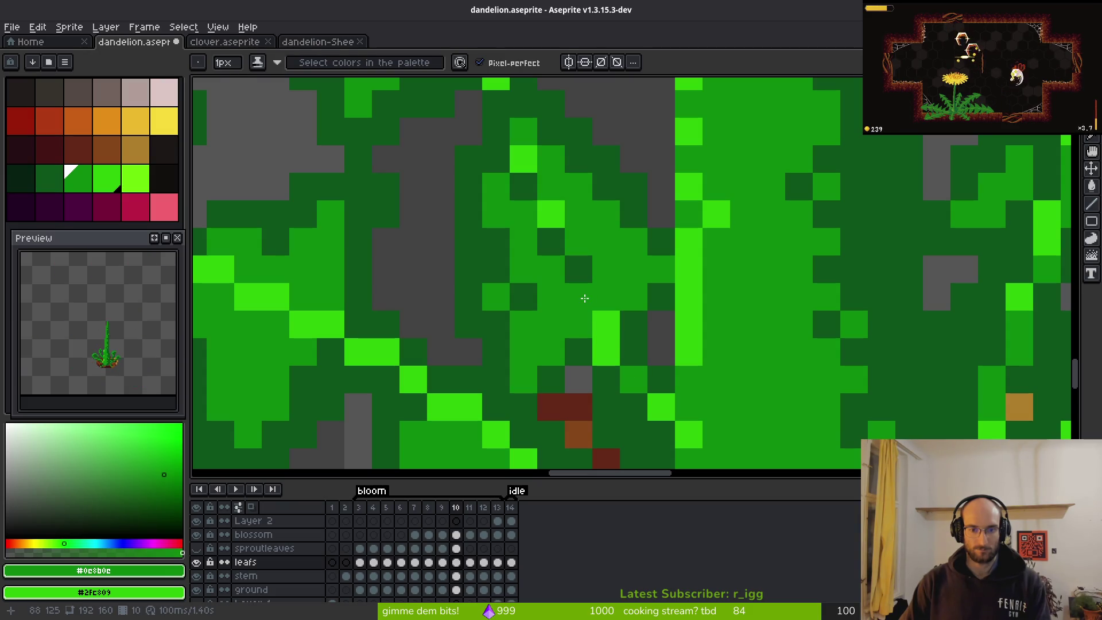
scroll(603, 301, down, 4)
scroll(638, 357, up, 2)
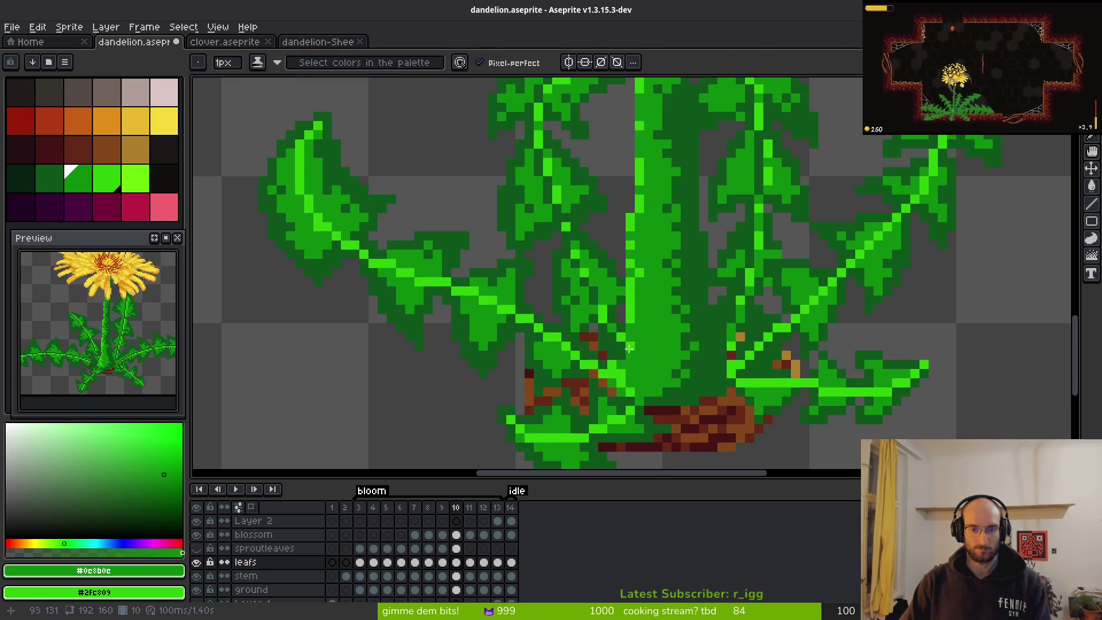
scroll(599, 317, up, 4)
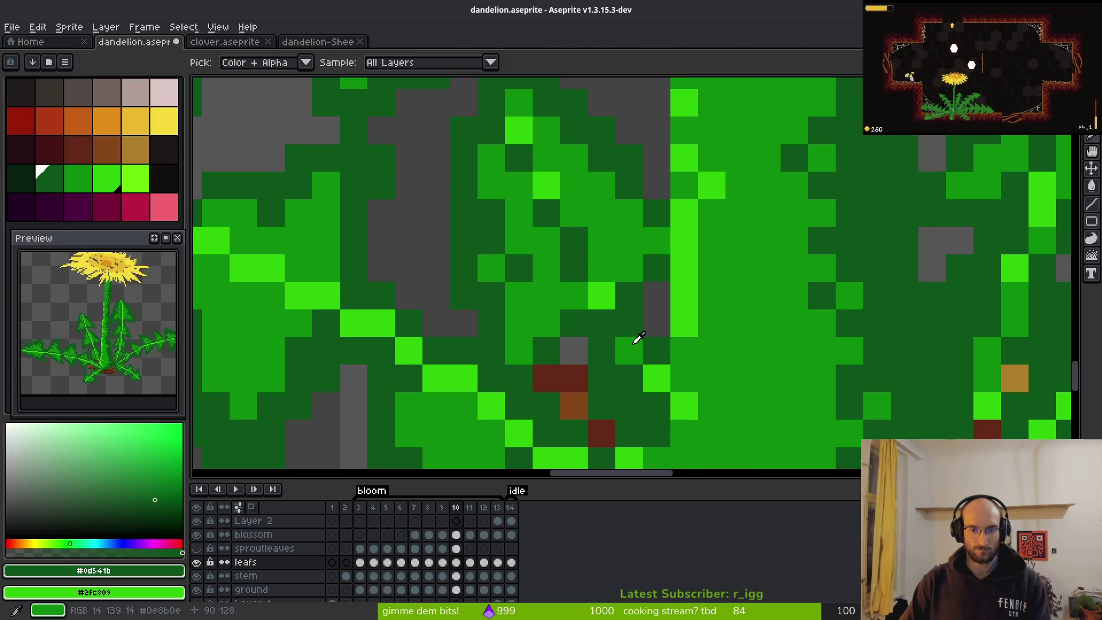
- Sample the bright green #2fc809 and dark green #0d541b from the leaves, zooming to check
alt+click(606, 293)
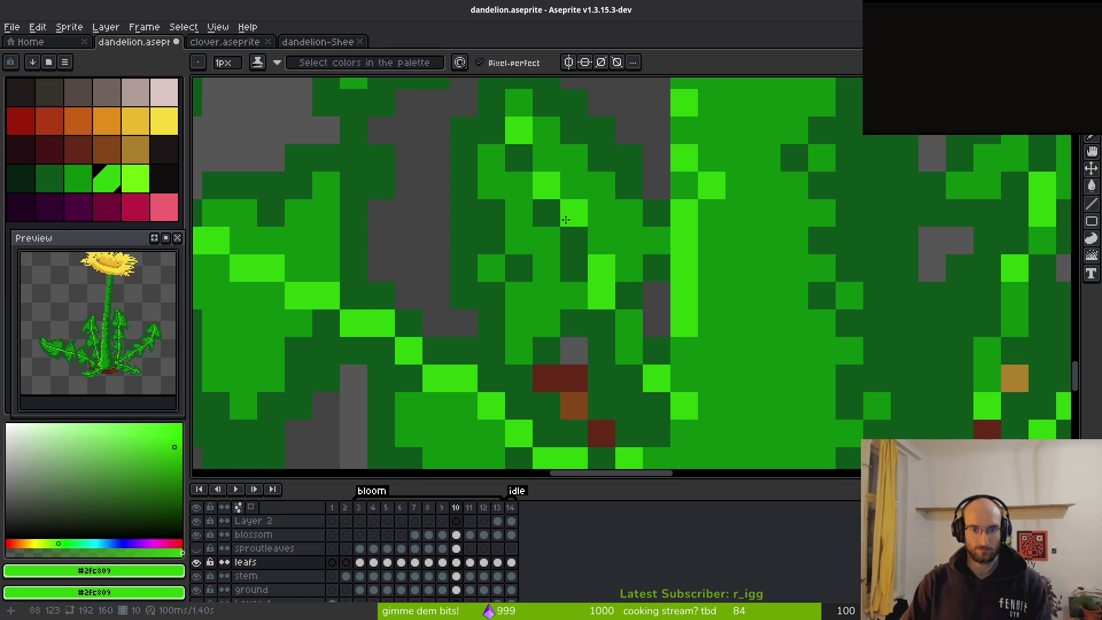
scroll(627, 366, down, 2)
scroll(627, 365, down, 3)
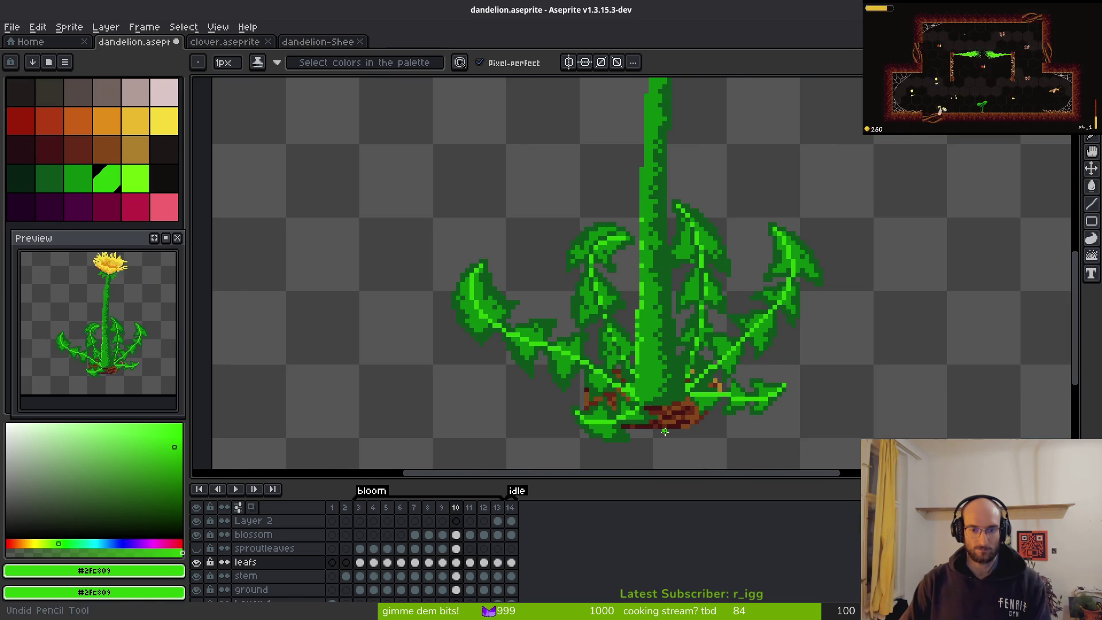
scroll(624, 361, up, 4)
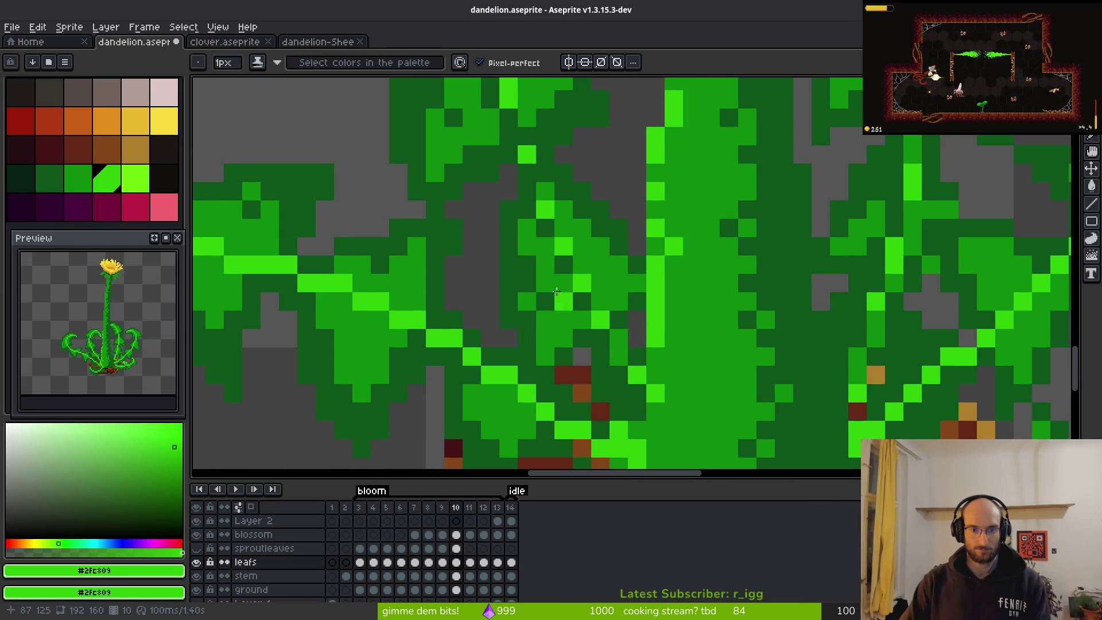
alt+click(567, 265)
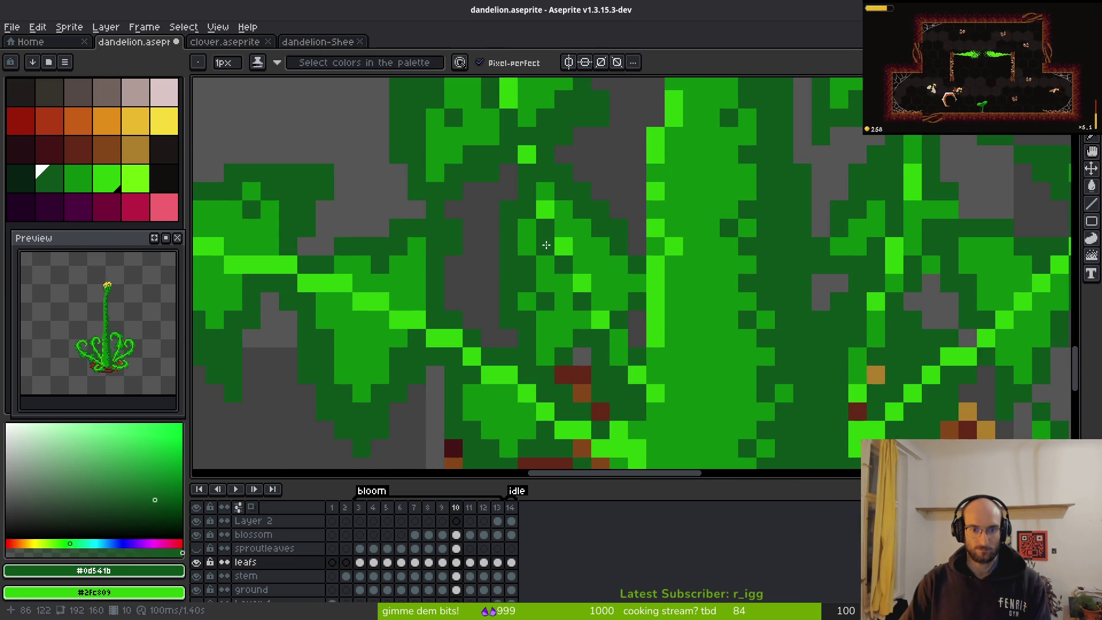
scroll(637, 342, down, 5)
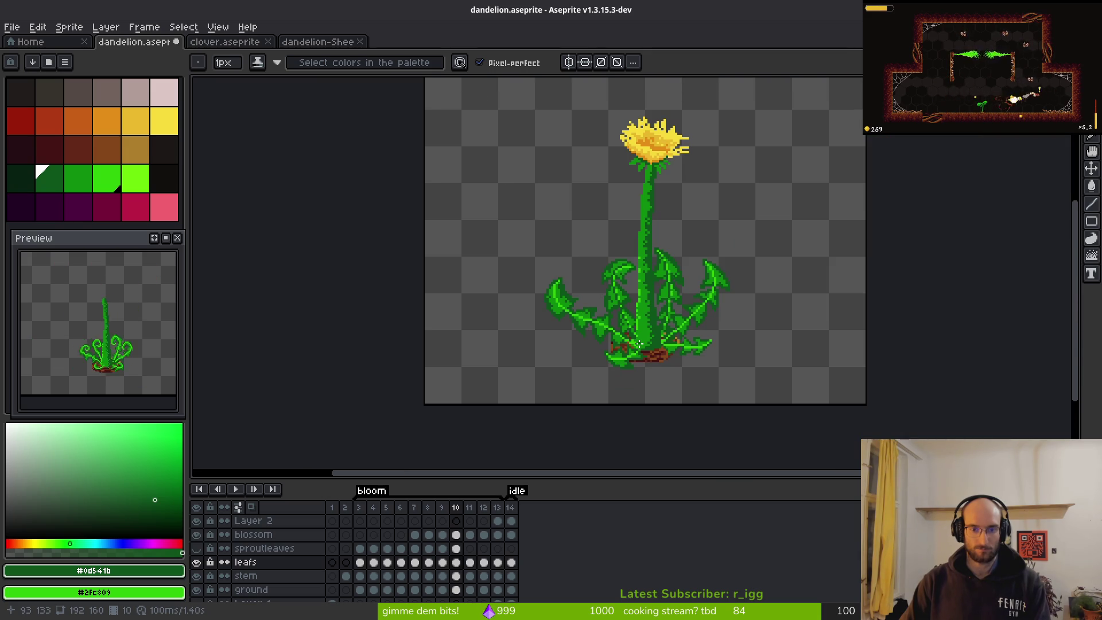
scroll(637, 342, up, 5)
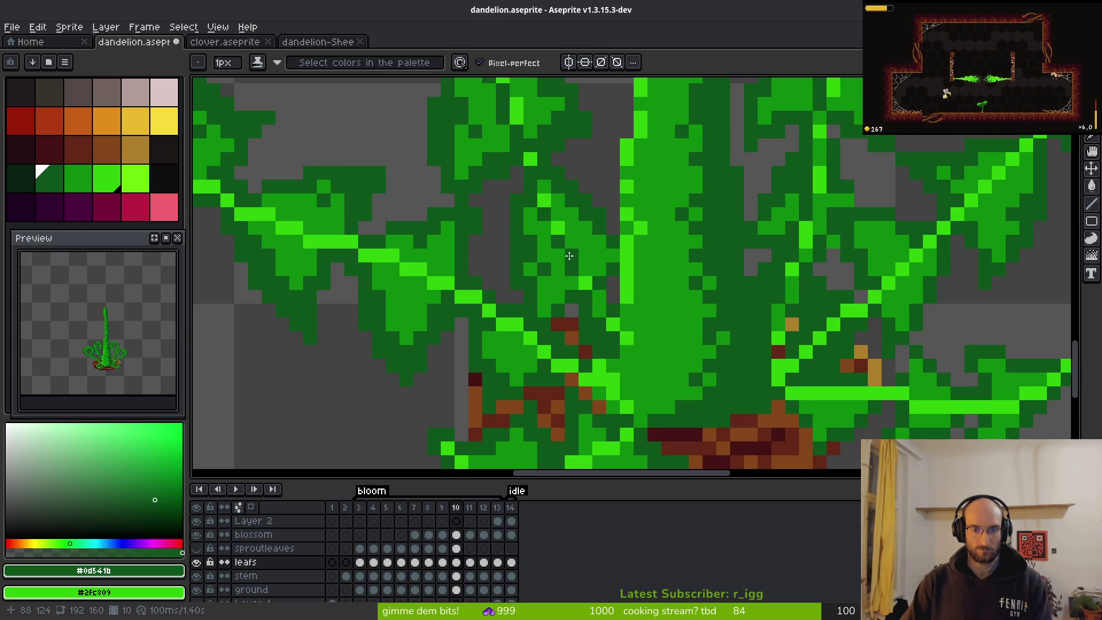
scroll(598, 263, down, 5)
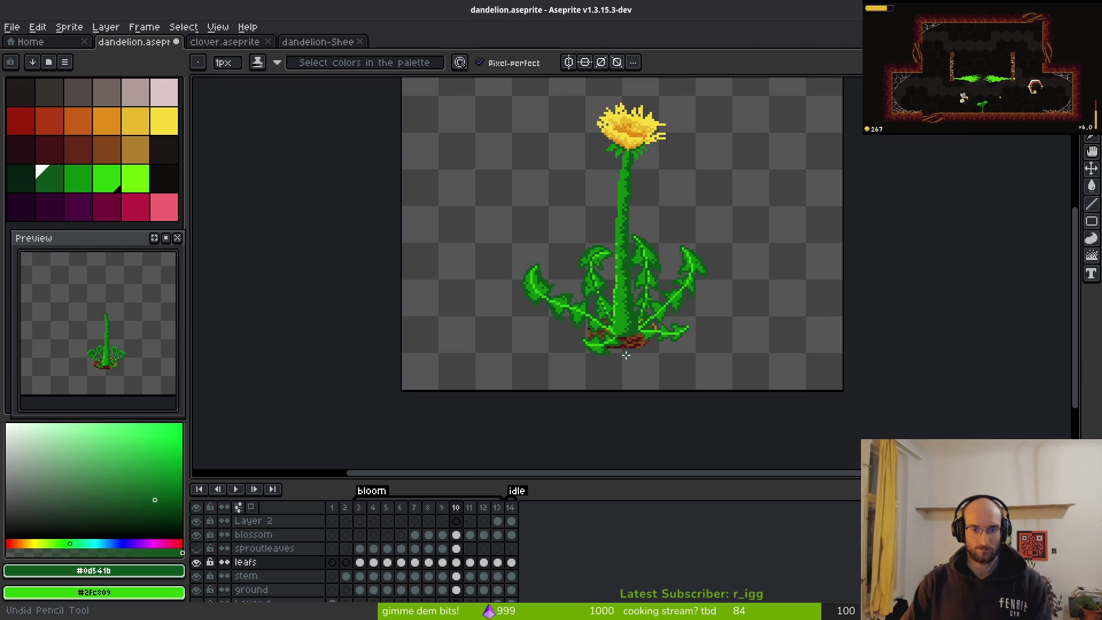
scroll(627, 354, up, 3)
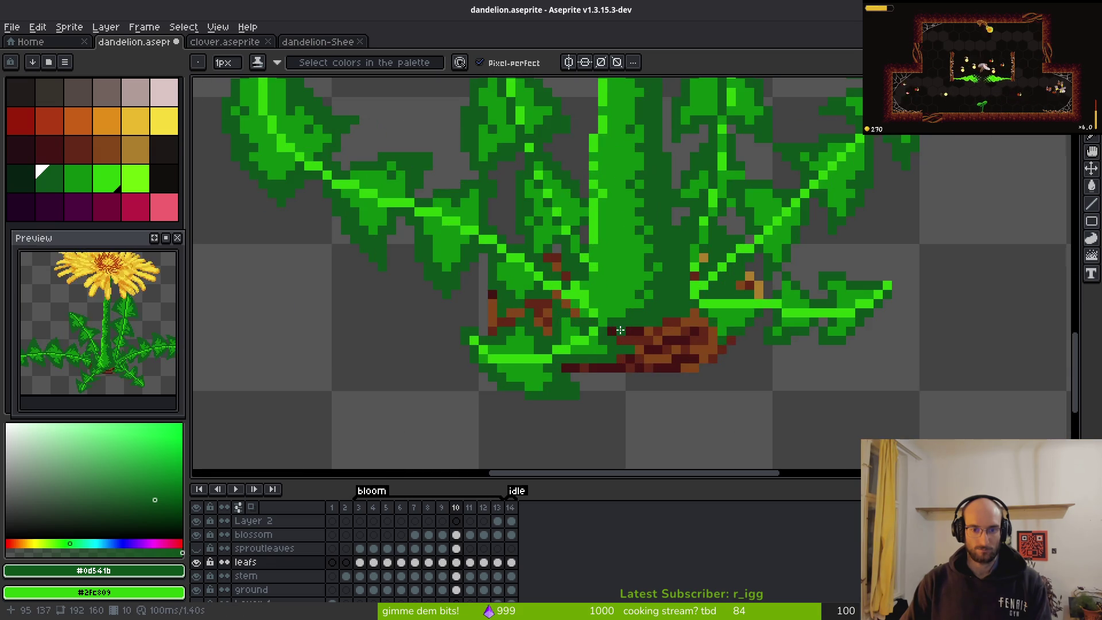
scroll(596, 332, up, 2)
key(alt)
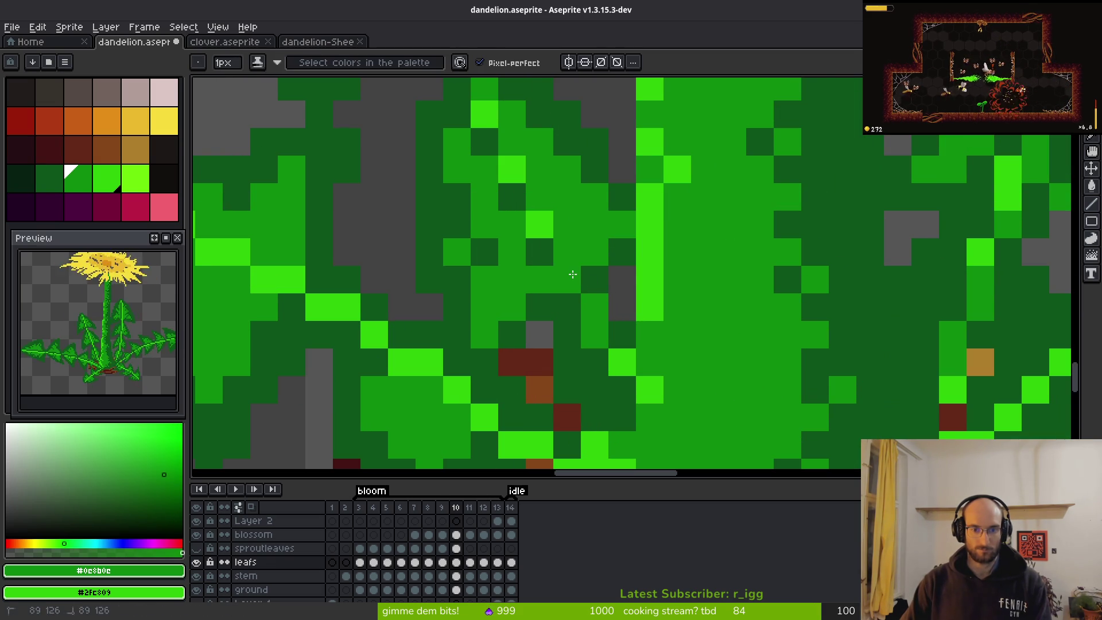
scroll(573, 272, down, 5)
scroll(546, 287, up, 5)
scroll(520, 256, down, 5)
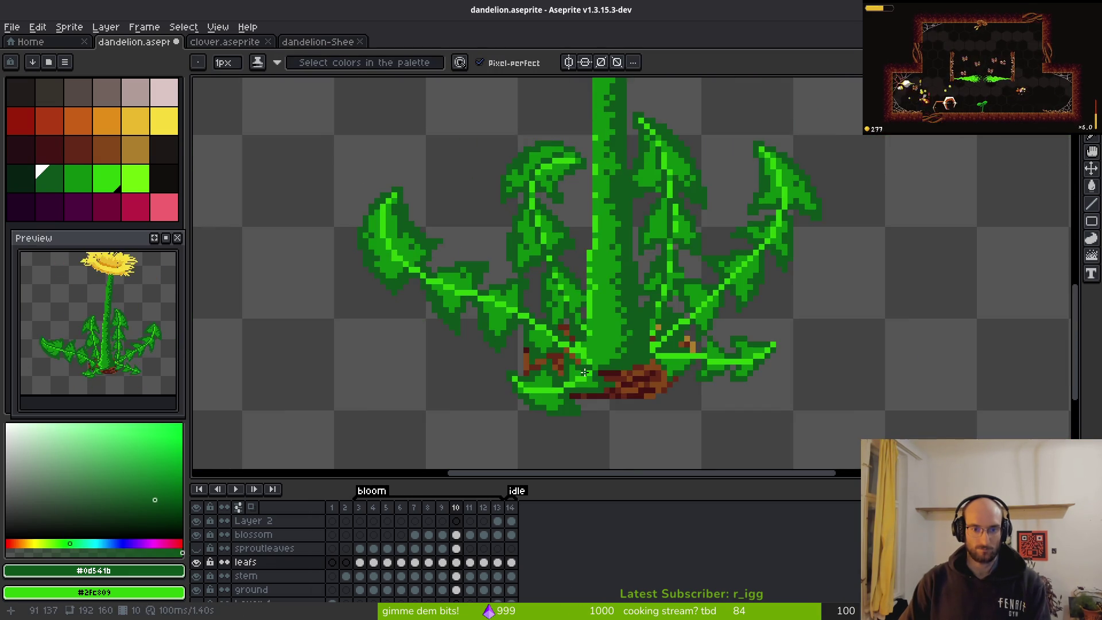
scroll(524, 382, up, 5)
scroll(491, 359, down, 3)
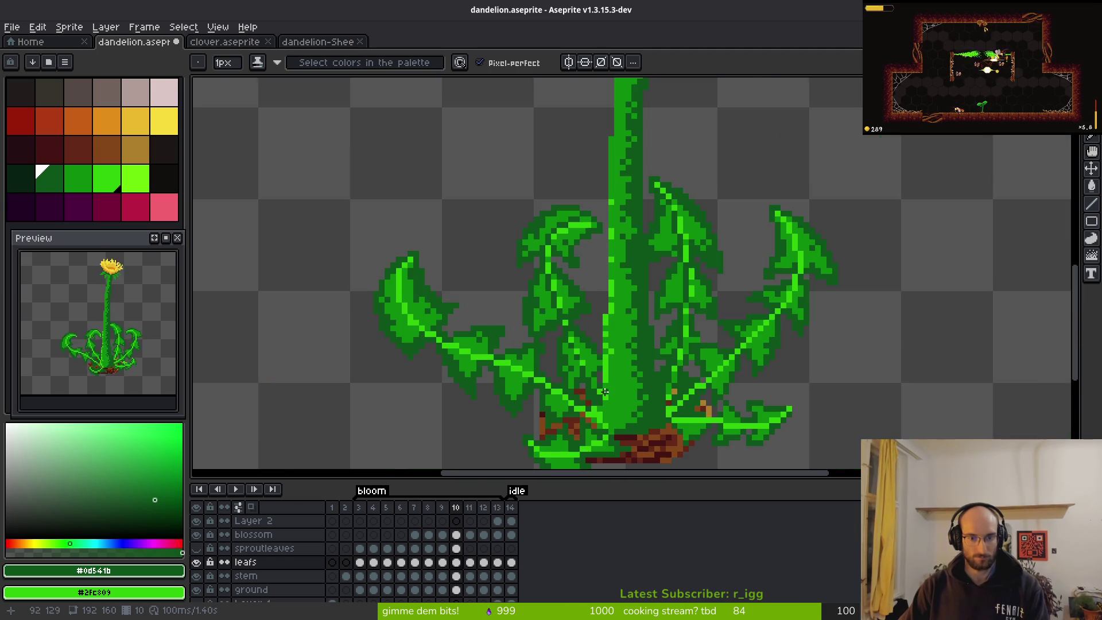
scroll(610, 431, down, 2)
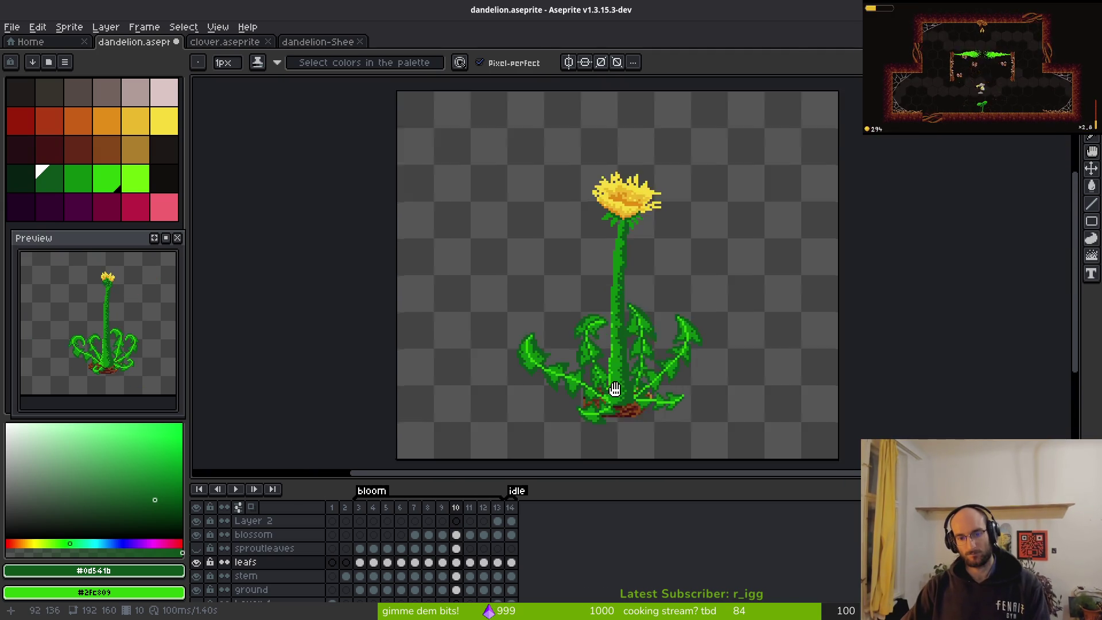
scroll(591, 404, up, 4)
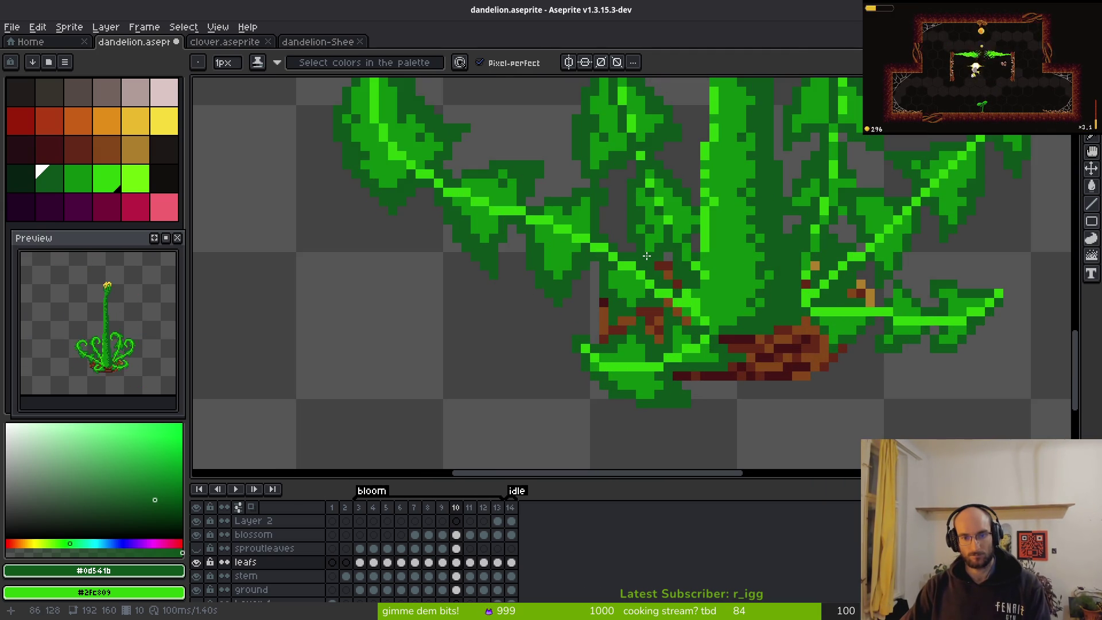
scroll(613, 356, up, 2)
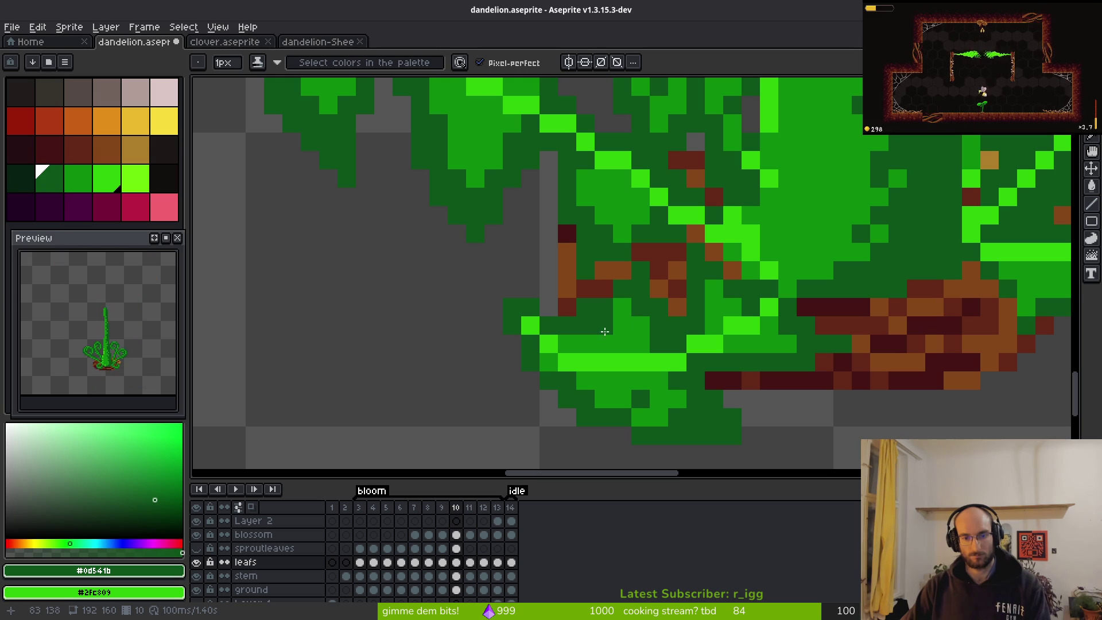
- Bring the lower-left base leaf into view and paint a few of its pixels dark green
drag(580, 336, 682, 347)
scroll(682, 346, up, 2)
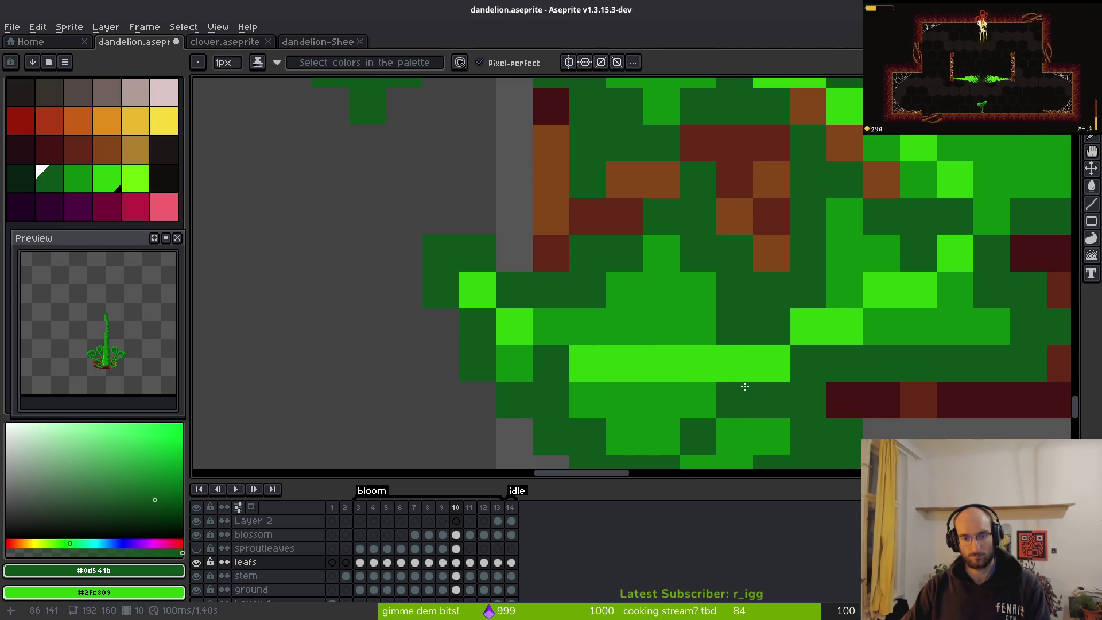
scroll(782, 391, down, 3)
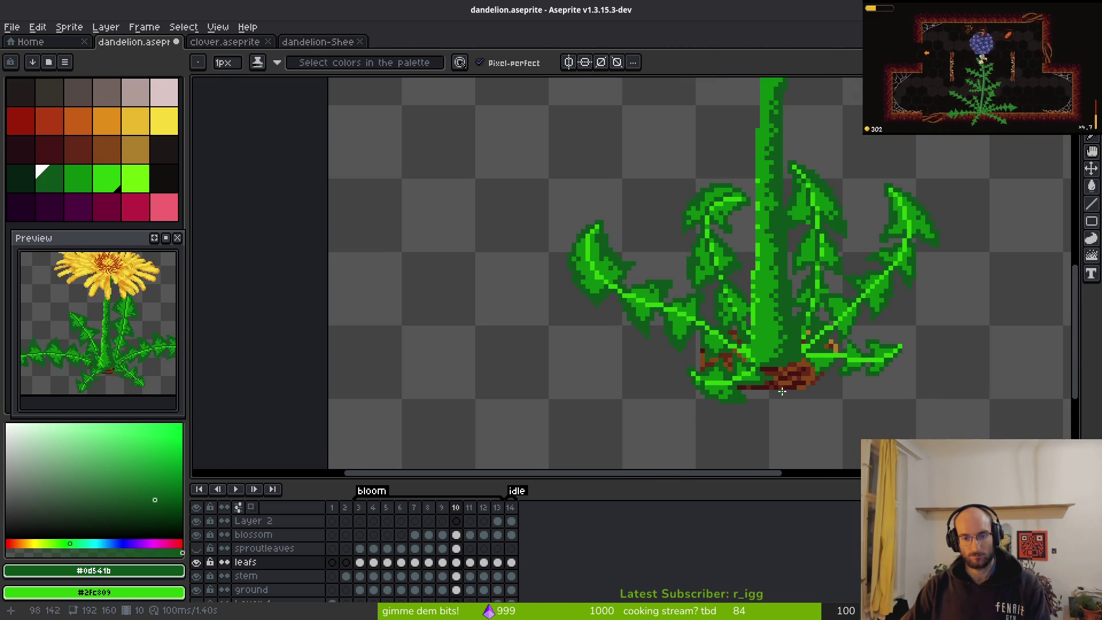
key(shift+r)
key(Escape)
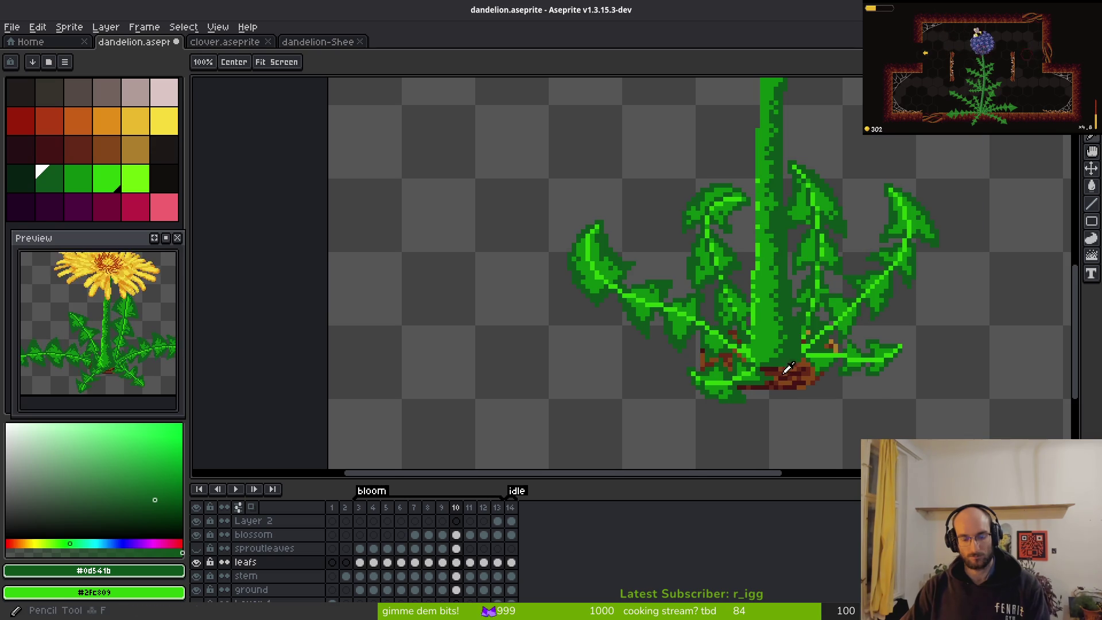
scroll(689, 361, up, 5)
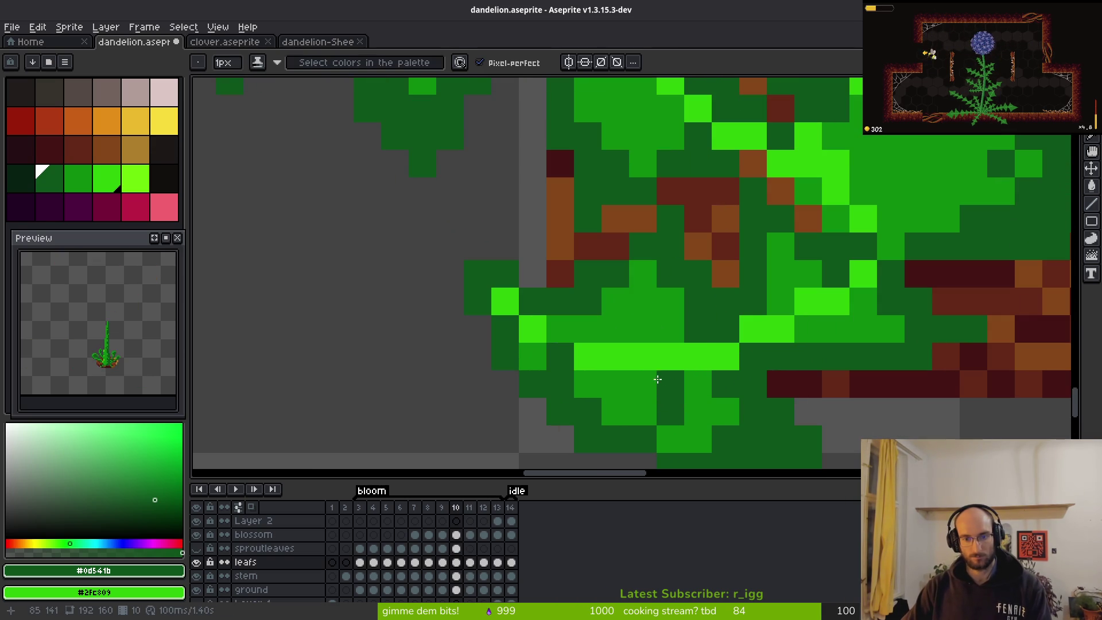
drag(658, 379, 603, 381)
click(697, 411)
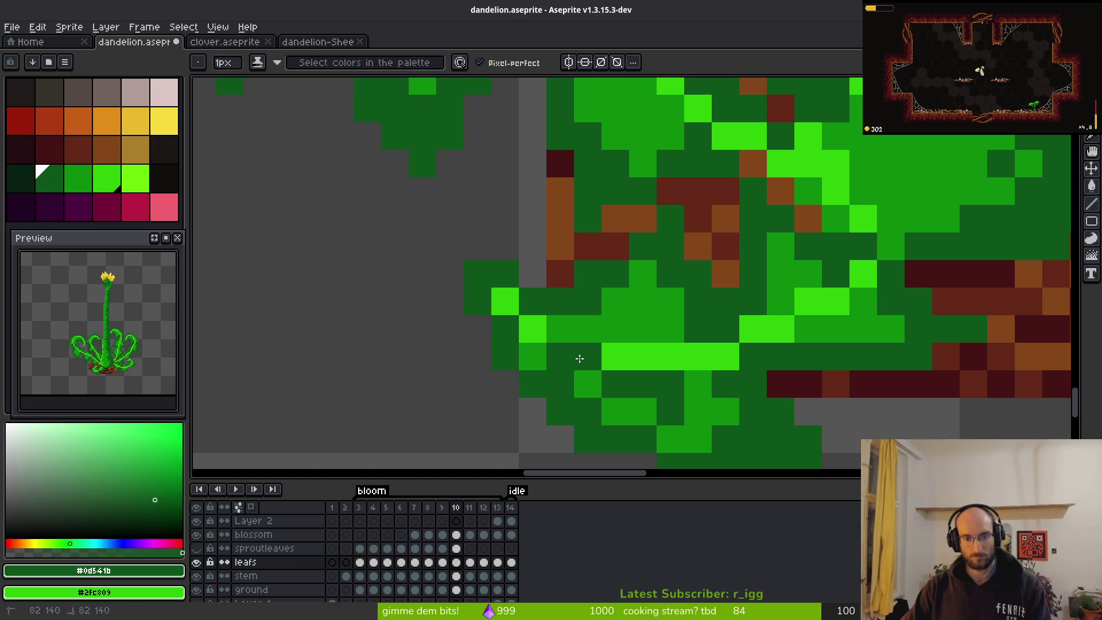
- Repaint several bright- and dark-green leaf pixels in mid green #0e8b0e
alt+click(536, 323)
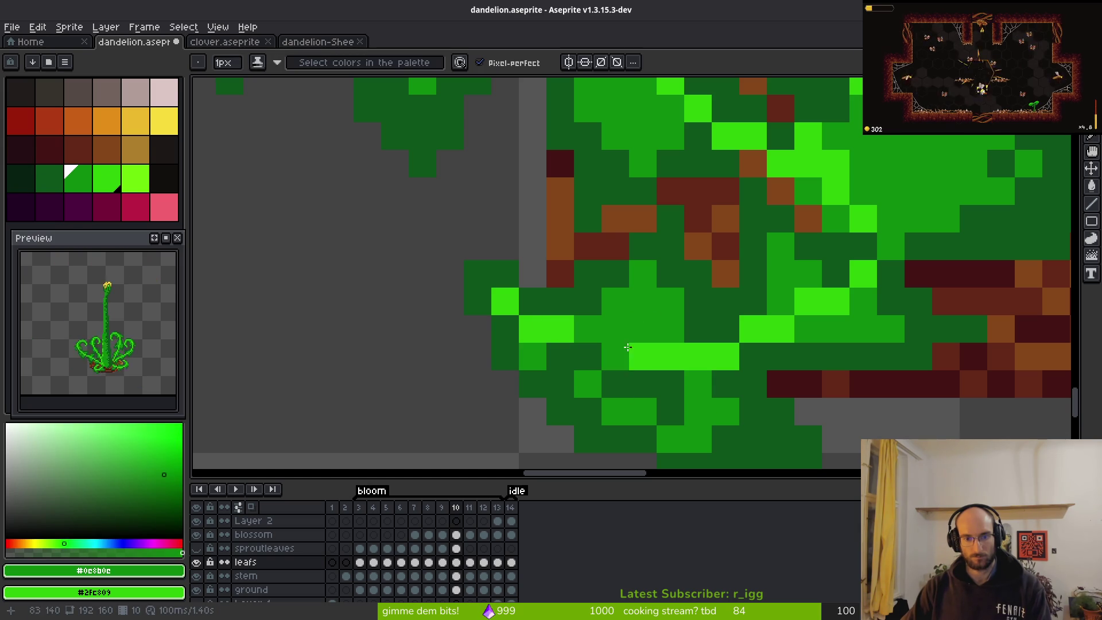
click(643, 356)
click(693, 356)
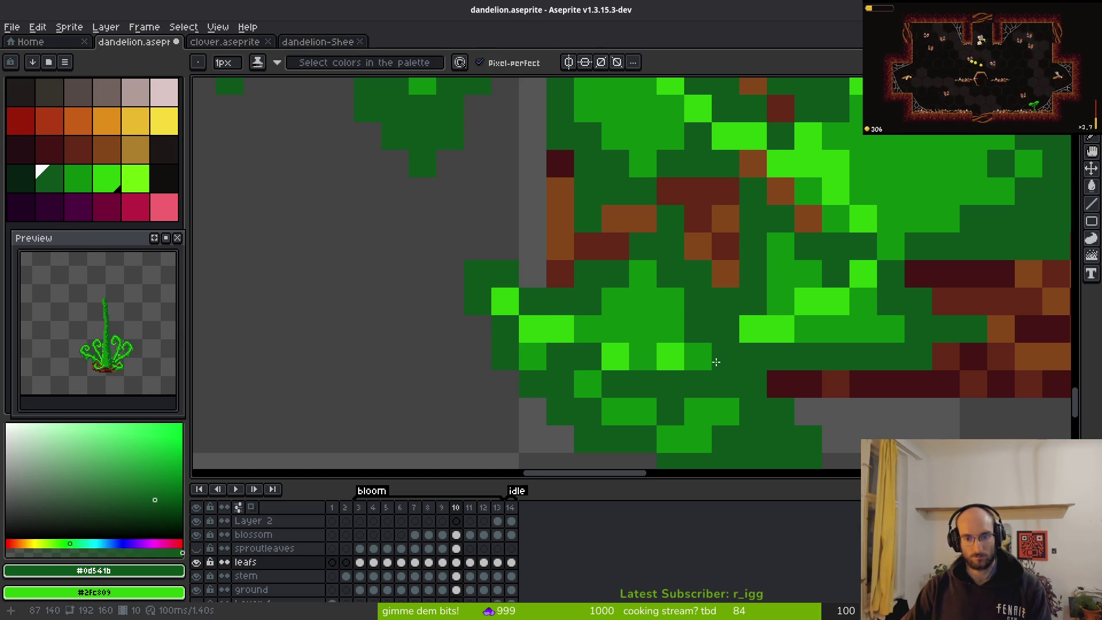
click(658, 405)
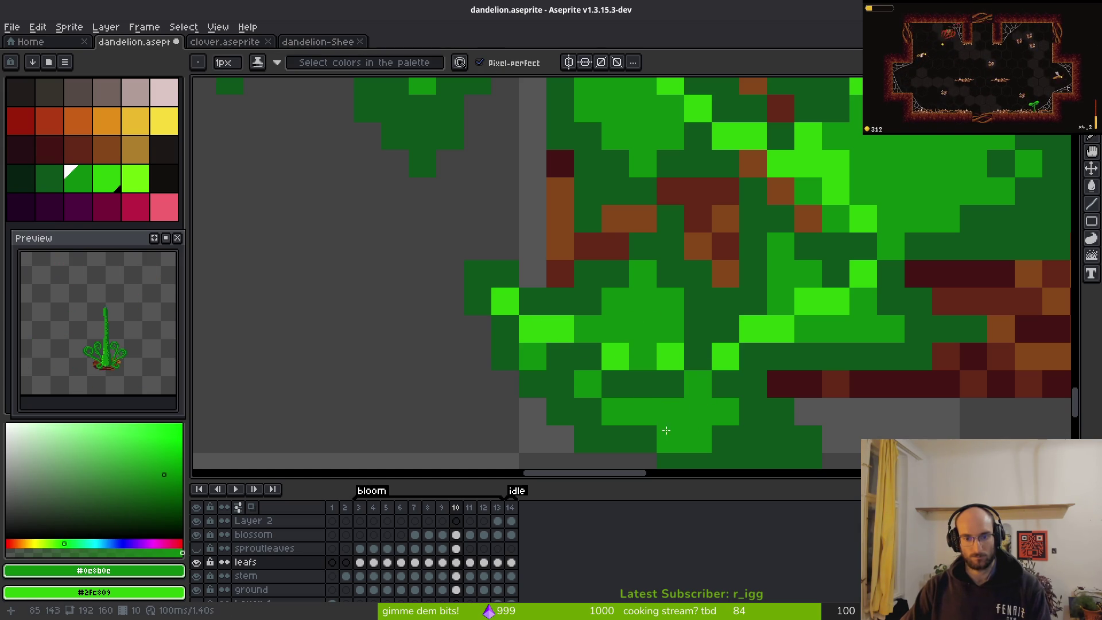
scroll(702, 327, down, 4)
scroll(595, 310, up, 3)
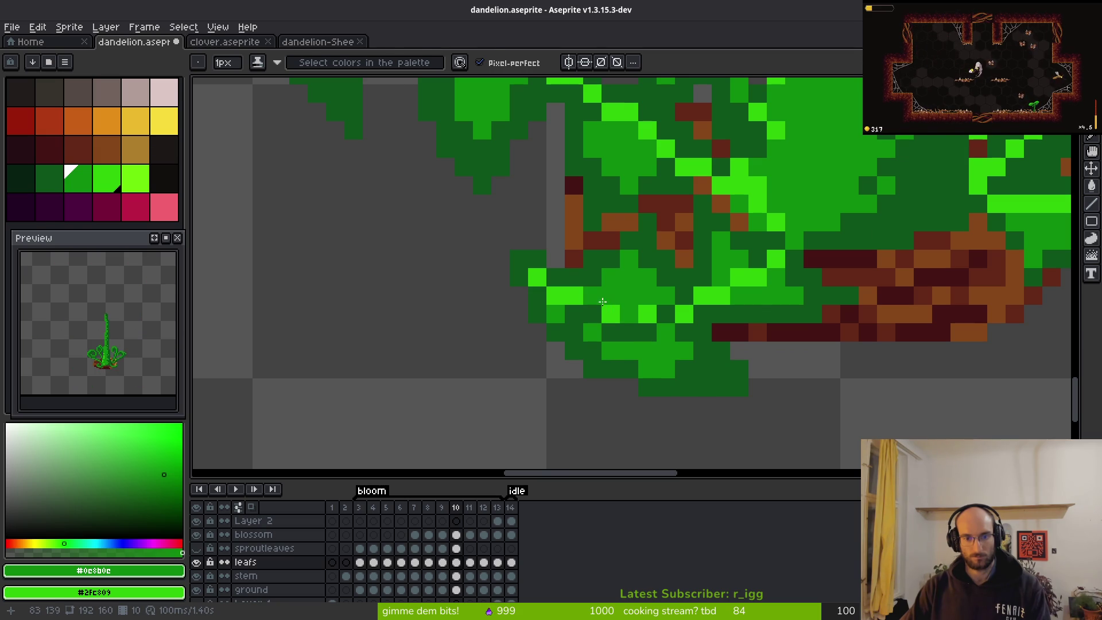
- Add bright-green #2fc809 highlight pixels and darken two light-green pixels at the leaf edge
alt+click(611, 311)
click(632, 313)
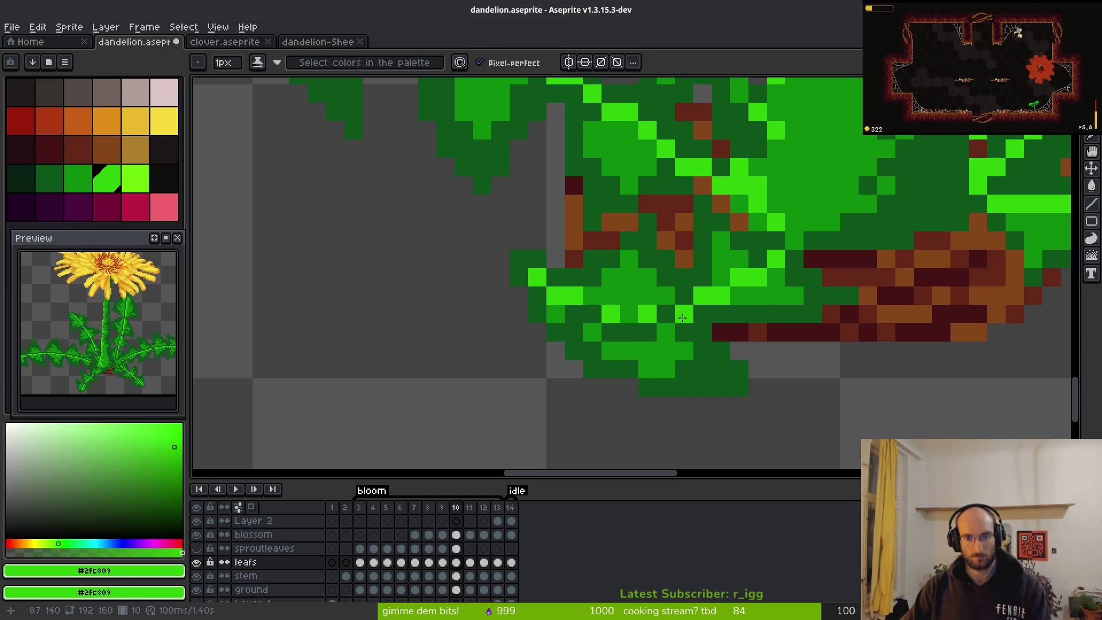
alt+click(631, 332)
click(666, 331)
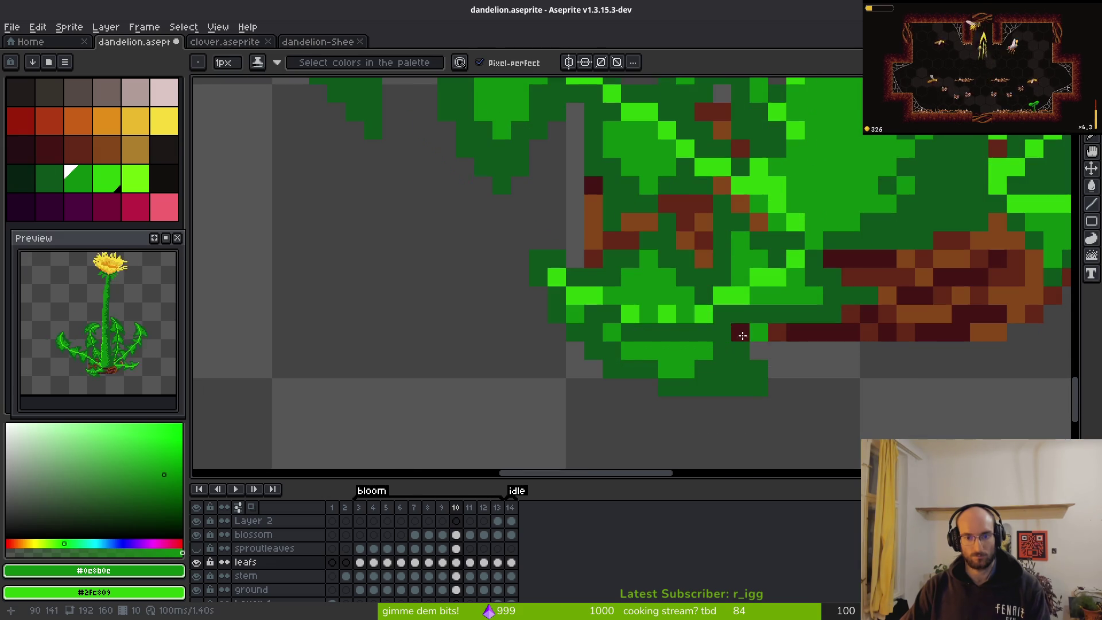
alt+click(704, 302)
click(722, 314)
scroll(798, 360, down, 5)
scroll(798, 360, down, 2)
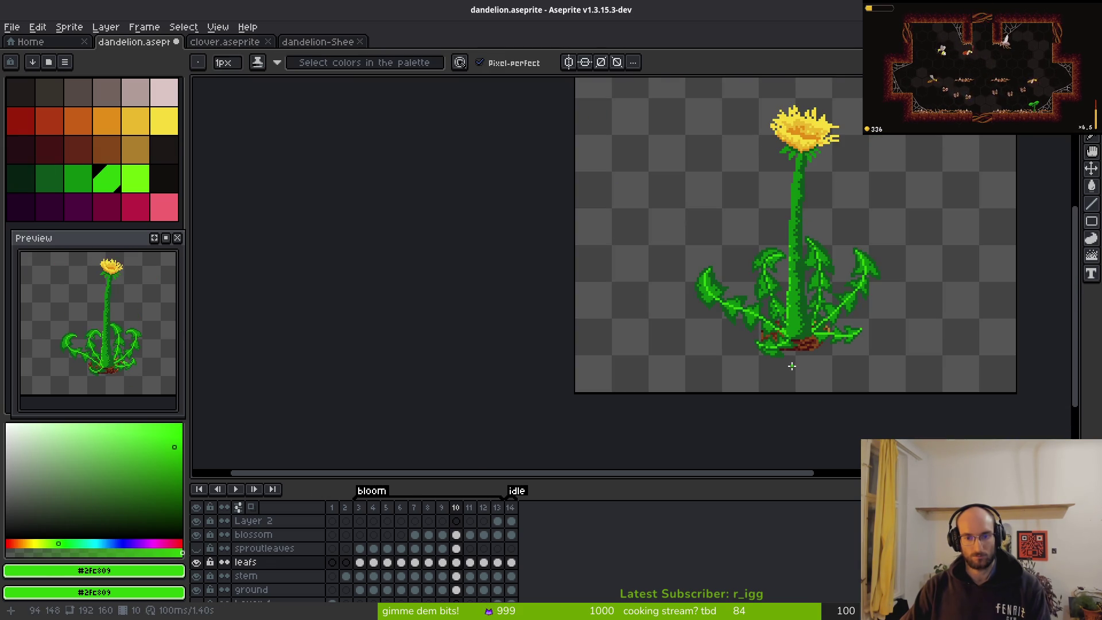
scroll(782, 340, up, 4)
- Touch up individual leaf pixels in bright, dark and medium green
alt+click(709, 332)
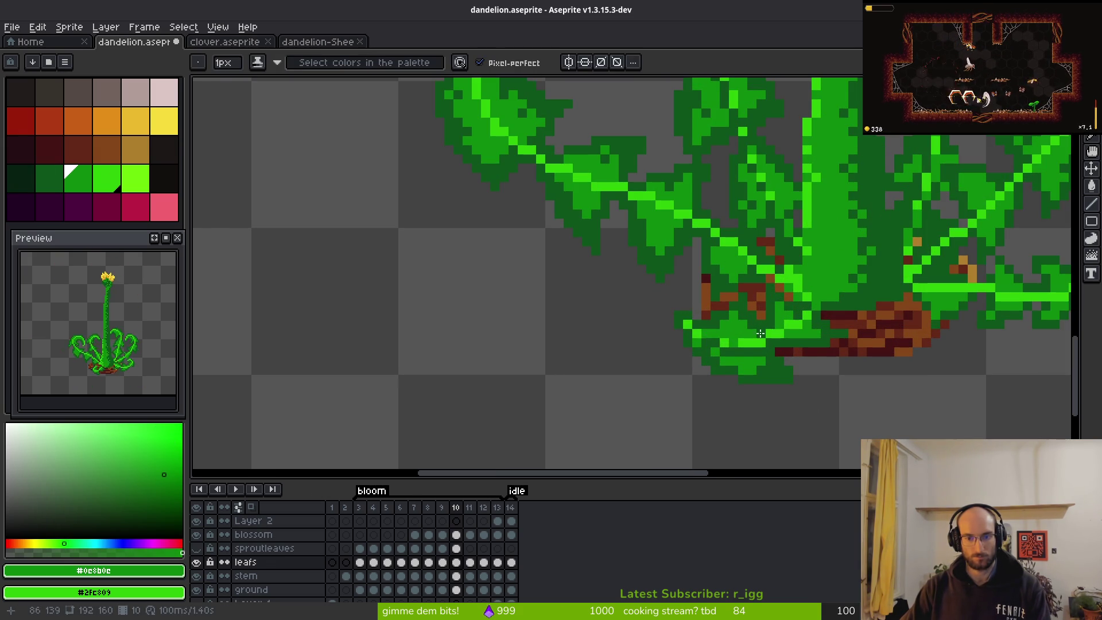
scroll(694, 339, up, 4)
right_click(674, 336)
alt+click(561, 327)
click(514, 298)
alt+click(571, 271)
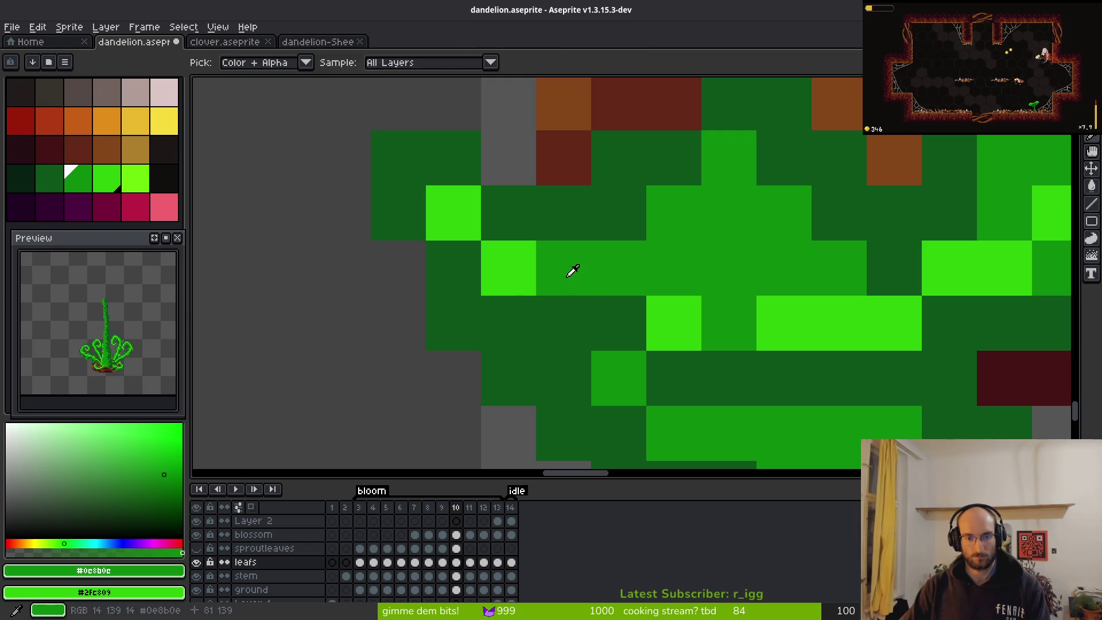
click(675, 316)
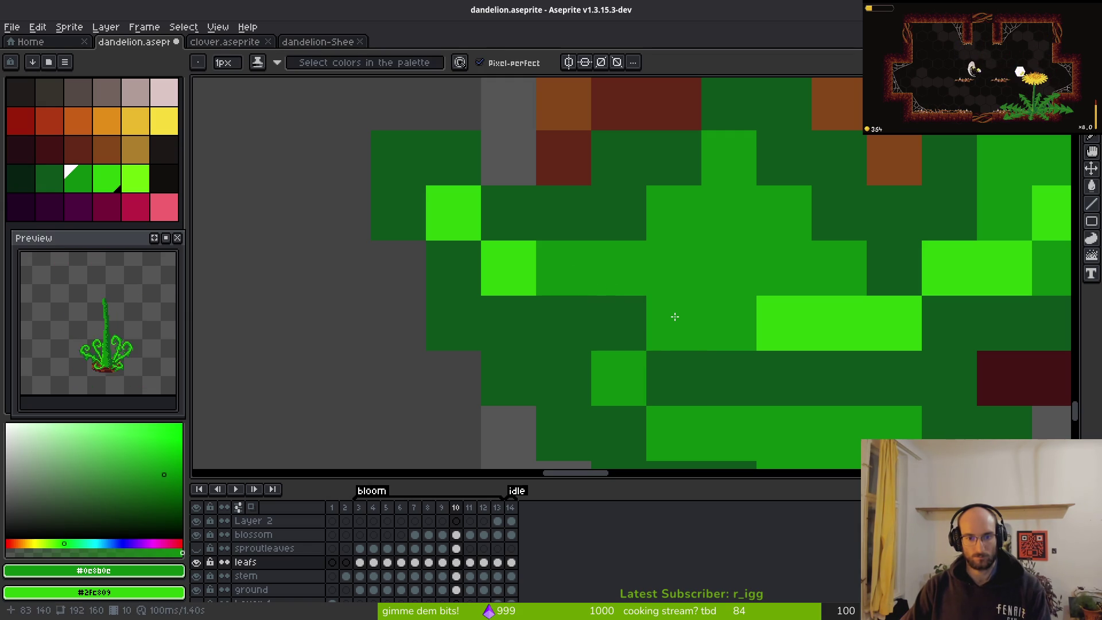
scroll(789, 404, down, 5)
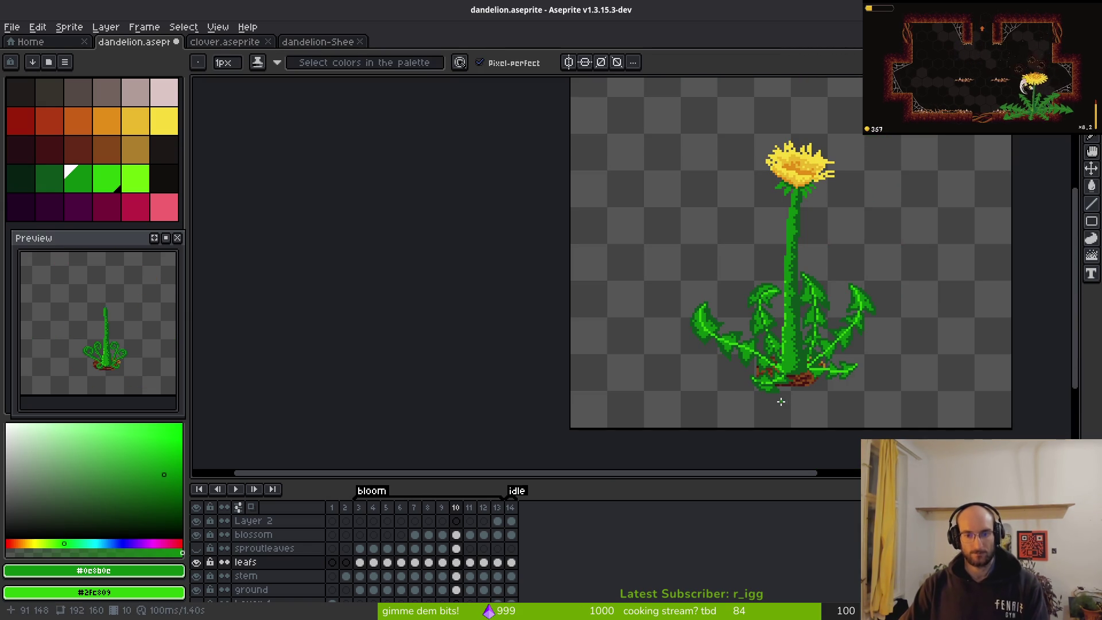
scroll(852, 336, up, 4)
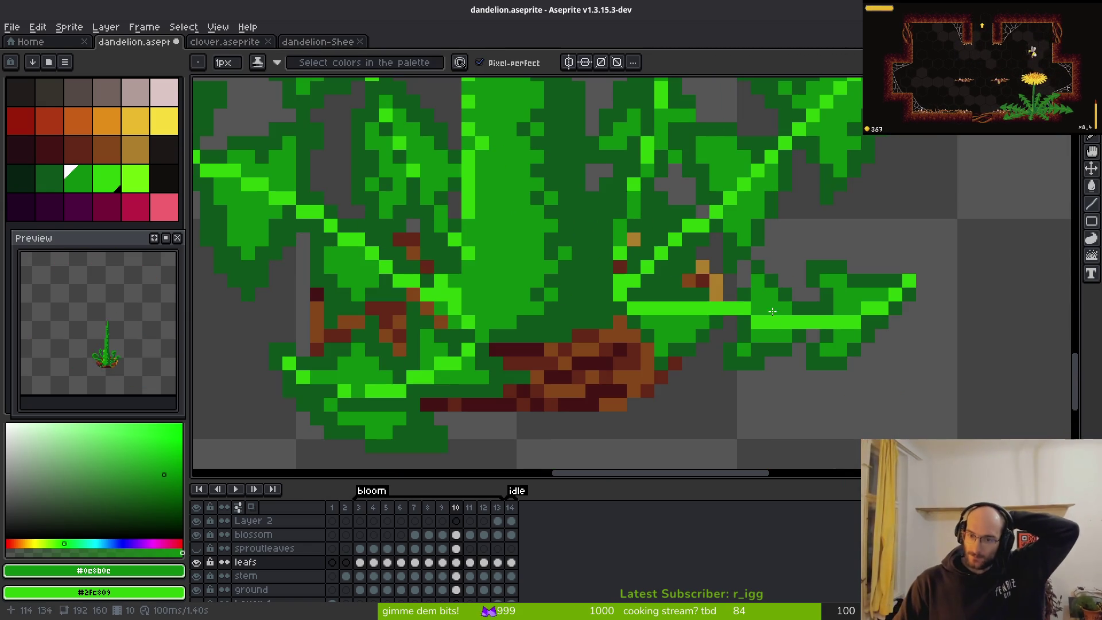
scroll(852, 335, up, 2)
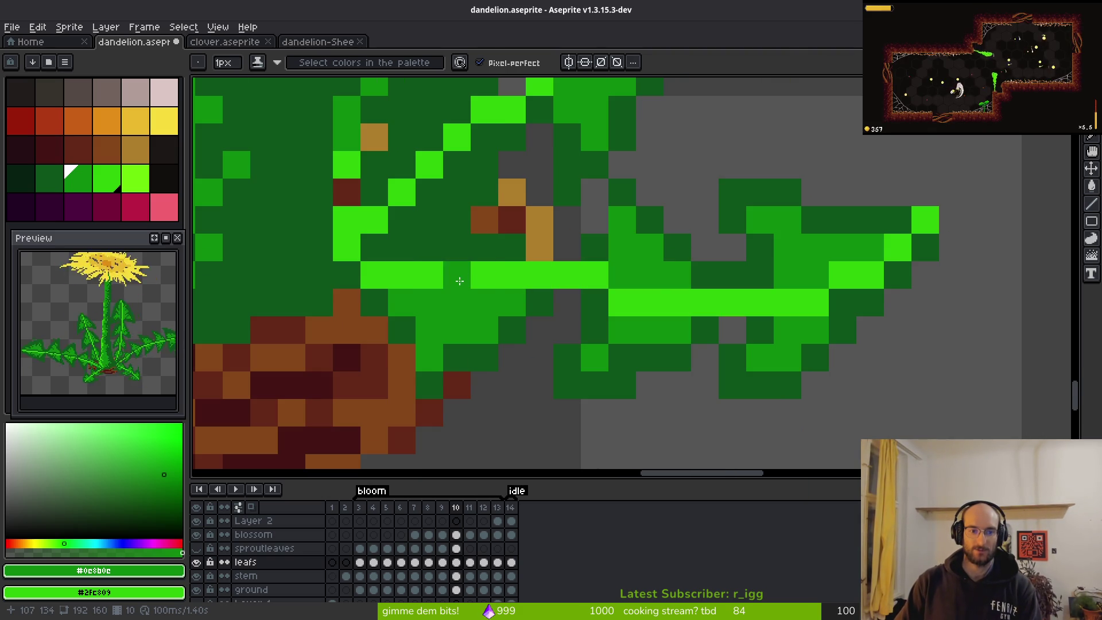
scroll(658, 295, down, 4)
- Lasso the right leaf's vein on frame 10 and replace #2fc809 with #0d541b inside it
key(Right)
scroll(782, 352, up, 4)
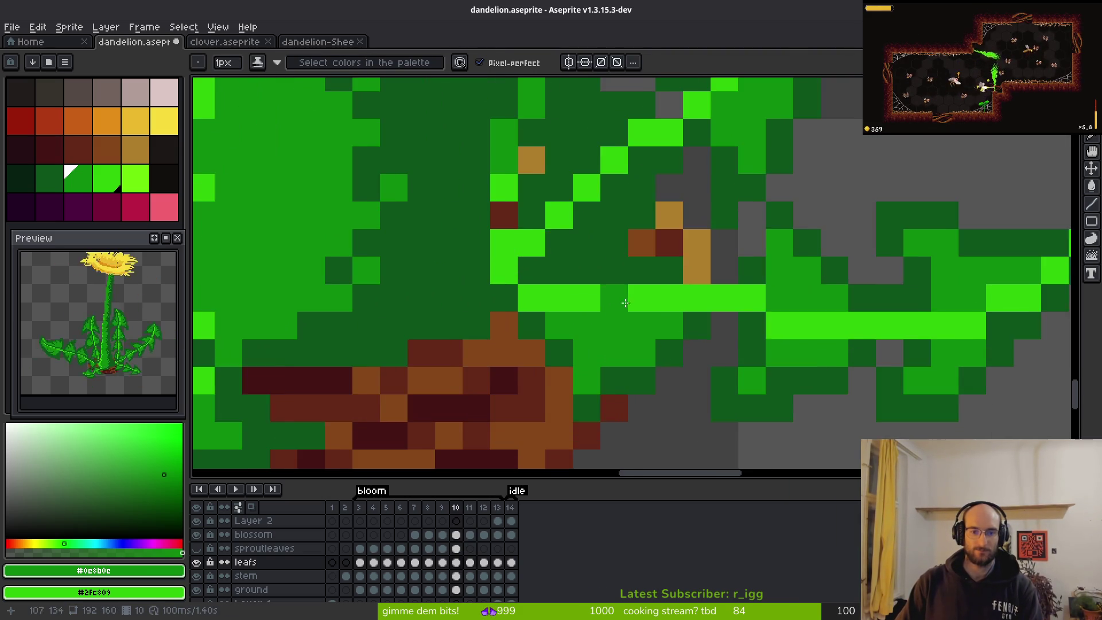
key(shift+w)
key(Left)
mouse_move(928, 212)
mouse_down()
mouse_move(443, 260)
mouse_move(198, 344)
mouse_move(685, 254)
mouse_up()
scroll(839, 341, down, 3)
scroll(839, 341, down, 2)
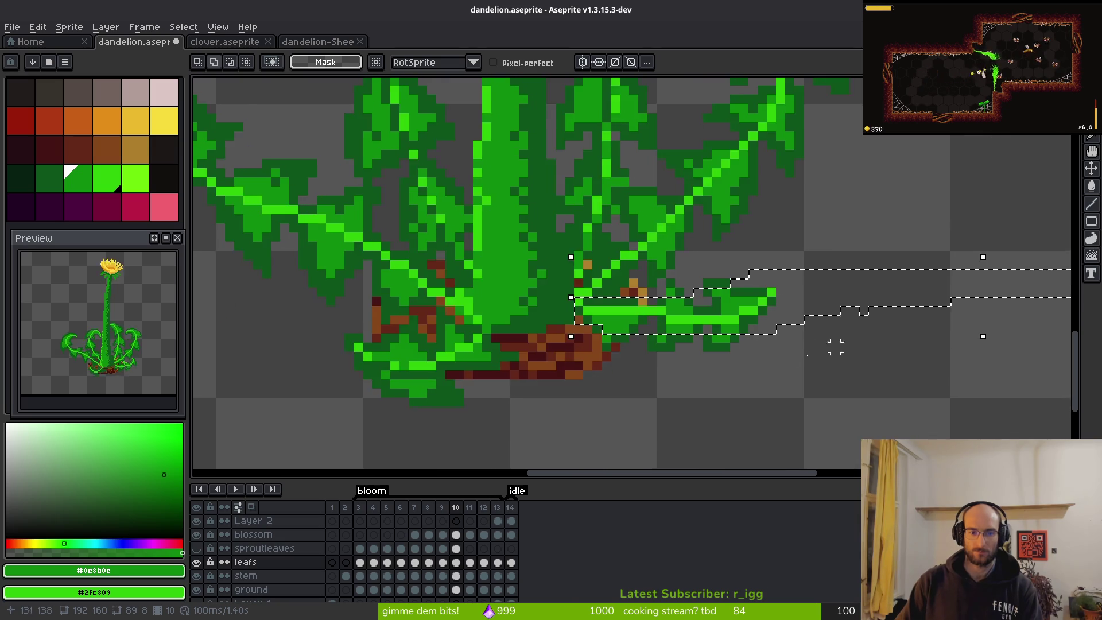
scroll(844, 321, up, 5)
key(shift+r)
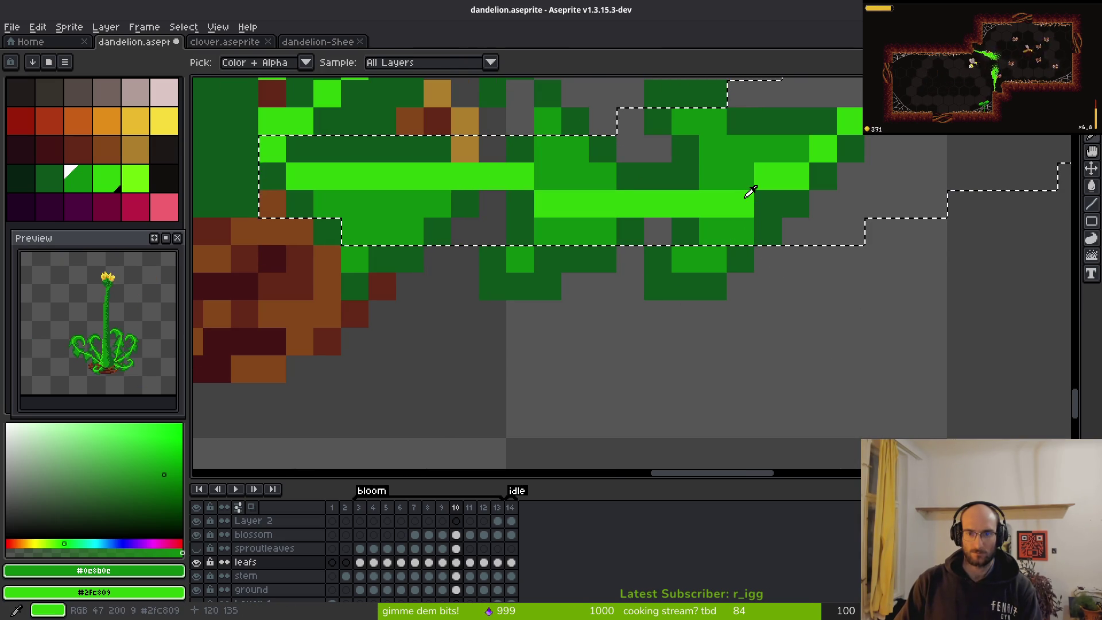
alt+click(765, 192)
key(Return)
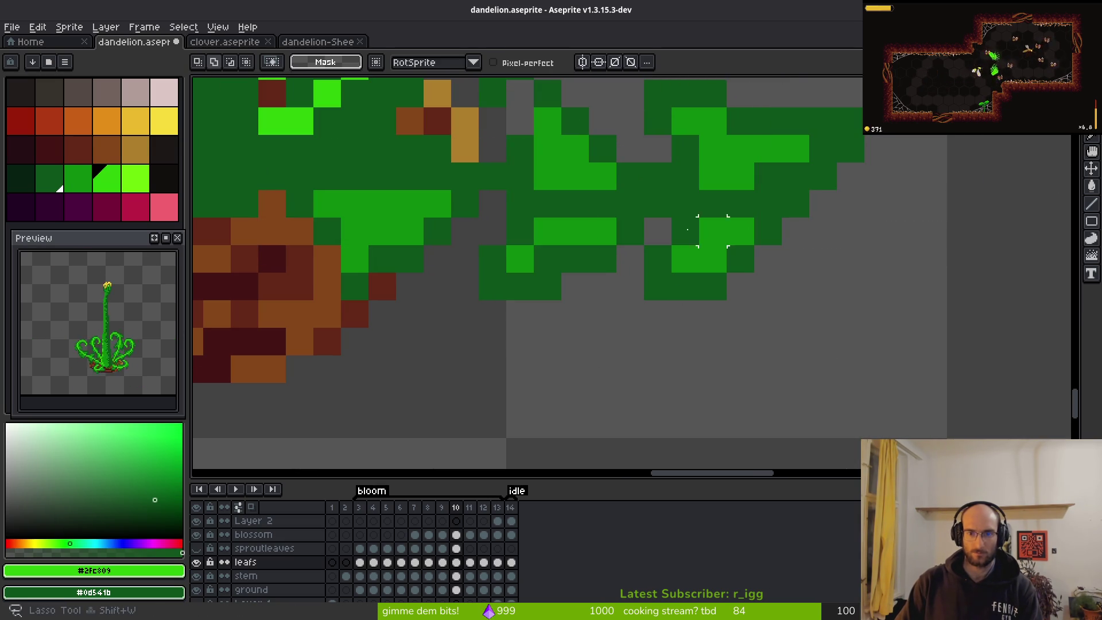
scroll(616, 226, down, 3)
- Pencil three bright-green highlight pixels along the vein, keeping the leaf tip unchanged
key(b)
scroll(792, 250, up, 2)
click(738, 222)
click(682, 250)
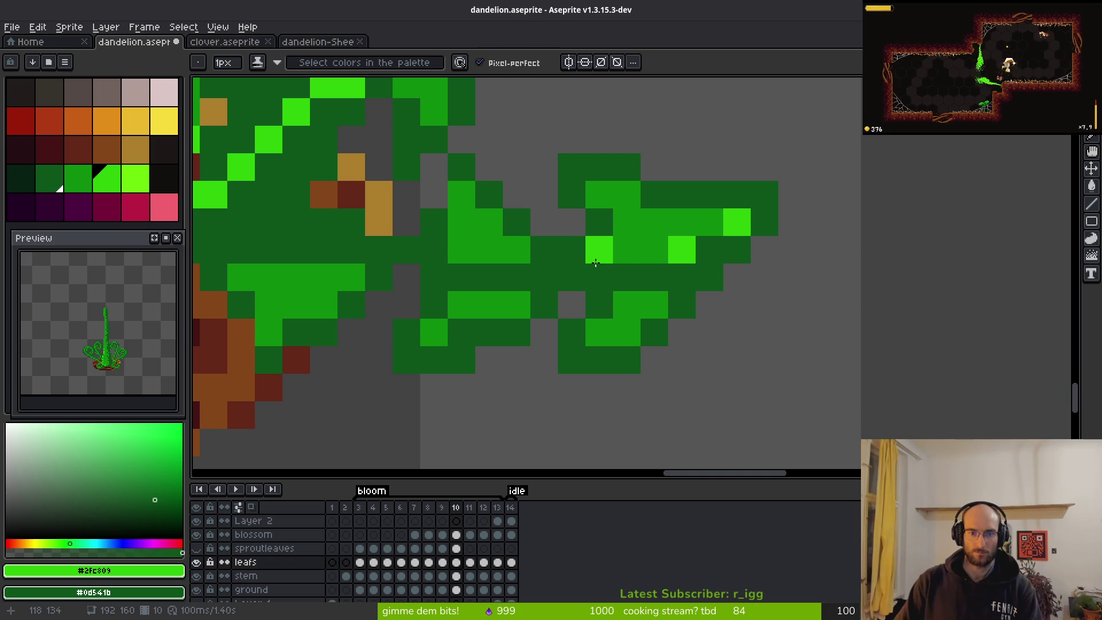
click(658, 255)
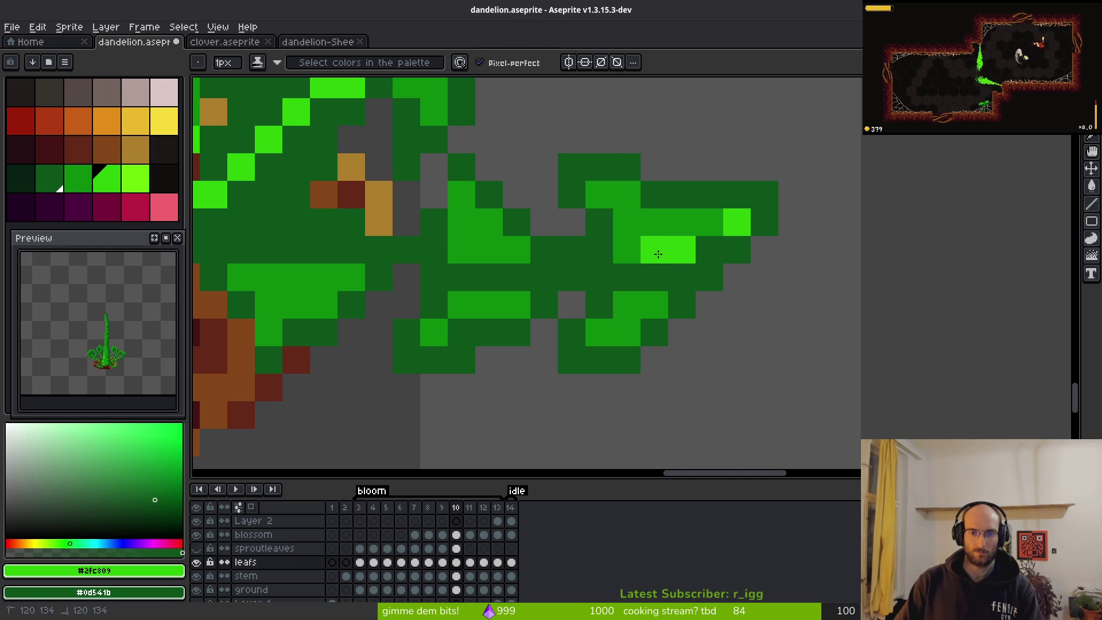
drag(585, 266, 835, 298)
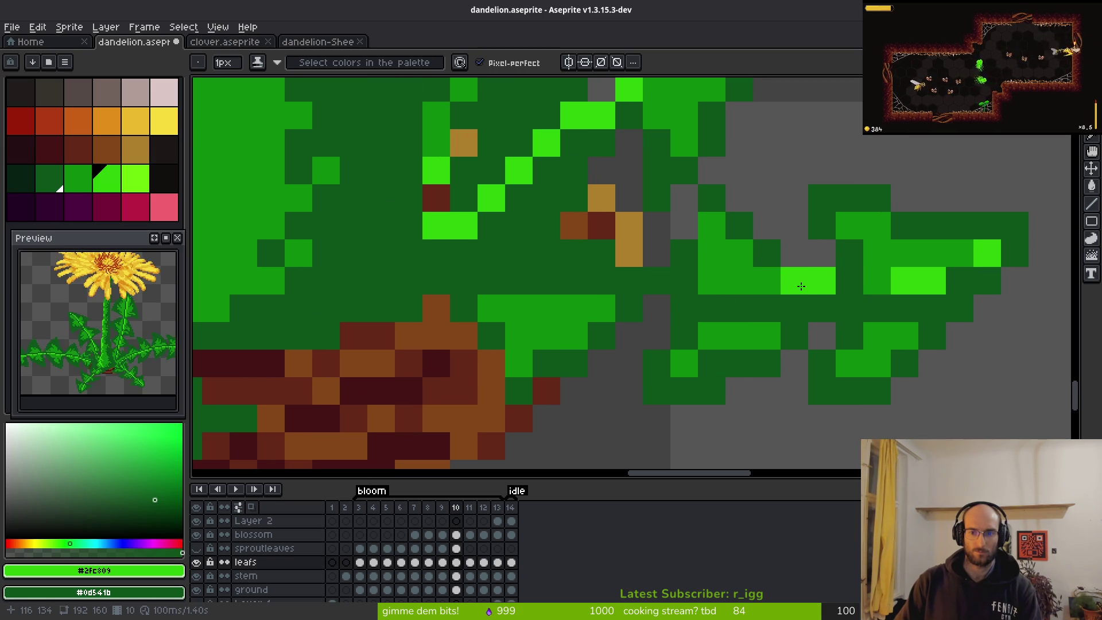
right_click(821, 282)
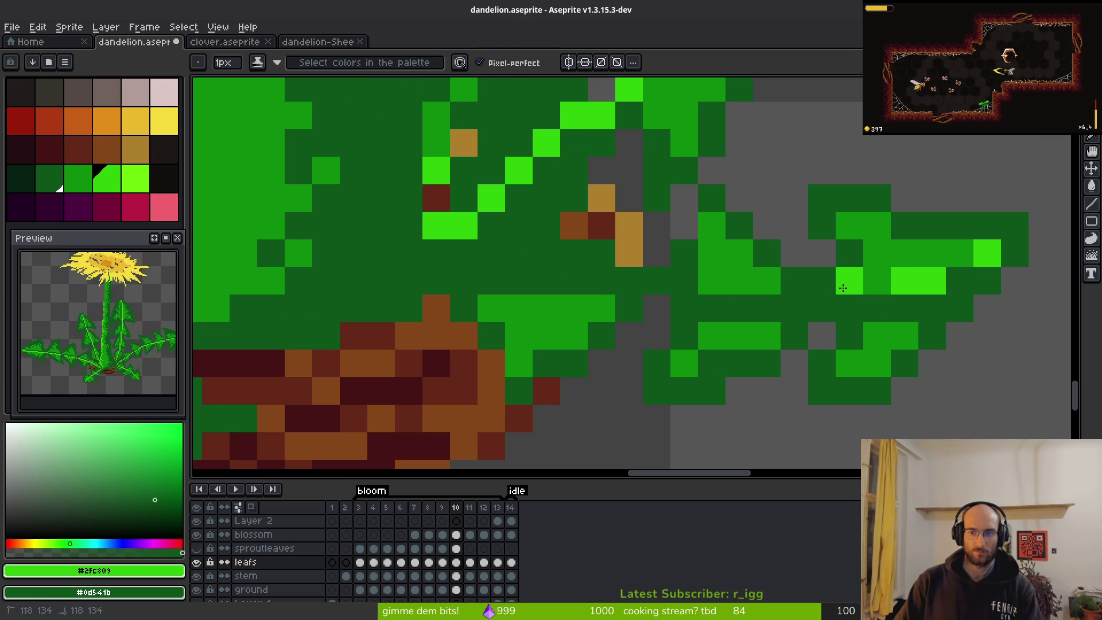
key(ctrl+z)
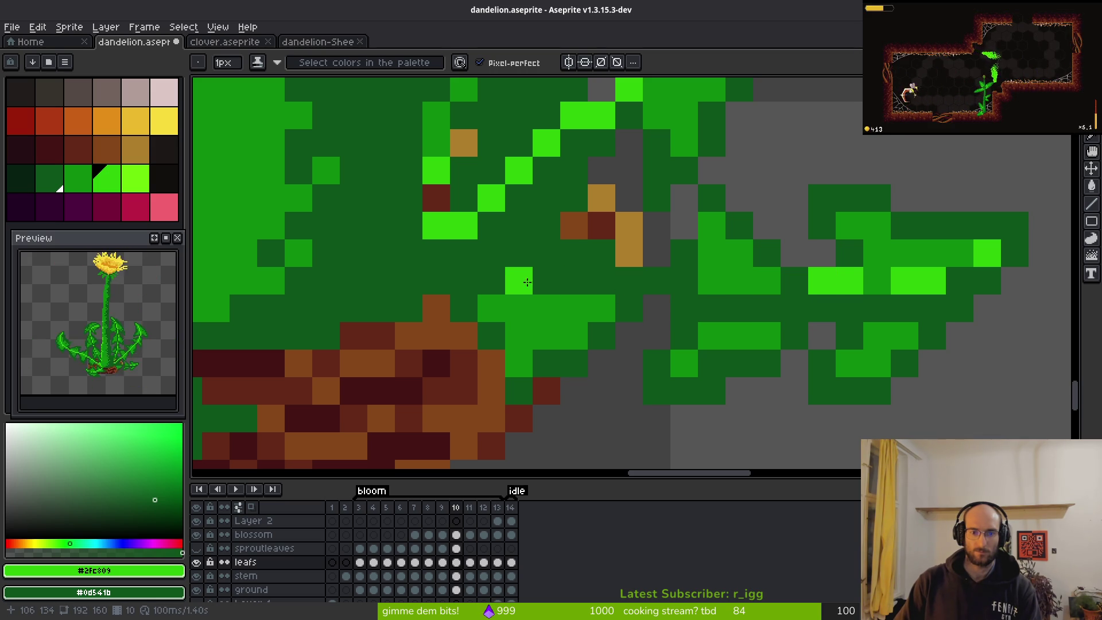
scroll(771, 309, down, 6)
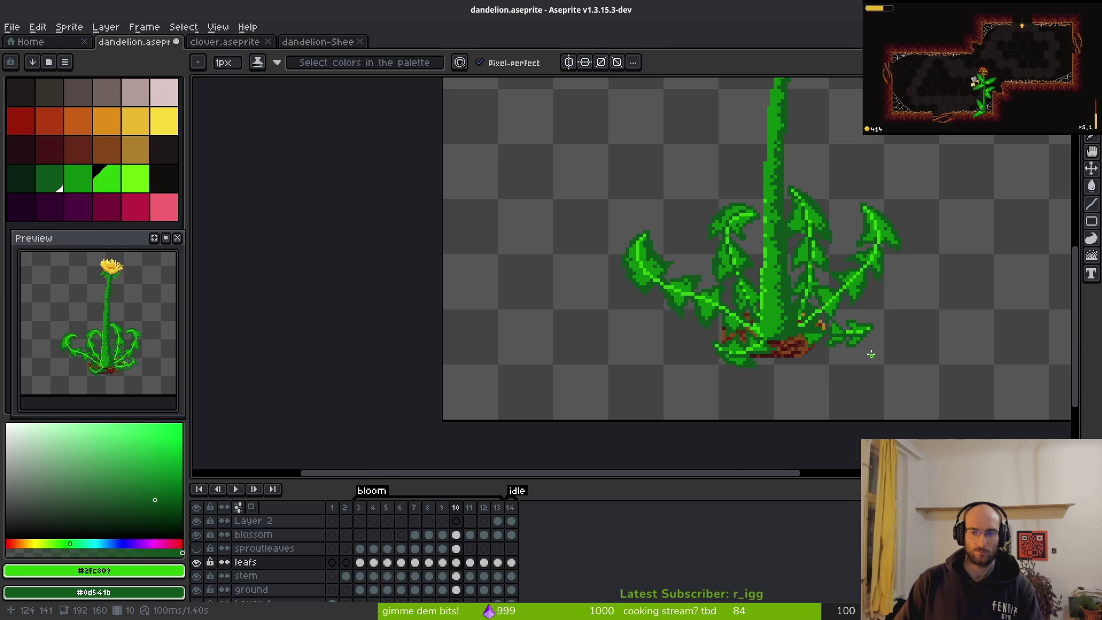
- Repaint the right leaf's vein row in medium green, closing its dark gaps
key(Right)
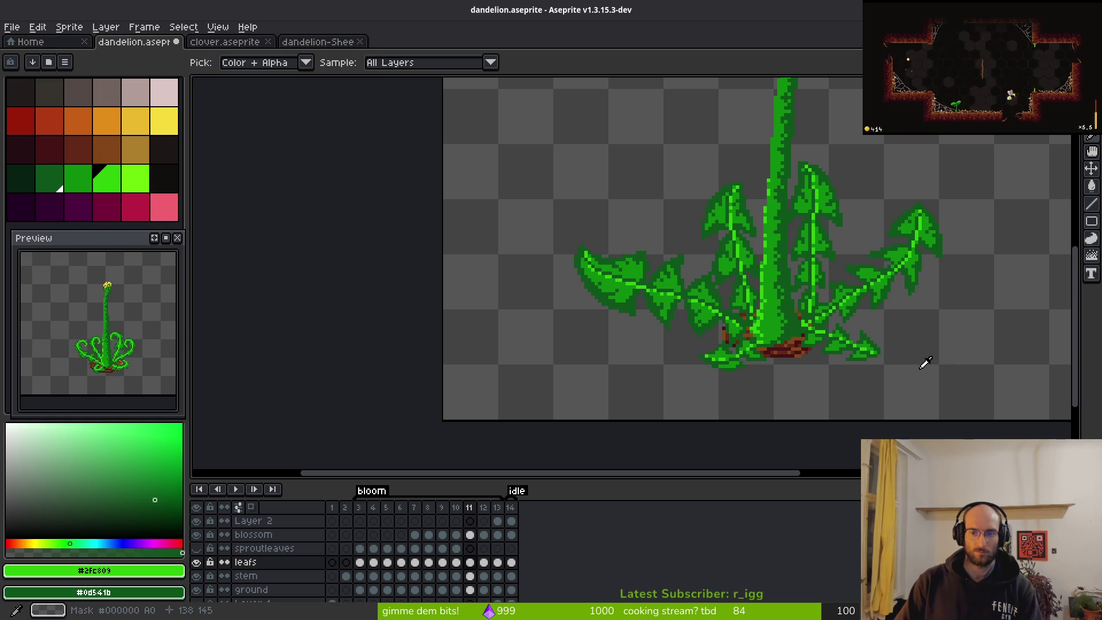
key(Left)
scroll(790, 333, up, 3)
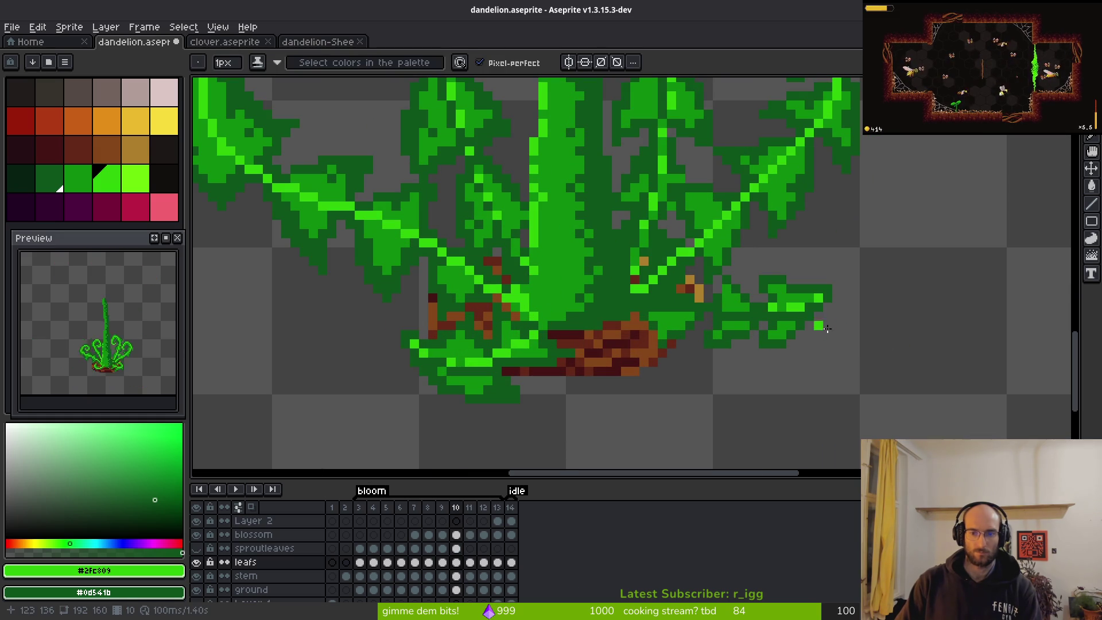
scroll(810, 317, up, 3)
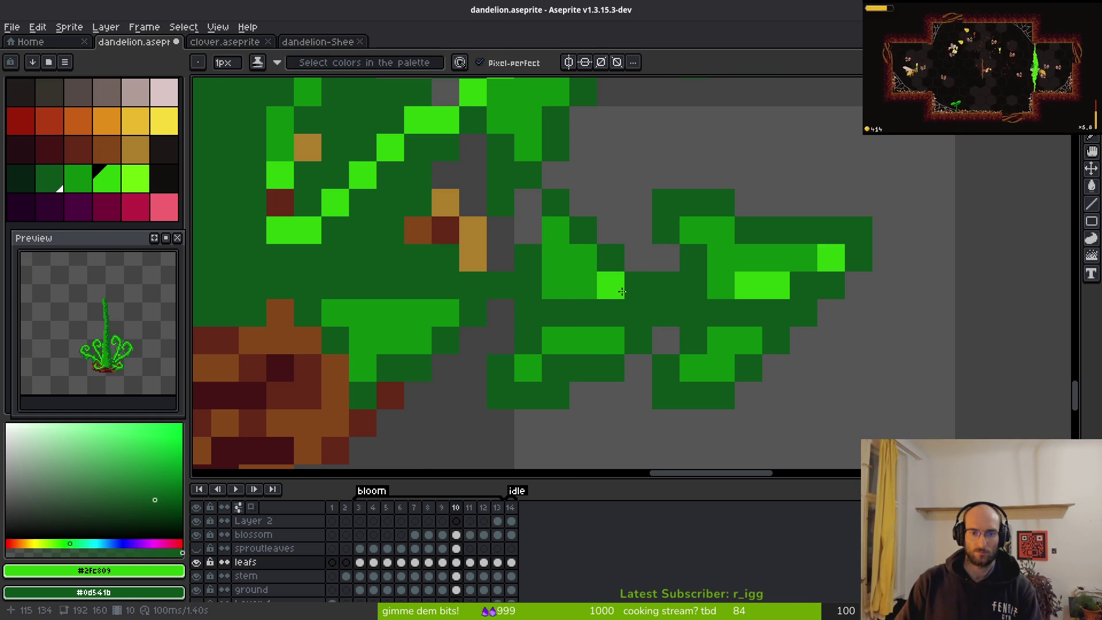
click(556, 285)
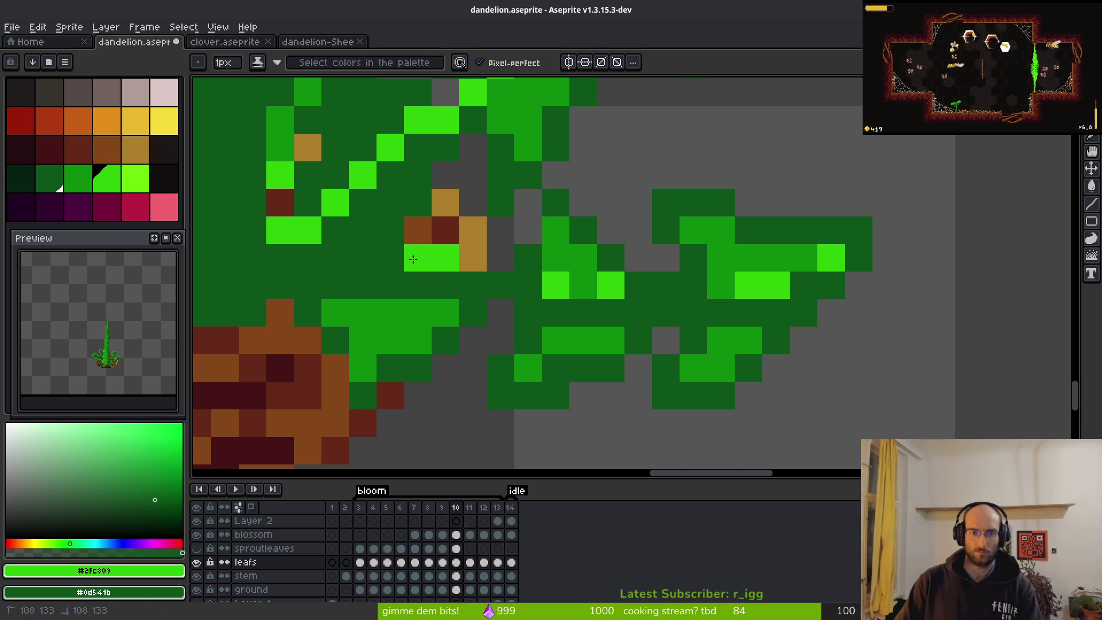
right_click(445, 258)
click(418, 257)
key(alt)
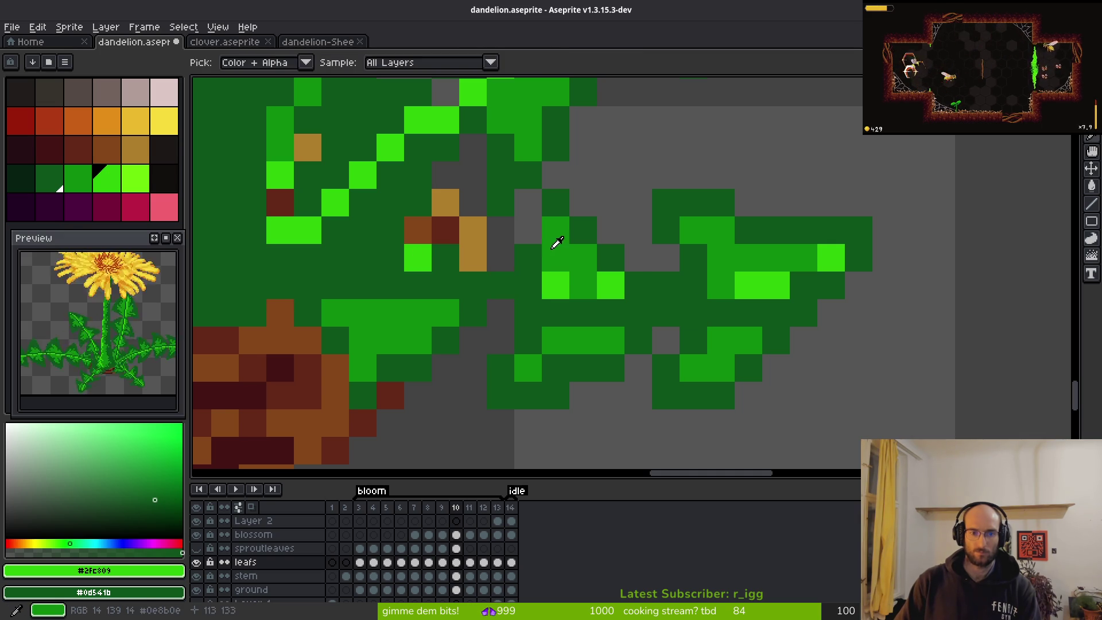
click(555, 247)
click(446, 257)
click(528, 257)
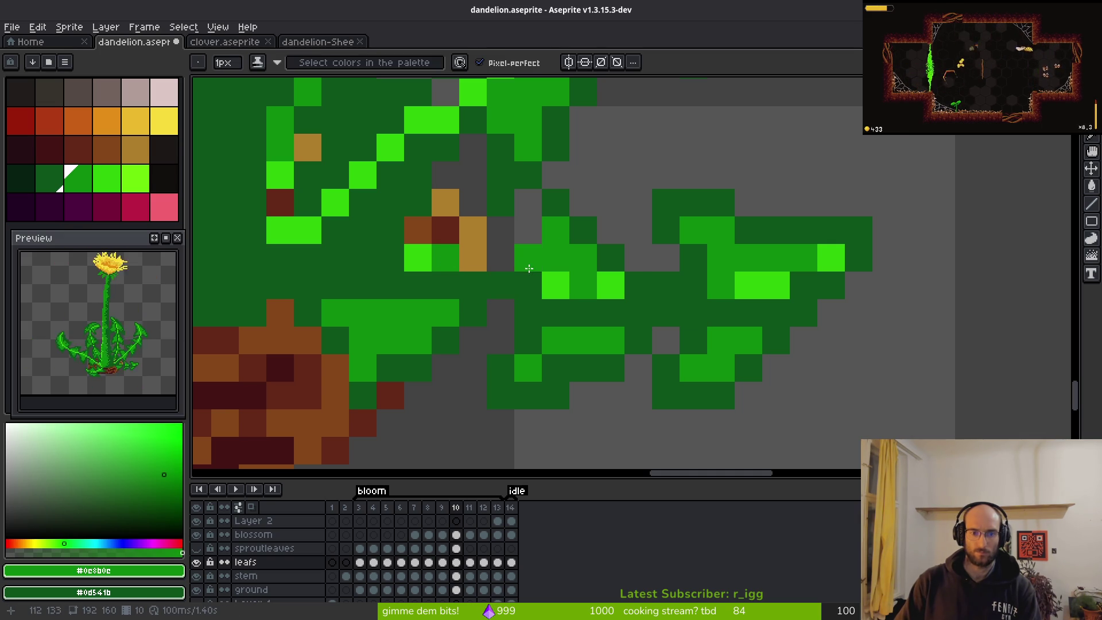
click(639, 286)
click(693, 285)
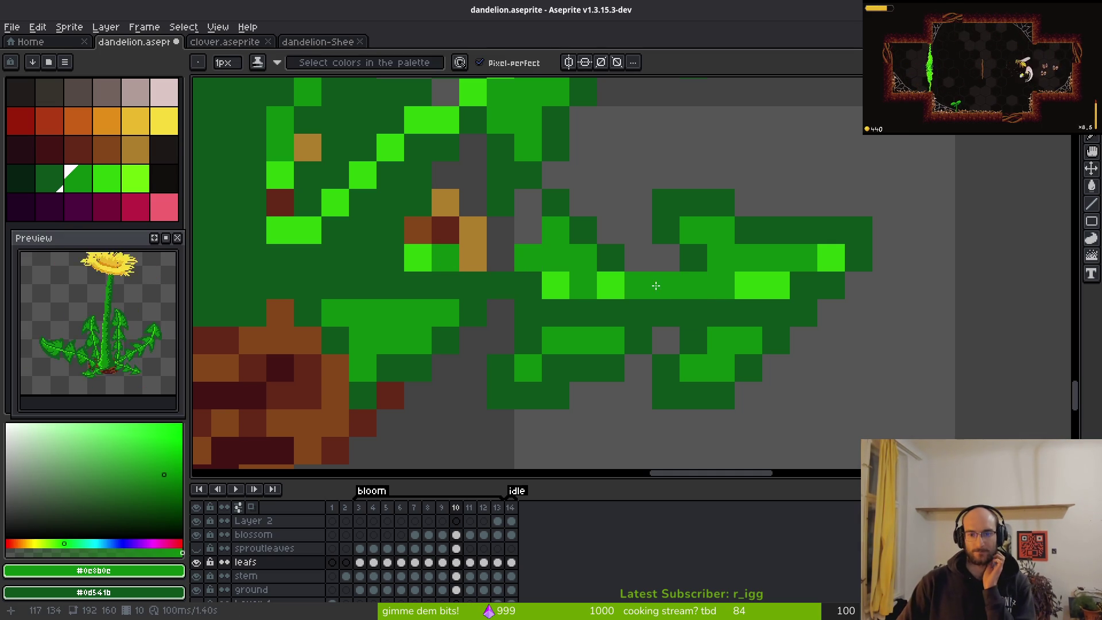
- Paint a few leaf pixels dark green and lighten pixels along the vein near the base
scroll(655, 286, down, 5)
scroll(622, 310, up, 5)
click(574, 265)
key(ctrl+z)
alt+click(574, 265)
click(545, 266)
alt+click(547, 284)
click(519, 293)
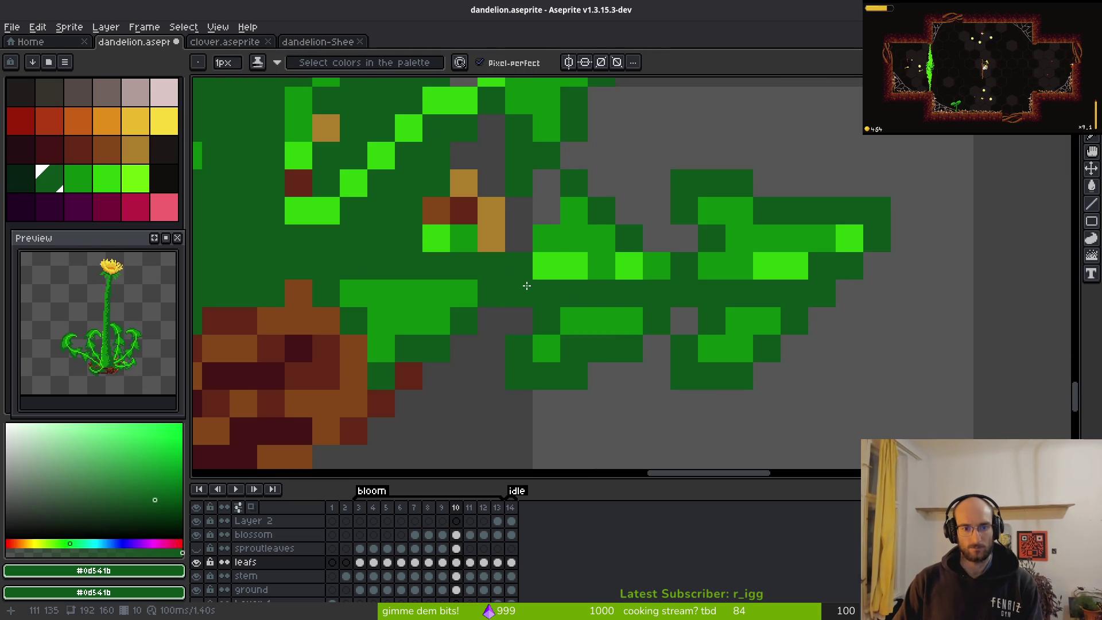
alt+click(561, 235)
click(519, 266)
alt+click(505, 289)
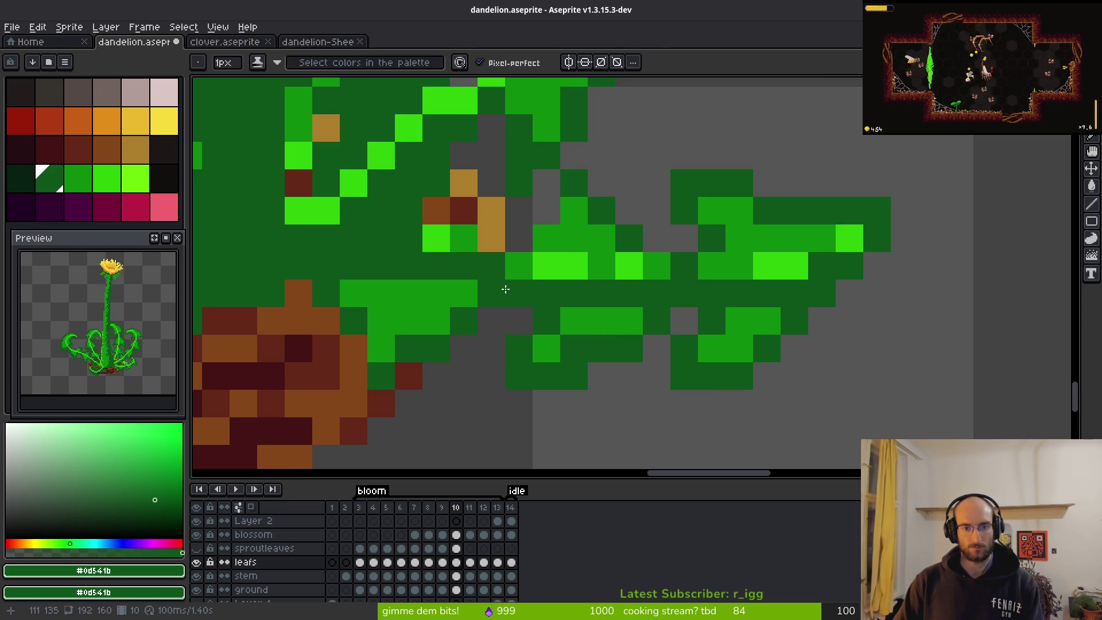
scroll(572, 307, down, 4)
scroll(628, 369, up, 5)
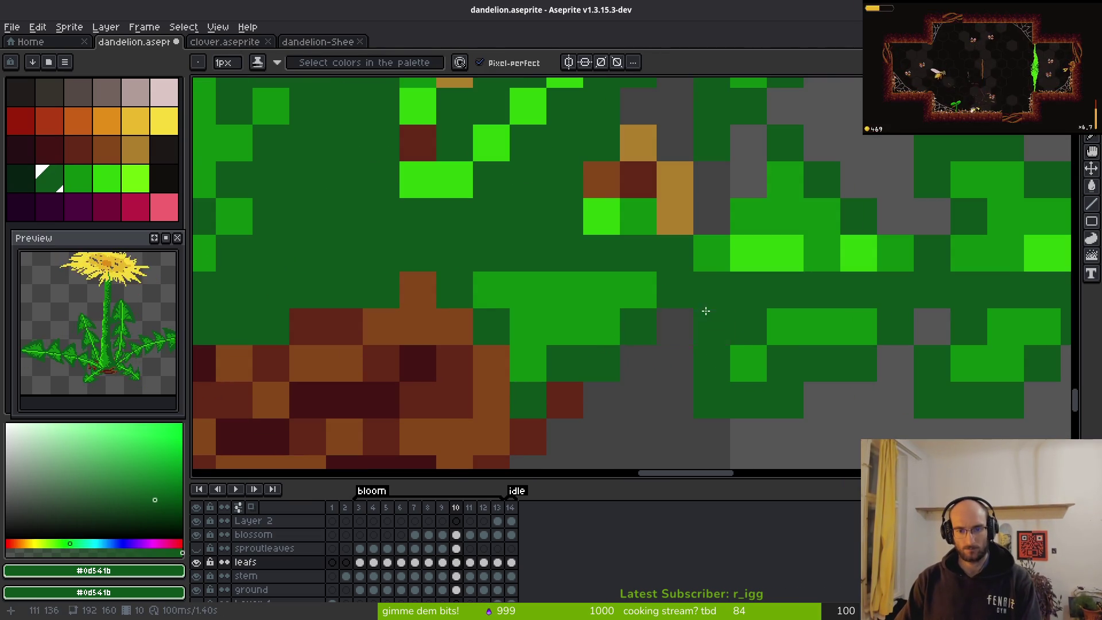
- Sample the mid green and dark green #0d541b, then save dandelion.aseprite
alt+click(673, 253)
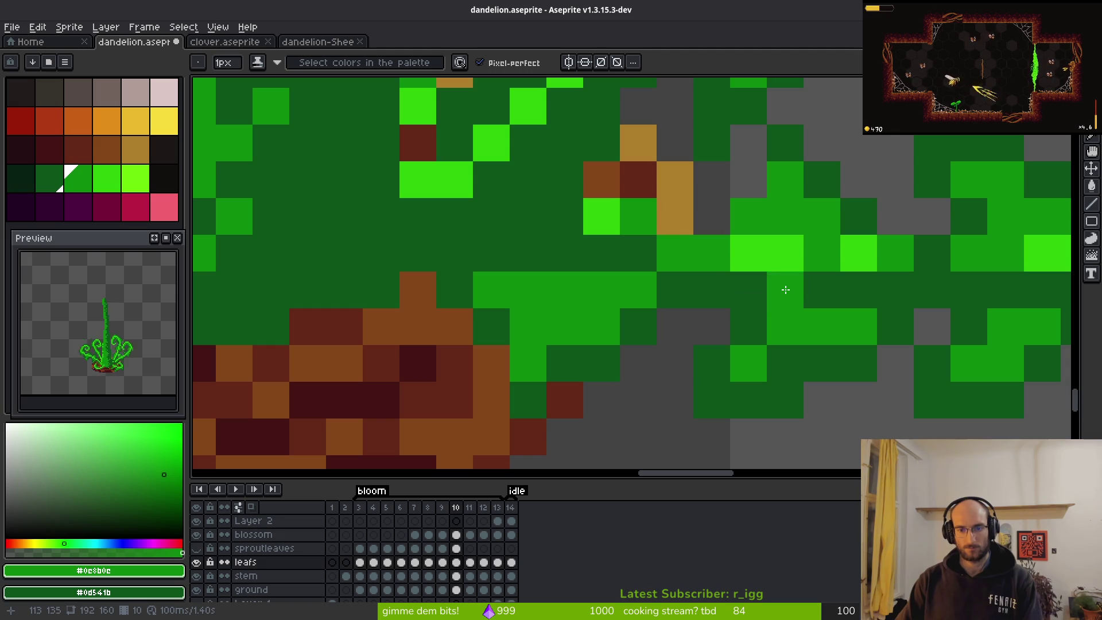
scroll(772, 279, down, 3)
scroll(746, 264, up, 3)
alt+click(733, 253)
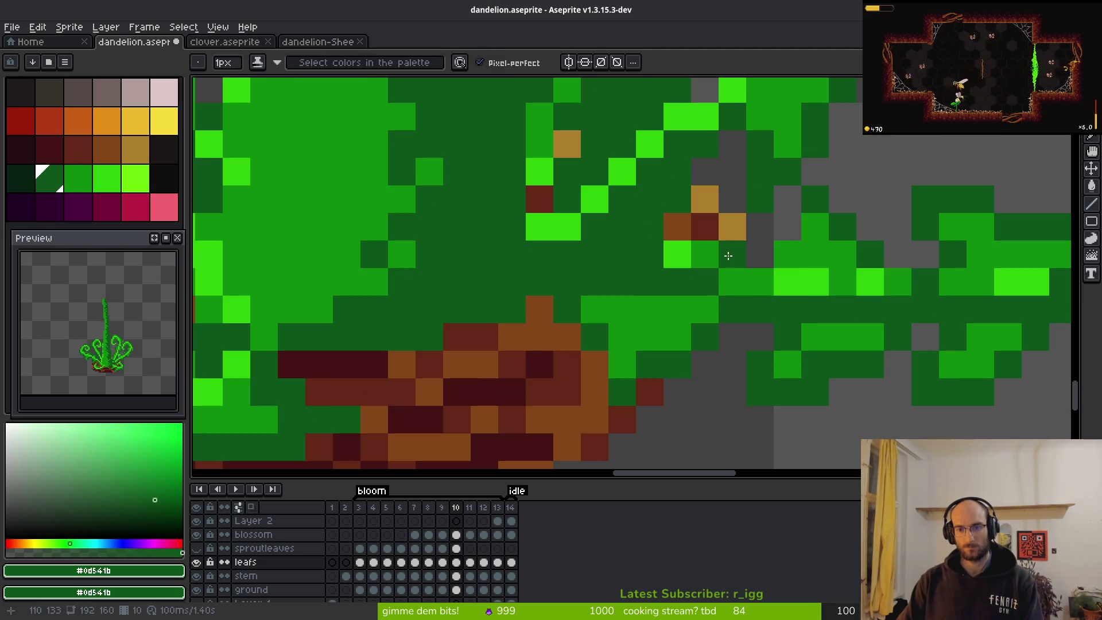
scroll(758, 293, down, 4)
key(ctrl+s)
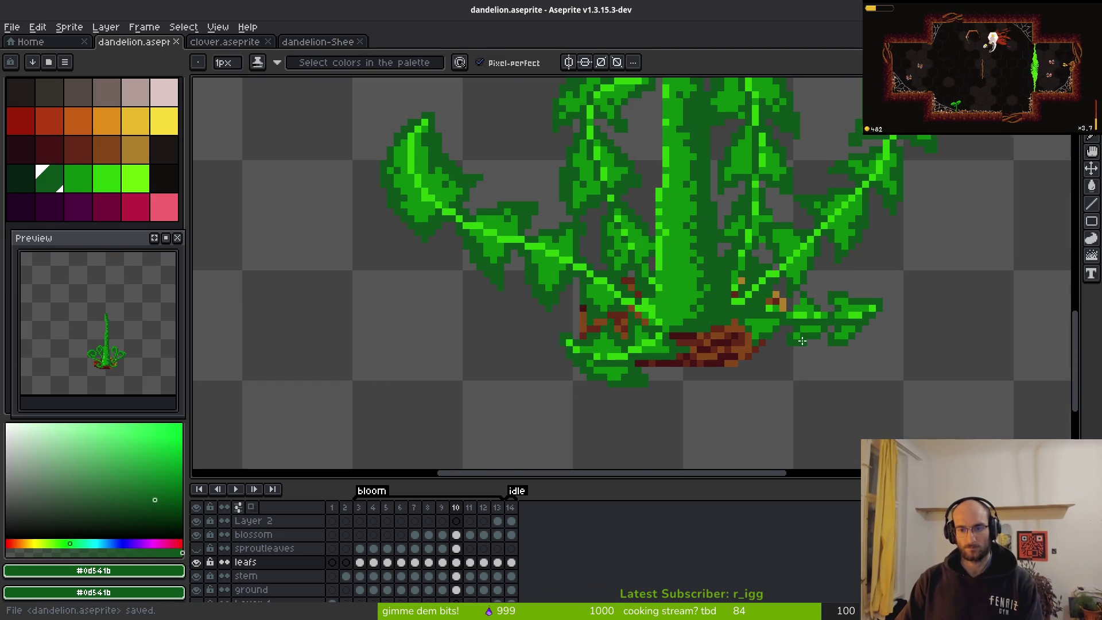
scroll(799, 339, down, 2)
scroll(798, 361, up, 3)
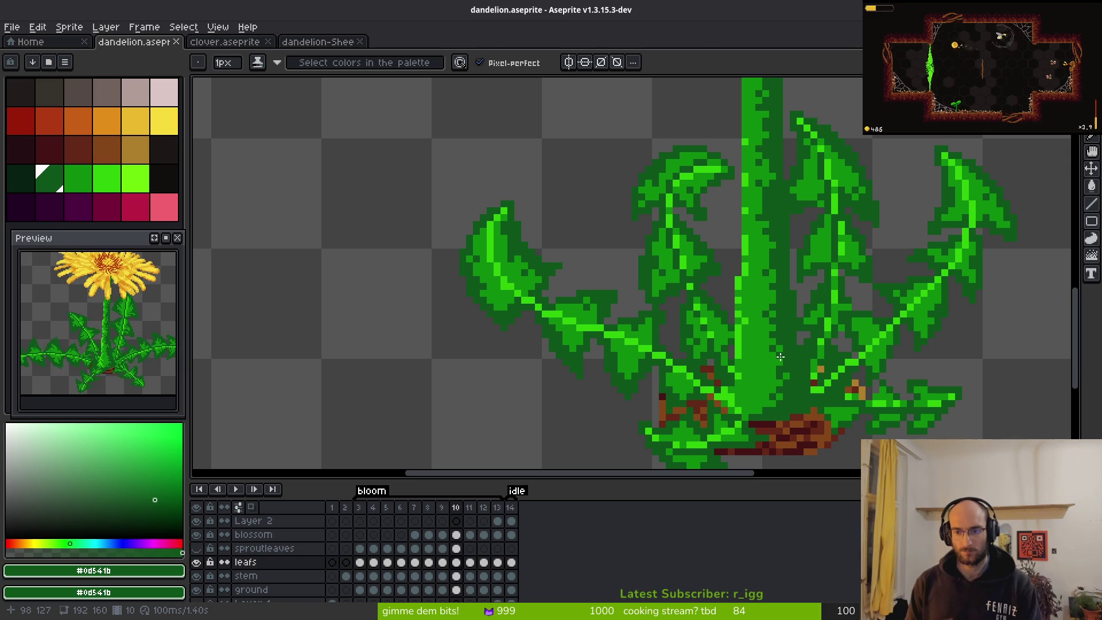
key(period)
key(comma)
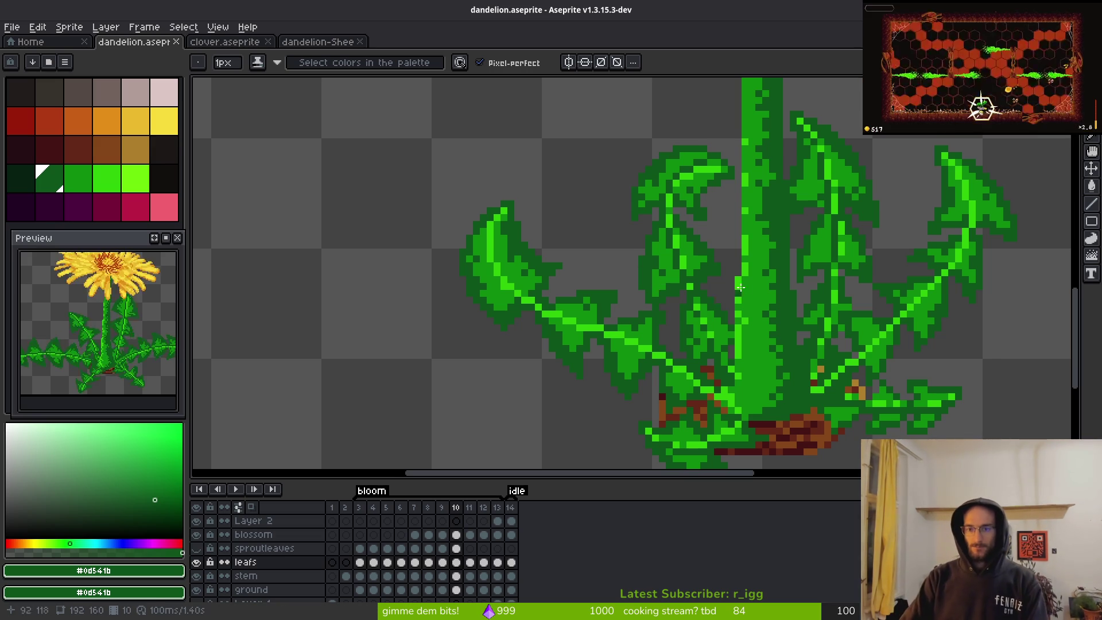
scroll(731, 295, down, 3)
scroll(772, 293, up, 3)
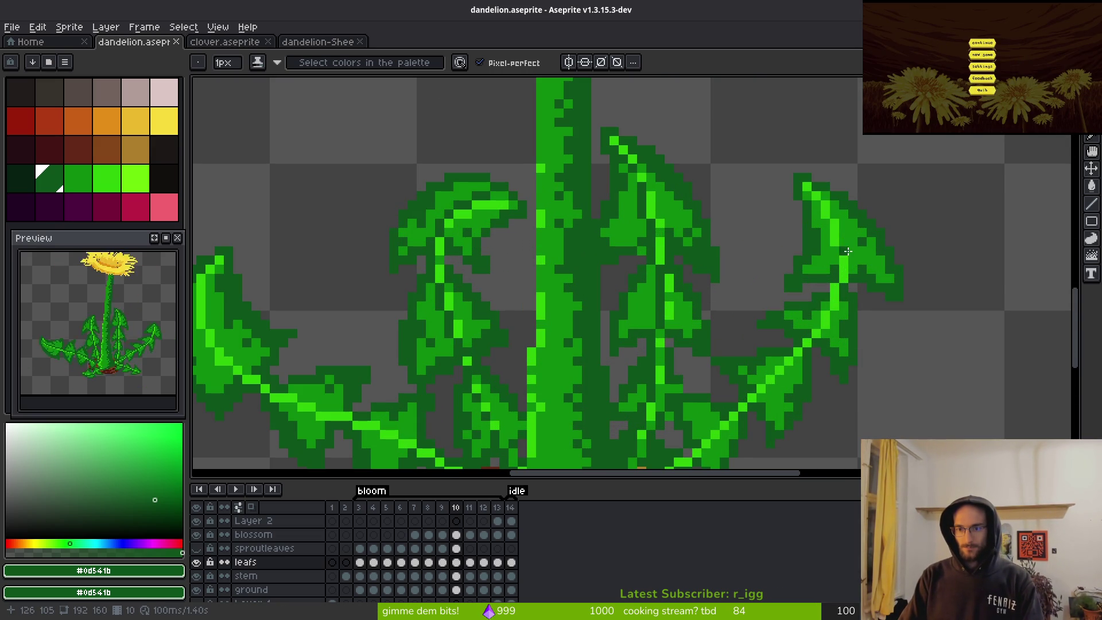
scroll(871, 251, down, 2)
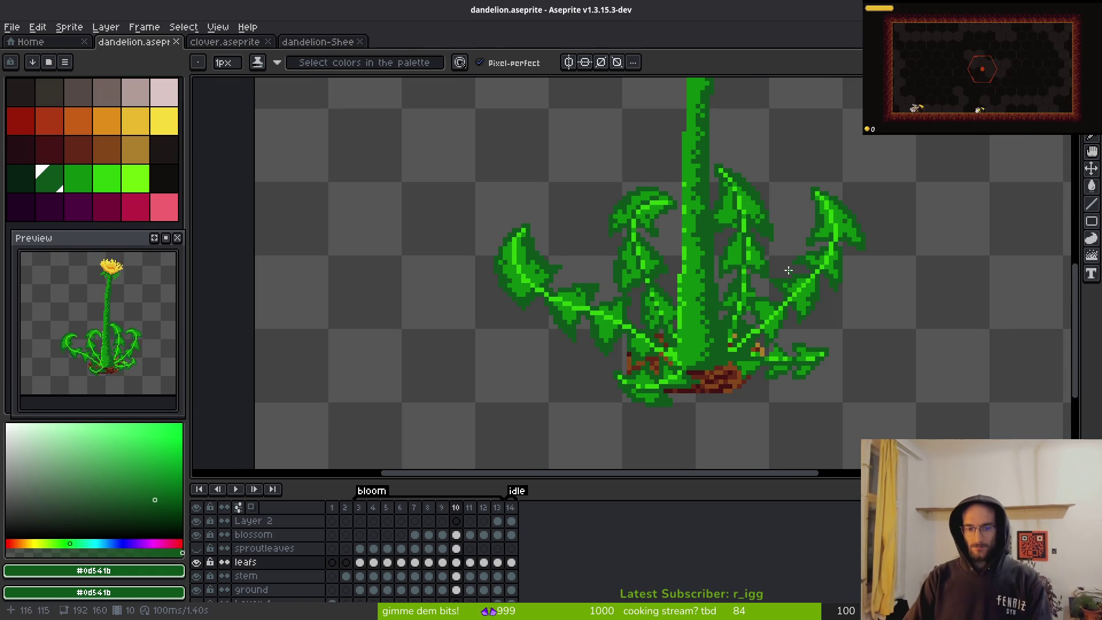
- Compare the leaves on frames 10 and 11, ending back on frame 10
key(Right)
key(Left)
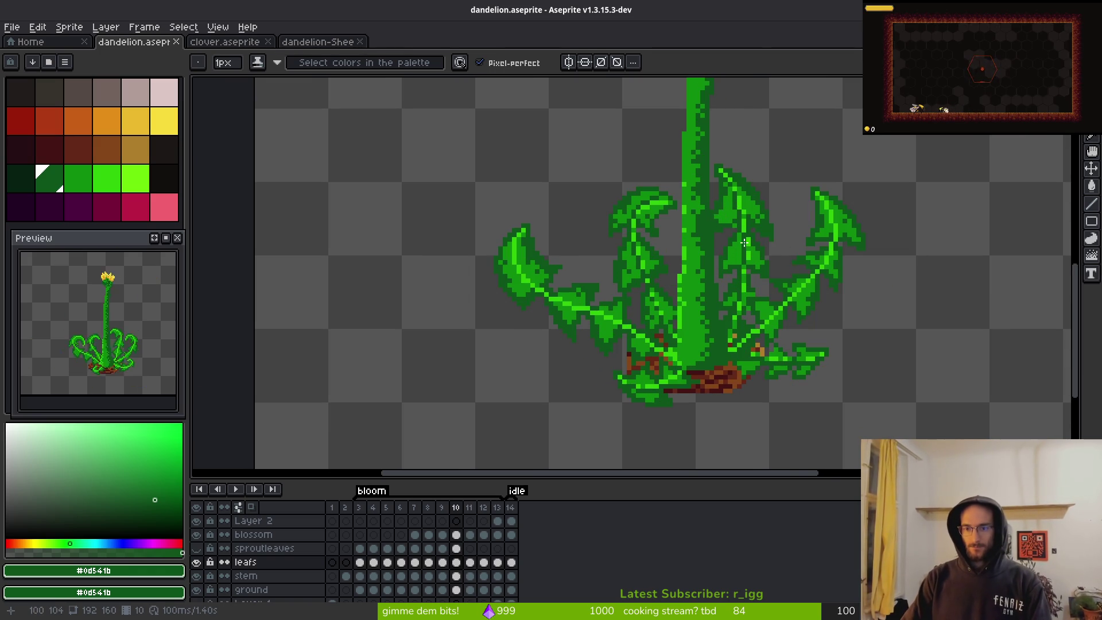
scroll(817, 287, up, 3)
scroll(849, 258, left, 1)
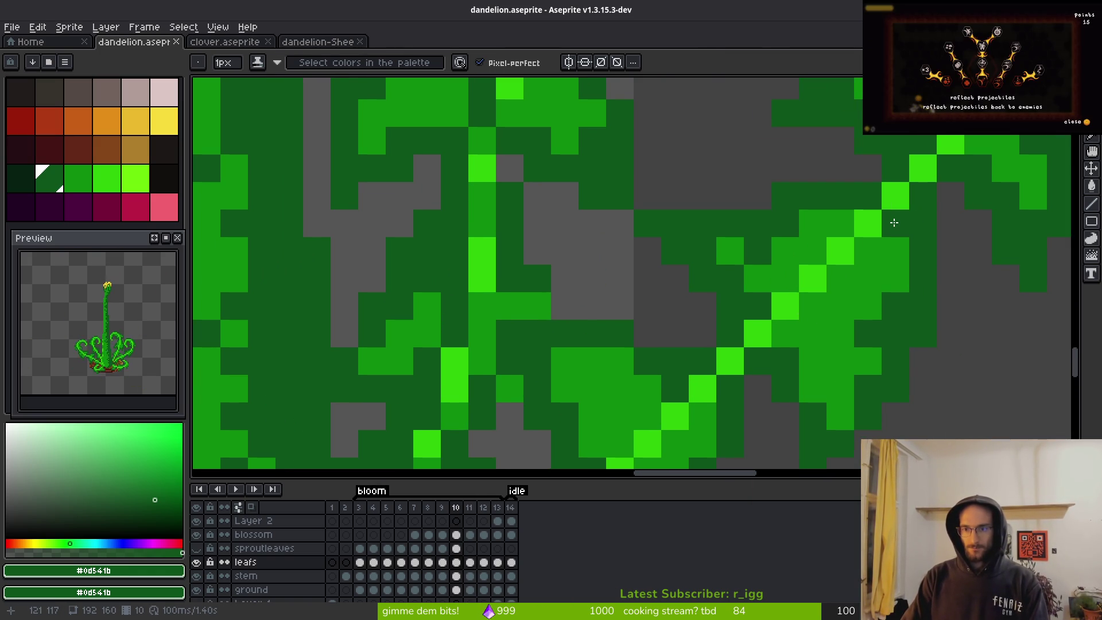
scroll(885, 258, down, 3)
key(Right)
key(alt)
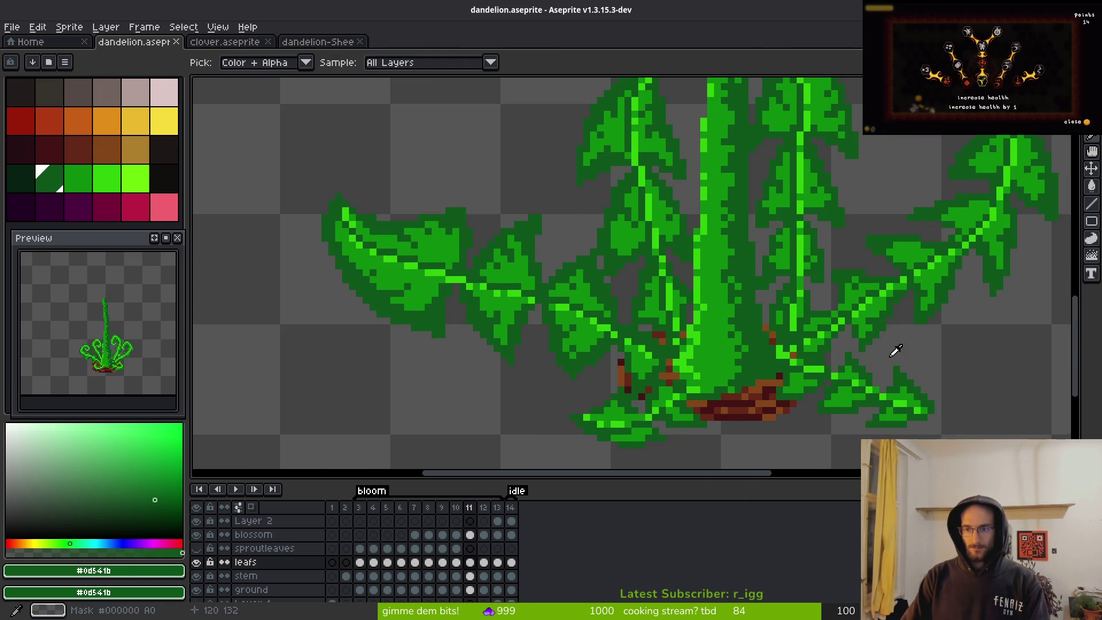
key(Left)
- Replace the upper-right leaf's bright green #2fc809 with a softer green inside a lasso selection
key(q)
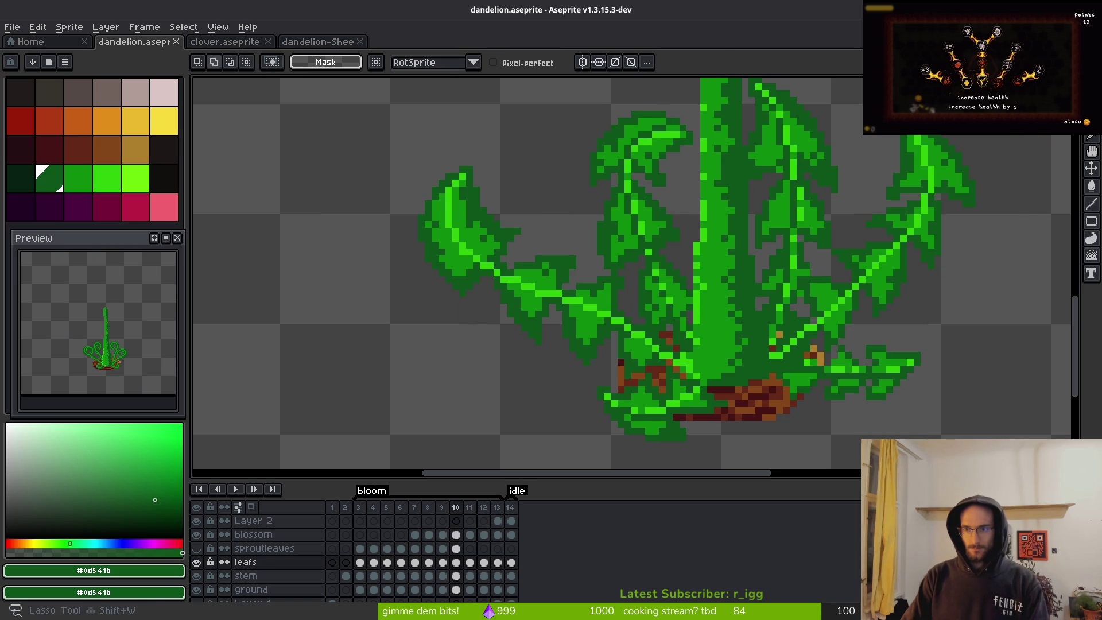
mouse_move(883, 138)
mouse_down()
mouse_move(882, 212)
mouse_move(807, 336)
mouse_move(985, 188)
mouse_up()
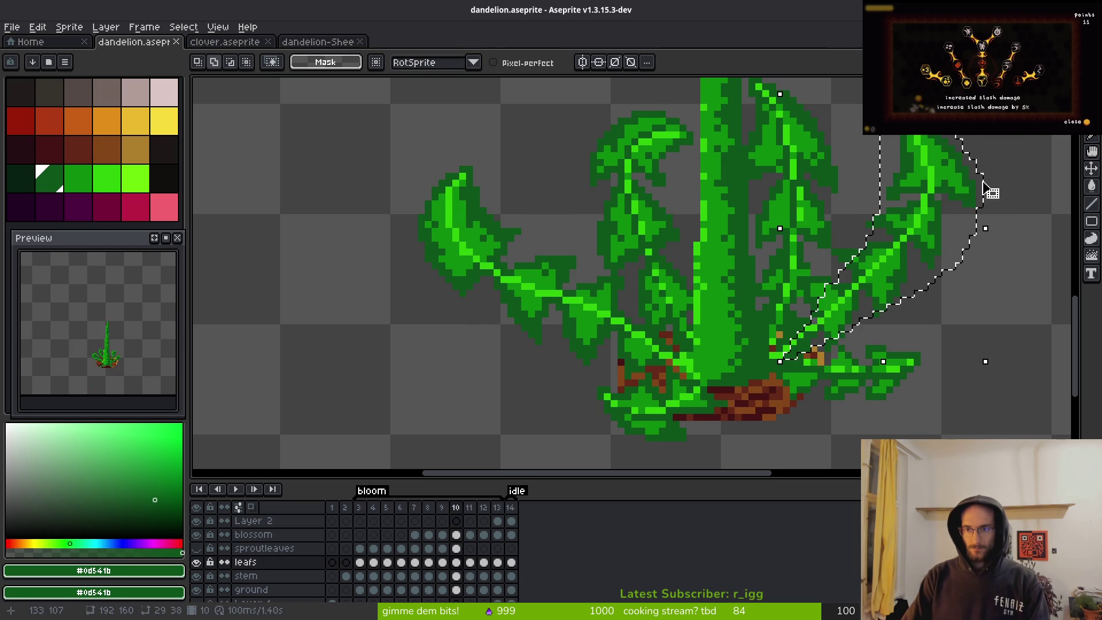
key(shift+r)
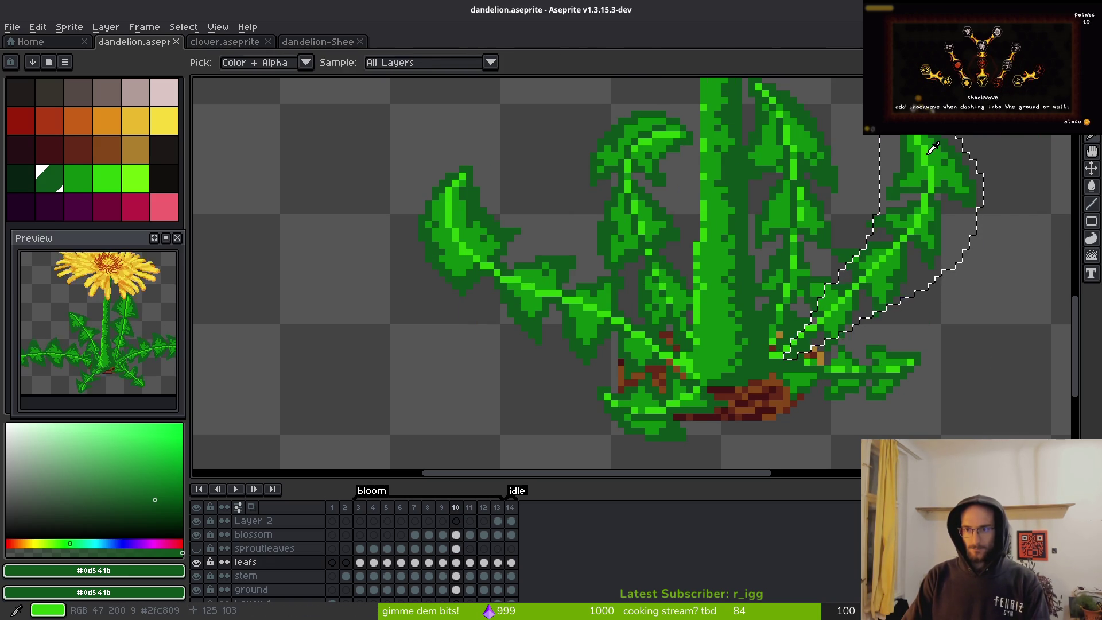
click(932, 162)
click(946, 157)
scroll(806, 210, up, 3)
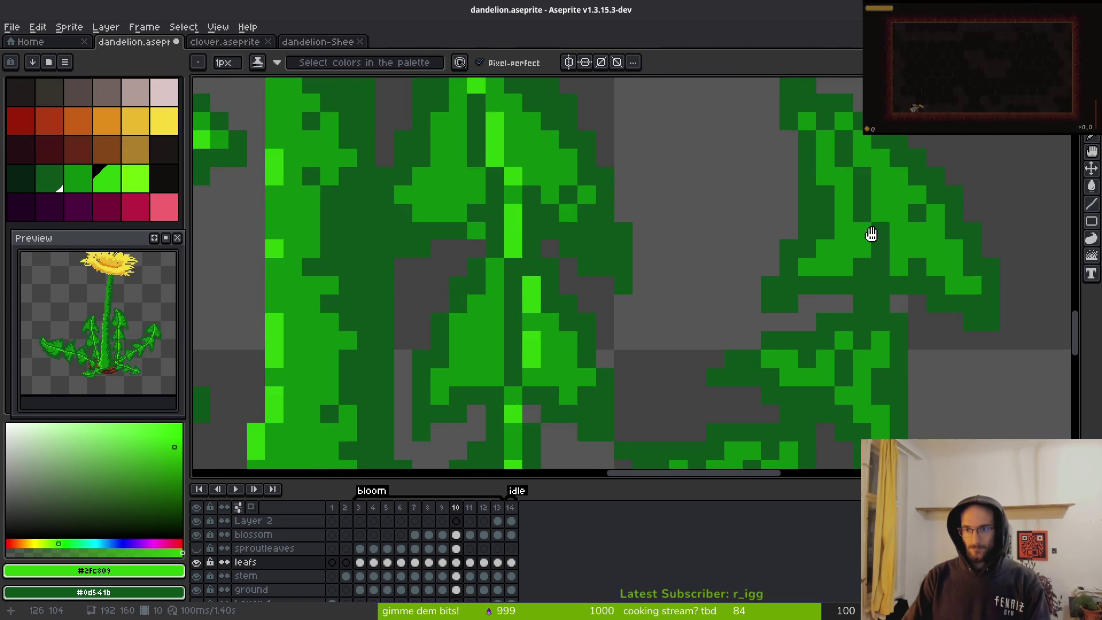
key(x)
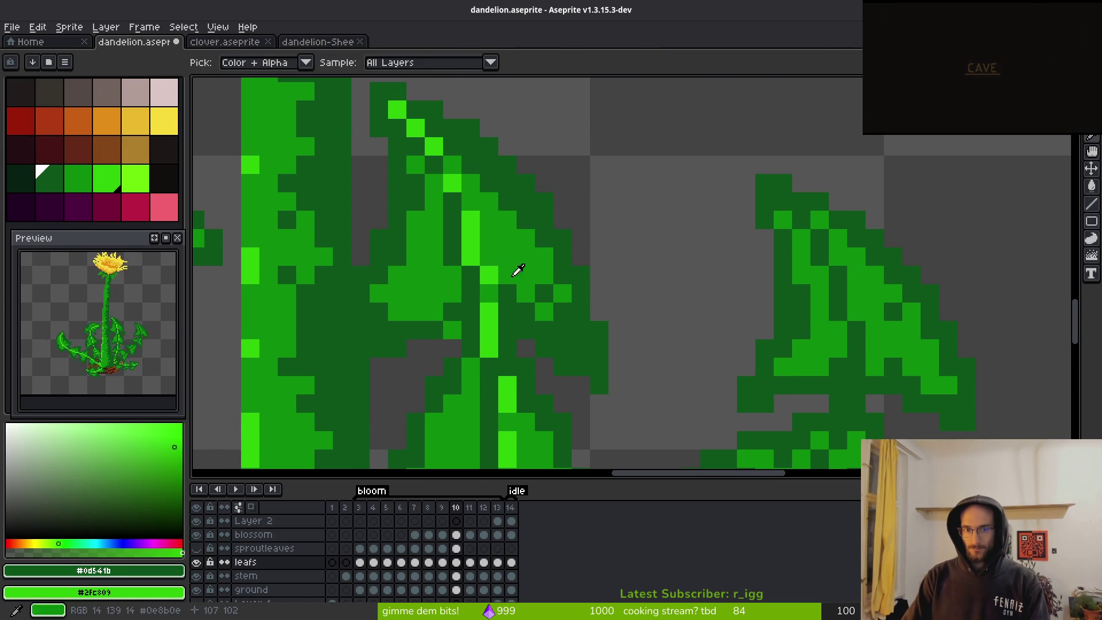
key(b)
key(w)
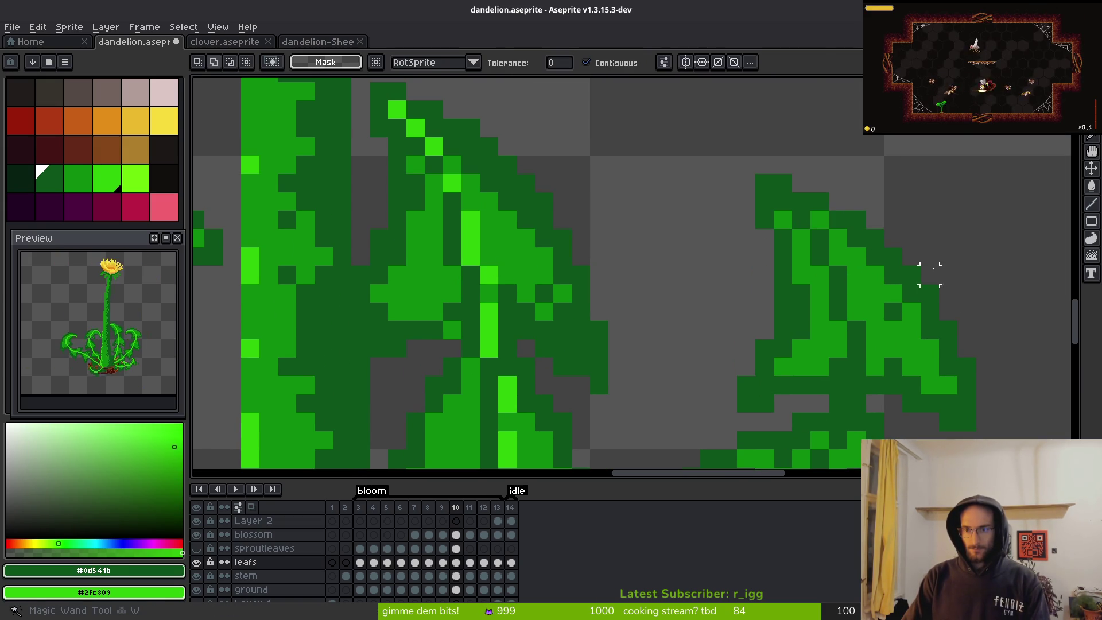
click(912, 256)
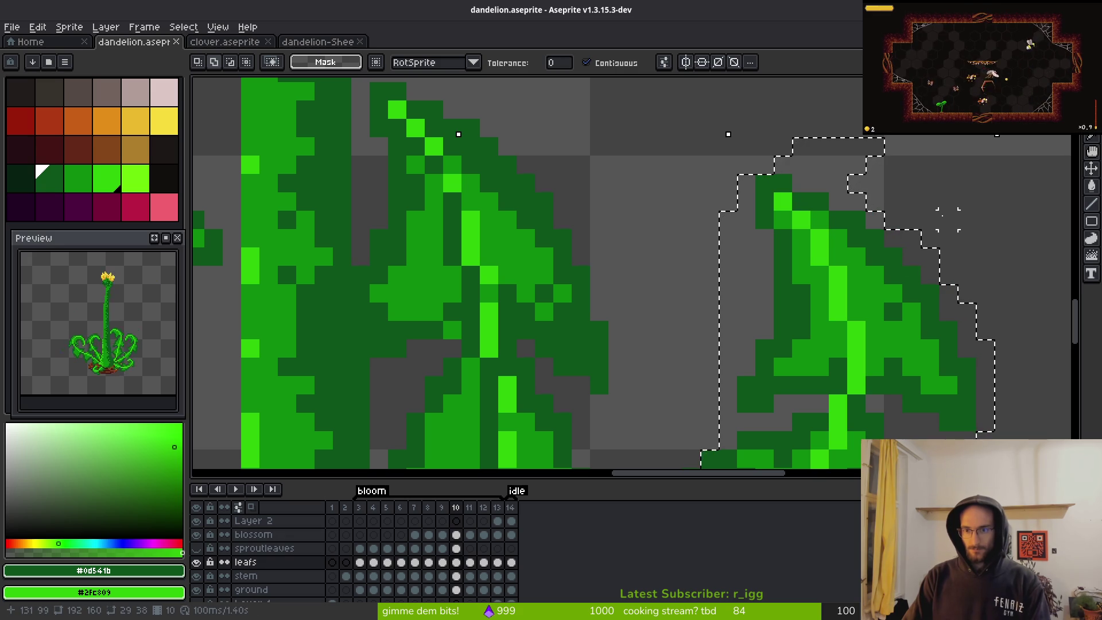
key(ctrl+d)
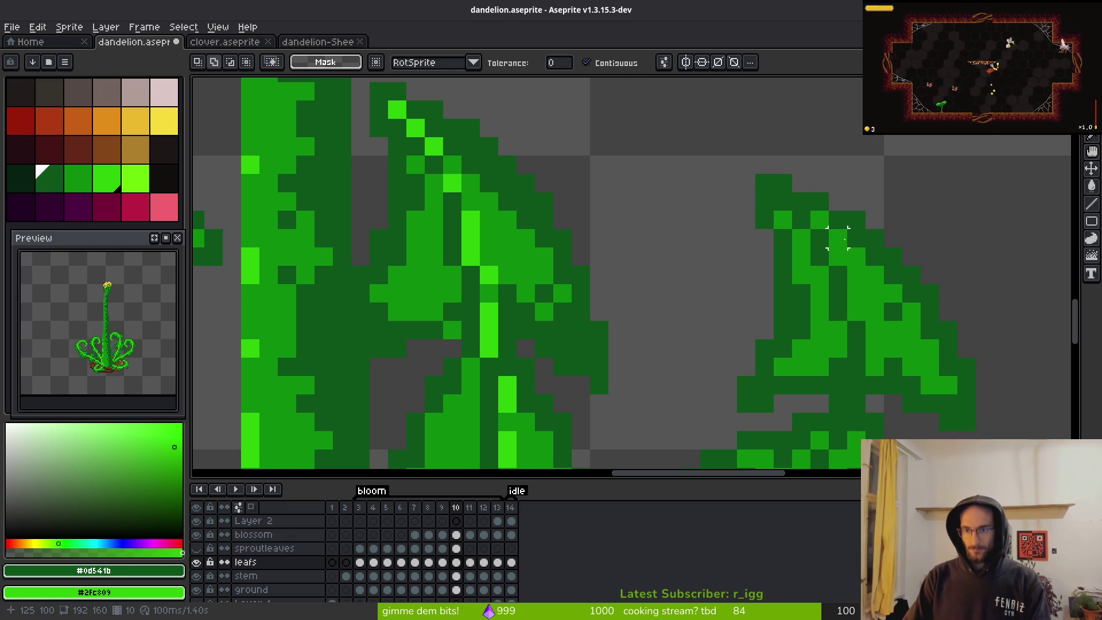
- Pencil bright green highlight pixels along the right leaf's vein and darken a stray bright pixel
key(b)
click(820, 220)
click(838, 256)
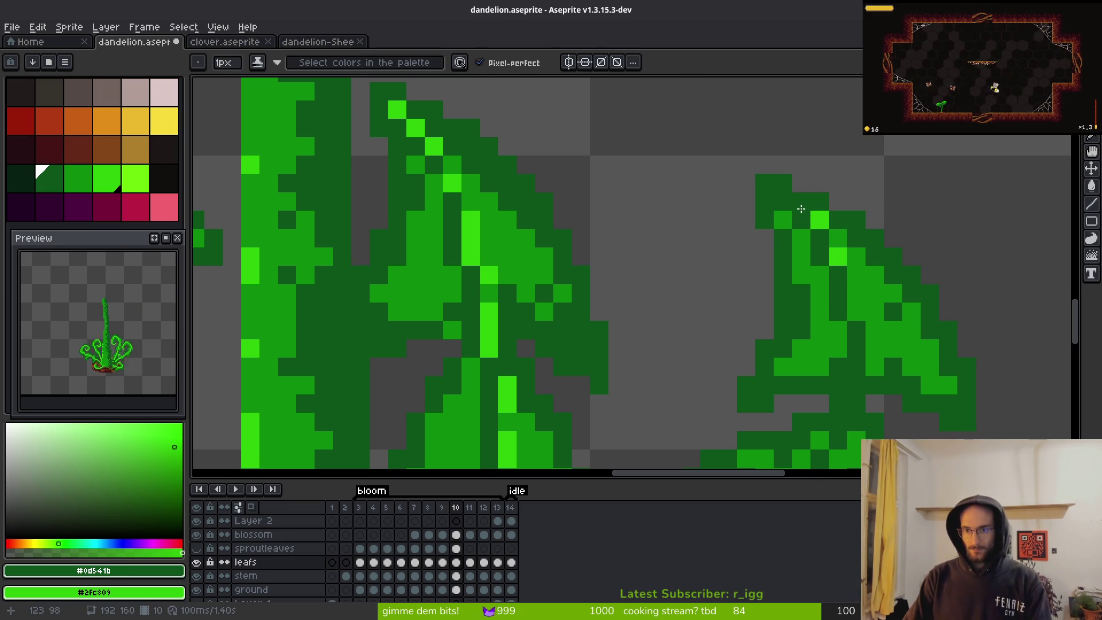
scroll(787, 188, down, 3)
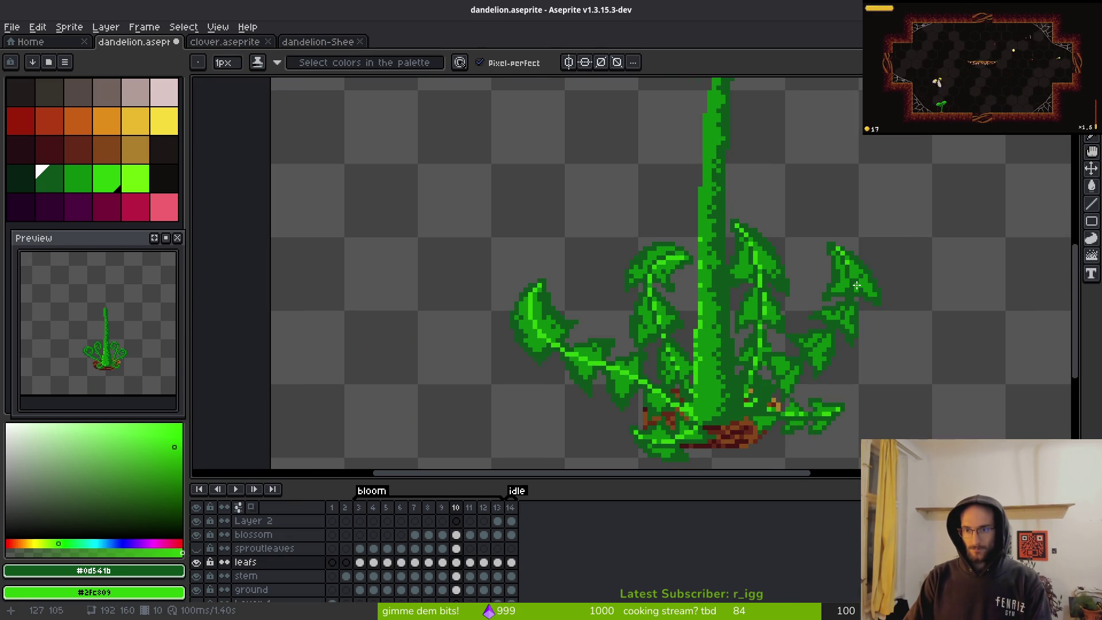
scroll(783, 202, up, 3)
click(805, 221)
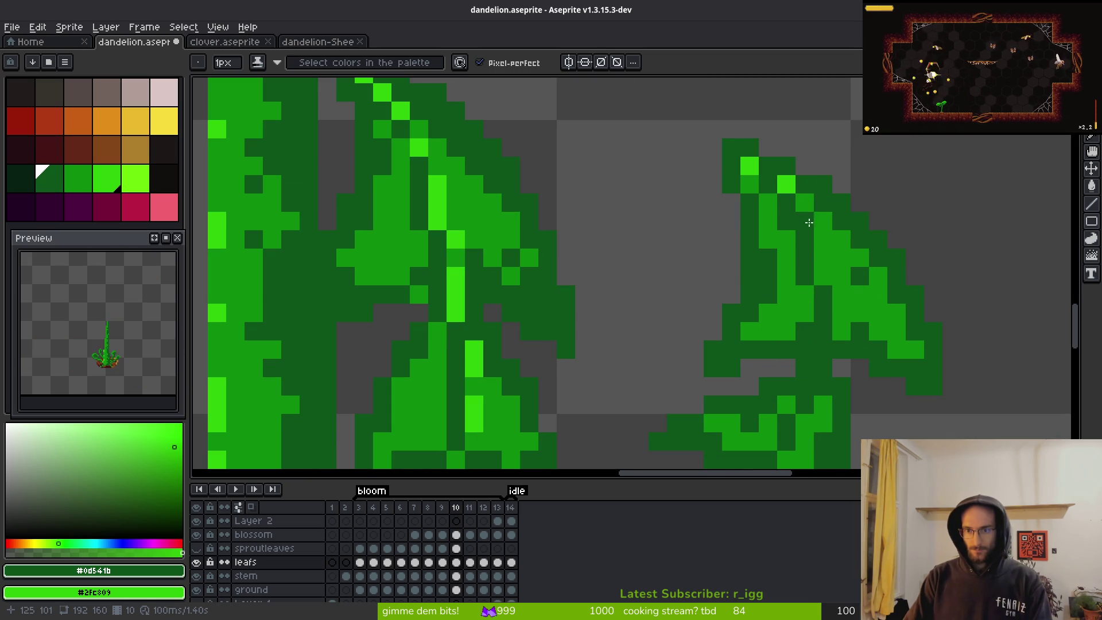
scroll(835, 218, down, 3)
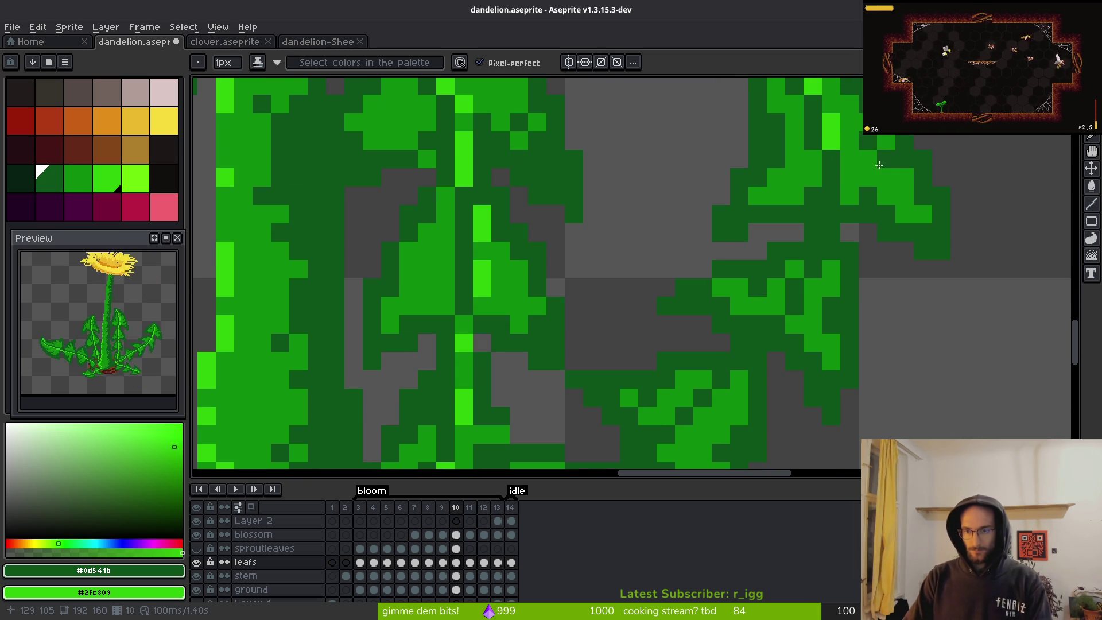
click(850, 190)
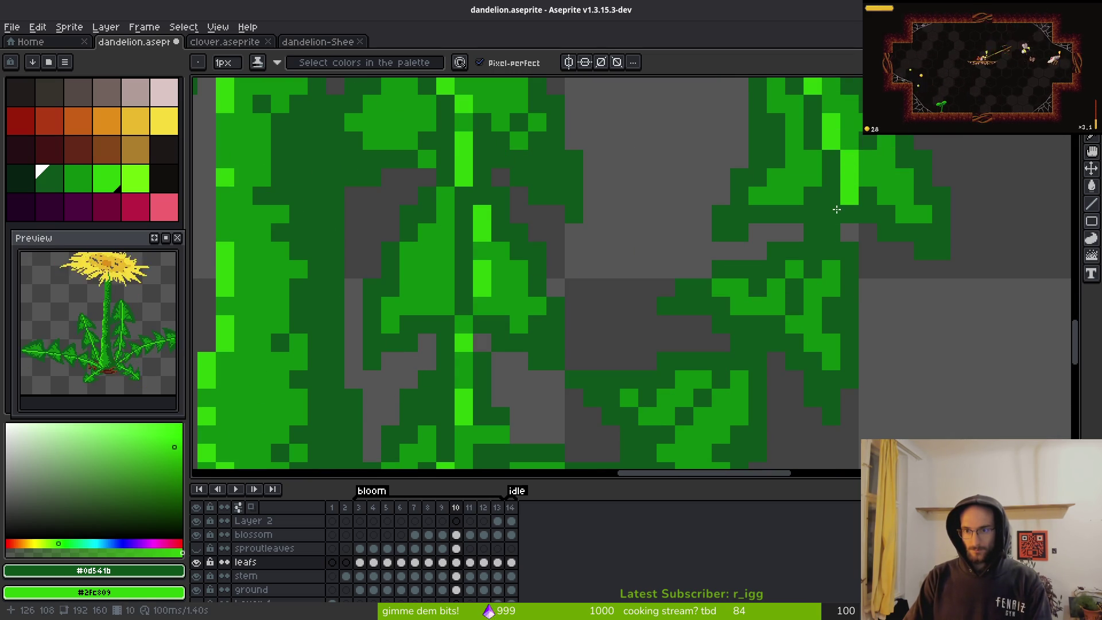
click(830, 243)
scroll(812, 295, down, 4)
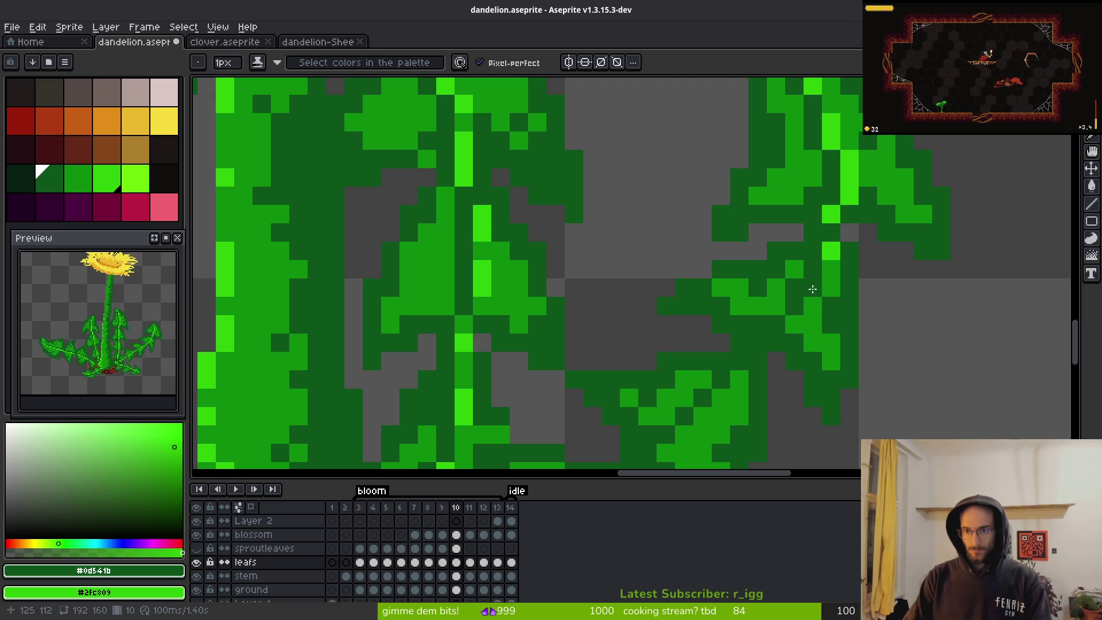
scroll(884, 310, down, 1)
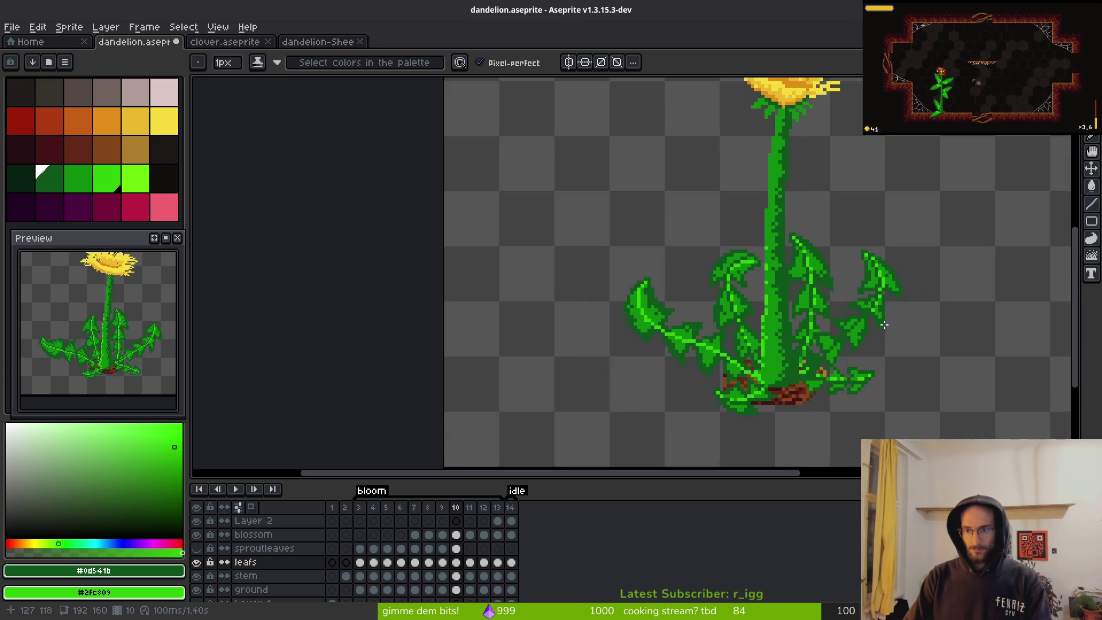
- Paint a bright green vein diagonally down-left across the leaf near the base
scroll(849, 305, up, 4)
right_click(812, 241)
click(763, 308)
right_click(754, 305)
right_click(729, 324)
right_click(702, 352)
right_click(674, 376)
right_click(645, 405)
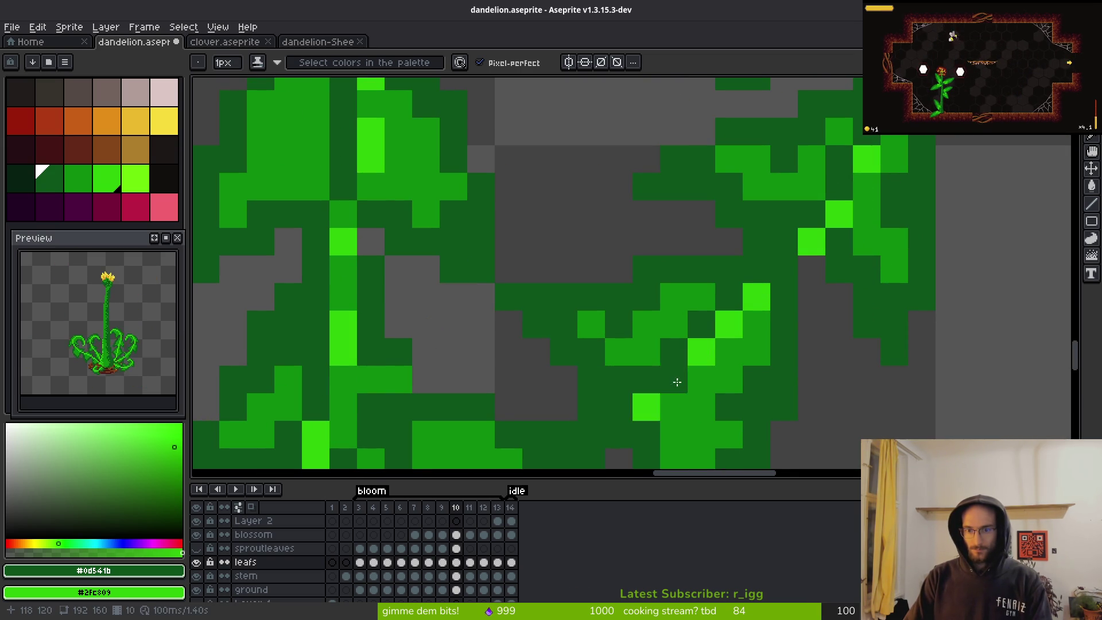
- Add bright highlight pixels along the lower right leaf's edge and fill a grey gap with green
drag(674, 382, 993, 269)
drag(843, 391, 1015, 211)
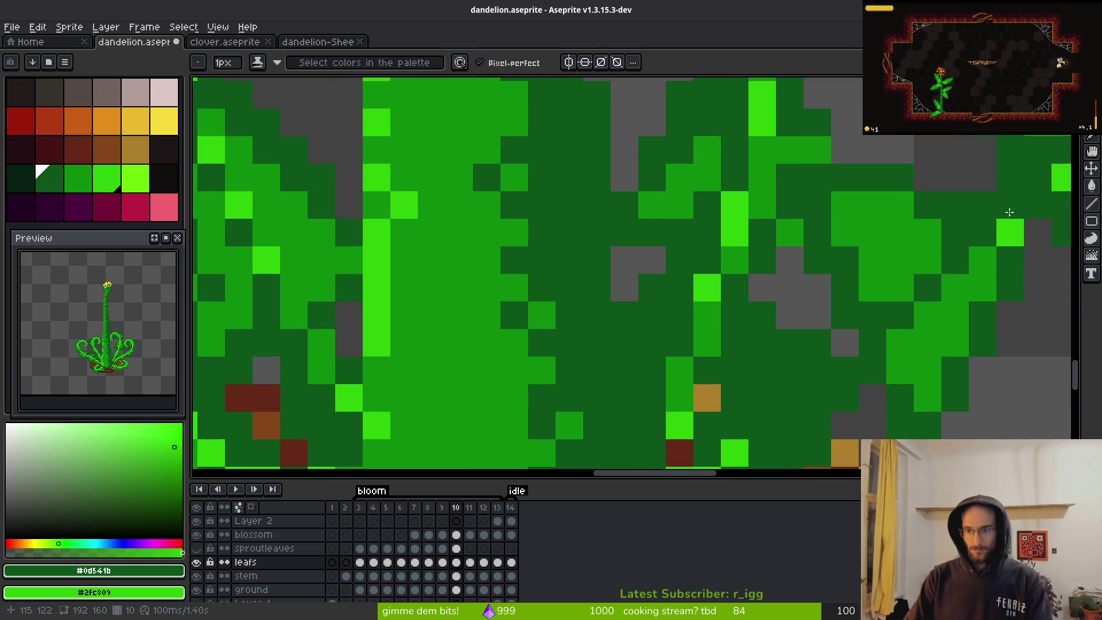
right_click(983, 261)
right_click(956, 287)
right_click(900, 342)
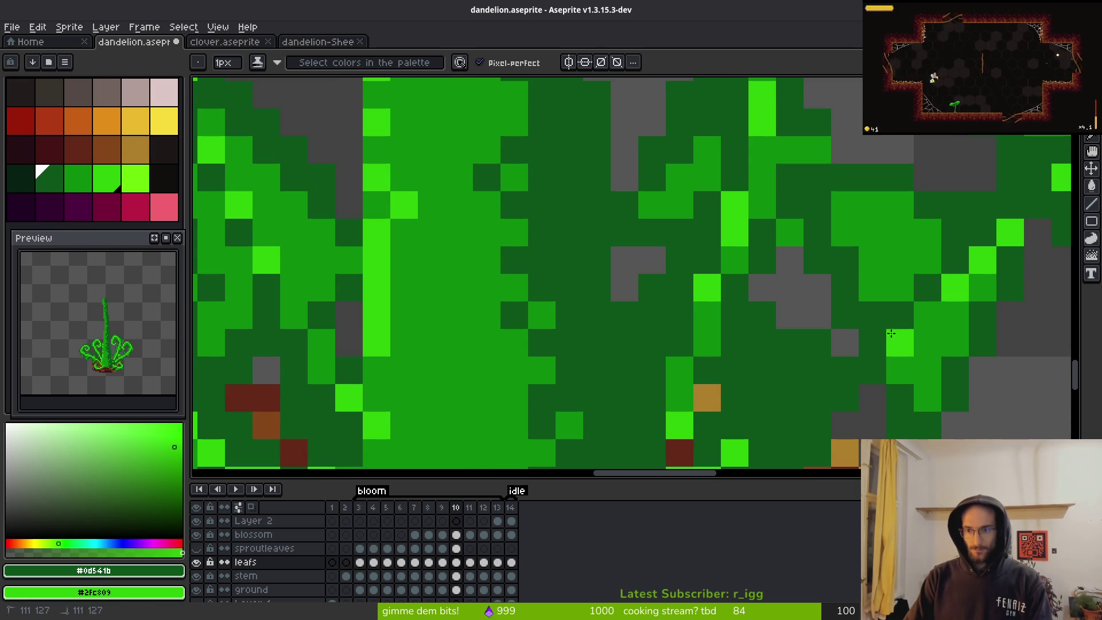
right_click(873, 371)
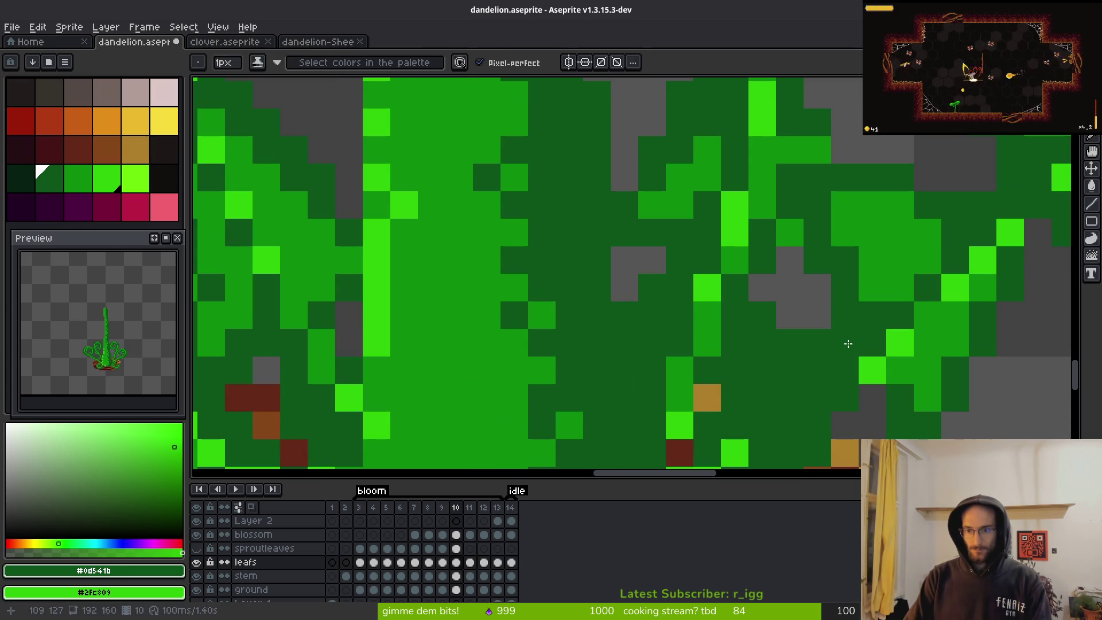
alt+click(894, 281)
click(845, 343)
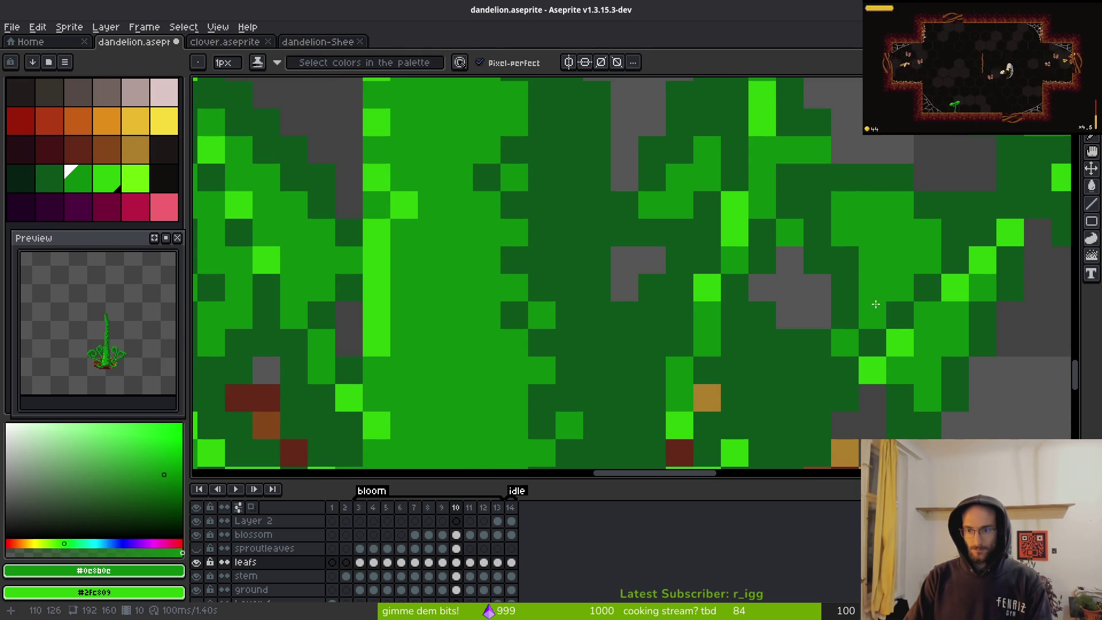
alt+click(852, 333)
scroll(852, 333, down, 3)
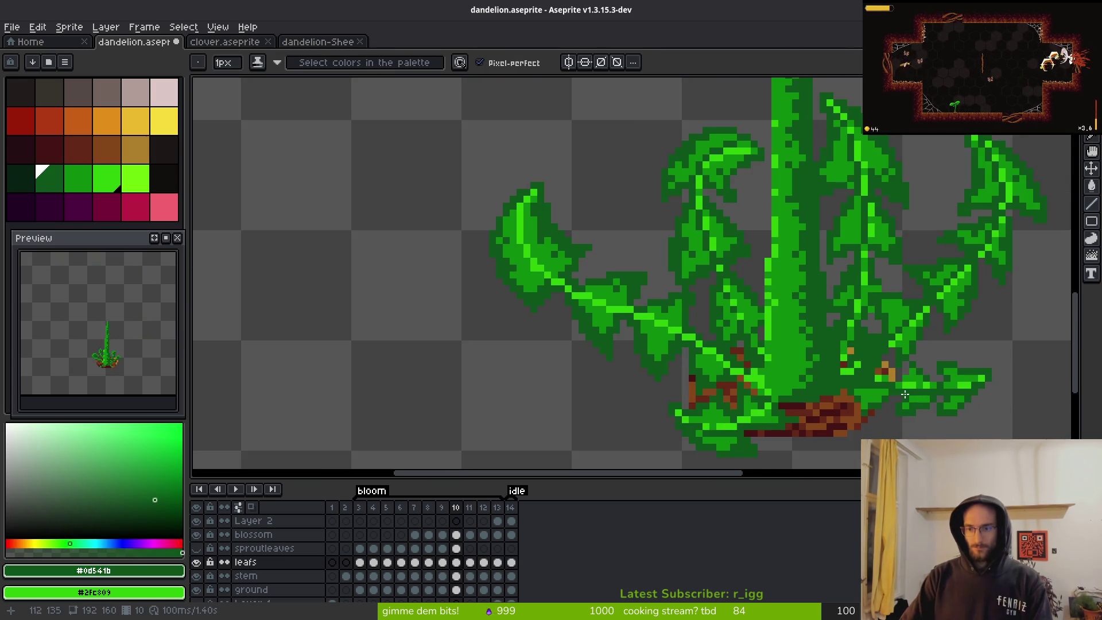
- Darken two stray bright pixels and repaint leaf pixels near the base in deep green #0c5b0c
scroll(919, 287, up, 3)
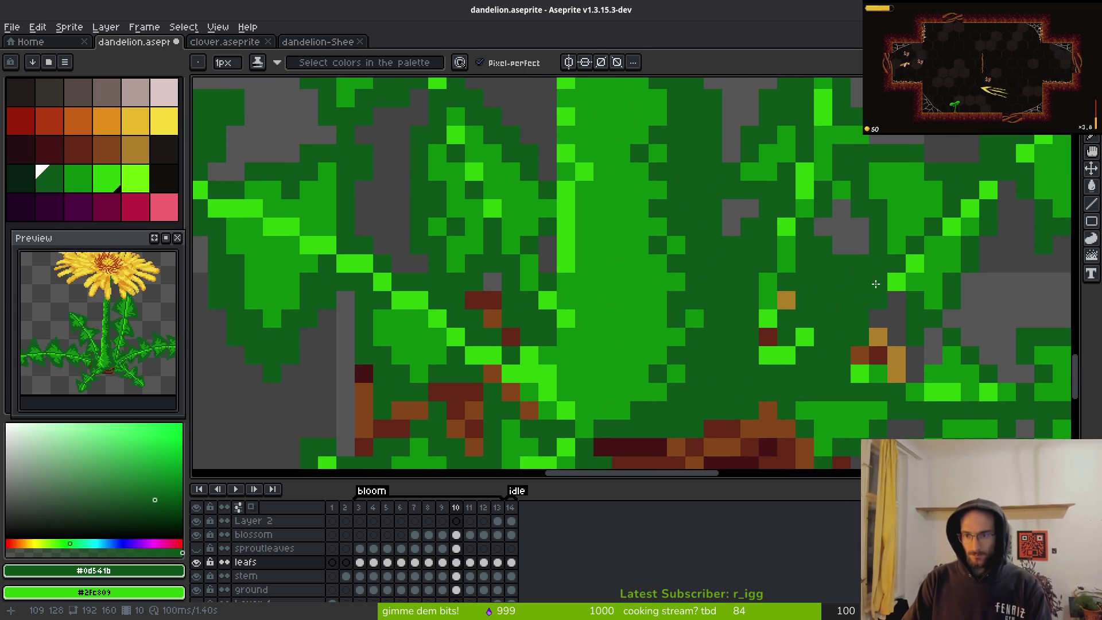
right_click(842, 300)
click(841, 300)
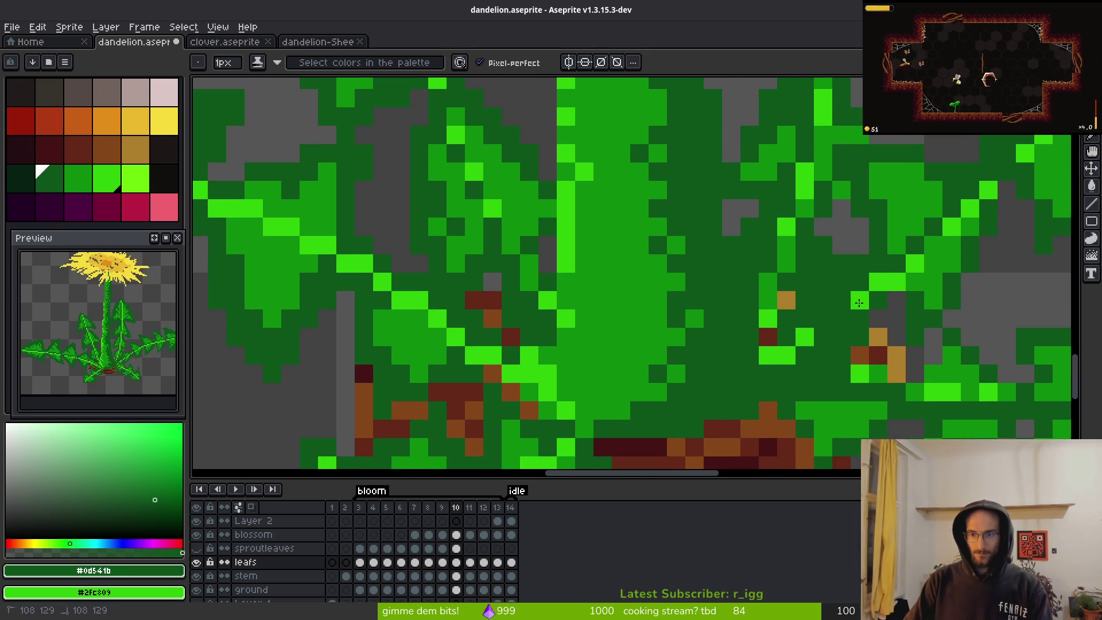
click(824, 319)
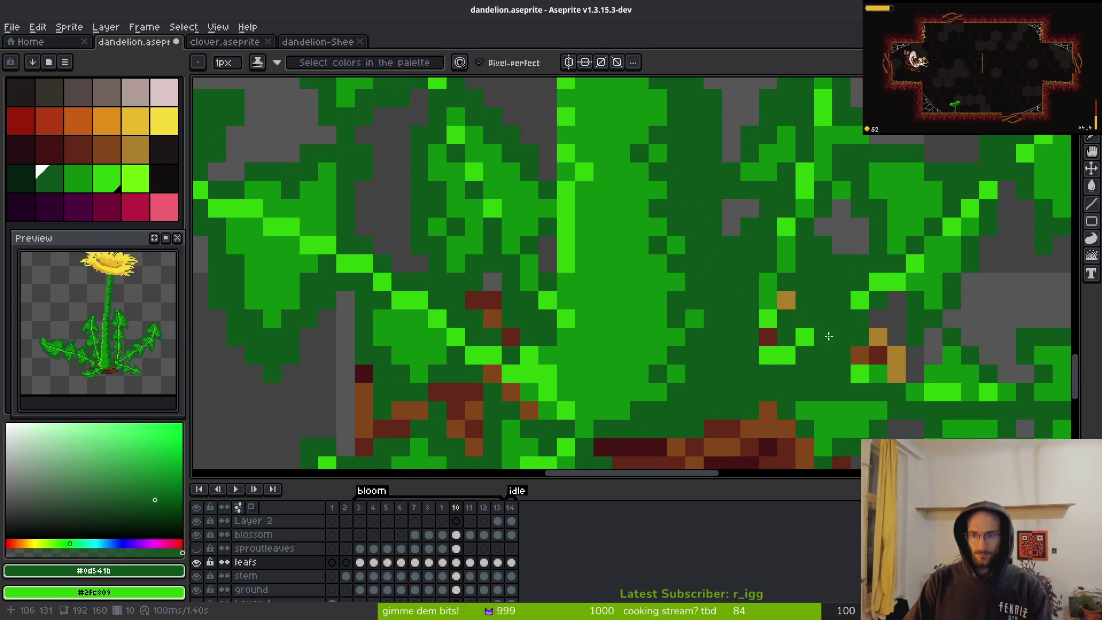
scroll(910, 312, down, 4)
scroll(898, 335, down, 2)
scroll(783, 375, up, 6)
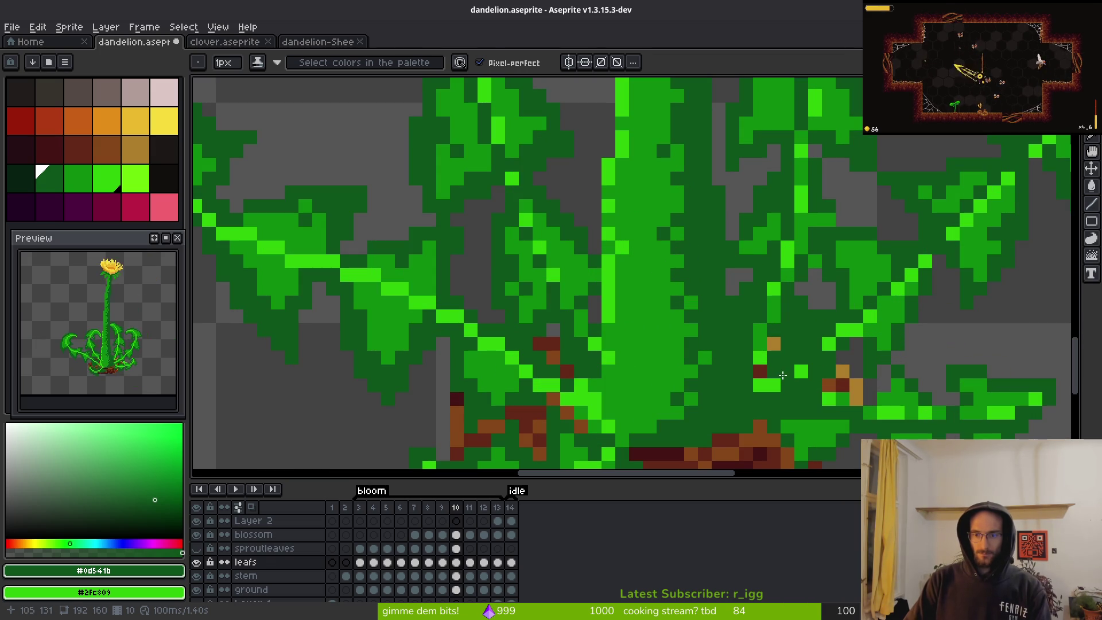
alt+click(825, 332)
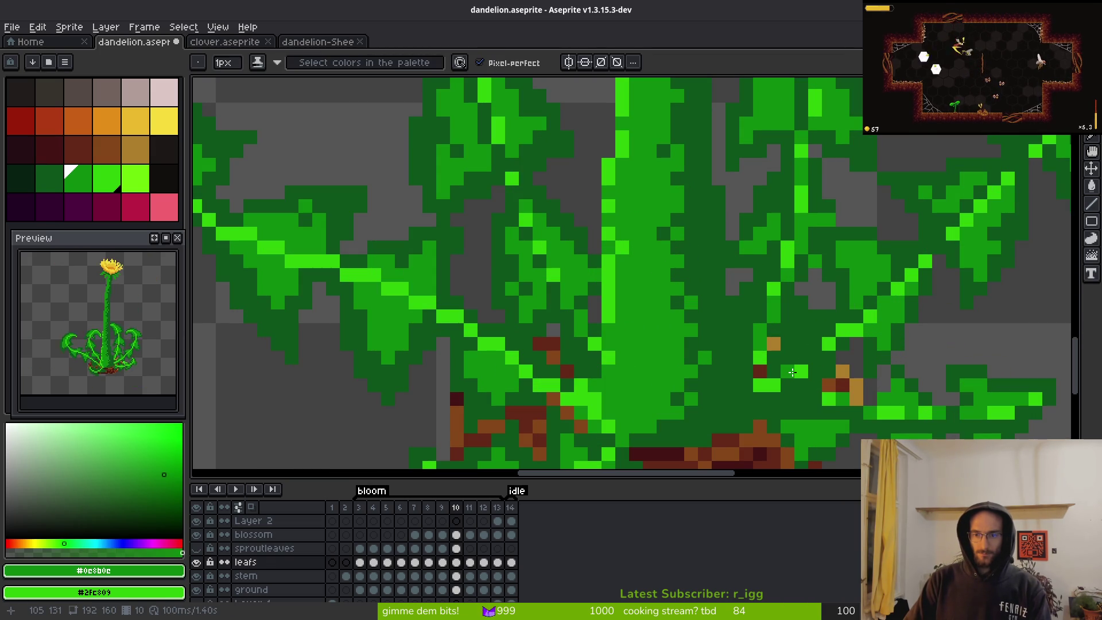
drag(774, 386, 764, 390)
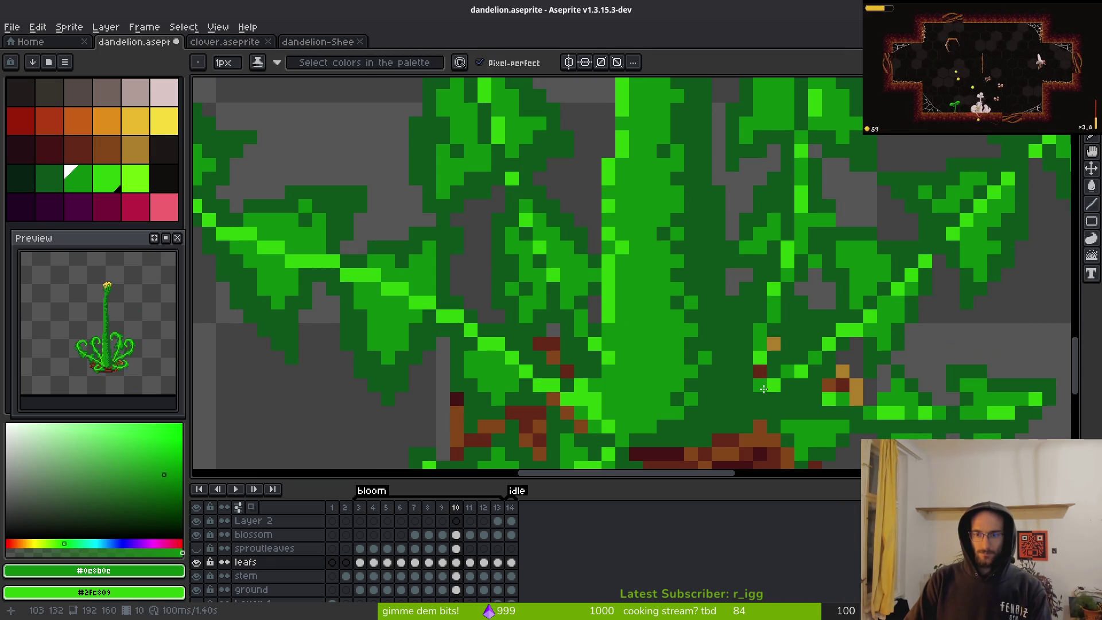
scroll(763, 390, down, 5)
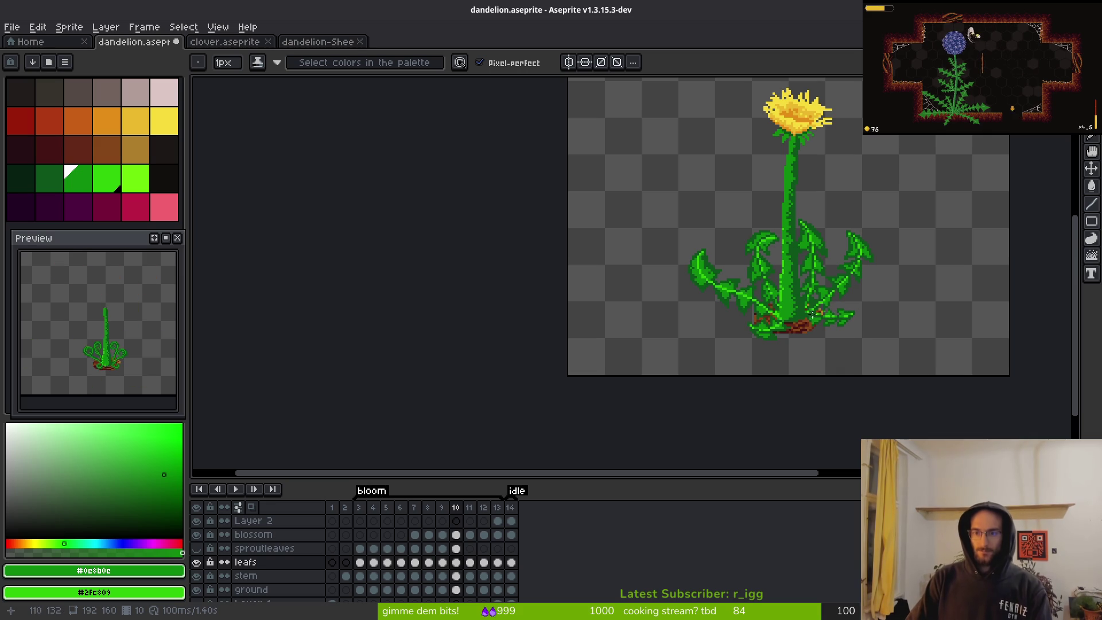
- Sample the leaf's dark green and lasso-select the far-left leaf
scroll(753, 288, up, 5)
scroll(753, 289, down, 5)
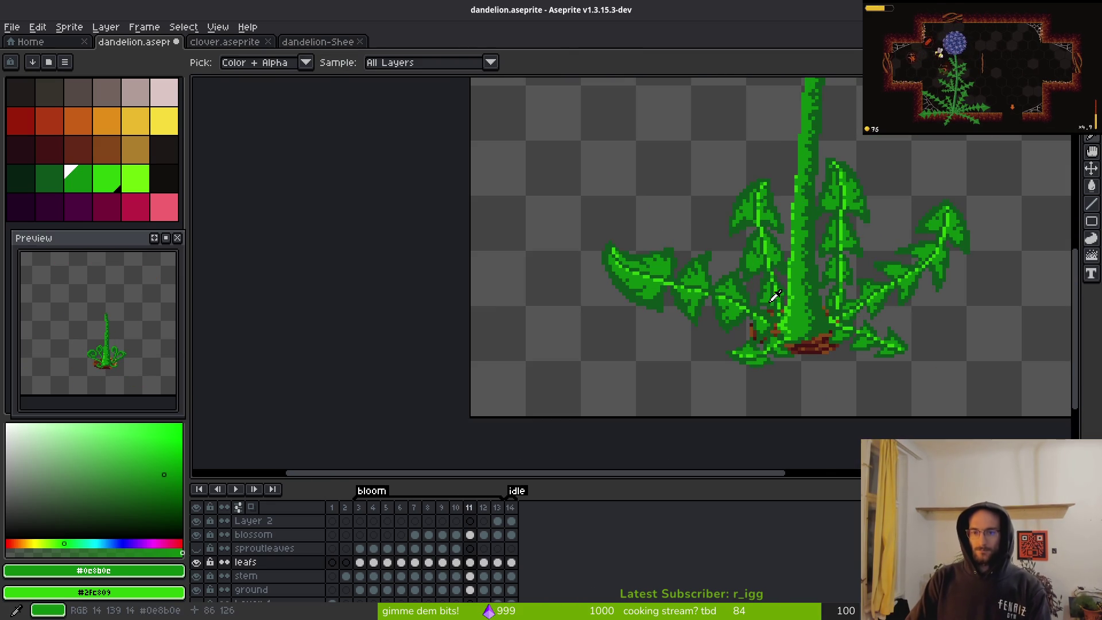
scroll(738, 253, up, 6)
drag(738, 254, 699, 260)
scroll(698, 259, down, 2)
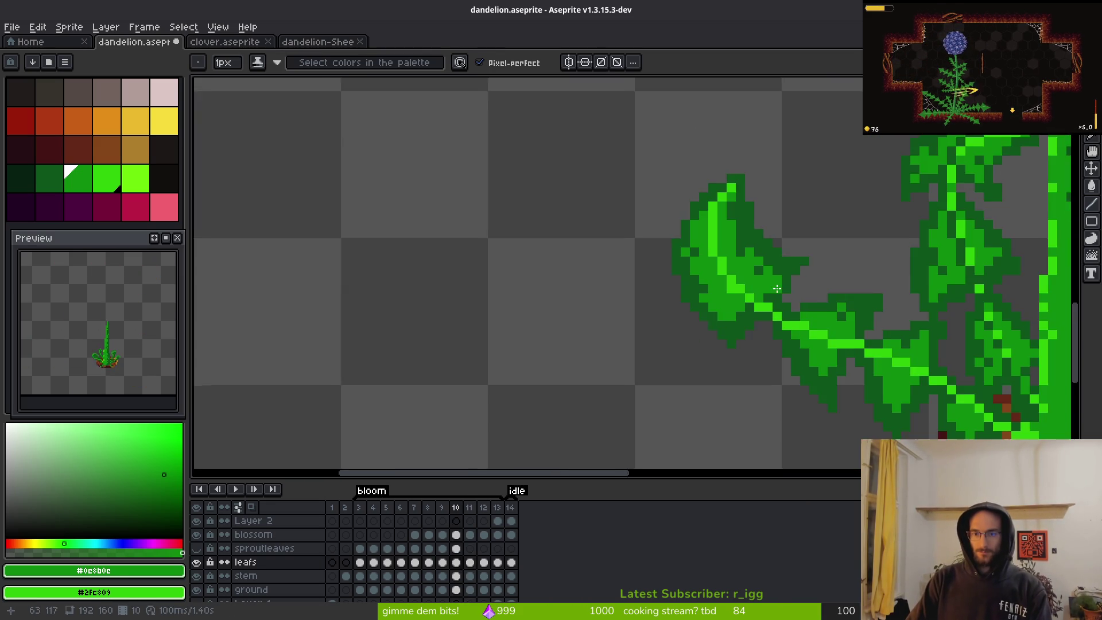
alt+click(697, 212)
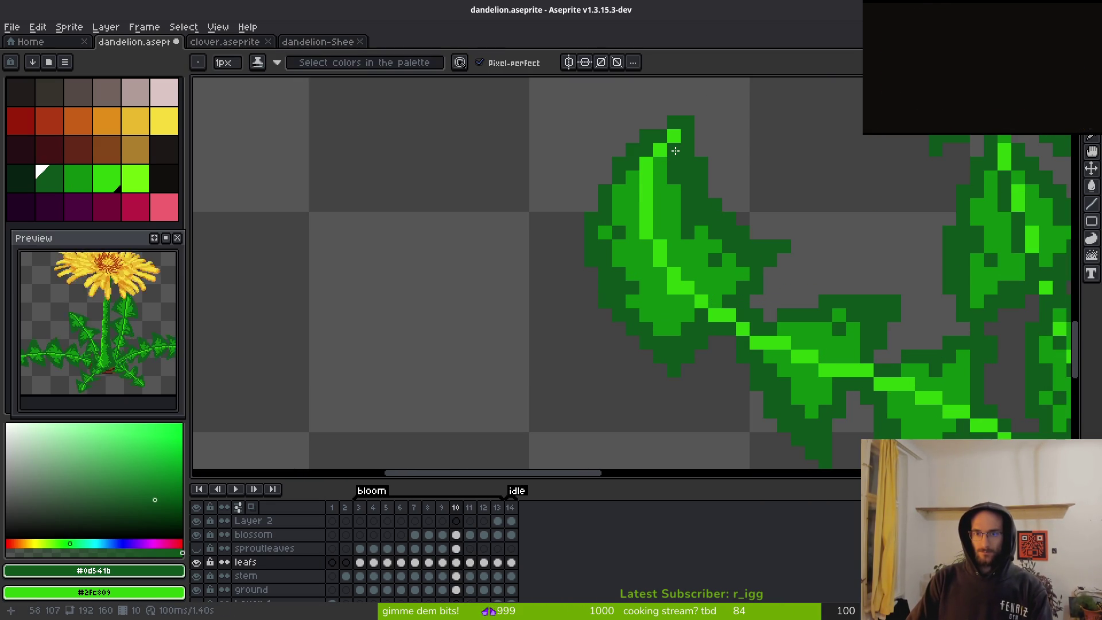
scroll(717, 263, down, 3)
key(q)
mouse_move(806, 344)
mouse_down()
mouse_move(714, 268)
mouse_move(542, 247)
mouse_move(804, 393)
mouse_move(820, 363)
mouse_up()
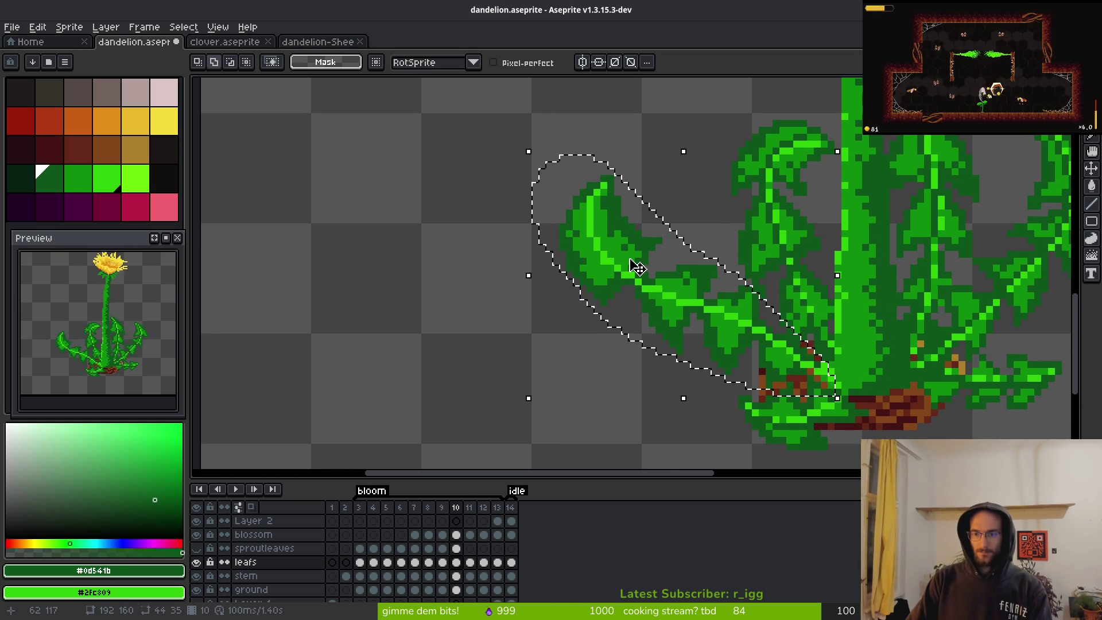
- Replace bright green #2fc809 with dark green #0d541b in the selected leaf, then deselect
key(shift+r)
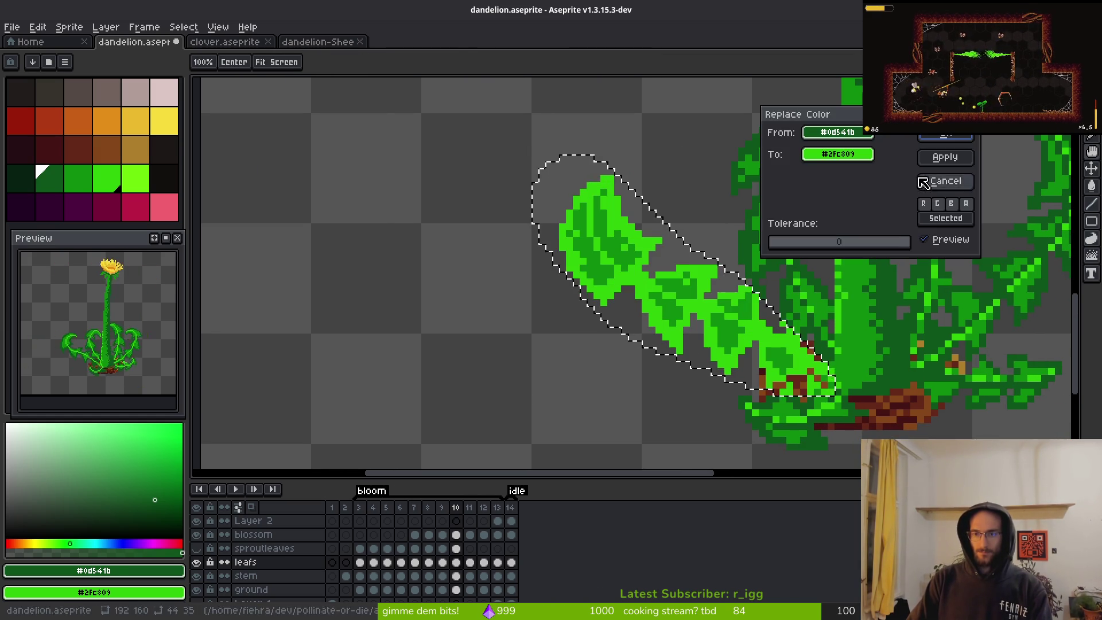
key(Escape)
key(i)
click(704, 290)
right_click(716, 269)
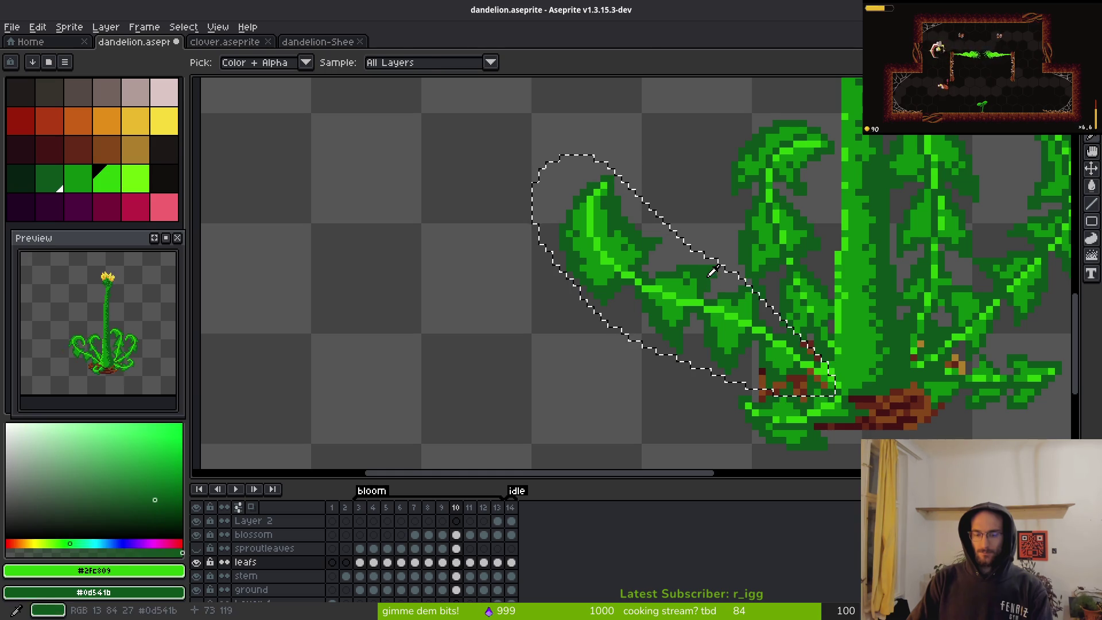
key(shift+r)
click(957, 138)
key(ctrl+d)
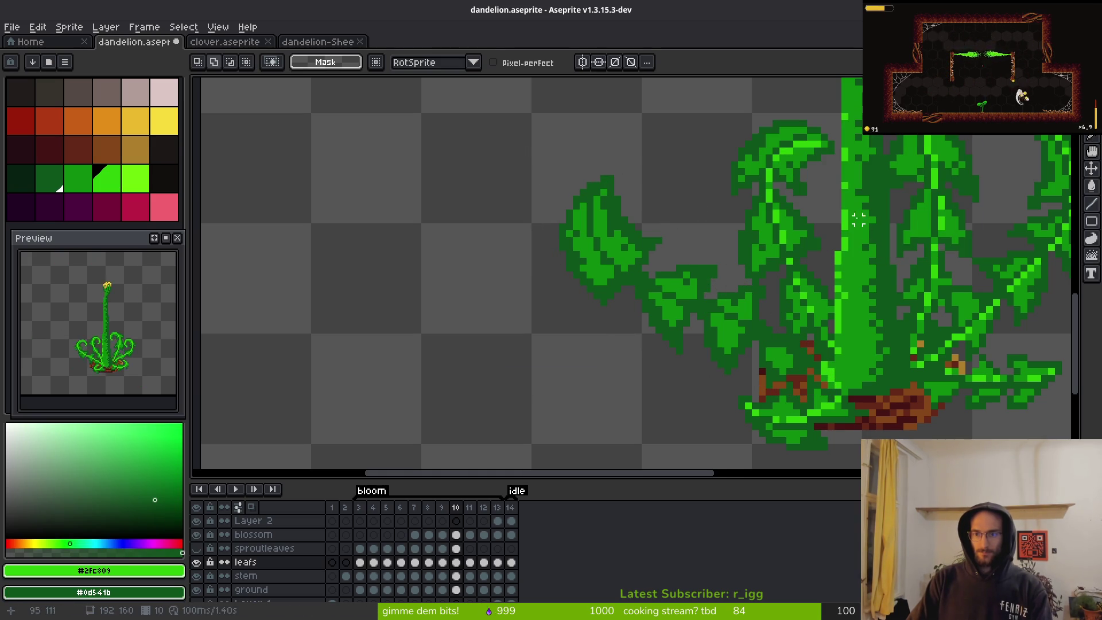
- Pencil bright green #2fc809 pixels from the far-left leaf's tip down its vein to the lower edge
scroll(627, 222, up, 4)
key(b)
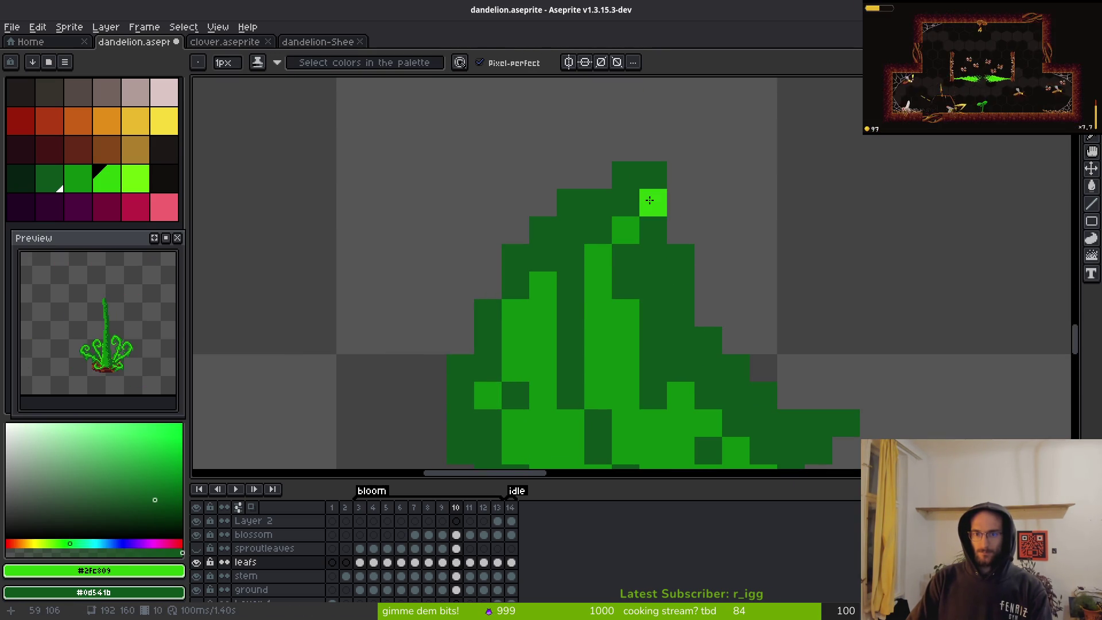
click(543, 258)
drag(545, 305, 544, 340)
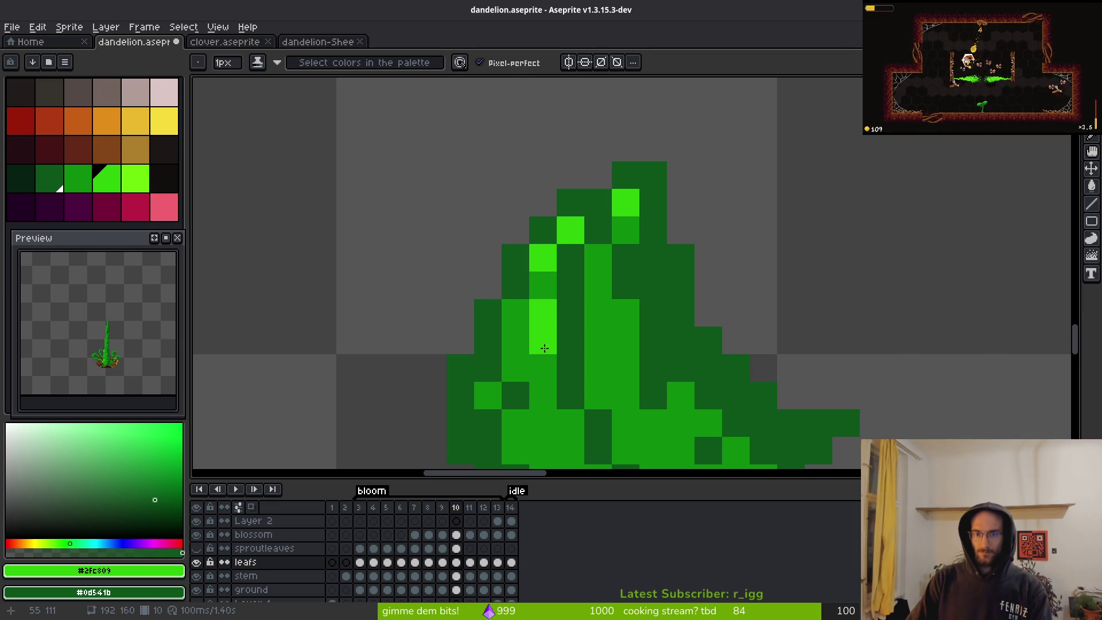
scroll(598, 365, down, 2)
click(555, 367)
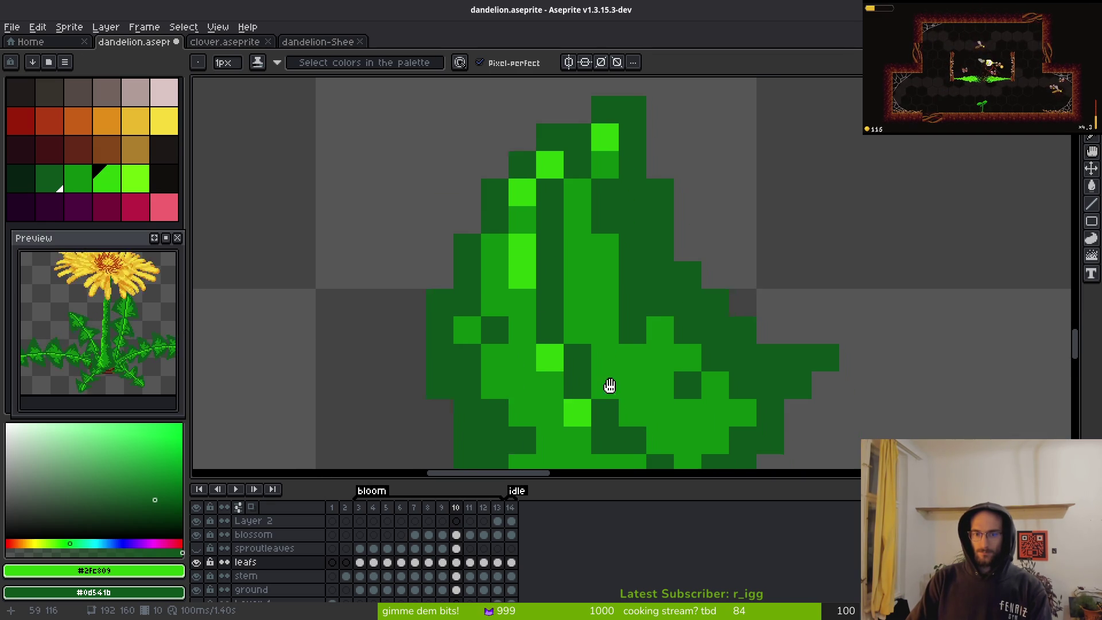
scroll(637, 422, down, 2)
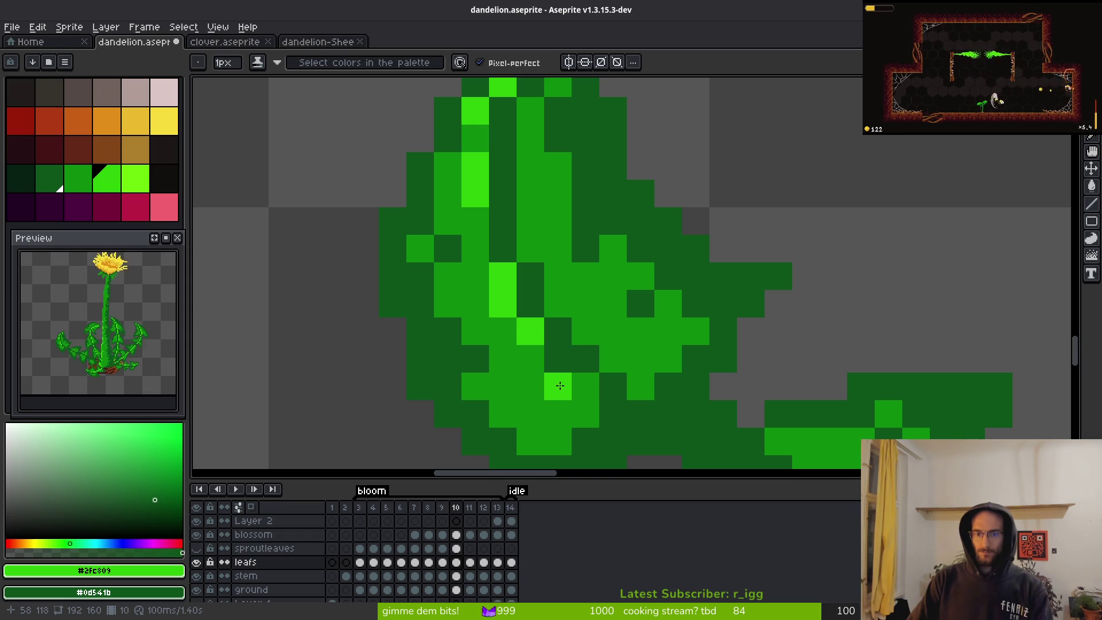
click(581, 383)
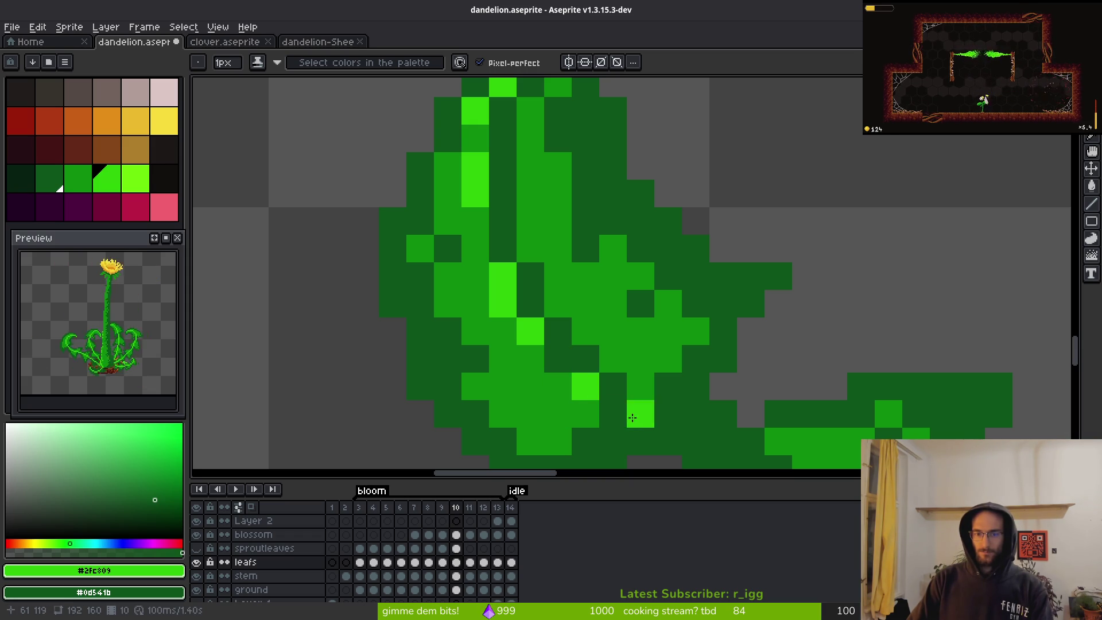
alt+click(558, 360)
scroll(558, 360, down, 3)
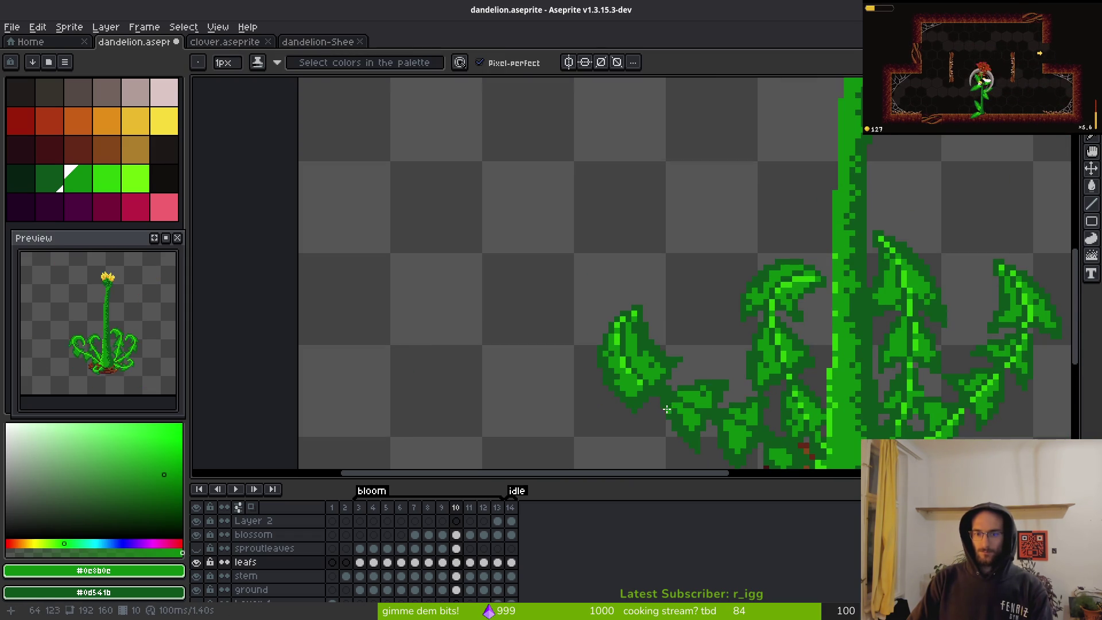
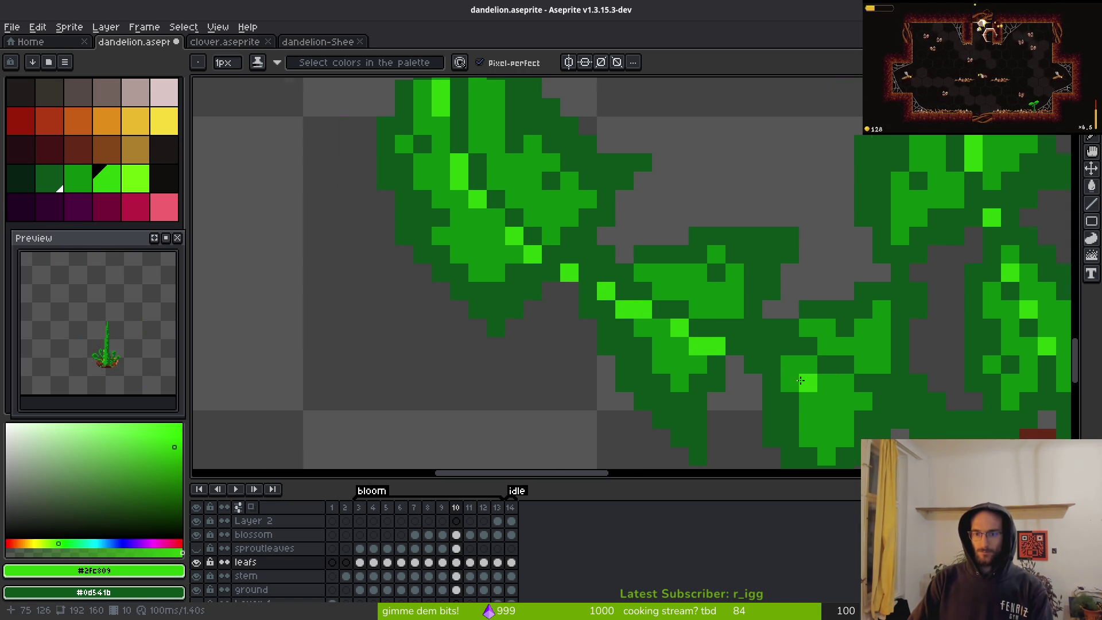
- Zoom in and paint bright-green highlight pixels on the dandelion leaves on frame 10
drag(826, 383, 666, 334)
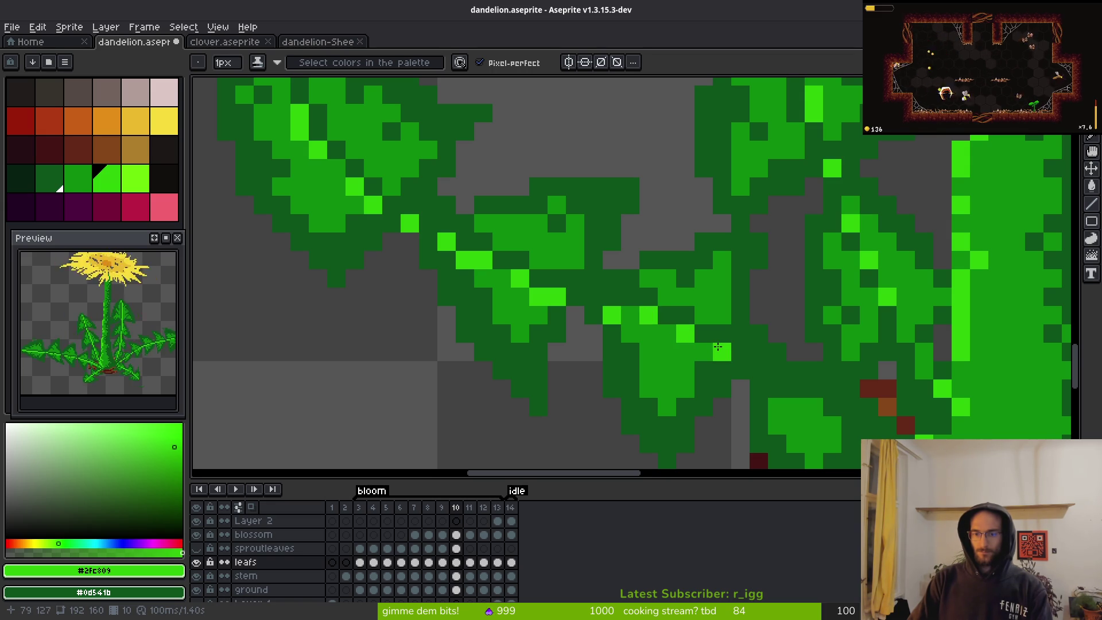
scroll(765, 372, down, 5)
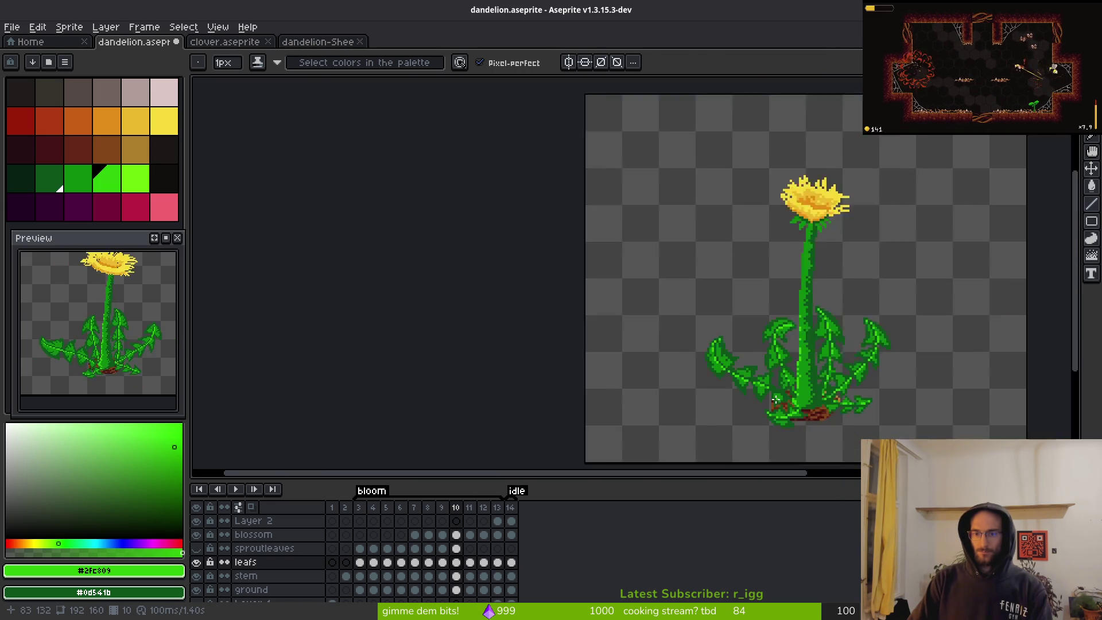
scroll(691, 350, up, 4)
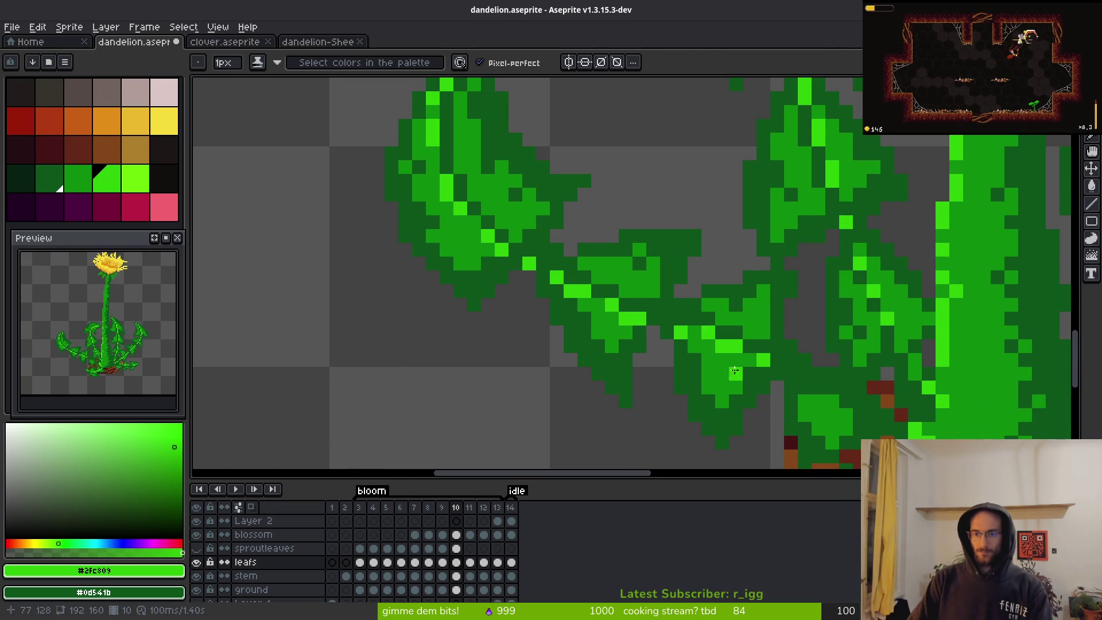
scroll(725, 365, up, 3)
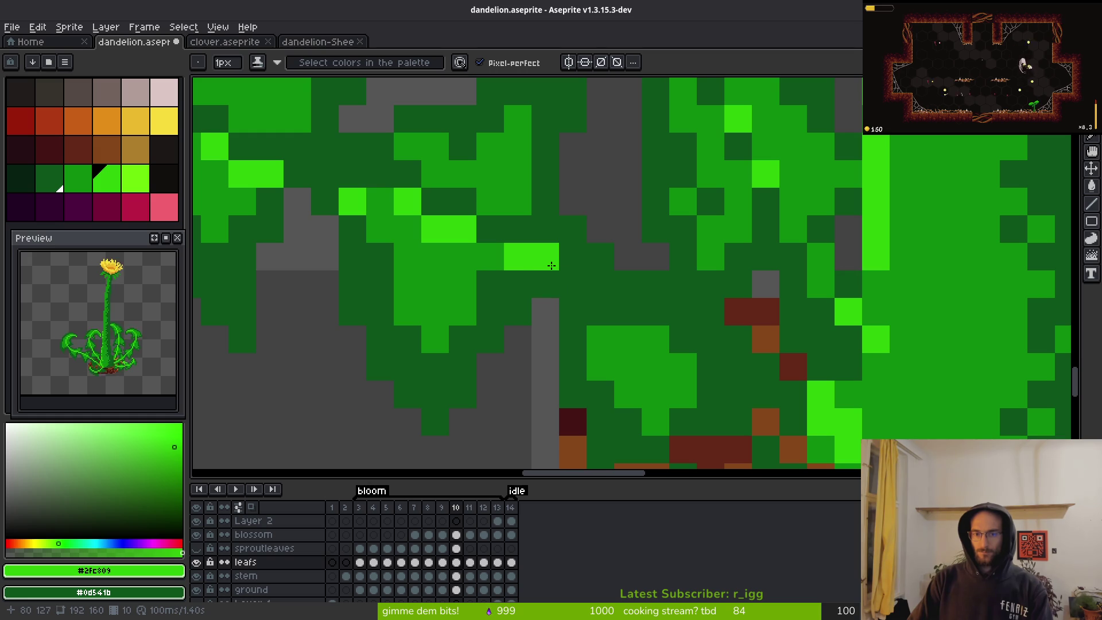
mouse_move(575, 281)
mouse_down()
mouse_move(626, 310)
mouse_move(609, 308)
mouse_up()
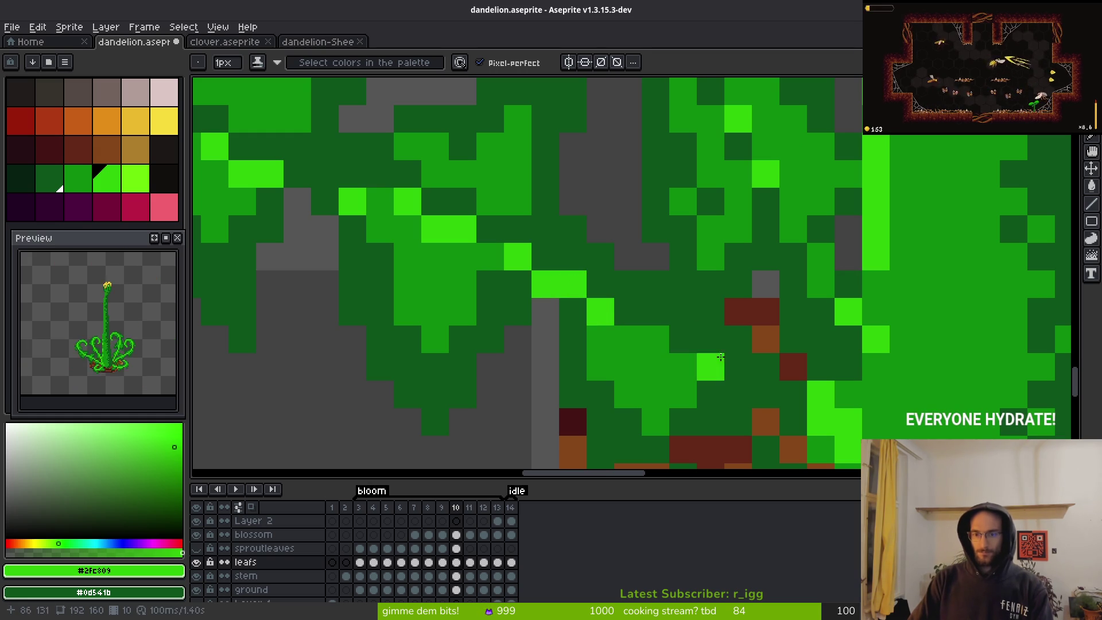
scroll(655, 340, down, 2)
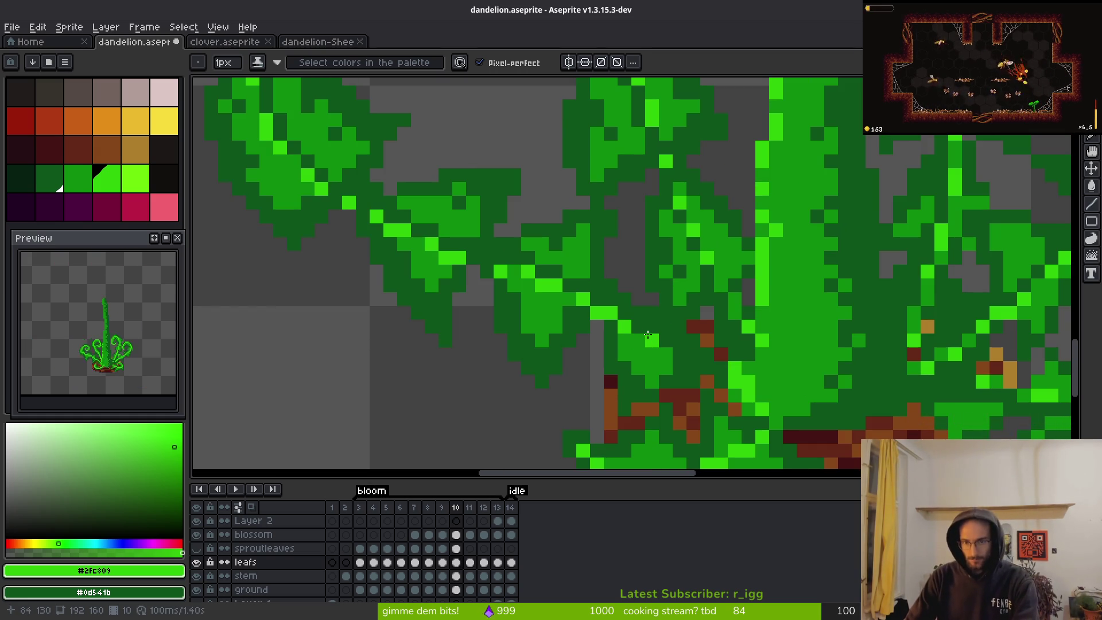
scroll(648, 335, down, 3)
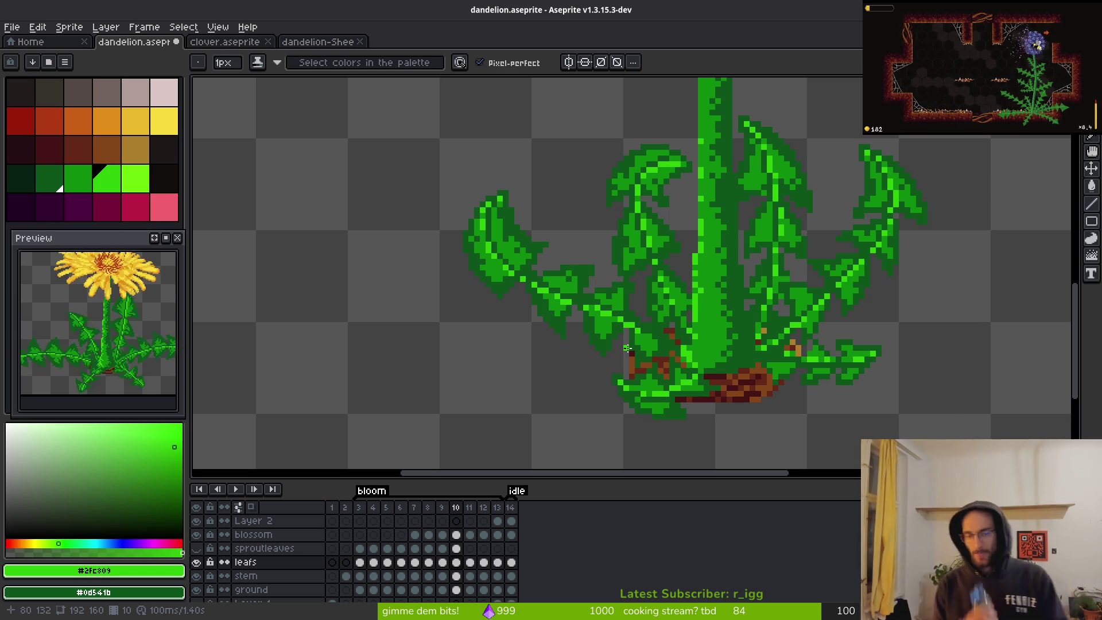
- Flick between frames 10 and 11 to compare the leaf highlights
key(Right)
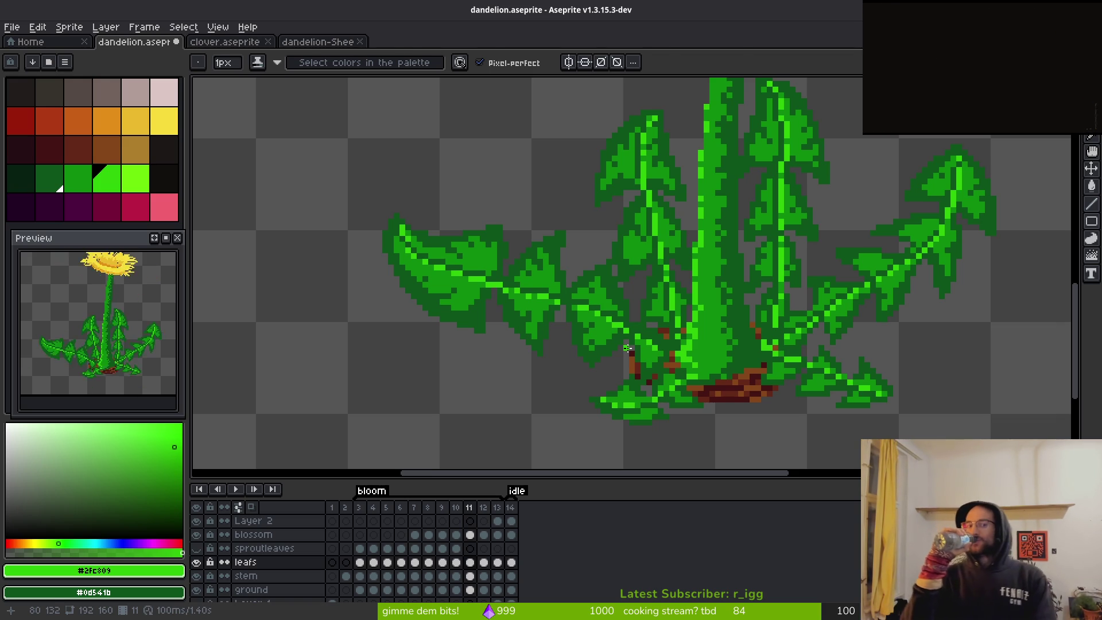
key(Left)
key(Right)
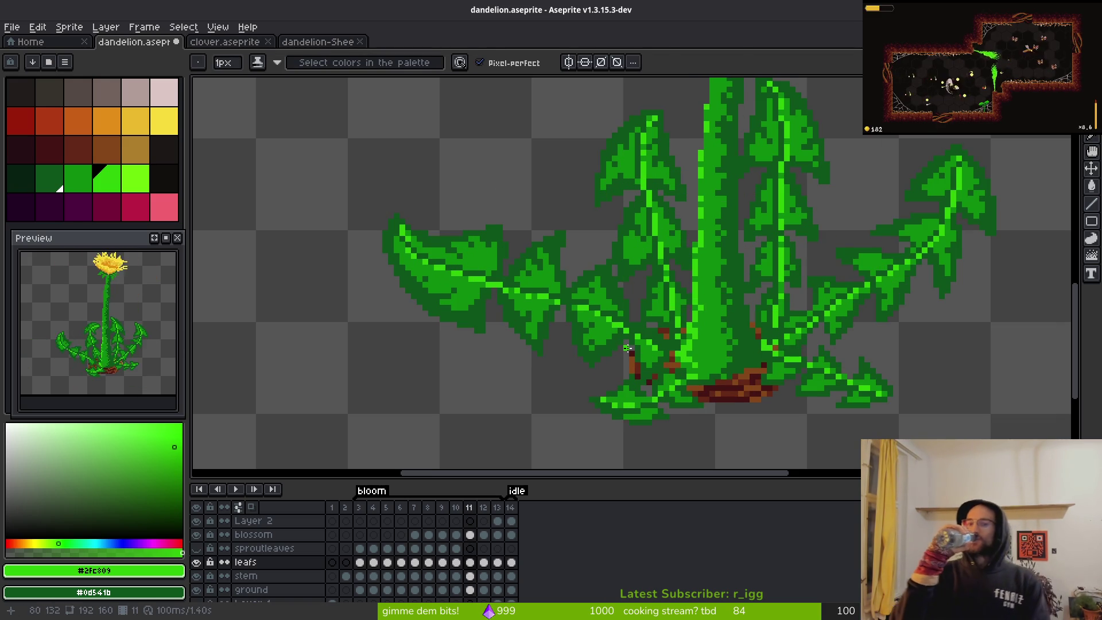
key(Left)
key(Right)
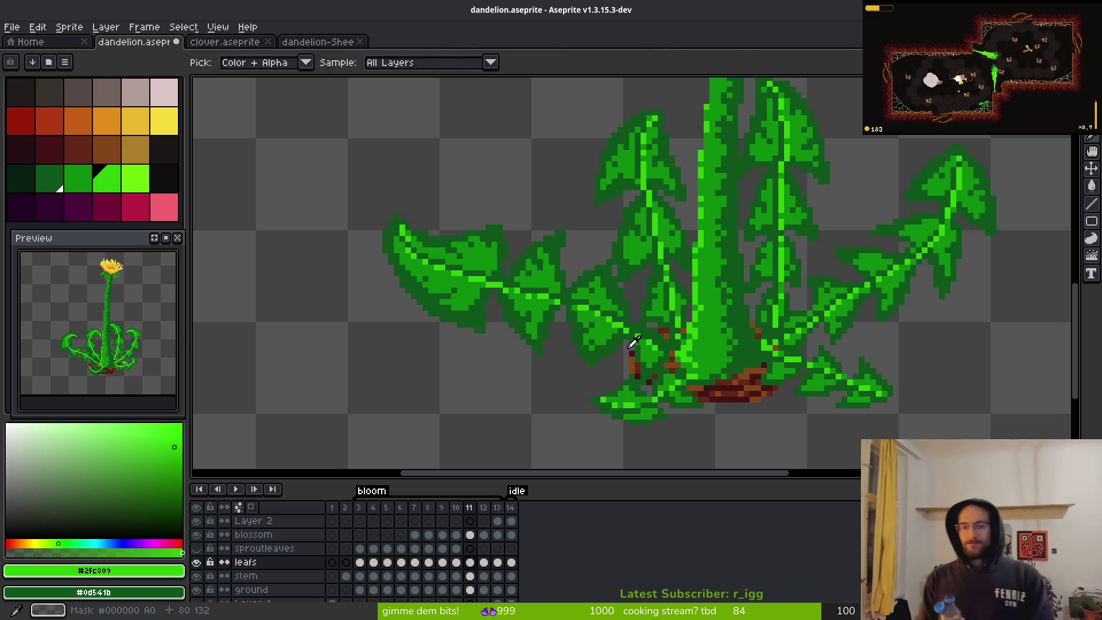
key(Left)
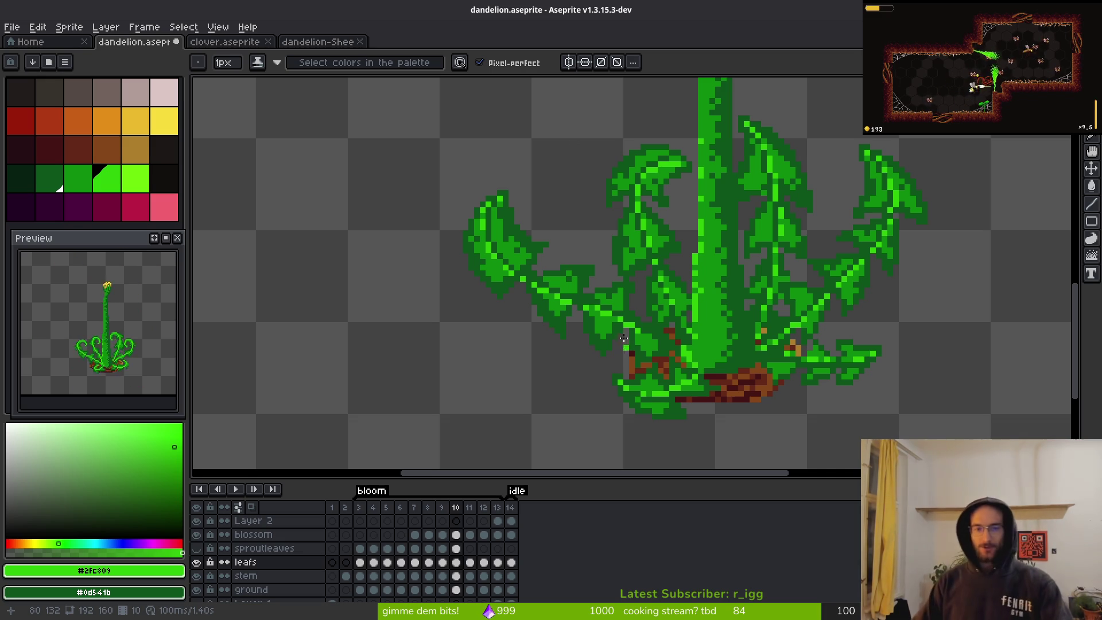
scroll(572, 217, up, 3)
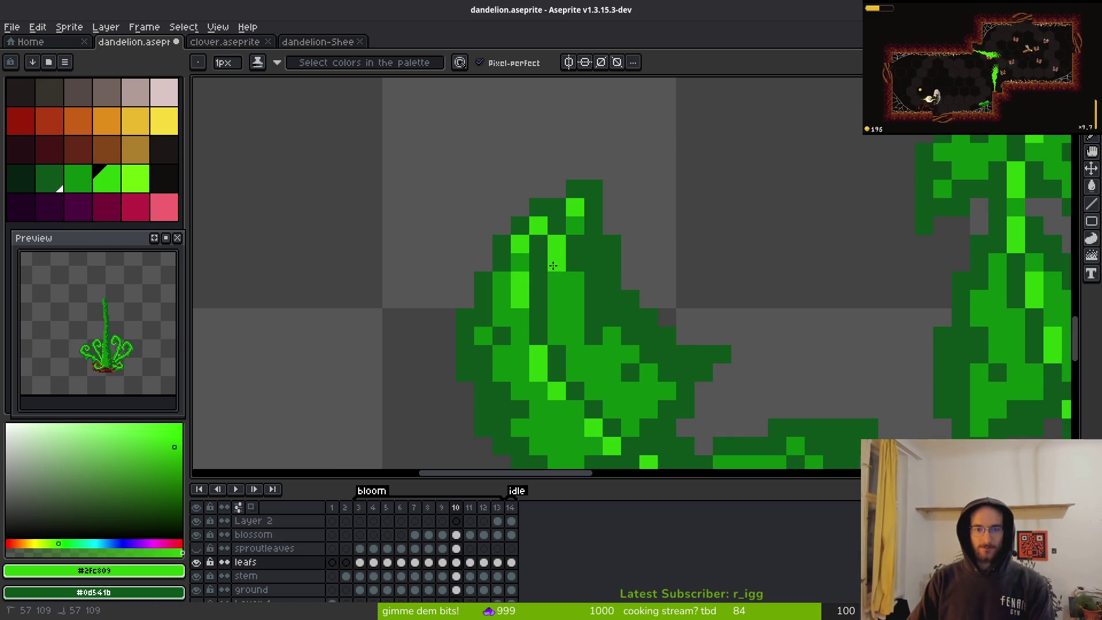
- Draw a bright-green vein down the left leaf and shade nearby pixels medium green
drag(553, 263, 557, 313)
right_click(530, 348)
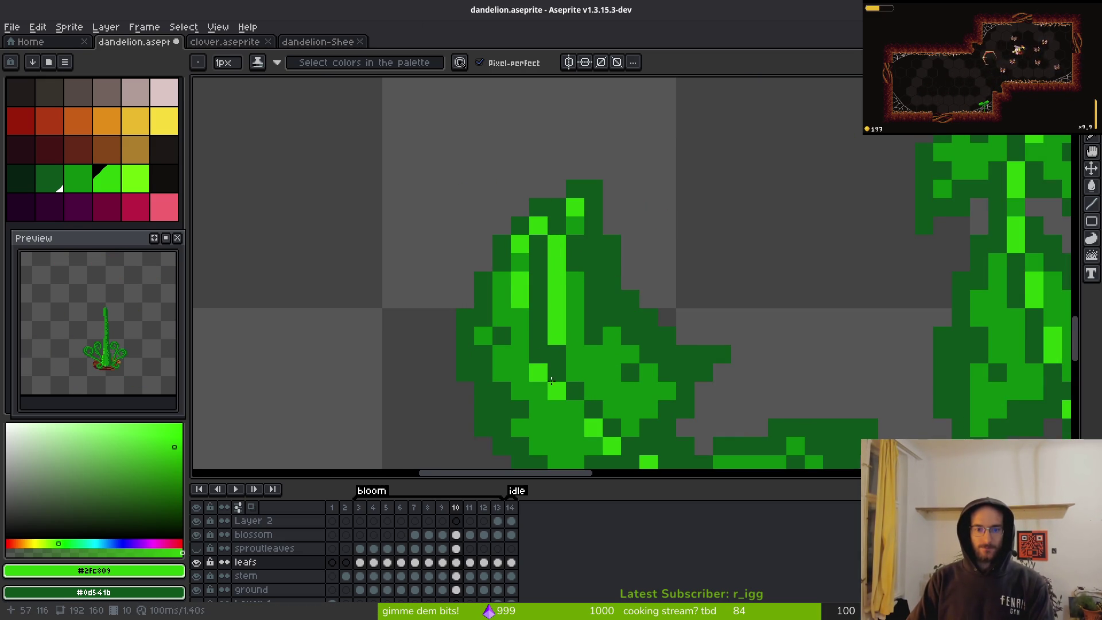
click(535, 315)
scroll(536, 315, down, 2)
click(591, 243)
alt+click(585, 256)
drag(525, 218, 516, 179)
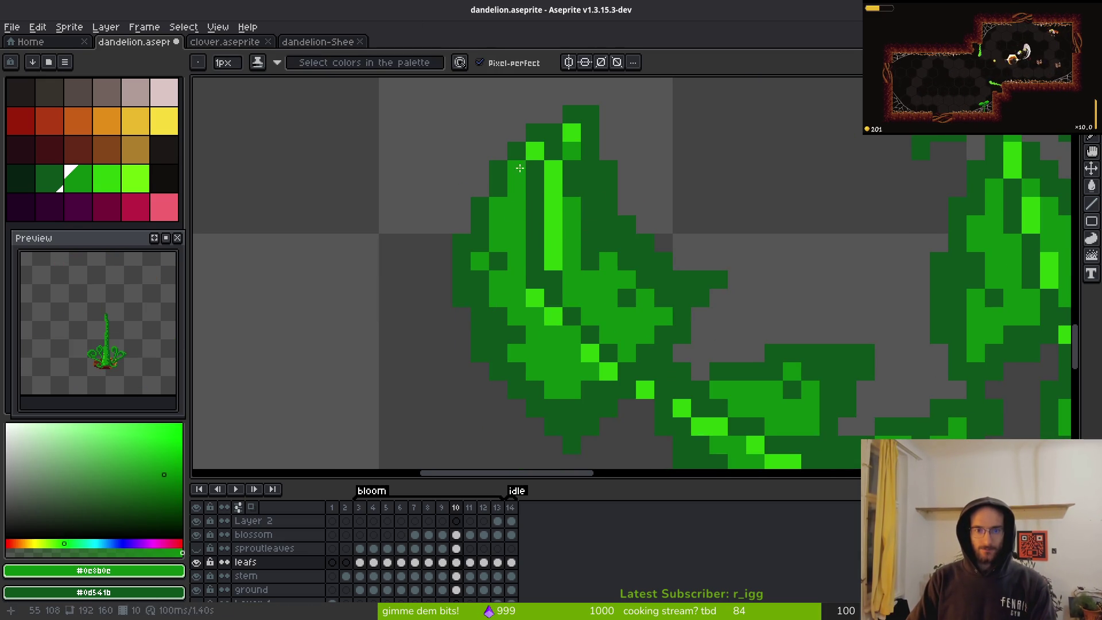
click(534, 297)
click(553, 316)
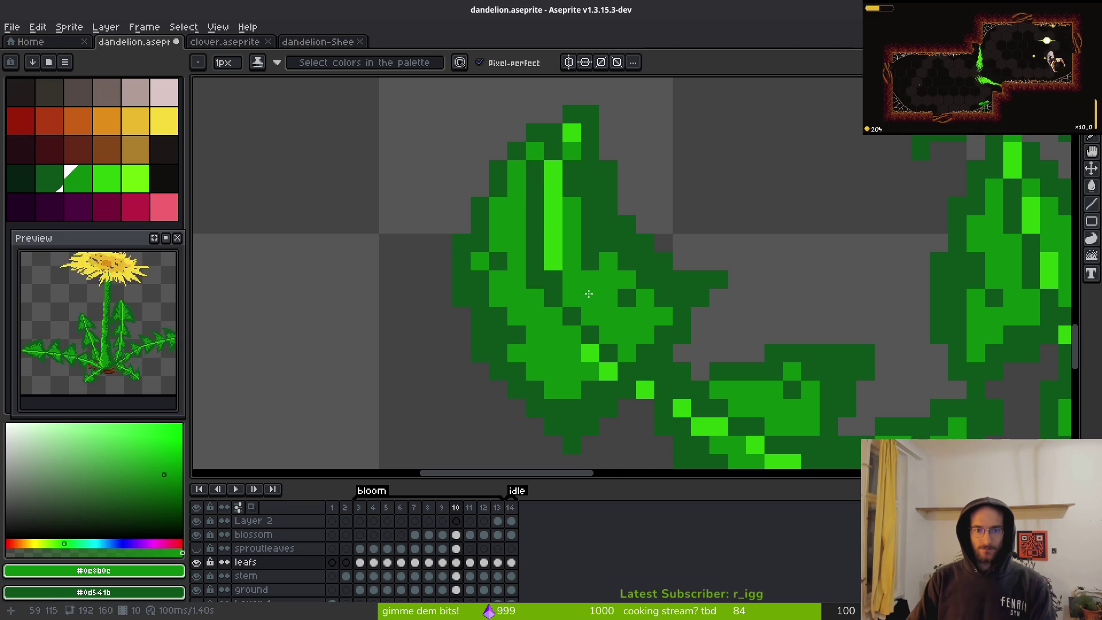
- Add bright-green highlight pixels and touch up the leaf shading
alt+click(554, 261)
click(563, 287)
click(568, 297)
drag(568, 287, 584, 315)
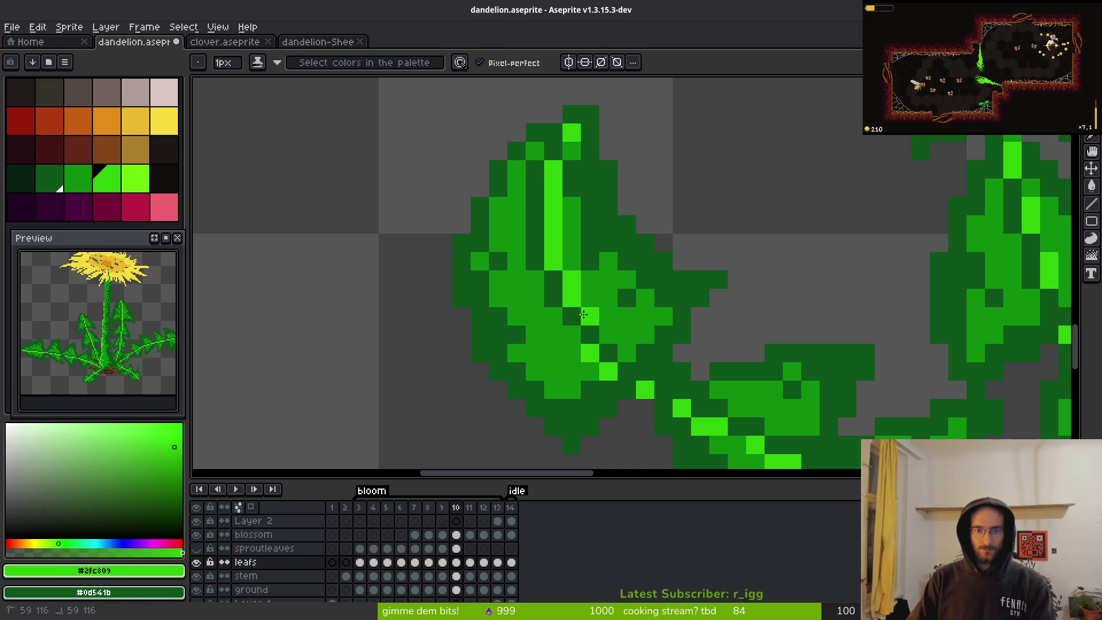
scroll(695, 354, down, 10)
scroll(698, 355, up, 6)
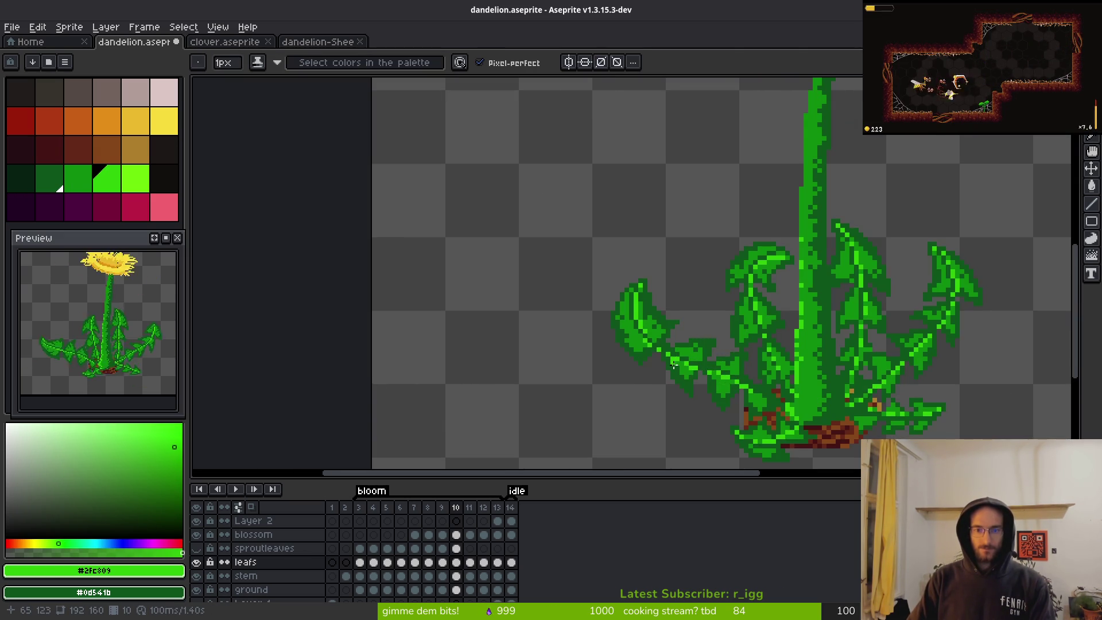
scroll(683, 315, up, 1)
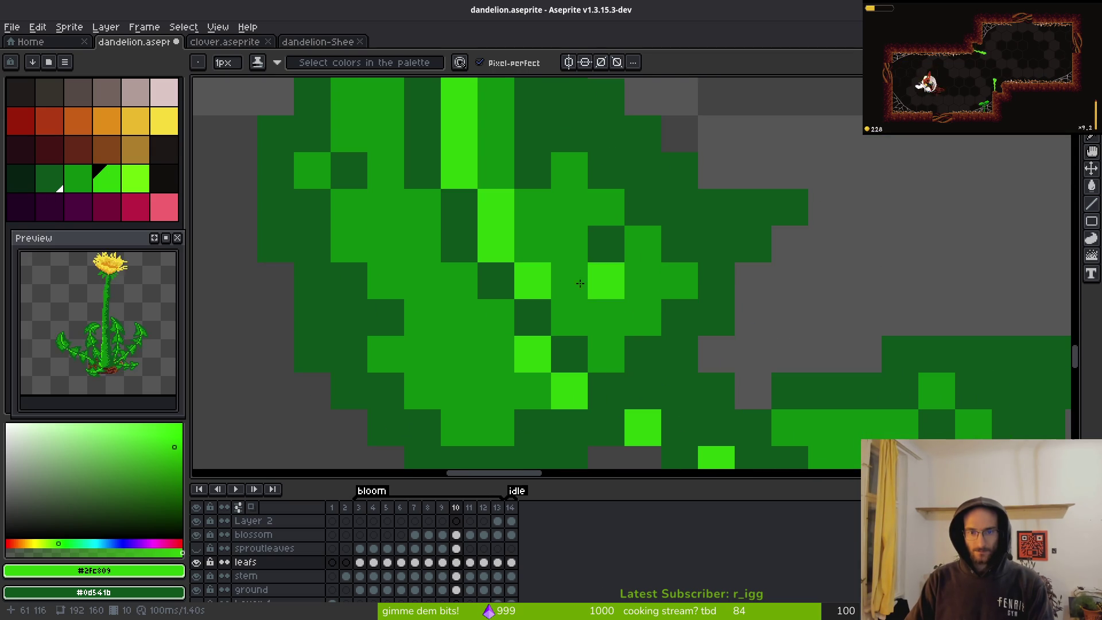
- Sample the medium green as secondary colour and undo the last pencil stroke
alt+right_click(506, 203)
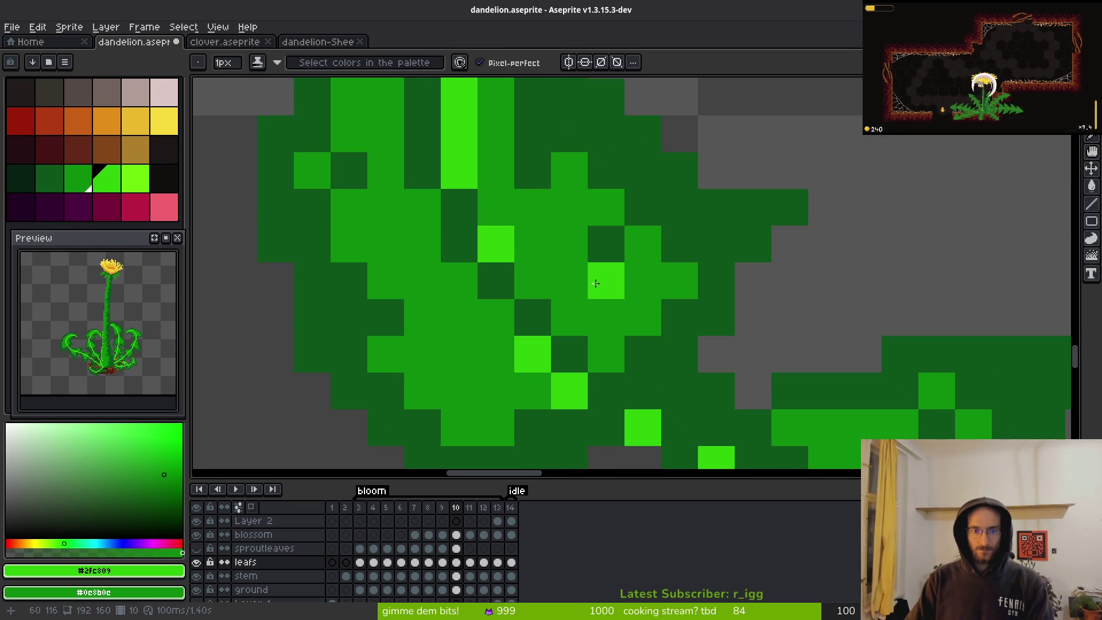
scroll(654, 336, down, 8)
scroll(656, 336, up, 3)
scroll(656, 337, up, 3)
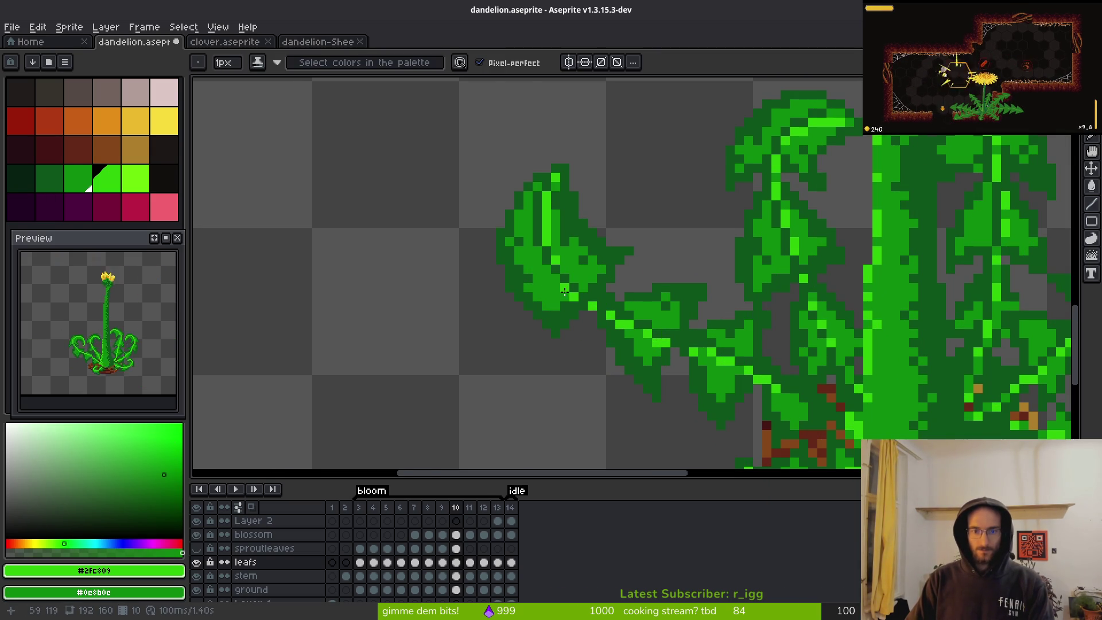
scroll(687, 351, down, 4)
scroll(687, 351, down, 5)
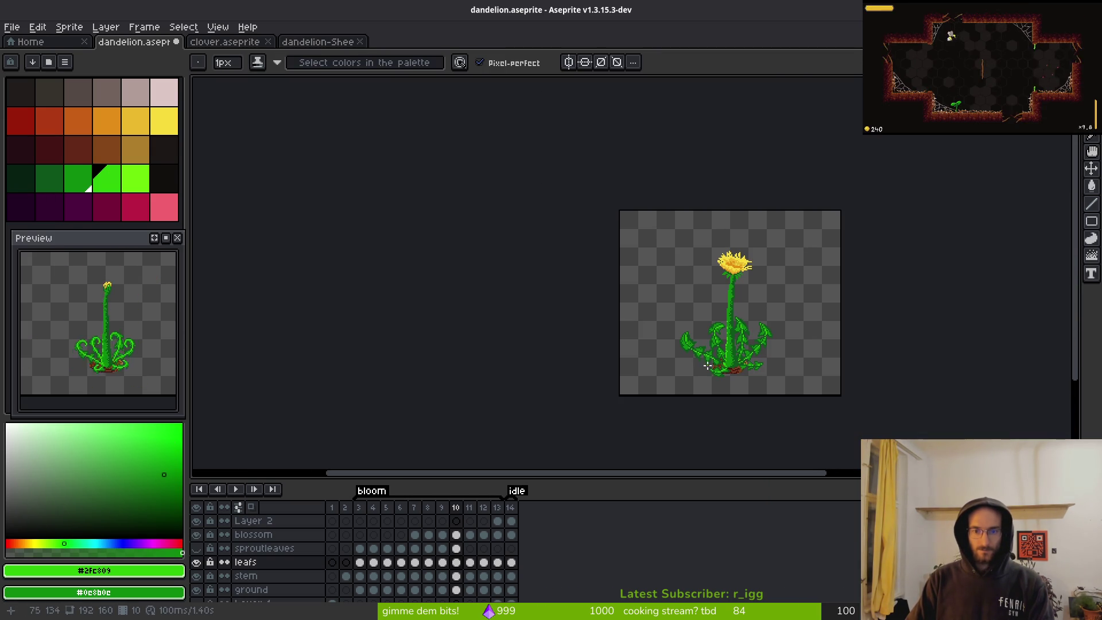
key(ctrl+z)
- Save the sprite as dandelion.aseprite
key(ctrl+s)
scroll(714, 367, up, 3)
scroll(677, 353, down, 1)
scroll(645, 344, up, 2)
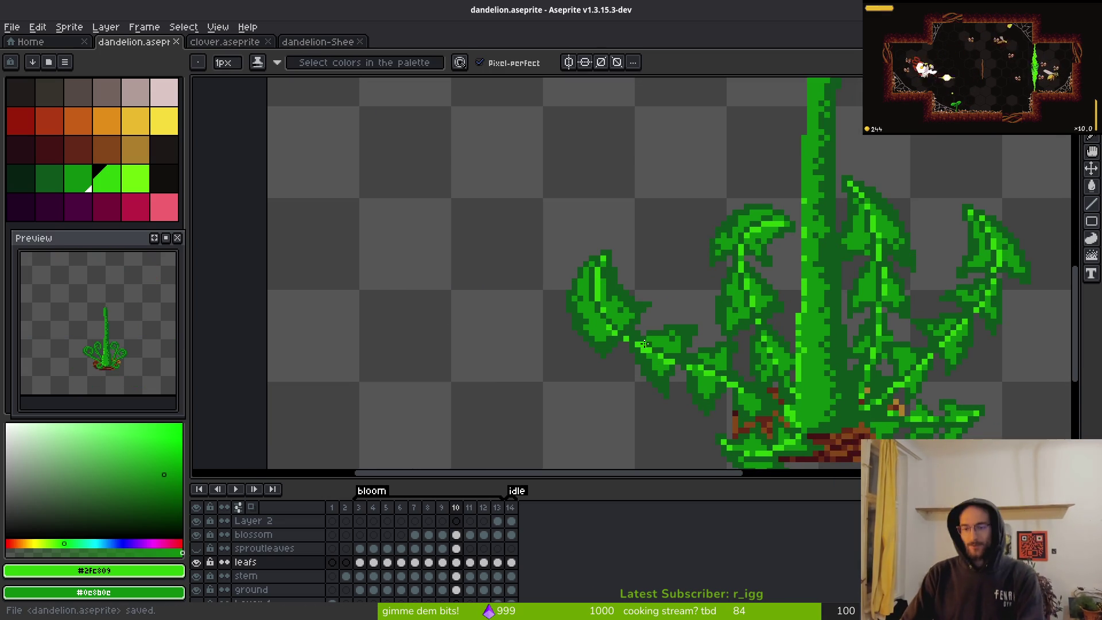
scroll(644, 343, down, 1)
scroll(591, 320, up, 1)
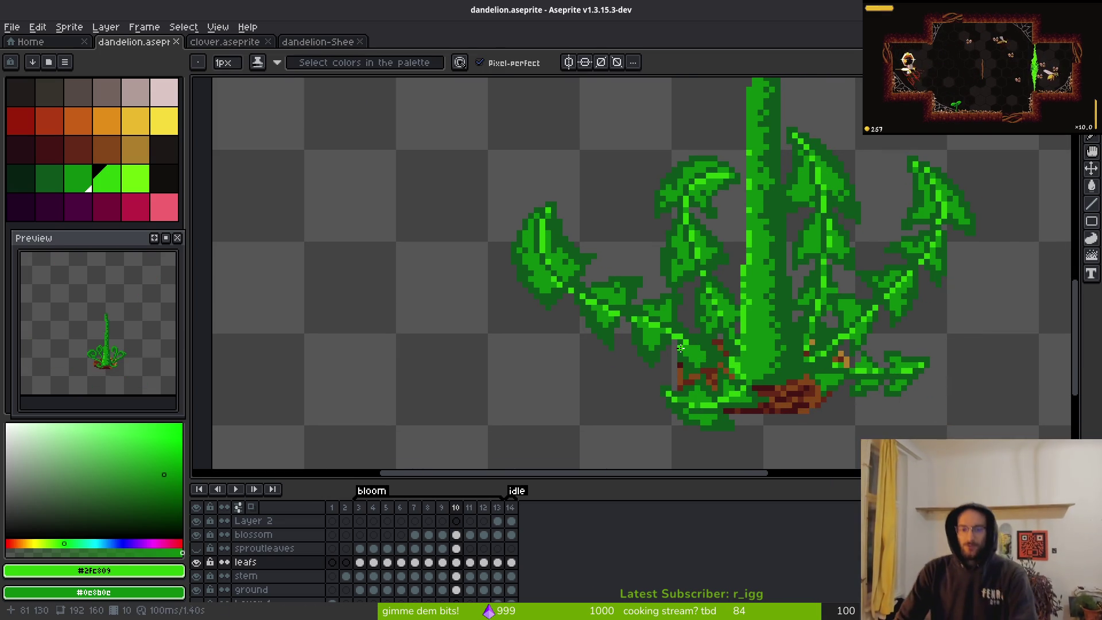
scroll(683, 344, up, 3)
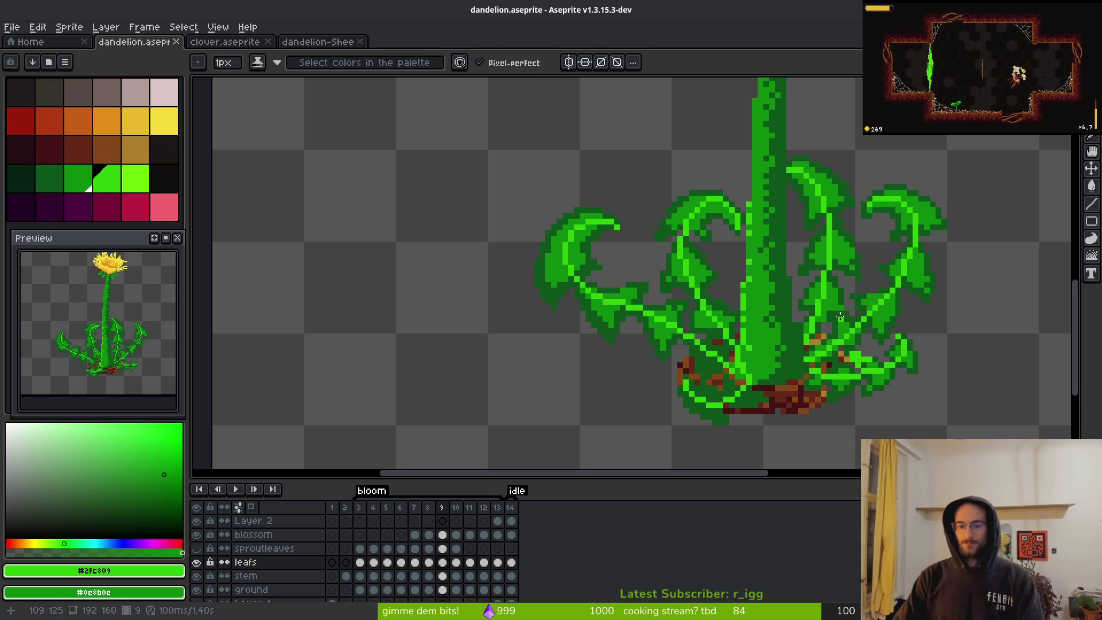
- Go to frame 6 and lasso-select the whole plant
key(Left)
key(Left)
key(Left)
key(Right)
key(b)
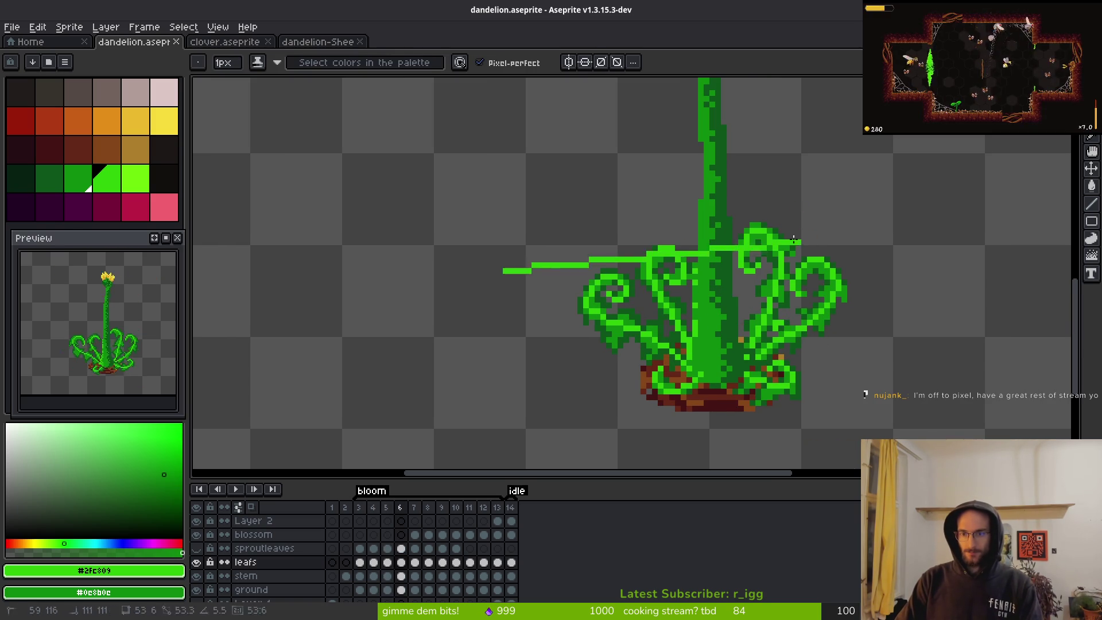
key(q)
mouse_move(795, 236)
mouse_down()
mouse_move(462, 295)
mouse_move(792, 207)
mouse_up()
mouse_move(861, 184)
mouse_down()
mouse_move(554, 411)
mouse_move(804, 238)
mouse_up()
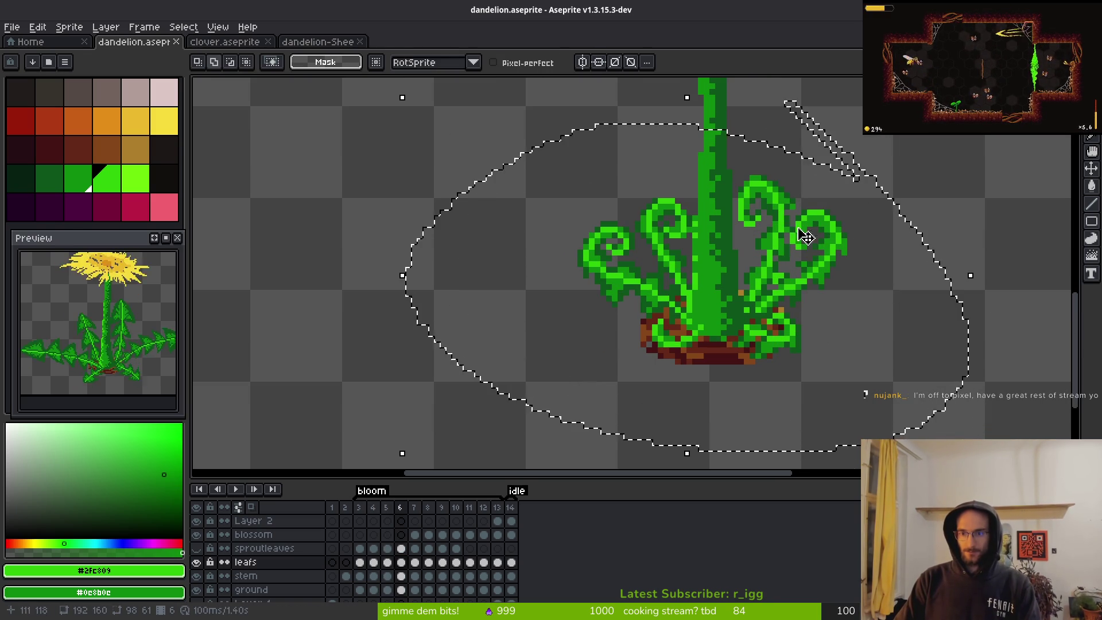
- Replace the bright green with dark green in the selected leaves, then deselect
key(i)
right_click(829, 213)
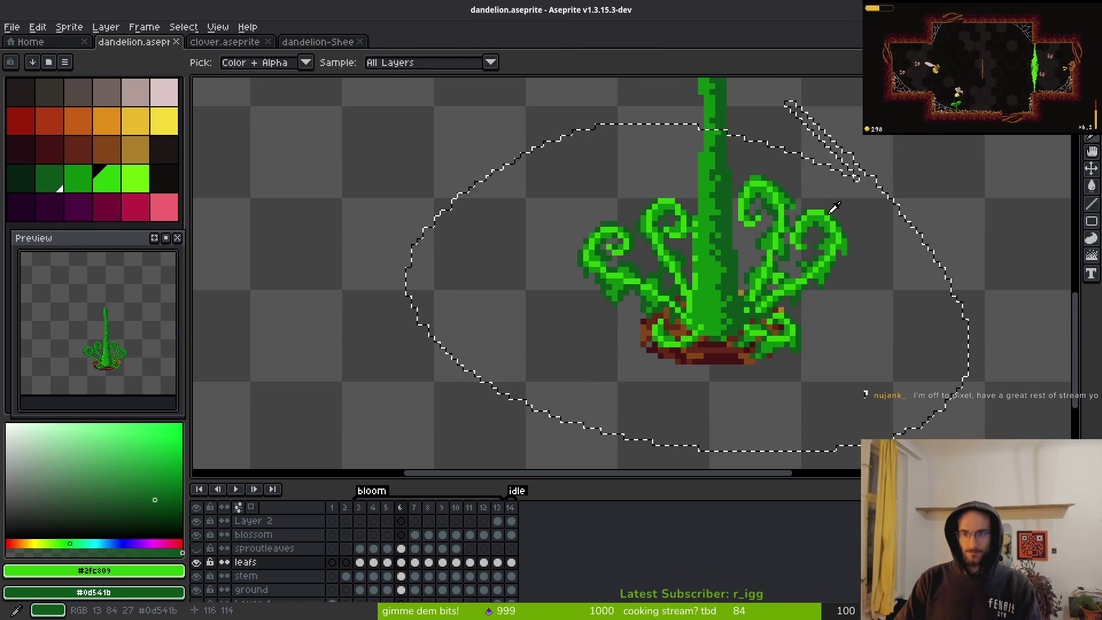
key(shift+r)
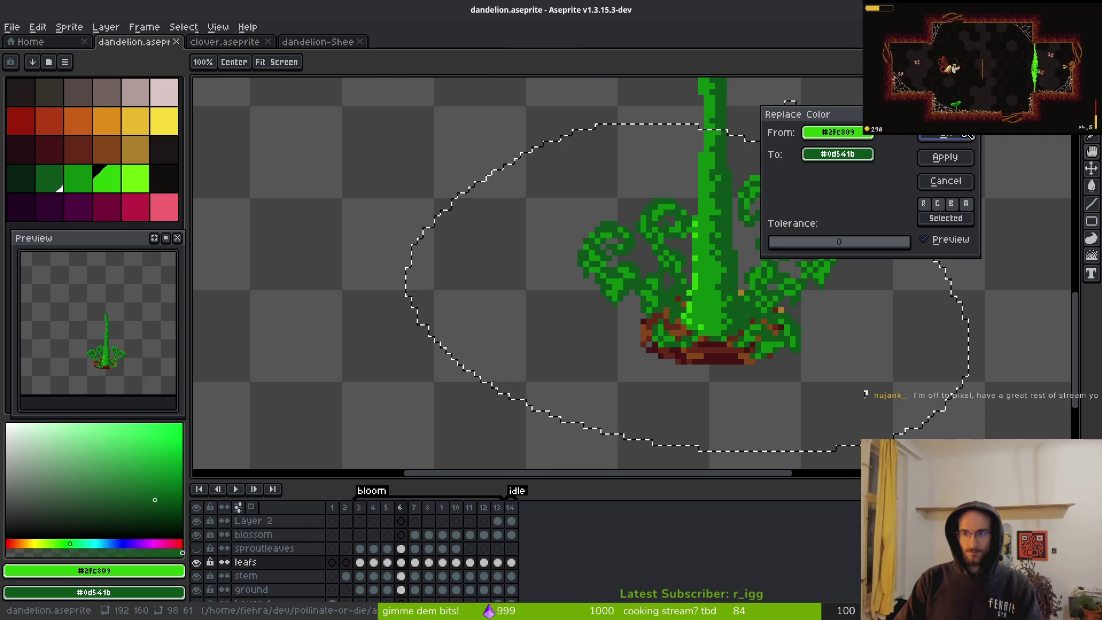
click(950, 136)
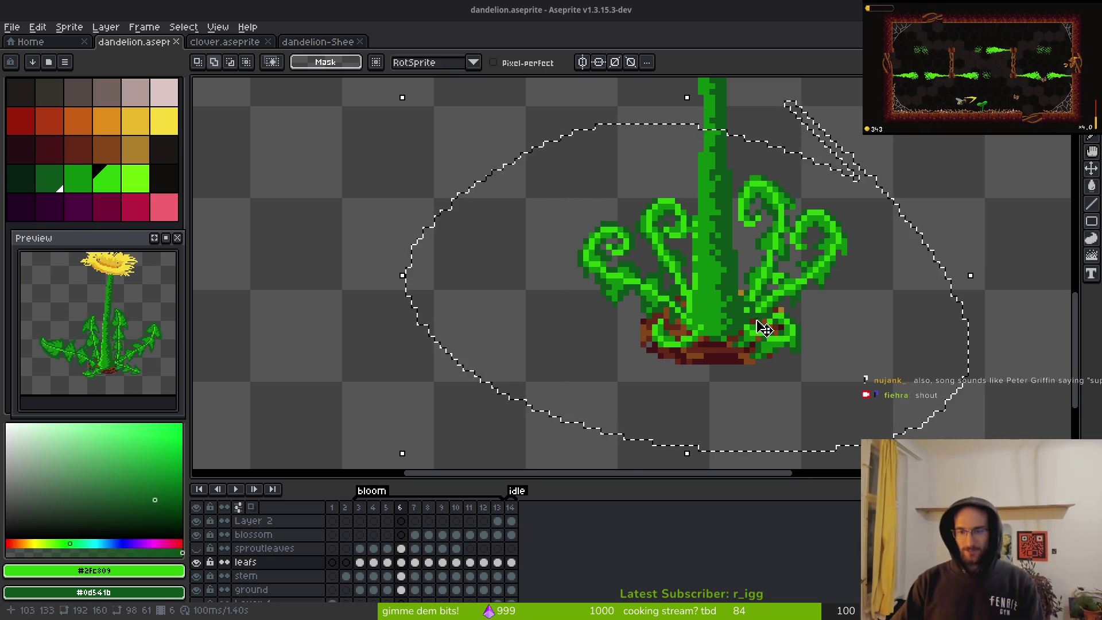
scroll(735, 332, right, 2)
key(ctrl+d)
- Step forward to frame 10 and sample the brown soil colour
key(b)
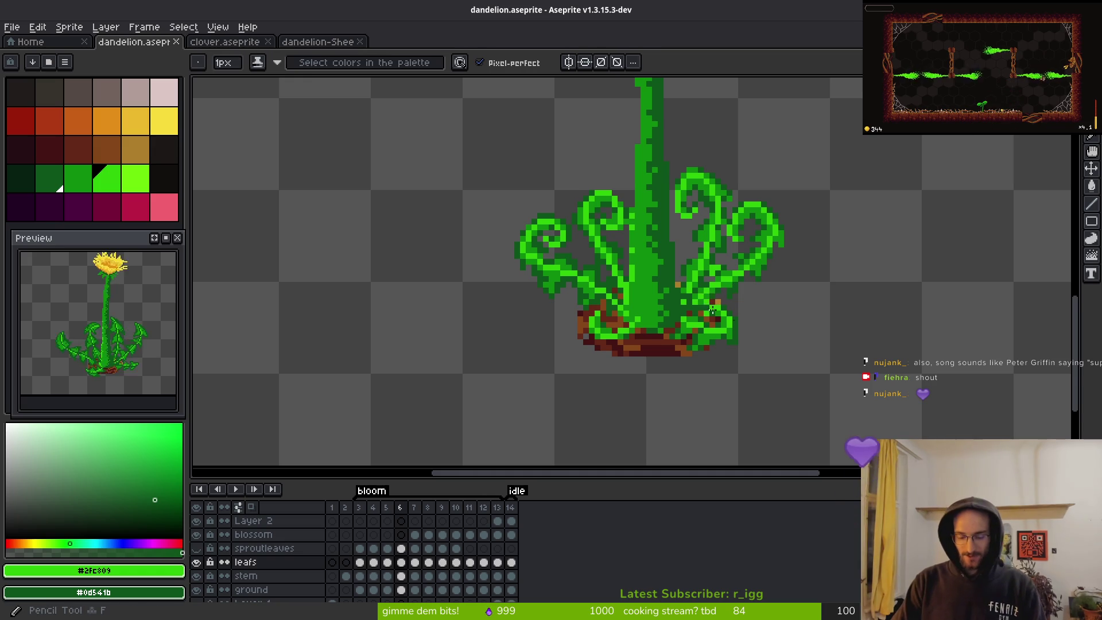
scroll(758, 322, left, 1)
scroll(746, 362, right, 1)
scroll(747, 362, up, 1)
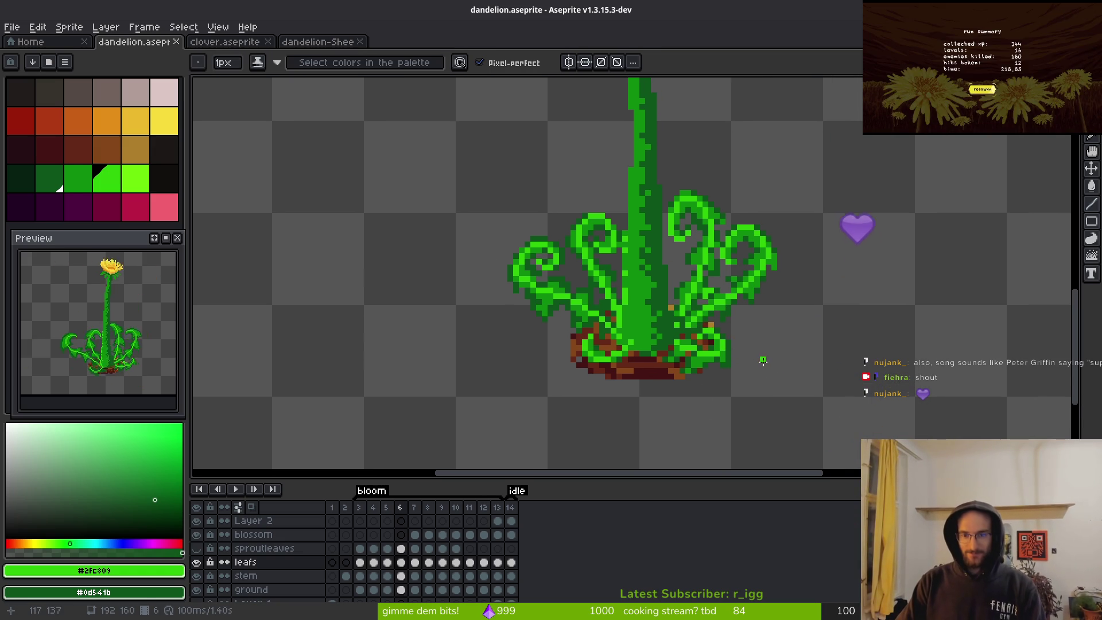
key(Right)
key(Right)
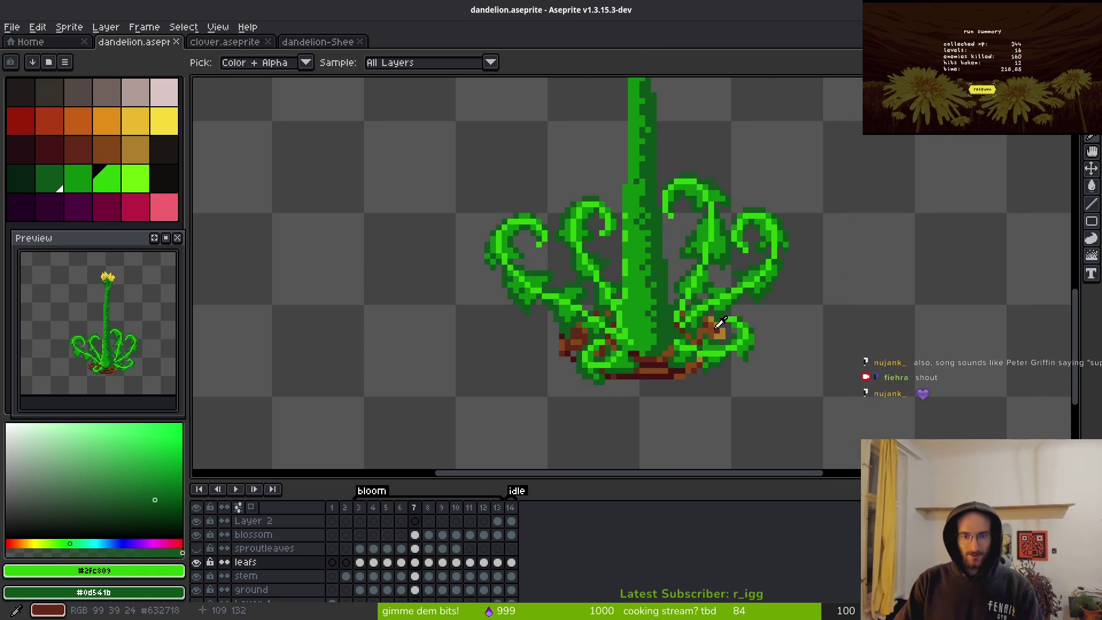
key(Right)
key(Right)
click(683, 345)
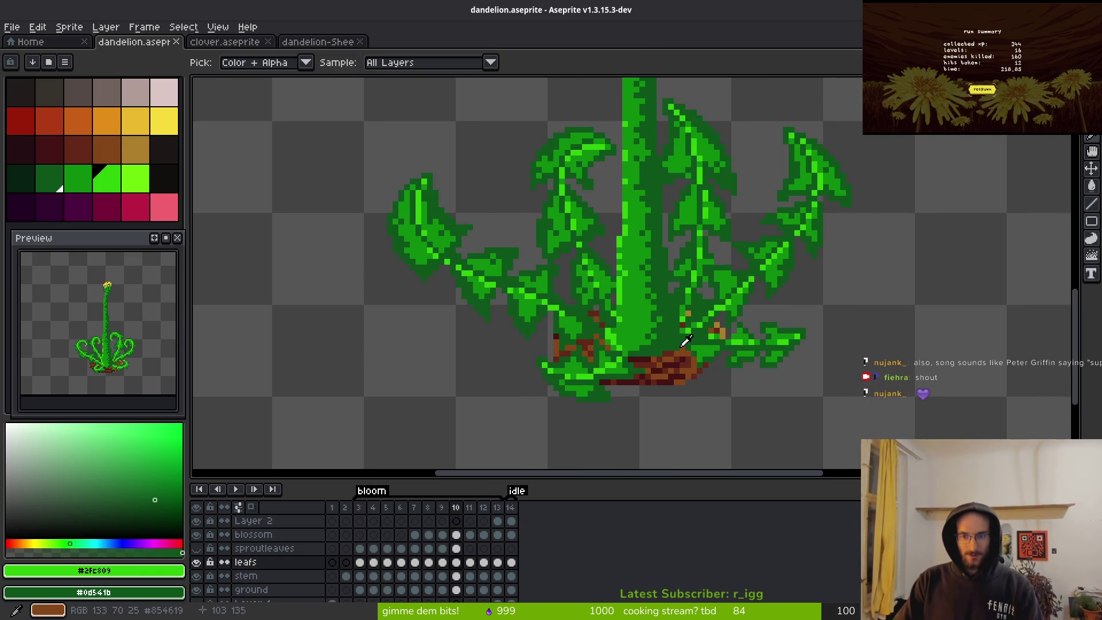
key(b)
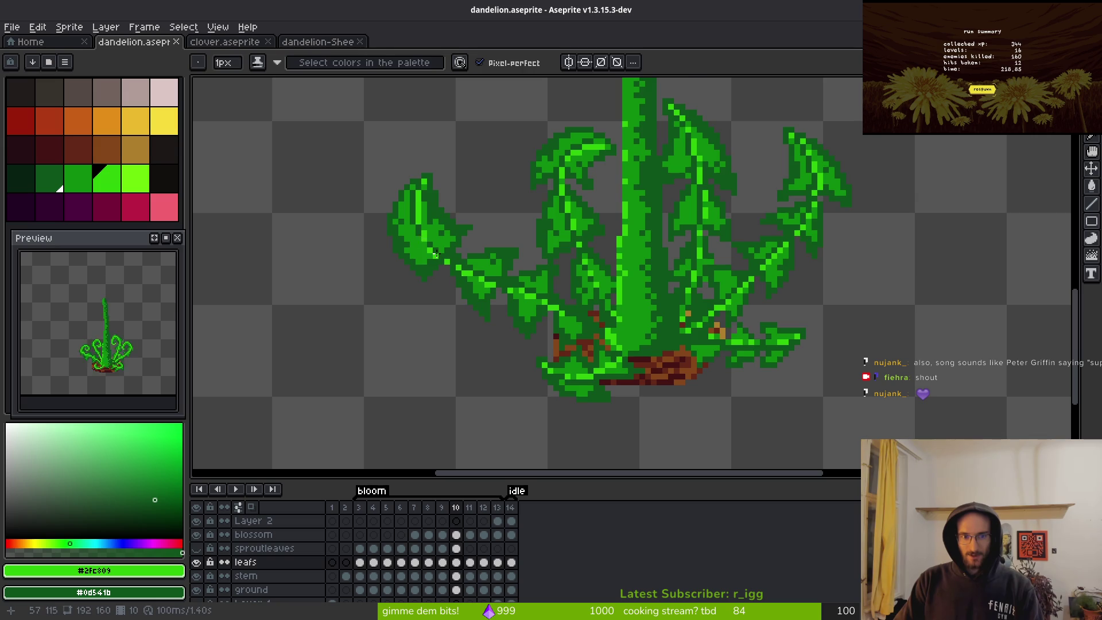
- Review frames 9, 8 and 7, then return to frame 9 with the pencil
key(Left)
key(i)
key(Left)
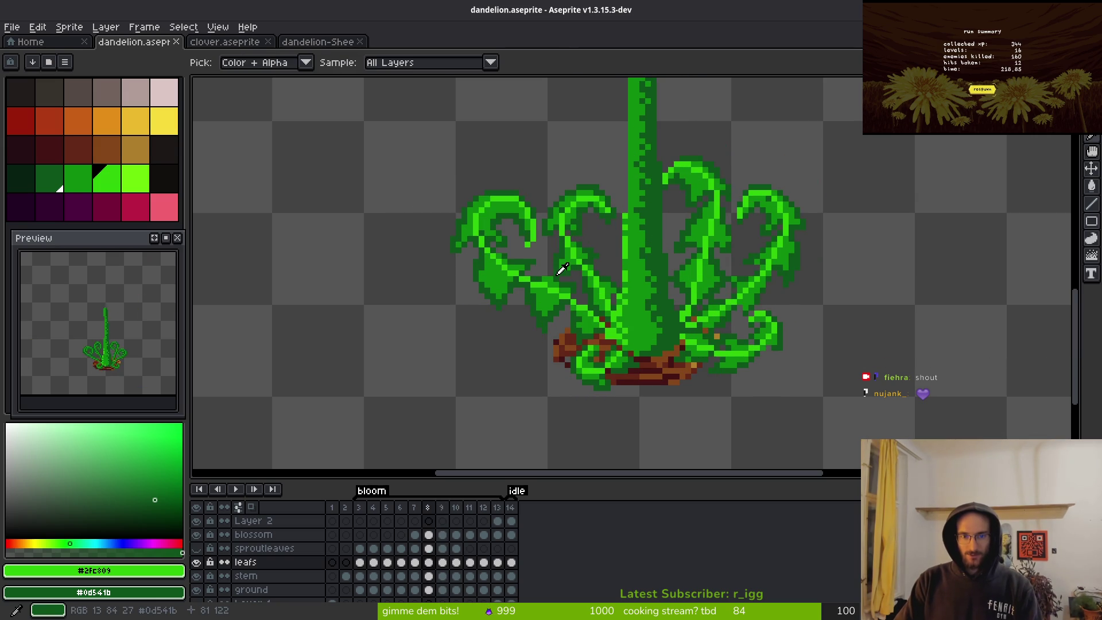
key(Left)
key(Left)
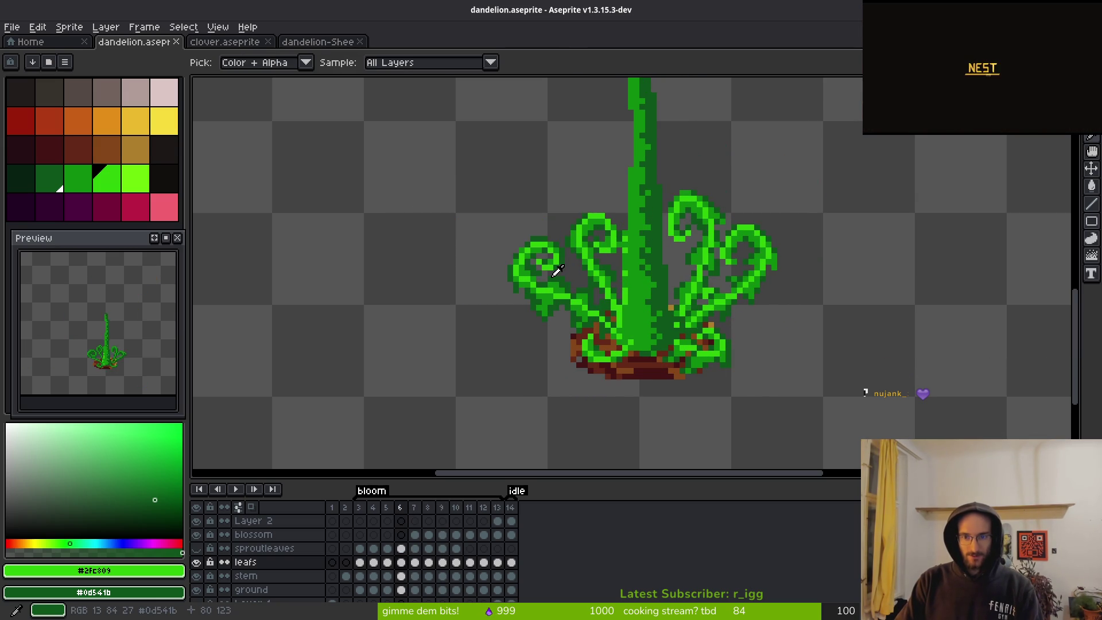
key(Right)
key(Right)
key(Right)
key(b)
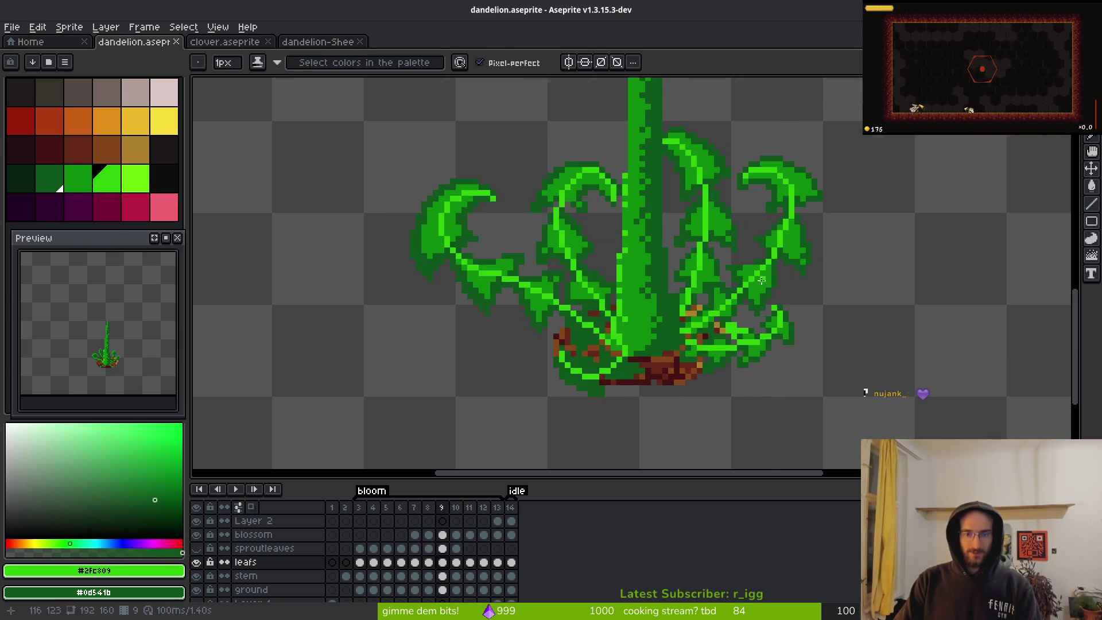
scroll(753, 296, down, 5)
scroll(728, 306, up, 6)
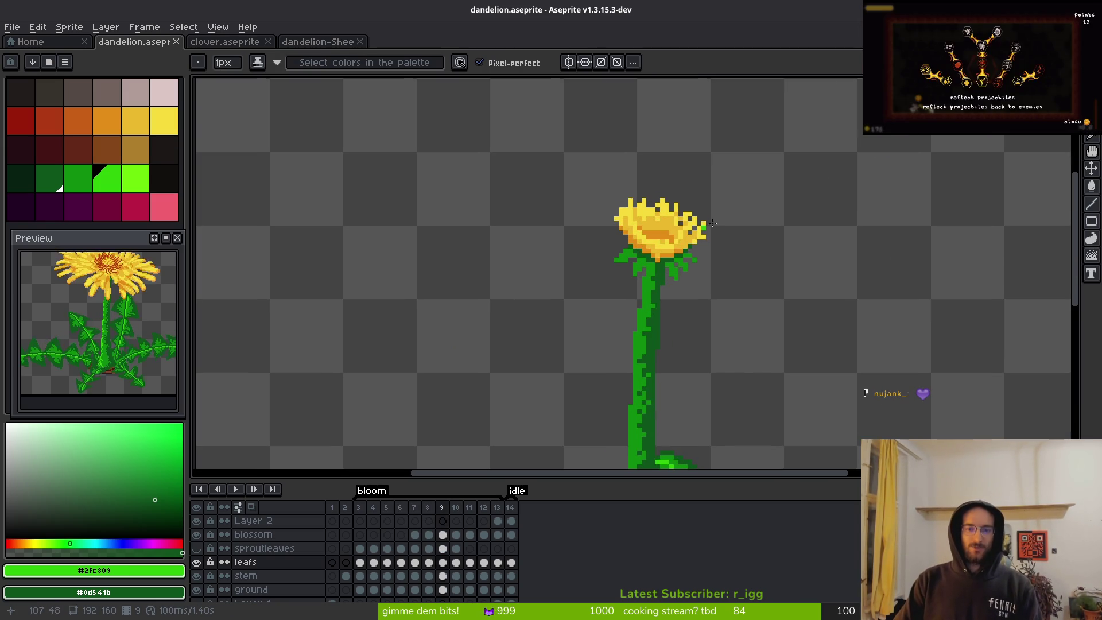
scroll(660, 252, up, 8)
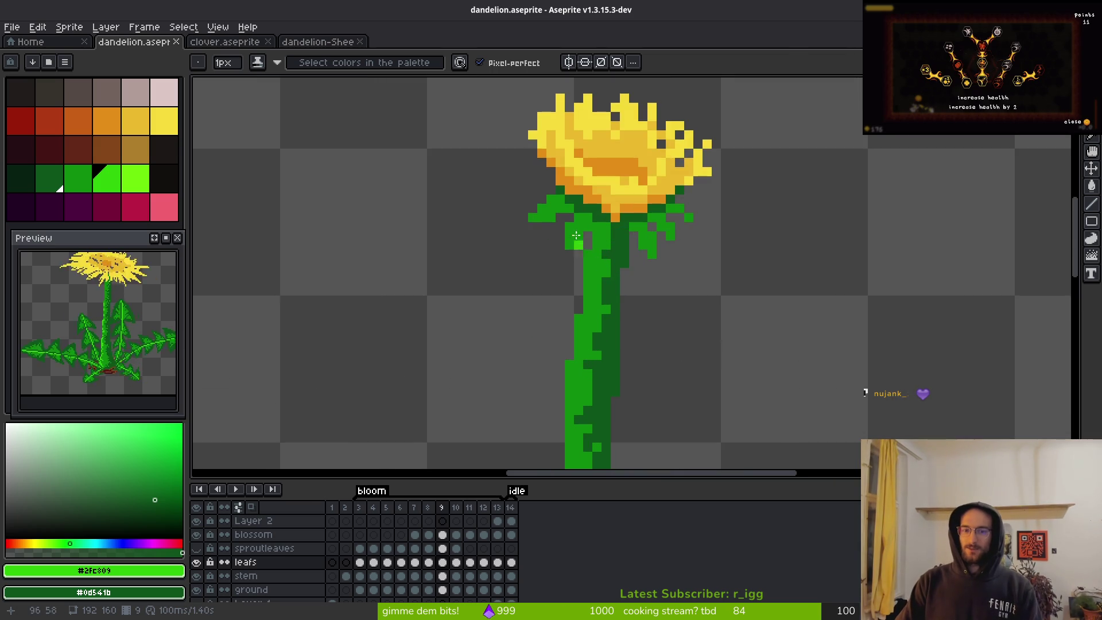
- Paint a #2fc809 bright-green pixel on the sepals under the flower head on frame 9
click(663, 253)
scroll(663, 254, down, 8)
scroll(673, 297, up, 7)
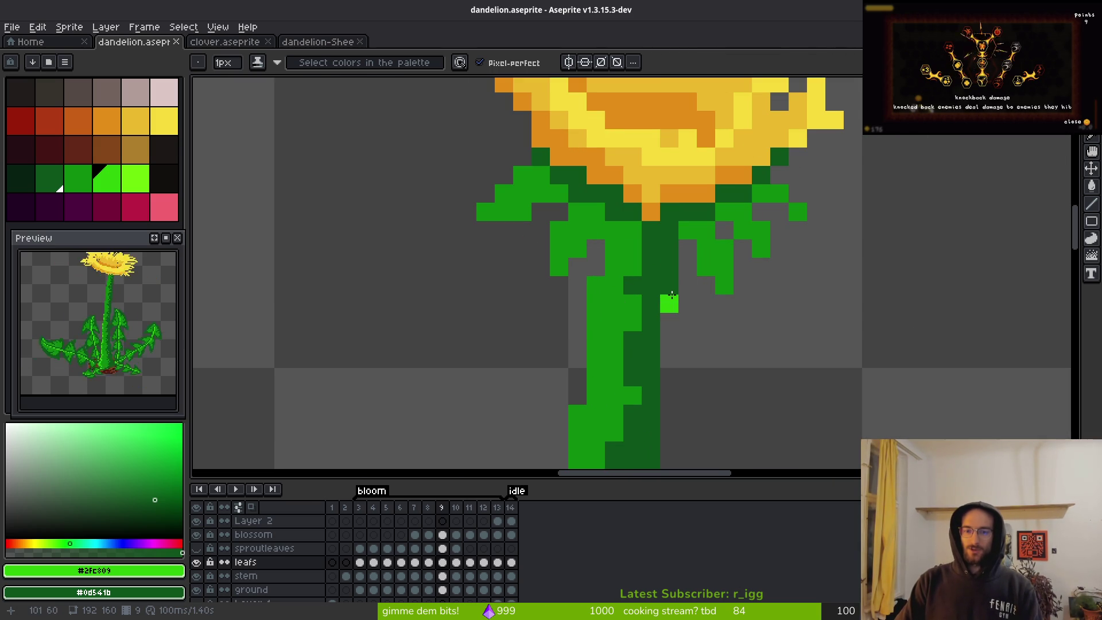
scroll(670, 295, down, 5)
key(i)
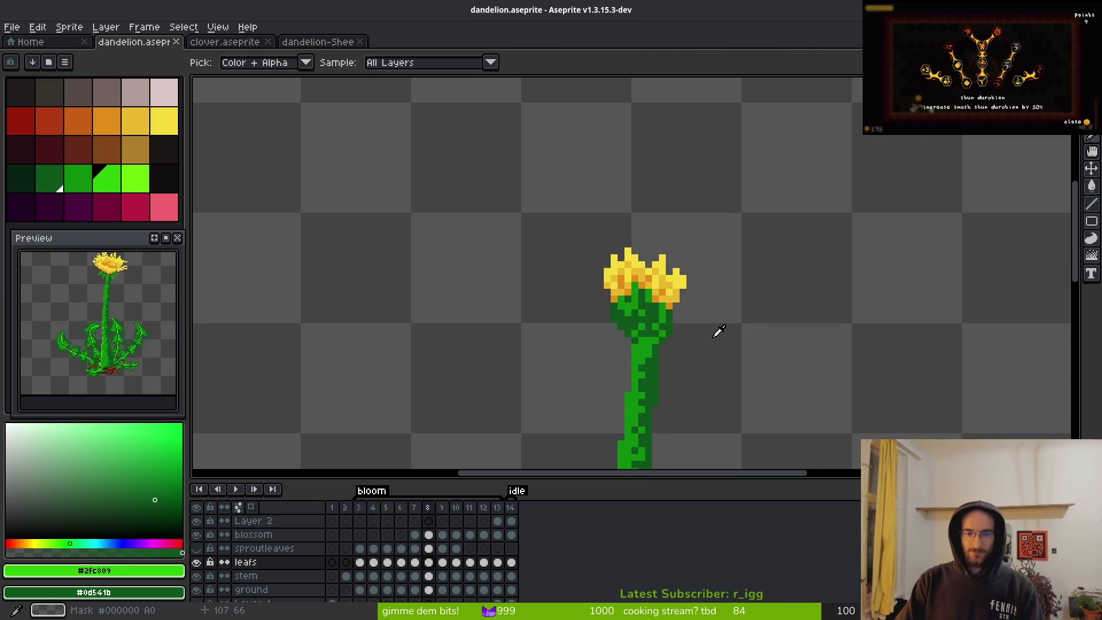
- Play forward to frame 13, then step back through the sprout frames to frame 9
key(Right)
key(Right)
key(Right)
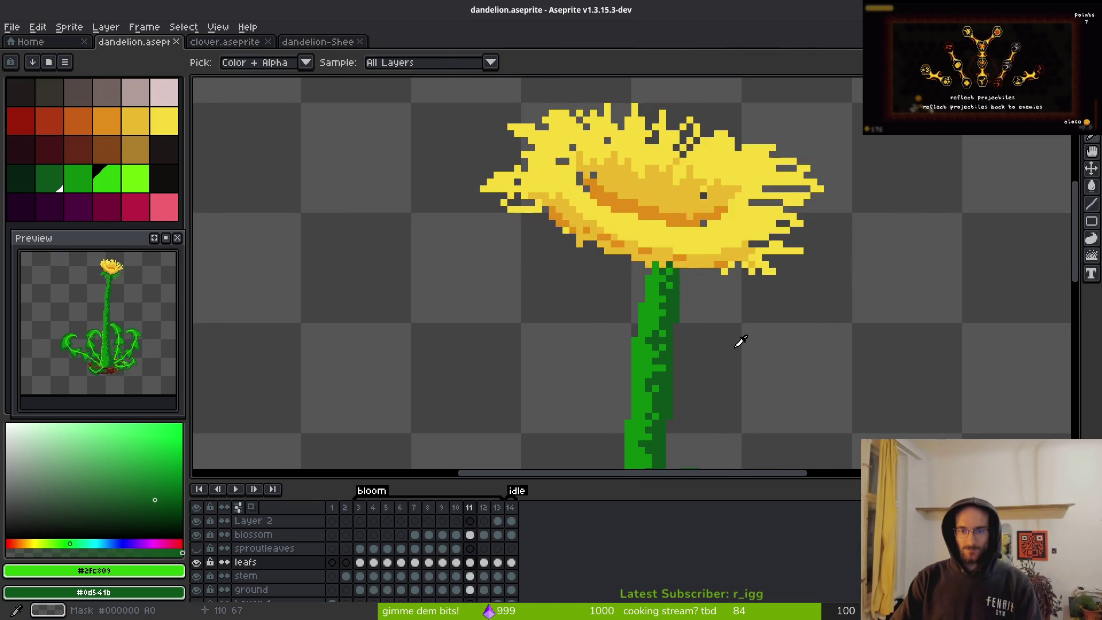
key(Left)
key(Left)
key(Left)
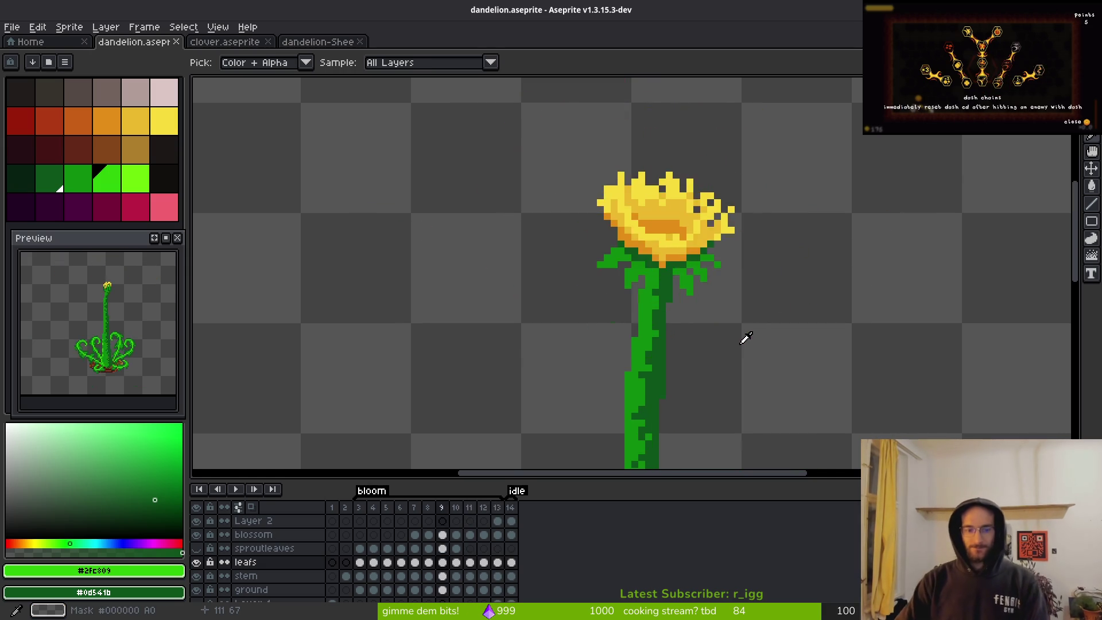
key(Left)
key(Right)
key(Right)
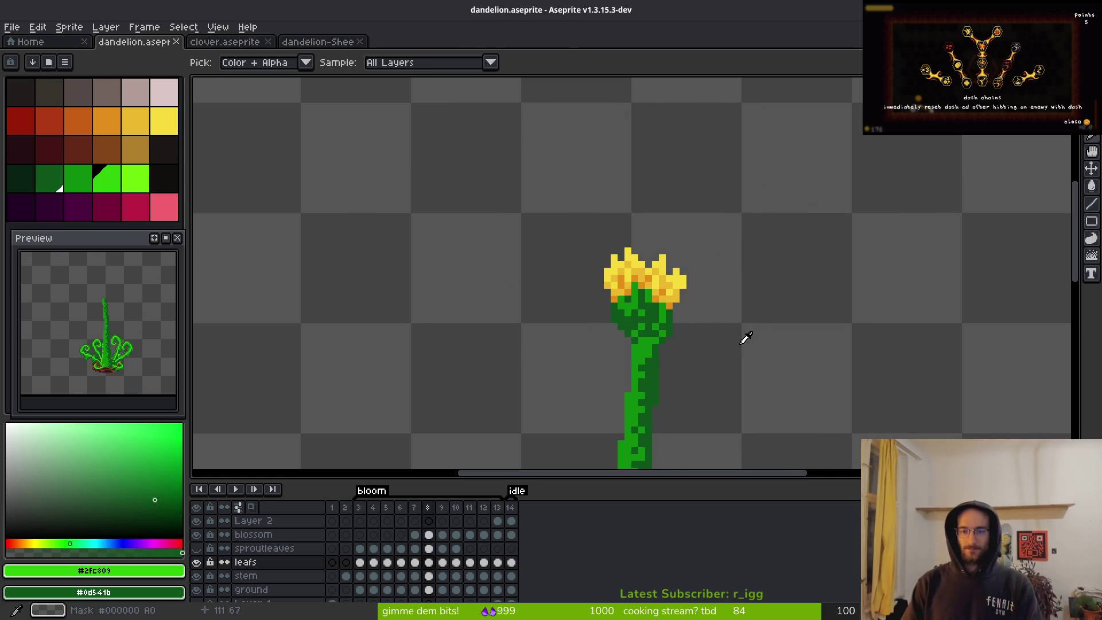
key(Right)
scroll(859, 320, down, 2)
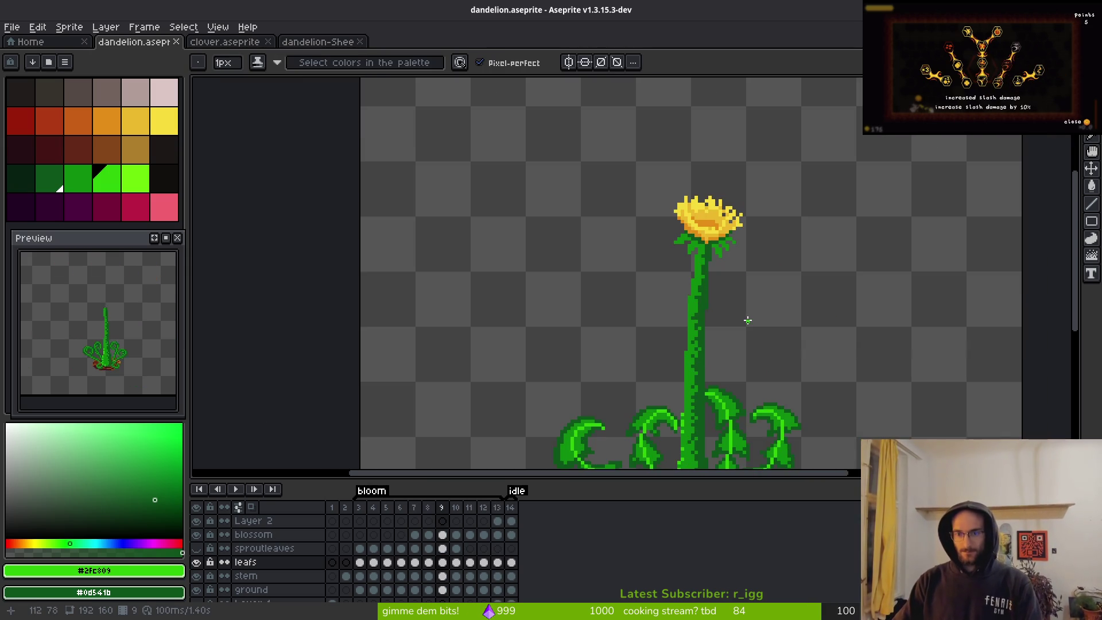
scroll(659, 230, up, 1)
drag(659, 230, 652, 216)
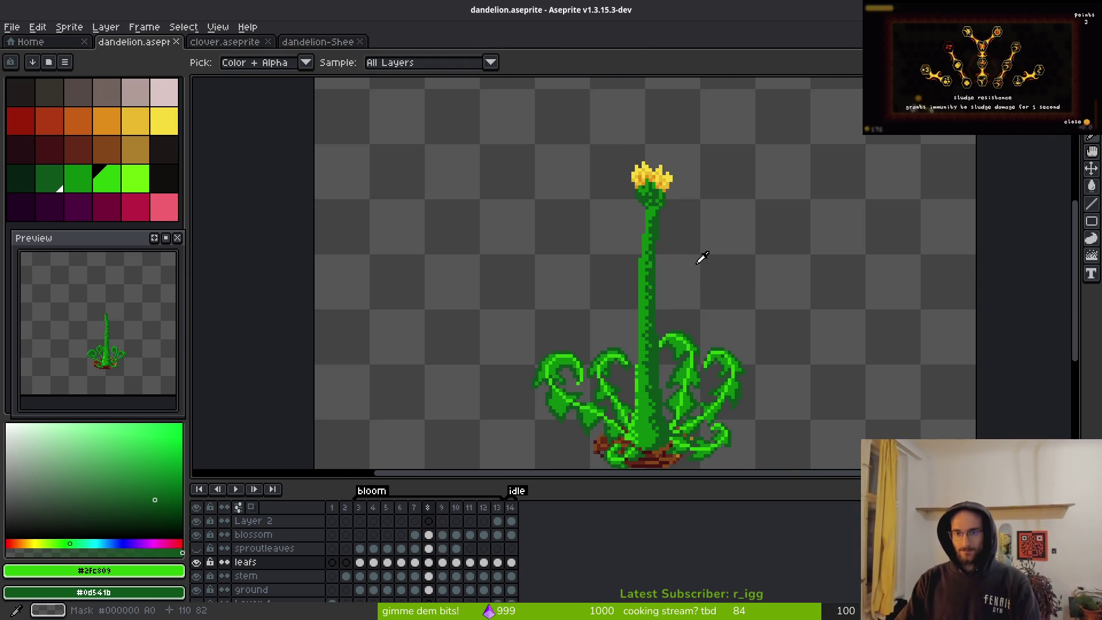
- Check frames 10 and 11, then return to frame 9
key(Right)
scroll(672, 288, up, 2)
key(Right)
drag(674, 312, 663, 301)
key(Left)
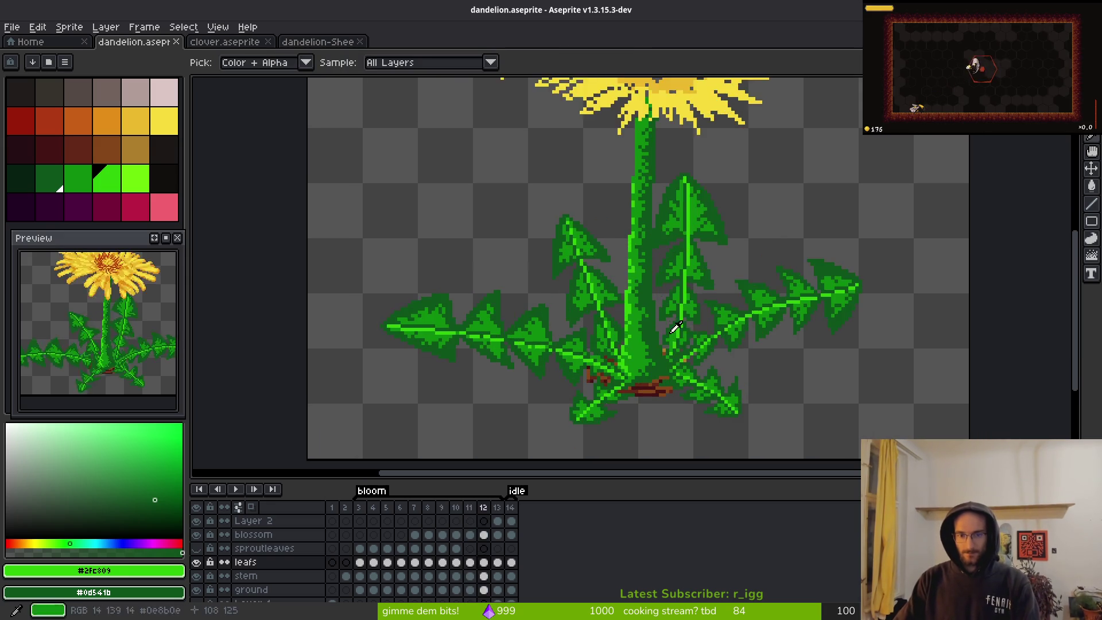
key(Left)
scroll(689, 310, up, 5)
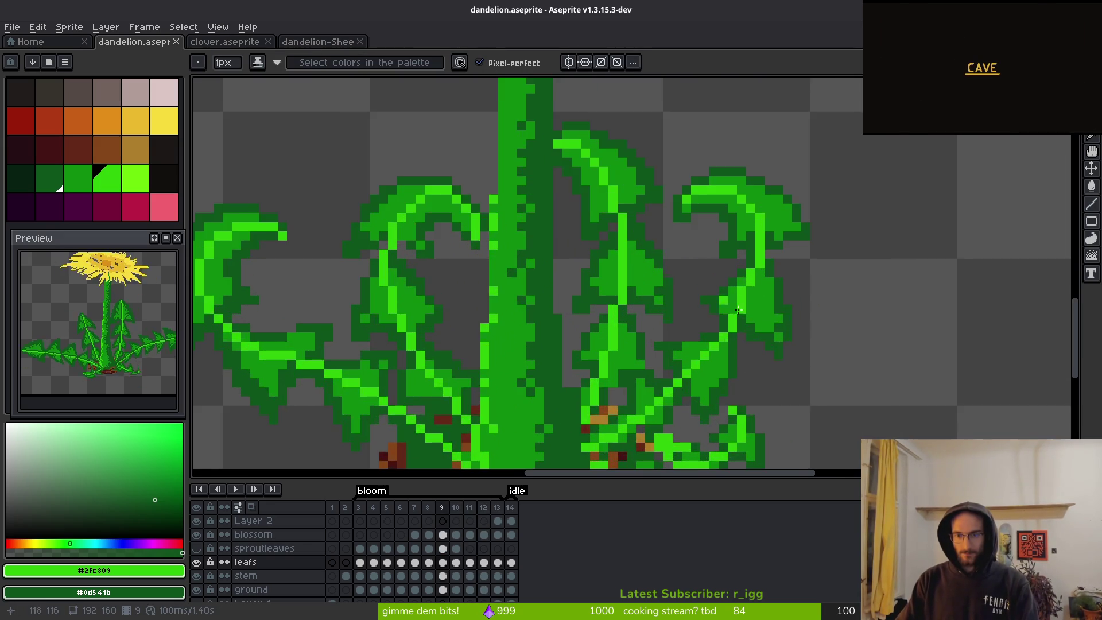
- Undo a stray bright pixel on the right leaf and discard a trial freehand leaf selection
click(749, 283)
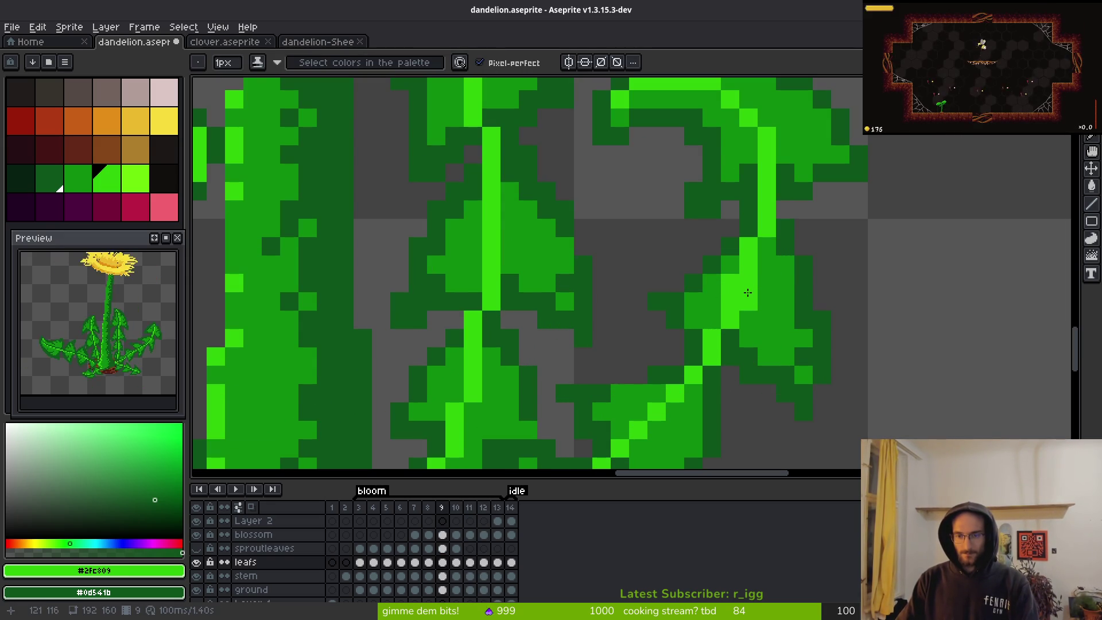
key(ctrl+z)
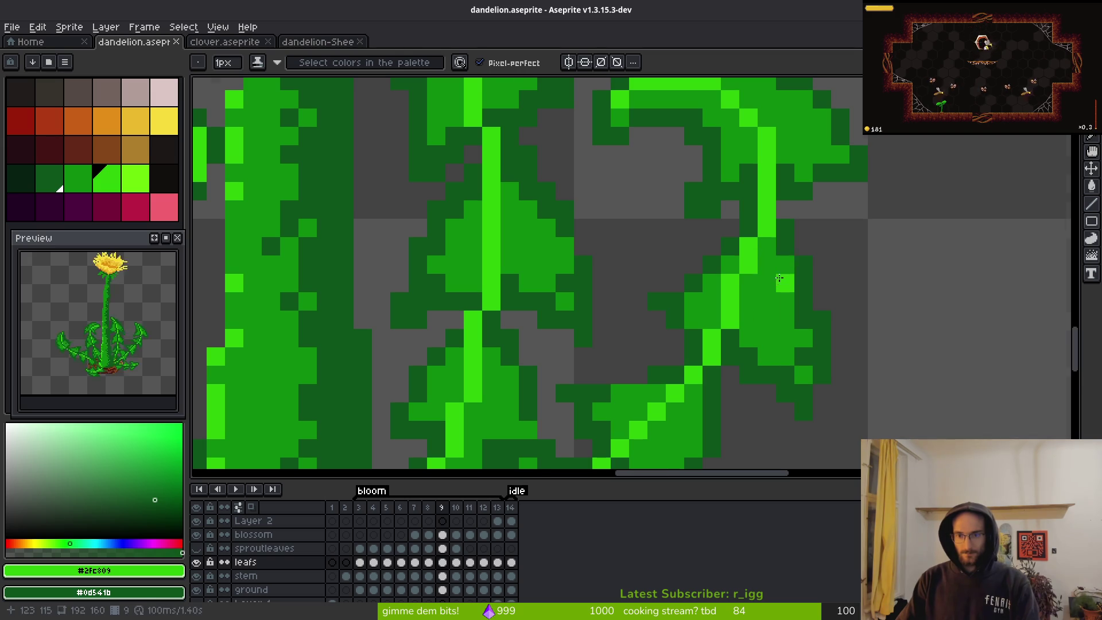
key(shift+w)
scroll(817, 219, down, 4)
mouse_move(810, 182)
mouse_down()
mouse_move(740, 182)
mouse_move(713, 296)
mouse_up()
drag(675, 368, 635, 394)
key(Escape)
- With the Pencil, paint the sampled medium leaf green into the right leaf's edge
key(b)
scroll(770, 362, up, 4)
scroll(770, 362, up, 1)
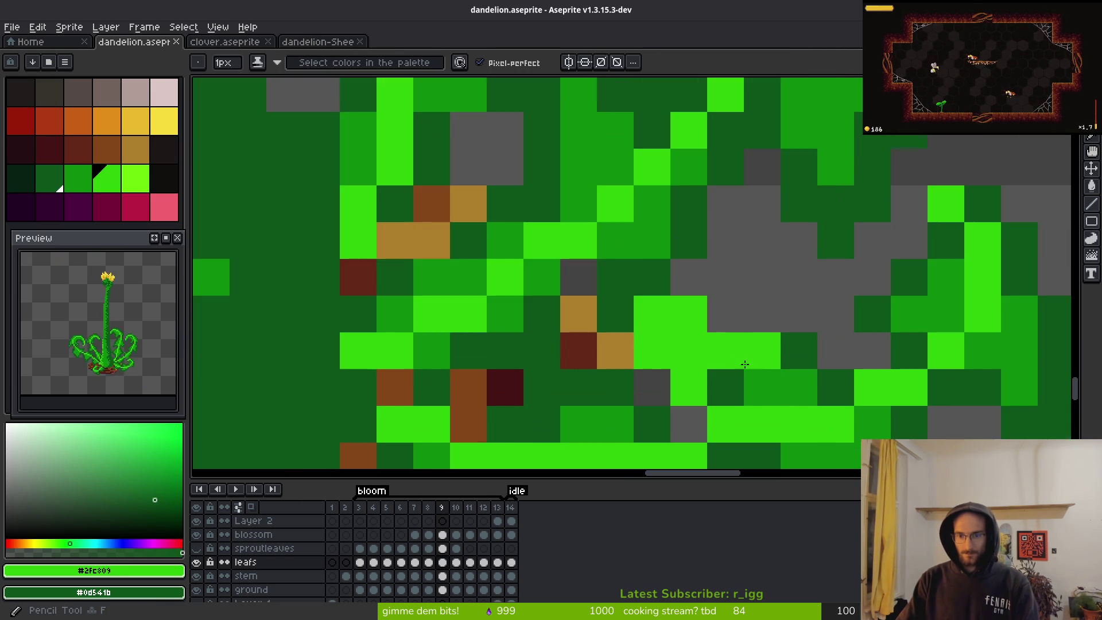
alt+click(768, 374)
drag(763, 353, 721, 360)
click(647, 313)
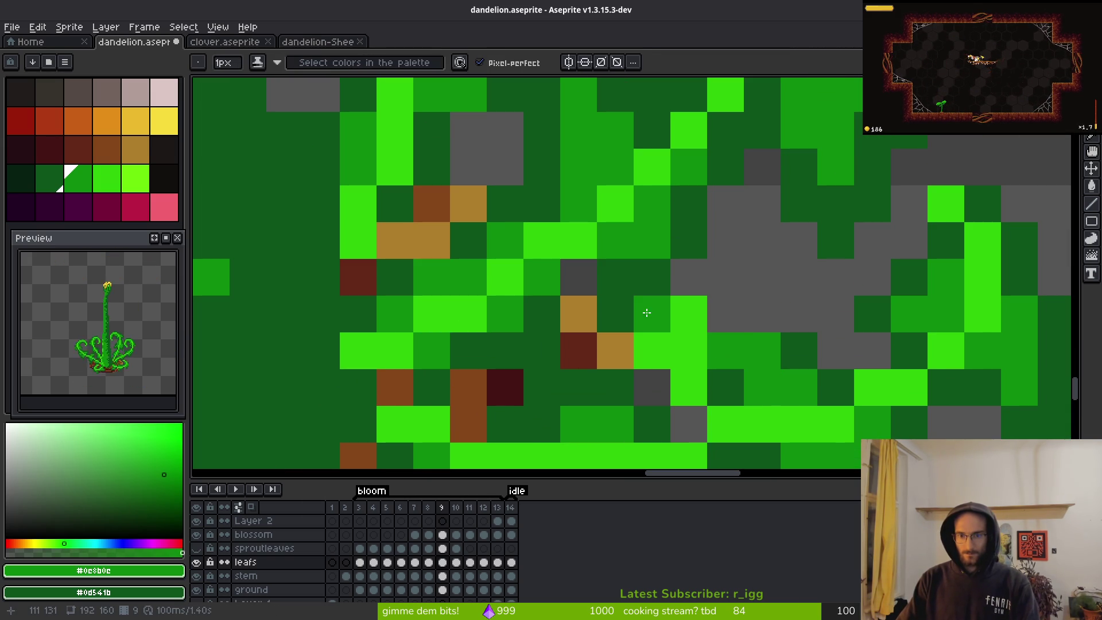
- Erase two bright green pixels from the leaf
scroll(648, 311, down, 3)
scroll(632, 287, up, 3)
key(e)
key(ctrl+z)
drag(630, 275, 630, 312)
scroll(813, 322, down, 3)
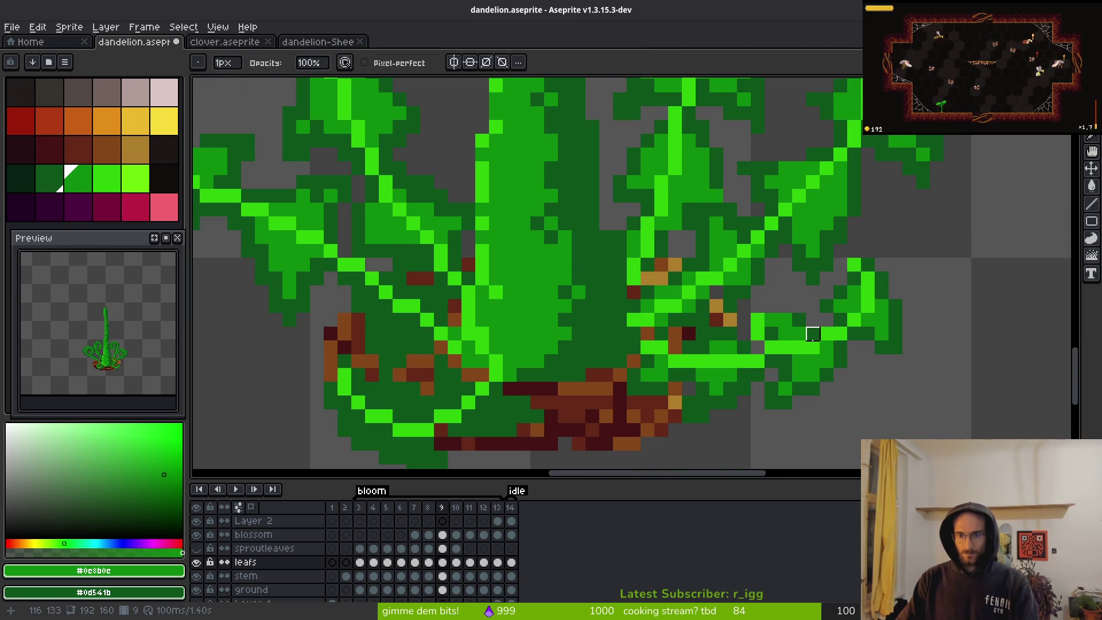
scroll(799, 292, up, 2)
- Shade a dark green stroke and several deeper green pixels into the right leaf
alt+click(706, 320)
key(b)
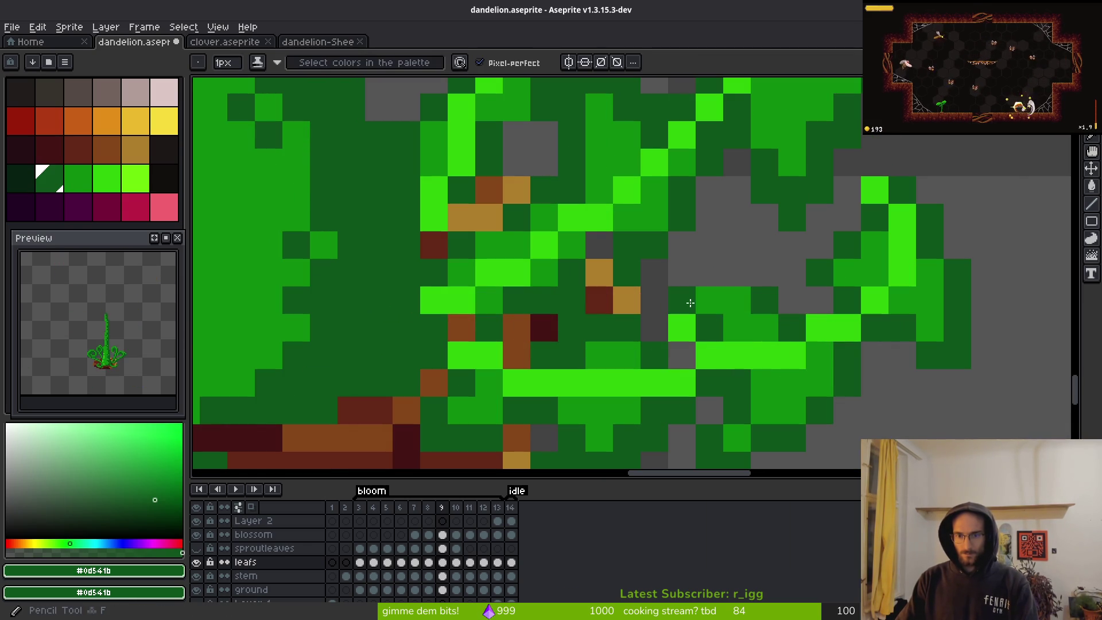
drag(686, 300, 745, 299)
click(683, 326)
alt+click(738, 322)
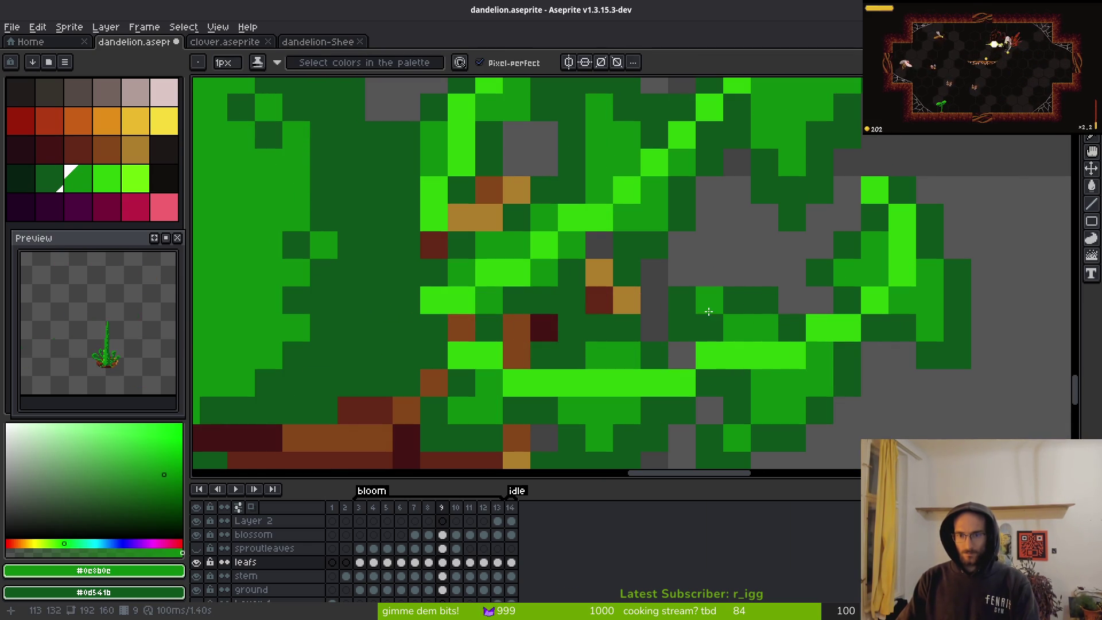
drag(702, 324, 682, 307)
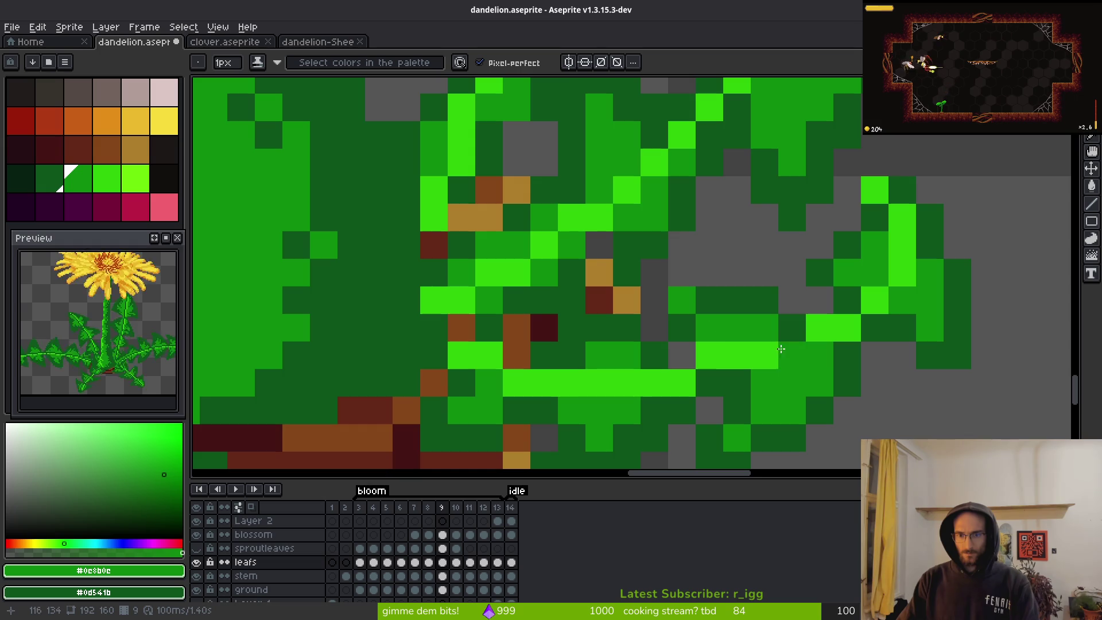
scroll(775, 347, down, 4)
scroll(723, 293, up, 4)
click(724, 293)
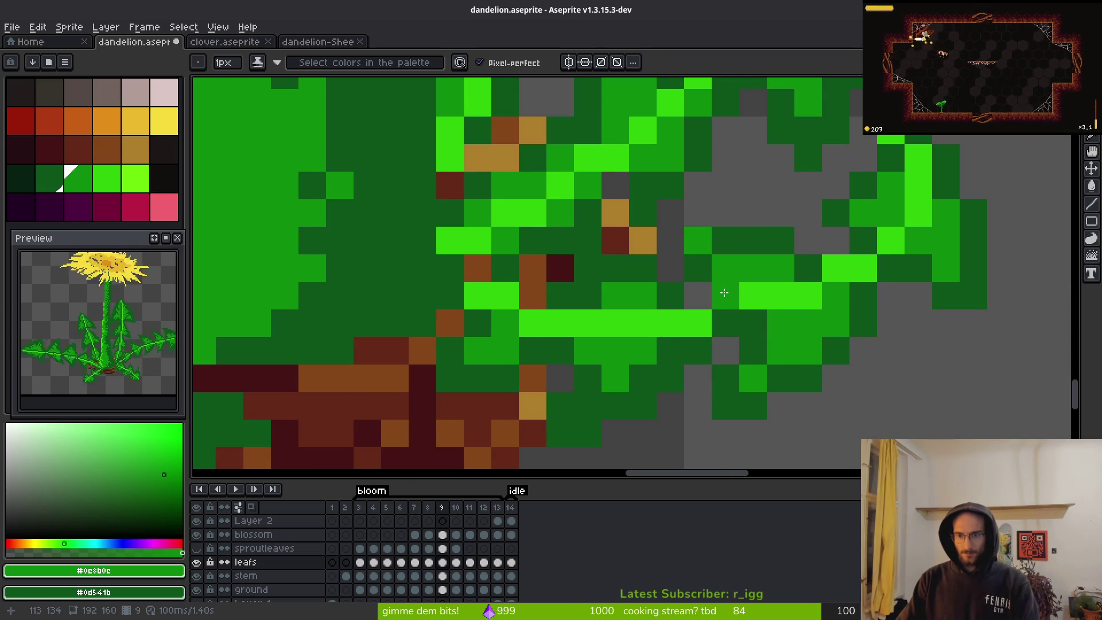
- Repaint two leaf pixels mid green
scroll(723, 292, down, 3)
scroll(843, 253, up, 3)
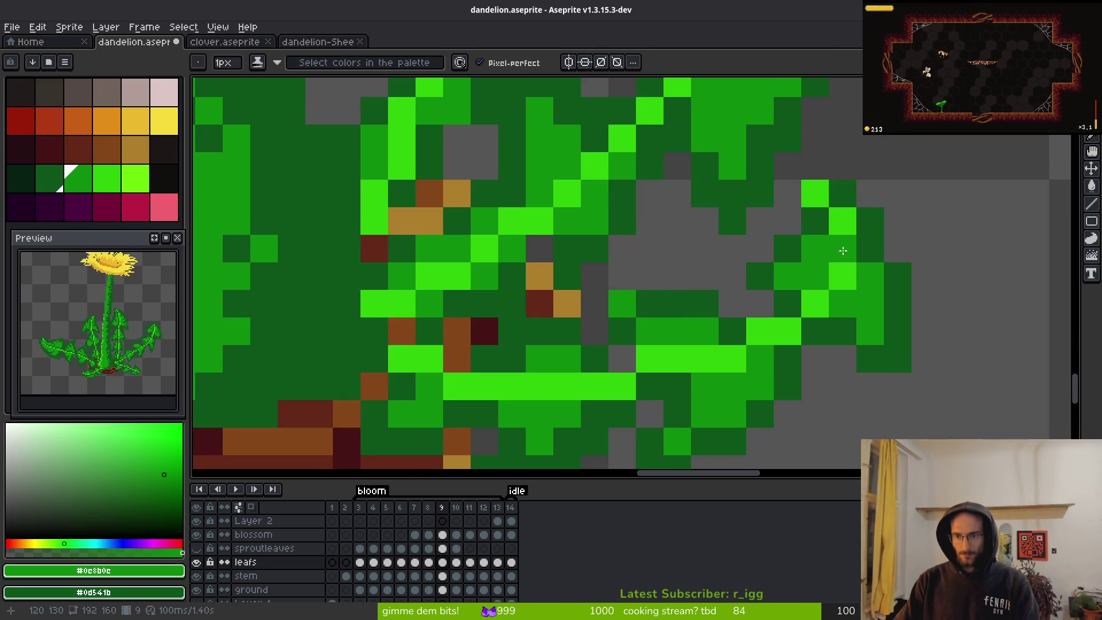
scroll(843, 253, down, 1)
scroll(816, 218, up, 1)
click(802, 195)
click(835, 225)
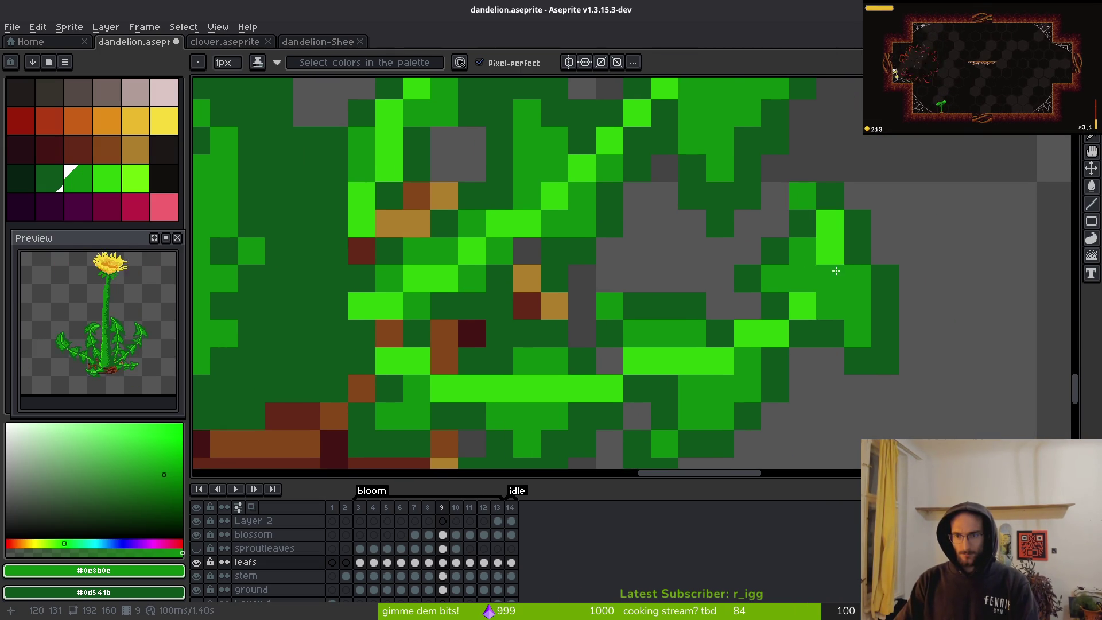
- Darken a diagonal of bright leaf pixels with dark green #0d541b
alt+click(853, 238)
mouse_move(832, 230)
mouse_down()
mouse_move(805, 297)
mouse_move(769, 337)
mouse_move(718, 361)
mouse_move(652, 362)
mouse_move(608, 388)
mouse_move(420, 385)
mouse_move(379, 357)
mouse_up()
alt+click(445, 267)
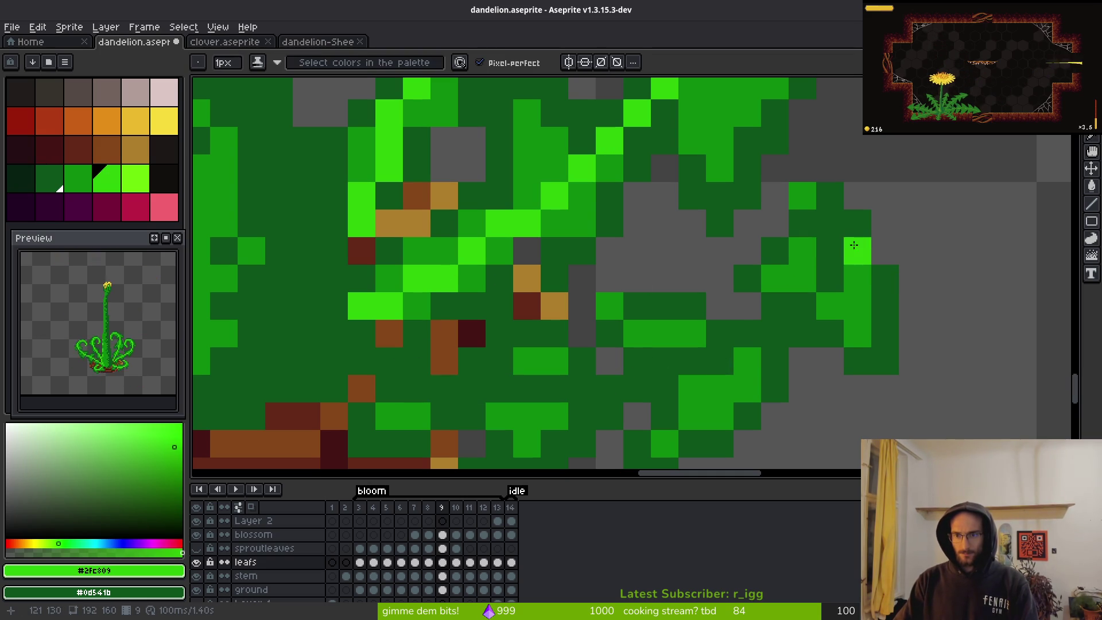
- Add a row of bright green highlight pixels along the right leaf
click(830, 223)
click(830, 305)
click(857, 278)
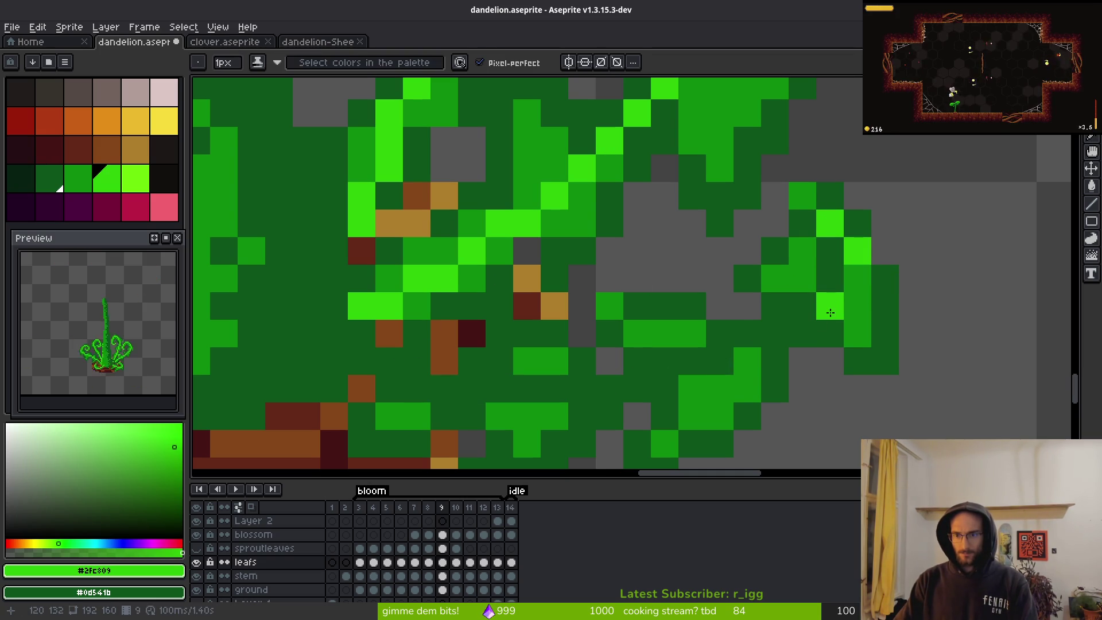
key(ctrl+z)
click(775, 333)
click(803, 333)
click(747, 360)
click(665, 360)
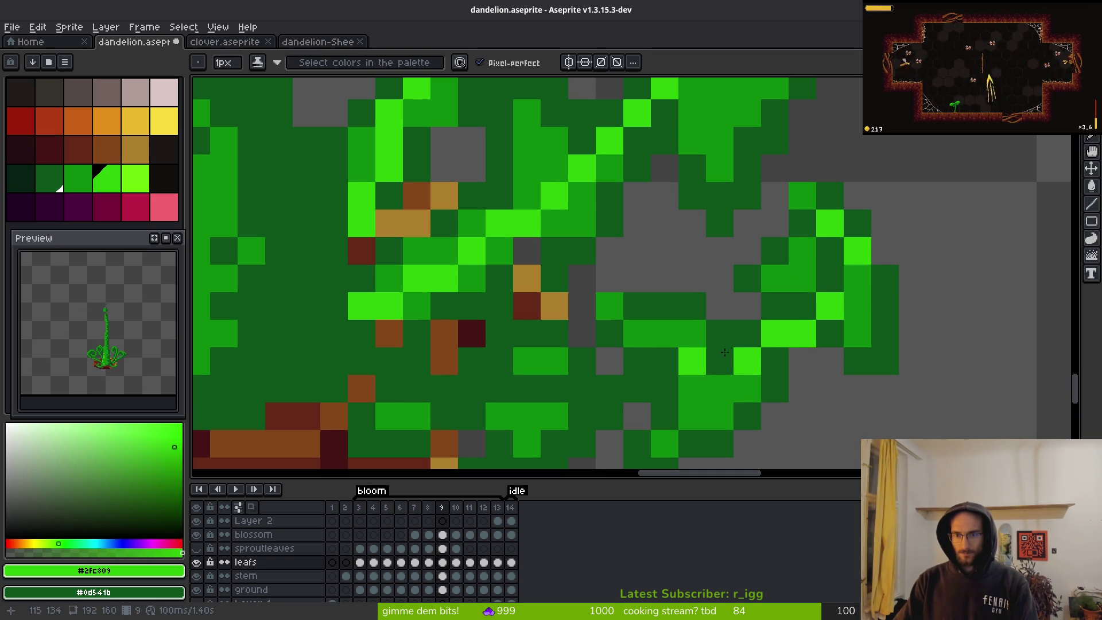
- Darken two highlight pixels, repaint one medium green #0c8b0c, and add a bright #2fc809 edge pixel
right_click(665, 361)
right_click(775, 332)
alt+click(795, 276)
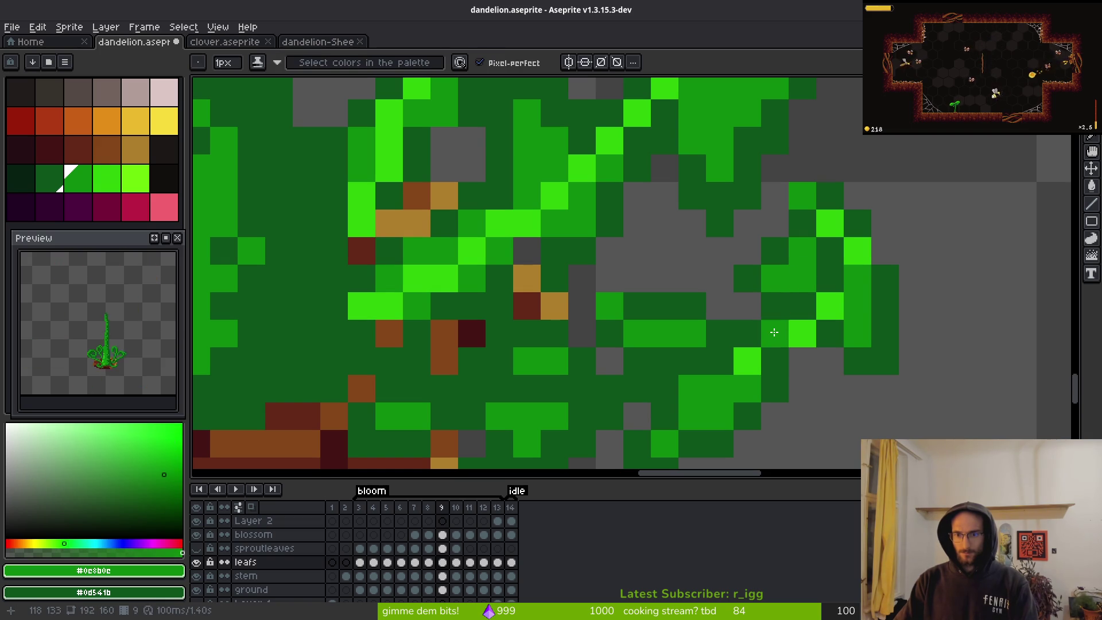
click(775, 332)
alt+click(748, 360)
click(689, 379)
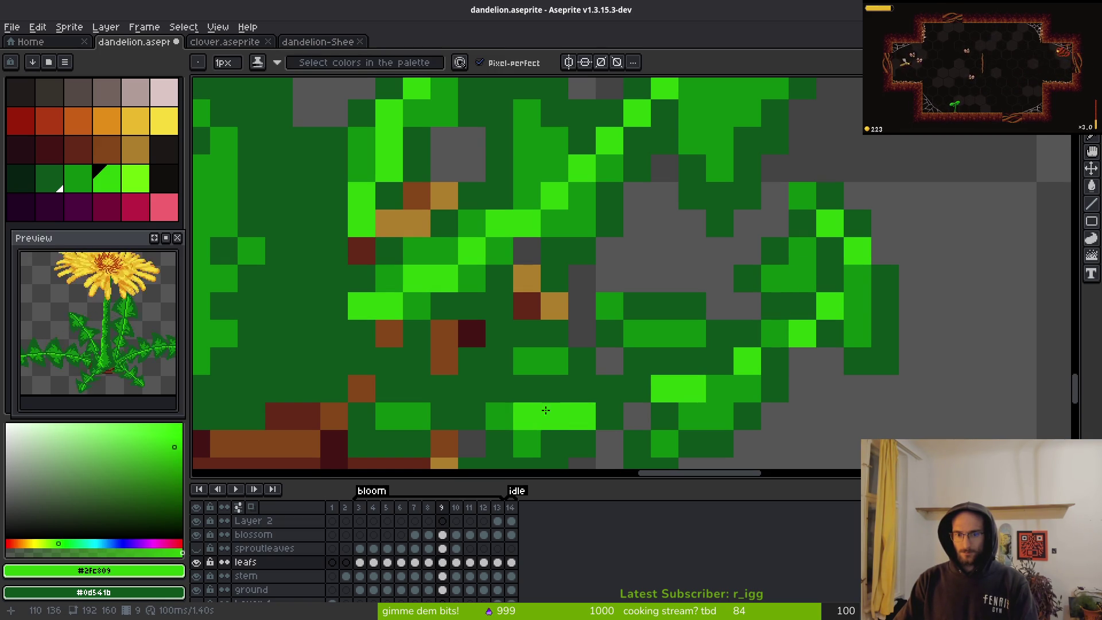
scroll(609, 388, down, 10)
scroll(562, 400, up, 8)
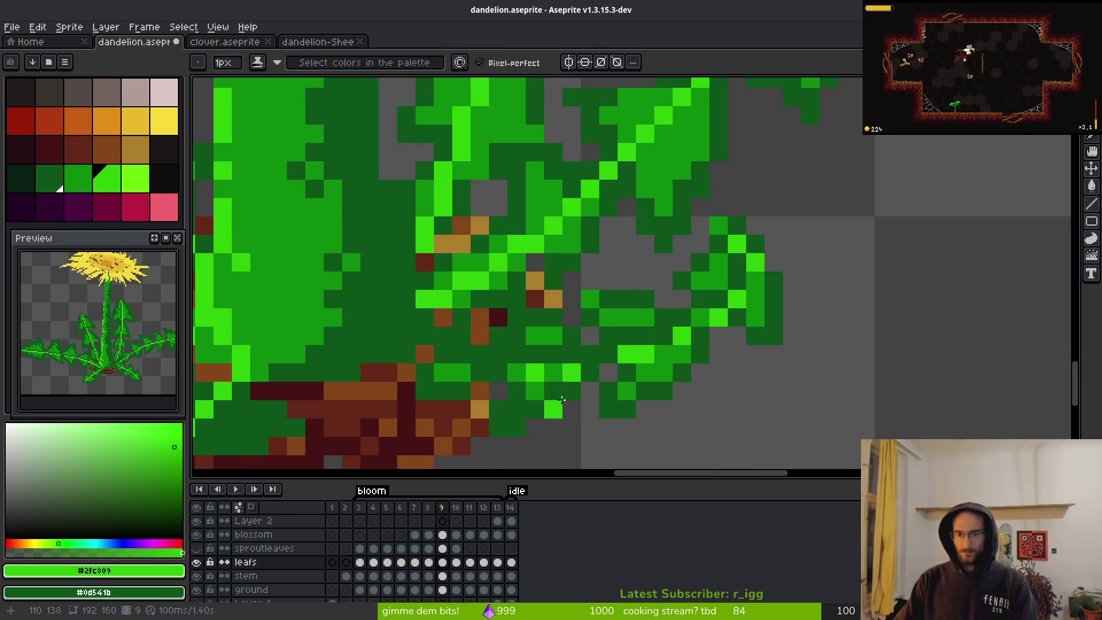
scroll(562, 400, up, 2)
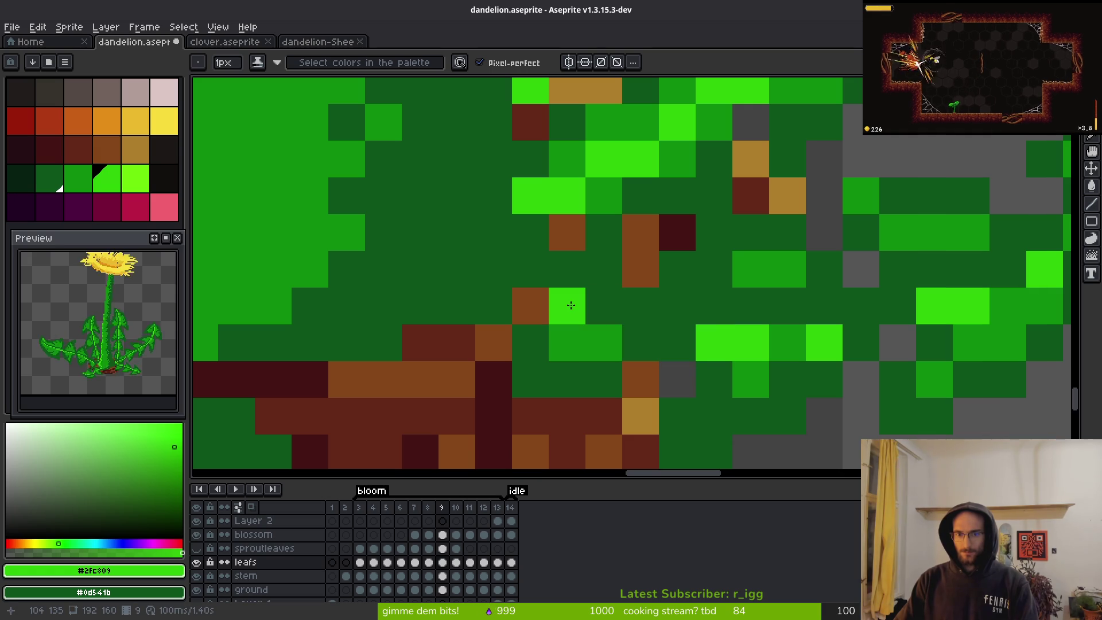
scroll(838, 377, down, 8)
scroll(839, 379, down, 4)
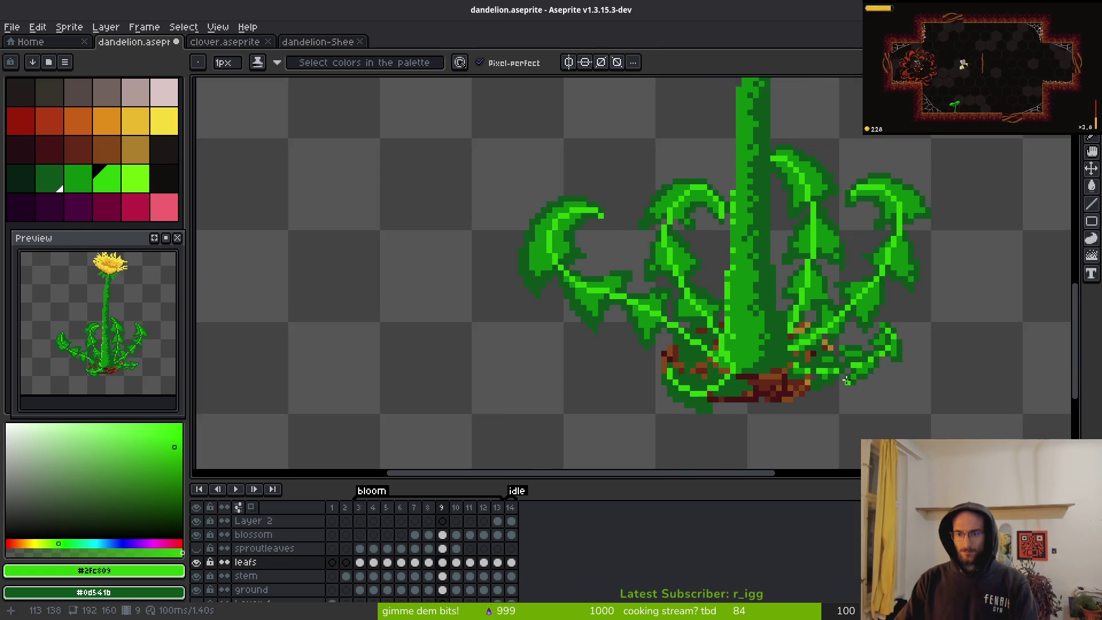
scroll(845, 383, up, 3)
scroll(845, 383, up, 3)
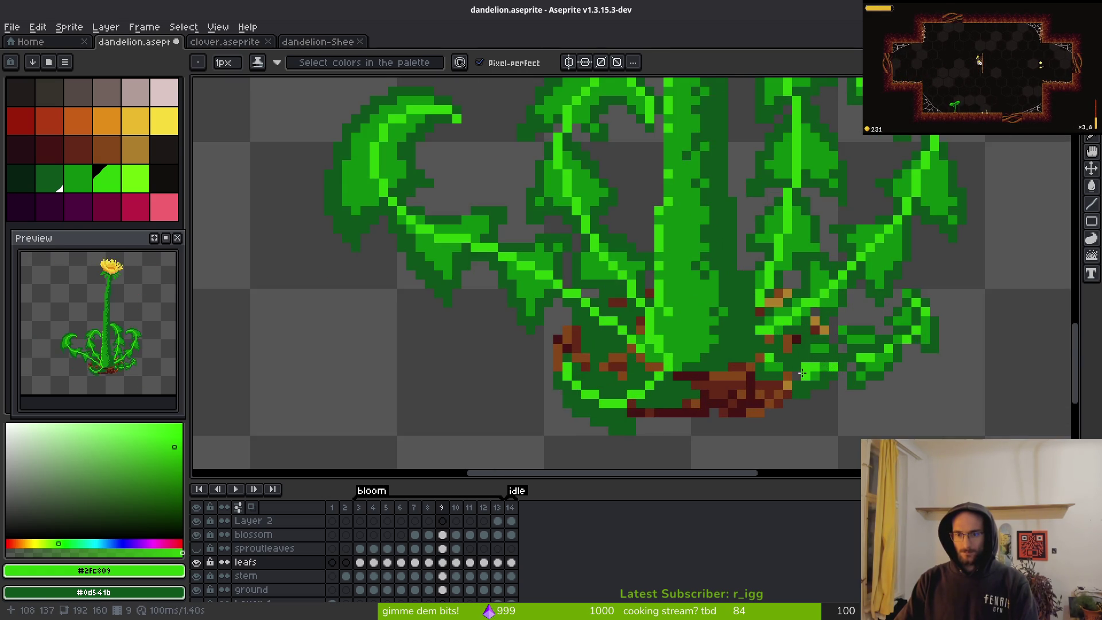
scroll(774, 357, down, 5)
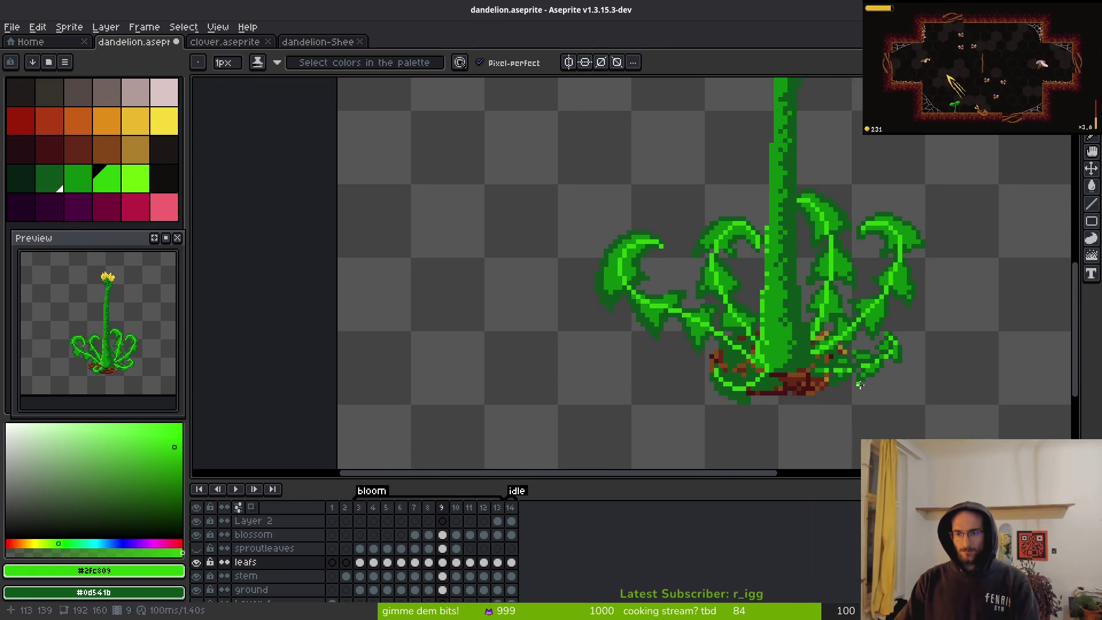
scroll(832, 367, down, 3)
scroll(883, 372, up, 6)
scroll(804, 344, up, 3)
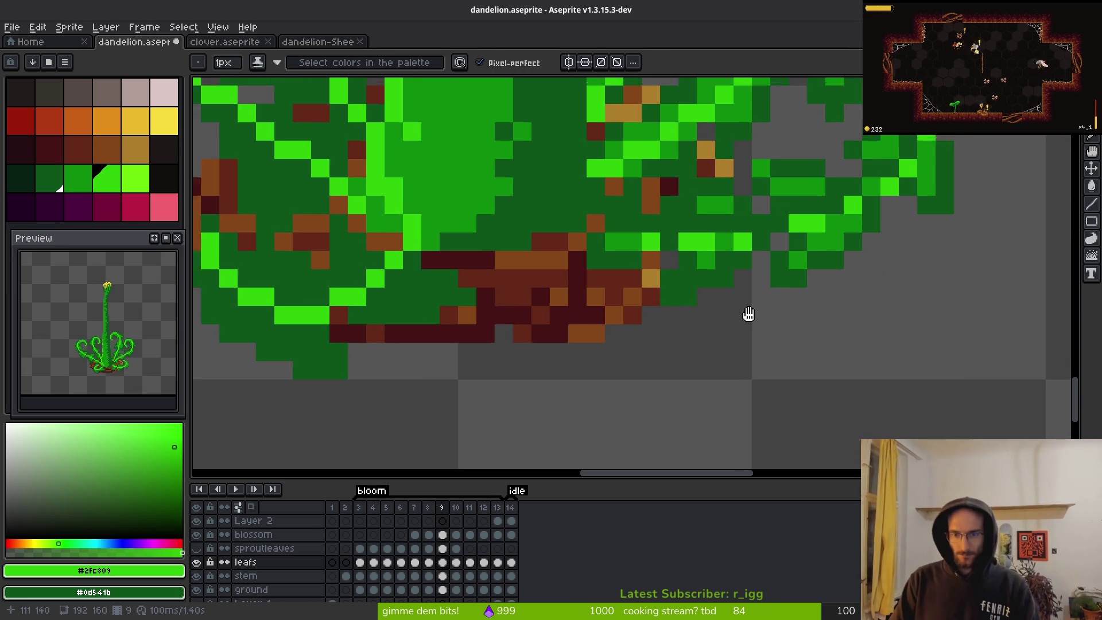
alt+click(755, 278)
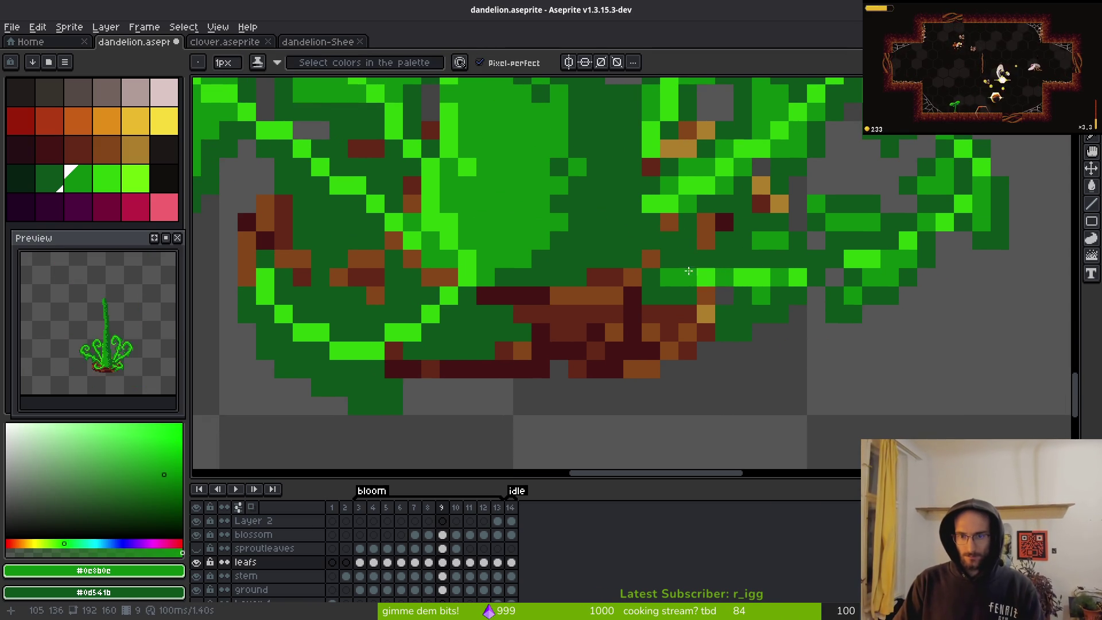
scroll(746, 284, down, 3)
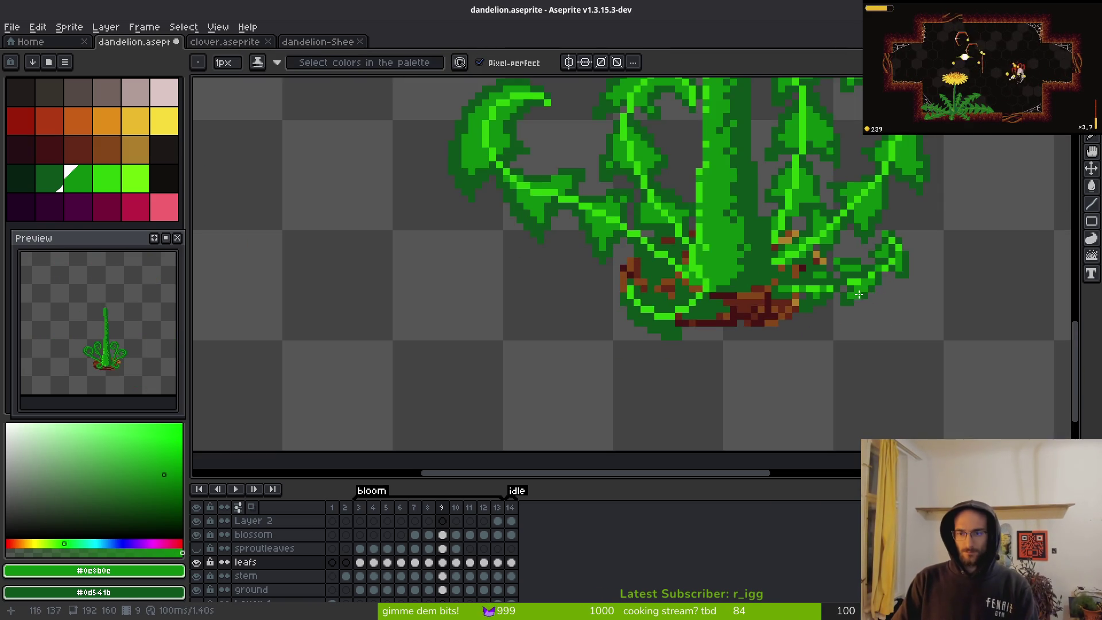
scroll(762, 279, up, 4)
scroll(800, 265, down, 6)
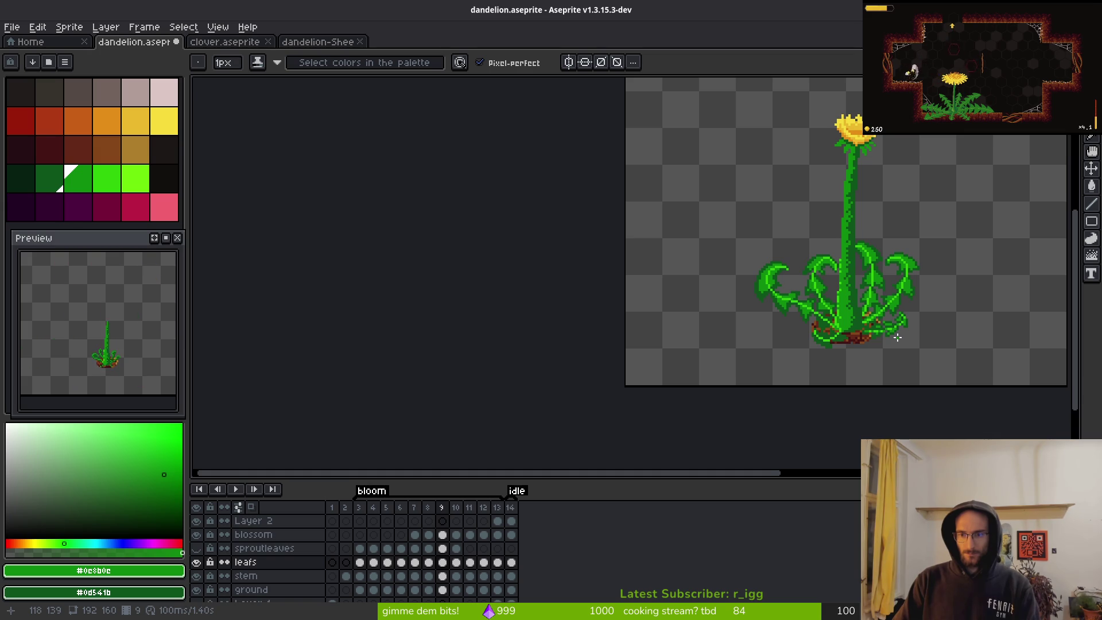
scroll(907, 337, up, 4)
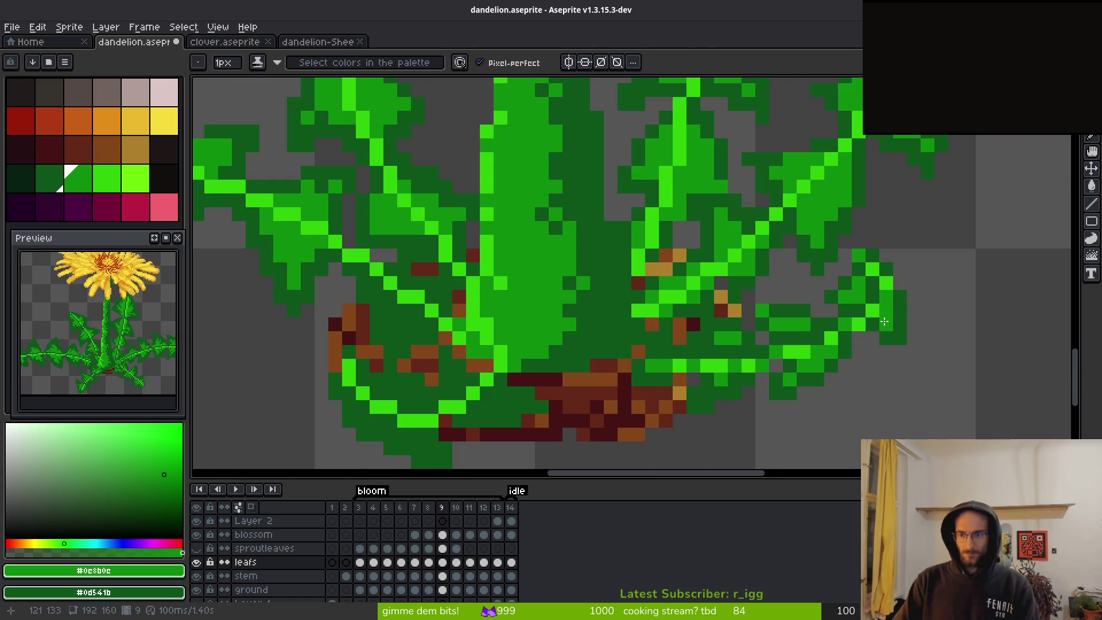
alt+click(885, 292)
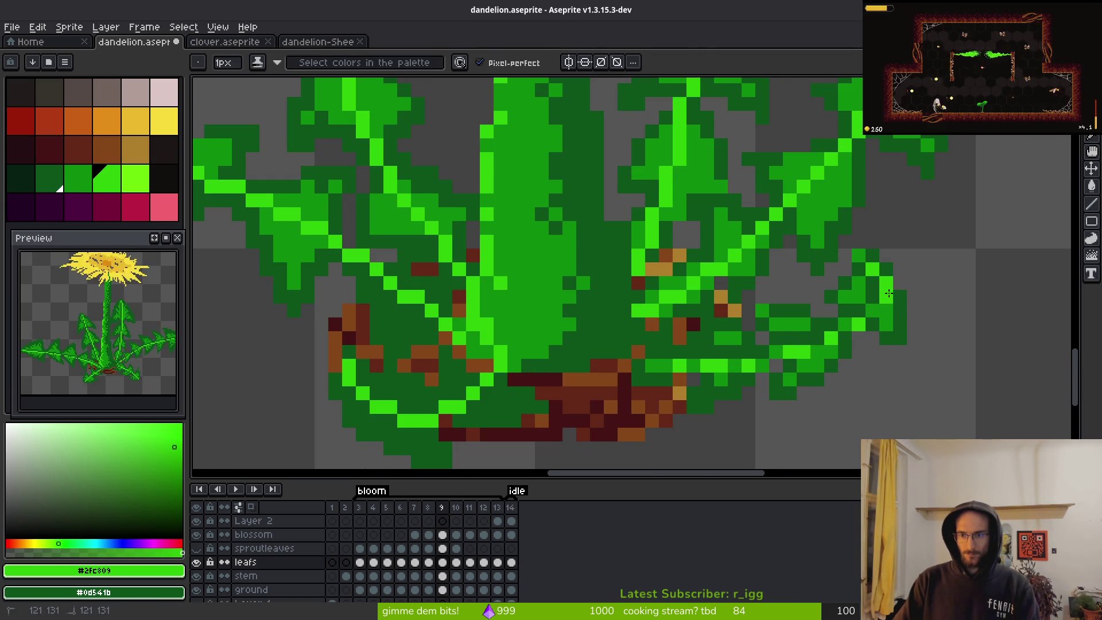
scroll(901, 333, down, 4)
scroll(906, 347, up, 5)
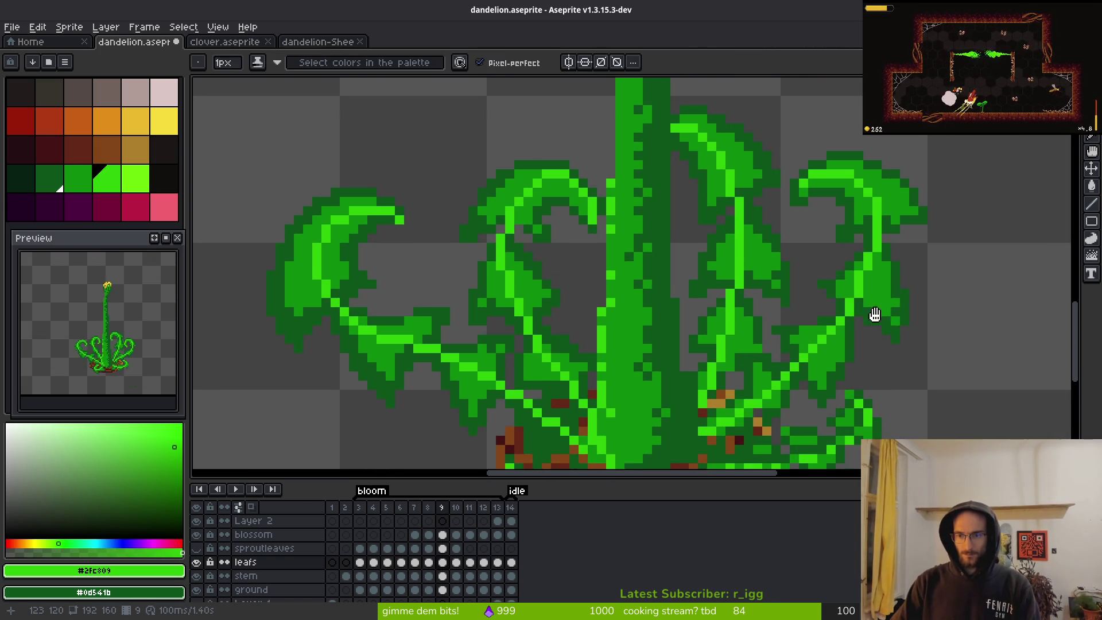
drag(875, 315, 860, 310)
key(q)
- Lasso the right leaf and replace its bright green #2fc809 with dark green #0d541b
mouse_move(847, 124)
mouse_down()
mouse_move(775, 217)
mouse_move(732, 379)
mouse_up()
mouse_move(672, 422)
mouse_down()
mouse_move(967, 224)
mouse_move(919, 138)
mouse_up()
key(alt)
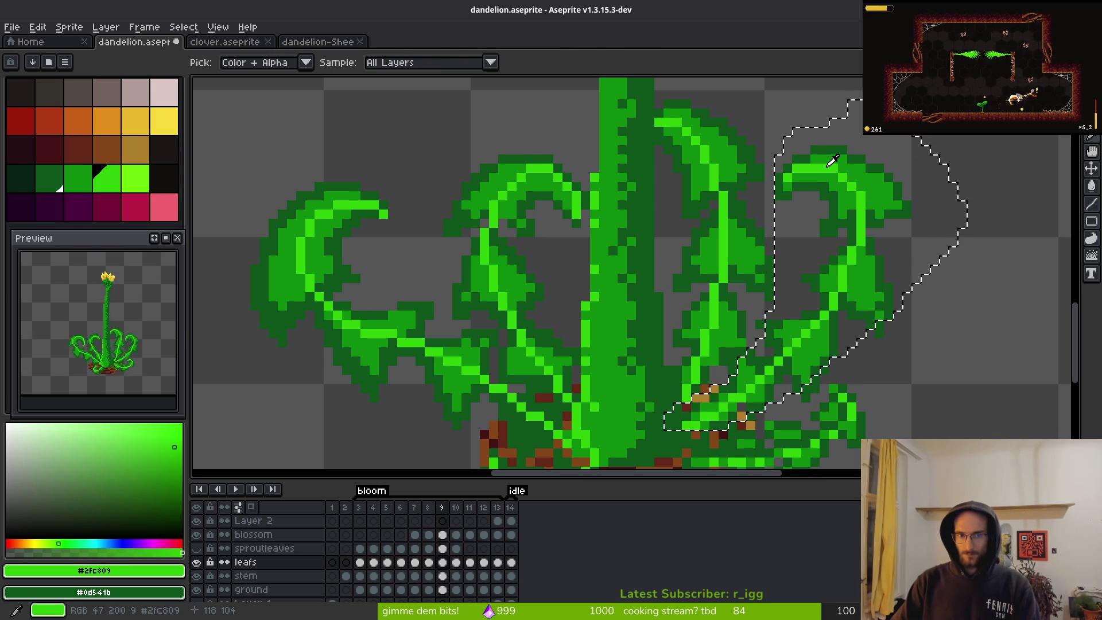
key(shift+r)
click(962, 138)
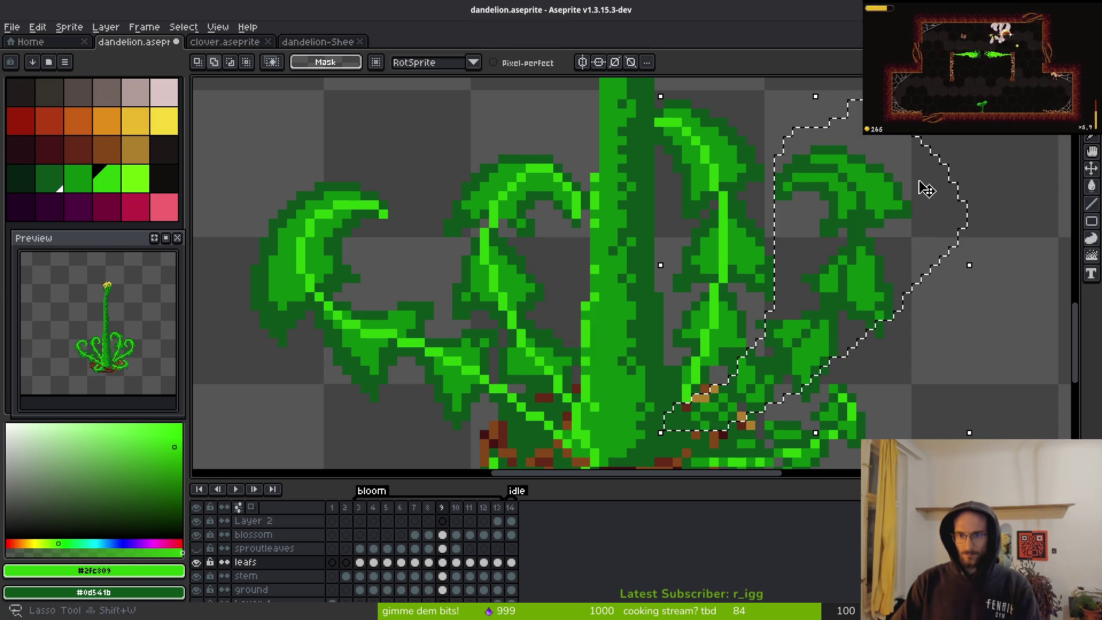
key(ctrl+d)
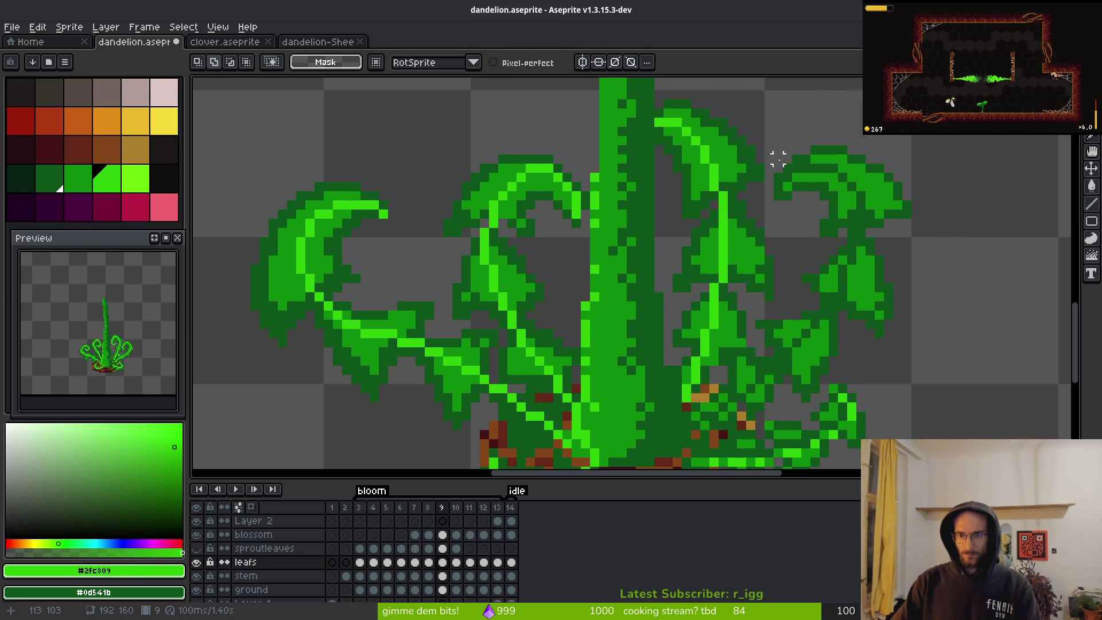
scroll(770, 159, down, 1)
mouse_move(792, 136)
mouse_down()
mouse_move(893, 218)
mouse_move(789, 149)
mouse_up()
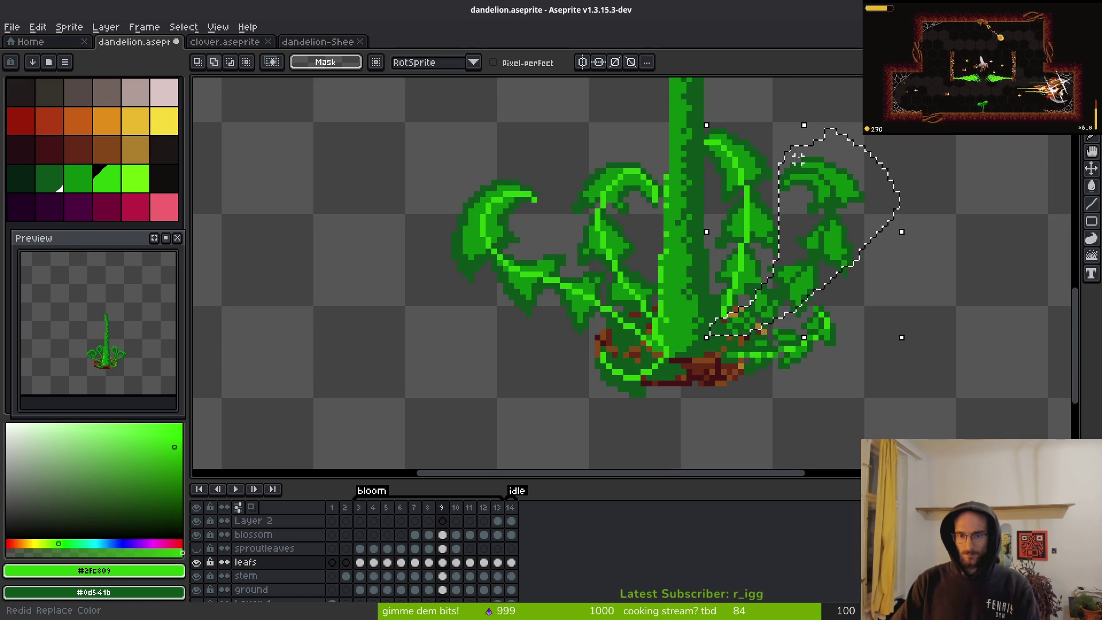
key(ctrl+d)
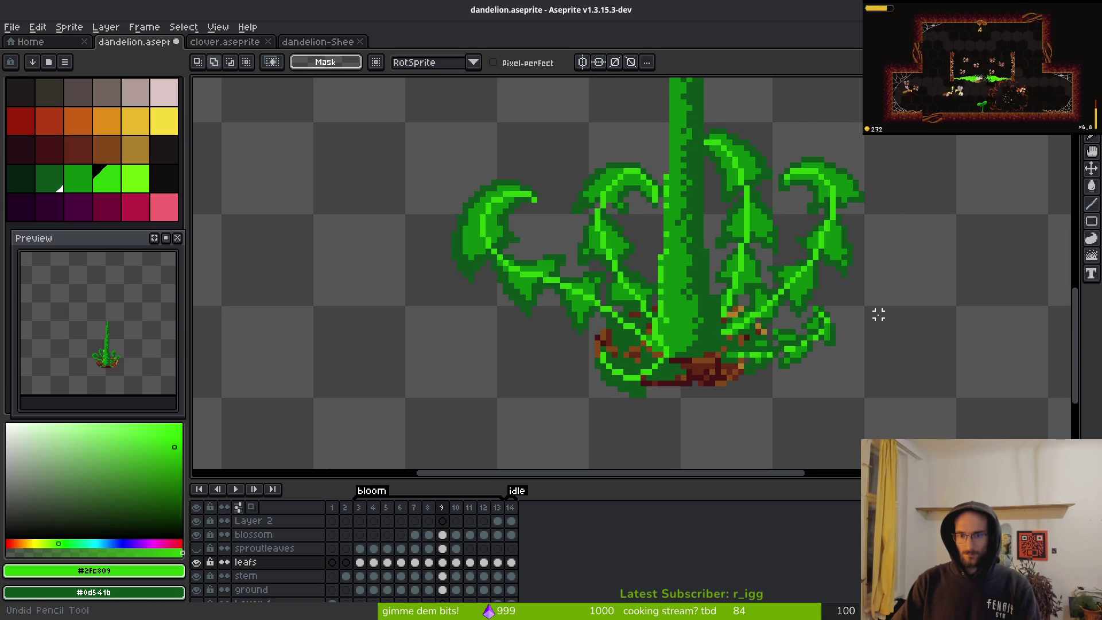
- Lasso the left and centre leaves, apply the same green replacement, then return to the Pencil
mouse_move(771, 117)
mouse_down()
mouse_move(660, 118)
mouse_move(459, 270)
mouse_up()
mouse_move(714, 107)
mouse_down()
mouse_move(458, 123)
mouse_move(575, 406)
mouse_up()
drag(745, 296, 757, 147)
key(shift+r)
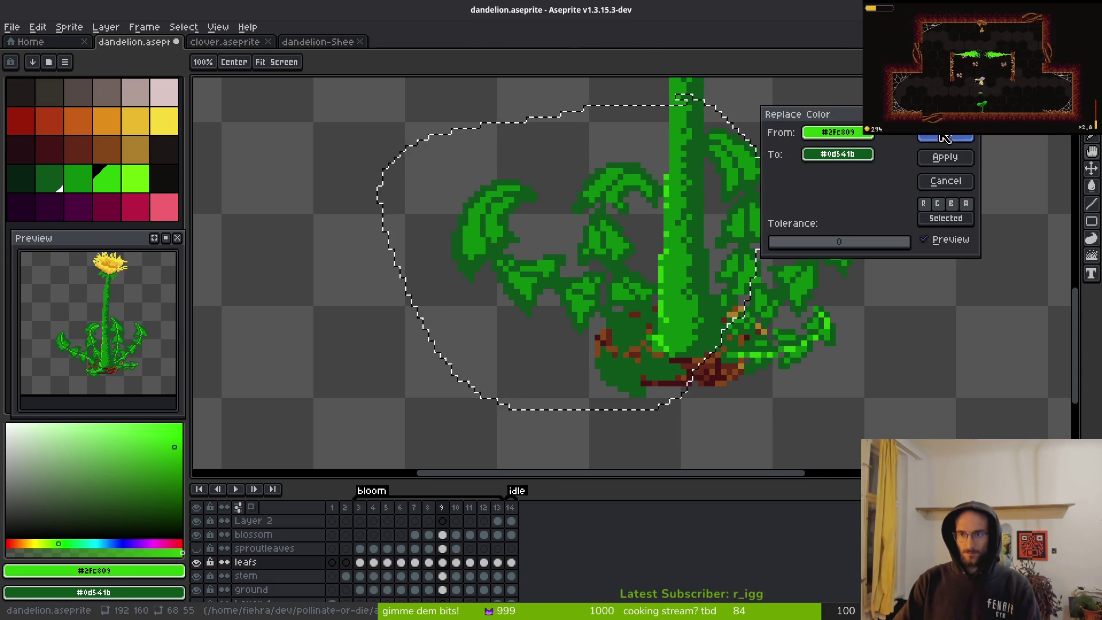
key(Return)
scroll(804, 456, up, 3)
scroll(805, 457, down, 2)
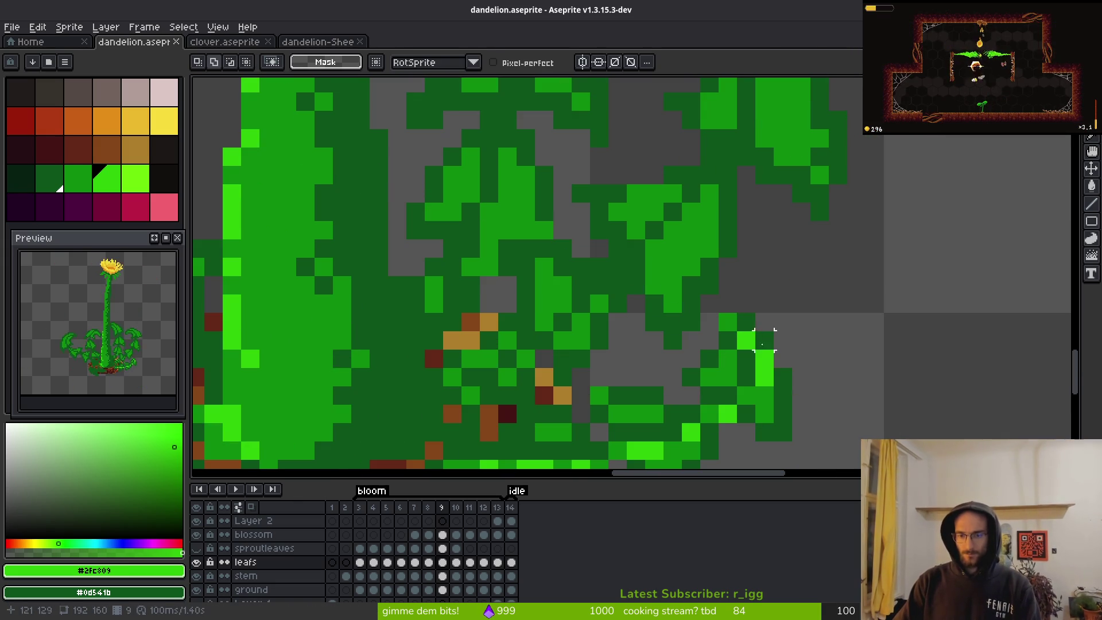
key(b)
scroll(711, 263, up, 1)
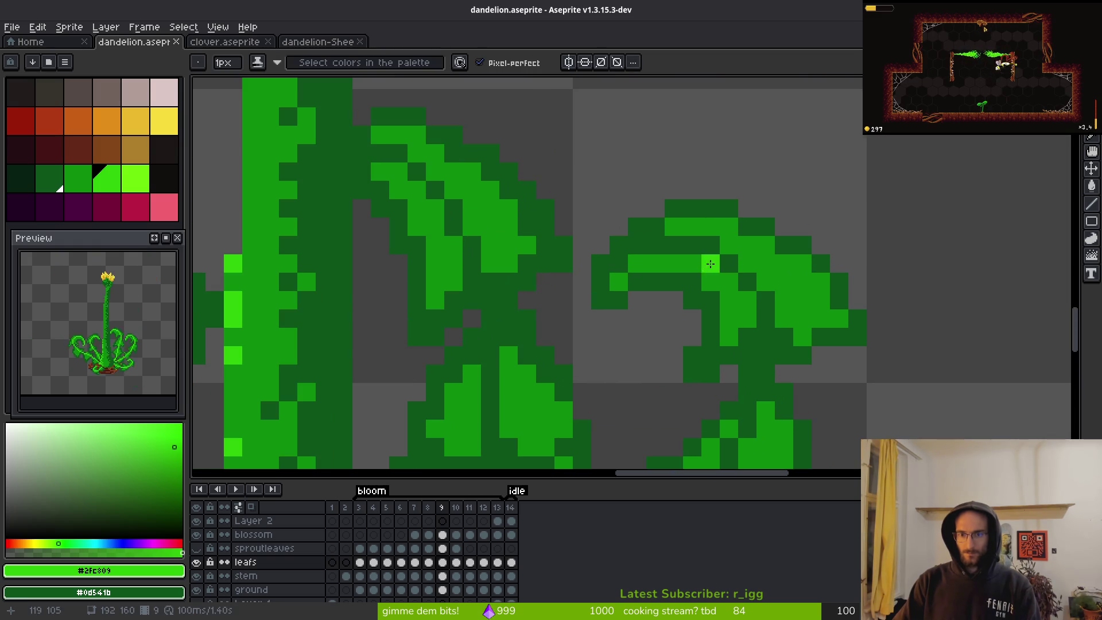
- Place new bright green highlight pixels along a leaf vein, sampling medium green to touch up
click(667, 258)
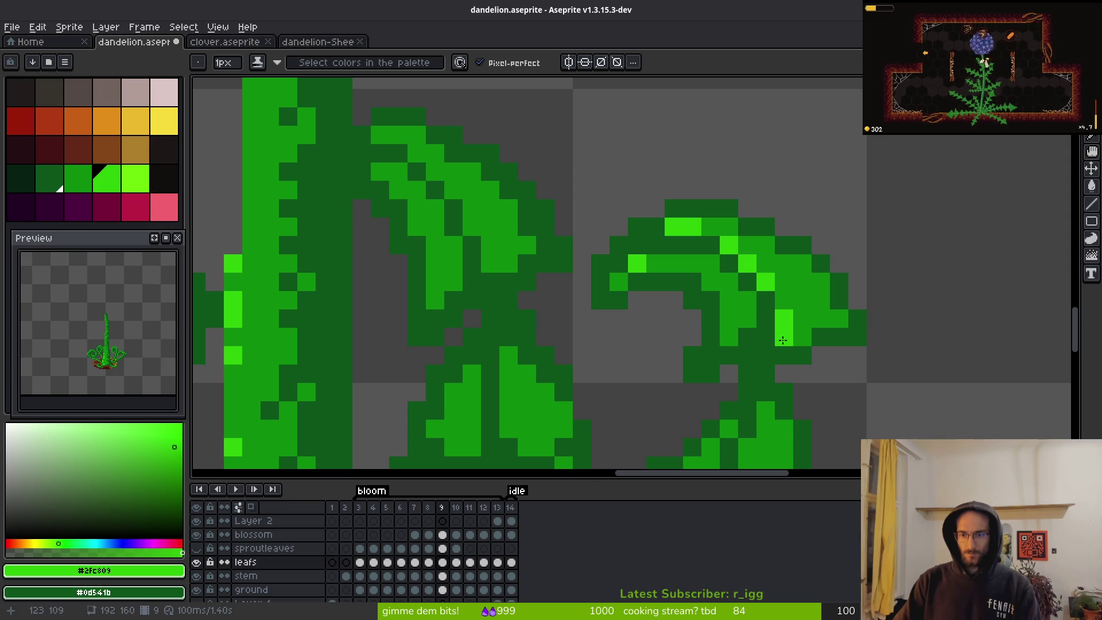
scroll(768, 379, up, 2)
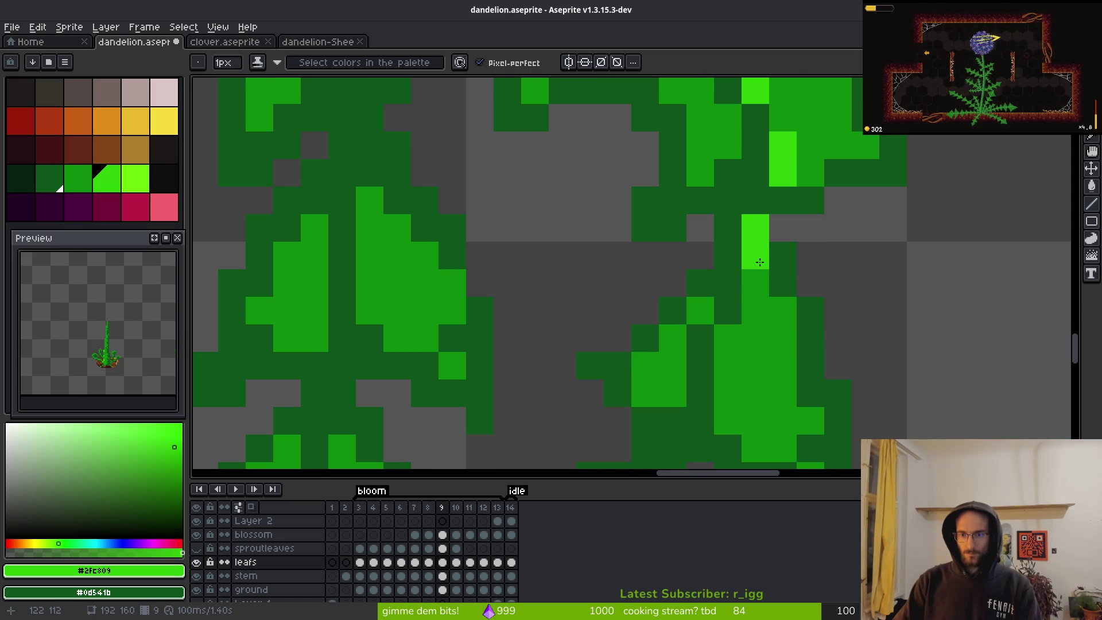
scroll(746, 270, down, 2)
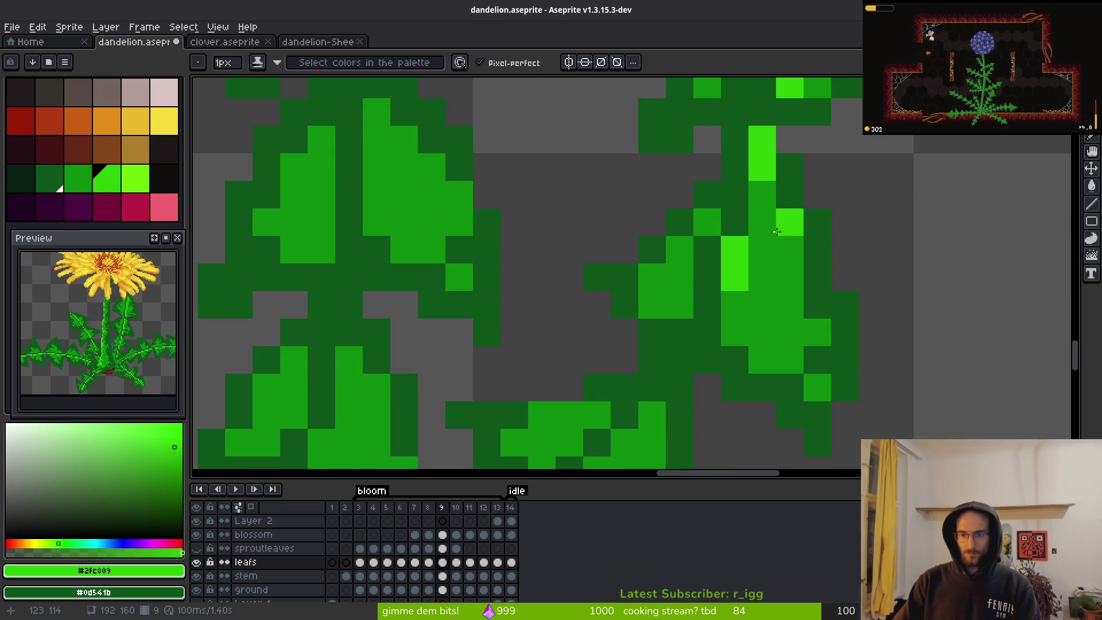
scroll(754, 228, down, 6)
scroll(782, 277, up, 3)
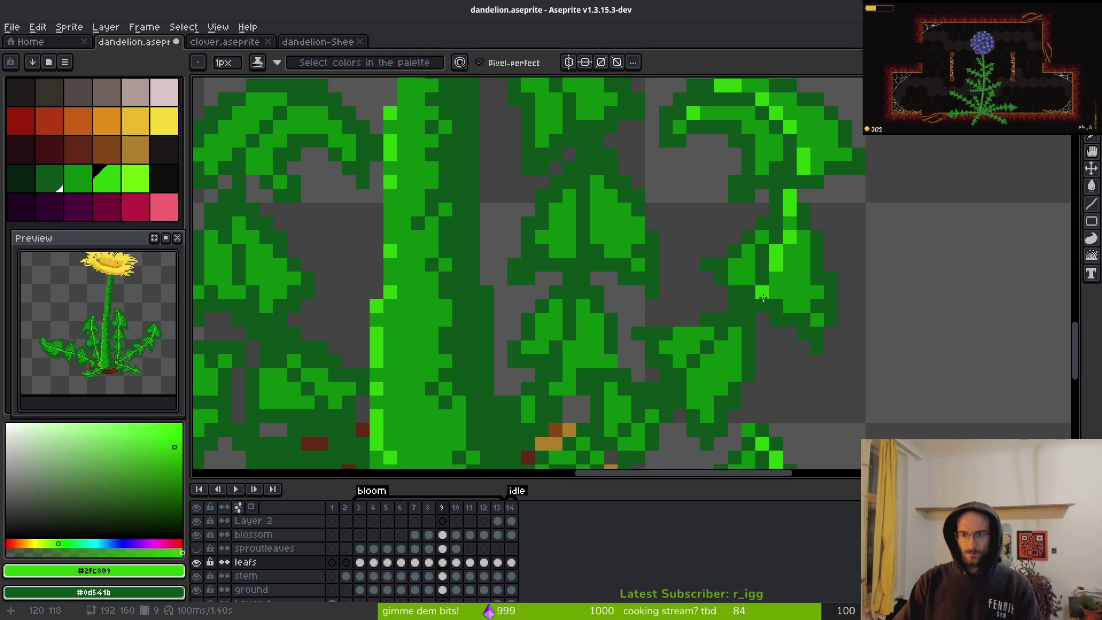
key(ctrl+z)
click(760, 310)
click(748, 323)
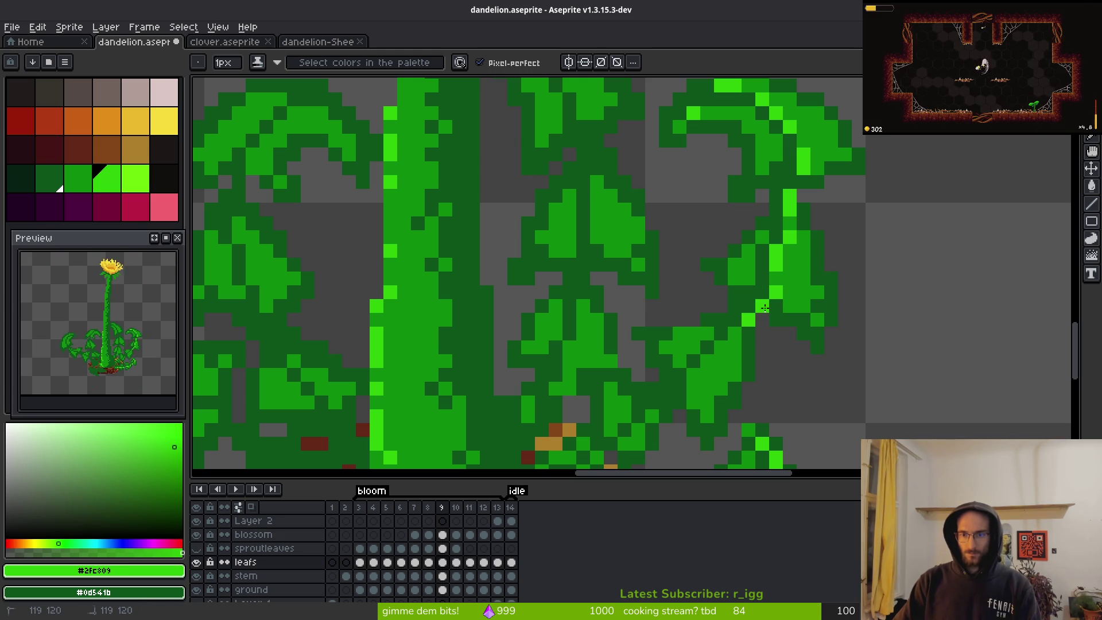
alt+right_click(795, 284)
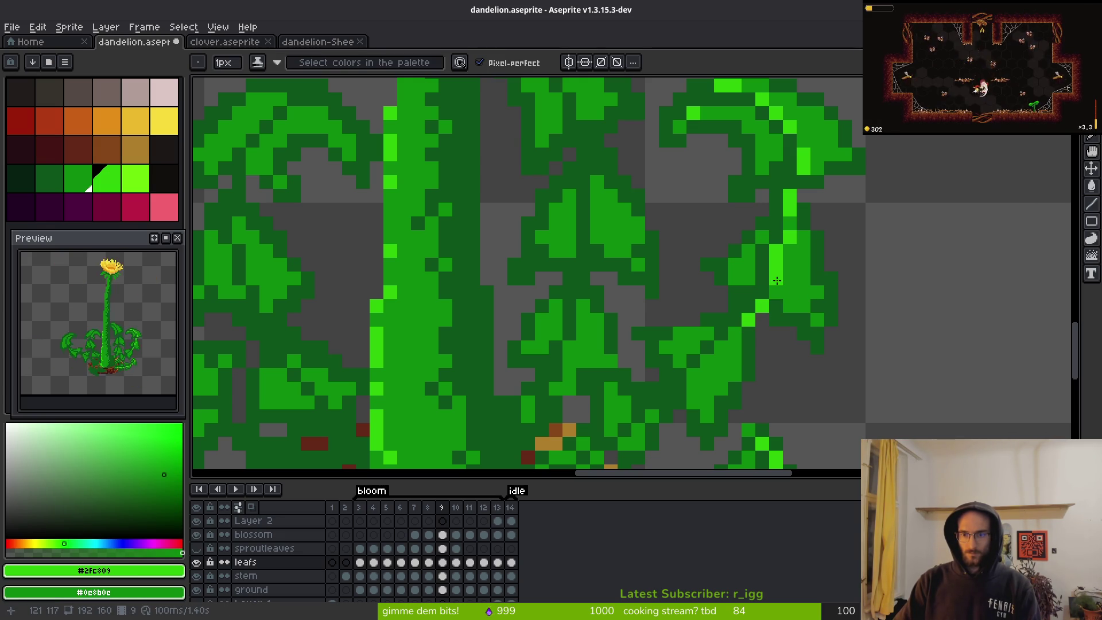
scroll(767, 290, up, 2)
click(760, 312)
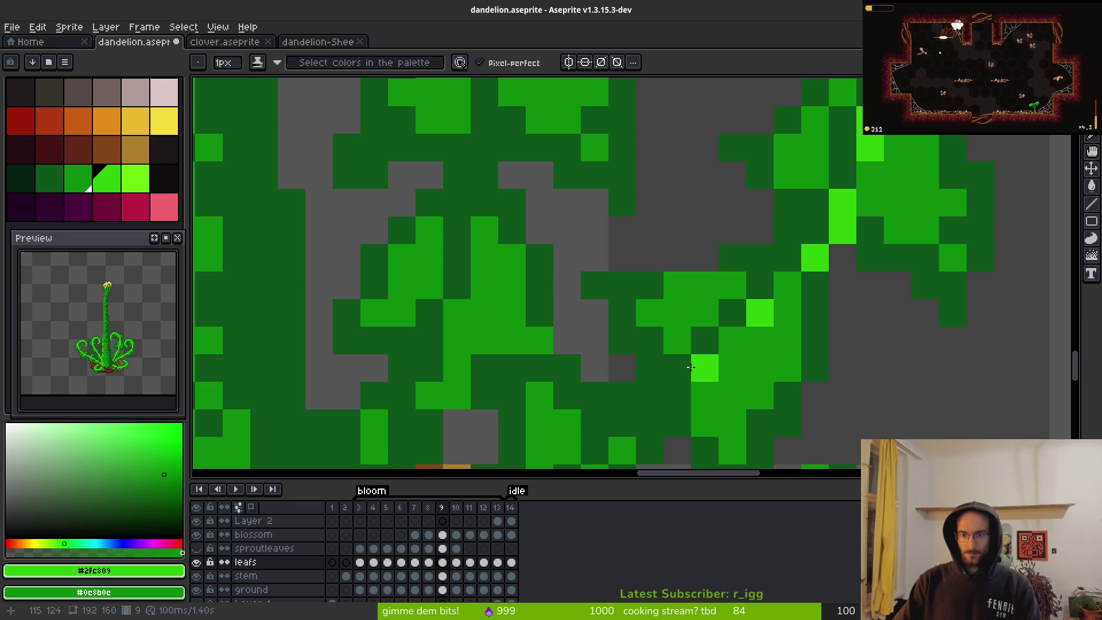
- Pan to other leaves and paint two more bright green highlight pixels
drag(697, 373, 924, 240)
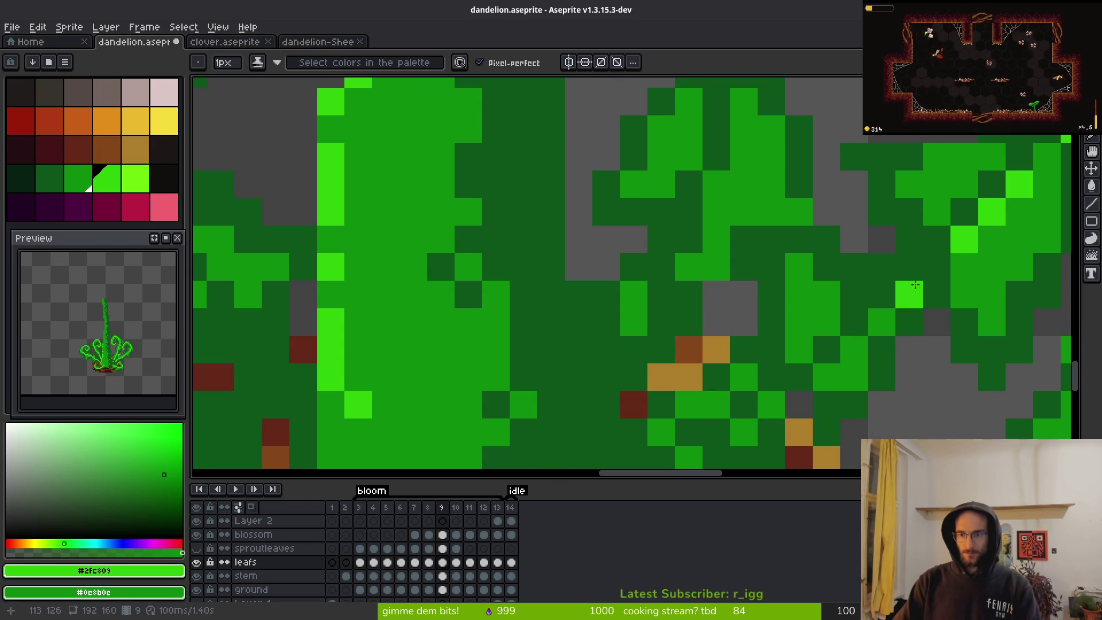
drag(827, 378, 799, 377)
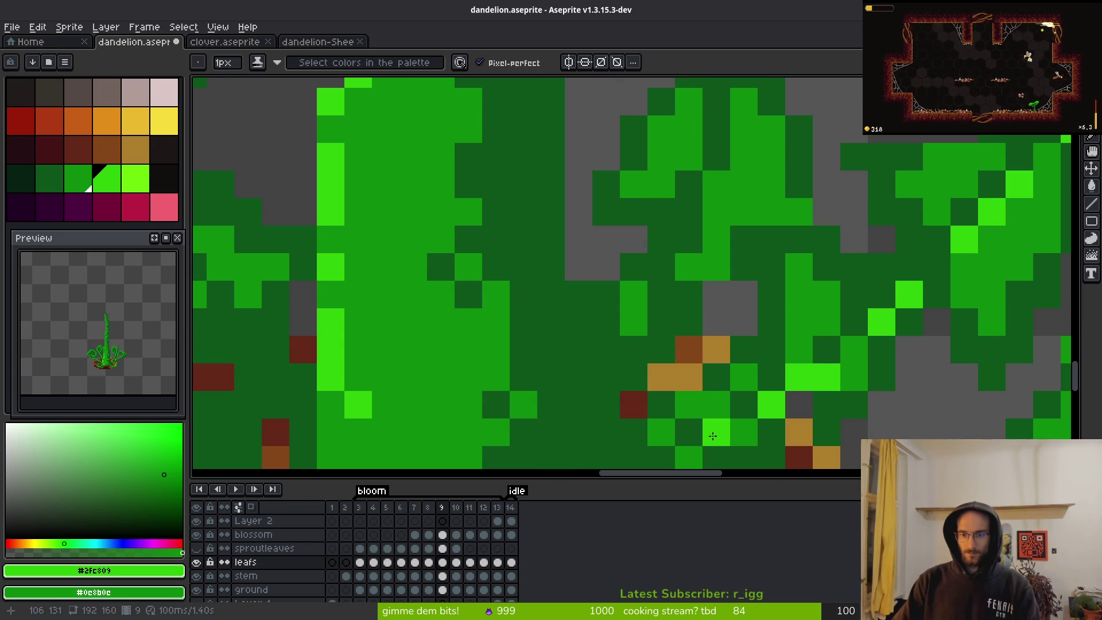
drag(827, 406, 995, 256)
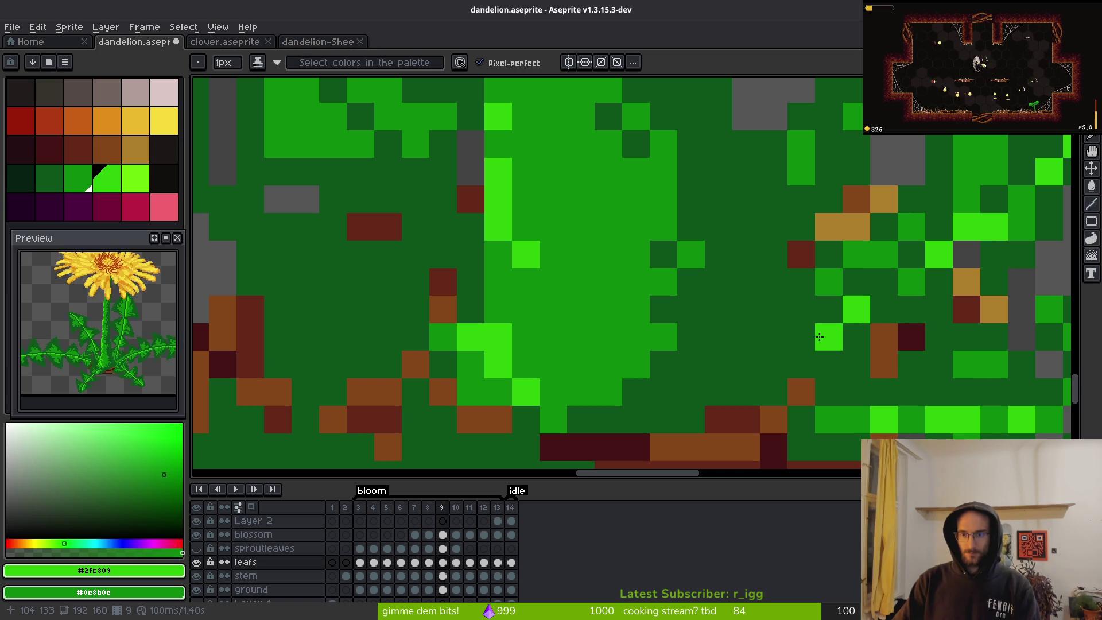
scroll(977, 333, down, 4)
scroll(976, 333, down, 3)
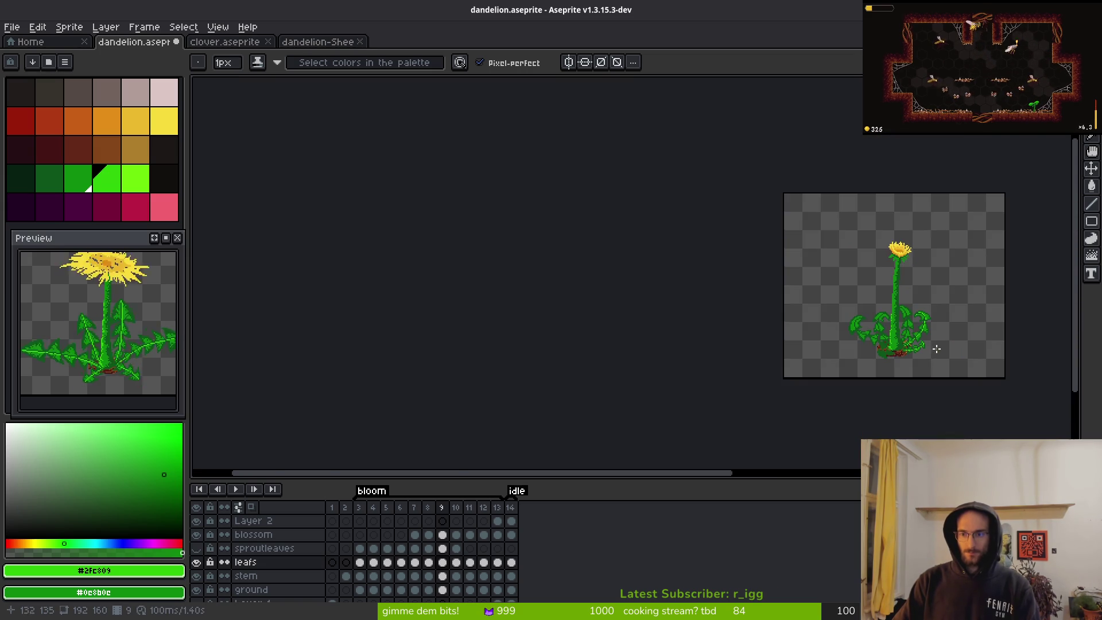
- Recolour two old midrib highlights medium green and place bright pixels further along the midrib
scroll(896, 344, up, 4)
scroll(915, 293, up, 4)
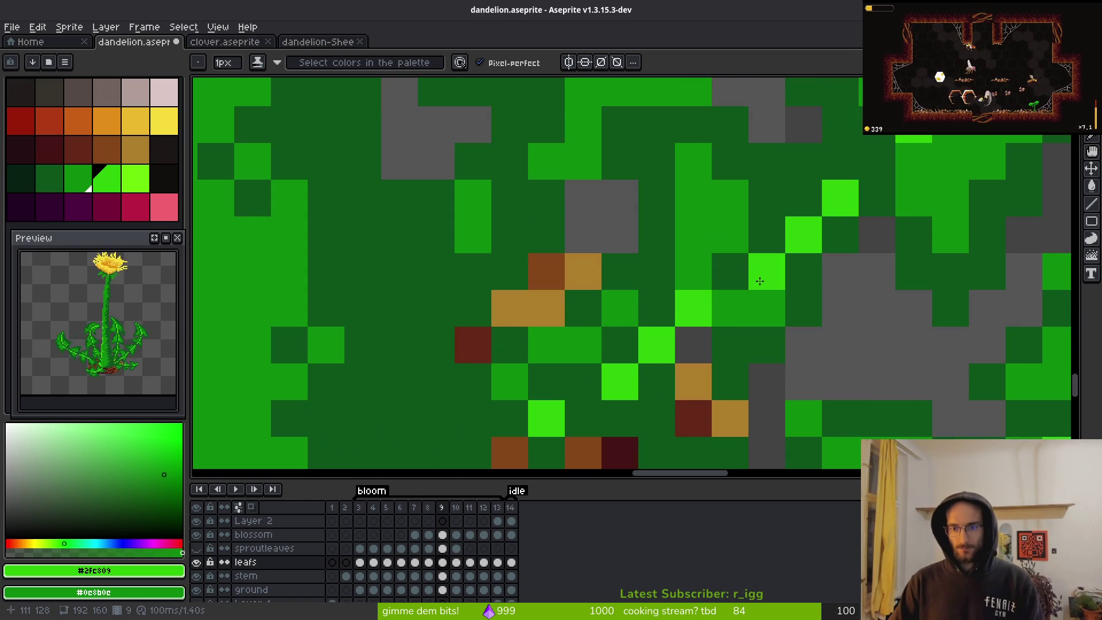
scroll(803, 315, down, 5)
scroll(794, 327, up, 4)
right_click(794, 326)
click(767, 338)
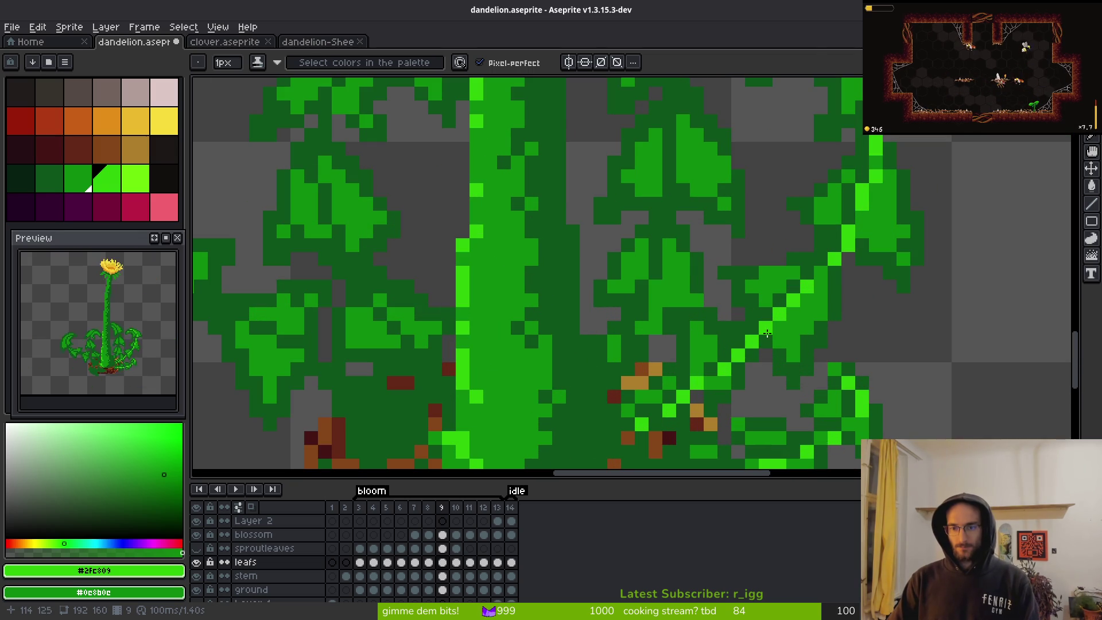
right_click(774, 327)
click(806, 337)
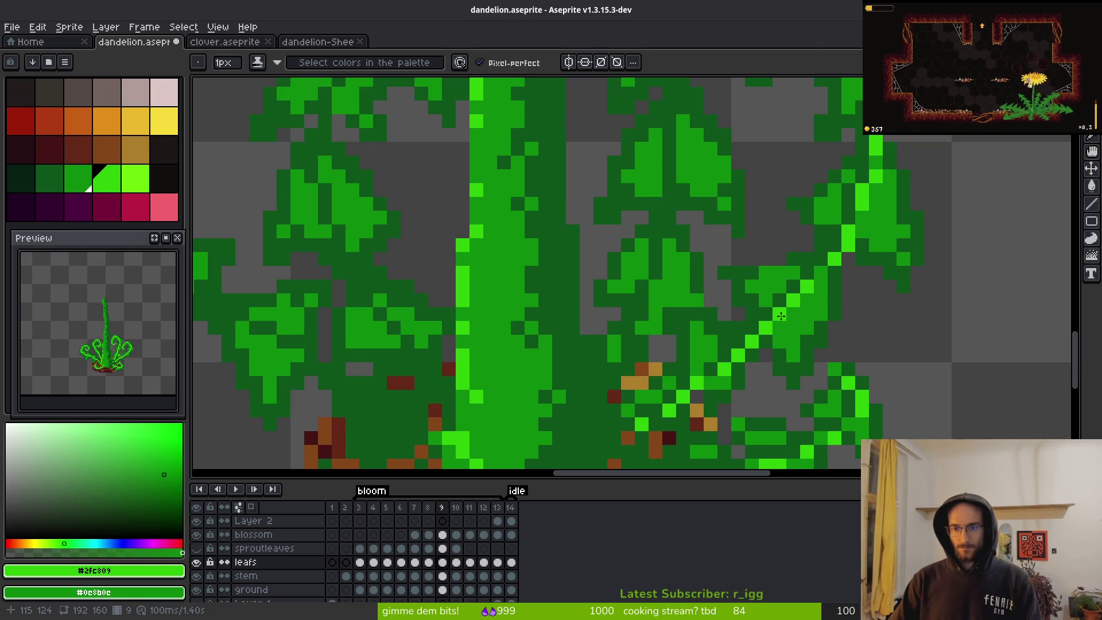
- Zoom in and out to inspect the new midrib highlights on the tall leaf
scroll(858, 349, down, 3)
scroll(857, 348, down, 2)
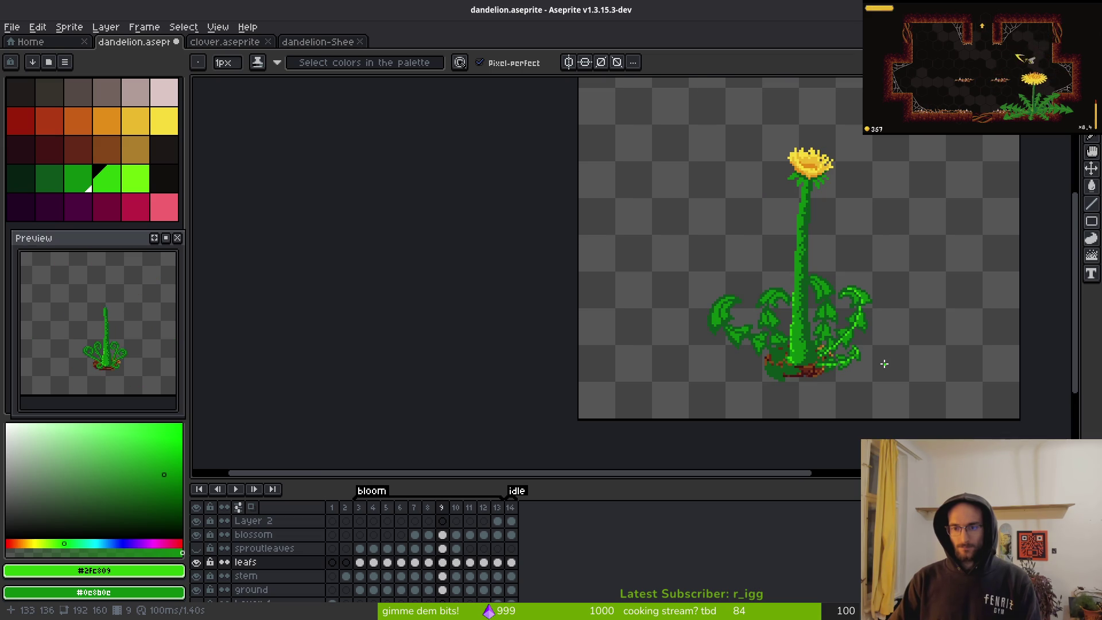
scroll(809, 325, up, 5)
scroll(808, 322, down, 5)
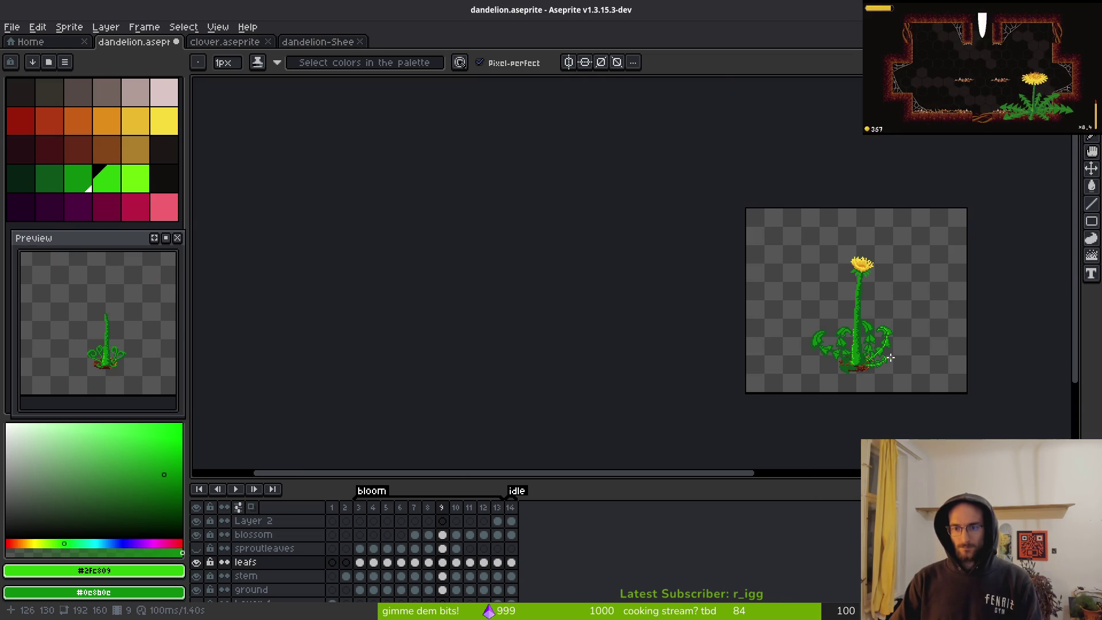
scroll(928, 352, up, 4)
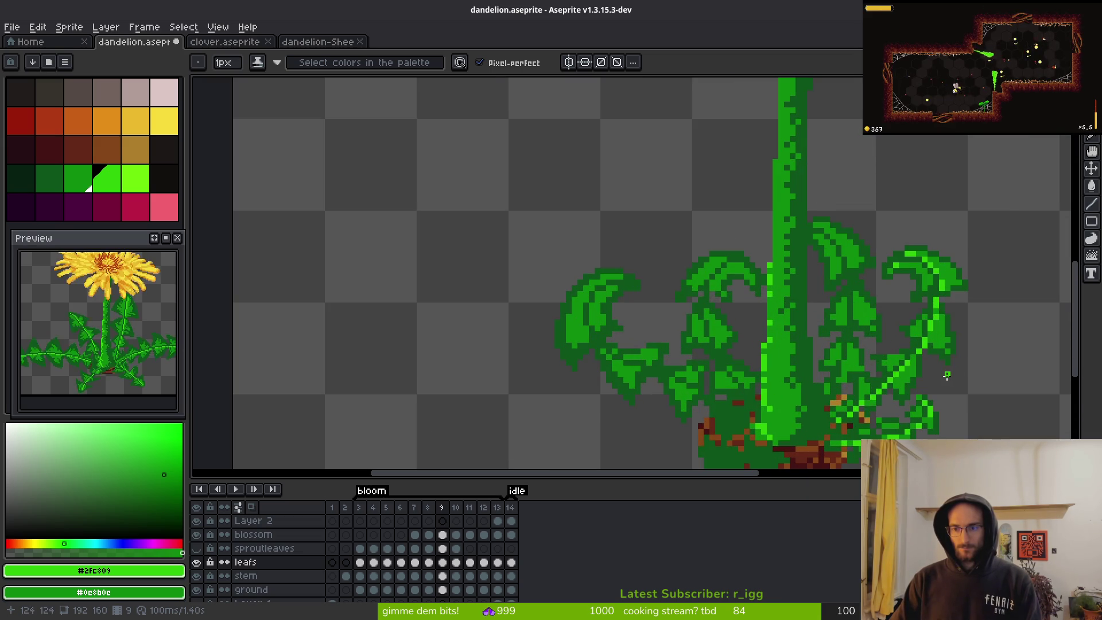
scroll(930, 361, down, 1)
scroll(894, 324, up, 4)
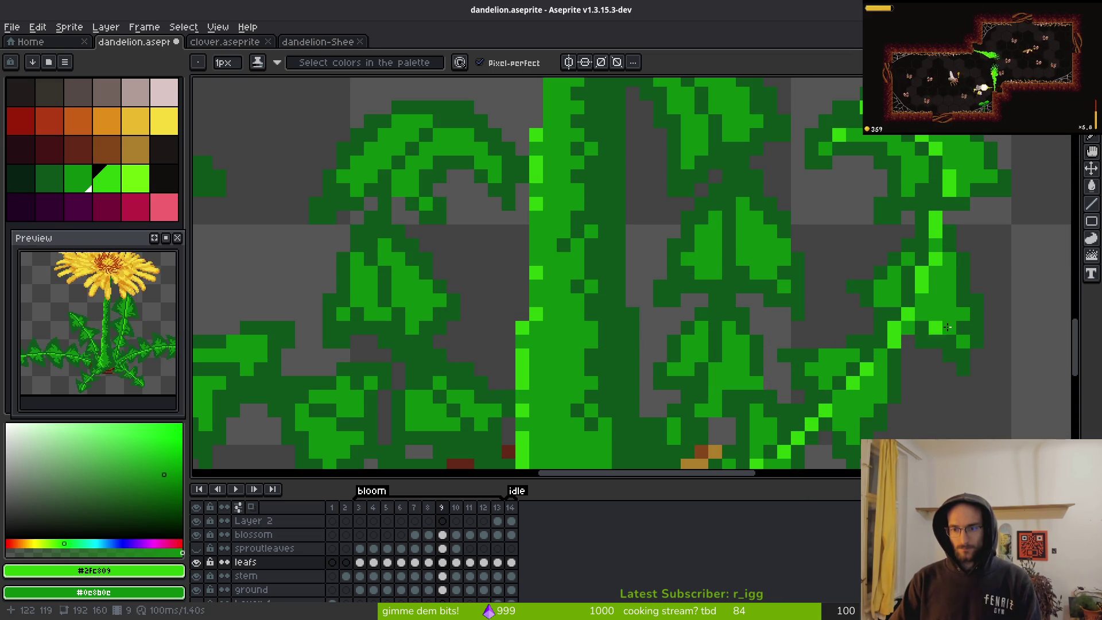
scroll(931, 325, down, 5)
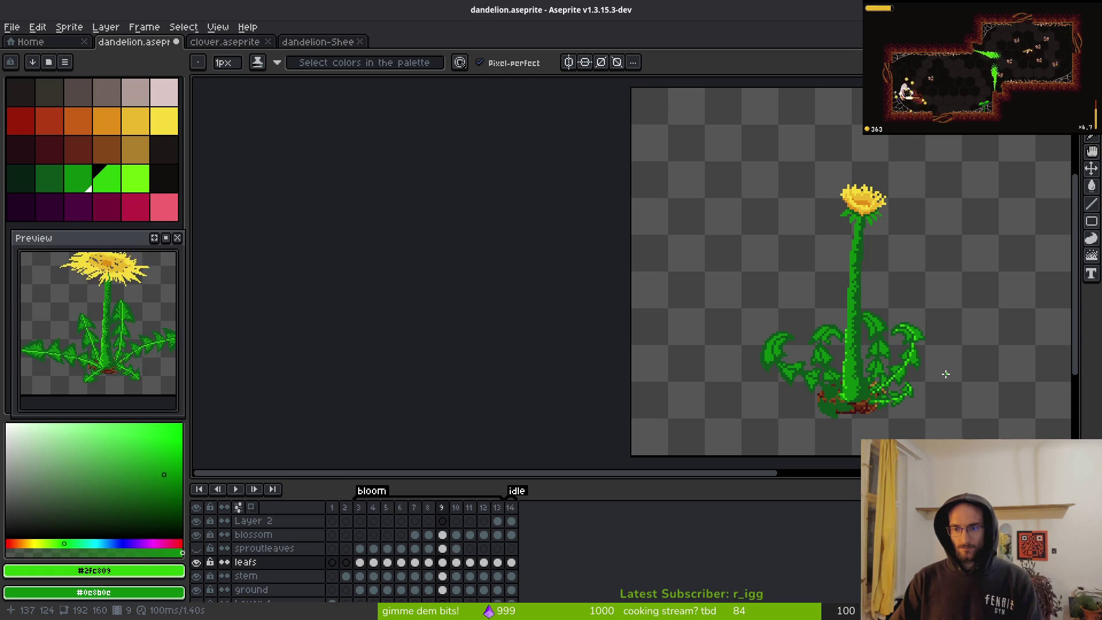
scroll(945, 373, up, 3)
scroll(792, 184, up, 2)
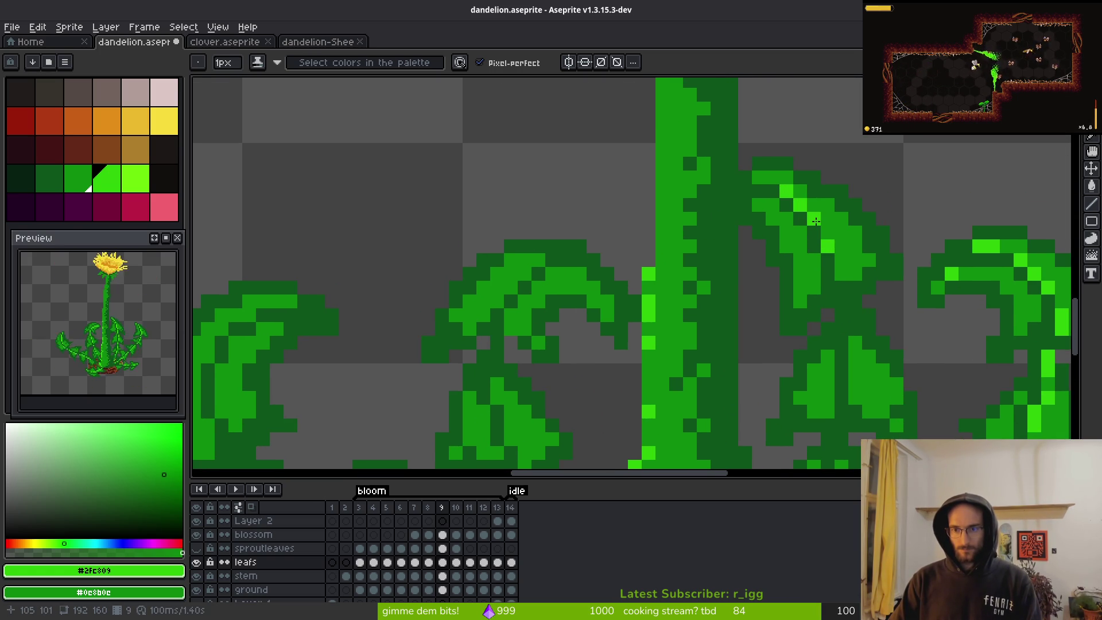
key(Tab)
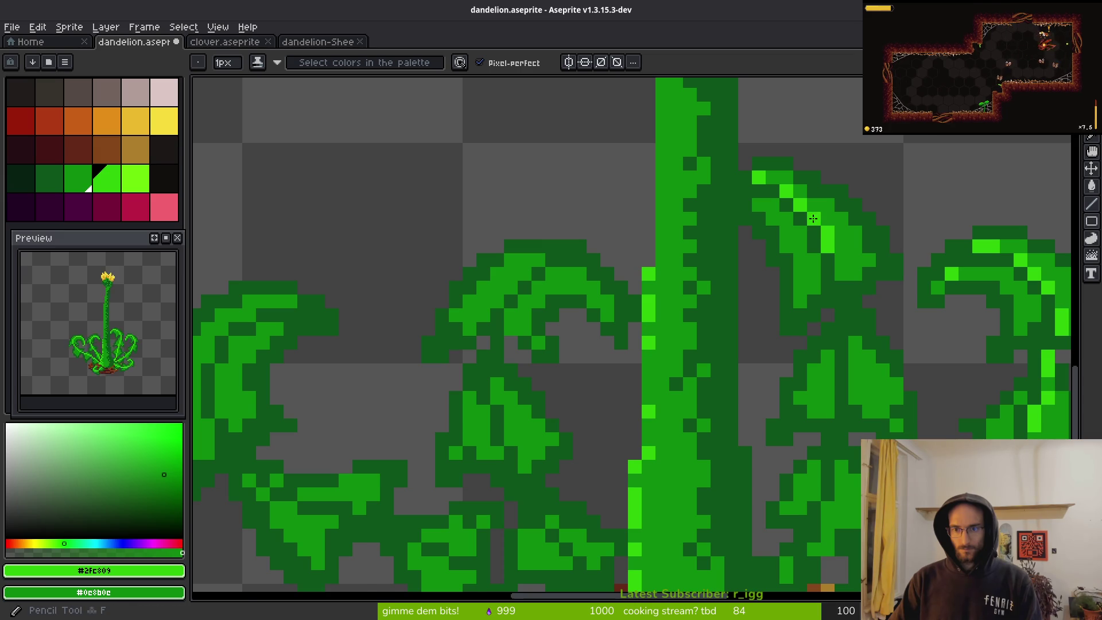
key(Tab)
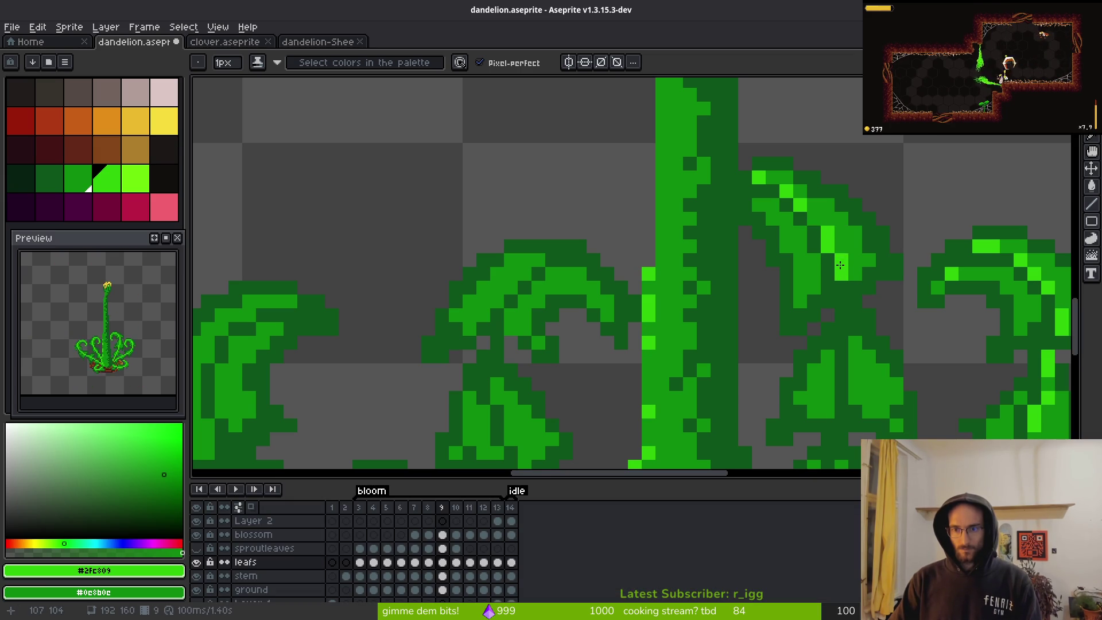
scroll(840, 268, down, 4)
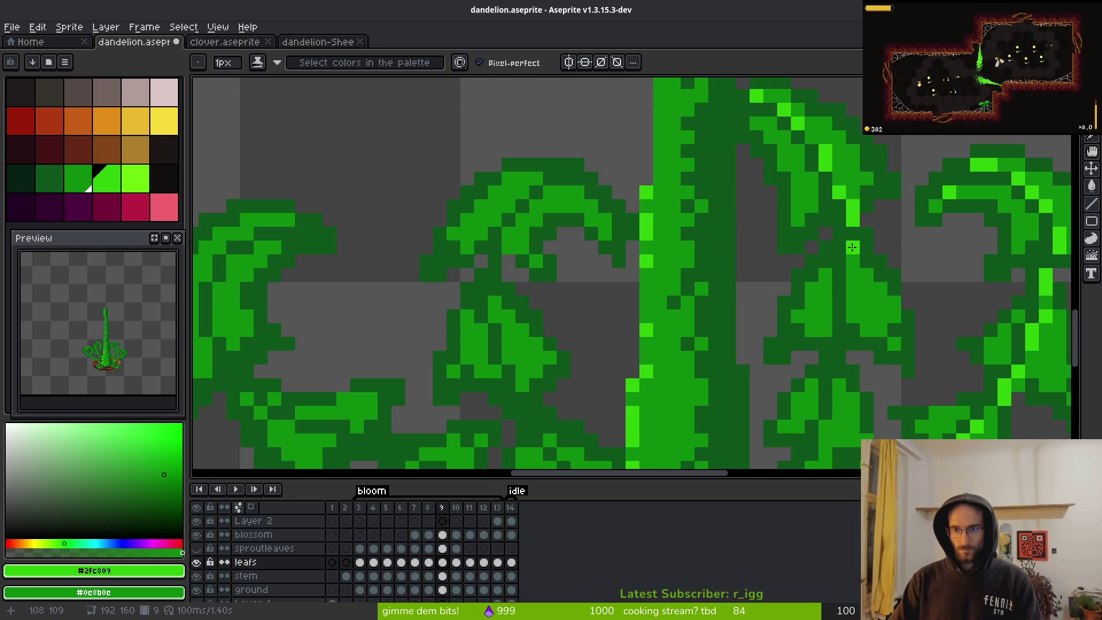
scroll(844, 295, up, 1)
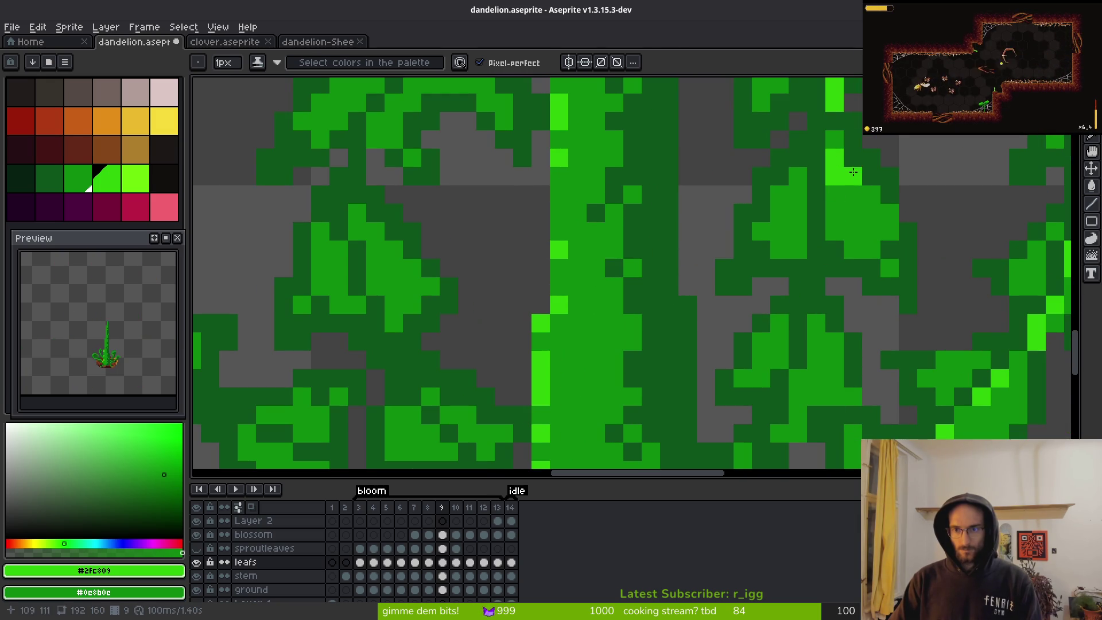
scroll(844, 185, down, 4)
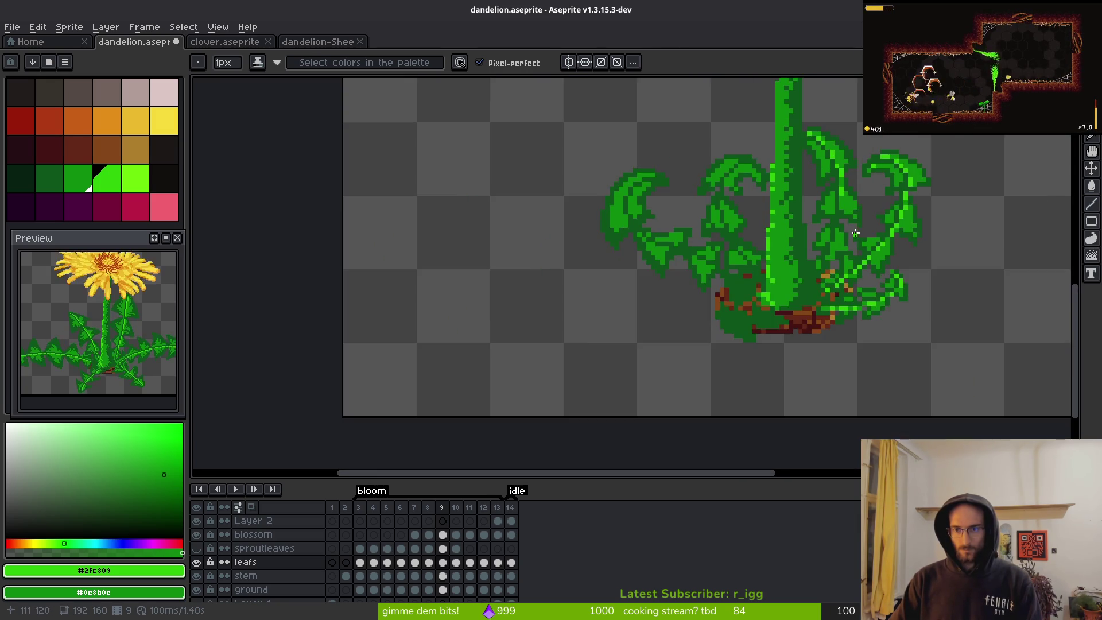
scroll(841, 189, up, 4)
- Redraw the bright green highlight column down the leaf and touch up individual midrib pixels
key(ctrl+z)
drag(845, 280, 822, 338)
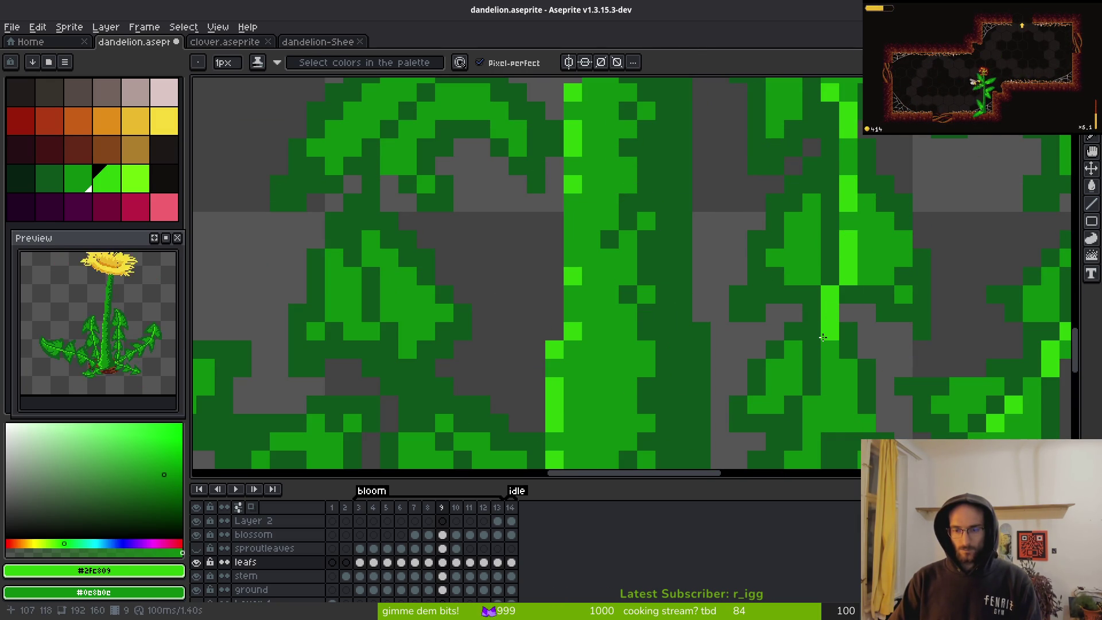
scroll(833, 304, down, 4)
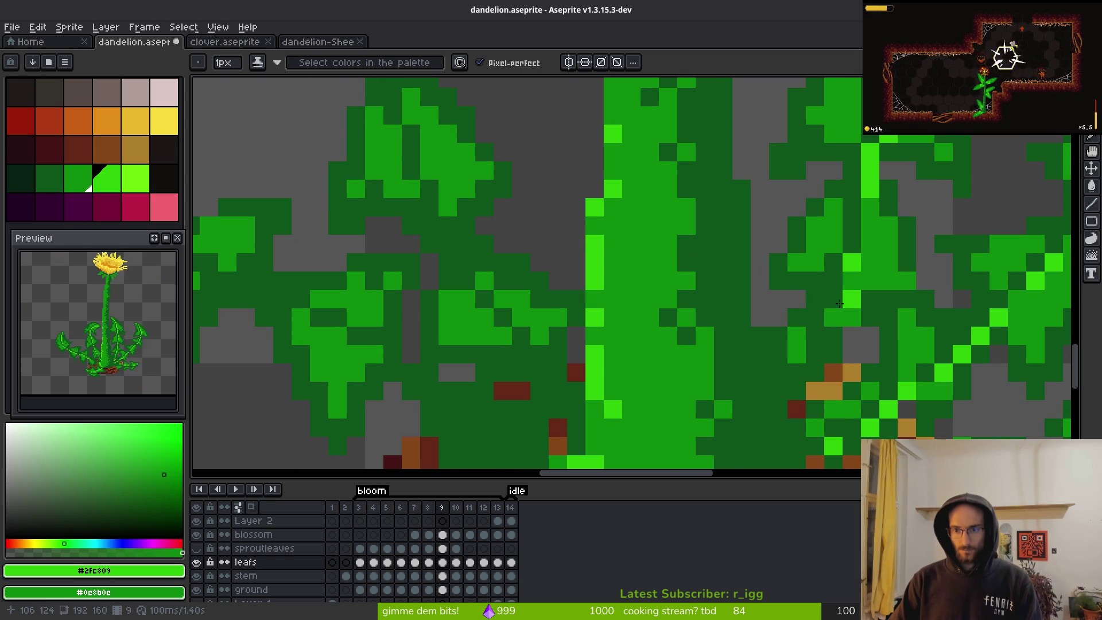
key(ctrl+z)
click(862, 239)
click(850, 285)
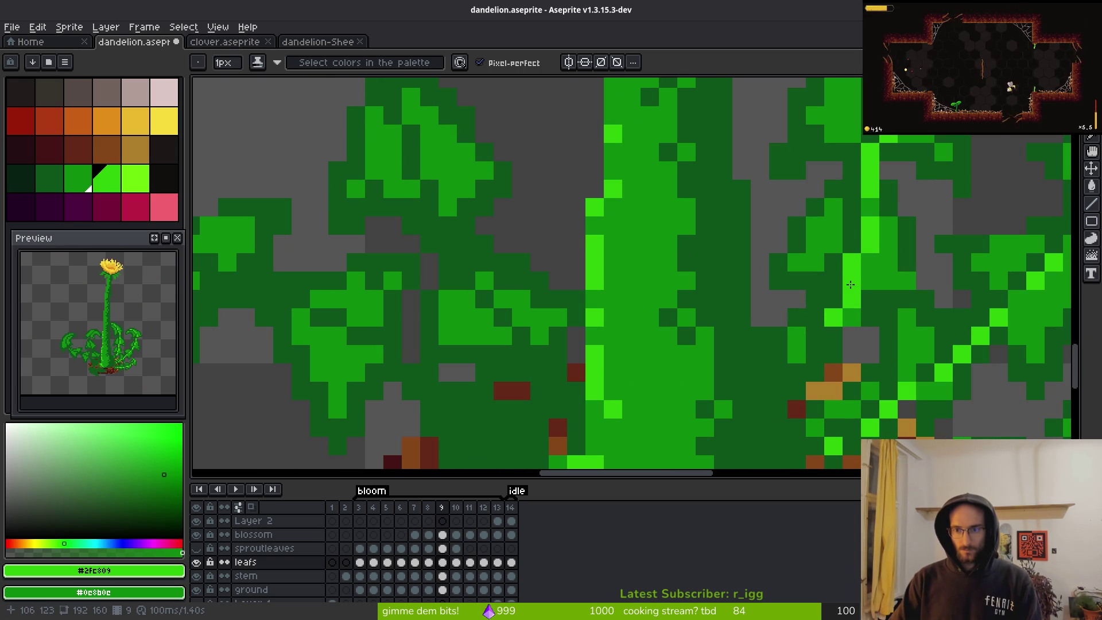
click(828, 343)
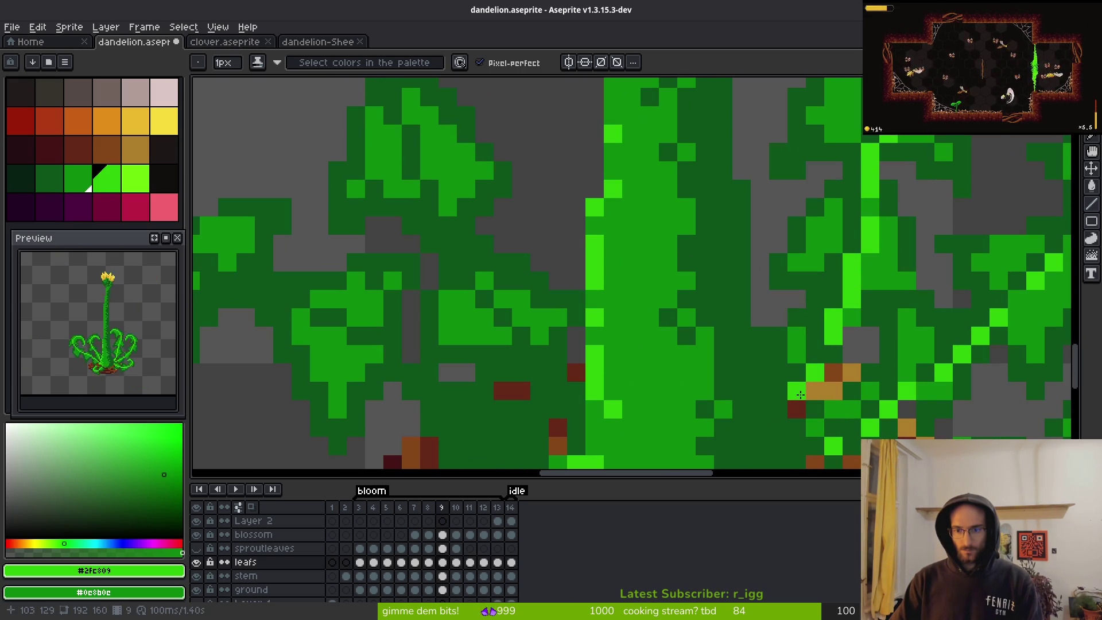
- Paint bright green #2fc809 highlights along the right leaf and darken one pixel
scroll(808, 387, down, 6)
scroll(803, 388, up, 7)
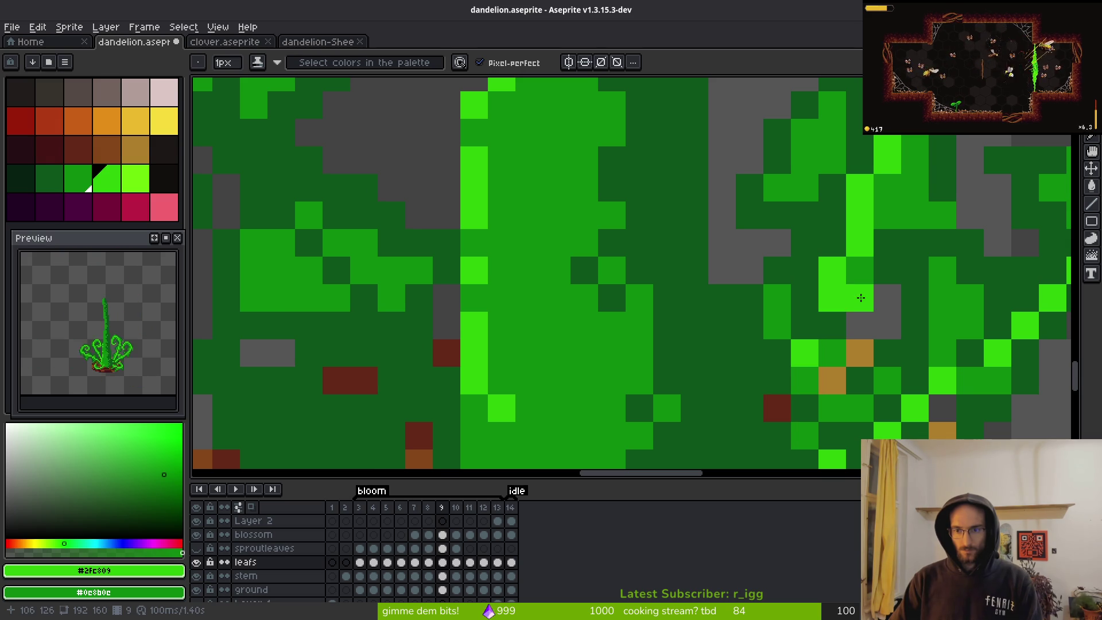
scroll(827, 322, down, 6)
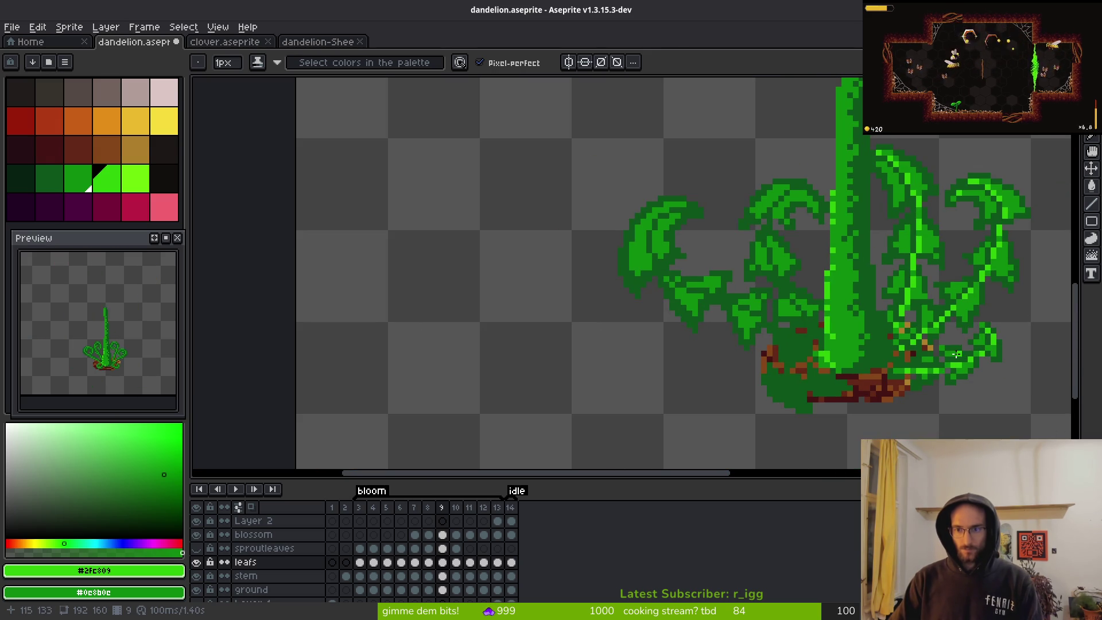
scroll(813, 285, up, 6)
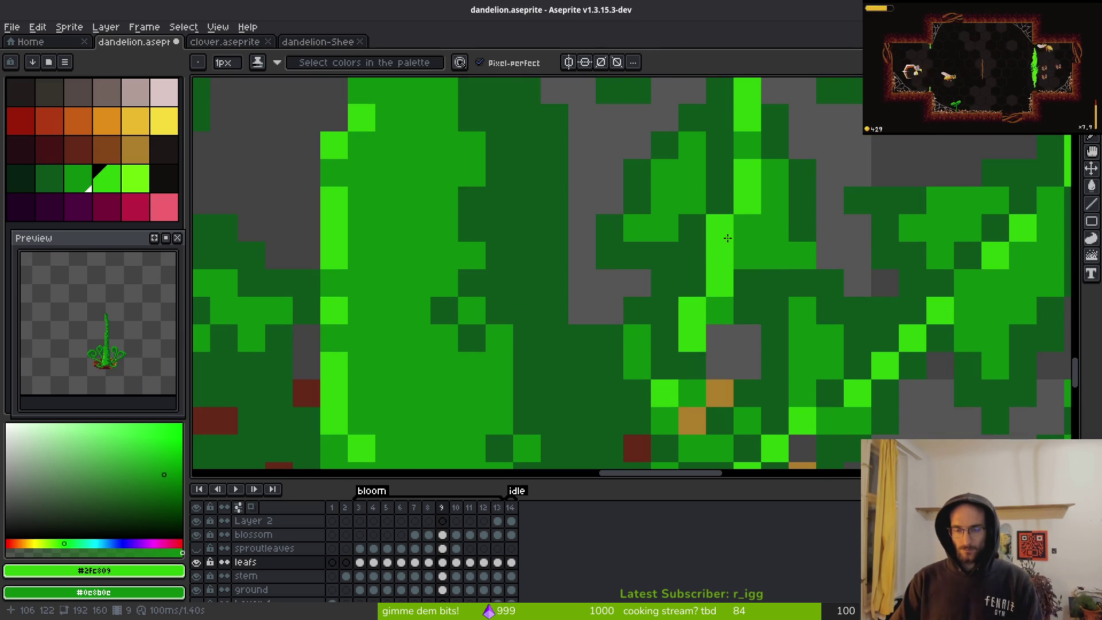
scroll(734, 266, down, 4)
scroll(733, 265, up, 2)
scroll(733, 265, up, 2)
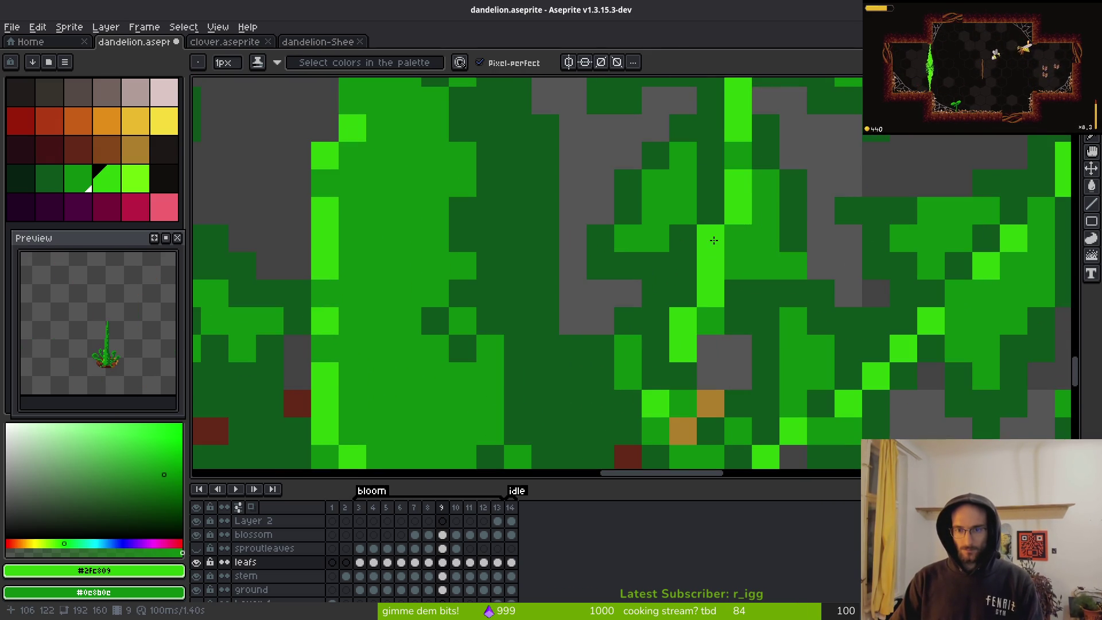
scroll(789, 330, down, 4)
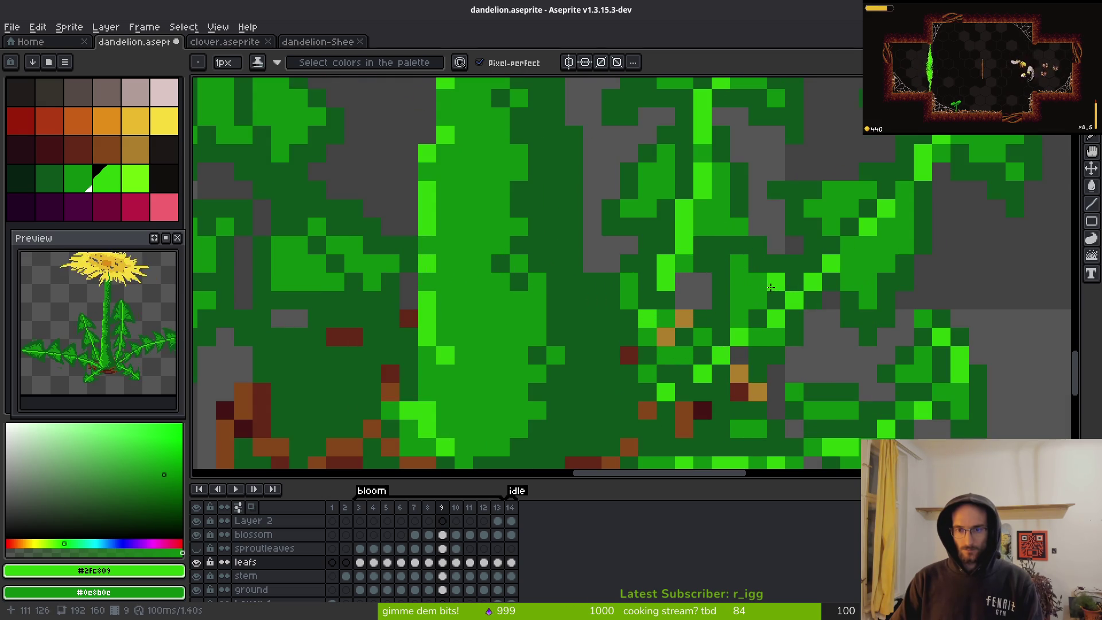
scroll(773, 293, up, 5)
drag(695, 230, 719, 260)
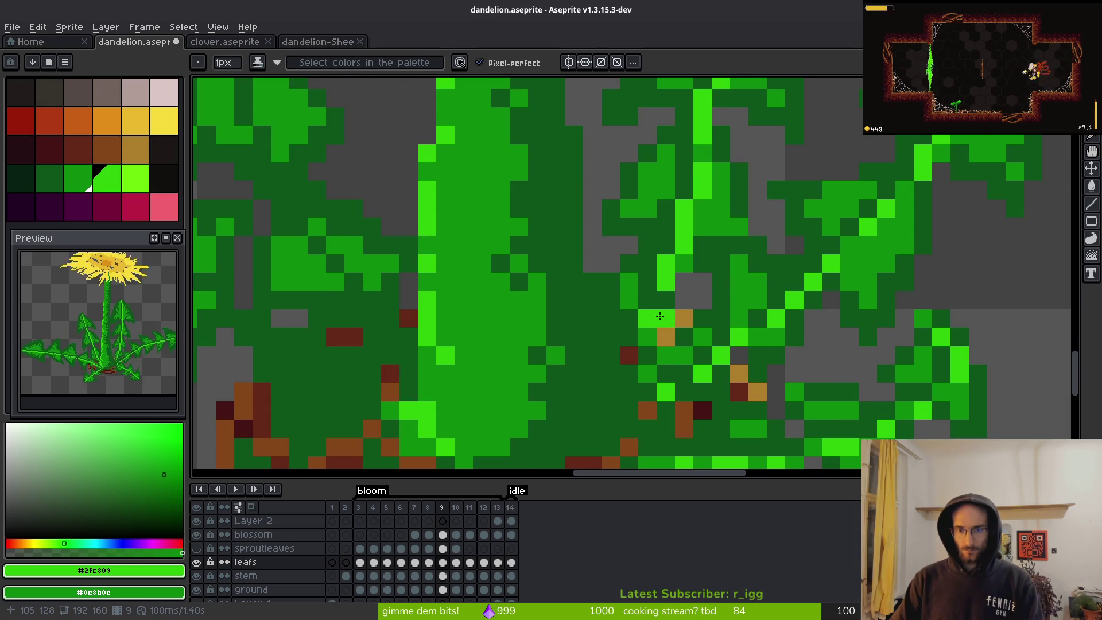
click(666, 292)
- Eyedrop dark green #0d541b and paint over the stray orange pixel with it
scroll(667, 293, down, 5)
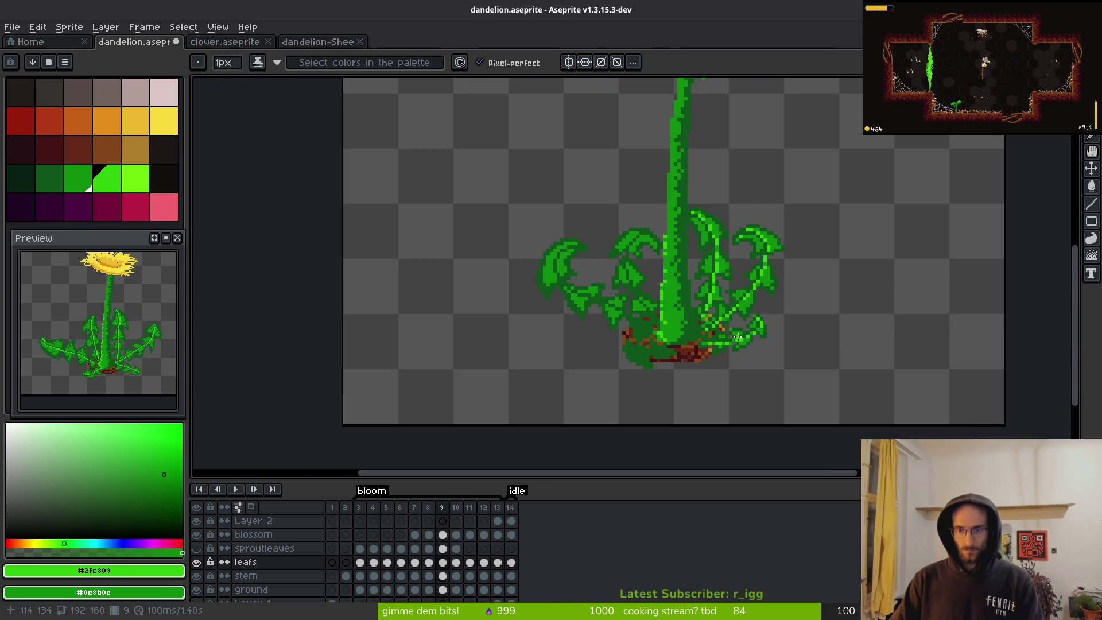
scroll(723, 311, up, 5)
click(722, 311)
key(ctrl+z)
alt+click(692, 293)
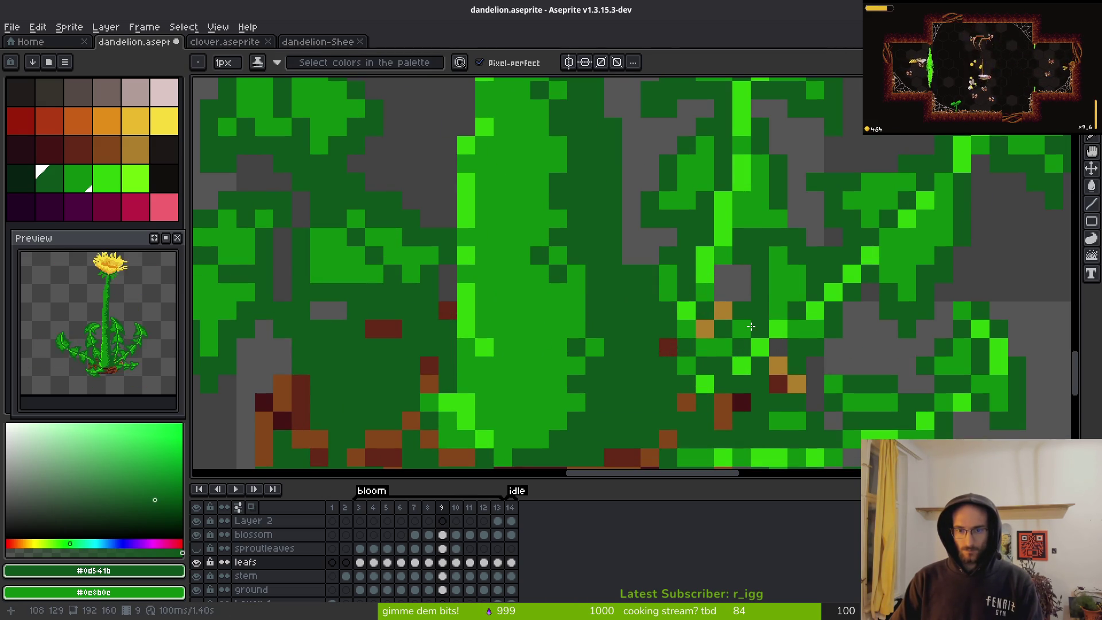
click(780, 362)
scroll(763, 356, down, 4)
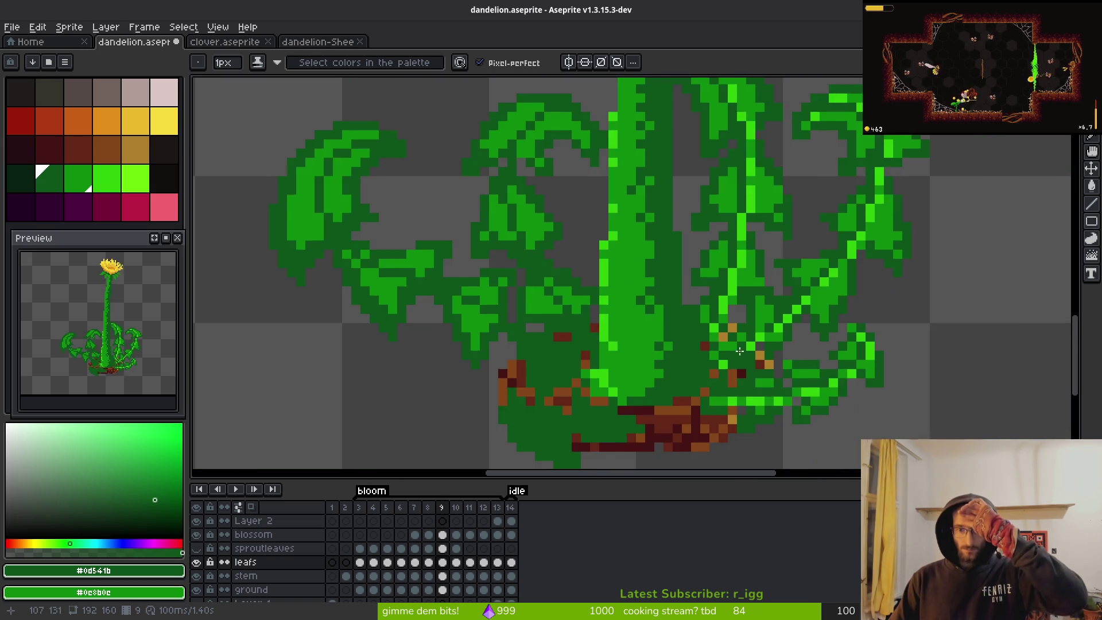
scroll(753, 330, up, 4)
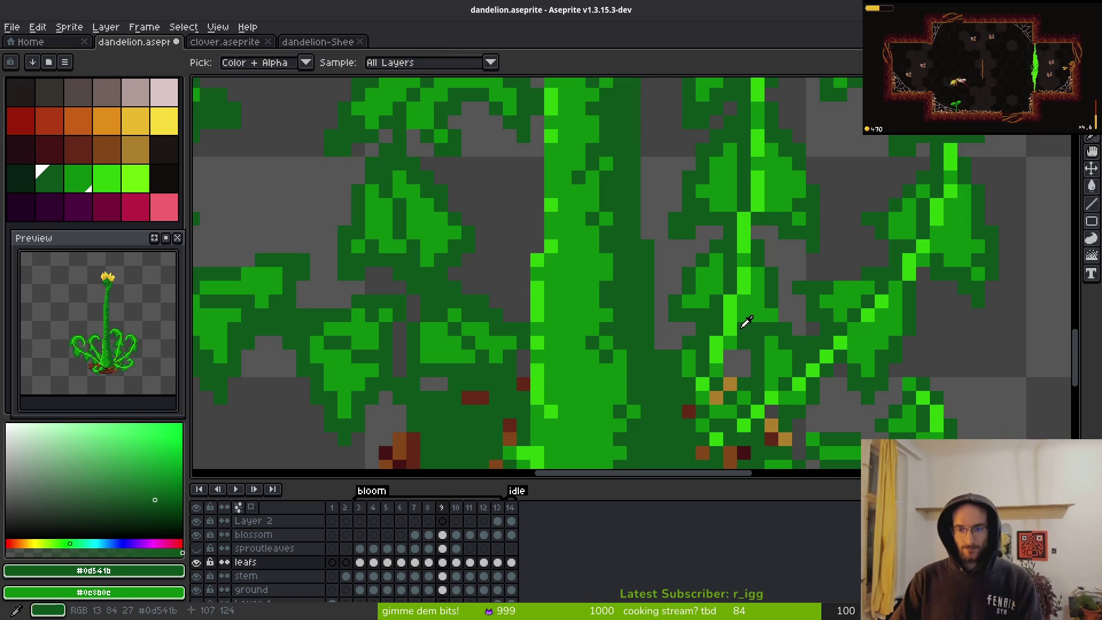
- Sample mid green #0c8b0c, then dark green #0d541b from the leaf base
alt+click(770, 305)
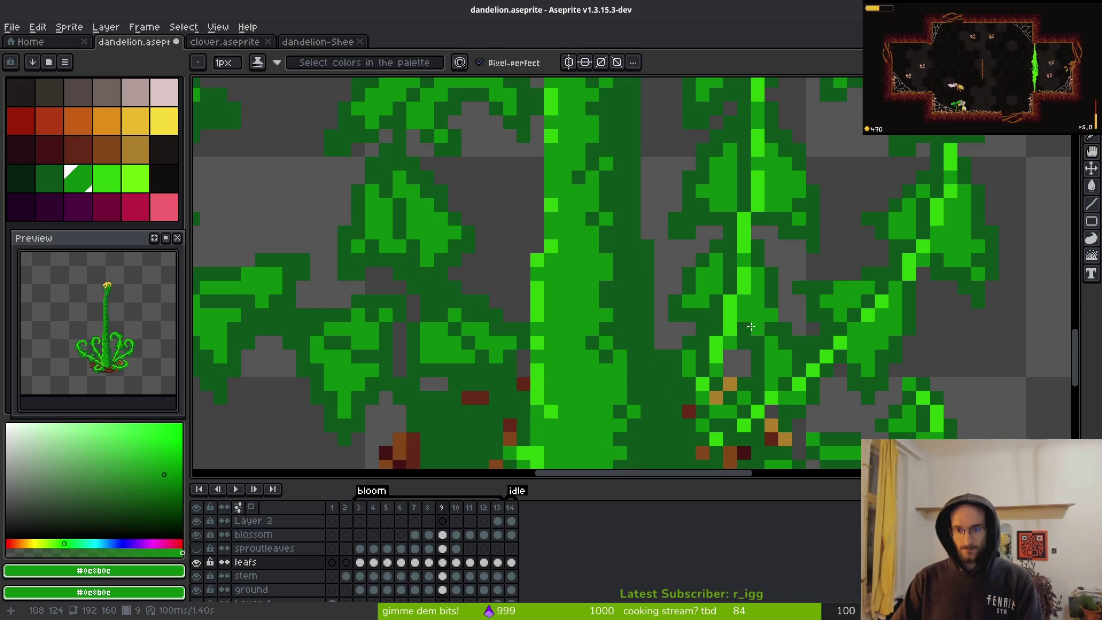
scroll(787, 303, down, 4)
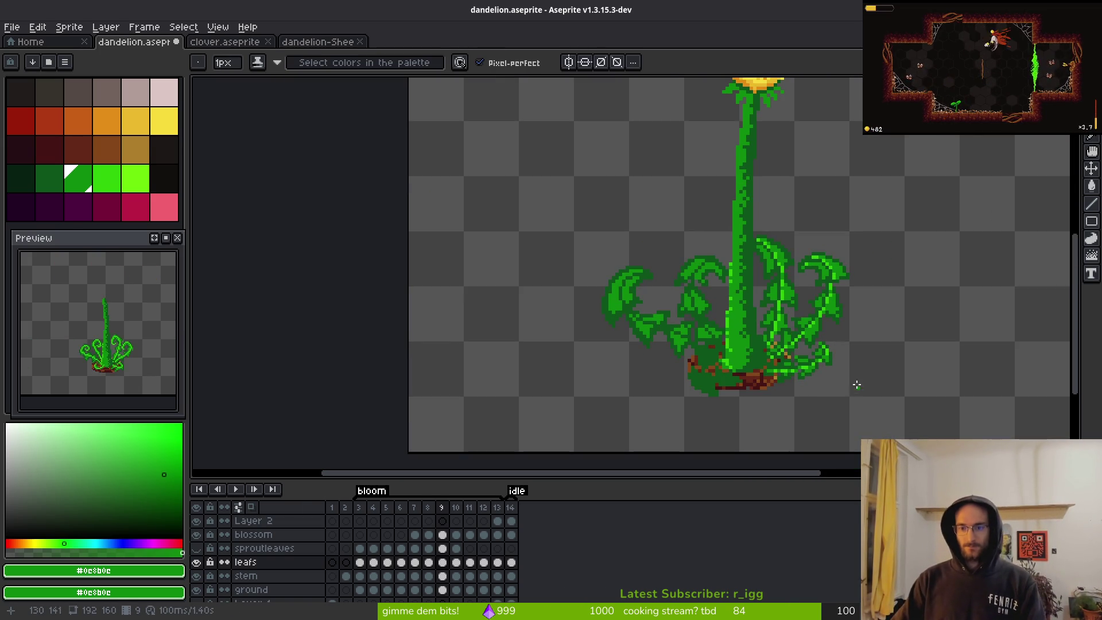
scroll(804, 373, up, 4)
alt+click(700, 212)
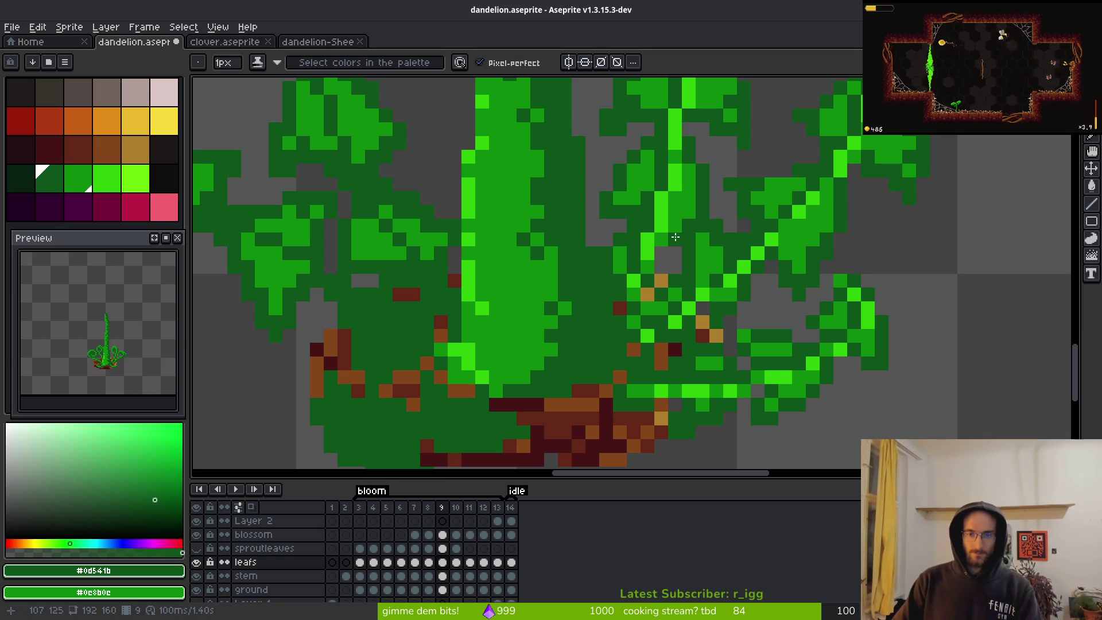
scroll(752, 315, down, 3)
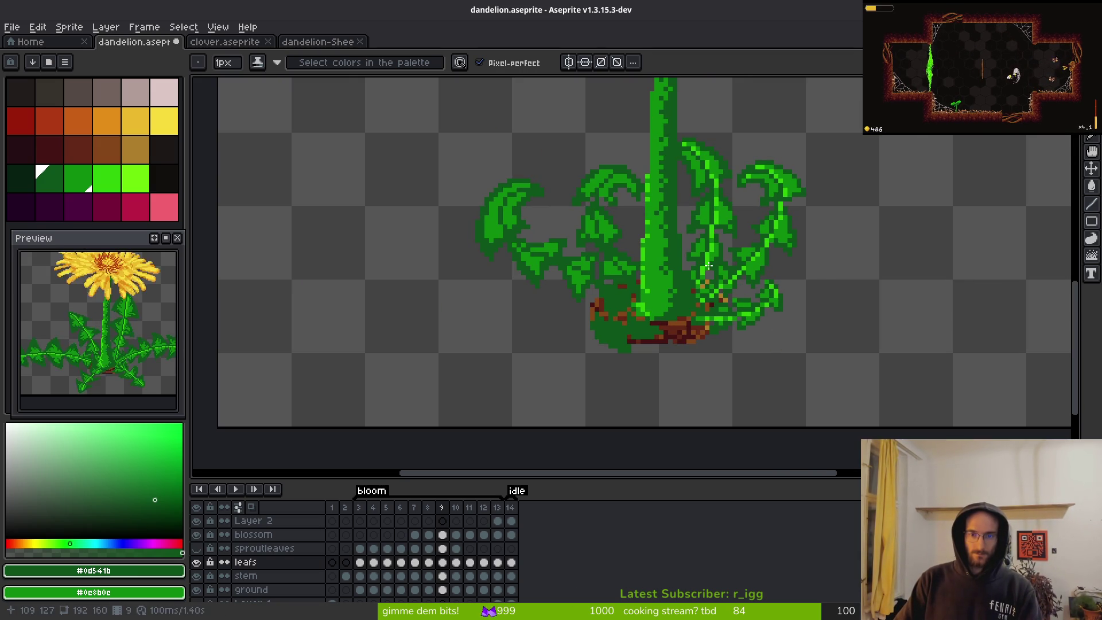
scroll(723, 283, up, 3)
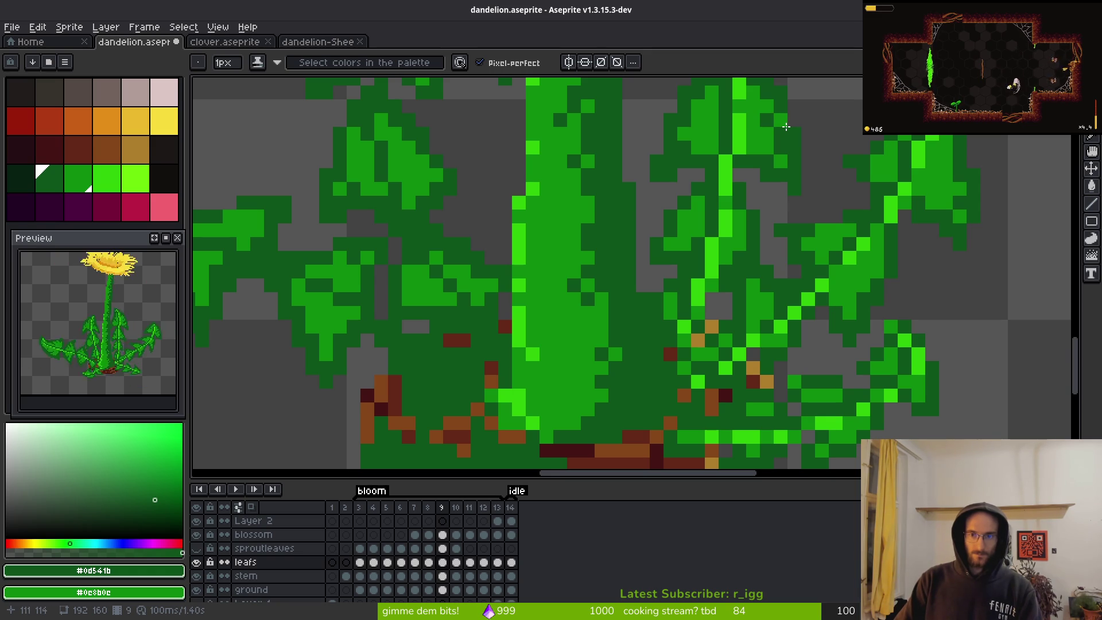
scroll(786, 126, down, 4)
scroll(831, 285, up, 4)
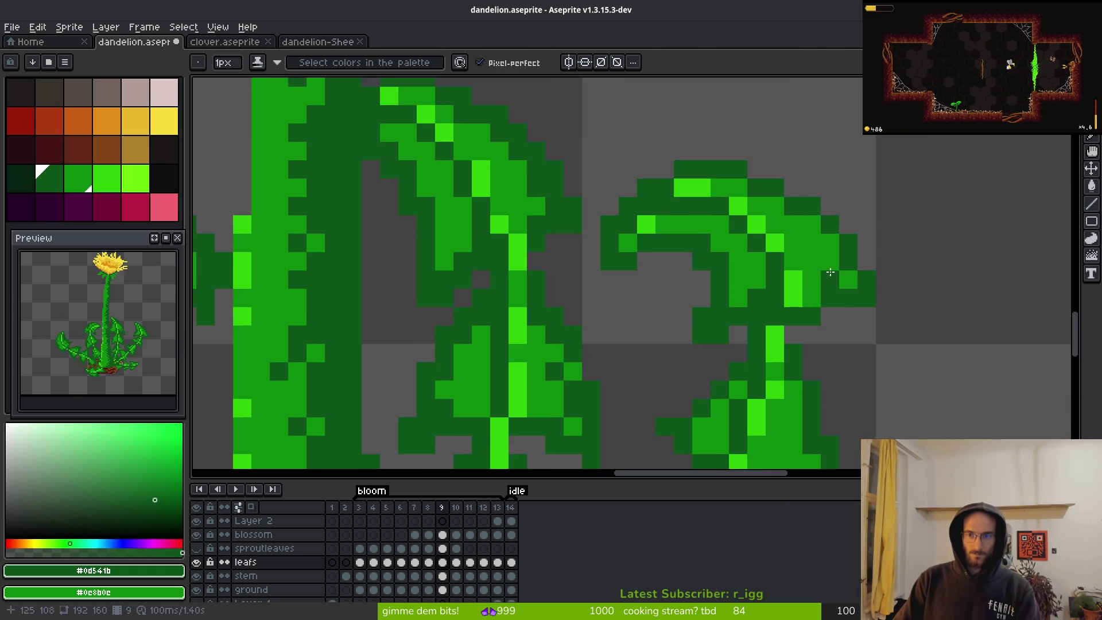
scroll(831, 285, up, 1)
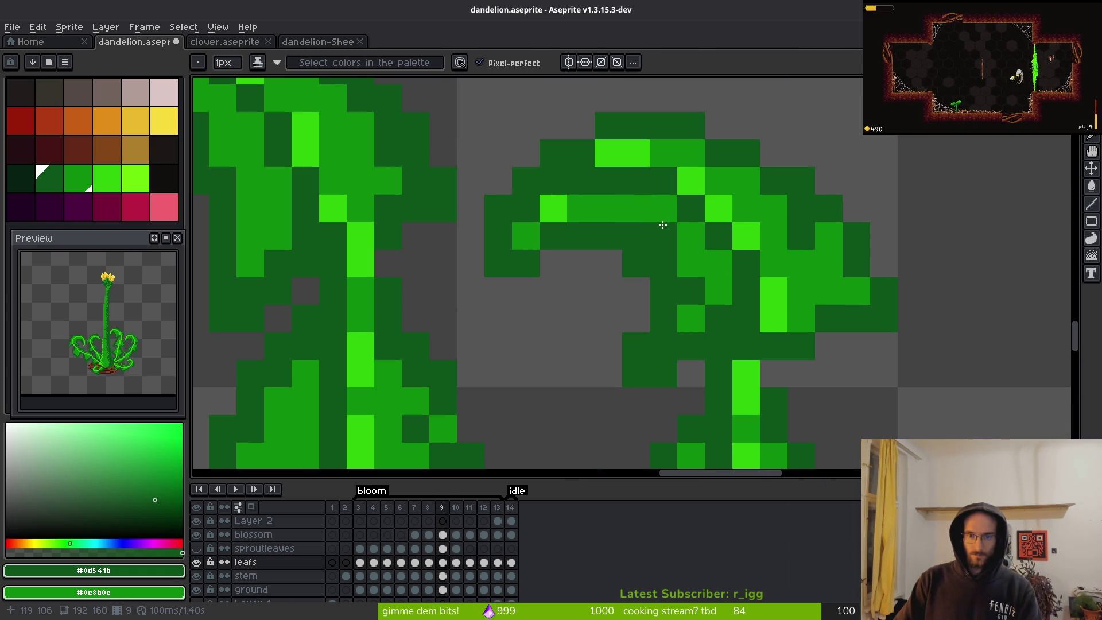
scroll(664, 224, down, 6)
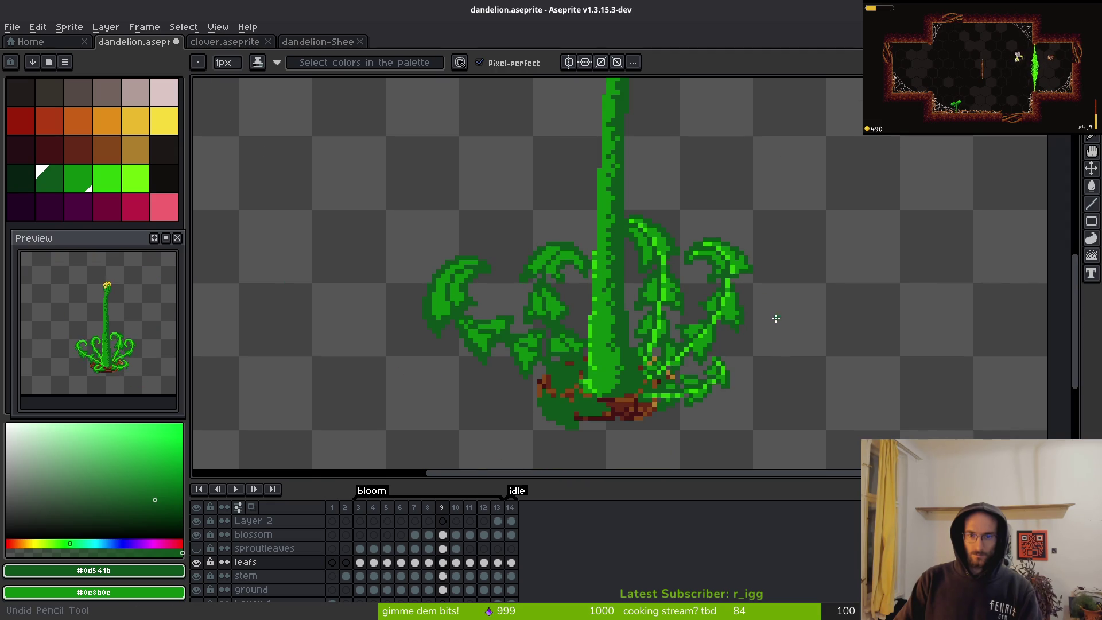
scroll(755, 309, up, 4)
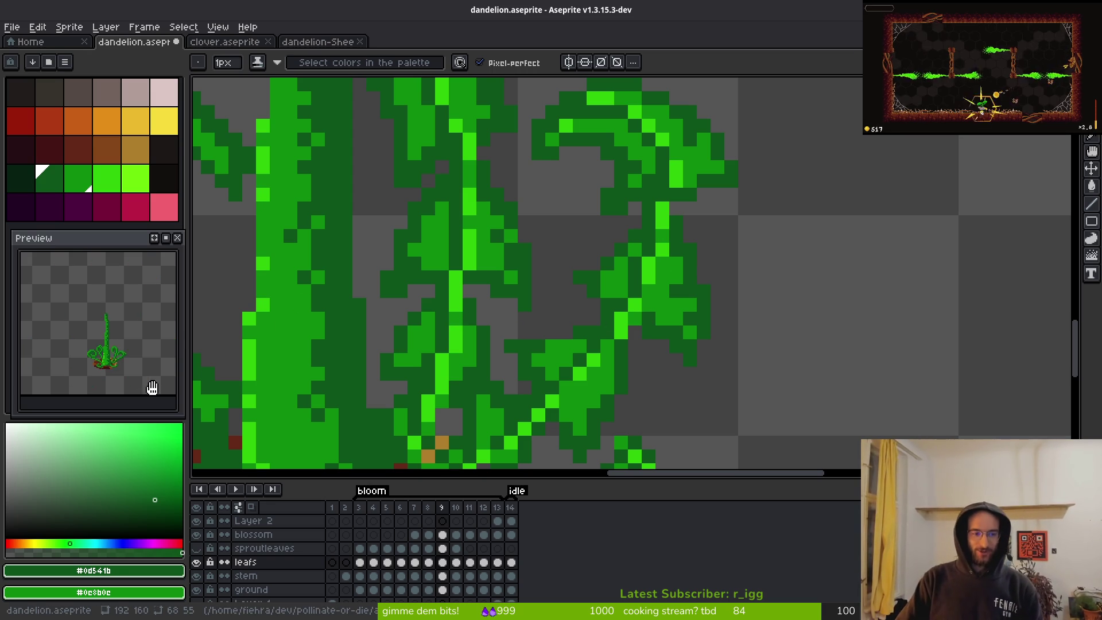
mouse_move(636, 210)
mouse_down()
mouse_move(672, 310)
mouse_move(649, 189)
mouse_up()
- Bring the soil into view and paint lime #2fc809 highlight pixels on the base leaves
mouse_move(635, 321)
mouse_down()
mouse_move(636, 287)
mouse_move(636, 326)
mouse_move(687, 352)
mouse_up()
scroll(659, 344, up, 2)
alt+click(706, 186)
click(693, 297)
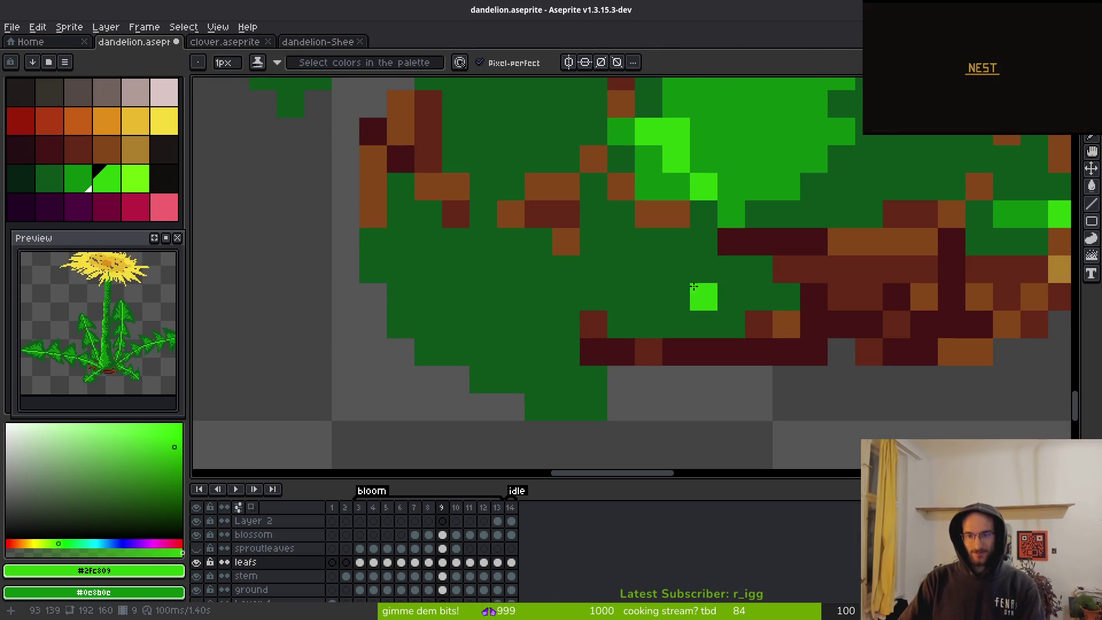
click(701, 269)
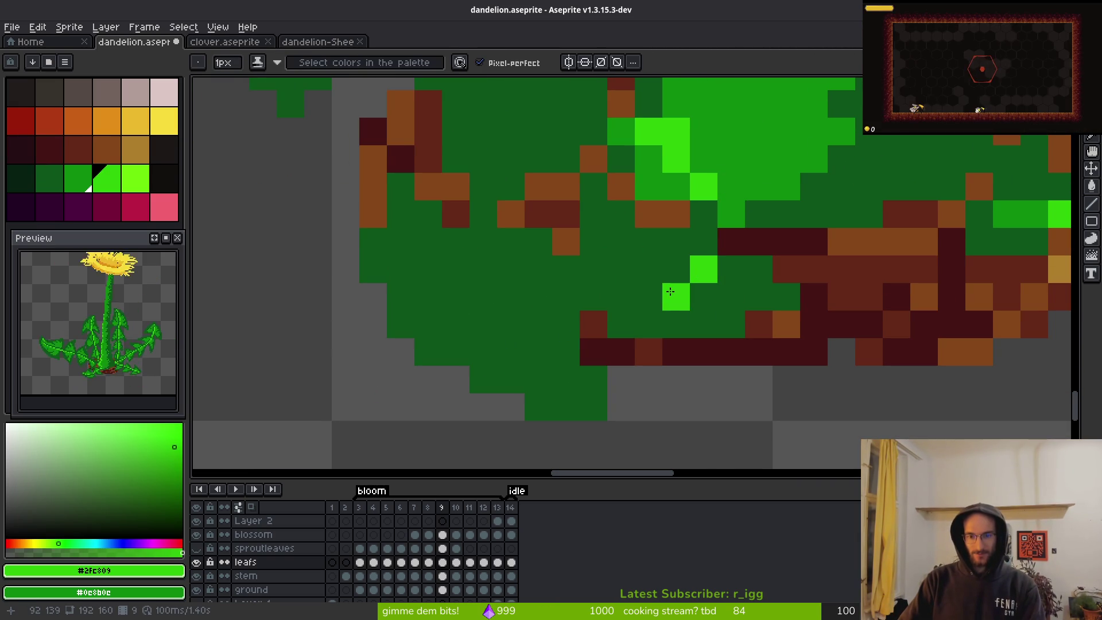
click(670, 292)
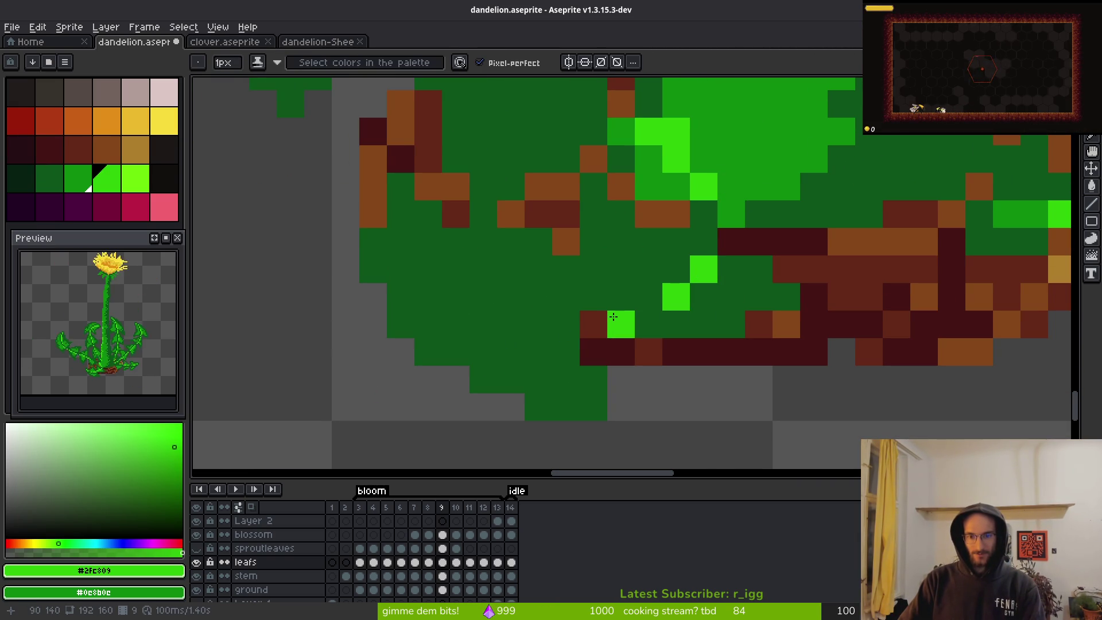
key(ctrl+z)
click(649, 297)
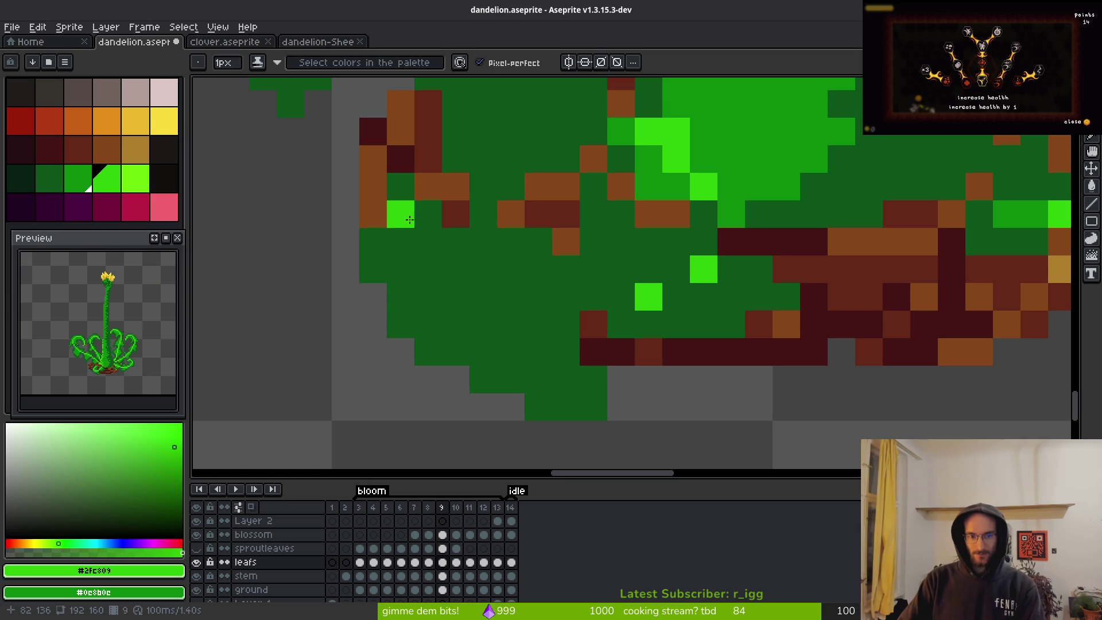
- Trace a diagonal lime highlight along the left leaf edge
click(426, 241)
click(429, 270)
click(456, 297)
click(509, 323)
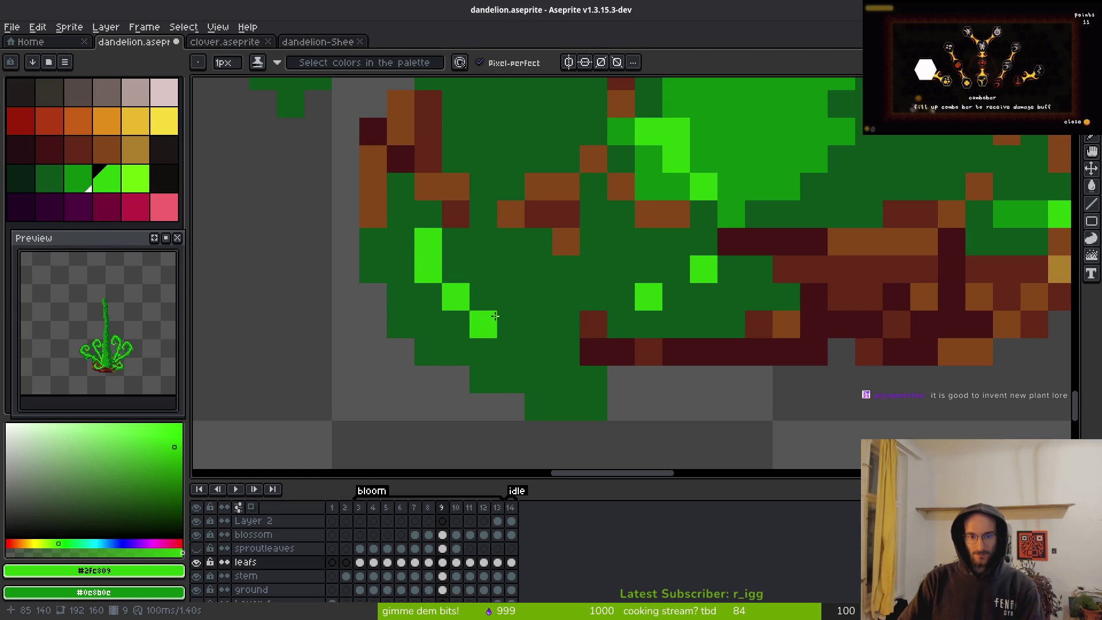
click(539, 325)
- Sample mid green #0c8b0c and shade pixels around the lime highlights
alt+click(785, 140)
click(679, 299)
click(565, 323)
click(471, 303)
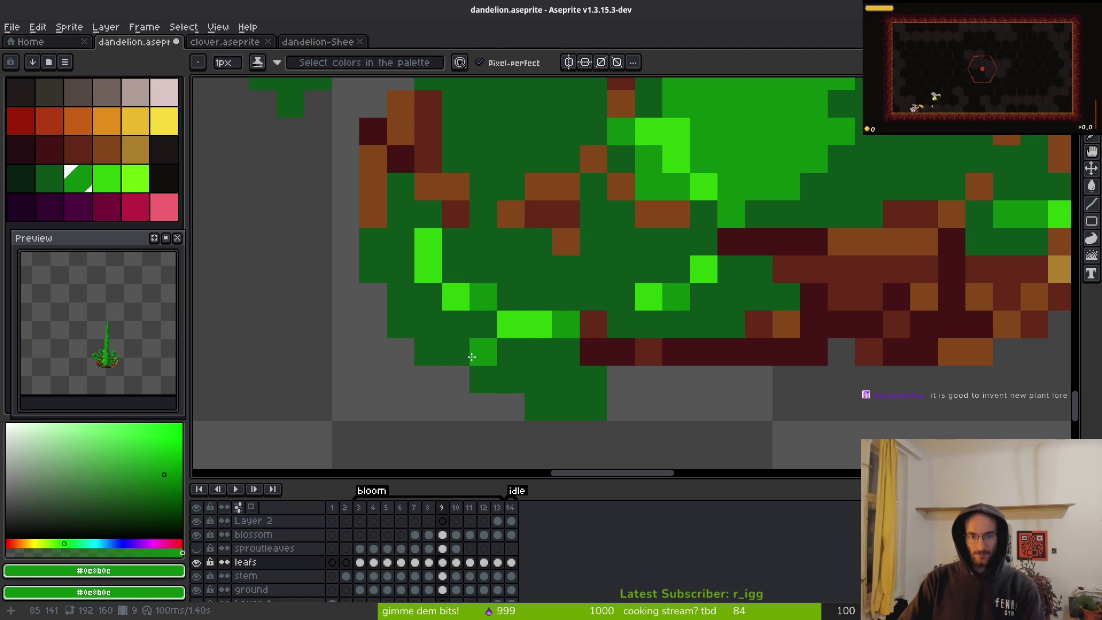
click(539, 379)
click(566, 379)
click(455, 351)
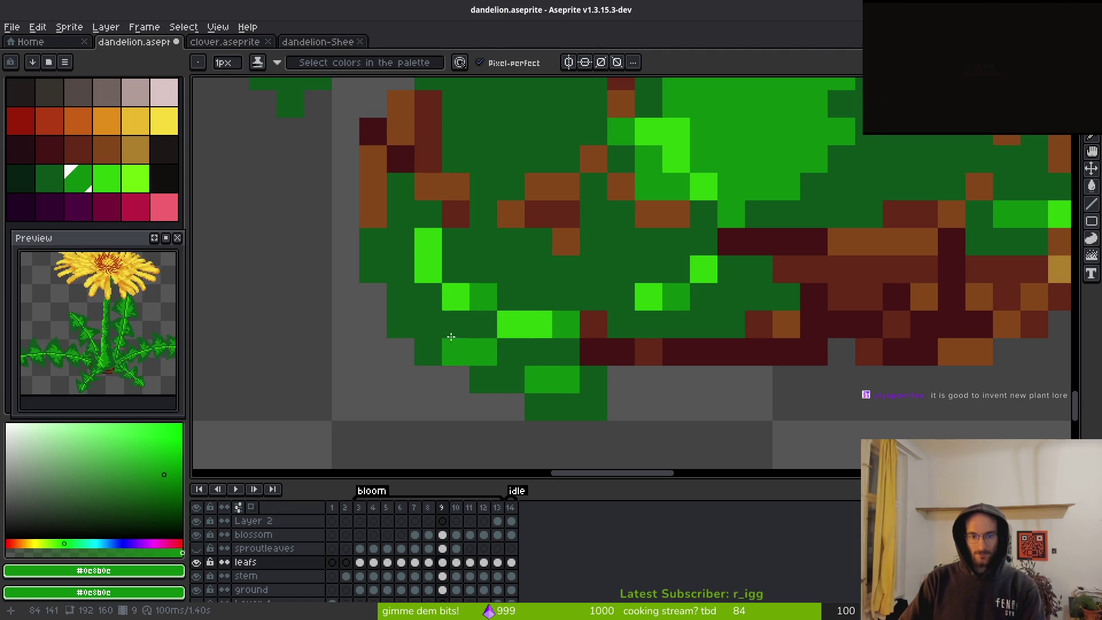
click(428, 323)
click(401, 296)
- Add more mid-green pixels across the leaf mass, redoing the upper ones
click(483, 323)
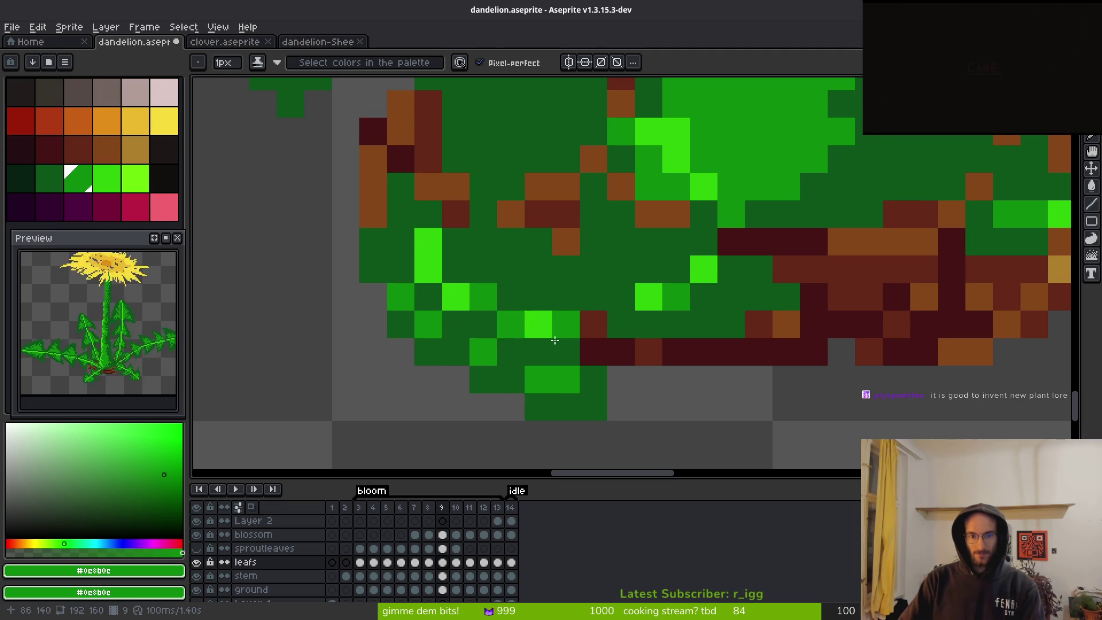
click(456, 269)
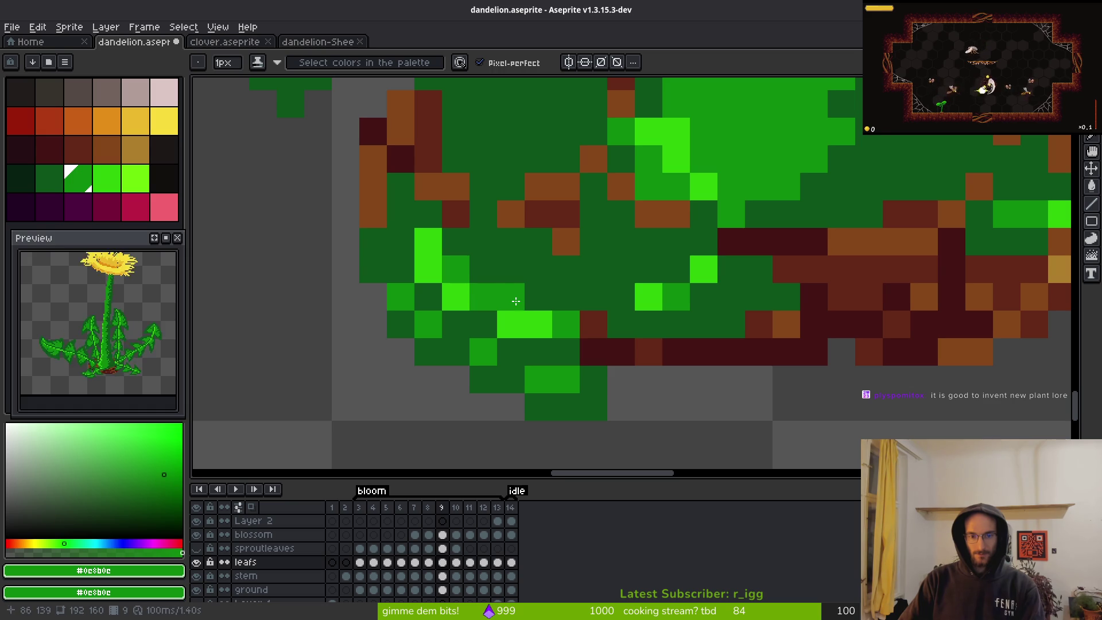
click(536, 296)
click(638, 267)
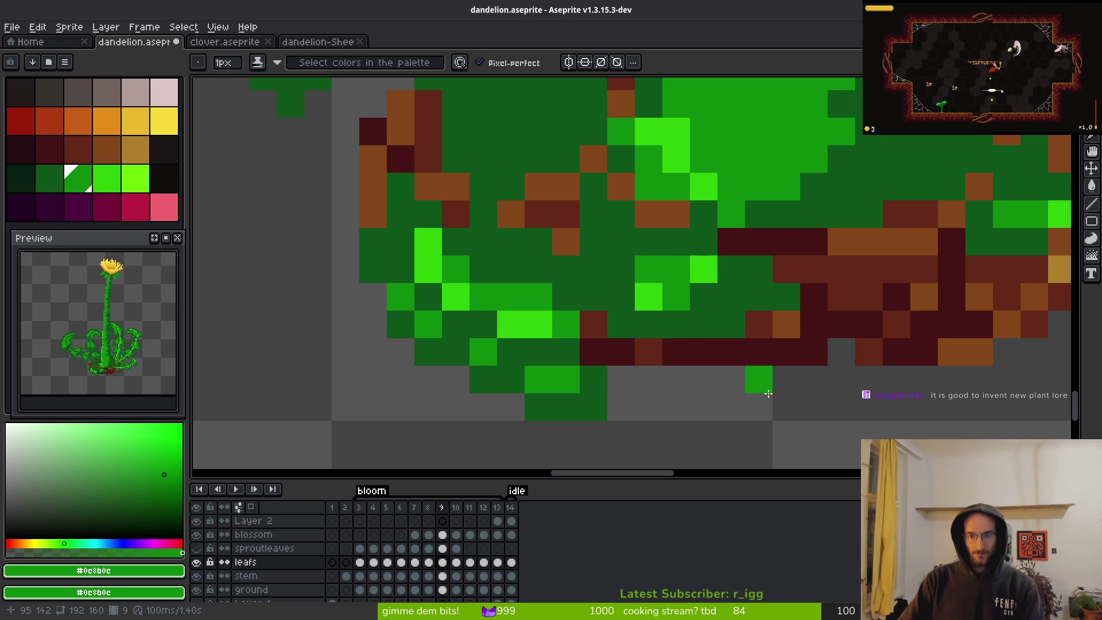
key(ctrl+z)
key(ctrl+z)
key(ctrl+z)
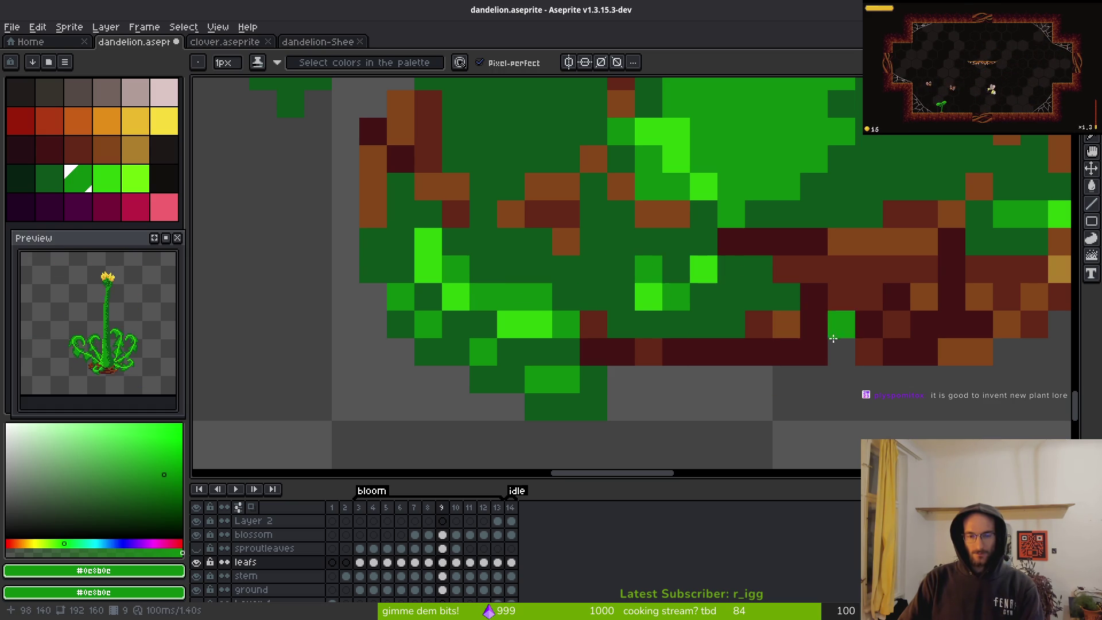
click(648, 268)
click(676, 241)
click(621, 268)
- Paint a short mid-green column, then return its pixels to deep green
drag(594, 296, 594, 269)
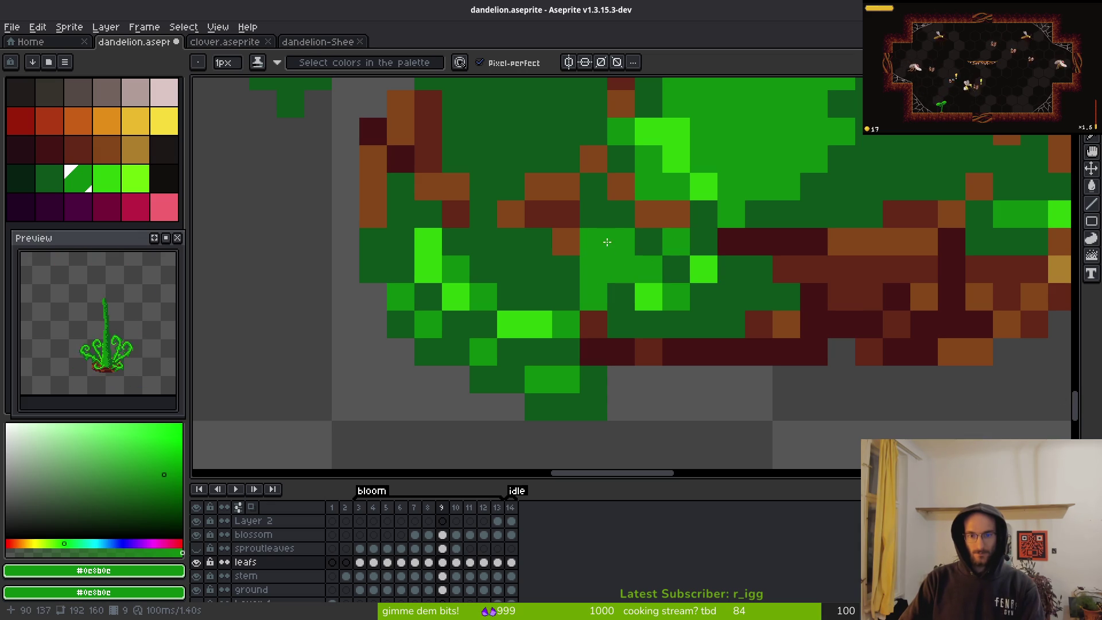
alt+right_click(594, 245)
right_click(594, 244)
right_click(593, 272)
right_click(594, 296)
scroll(695, 378, down, 5)
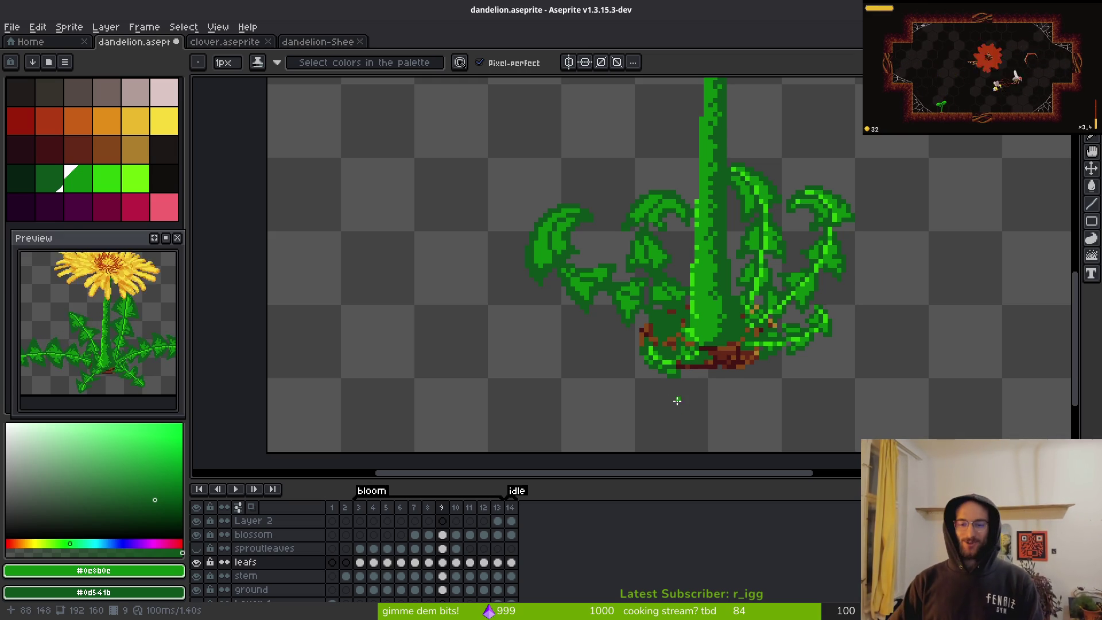
- Zoom to the stem base, eyedrop dark leaf green #0d541b, and recentre on the plant
scroll(628, 339, up, 2)
scroll(747, 348, up, 1)
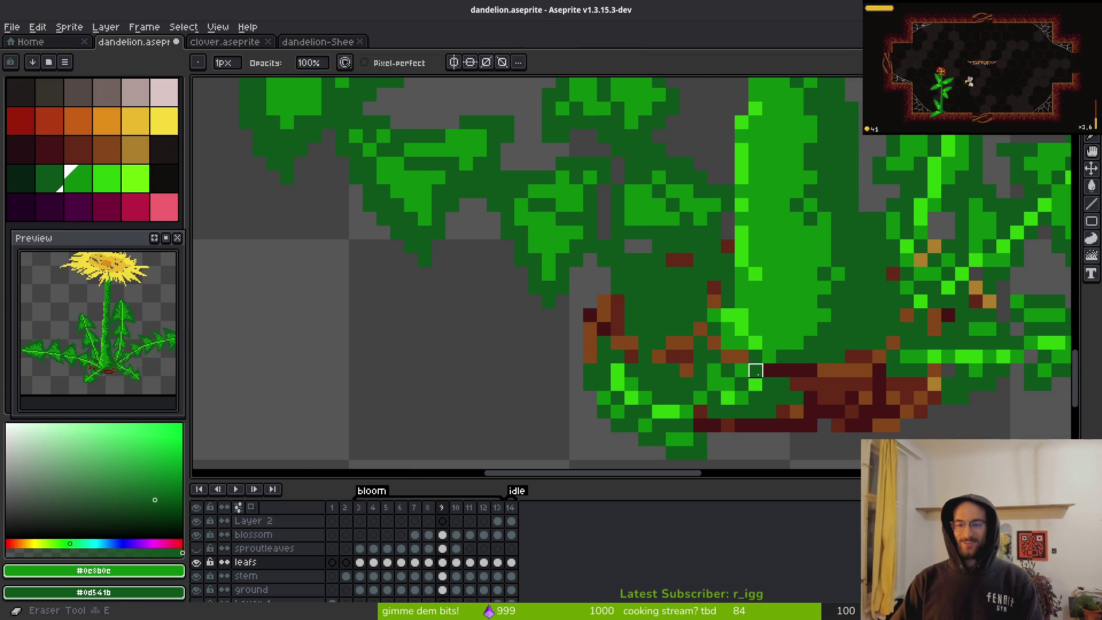
scroll(825, 404, down, 2)
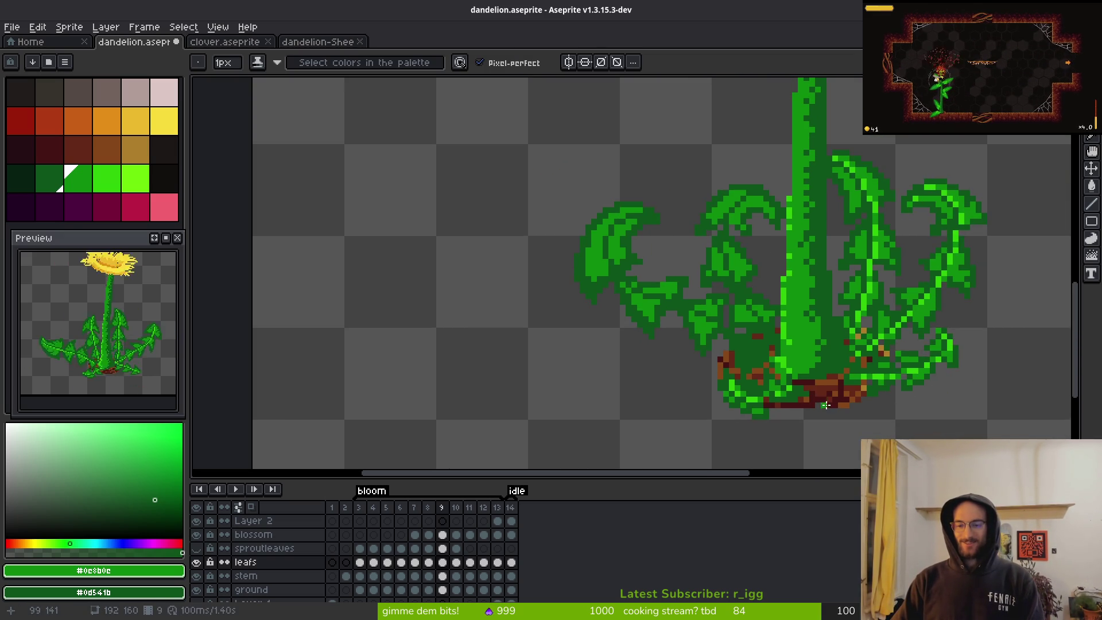
drag(806, 352, 753, 347)
scroll(852, 290, up, 2)
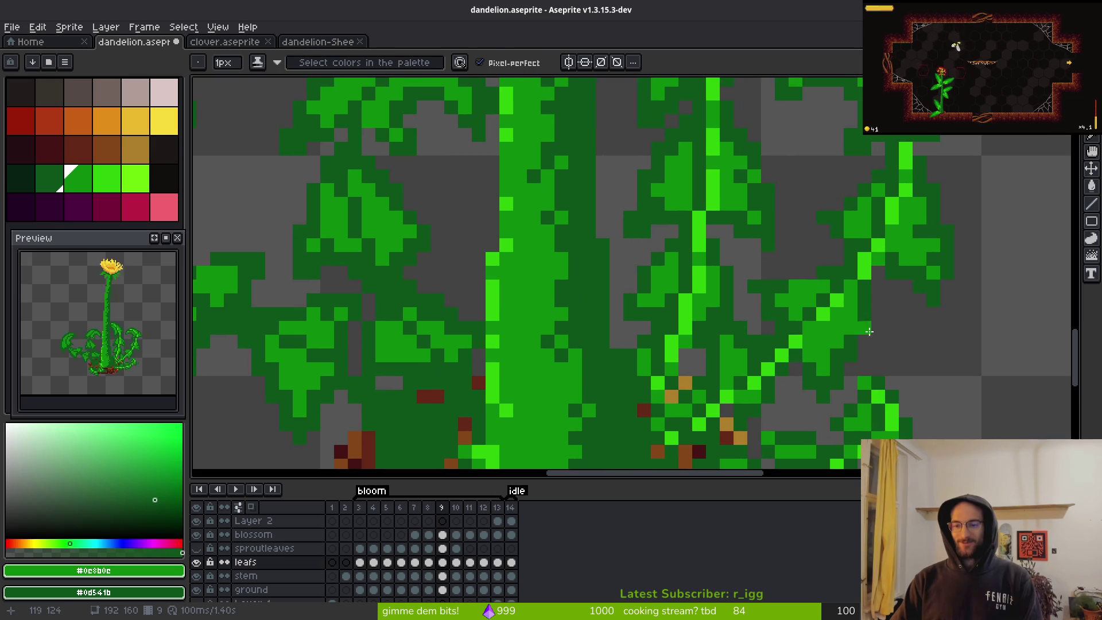
alt+click(849, 322)
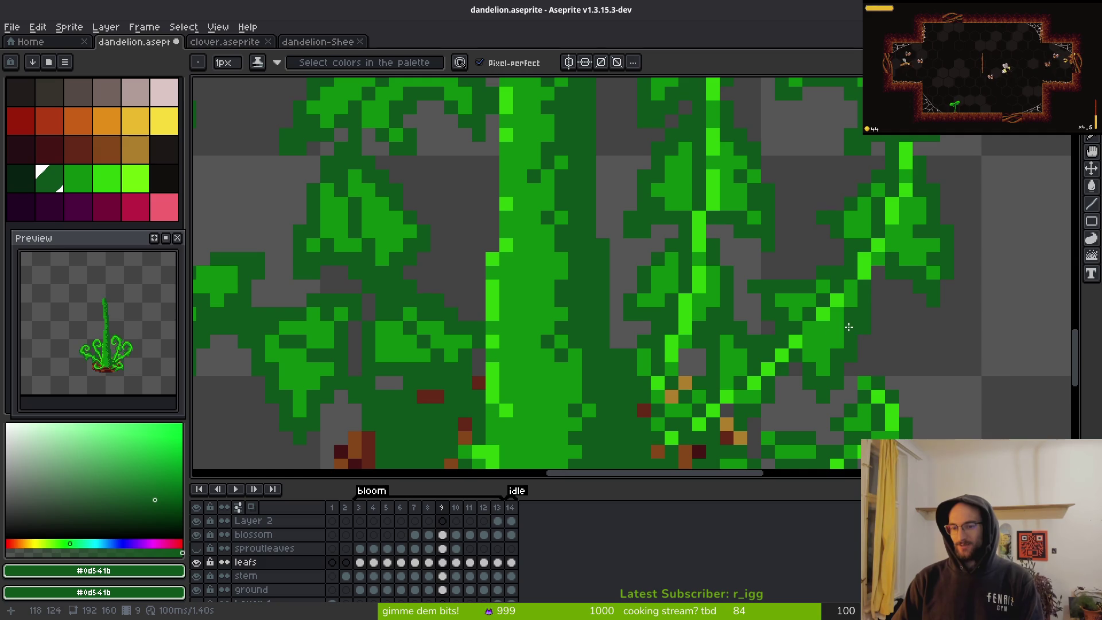
scroll(909, 221, down, 5)
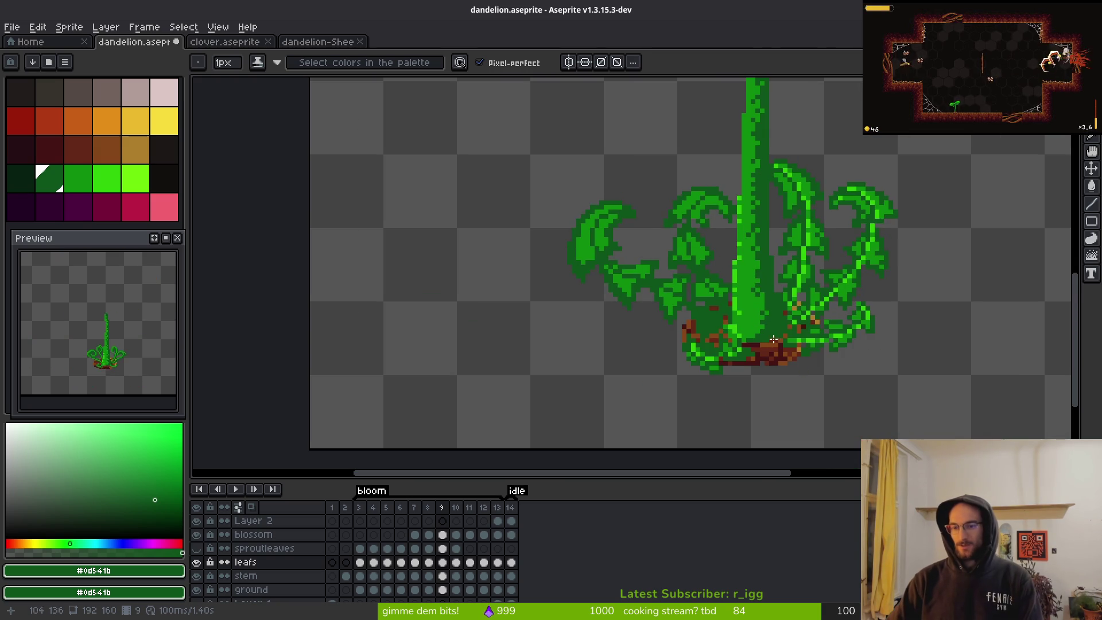
drag(764, 313, 824, 313)
scroll(824, 312, up, 5)
- Sample mid leaf green #0e8b0e and paint pixels on the leaves near the stem base
key(i)
alt+click(616, 213)
mouse_move(718, 283)
mouse_down()
mouse_move(738, 318)
mouse_move(757, 311)
mouse_up()
click(758, 285)
click(777, 285)
click(740, 267)
click(775, 322)
click(757, 321)
click(777, 322)
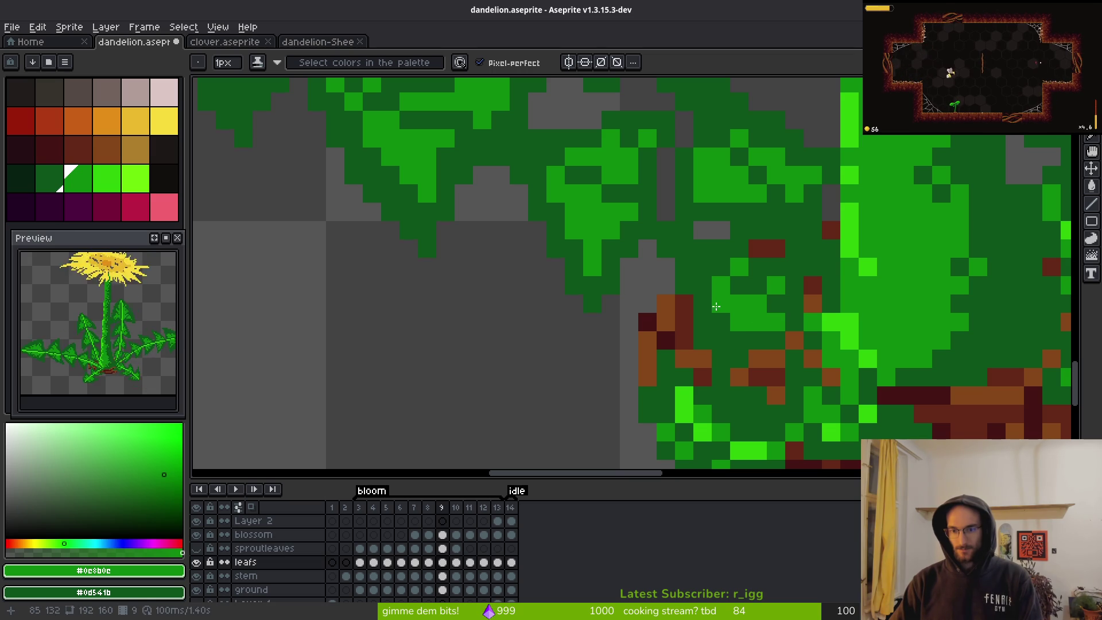
- Pick bright green #2fc809 and paint diagonal vein strokes and highlight pixels down the leaf
scroll(607, 283, up, 5)
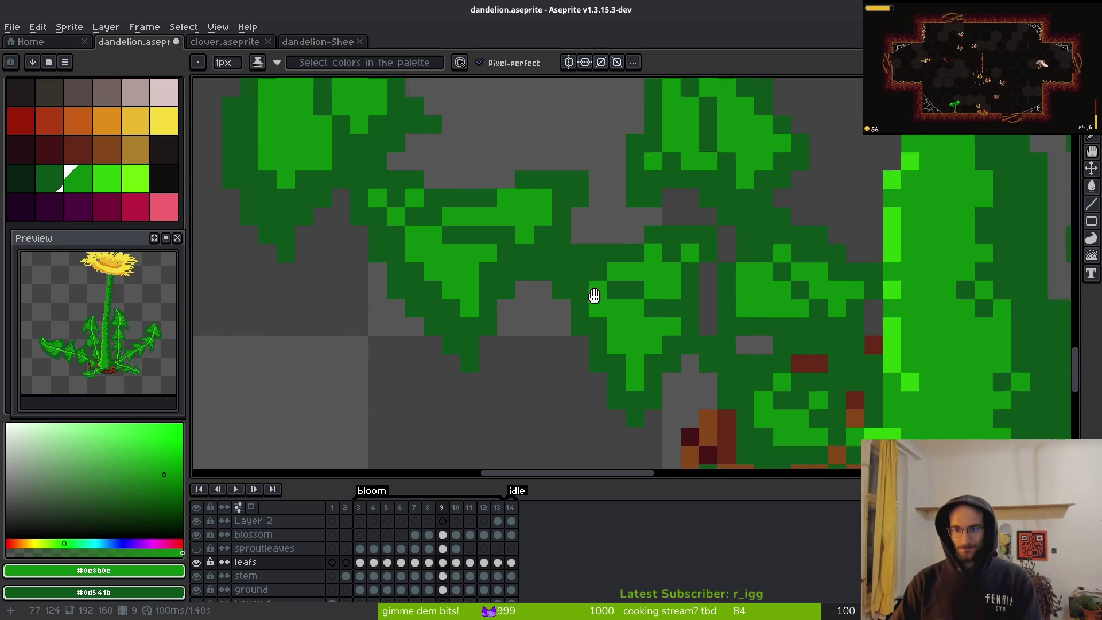
alt+click(856, 264)
scroll(677, 318, up, 4)
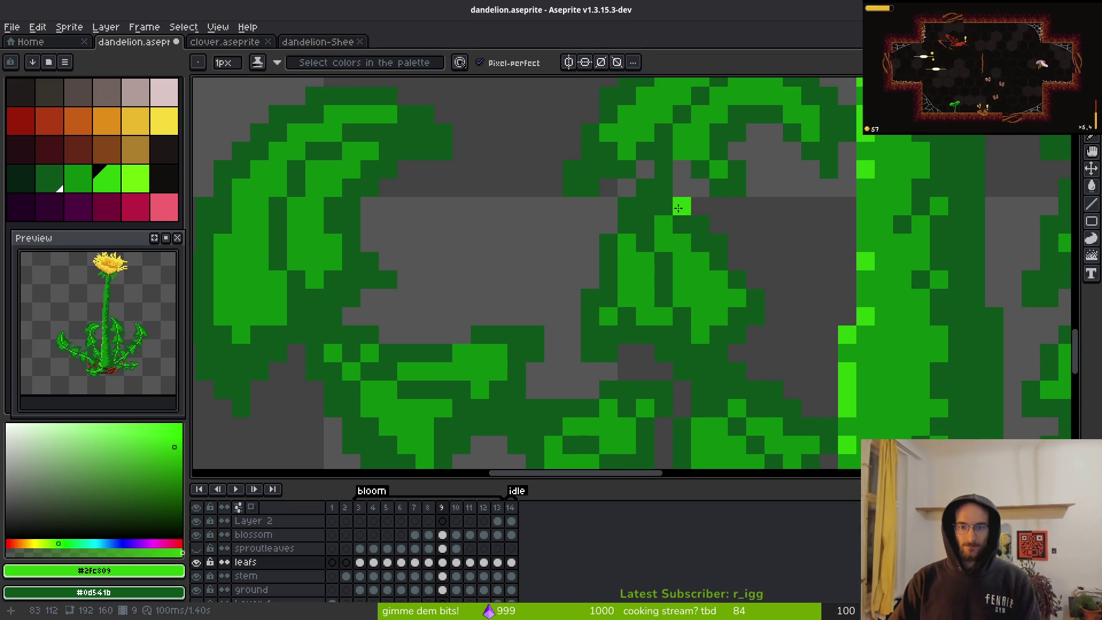
drag(658, 213, 703, 339)
scroll(703, 339, down, 5)
mouse_move(699, 289)
mouse_down()
mouse_move(736, 319)
mouse_move(755, 357)
mouse_up()
scroll(759, 395, down, 3)
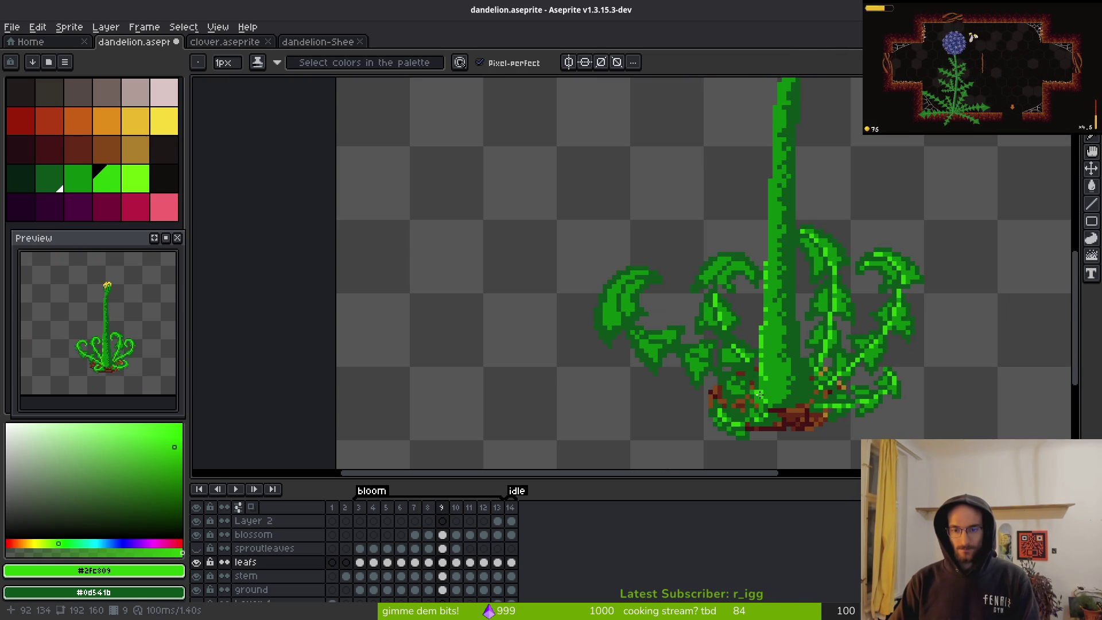
scroll(757, 395, up, 4)
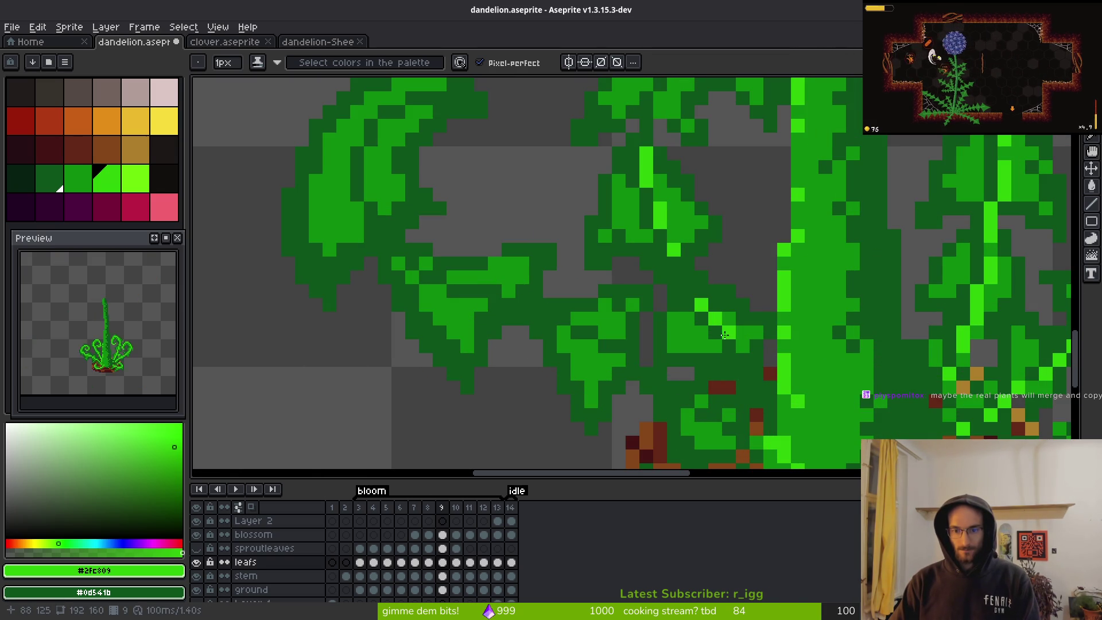
drag(751, 362, 769, 400)
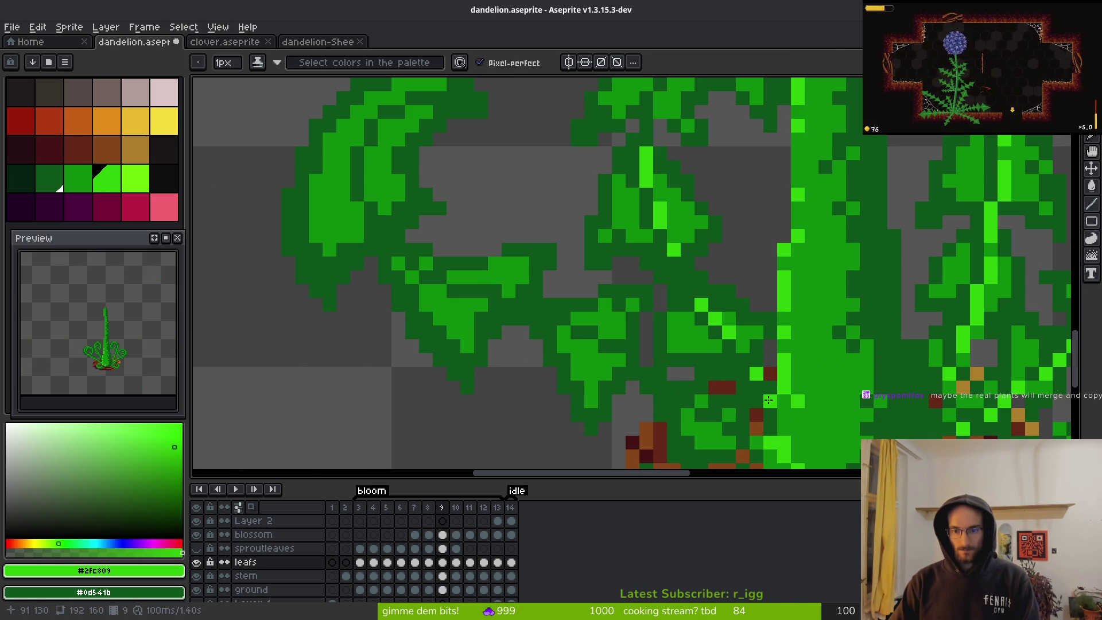
click(705, 293)
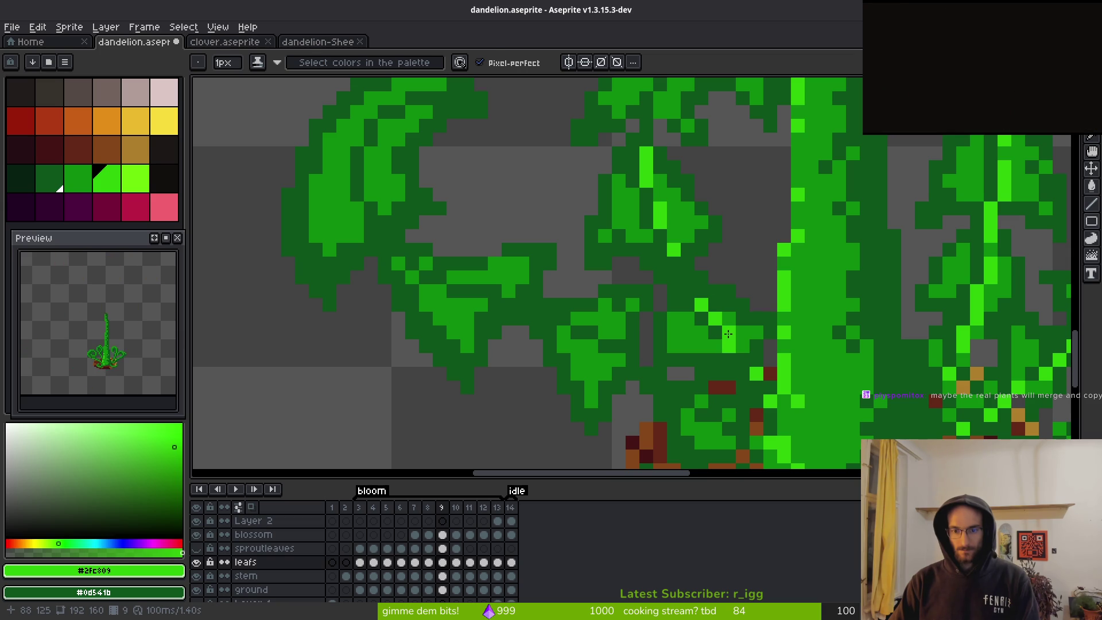
- Eyedrop mid green #0c8b0c, dark green #0d541b, then bright green #2fc809 from the leaves
alt+click(728, 332)
alt+click(735, 329)
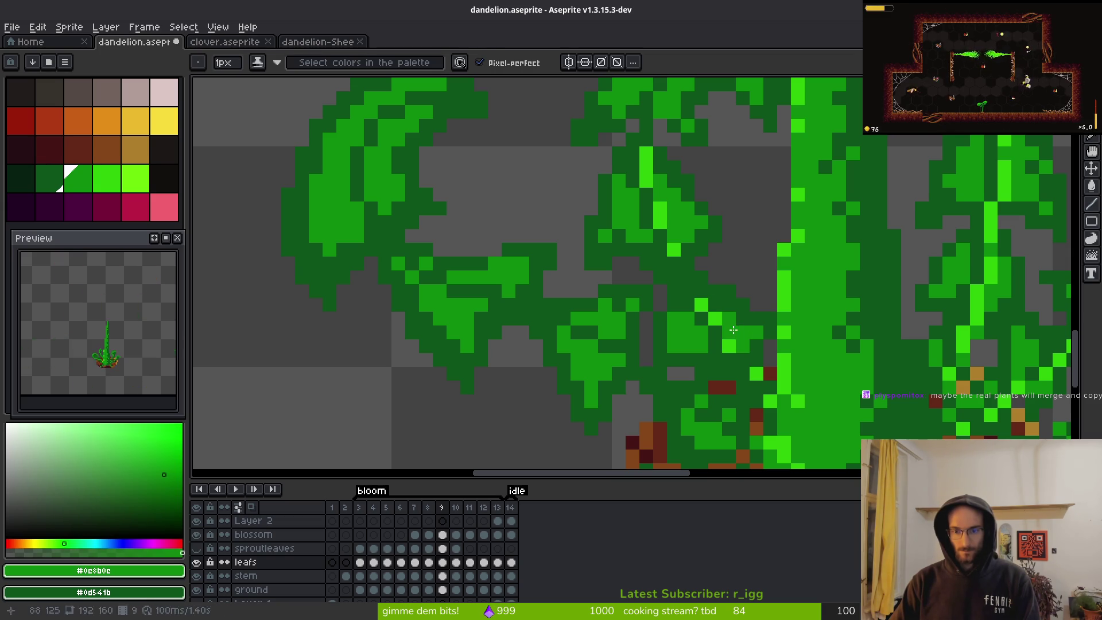
scroll(735, 330, down, 5)
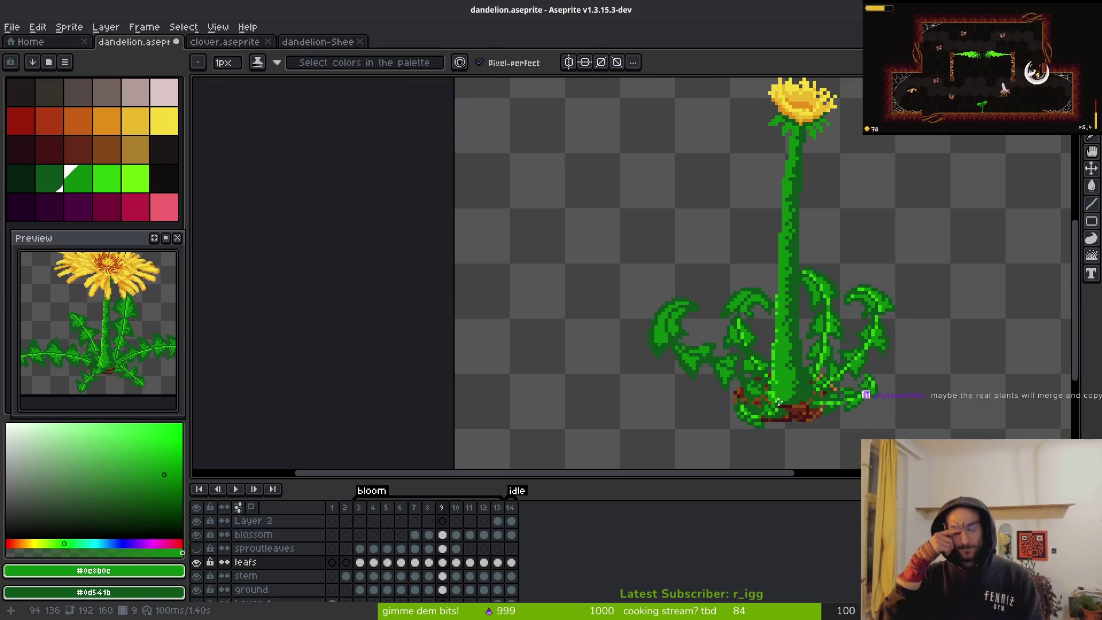
scroll(722, 348, up, 4)
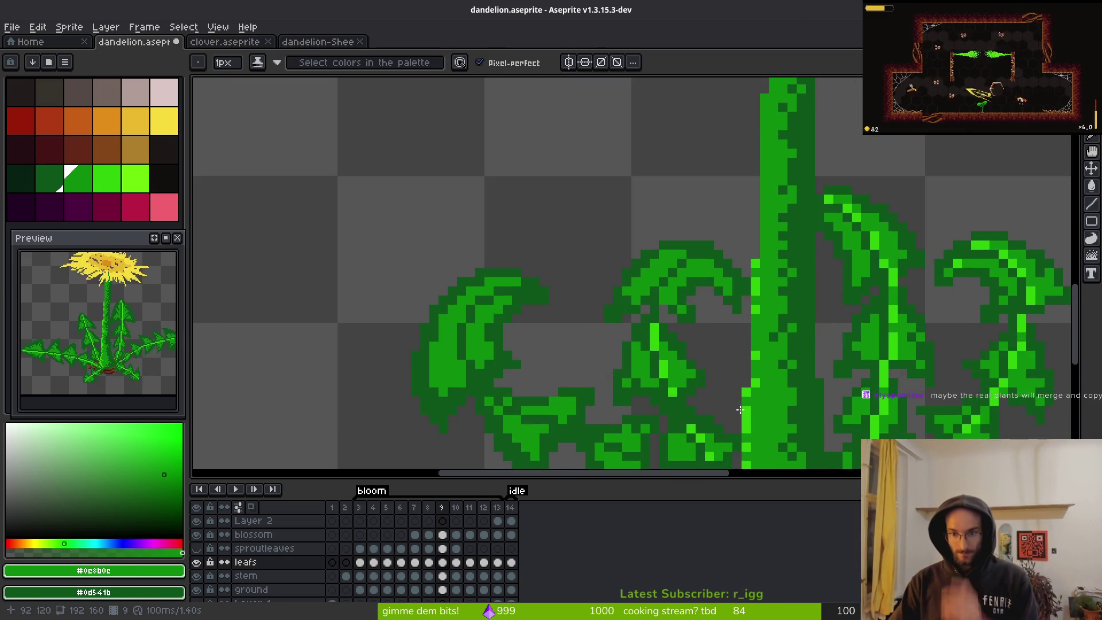
scroll(722, 348, up, 2)
scroll(634, 373, down, 4)
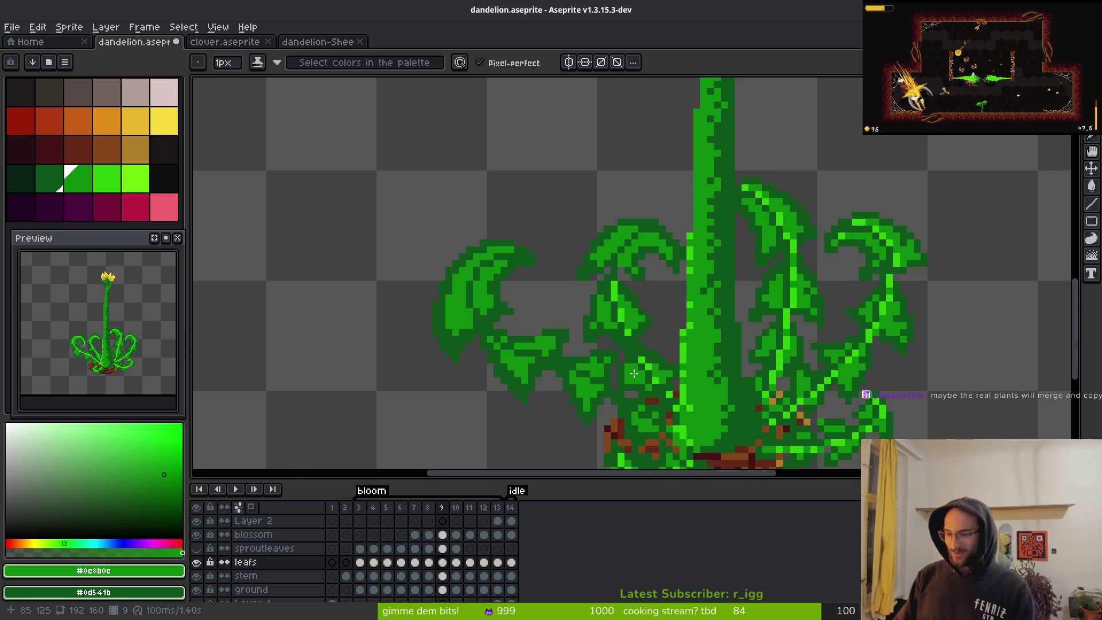
scroll(628, 330, up, 3)
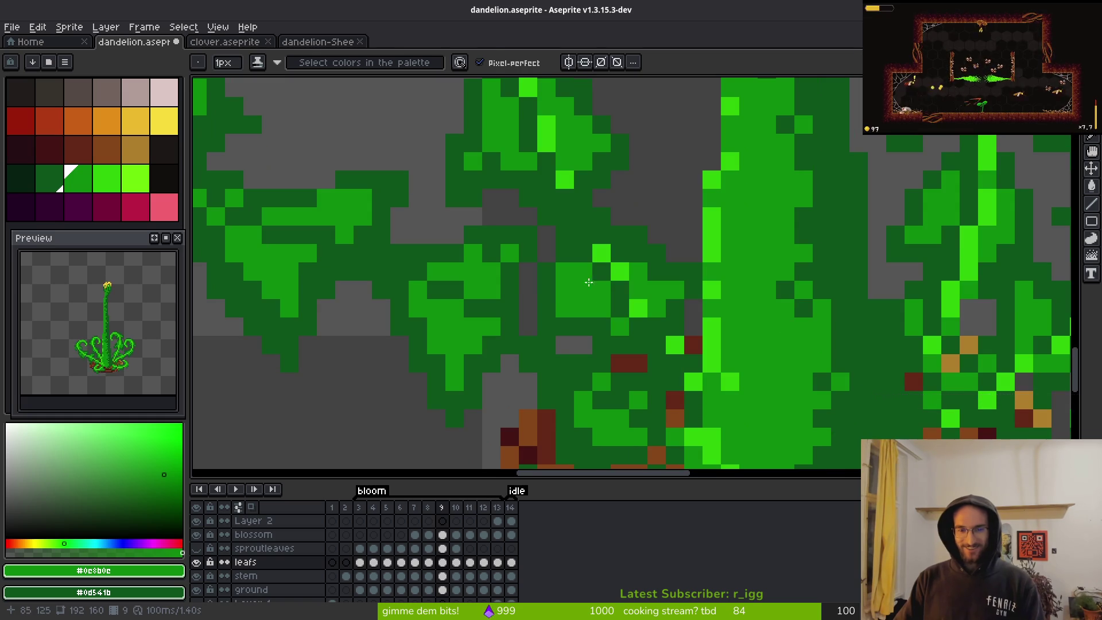
alt+click(574, 250)
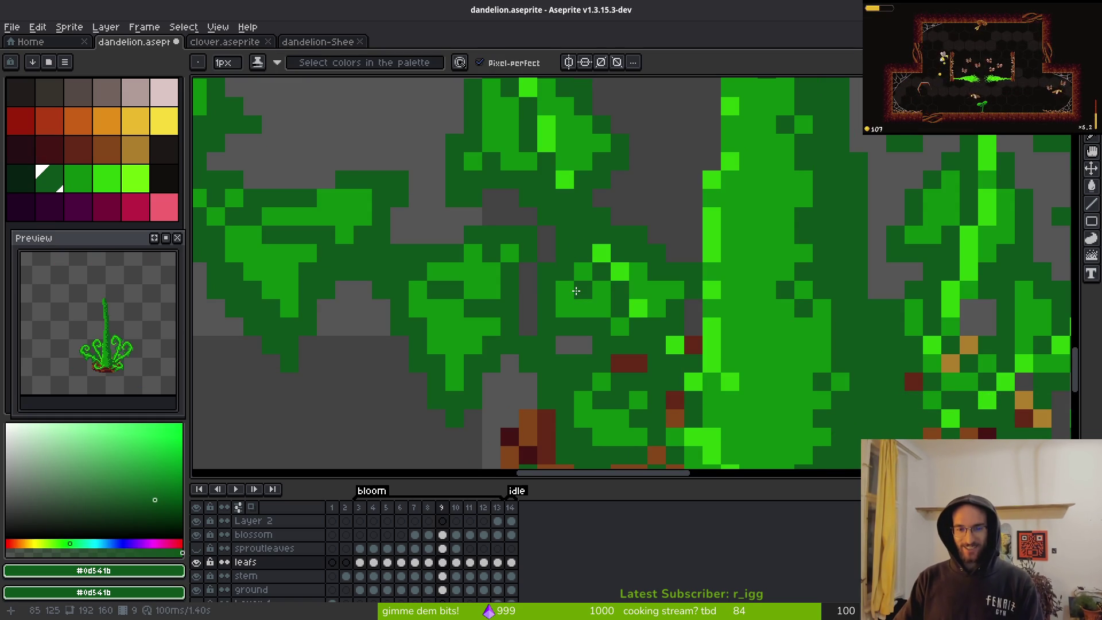
scroll(559, 291, down, 5)
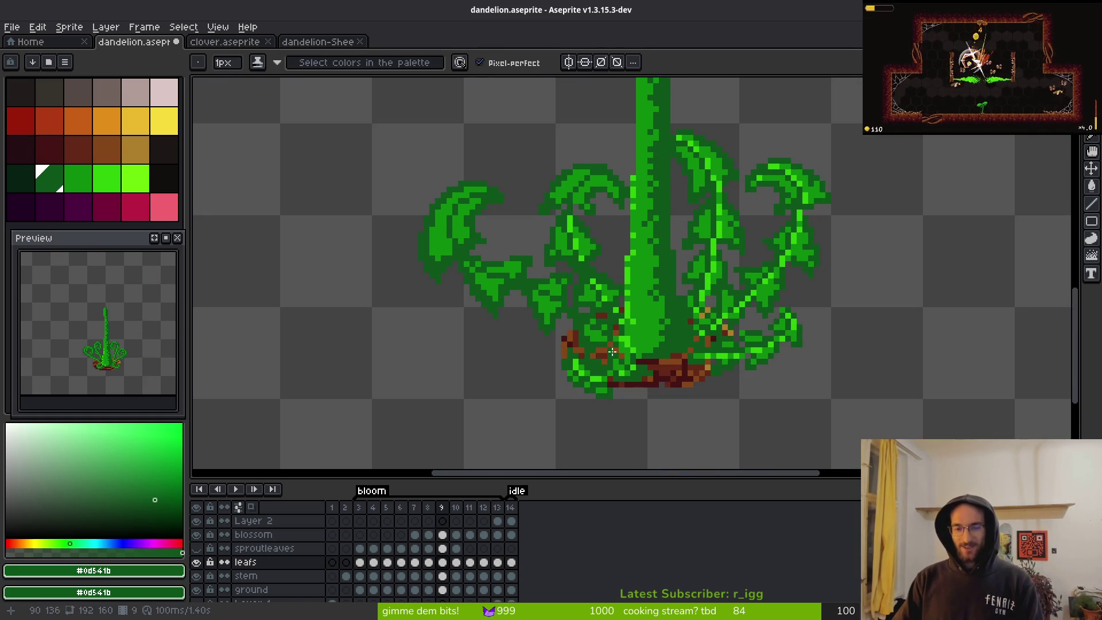
scroll(593, 273, up, 4)
alt+click(594, 256)
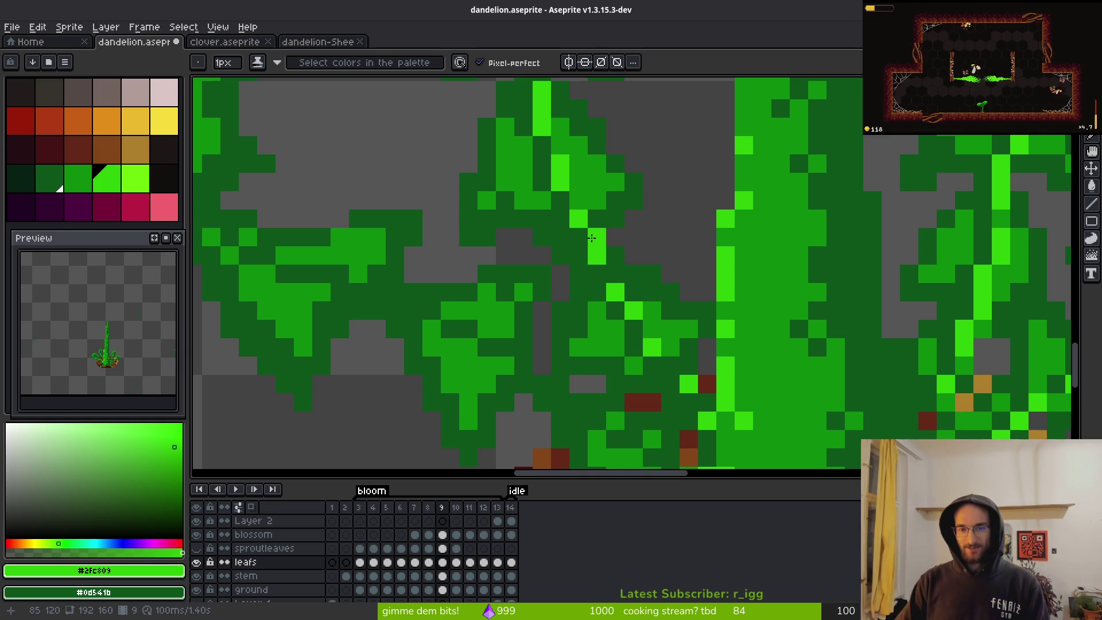
scroll(590, 248, up, 5)
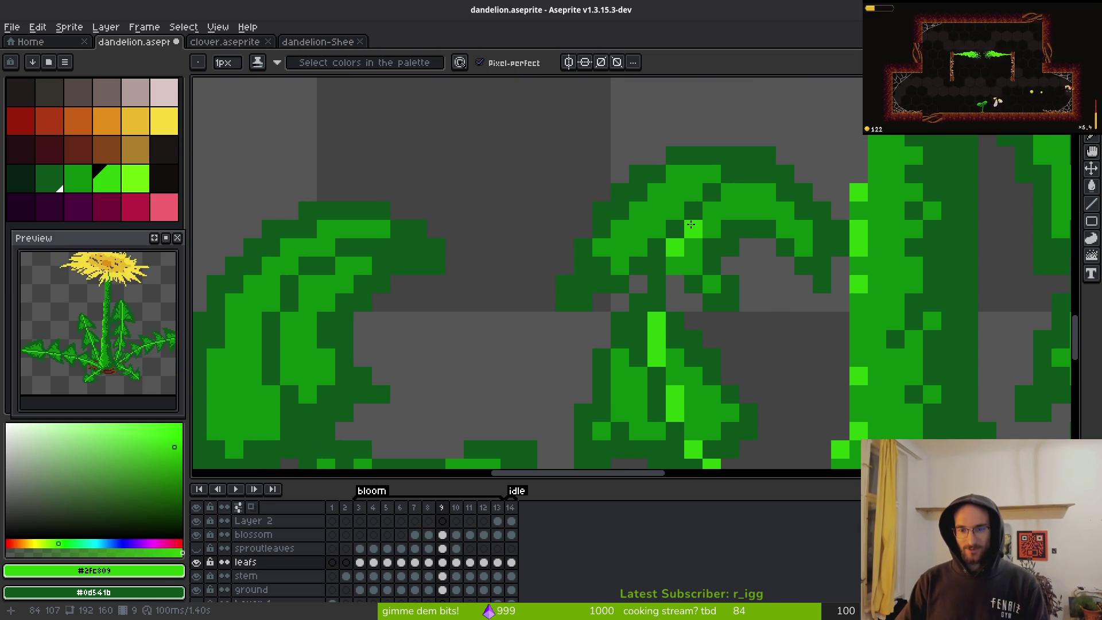
- Add bright green pixels along the curled leaf's tip and arch, then sample dark green #0d541b
click(730, 192)
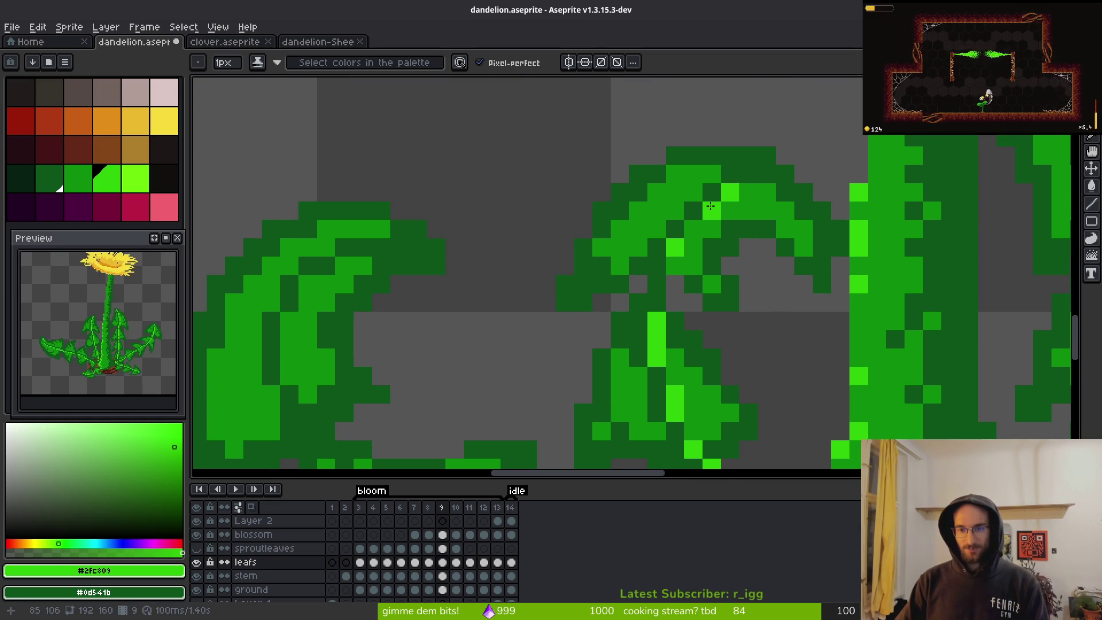
drag(699, 212, 713, 211)
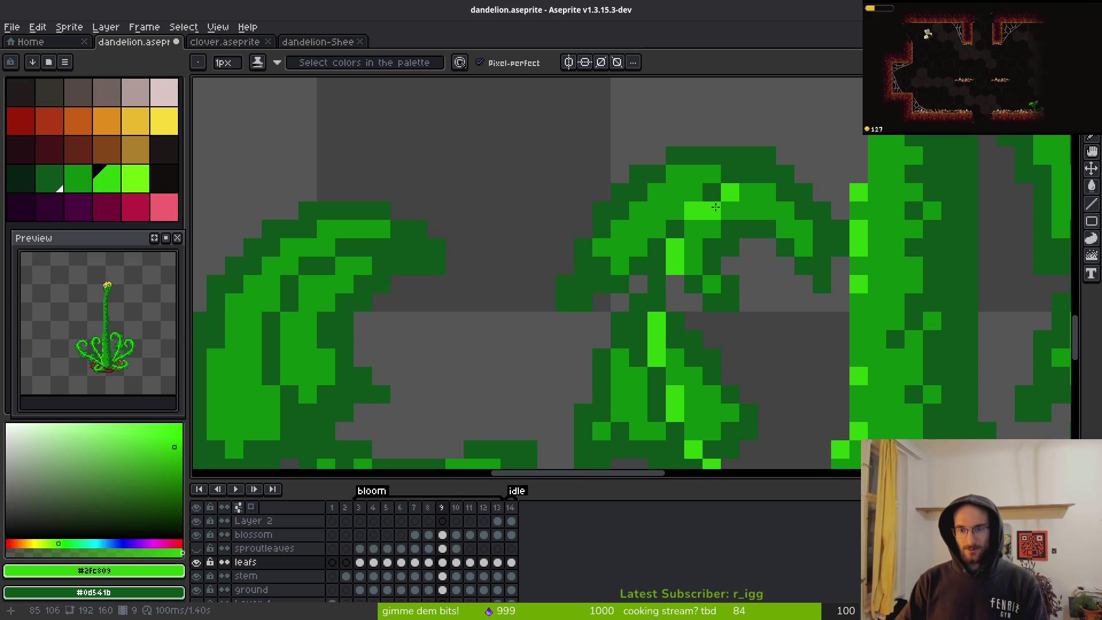
alt+click(706, 196)
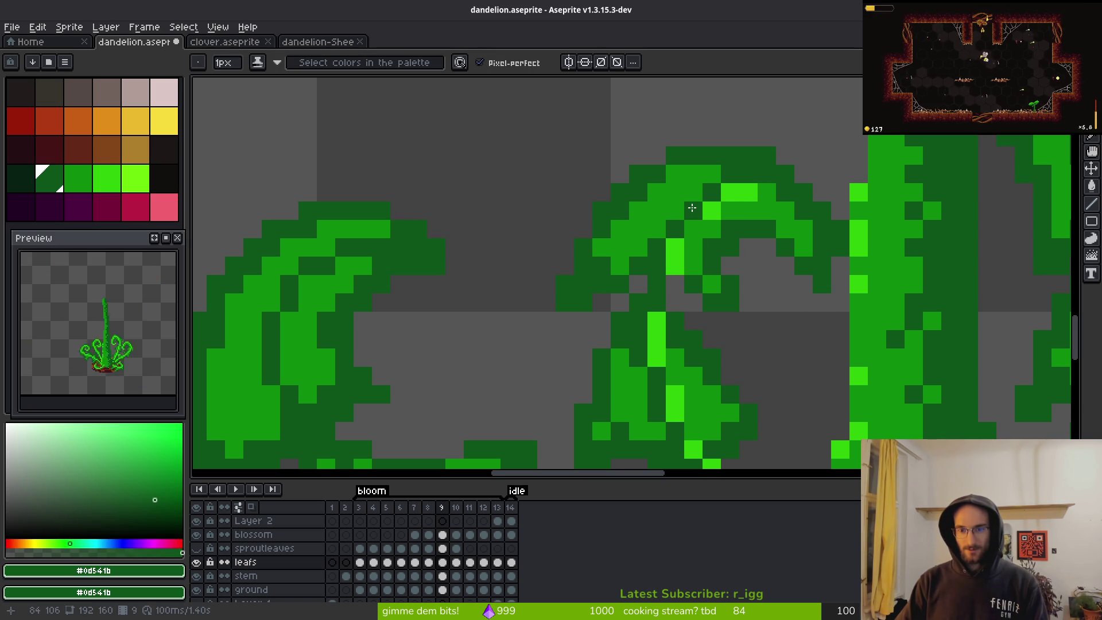
scroll(792, 284, down, 5)
scroll(793, 284, up, 1)
scroll(746, 293, down, 3)
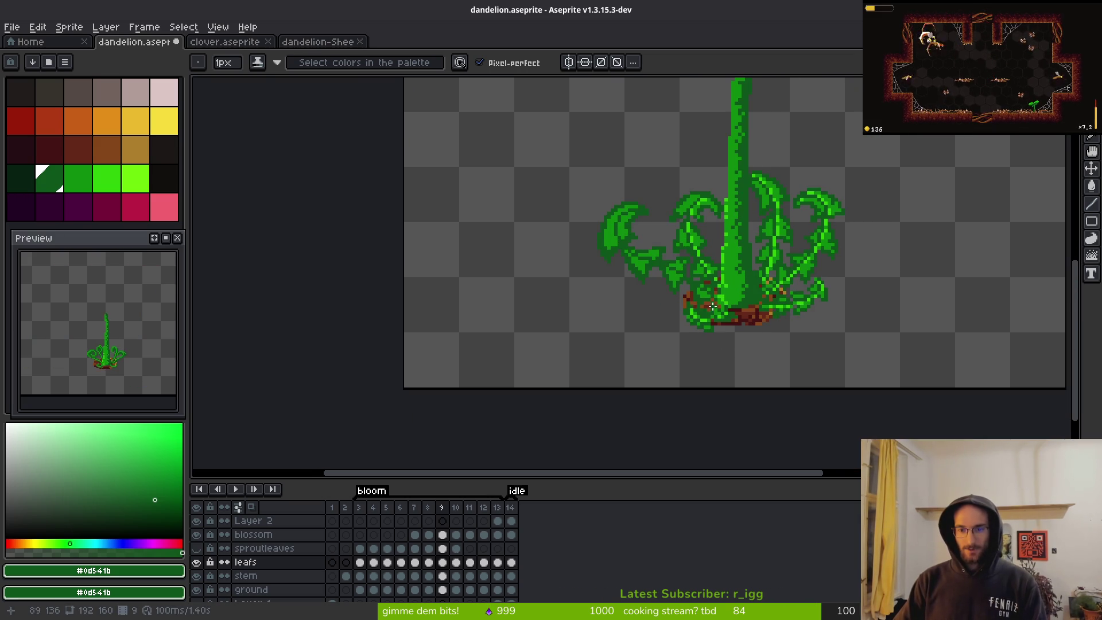
- Pick bright green #2fc809 and paint one leaf pixel back to dark green
scroll(712, 307, up, 5)
key(alt)
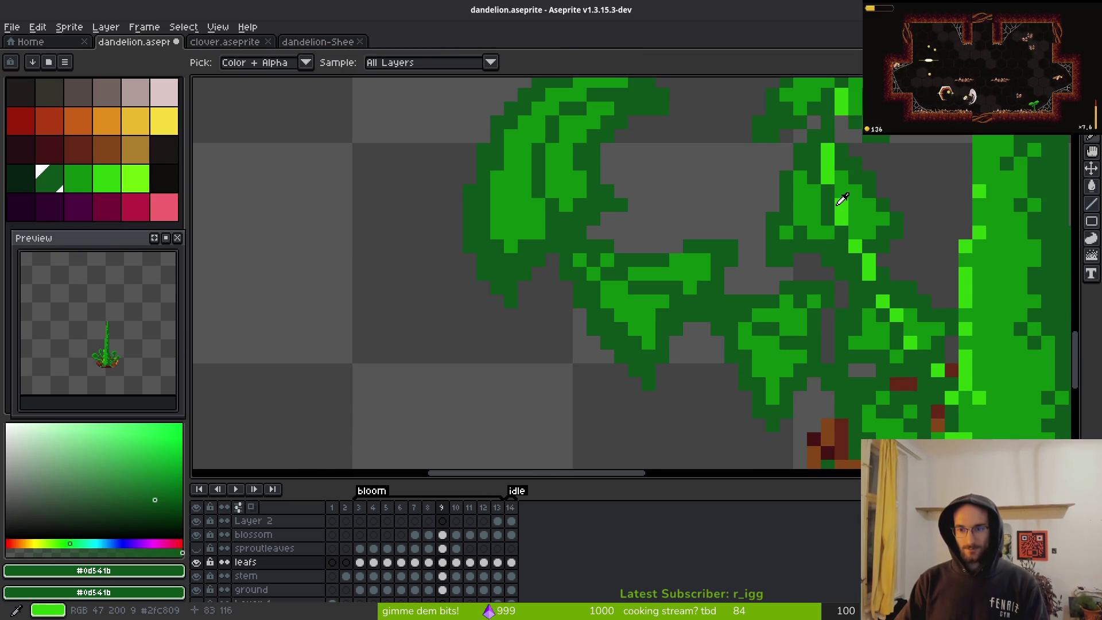
alt+click(842, 199)
scroll(608, 195, down, 1)
scroll(609, 196, up, 1)
right_click(615, 203)
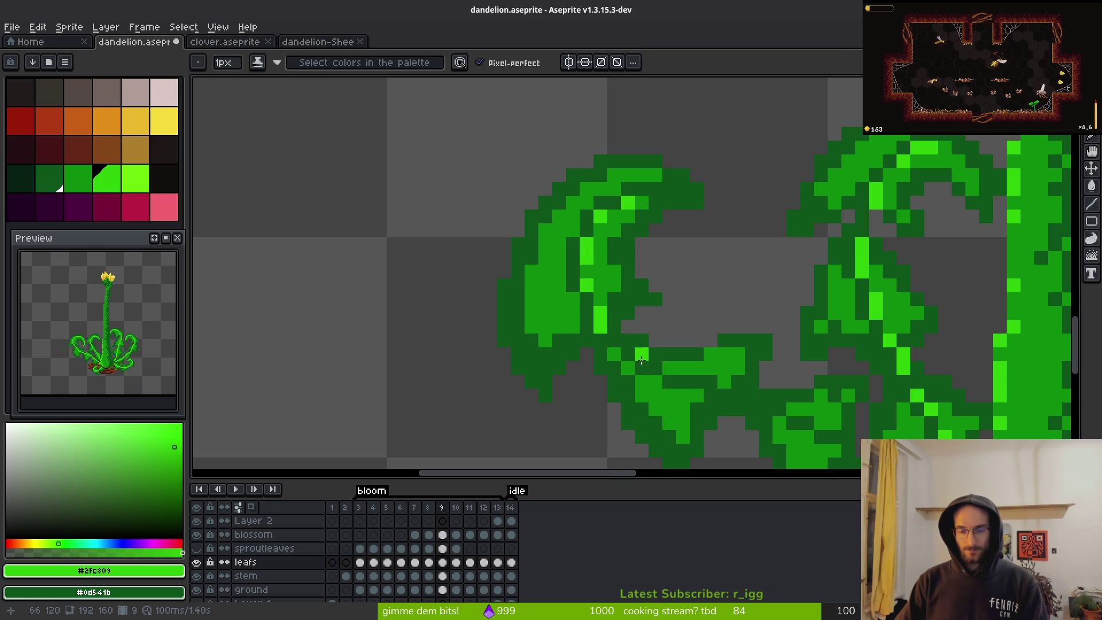
- Pan down to the lower leaves and repaint the highlight pixels on the far-left leaf
mouse_move(709, 399)
mouse_down()
mouse_move(580, 324)
mouse_move(653, 341)
mouse_up()
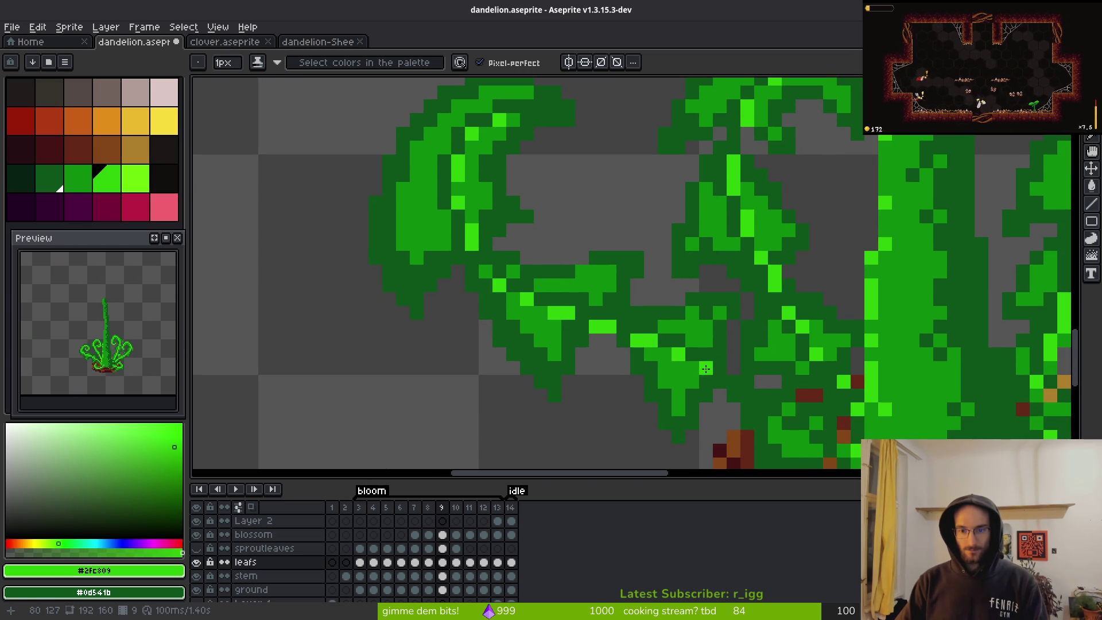
drag(761, 404, 691, 329)
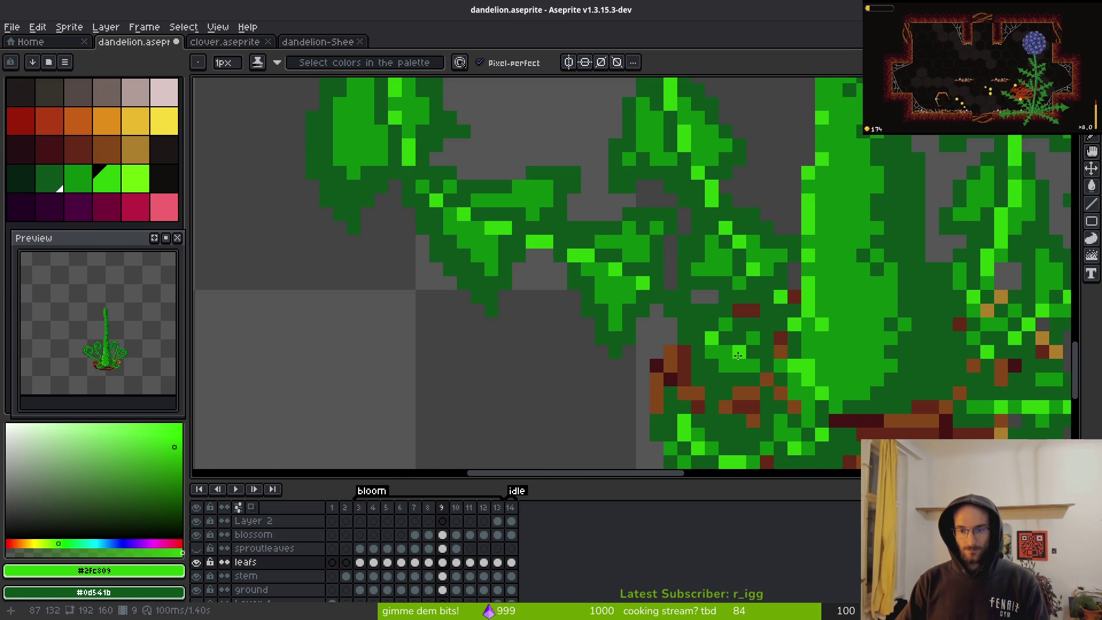
scroll(775, 391, down, 8)
scroll(772, 388, up, 4)
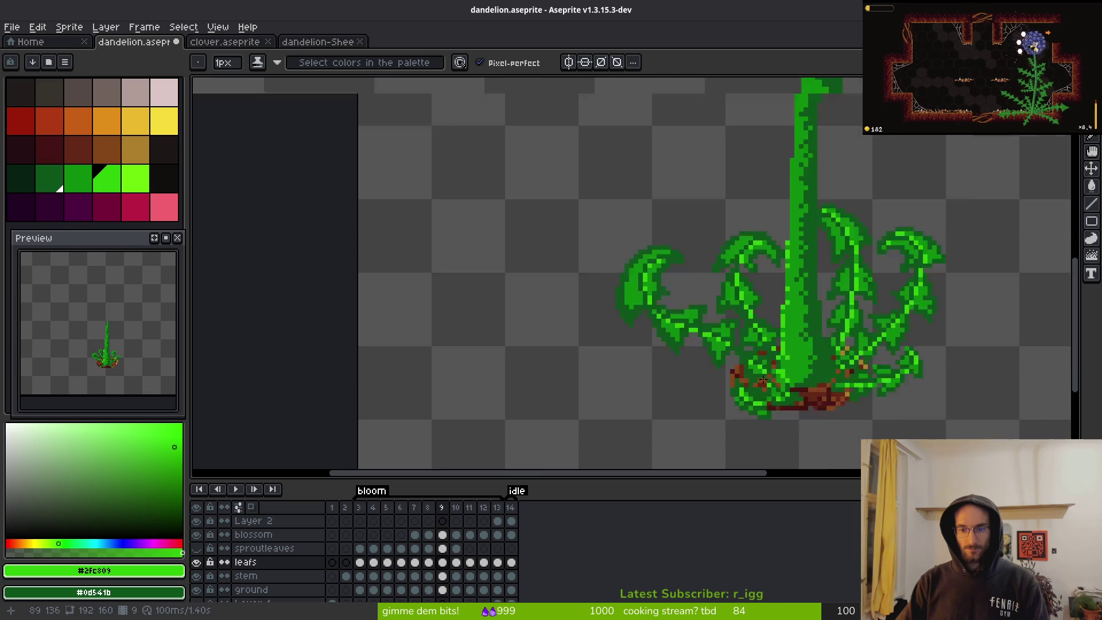
scroll(767, 380, down, 3)
scroll(770, 378, down, 2)
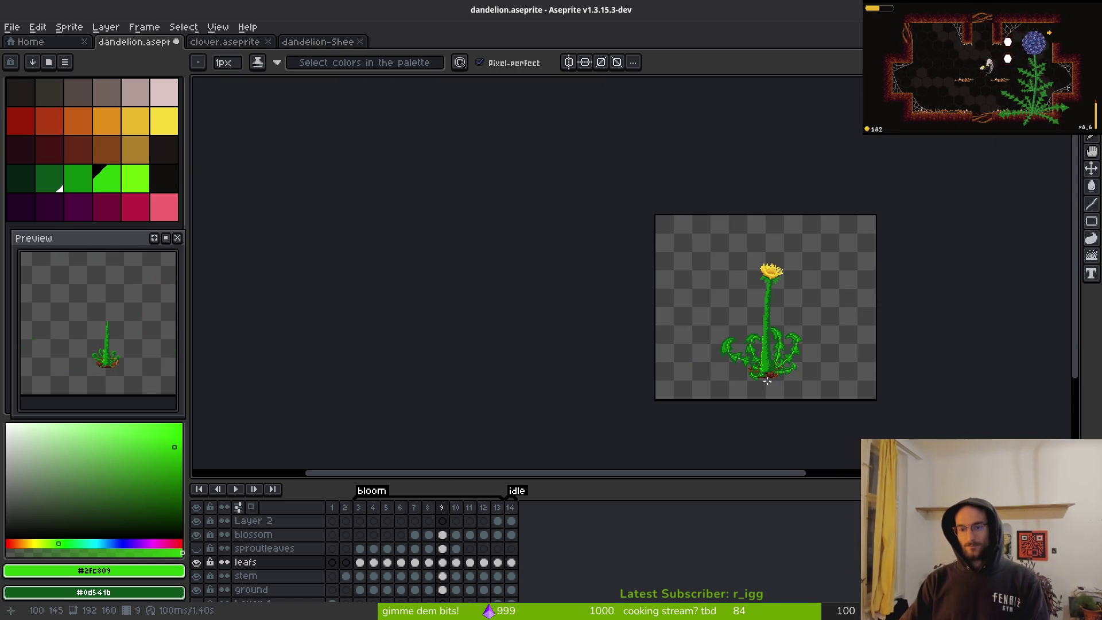
scroll(711, 329, up, 5)
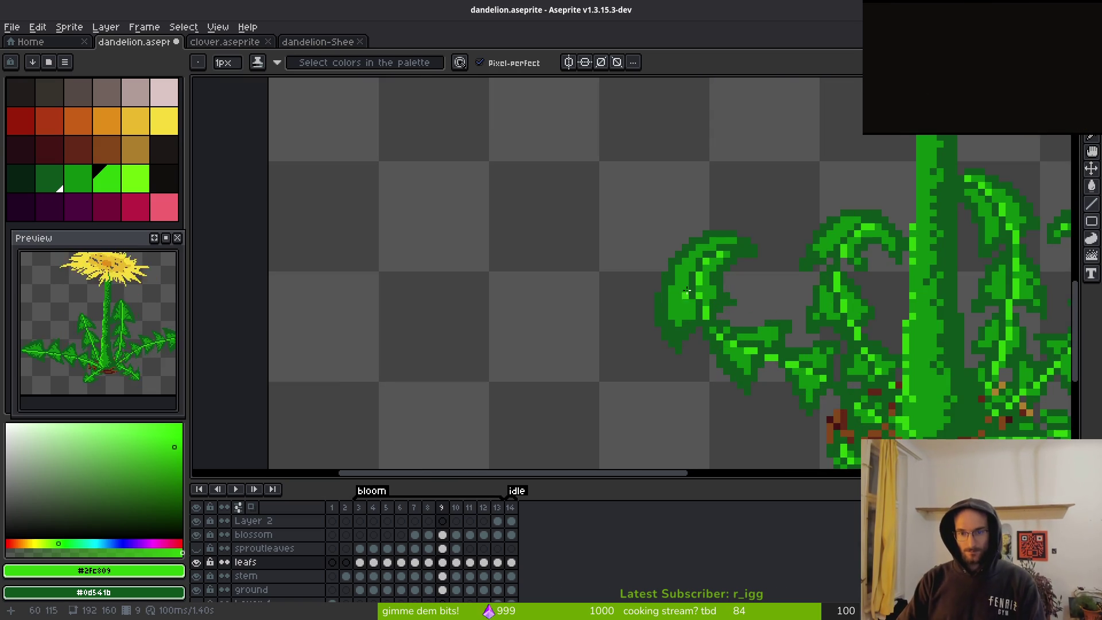
scroll(710, 328, up, 2)
click(703, 287)
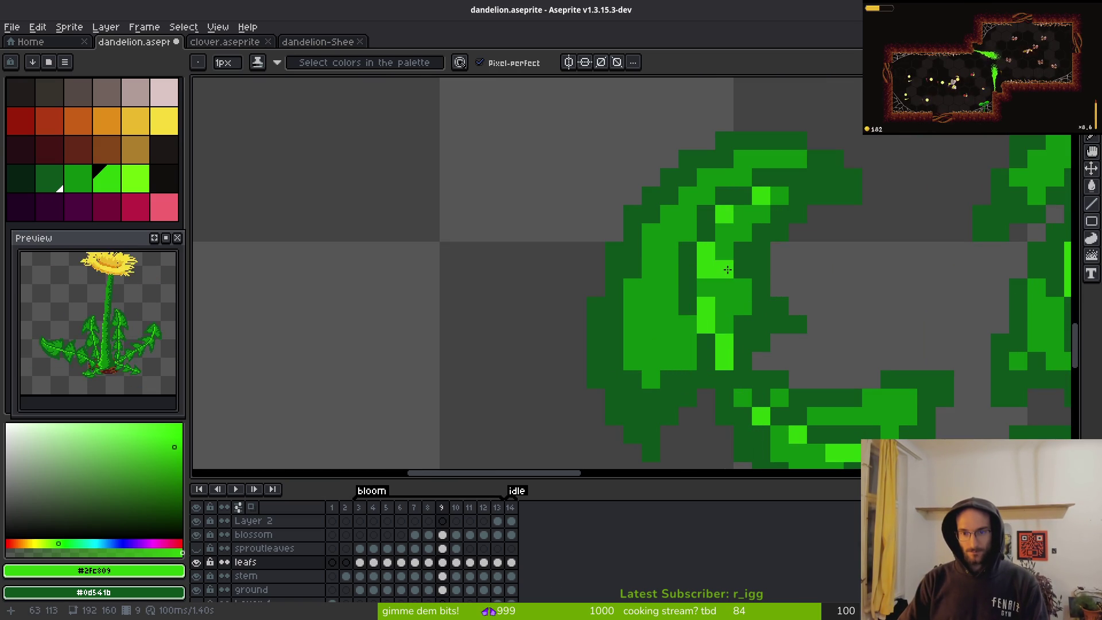
scroll(686, 304, down, 3)
scroll(682, 258, up, 3)
- Pick the dark leaf green #0d541b and save dandelion.aseprite
alt+click(682, 258)
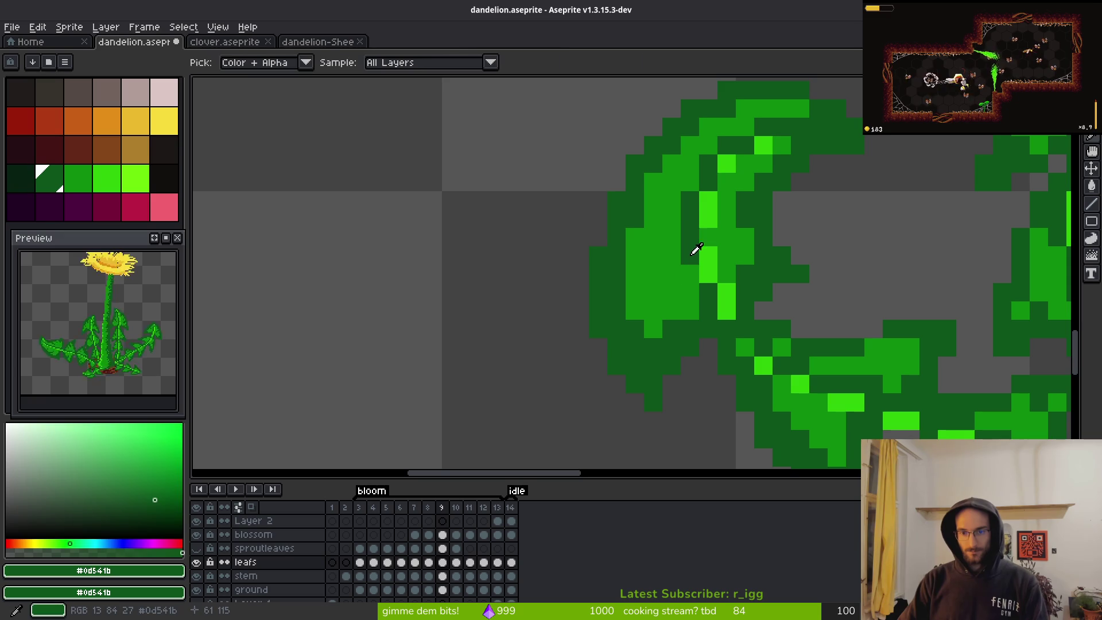
scroll(833, 350, down, 2)
key(ctrl+s)
scroll(853, 364, down, 3)
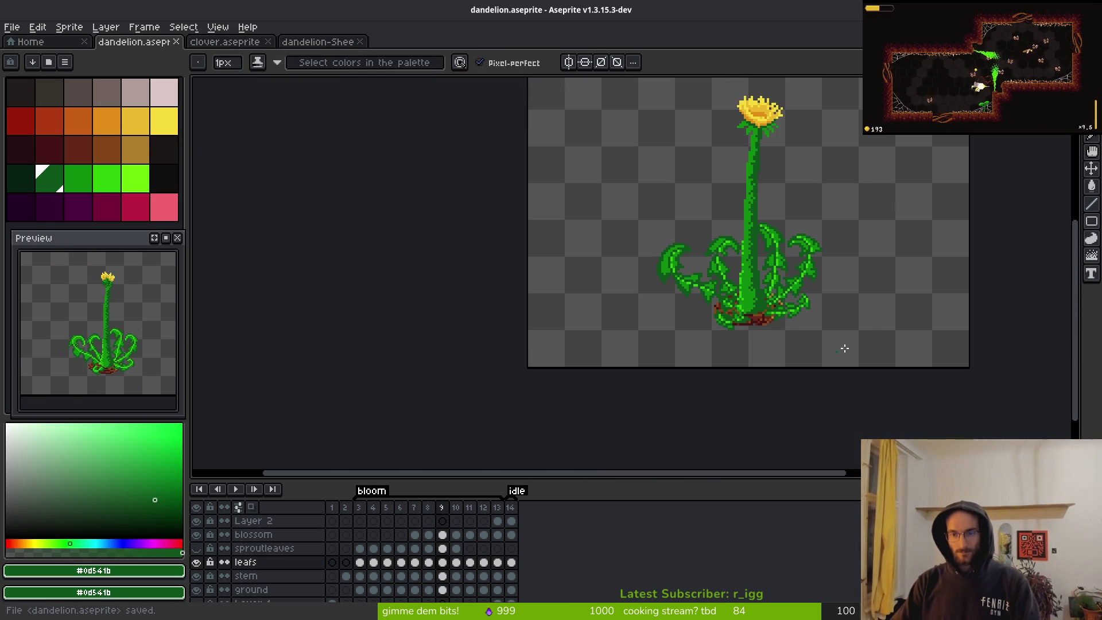
- Zoom in on the leaves and sample the mid green #0c8b0c as the secondary colour
scroll(836, 349, down, 2)
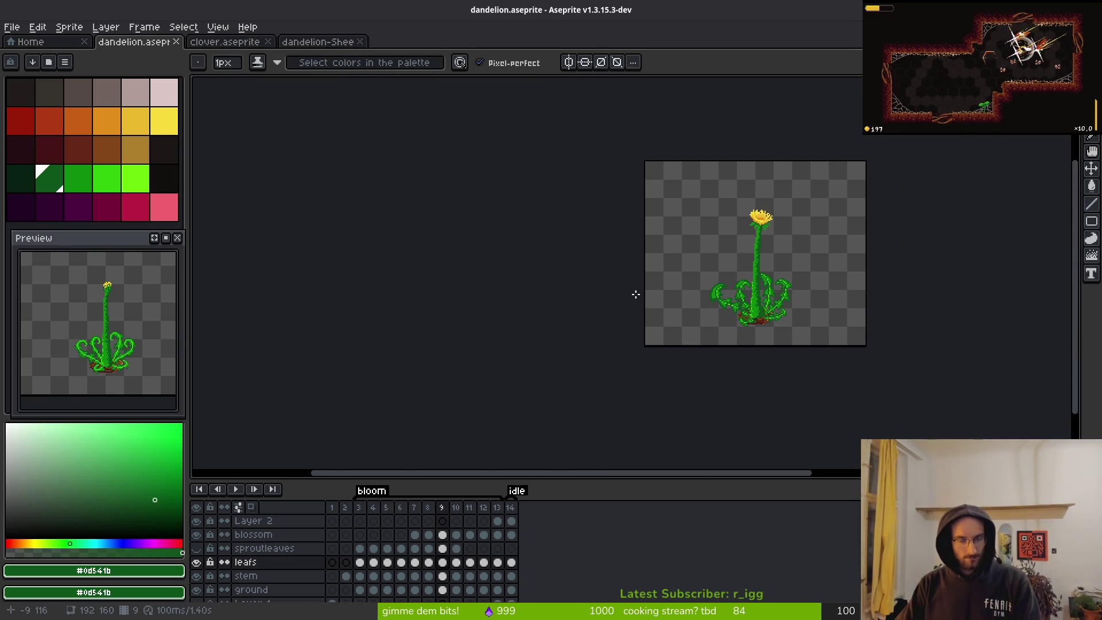
scroll(741, 321, up, 3)
scroll(610, 303, up, 3)
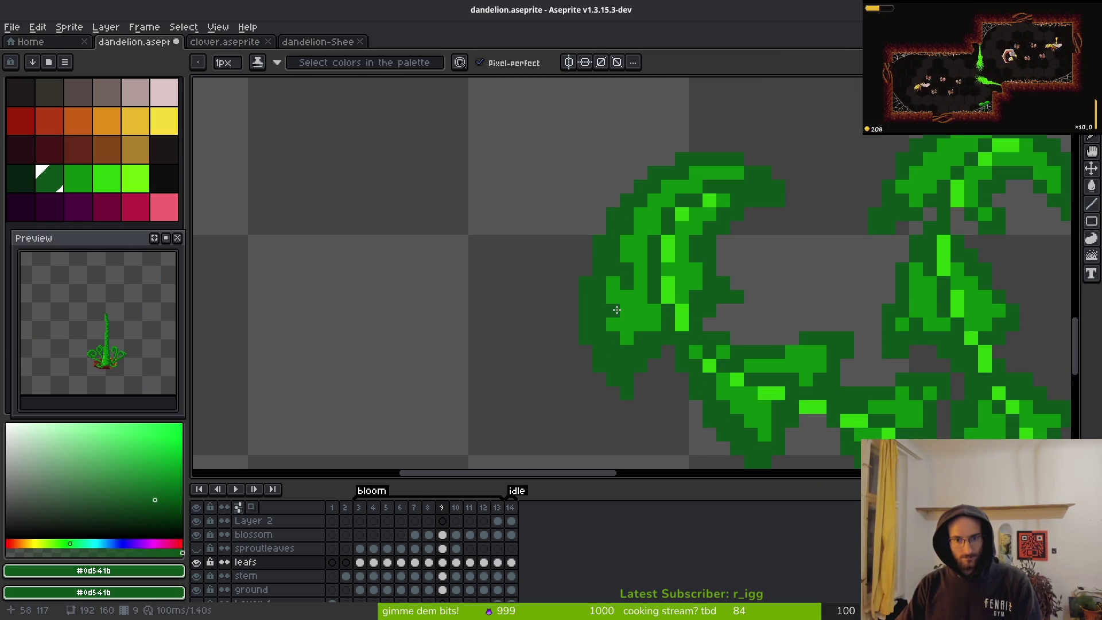
scroll(772, 341, down, 3)
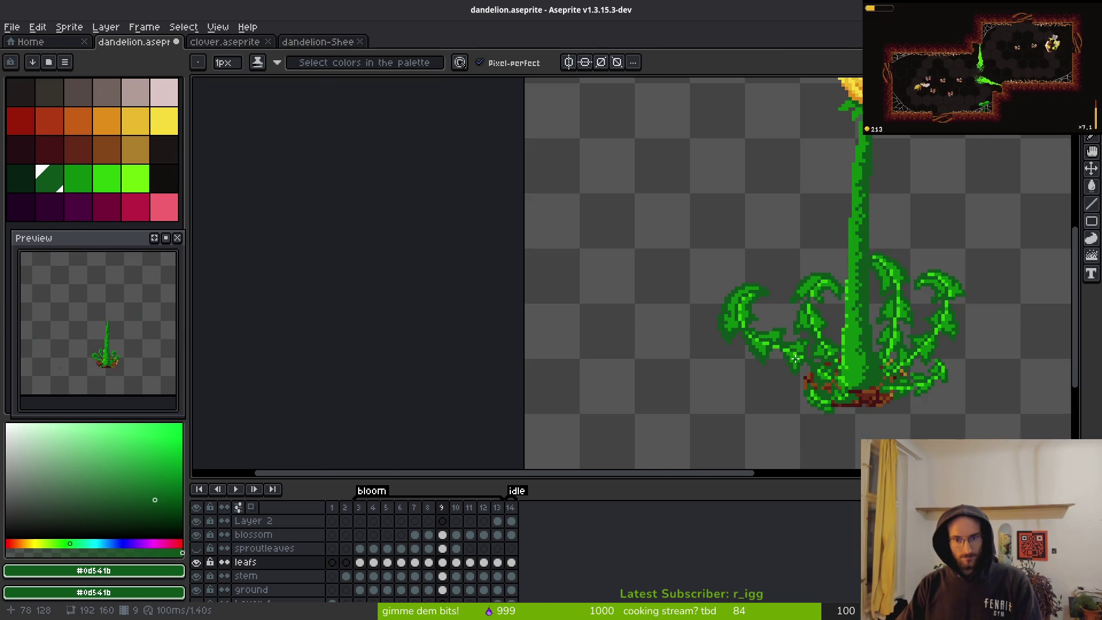
scroll(795, 358, up, 3)
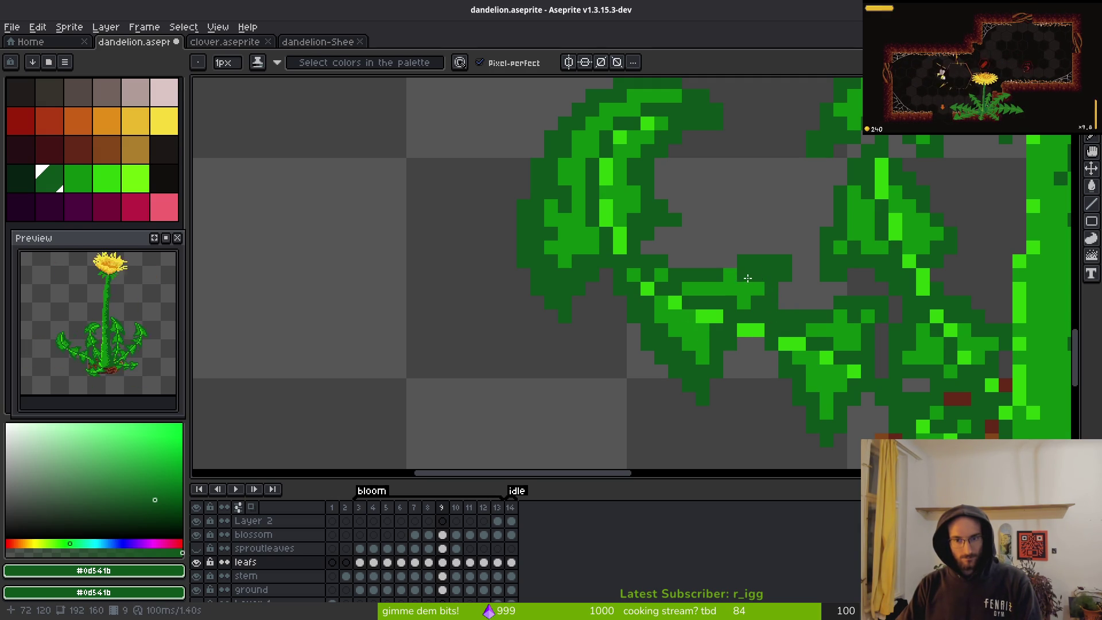
alt+right_click(759, 276)
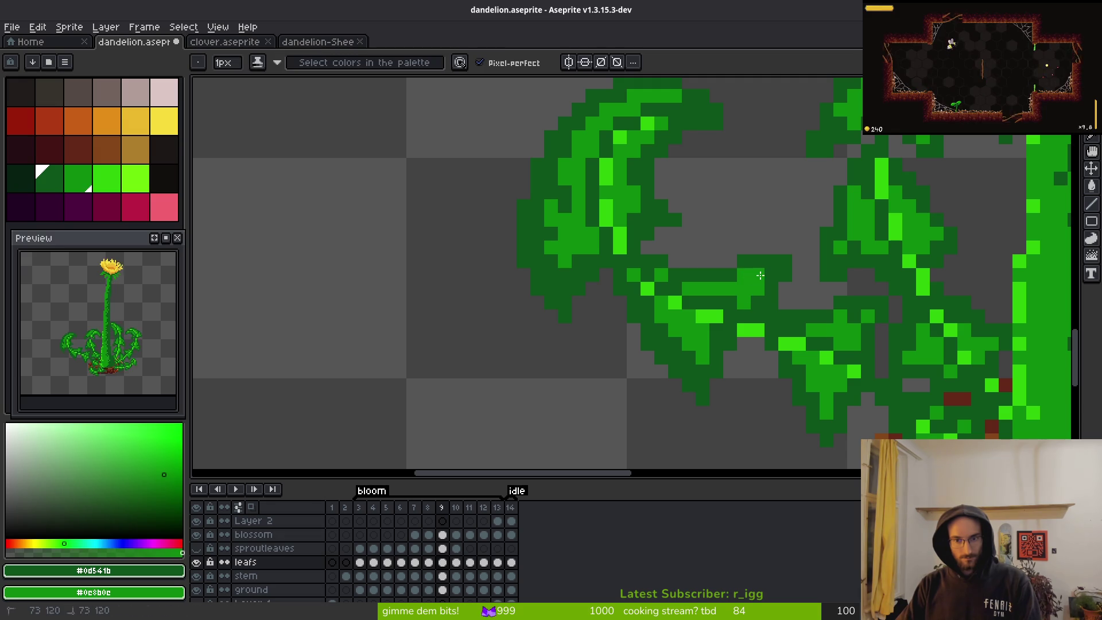
- Adjust the zoom and step back to bloom frame 8
scroll(793, 344, down, 3)
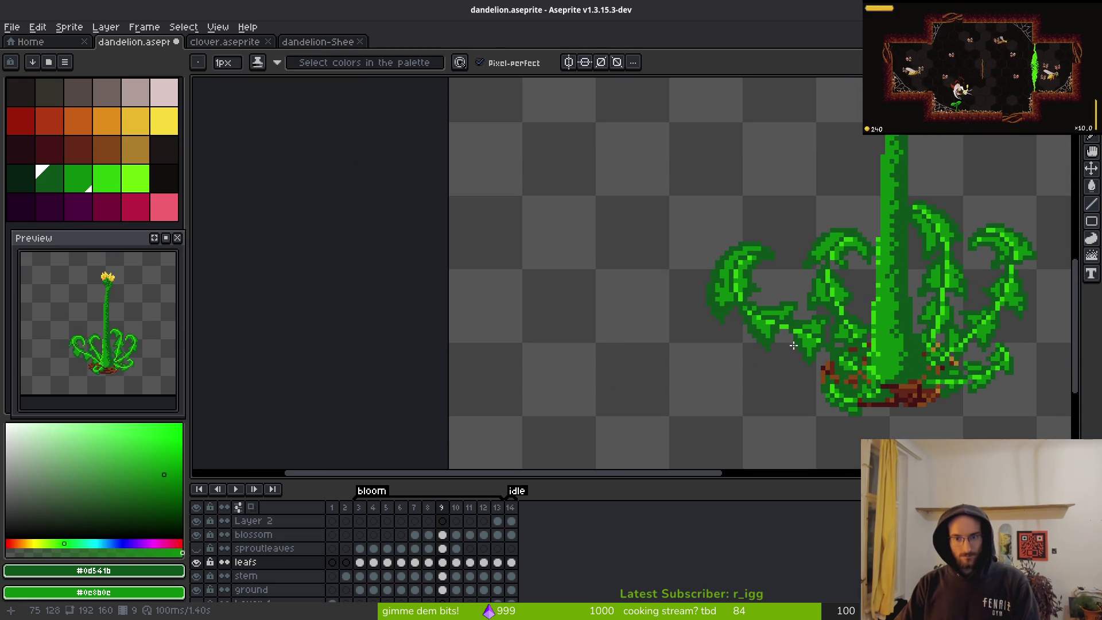
scroll(801, 325, up, 1)
scroll(735, 321, down, 4)
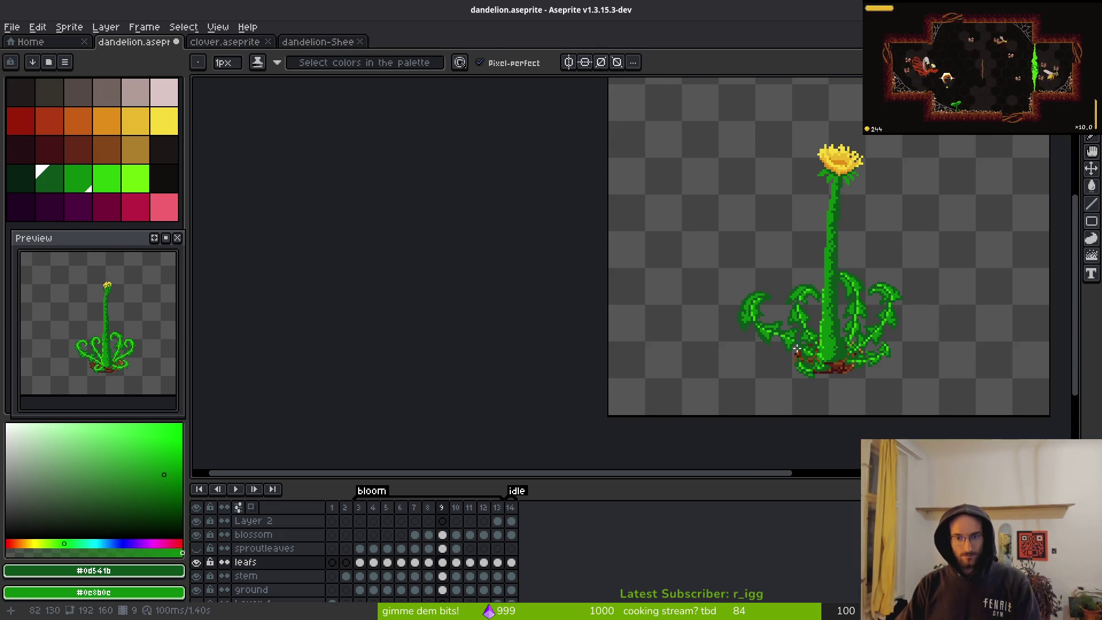
key(Left)
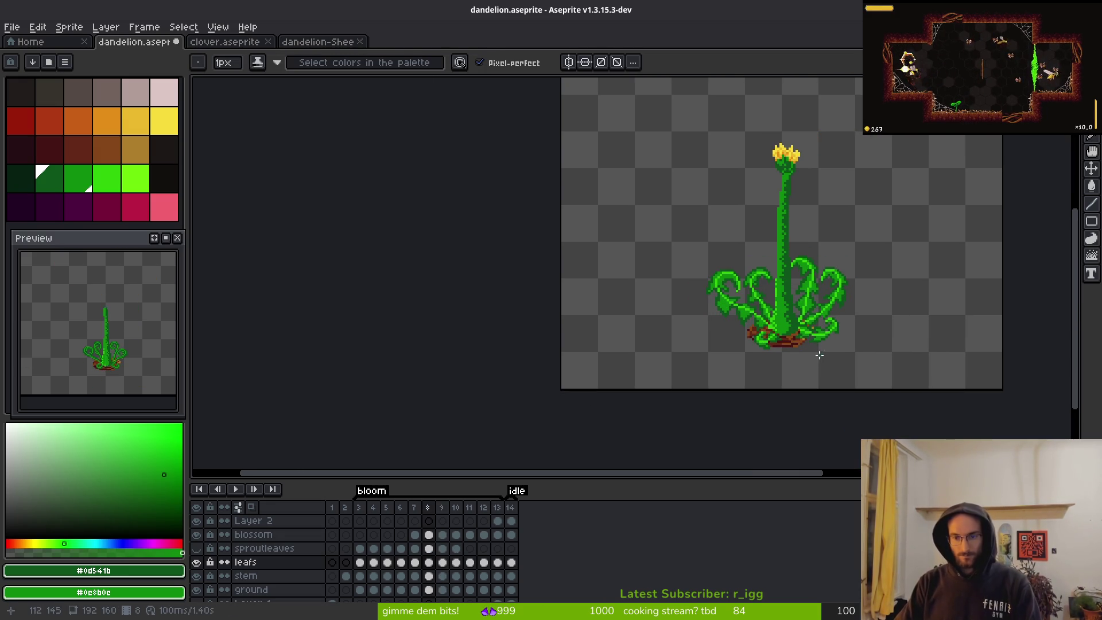
- Step through bloom frames 5 to 11 to compare poses, then return to the small sprout pose
key(Left)
key(Left)
key(Left)
key(Right)
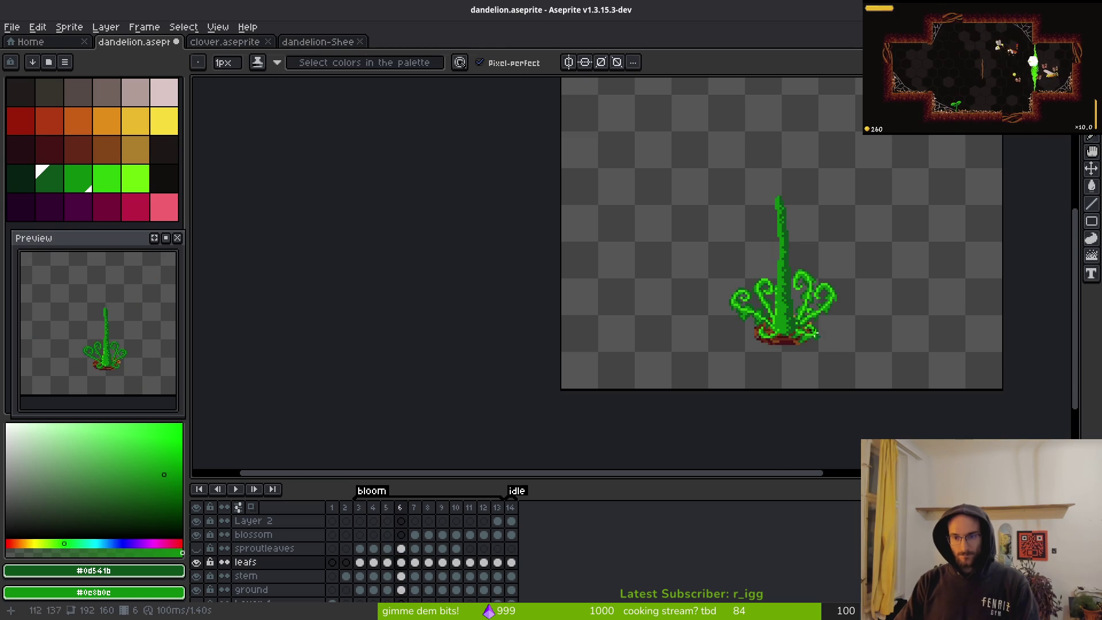
scroll(823, 343, up, 4)
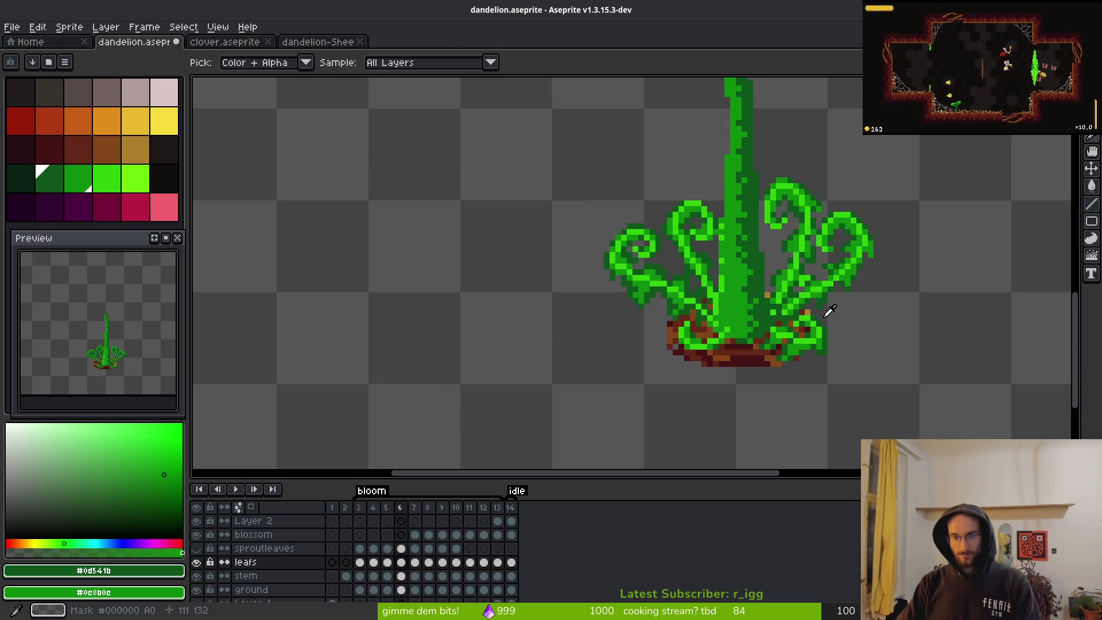
key(Left)
key(Right)
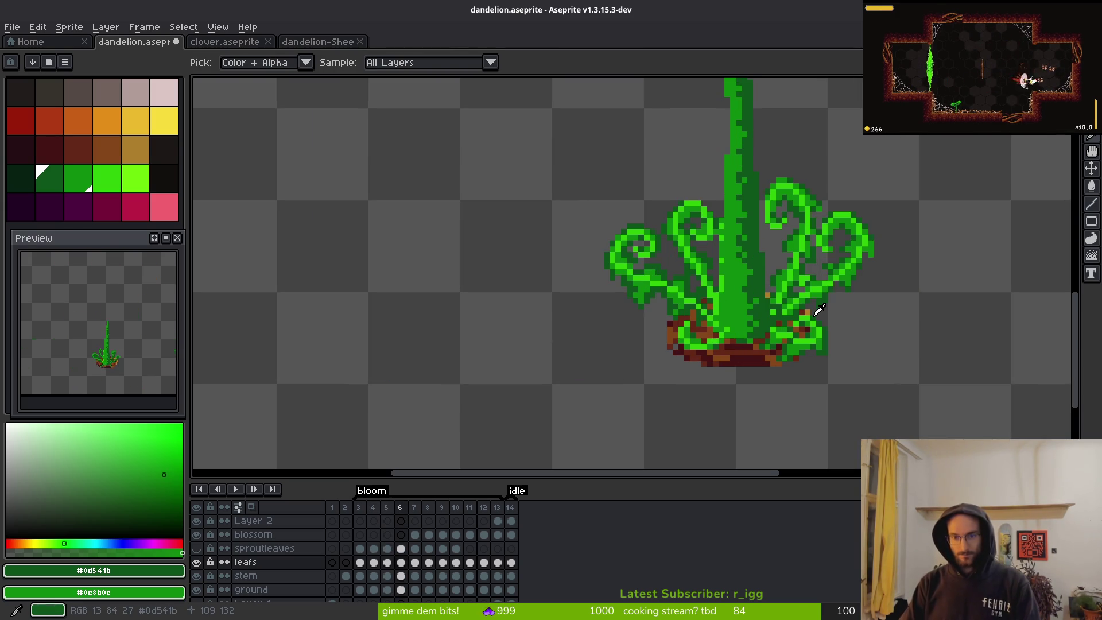
key(Right)
key(Right)
key(Right)
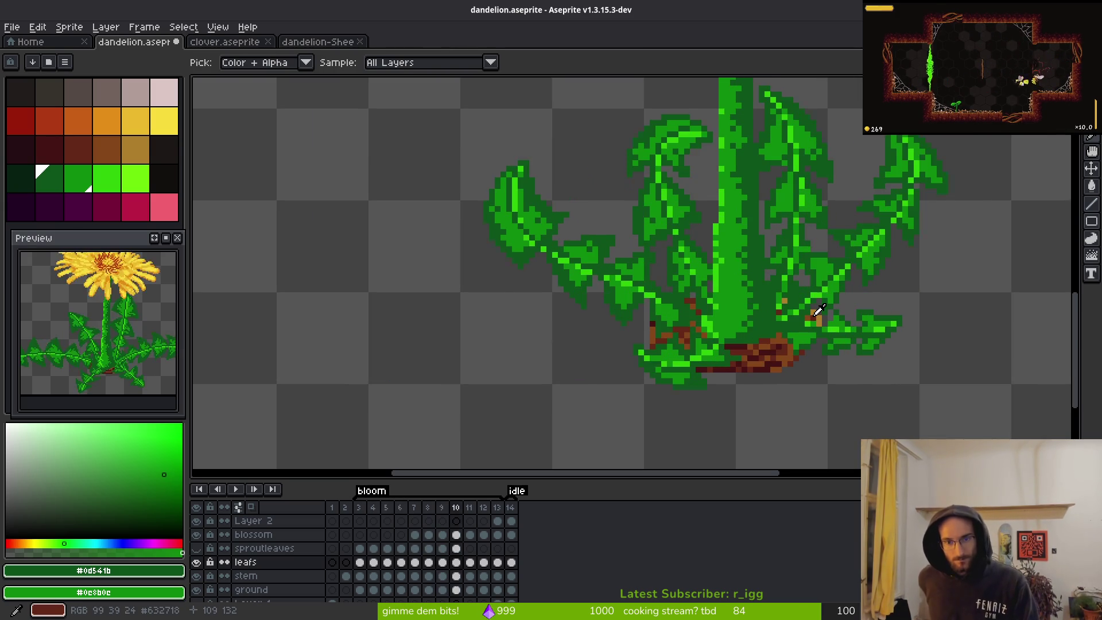
key(Return)
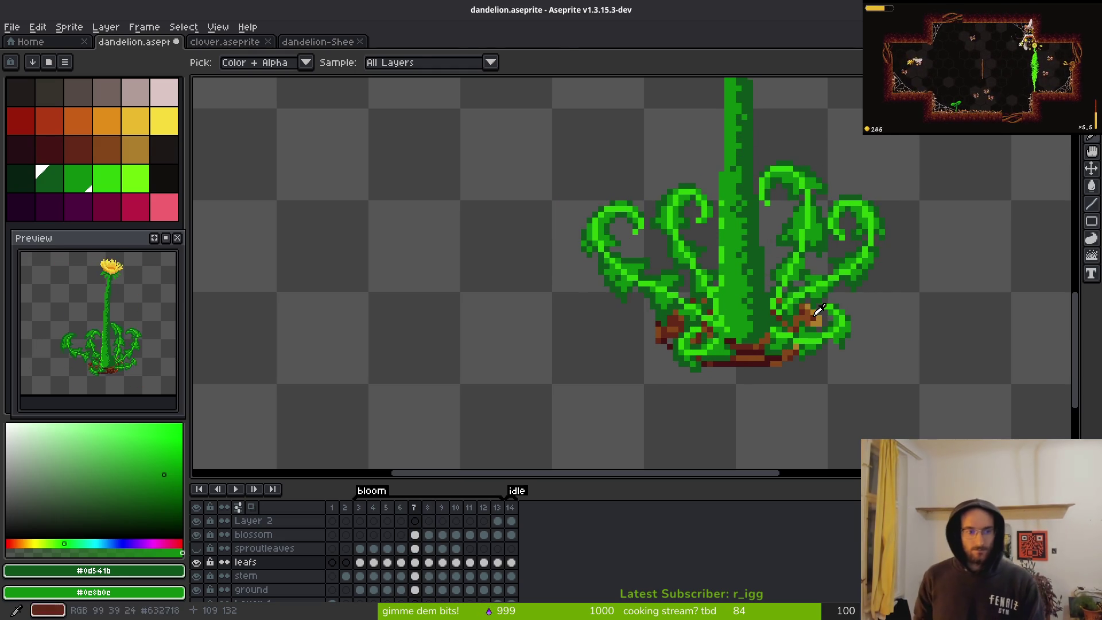
- Toggle Pencil and Eyedropper, settle on frame 8, and lasso its leaf rosette
key(b)
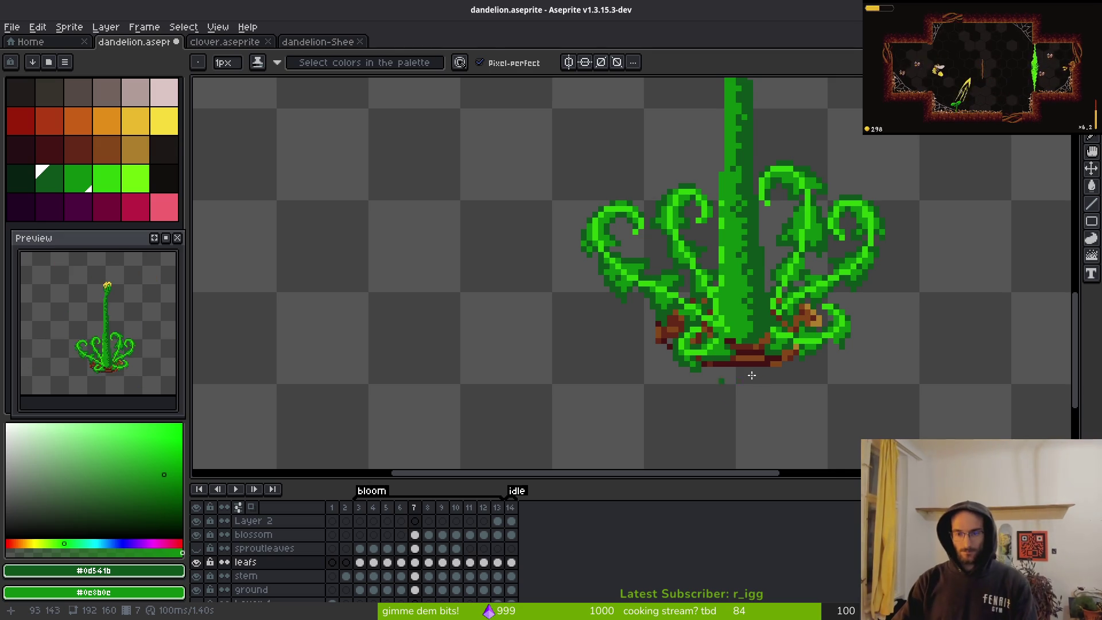
key(i)
key(Left)
key(Left)
key(Right)
key(Right)
key(Right)
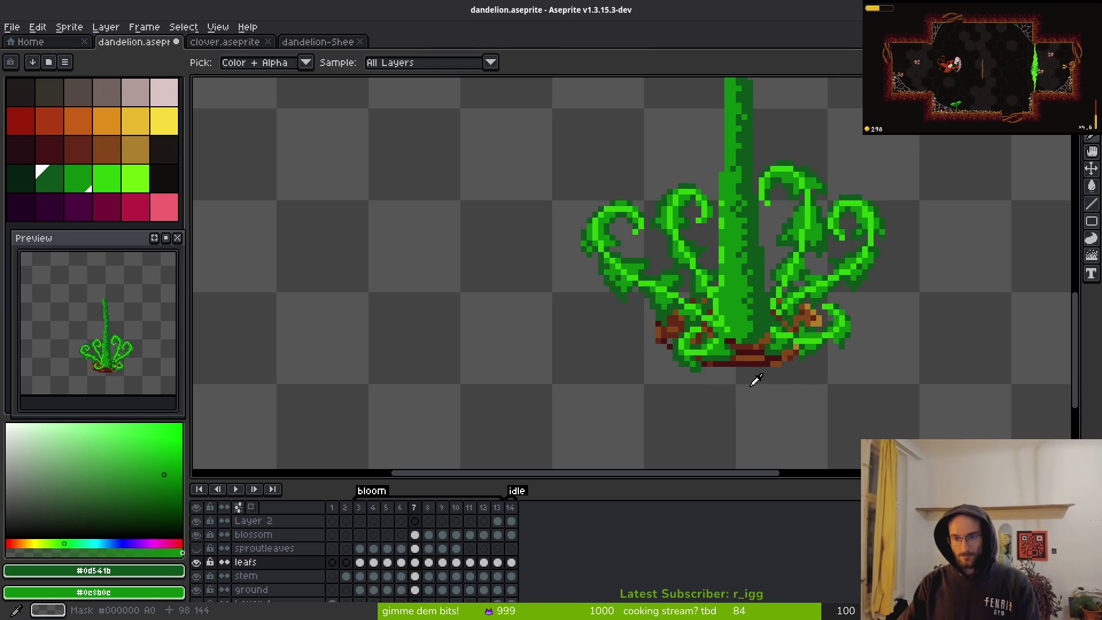
key(Left)
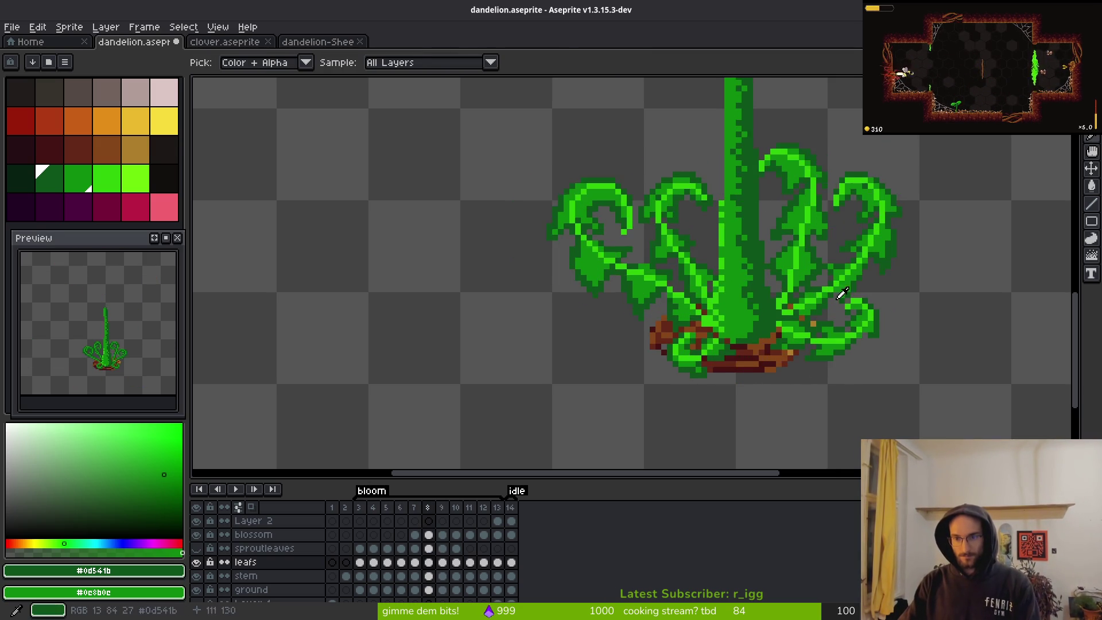
key(b)
scroll(825, 309, up, 3)
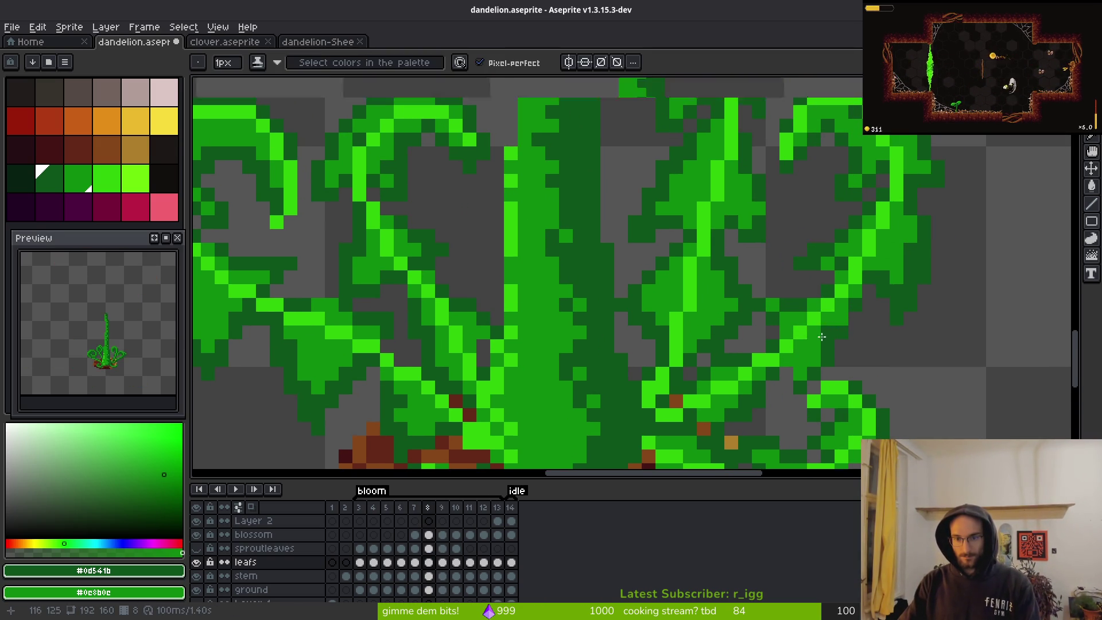
scroll(822, 329, down, 4)
scroll(746, 241, up, 1)
key(shift+w)
mouse_move(848, 229)
mouse_down()
mouse_move(723, 221)
mouse_move(853, 189)
mouse_move(849, 226)
mouse_up()
- Replace the bright leaf green with dark green inside the selected rosette
key(shift+r)
key(Escape)
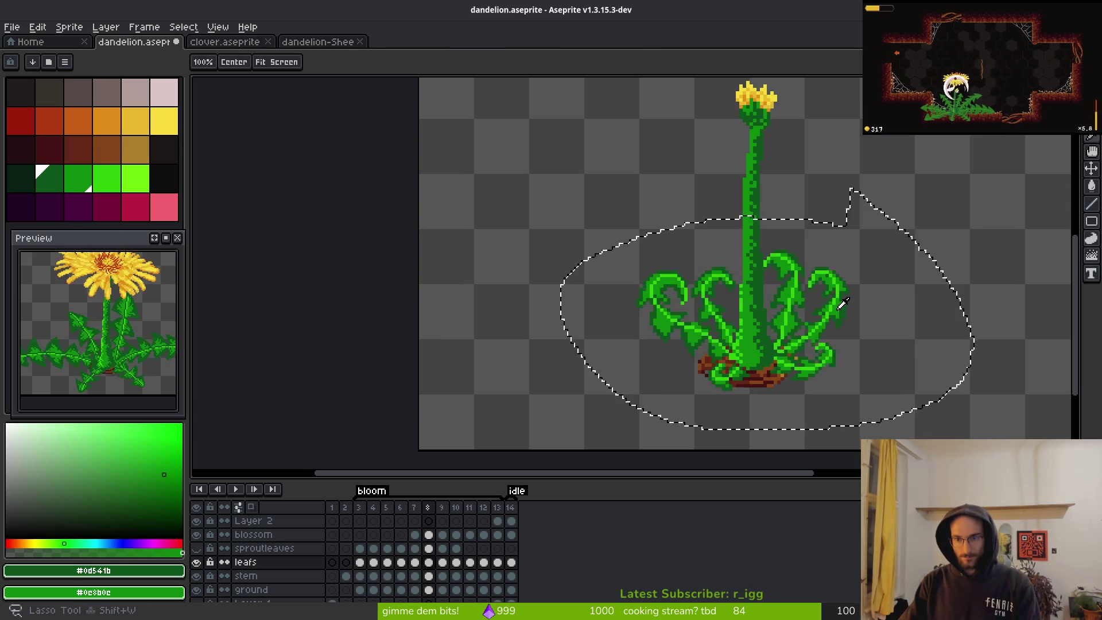
scroll(838, 308, up, 3)
alt+click(831, 291)
alt+right_click(827, 291)
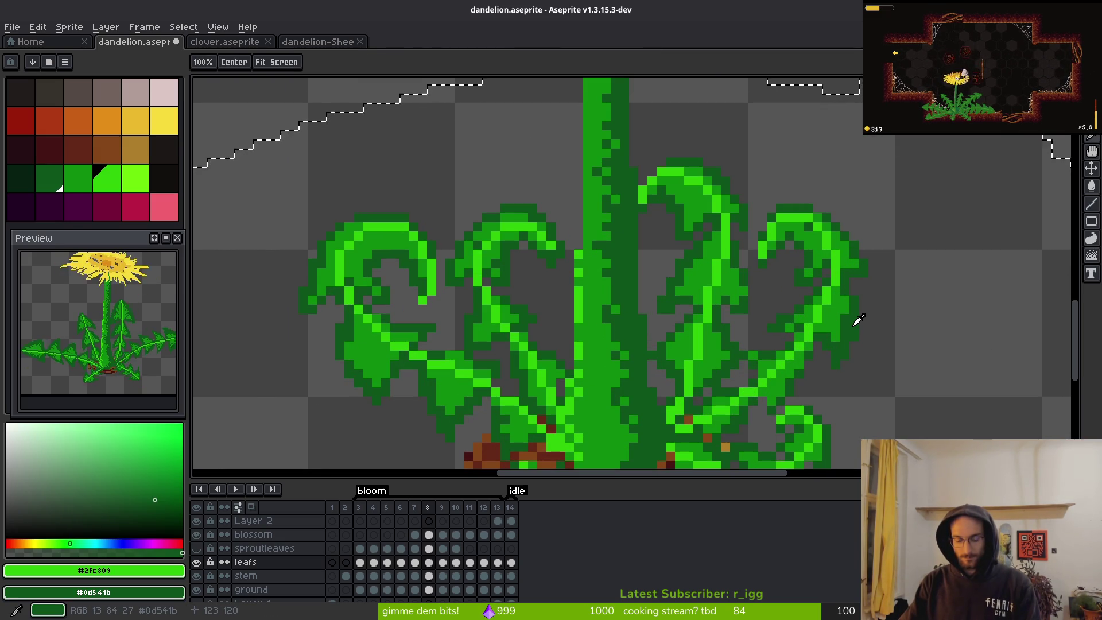
key(shift+r)
click(941, 154)
- Save dandelion.aseprite and start adding light-green highlight pixels to the right leaf
key(ctrl+s)
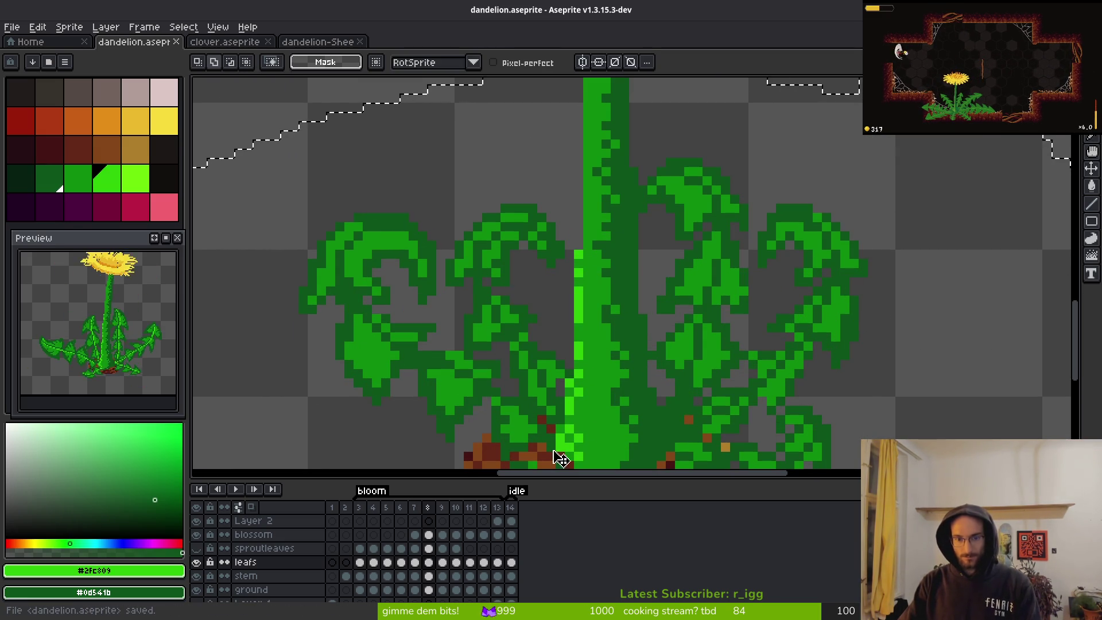
click(110, 178)
key(f)
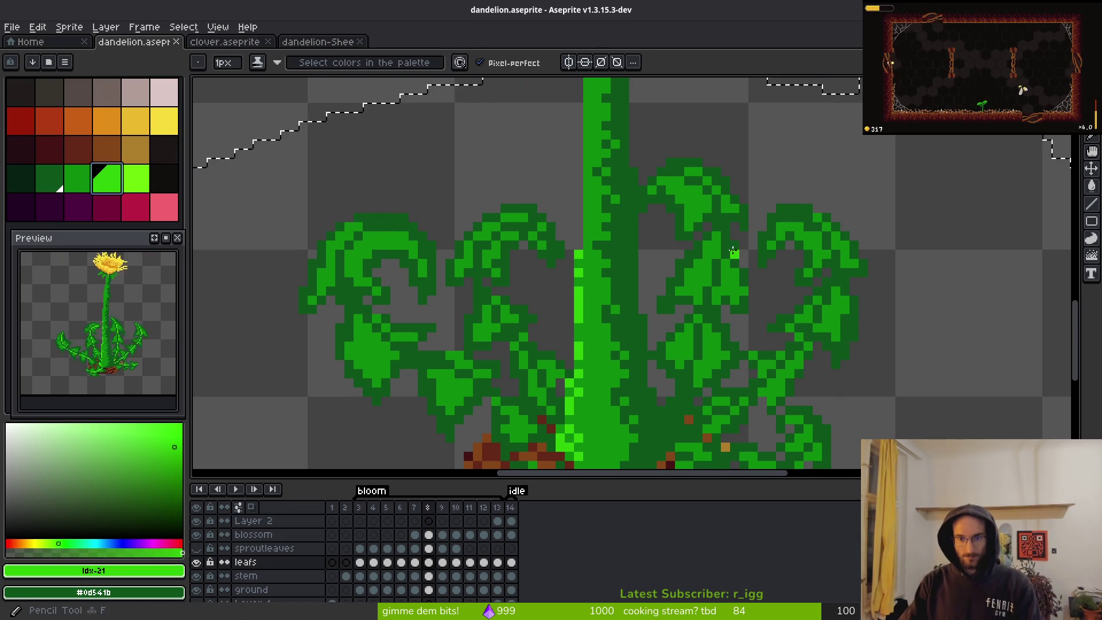
scroll(669, 198, up, 3)
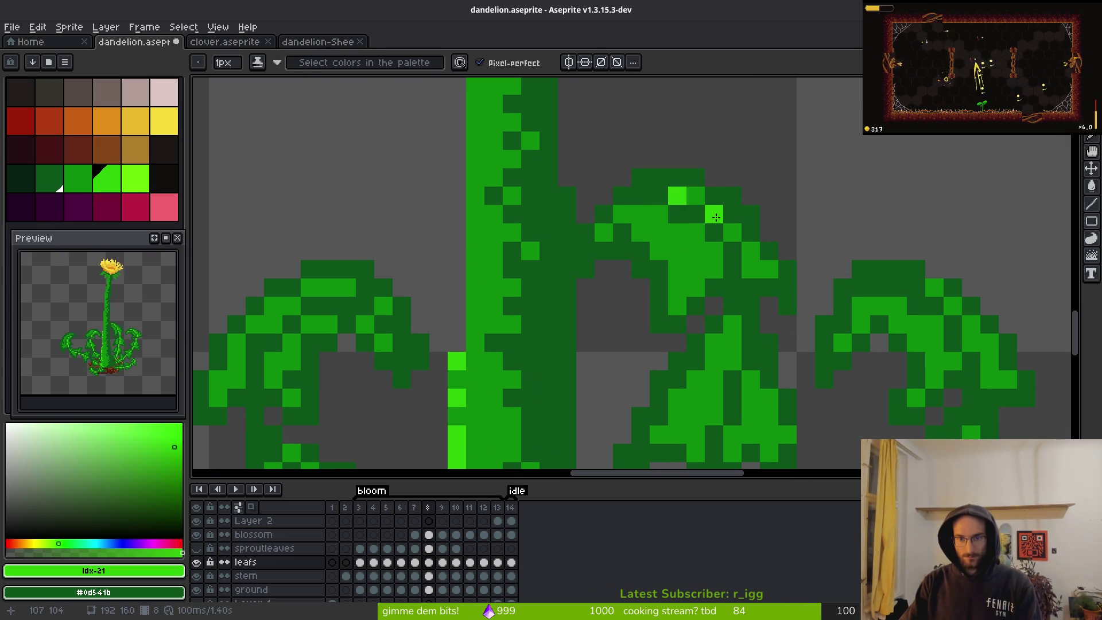
click(751, 306)
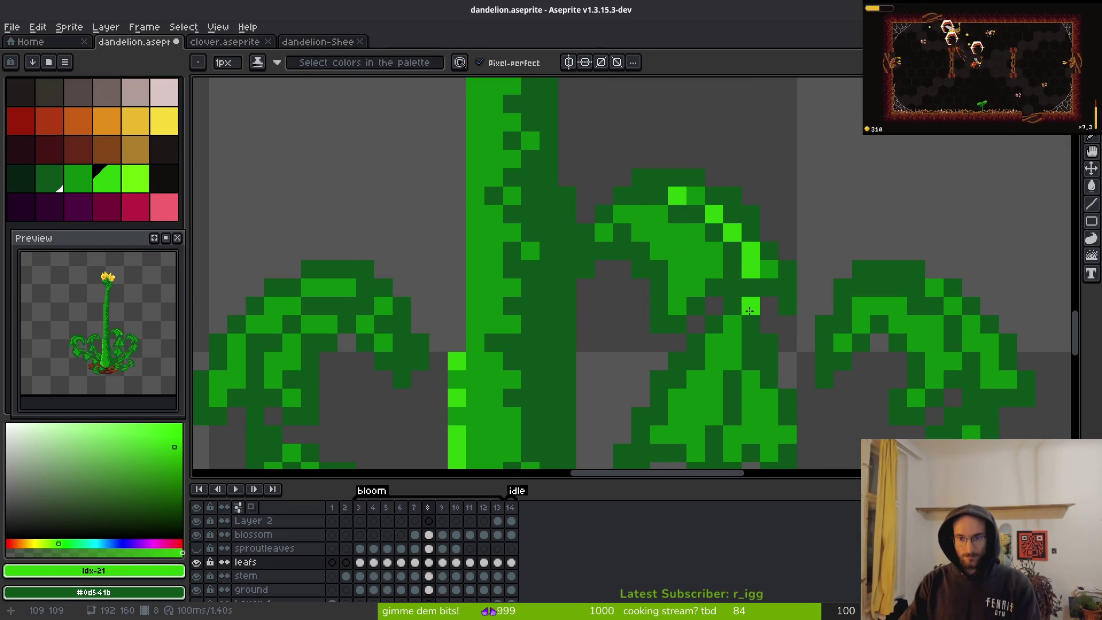
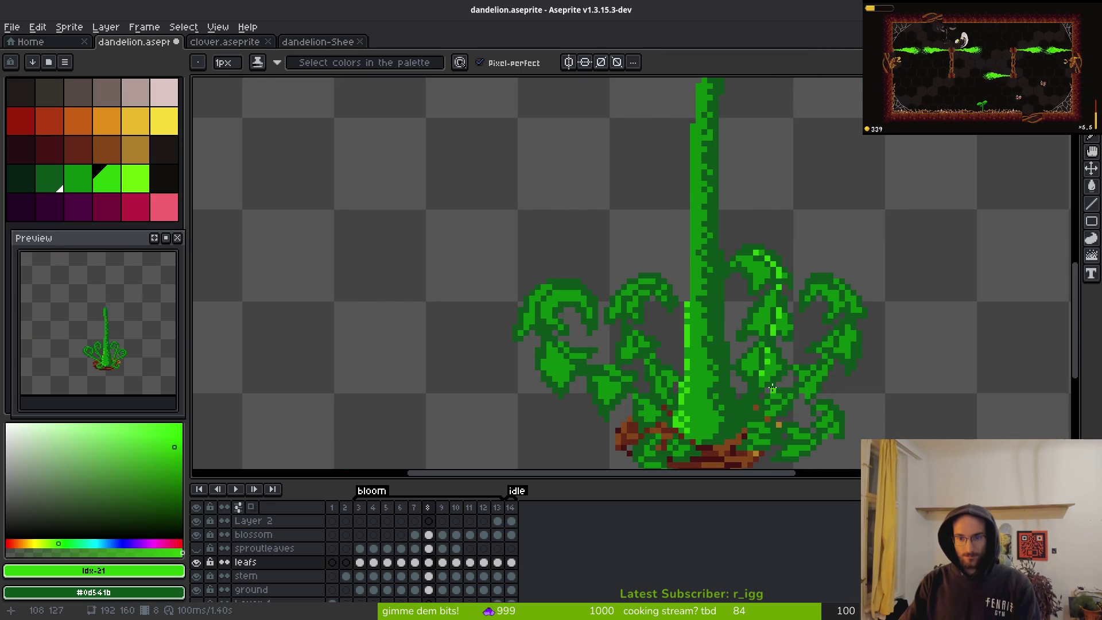
- Place six light-green highlight pixels along the right-hand curled leaves
scroll(771, 320, up, 6)
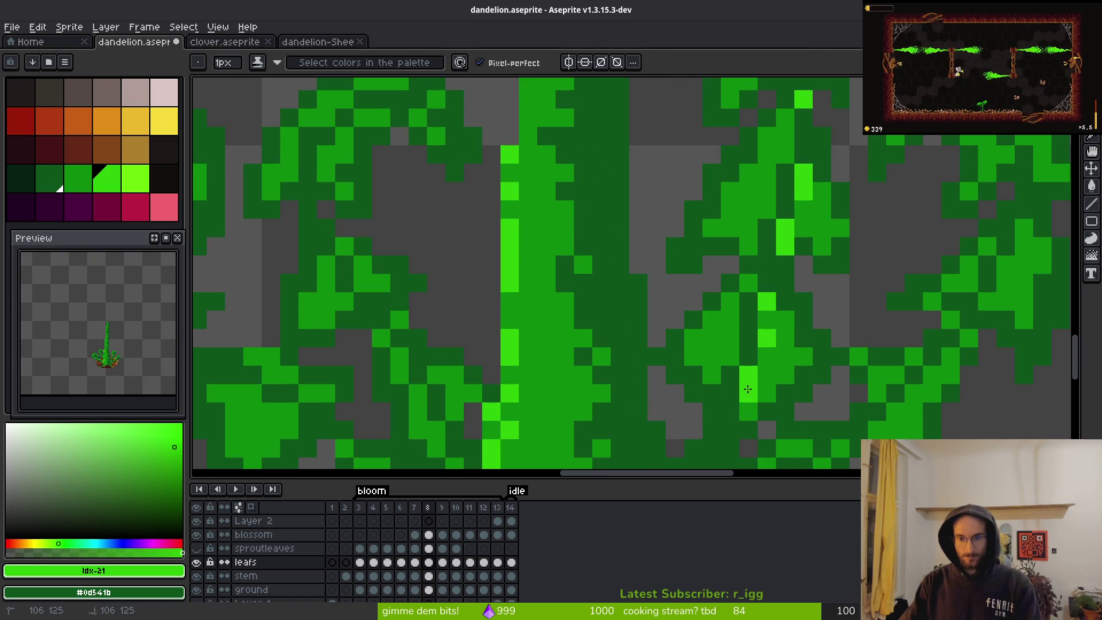
scroll(804, 408, down, 3)
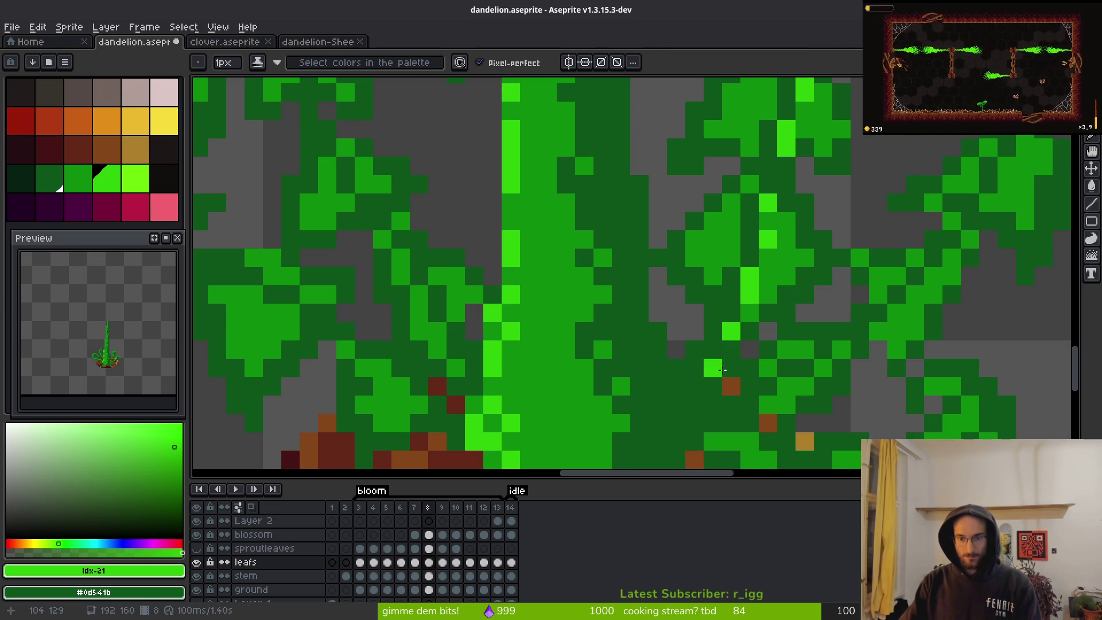
scroll(701, 406, right, 8)
scroll(738, 308, up, 4)
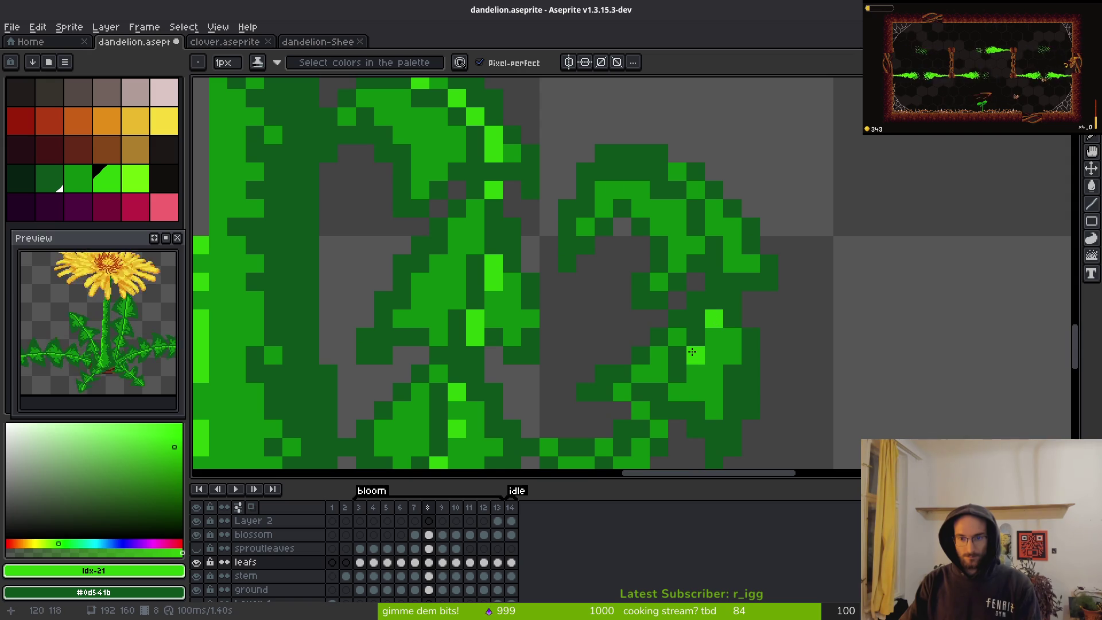
click(714, 227)
click(733, 265)
click(677, 174)
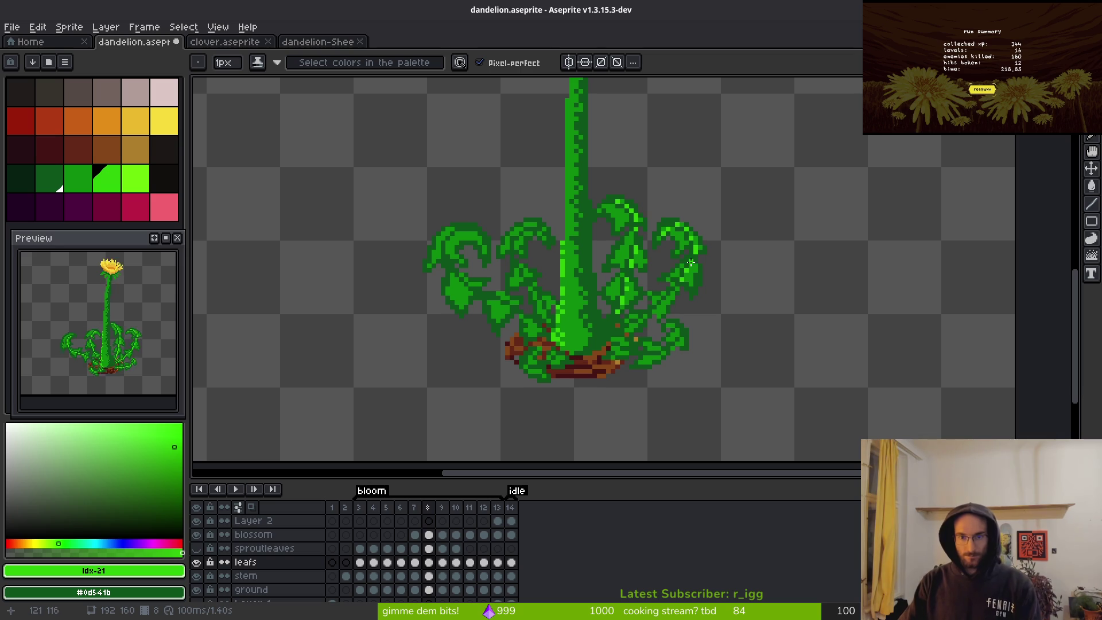
scroll(709, 303, up, 2)
click(639, 306)
click(606, 337)
click(569, 373)
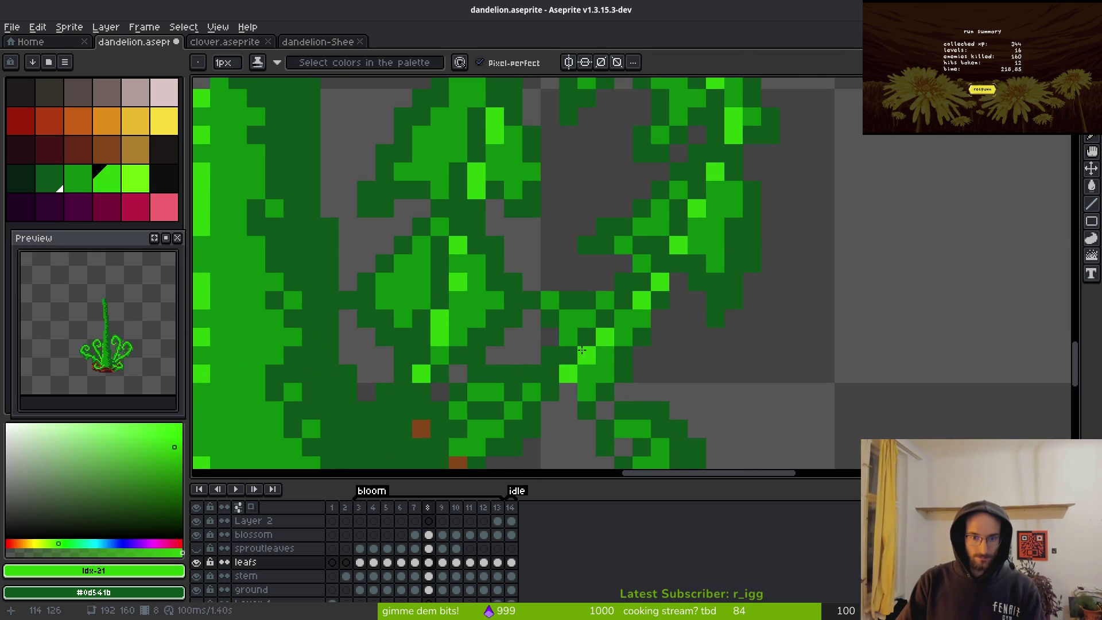
- Add another leaf highlight pixel, then undo the last two bright-green strokes
drag(676, 361, 866, 277)
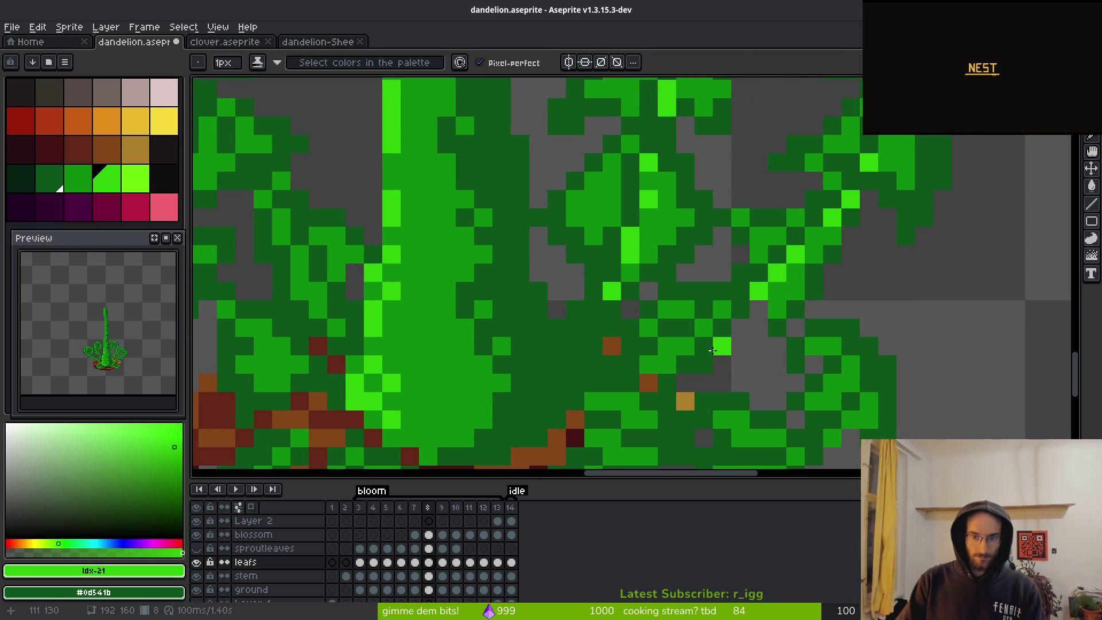
scroll(758, 358, down, 5)
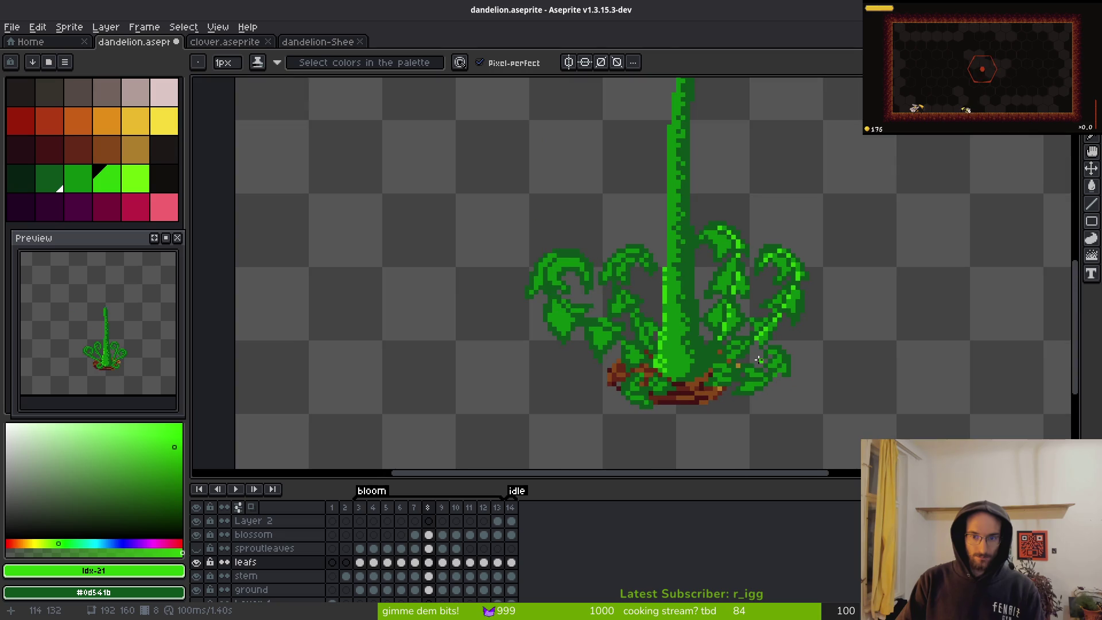
scroll(759, 363, up, 6)
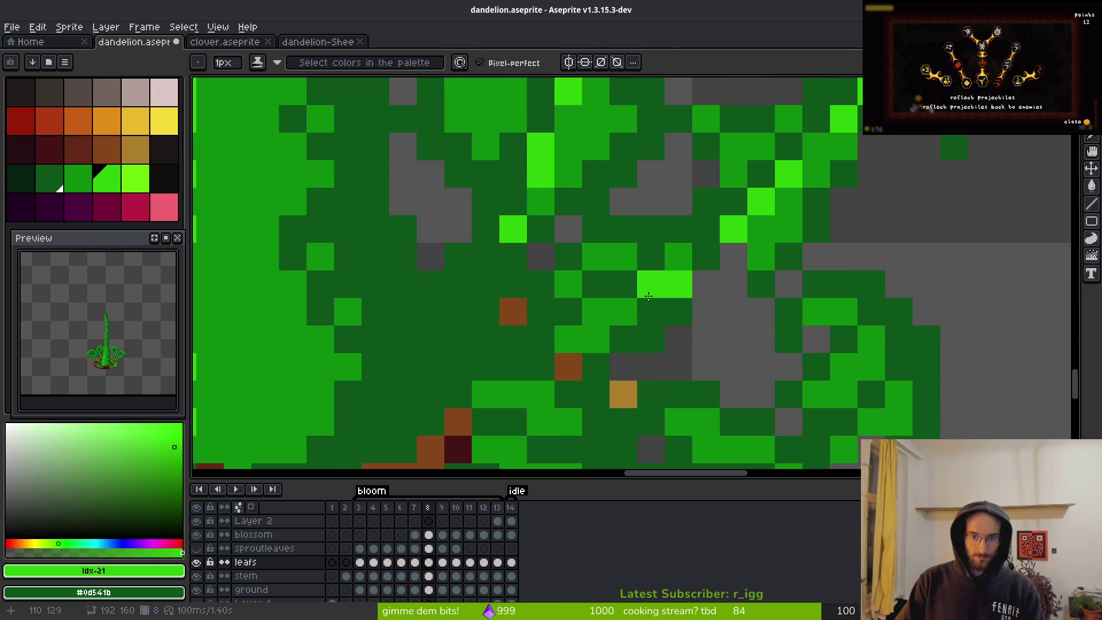
click(597, 313)
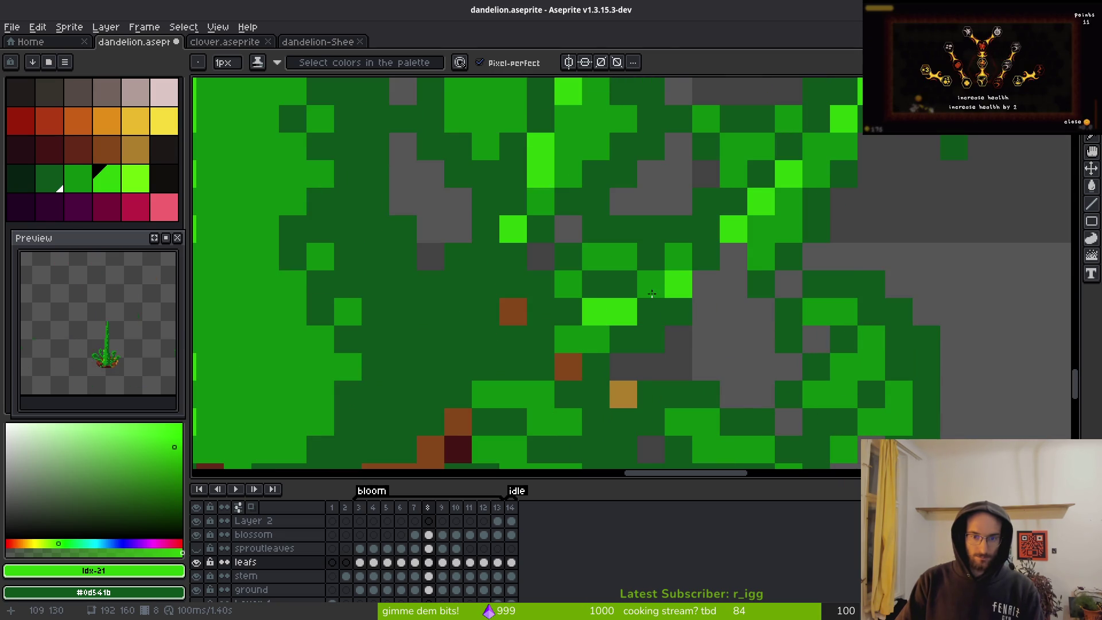
key(ctrl+z)
key(ctrl+z)
key(ctrl+z)
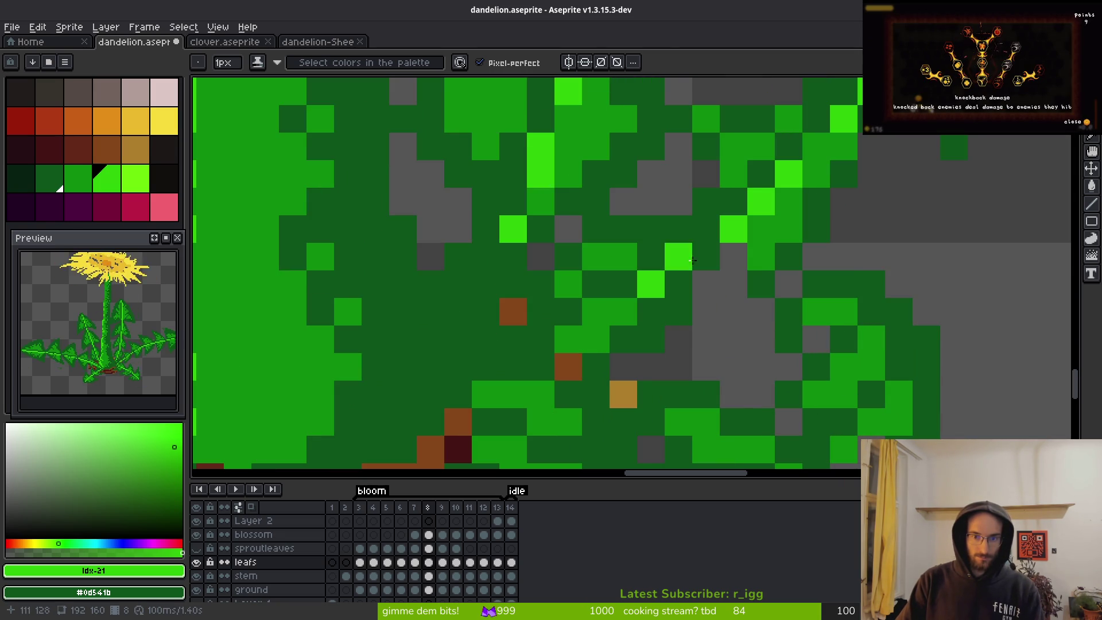
key(ctrl+z)
- Paint a short bright-green stroke along the right leaf's edge
scroll(781, 360, down, 5)
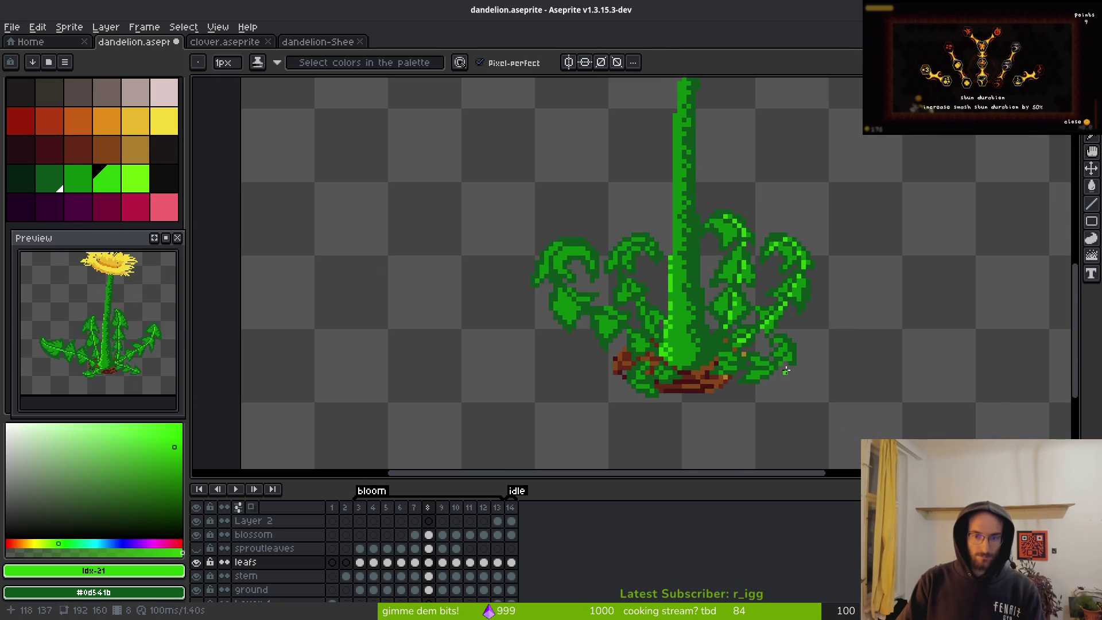
scroll(781, 359, down, 4)
scroll(767, 370, up, 8)
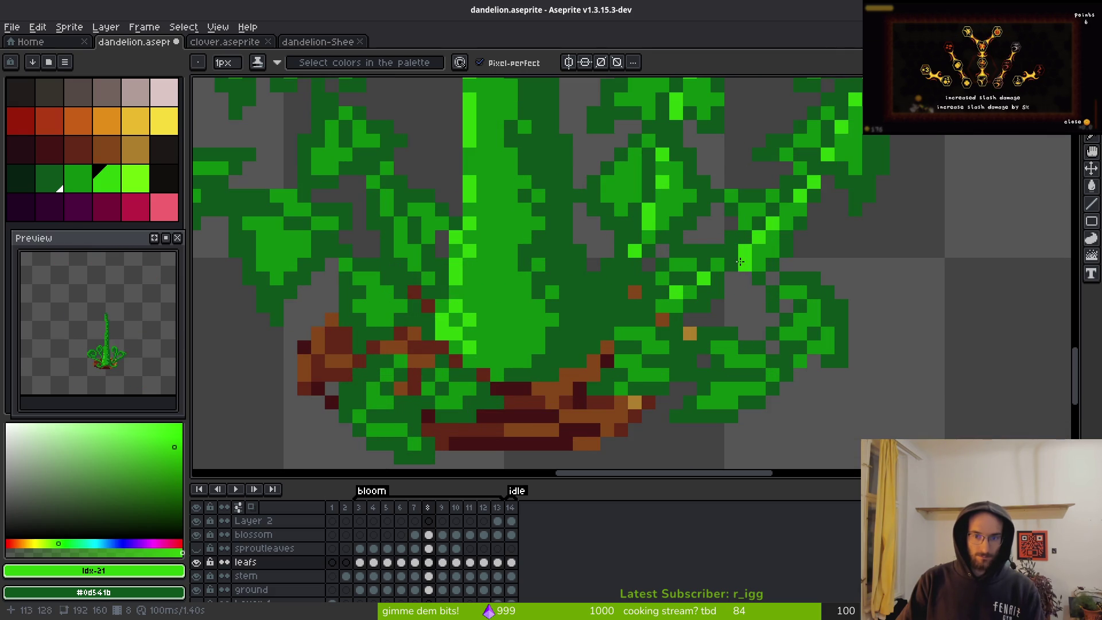
drag(717, 265, 732, 264)
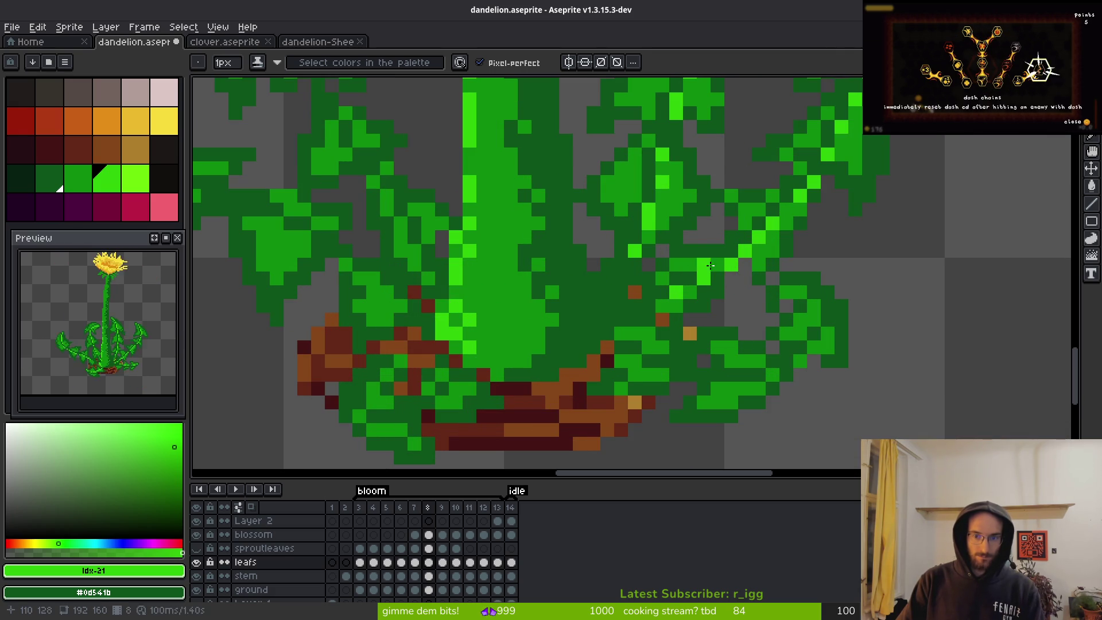
scroll(815, 313, up, 3)
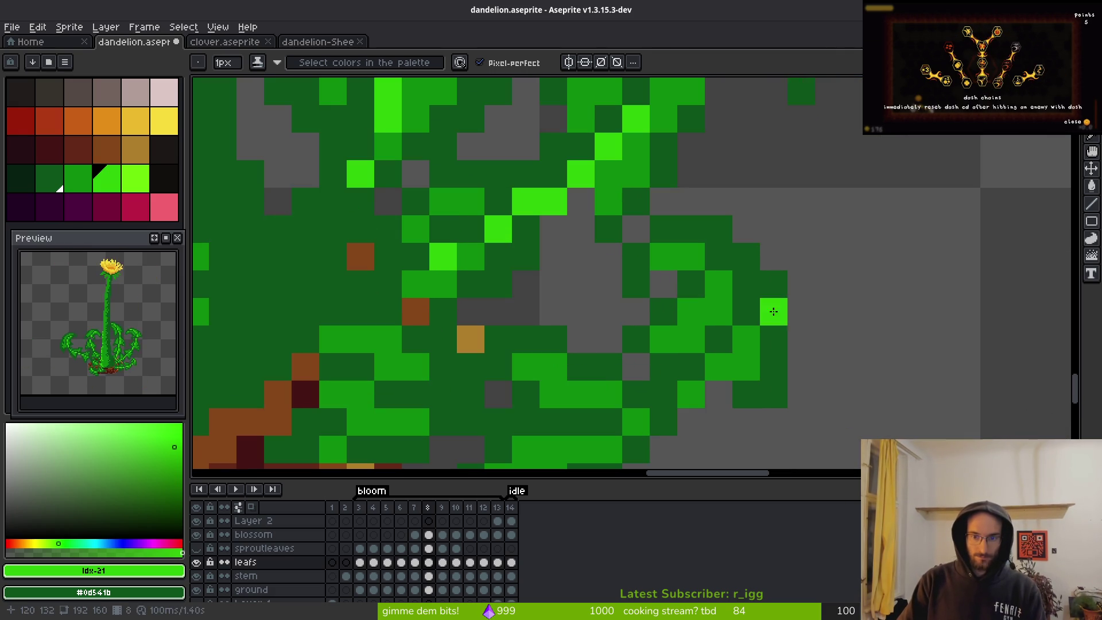
scroll(729, 315, down, 4)
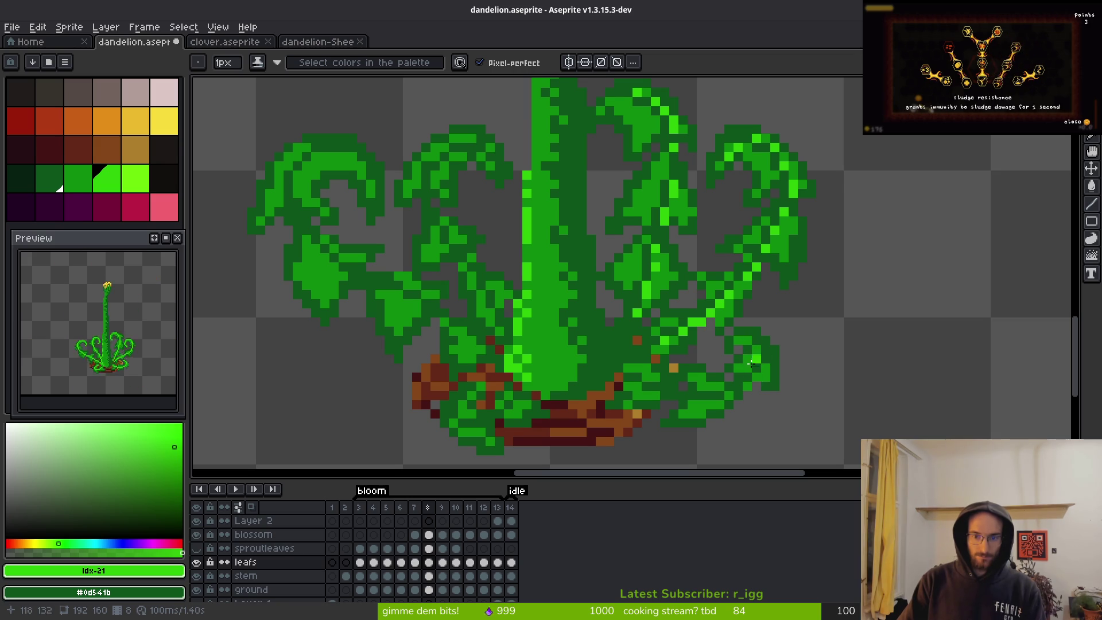
scroll(763, 331, up, 5)
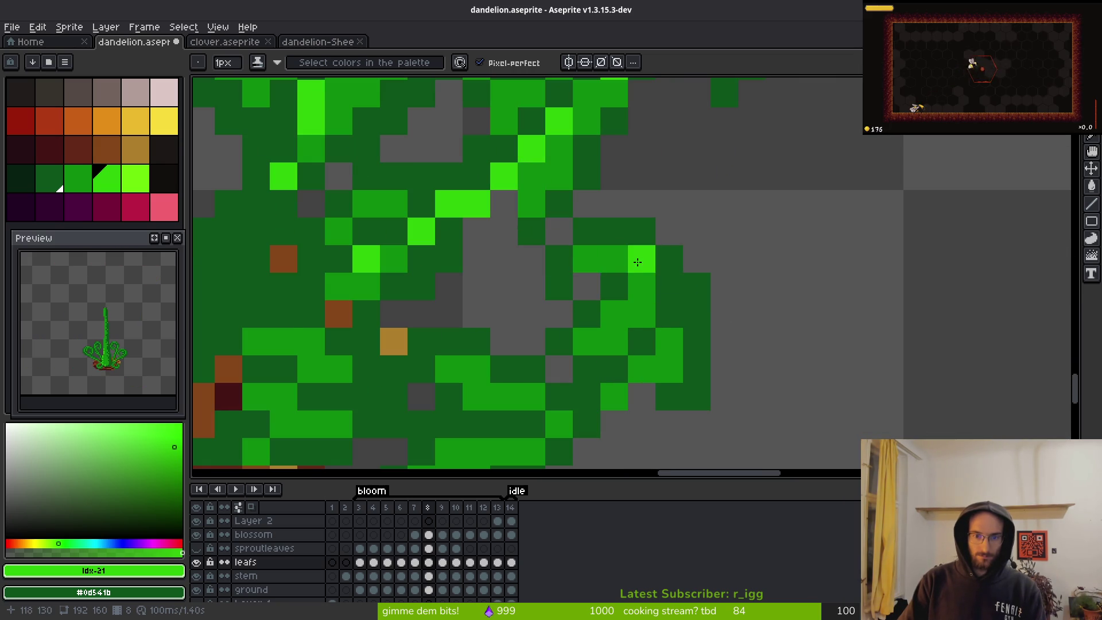
- Add bright-green highlight pixels along the lower-right leaf tip and down its curl
click(559, 259)
click(586, 231)
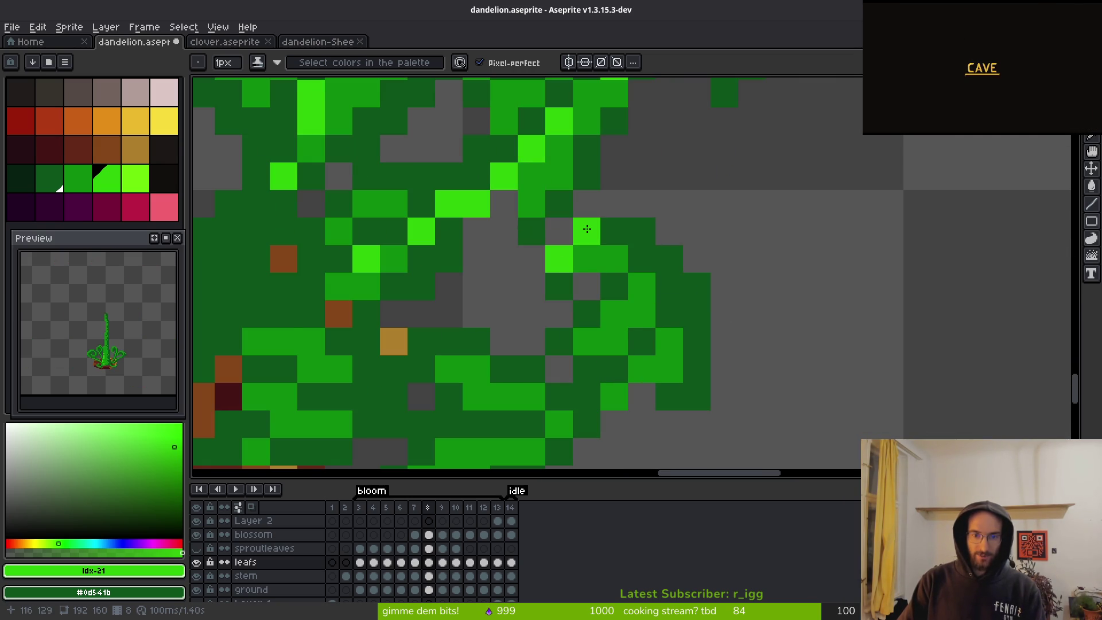
click(649, 259)
click(669, 314)
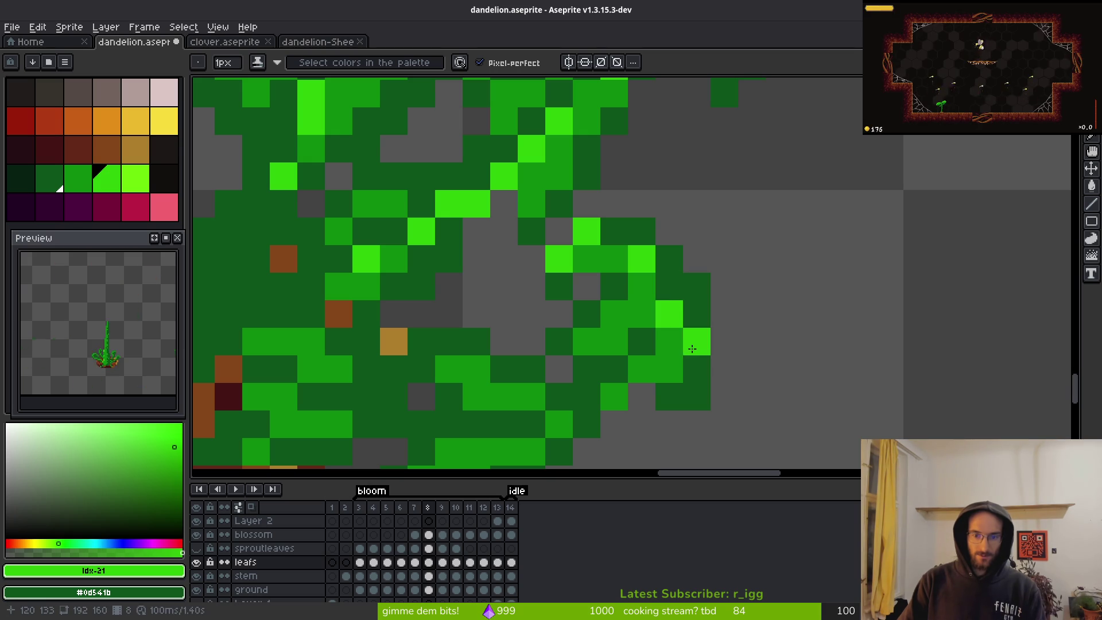
click(670, 285)
click(697, 341)
- Repaint stray highlight pixels dark green and brighten the leaf's lowest edge pixels
right_click(669, 341)
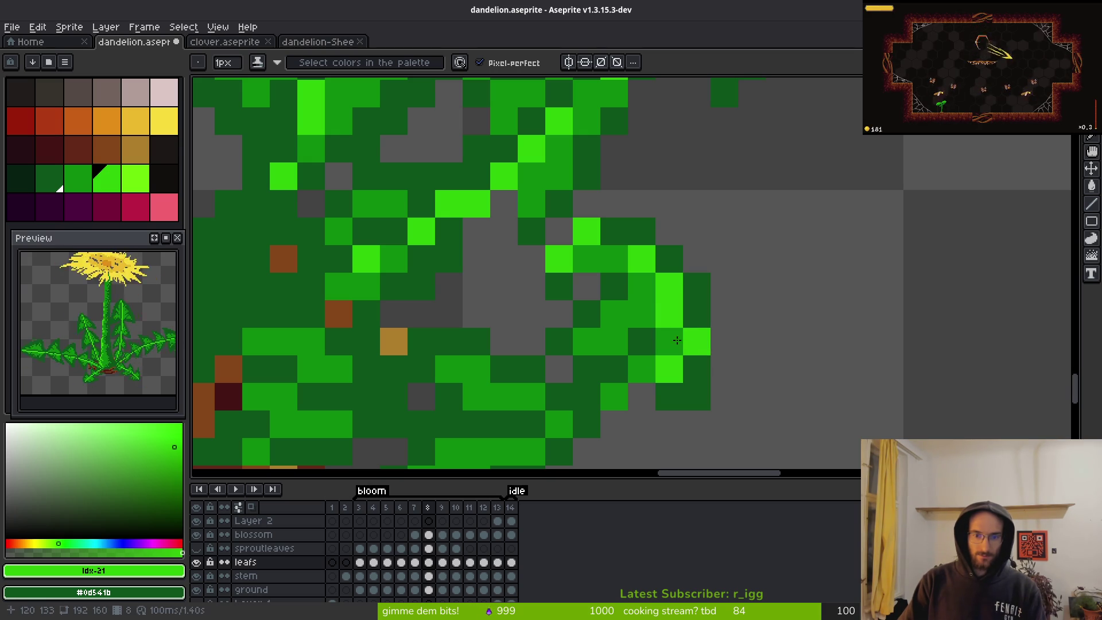
click(642, 369)
right_click(697, 341)
right_click(669, 368)
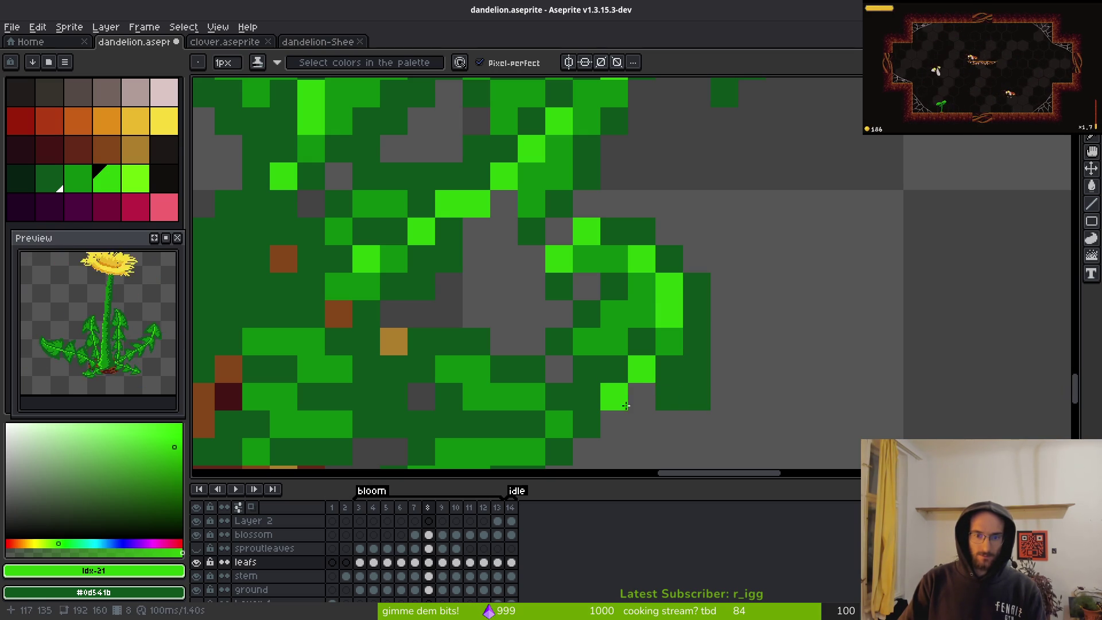
right_click(592, 416)
click(556, 424)
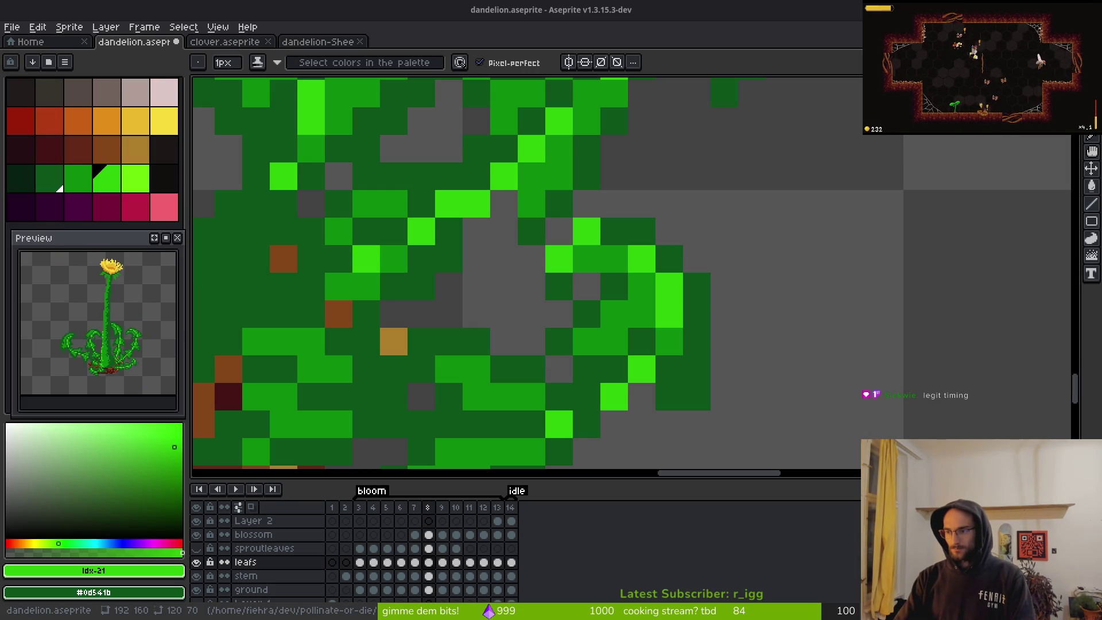
- Paint one light-green pixel inside the lower-right curled leaf
click(663, 398)
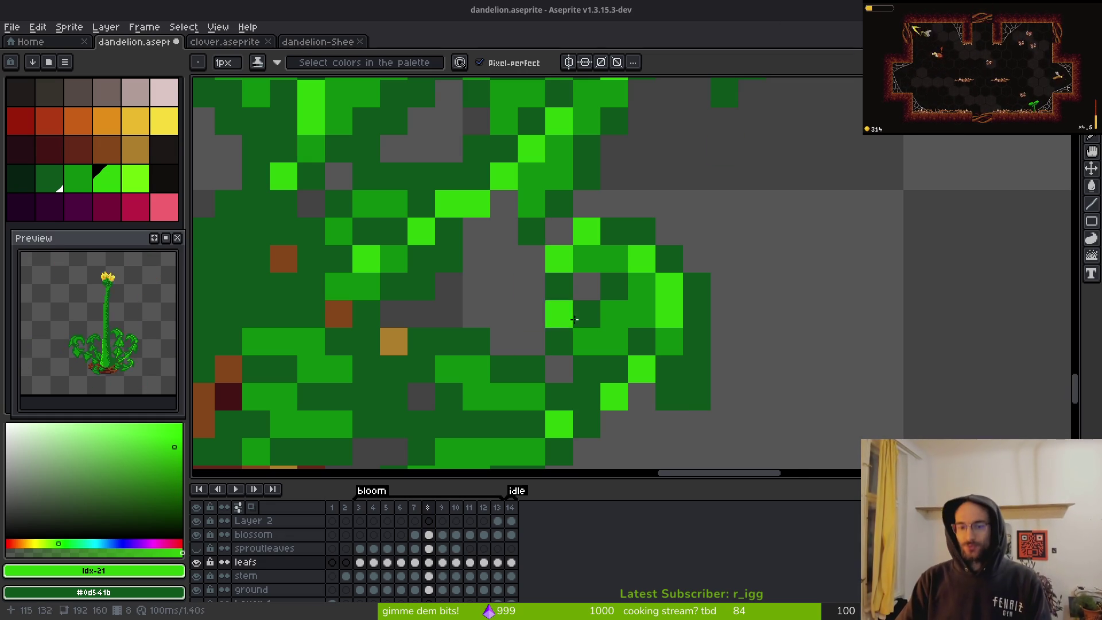
- Paint a row of three bright-green pixels on the lower-right leaf
scroll(552, 224, down, 2)
mouse_move(660, 402)
mouse_down()
mouse_move(665, 354)
mouse_move(709, 367)
mouse_up()
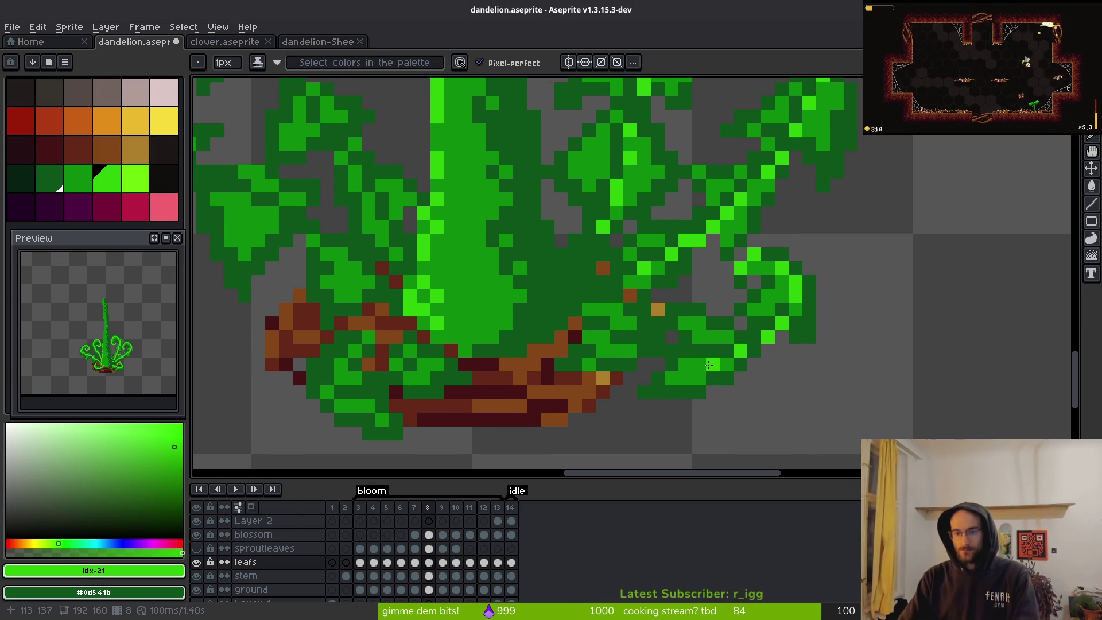
drag(712, 364, 684, 364)
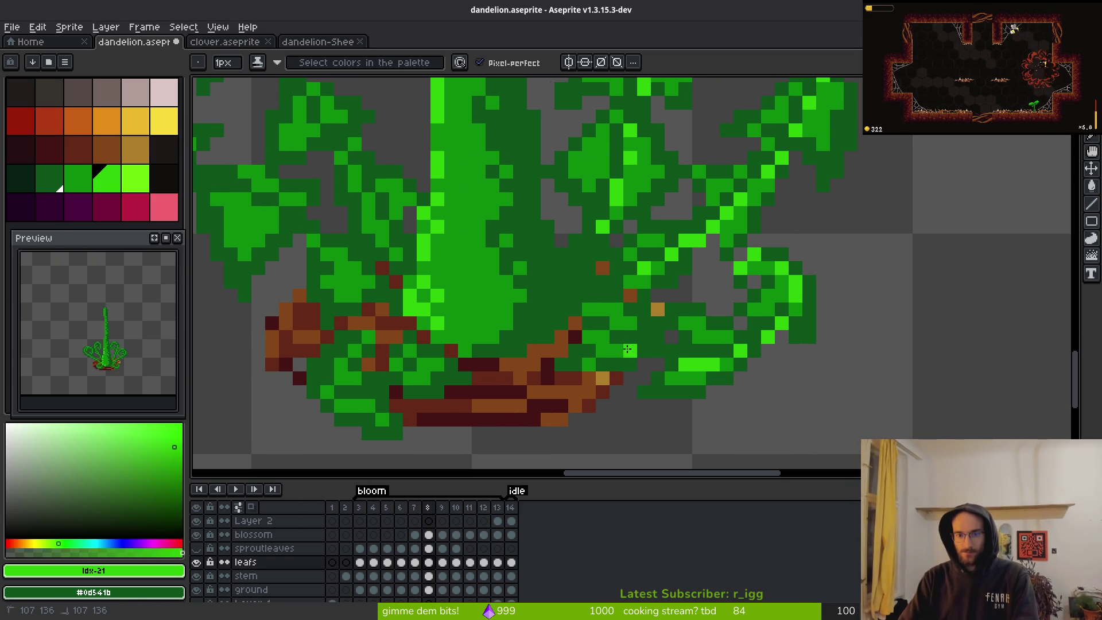
- Draw a bright-green highlight stroke on the middle leaf, touching up pixels light and dark
scroll(651, 352, down, 5)
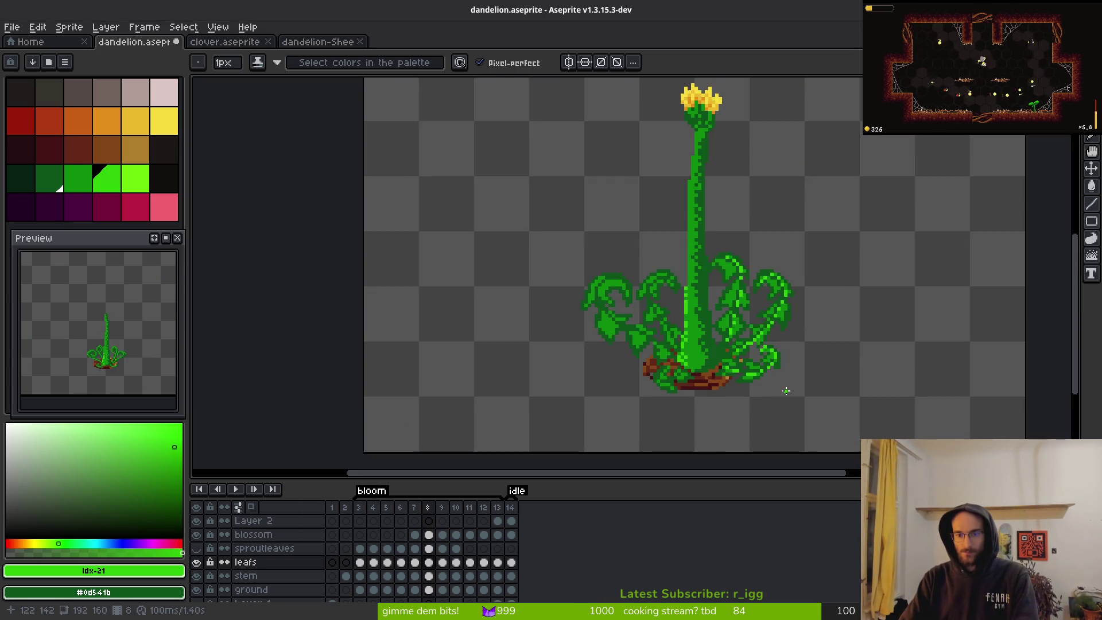
scroll(784, 389, up, 4)
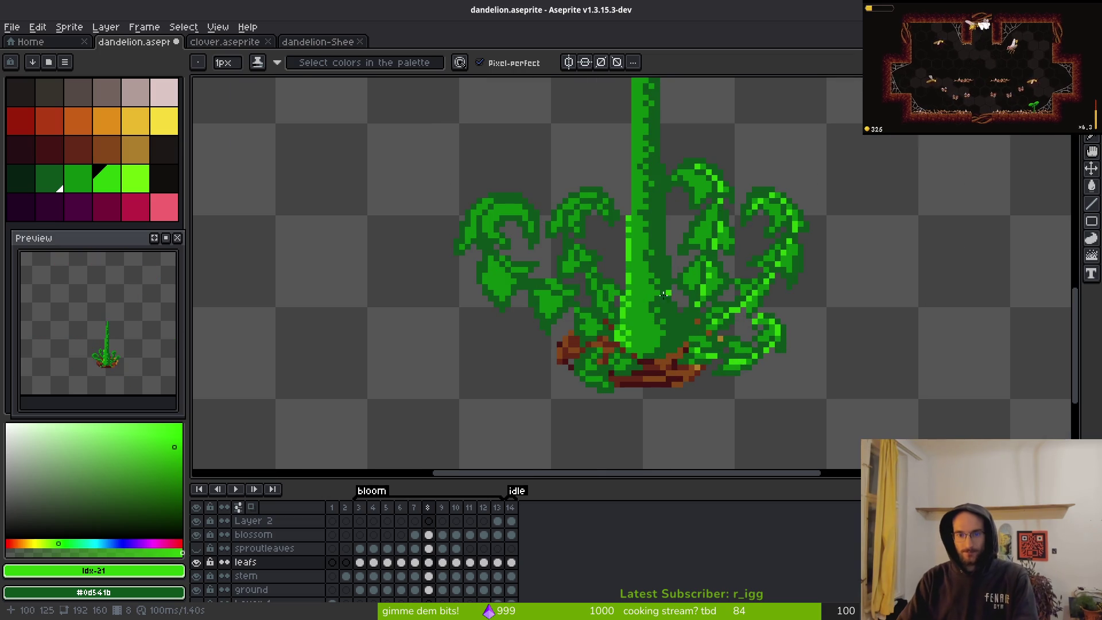
scroll(721, 245, up, 2)
scroll(721, 244, up, 2)
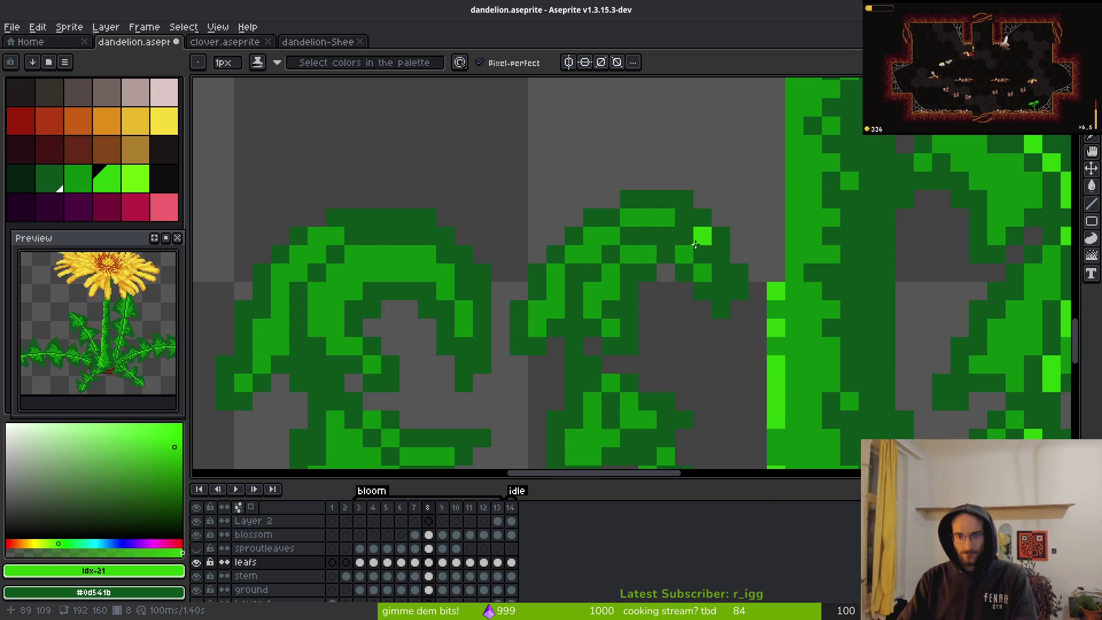
mouse_move(595, 290)
mouse_down()
mouse_move(631, 255)
mouse_move(649, 255)
mouse_up()
right_click(657, 303)
click(611, 310)
right_click(597, 310)
click(635, 327)
scroll(631, 321, down, 2)
click(588, 306)
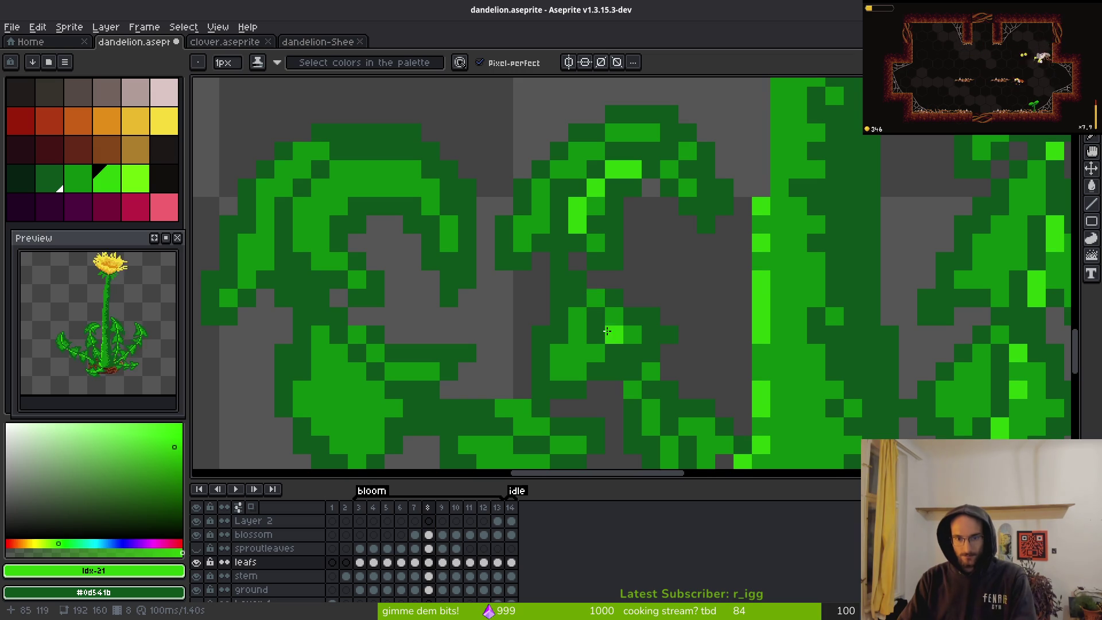
- Undo the last pencil stroke and add a highlight pixel on the leaf curl
scroll(601, 280, down, 1)
drag(601, 280, 578, 231)
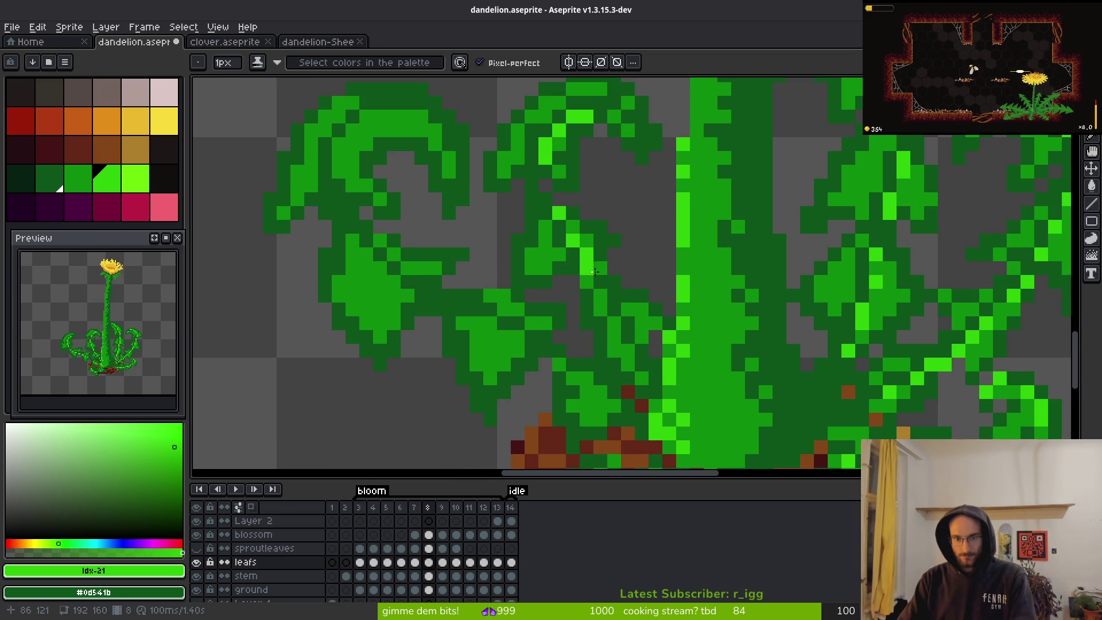
scroll(642, 344, down, 5)
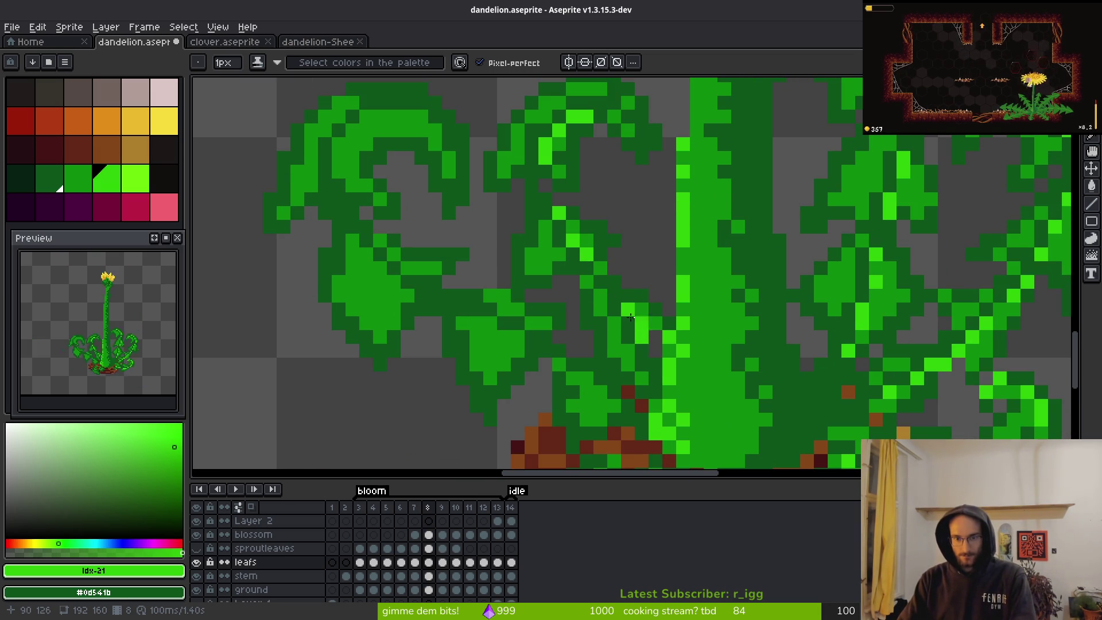
key(ctrl+z)
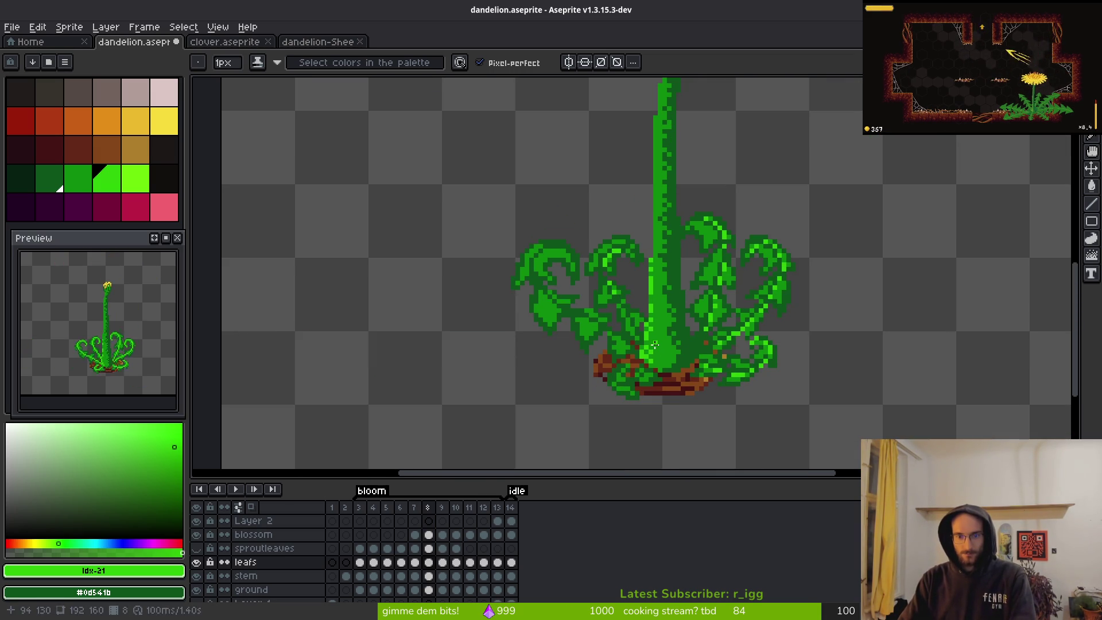
scroll(655, 344, up, 5)
click(608, 265)
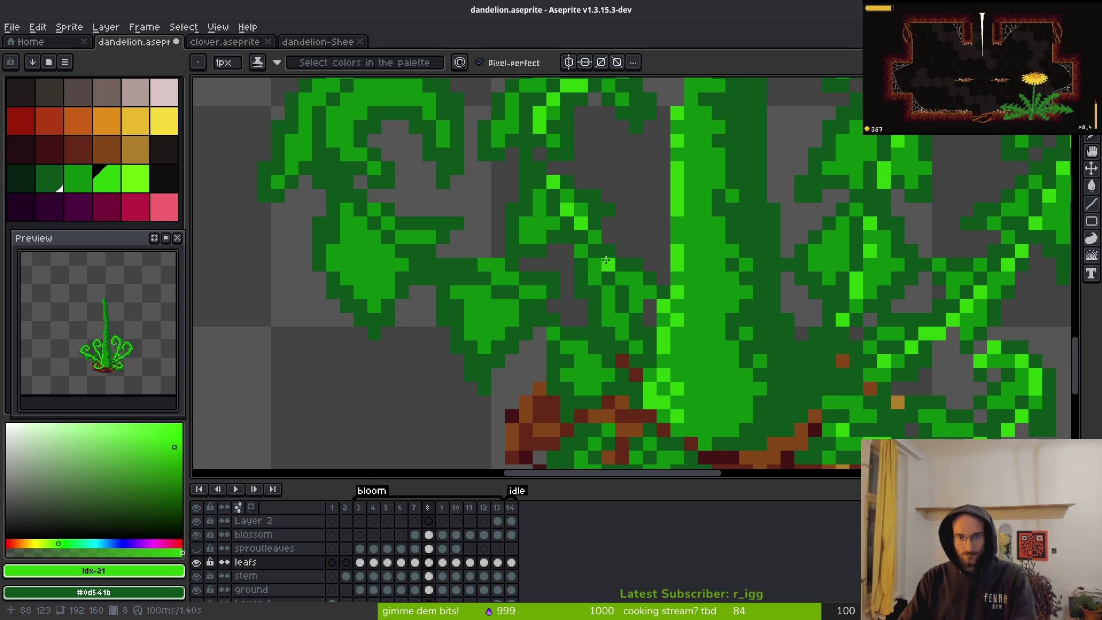
- Add #2fc809 bright-green highlight pixels and a short stroke on the leaf curls
click(622, 292)
click(635, 319)
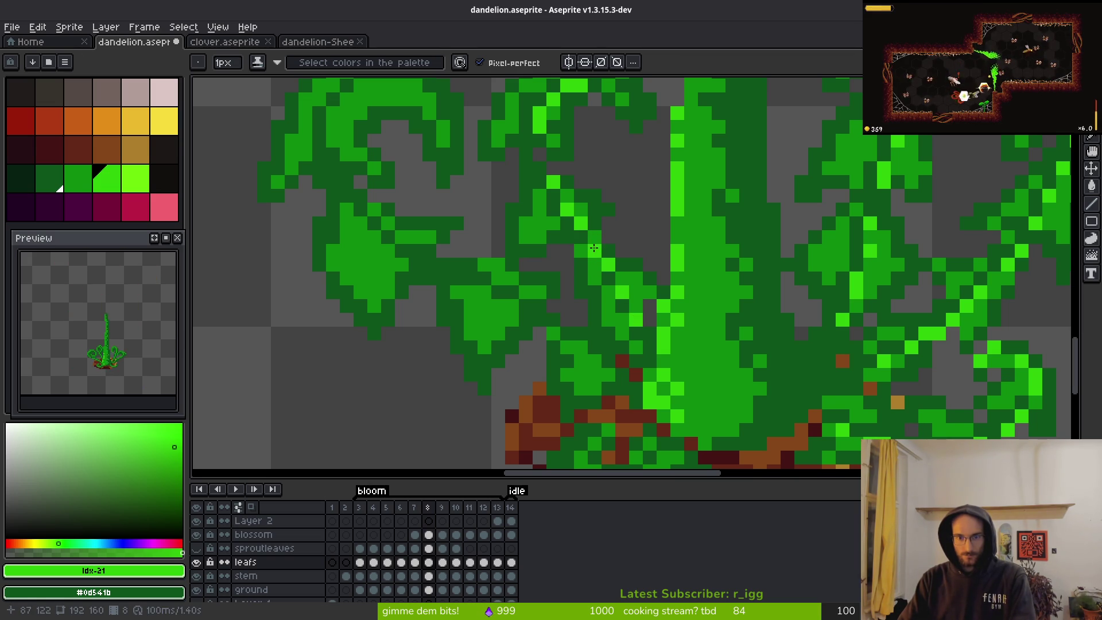
scroll(597, 252, down, 4)
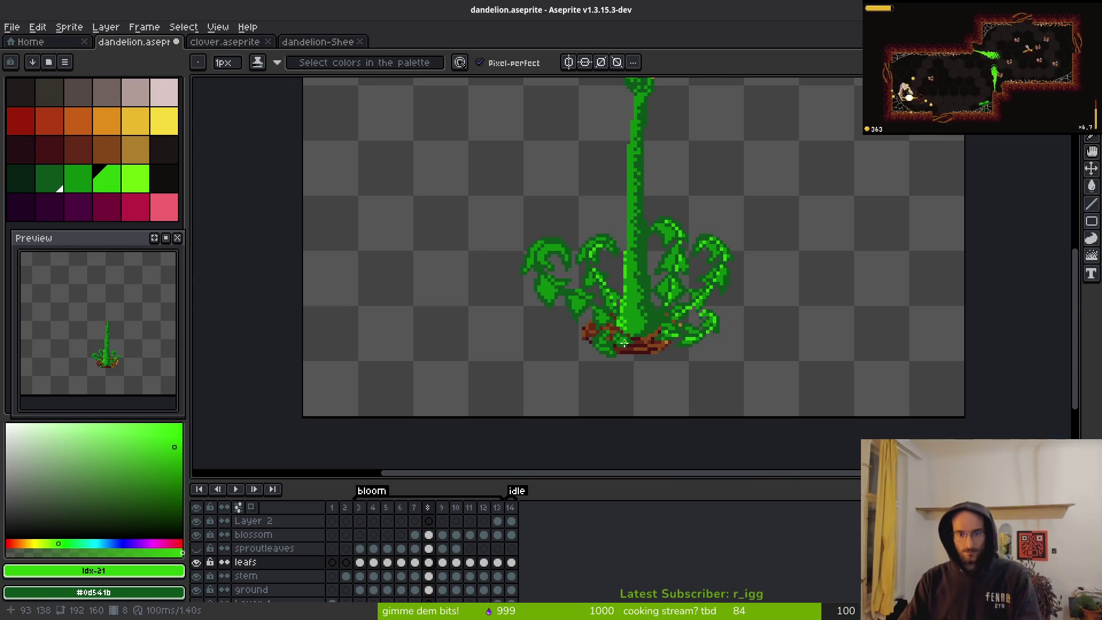
scroll(609, 329, up, 3)
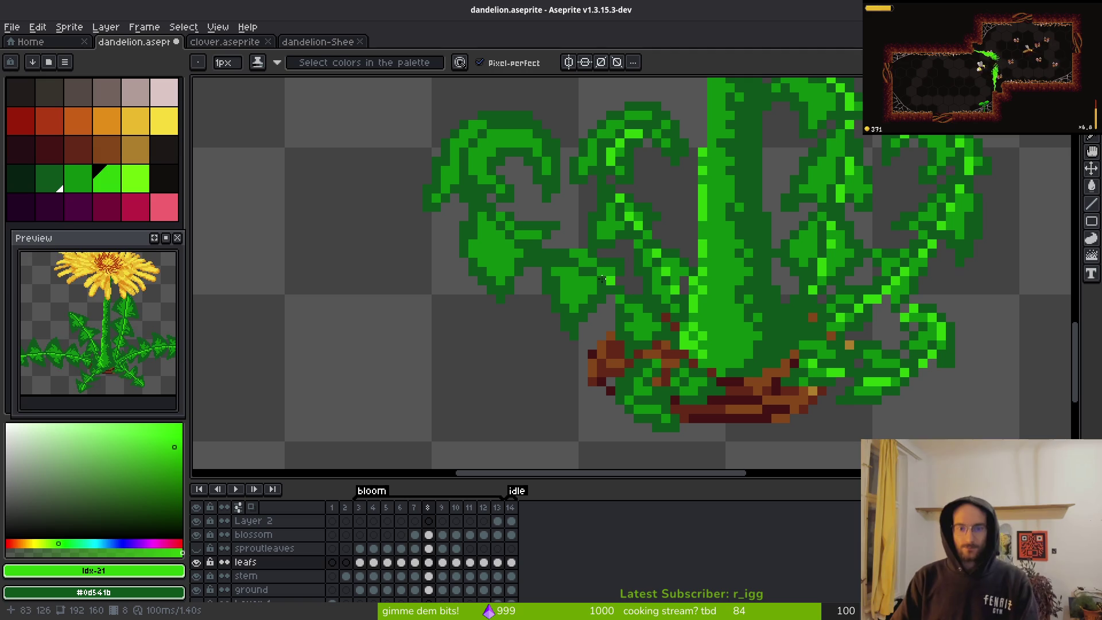
scroll(575, 286, up, 4)
mouse_move(560, 358)
mouse_down()
mouse_move(560, 332)
mouse_move(589, 310)
mouse_up()
click(613, 275)
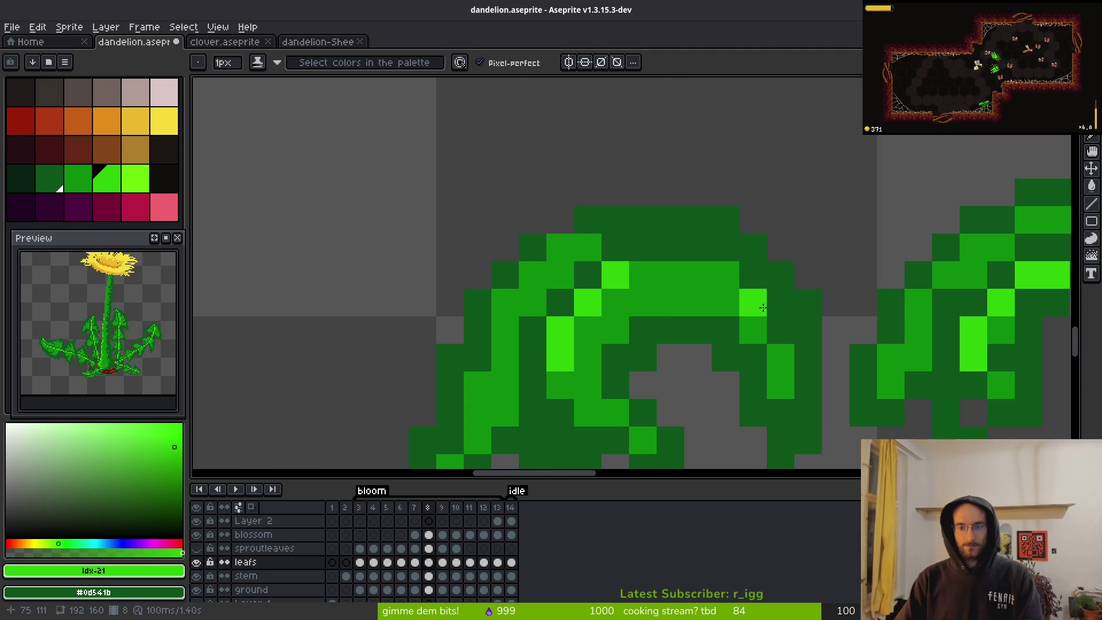
scroll(595, 395, down, 3)
click(563, 334)
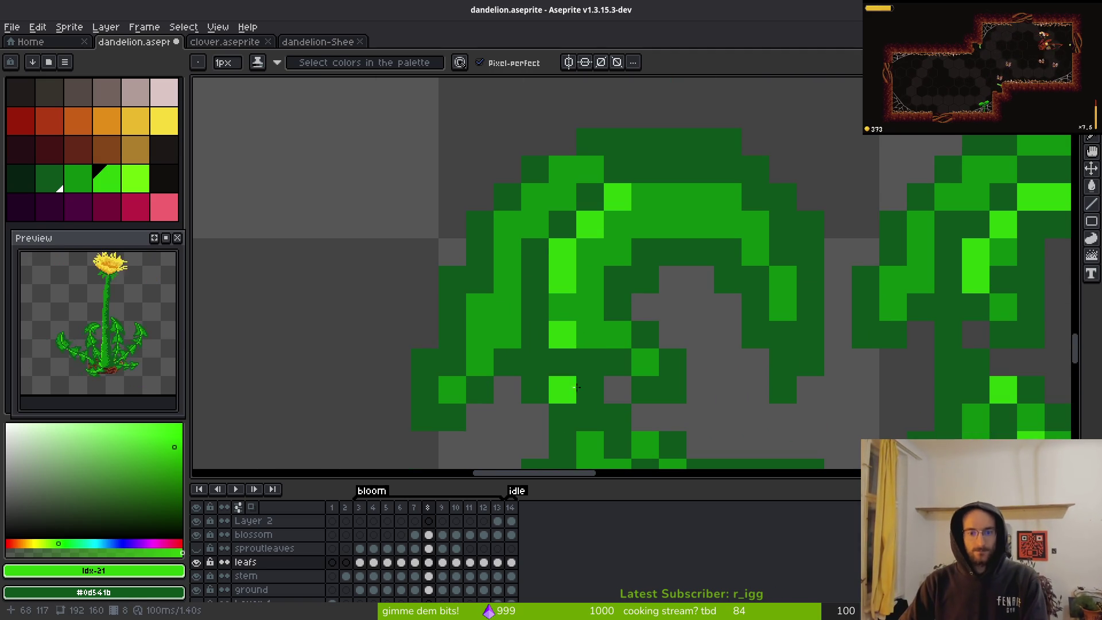
- Add more bright pixels and a diagonal highlight on the lower leaf, darkening two pixels
scroll(631, 310, down, 6)
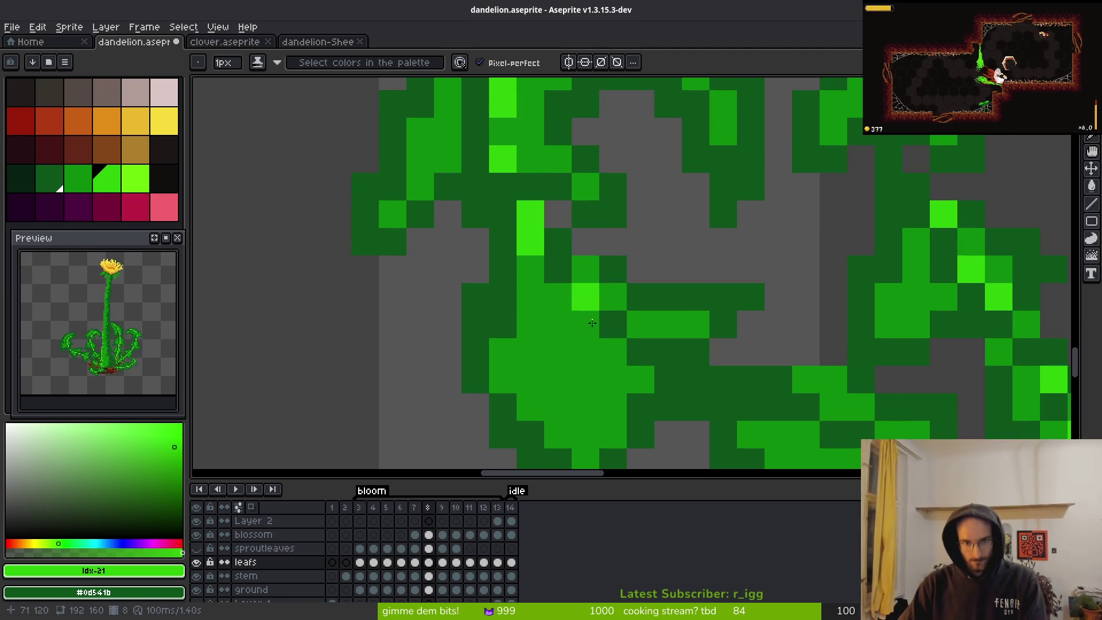
scroll(644, 282, down, 8)
scroll(609, 299, up, 6)
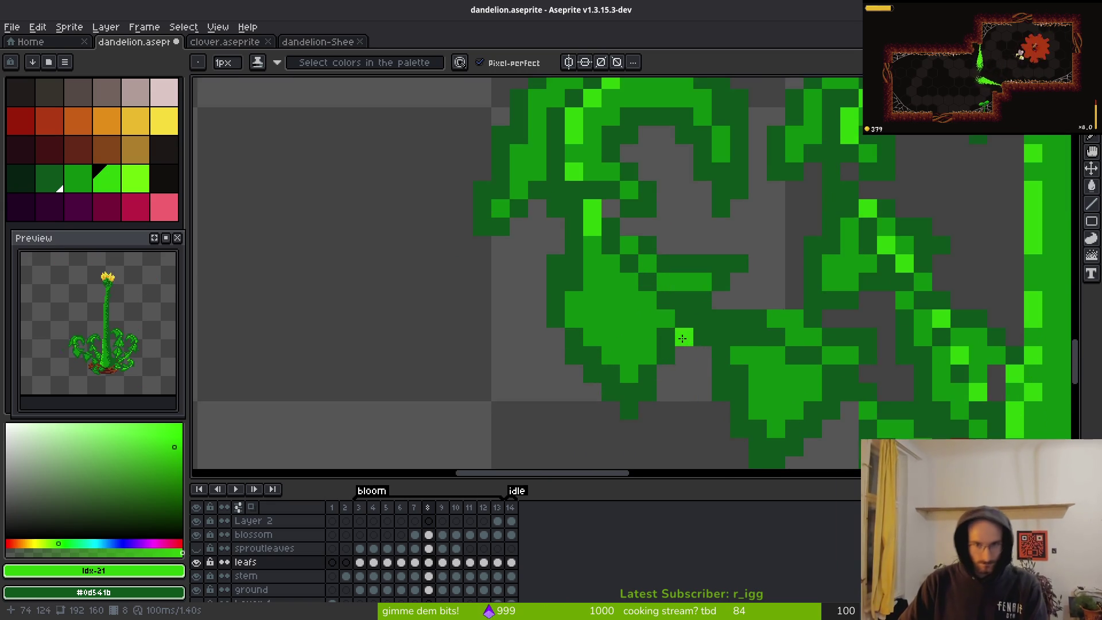
click(606, 303)
scroll(605, 301, down, 4)
scroll(605, 287, up, 4)
click(586, 244)
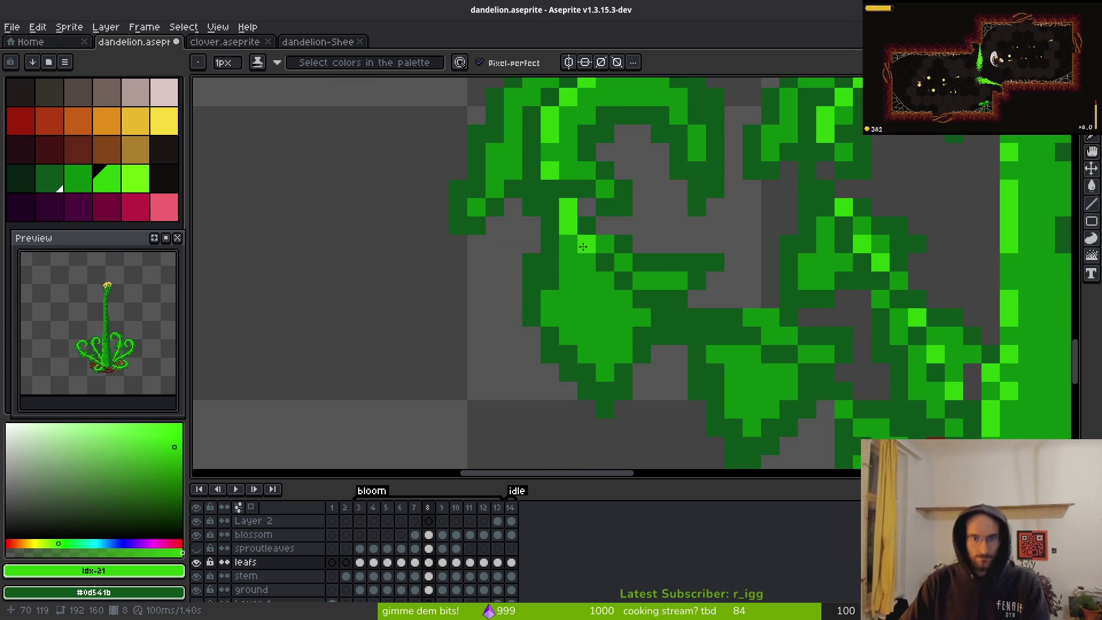
mouse_move(606, 265)
mouse_down()
mouse_move(641, 299)
mouse_move(605, 281)
mouse_up()
alt+click(660, 312)
scroll(656, 329, down, 1)
scroll(656, 329, up, 1)
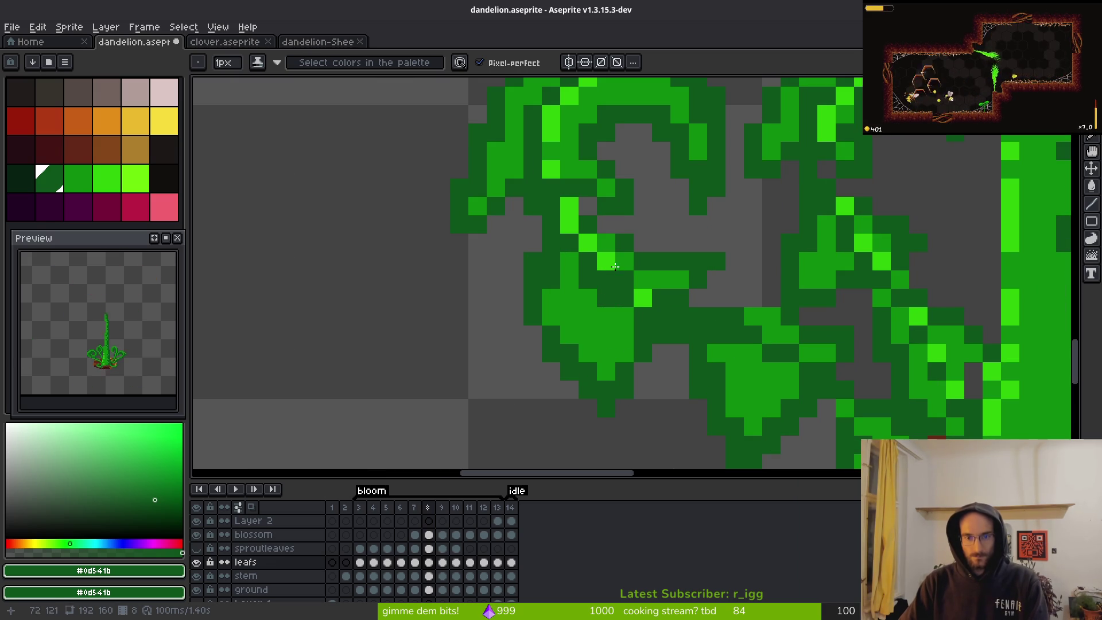
- Tone some bright leaf pixels down to the medium green
alt+click(607, 276)
key(ctrl+z)
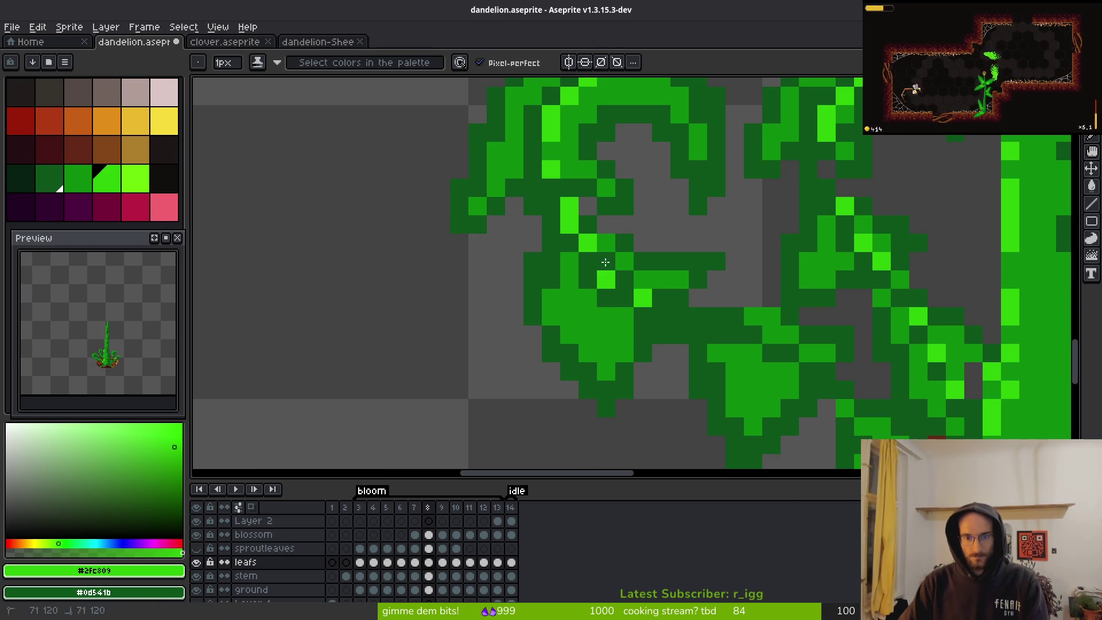
alt+click(628, 278)
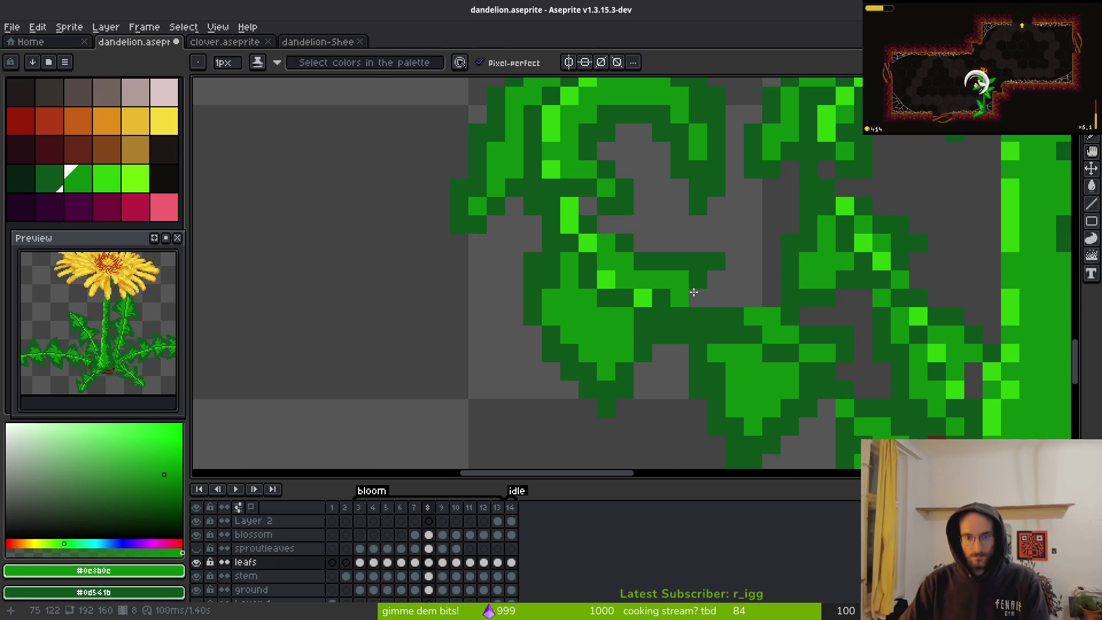
scroll(679, 288, down, 5)
scroll(639, 291, up, 5)
- Eyedrop greens from the canvas and extend the bright highlight along the lower leaf edge
alt+click(643, 273)
click(629, 271)
alt+click(643, 287)
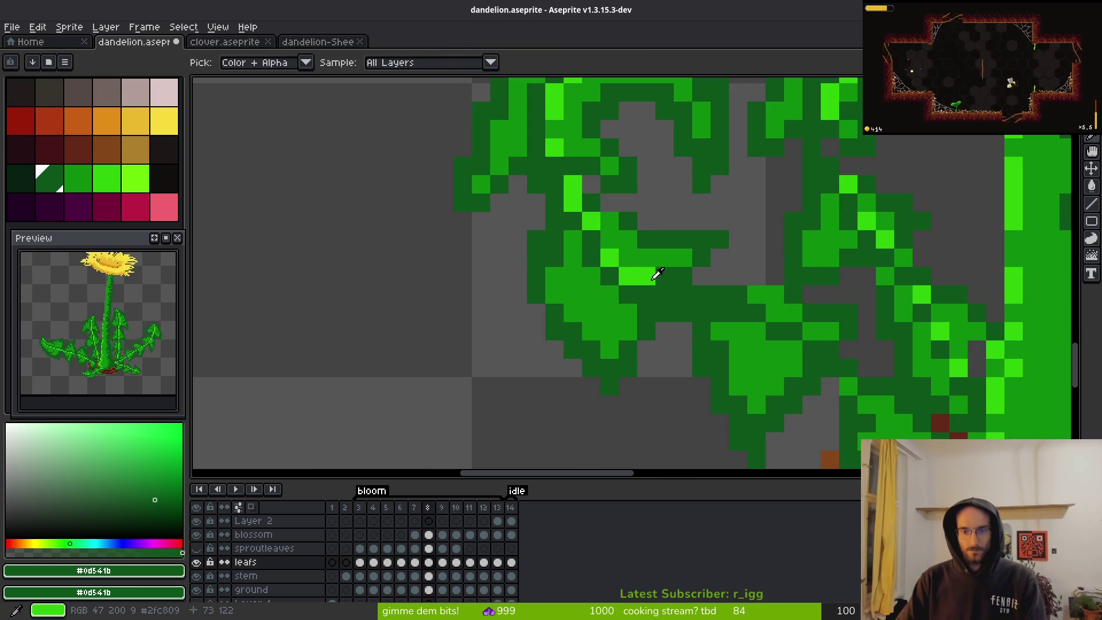
alt+click(646, 275)
click(683, 295)
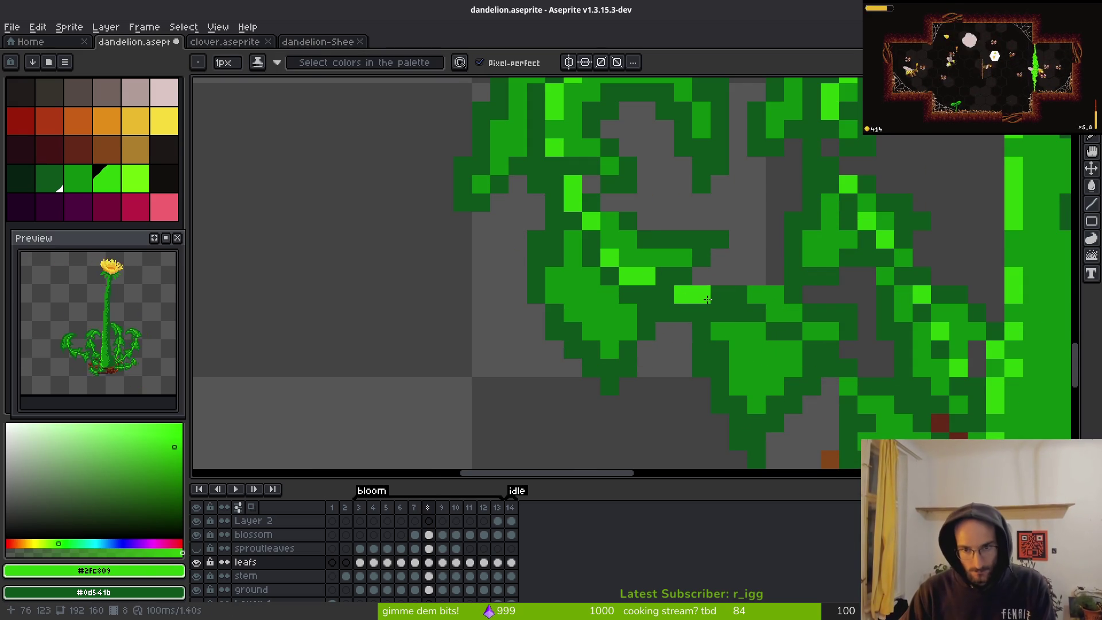
click(741, 308)
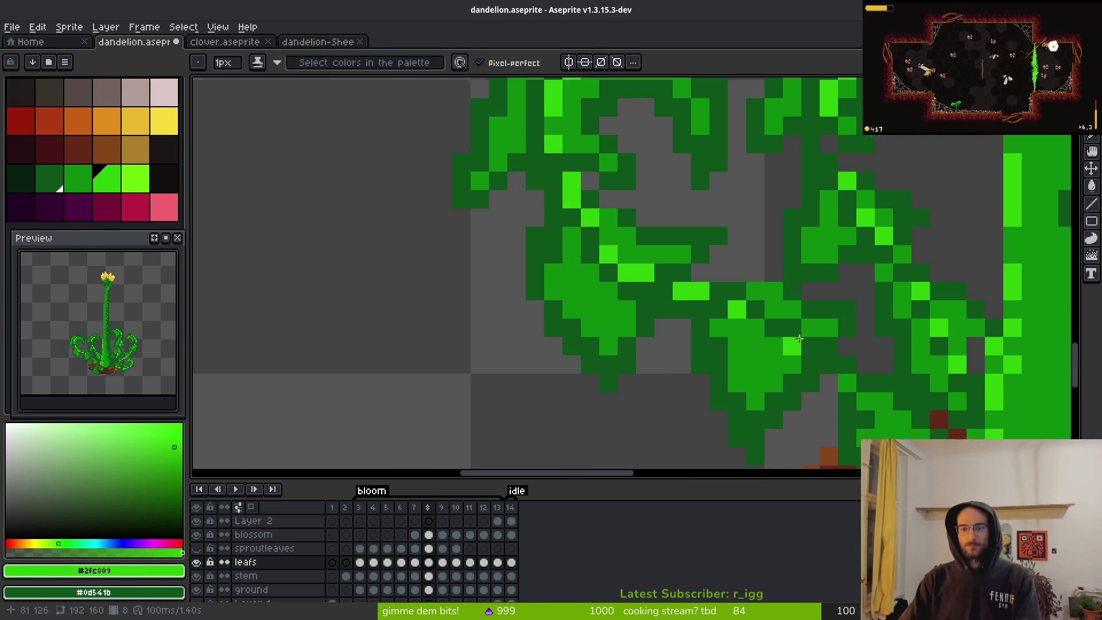
alt+click(756, 311)
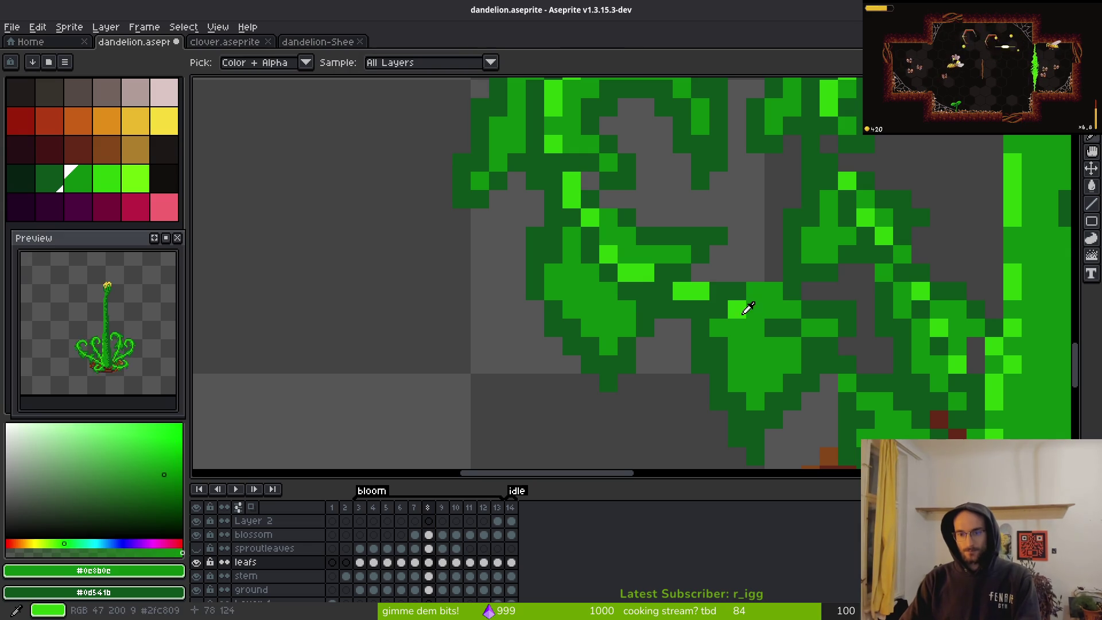
alt+click(770, 320)
alt+click(730, 305)
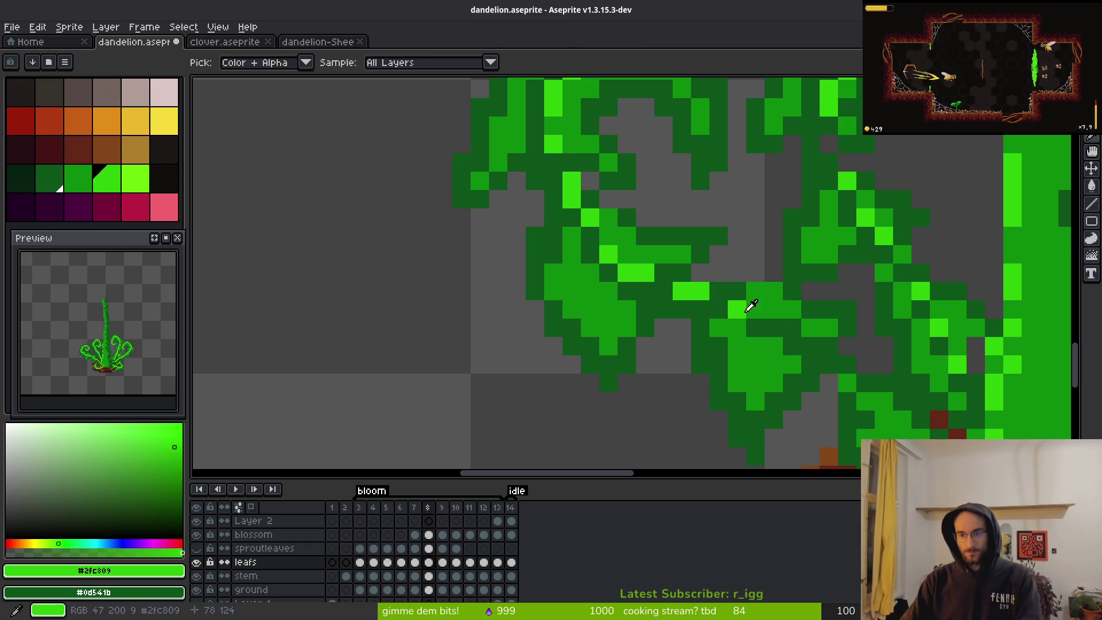
scroll(822, 367, down, 10)
scroll(822, 368, up, 5)
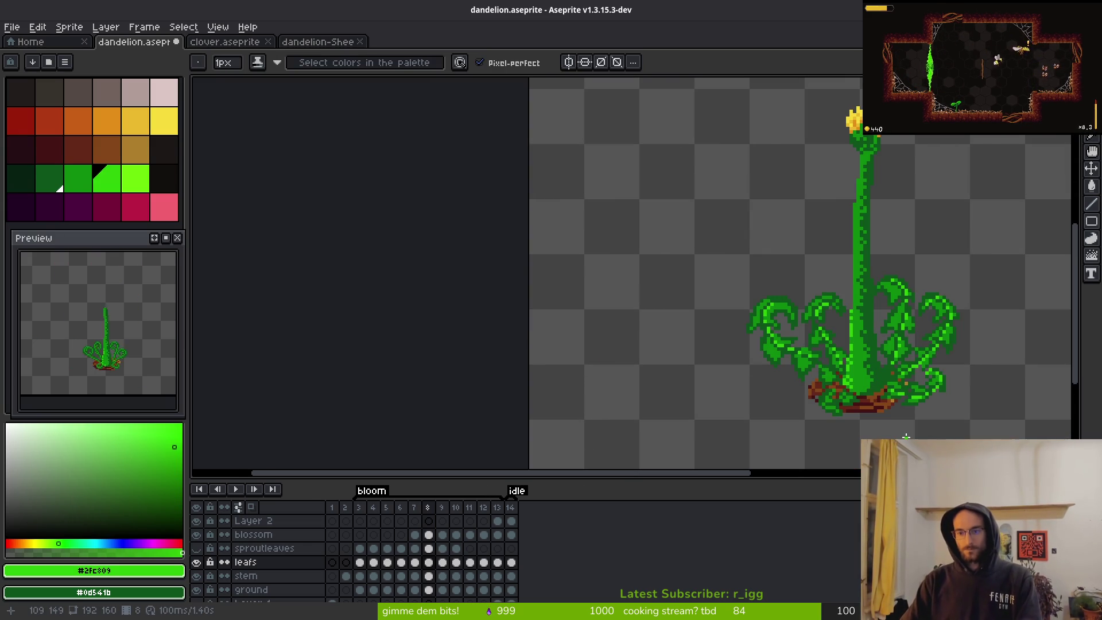
- Add a bright-green leaf pixel and fill a leaf gap with medium green
scroll(832, 363, up, 5)
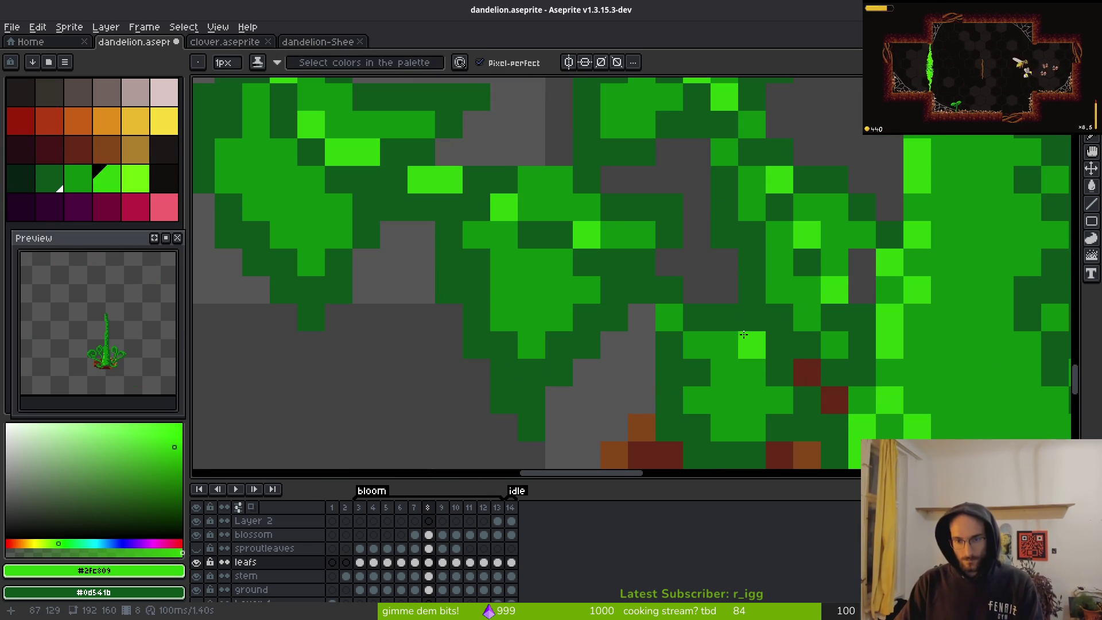
click(724, 345)
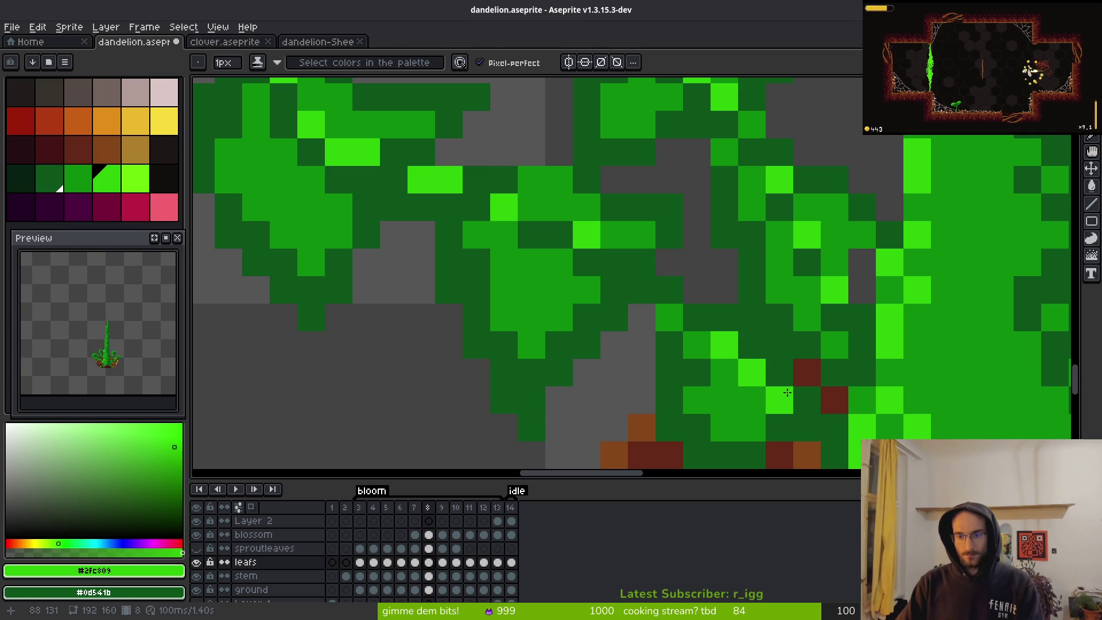
alt+click(754, 344)
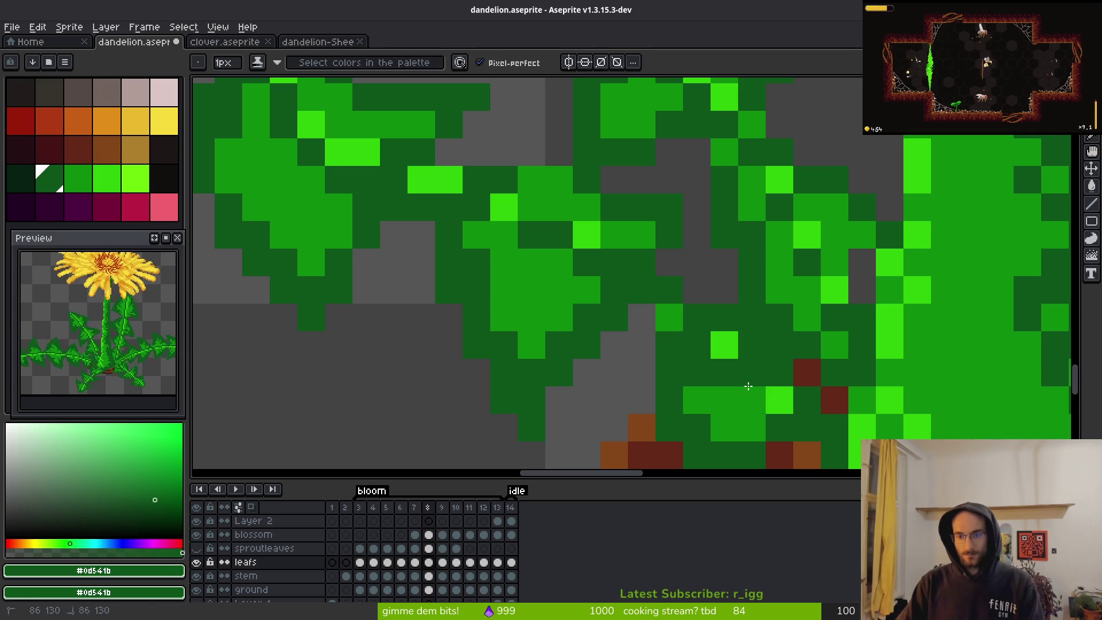
alt+click(781, 391)
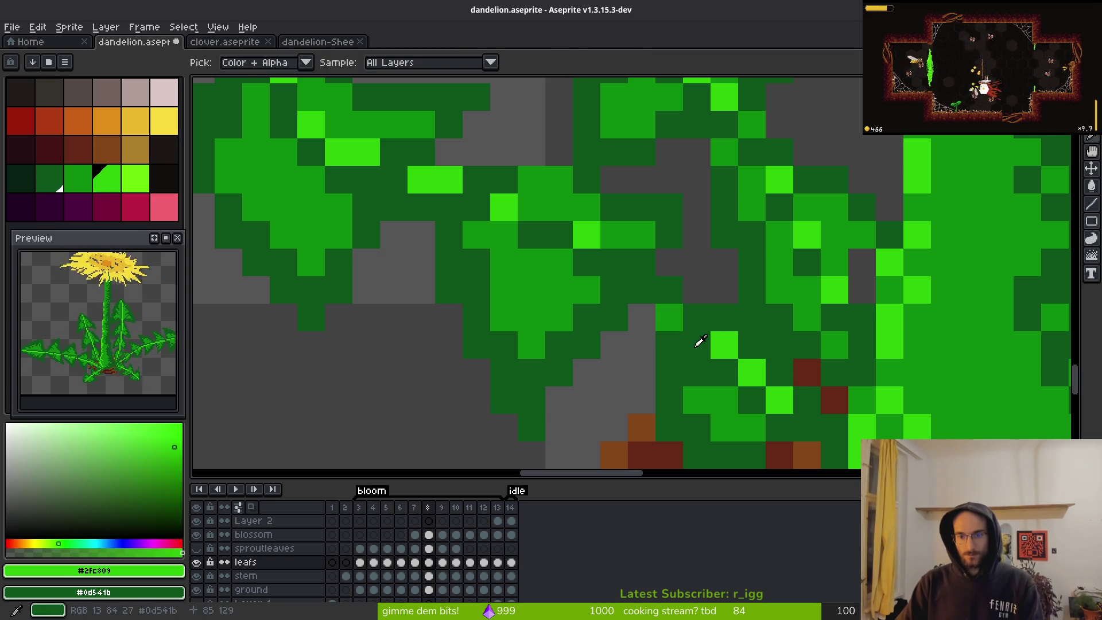
alt+click(696, 319)
alt+click(677, 320)
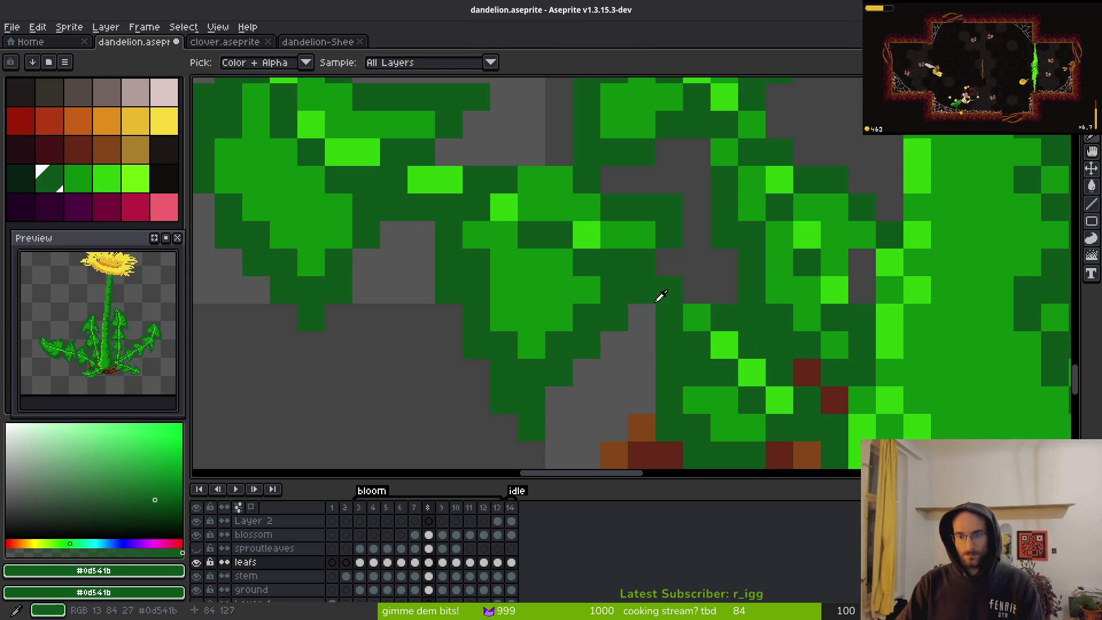
alt+click(697, 314)
click(669, 290)
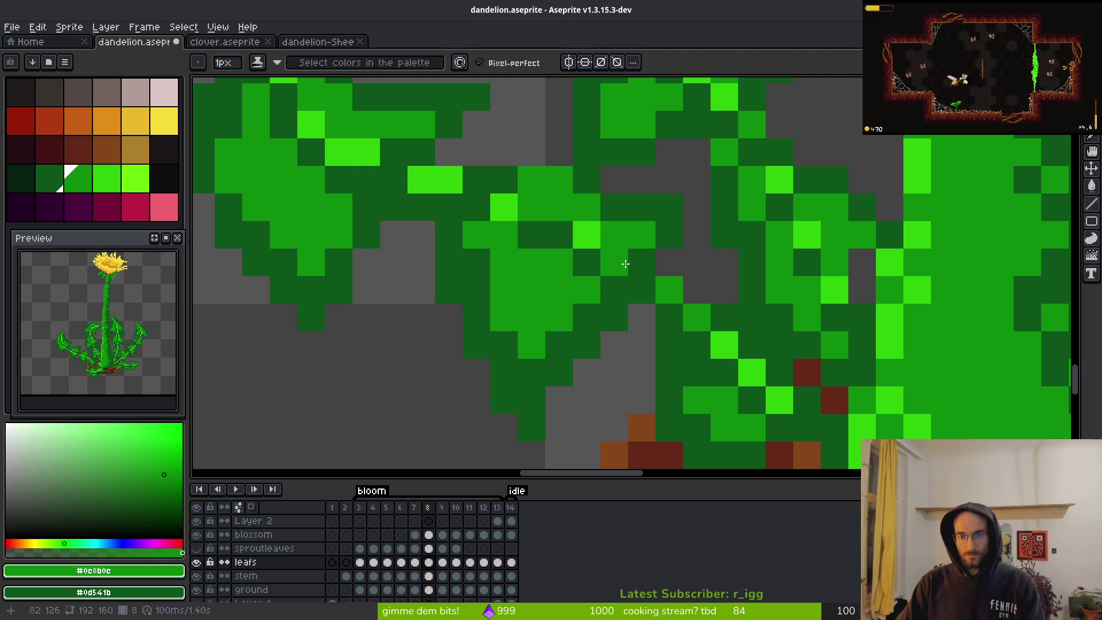
- Sample the dark green, then the bright green, from the leaves
scroll(655, 269, down, 5)
scroll(663, 262, up, 5)
alt+click(663, 262)
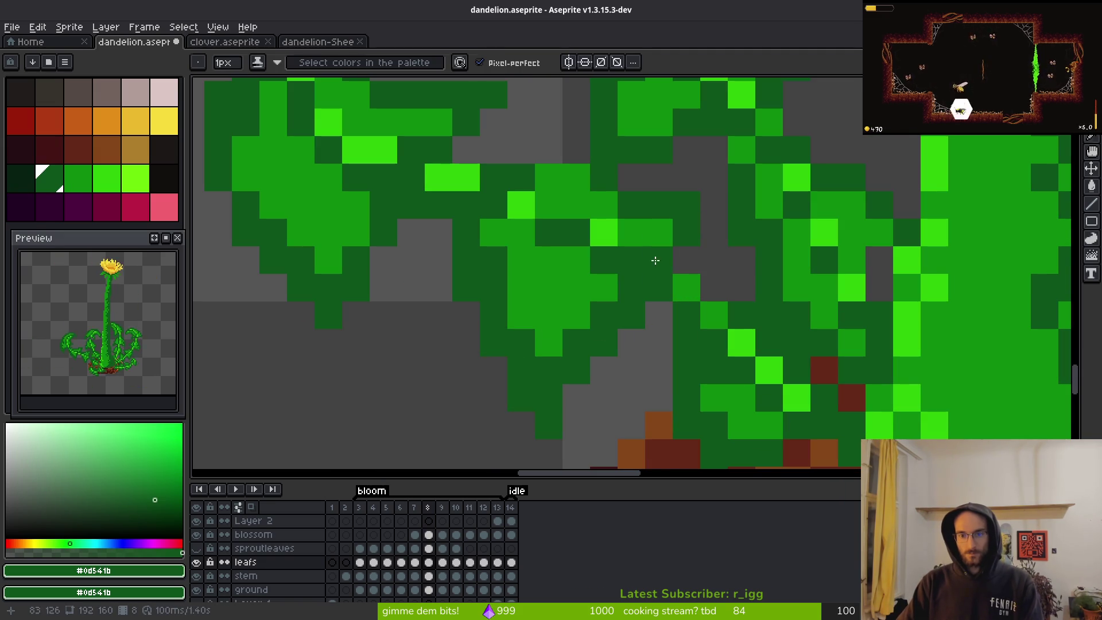
scroll(672, 270, down, 4)
scroll(691, 282, up, 3)
alt+click(686, 286)
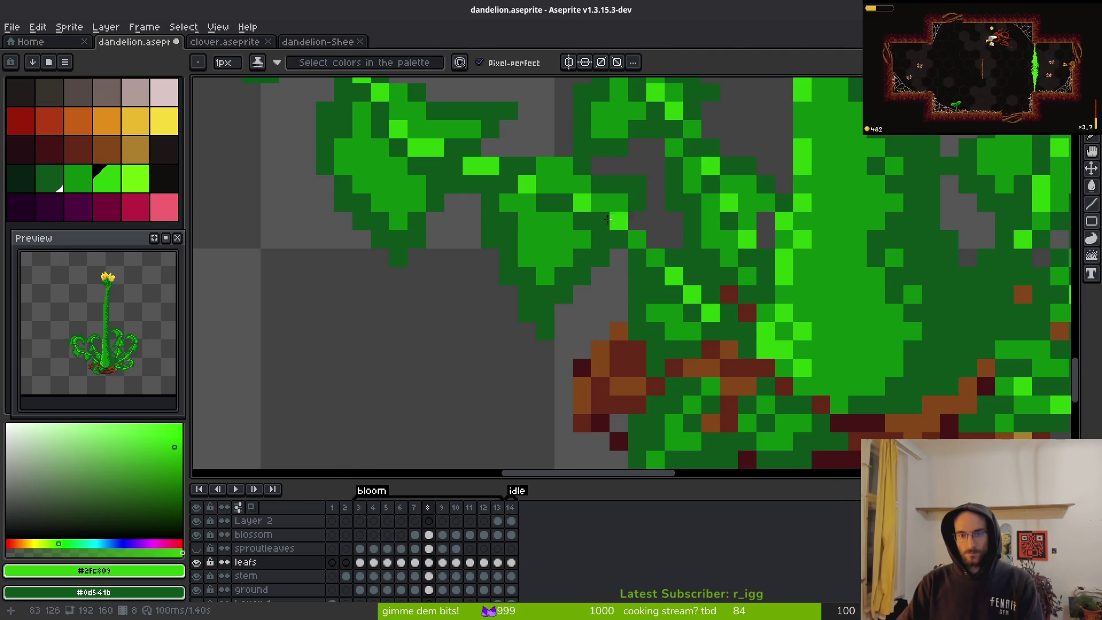
scroll(692, 304, down, 3)
scroll(693, 317, up, 3)
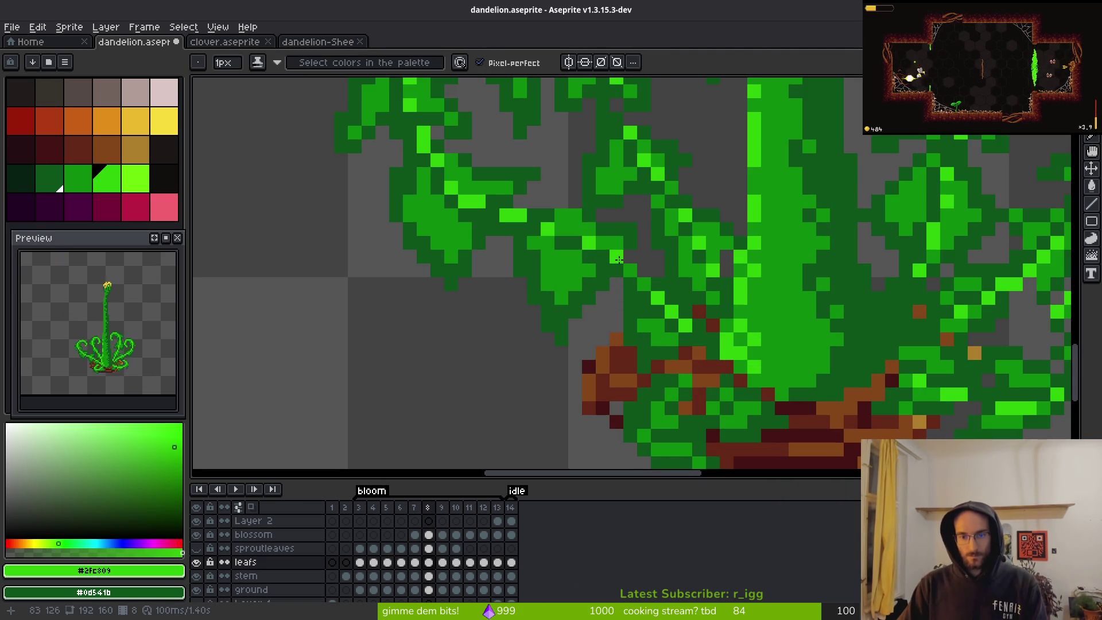
scroll(648, 304, down, 3)
scroll(700, 349, down, 4)
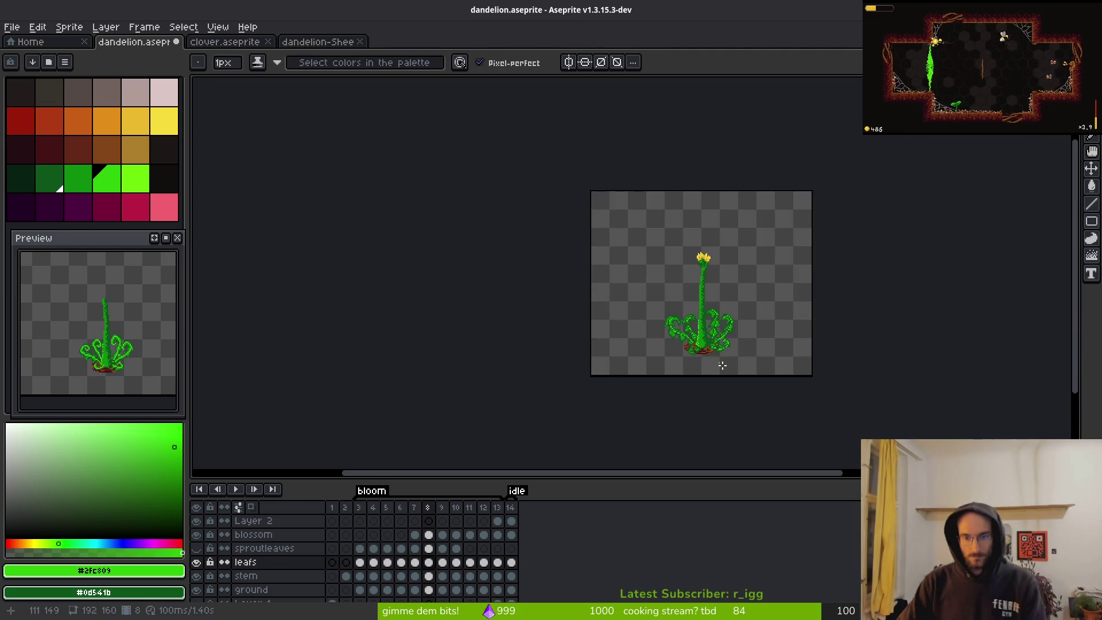
scroll(599, 317, up, 10)
scroll(599, 316, down, 1)
scroll(620, 314, up, 1)
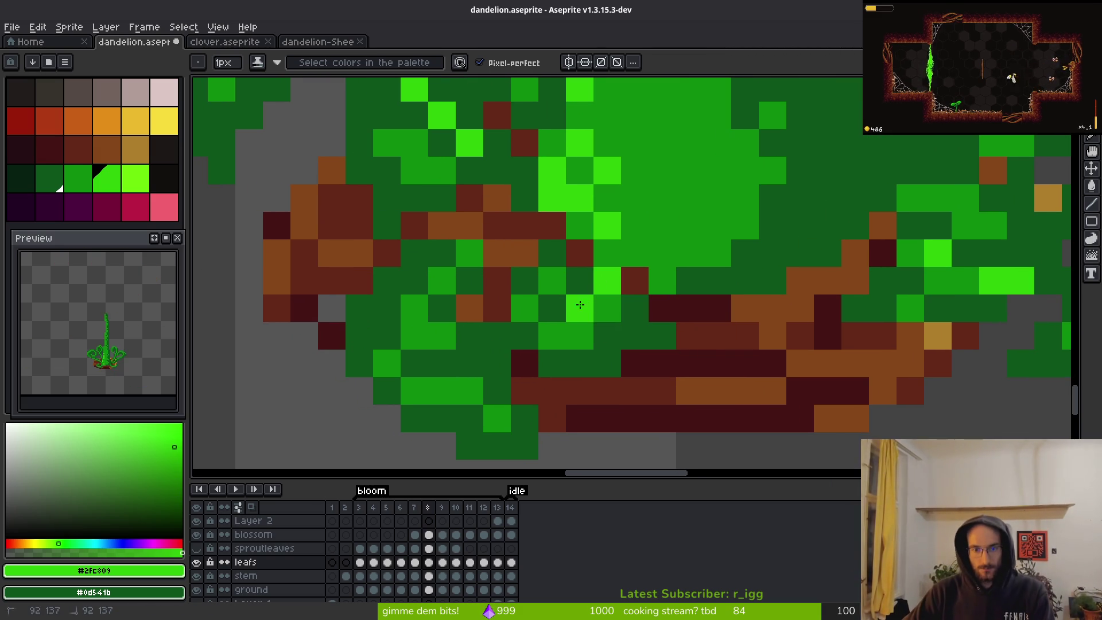
- Add three bright-green highlight pixels on the lower-left leaves near the soil
click(552, 335)
click(443, 280)
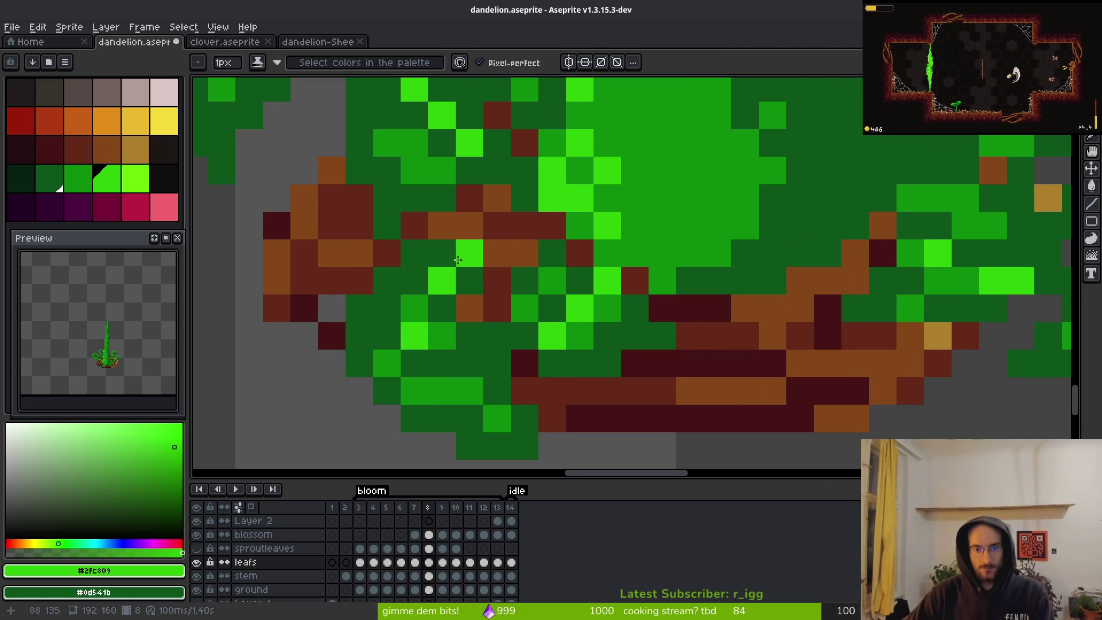
click(470, 391)
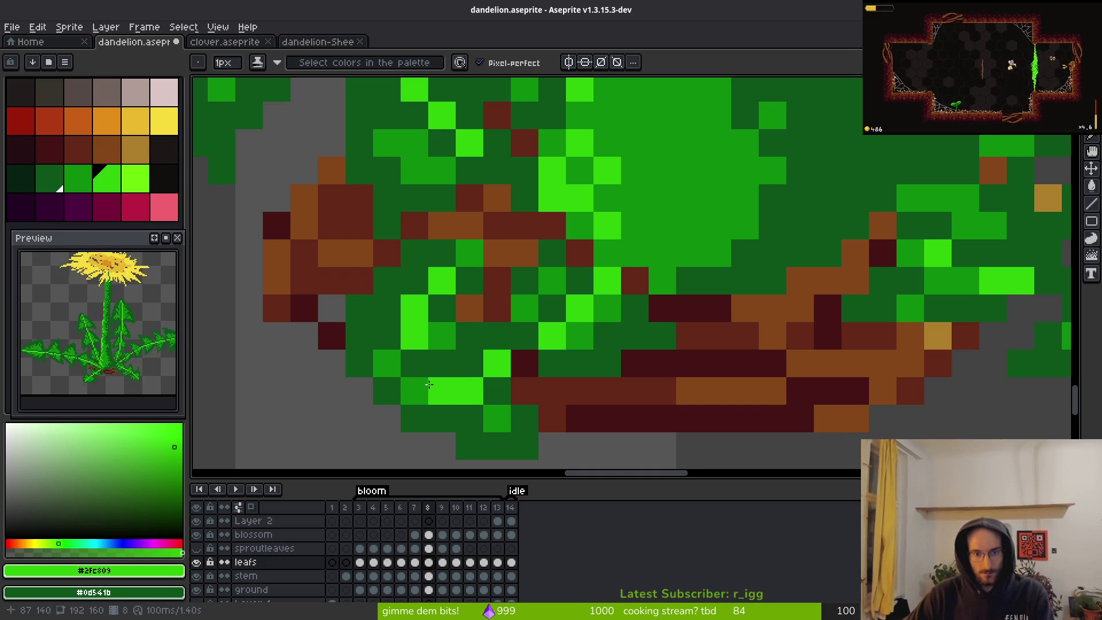
scroll(429, 385, down, 5)
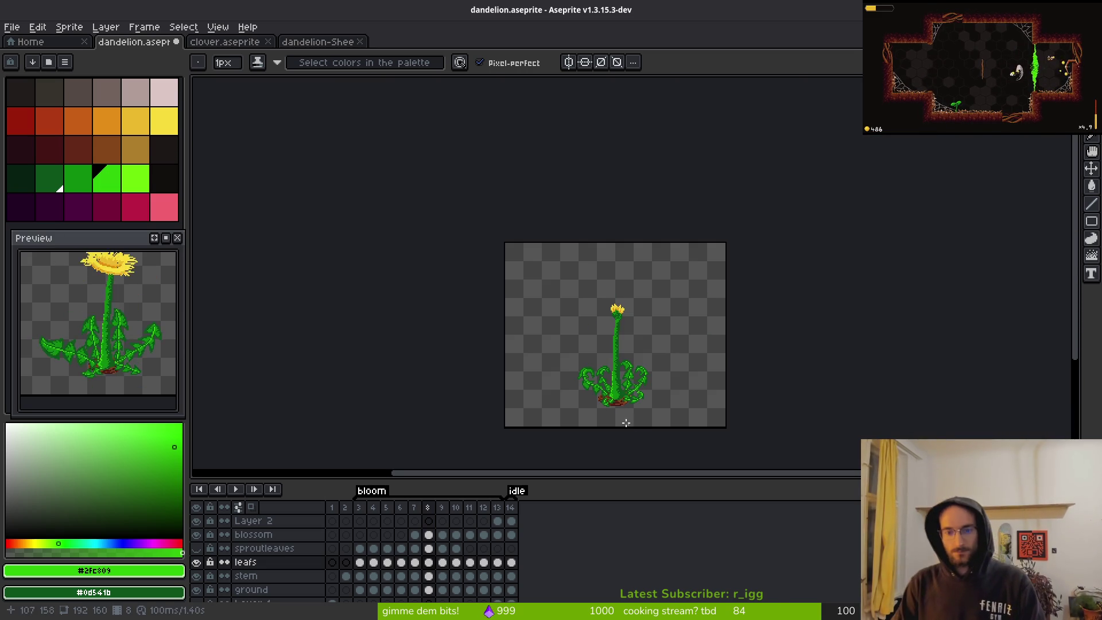
scroll(628, 423, up, 4)
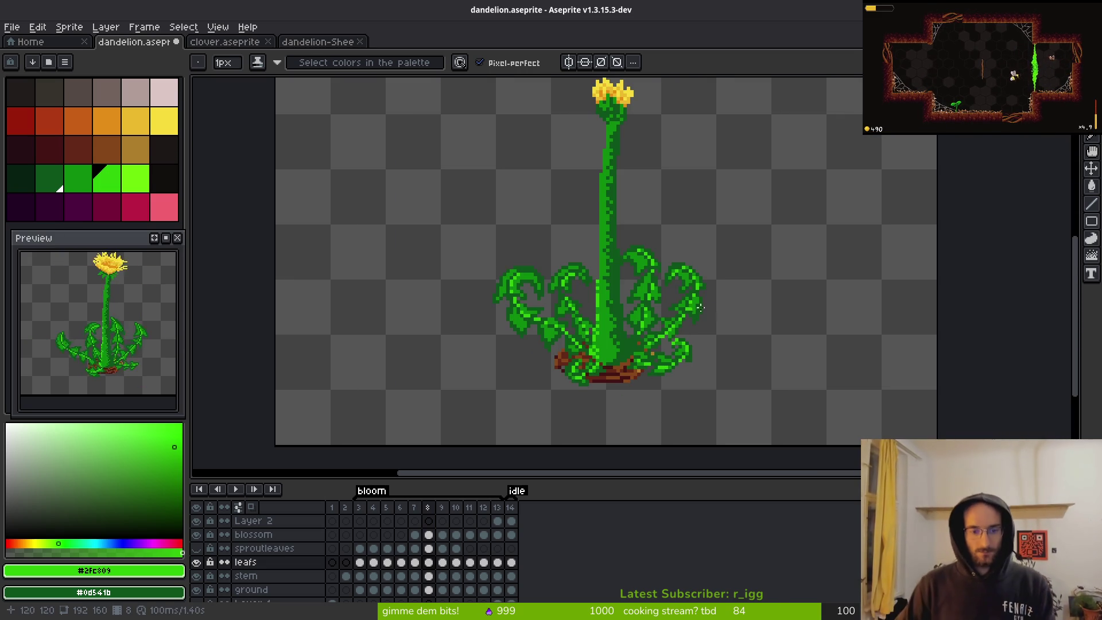
scroll(696, 281, up, 3)
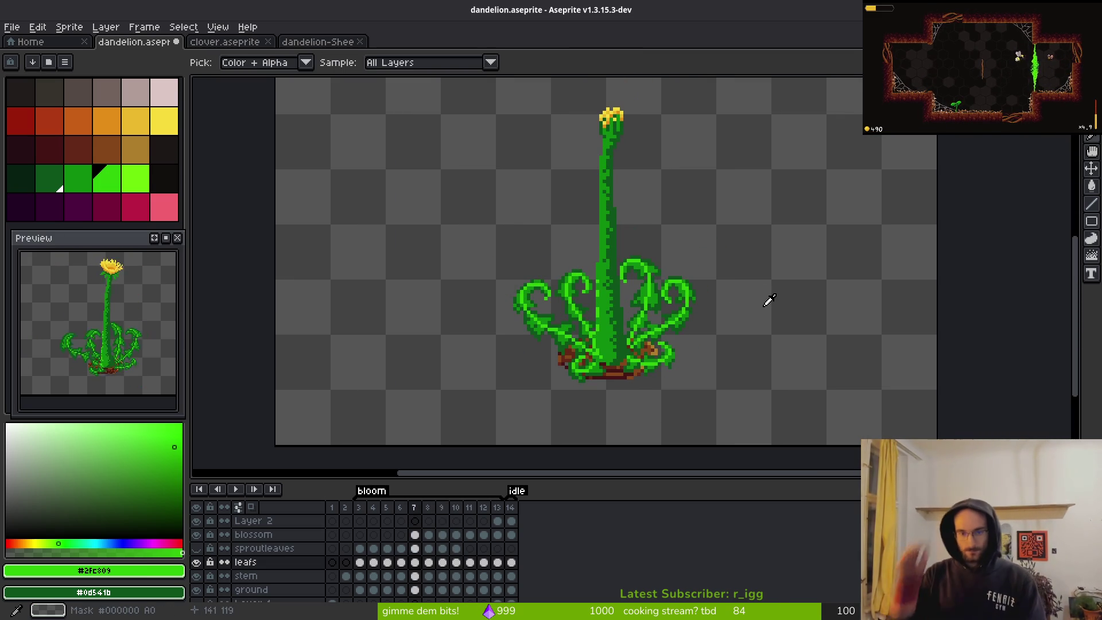
- Zoom onto the frame 7 leaf curls and repaint several curl pixels in dark green
scroll(769, 299, up, 2)
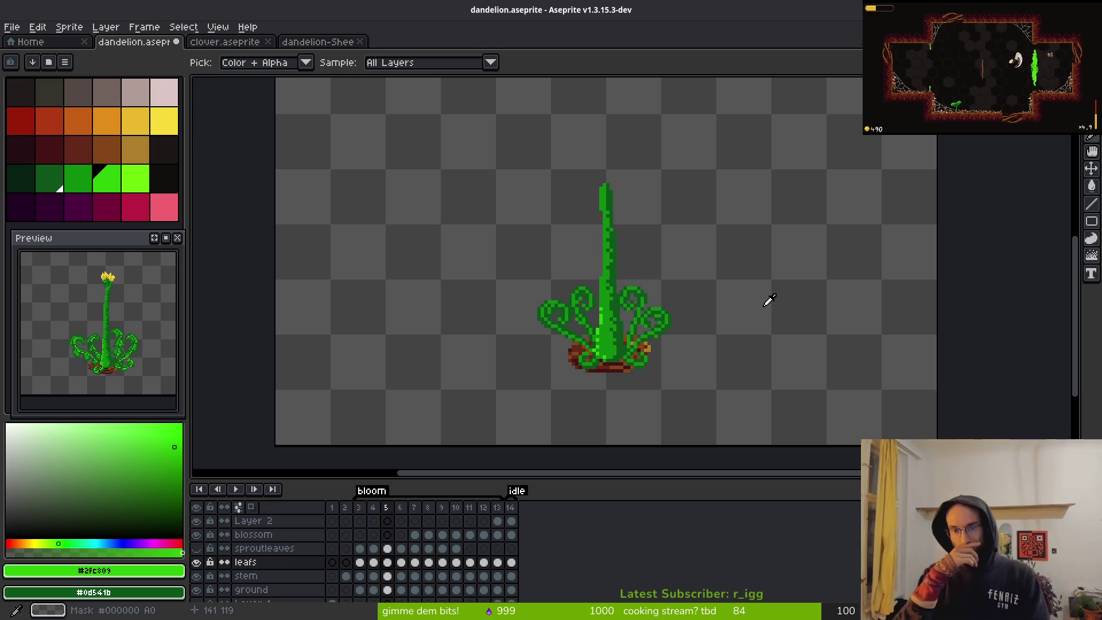
scroll(770, 300, down, 2)
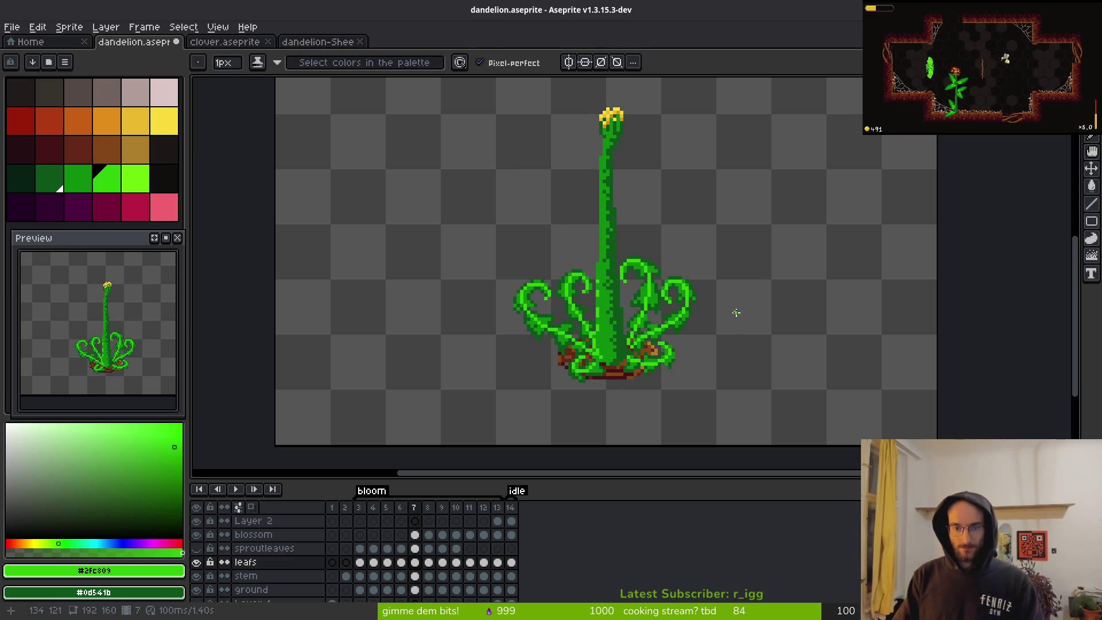
scroll(738, 313, up, 4)
scroll(737, 310, down, 1)
scroll(733, 280, up, 3)
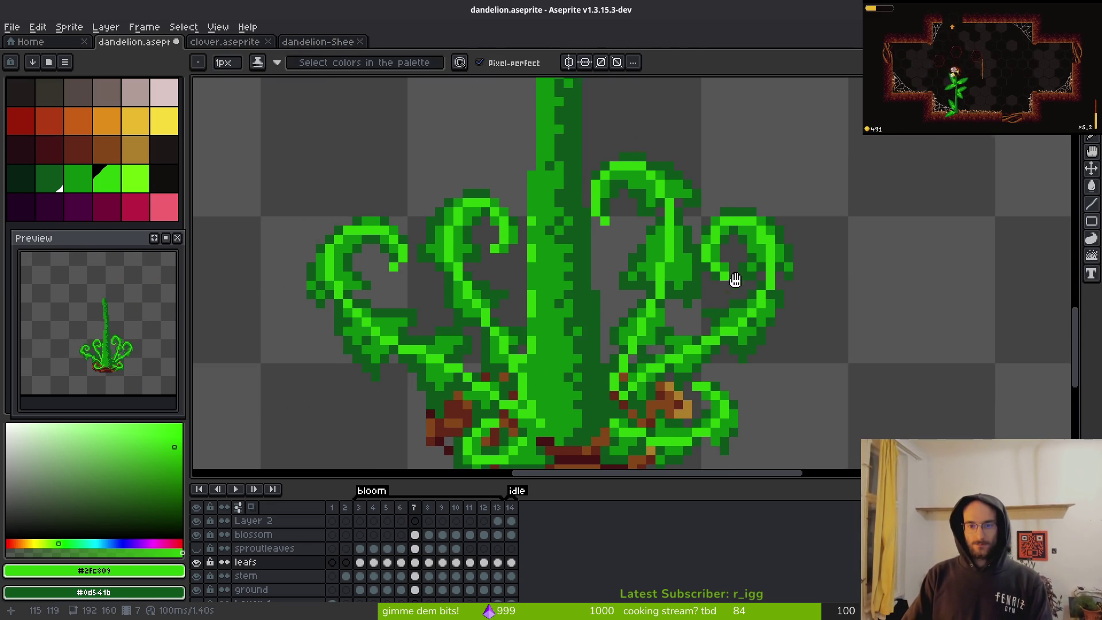
alt+click(637, 282)
scroll(636, 280, up, 1)
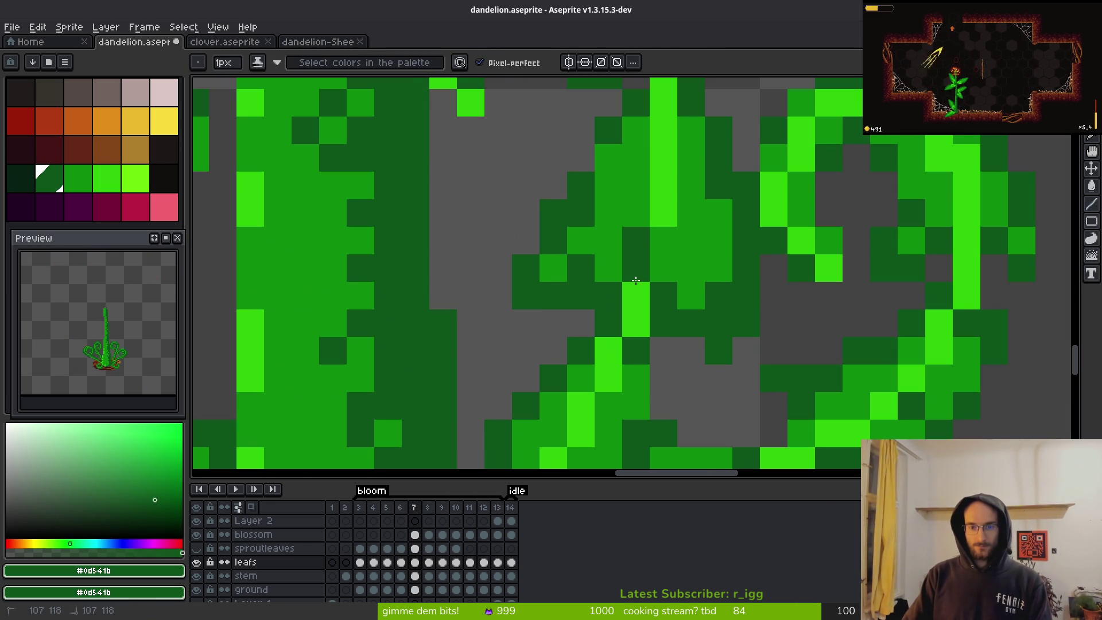
drag(665, 116, 657, 275)
mouse_move(600, 195)
mouse_down()
mouse_move(600, 172)
mouse_move(622, 201)
mouse_up()
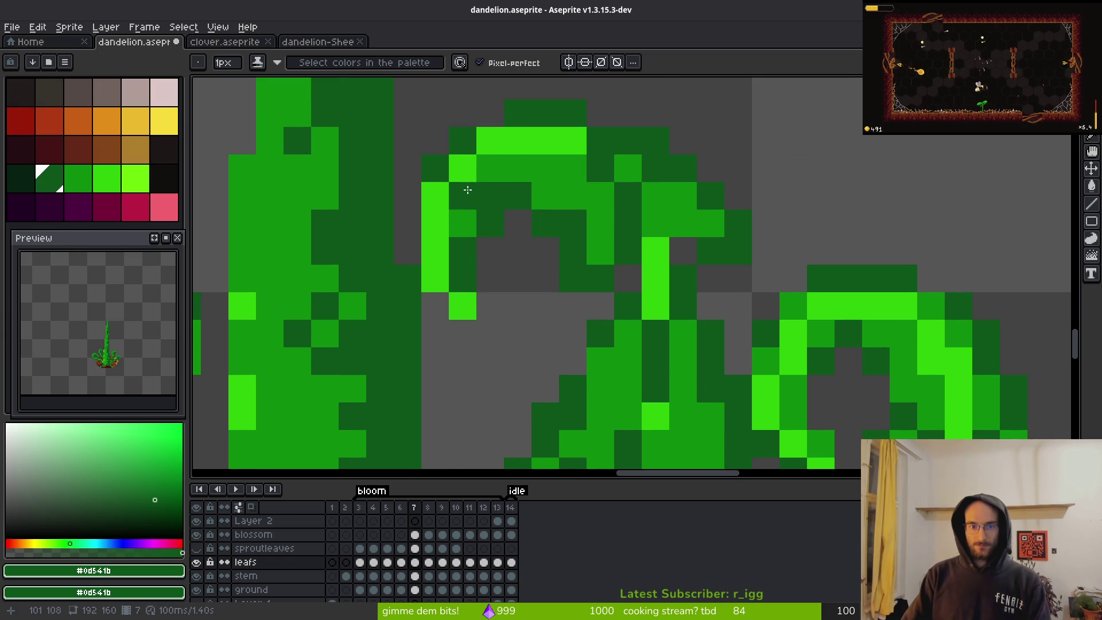
drag(442, 196, 463, 168)
- Touch up more curl pixels with dark green, alternating between the medium and bright greens
scroll(595, 274, down, 5)
scroll(595, 273, up, 5)
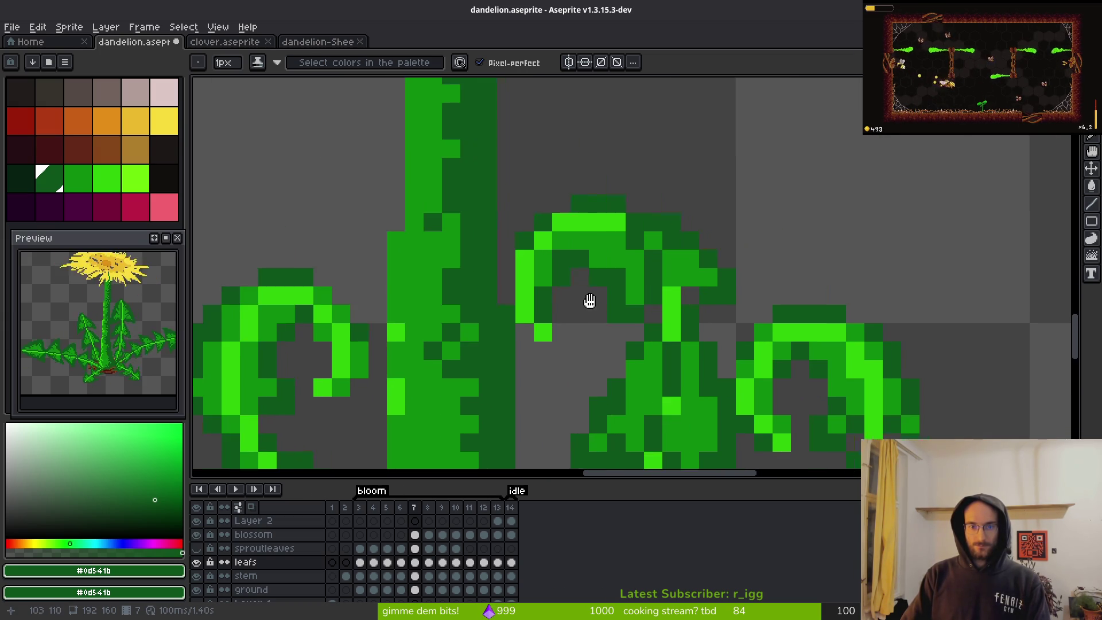
alt+click(608, 239)
alt+click(659, 241)
click(612, 220)
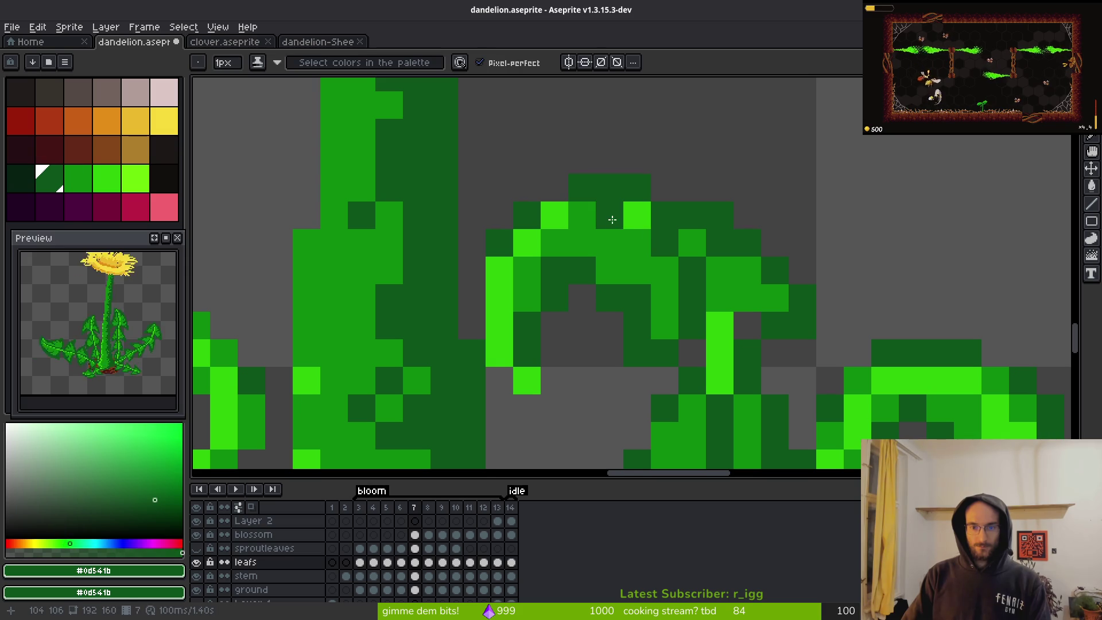
click(591, 225)
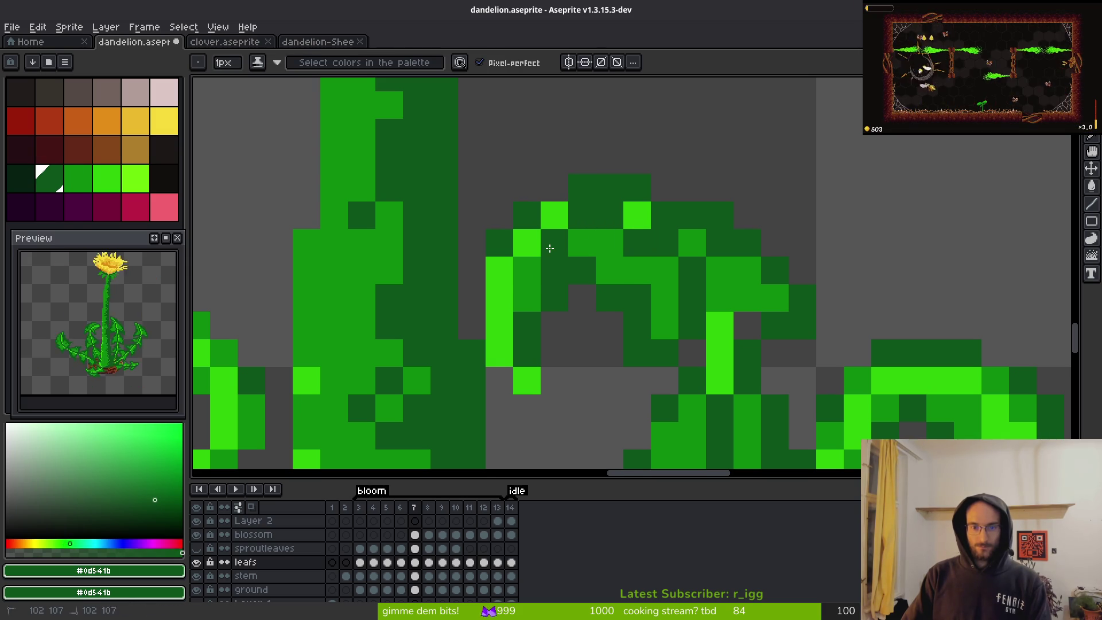
alt+click(571, 246)
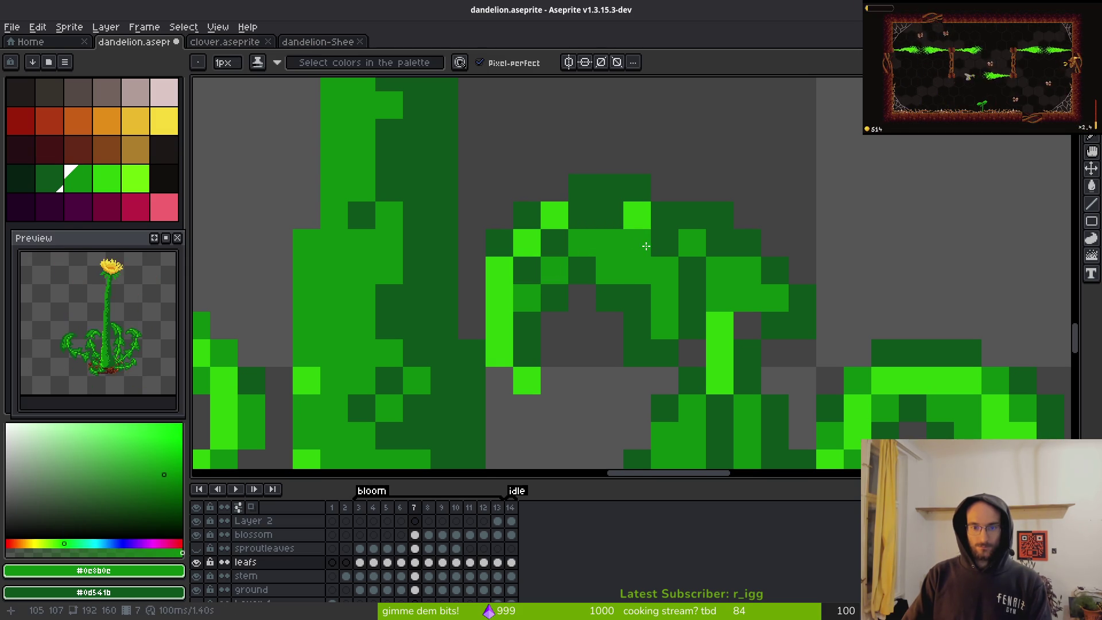
alt+click(626, 235)
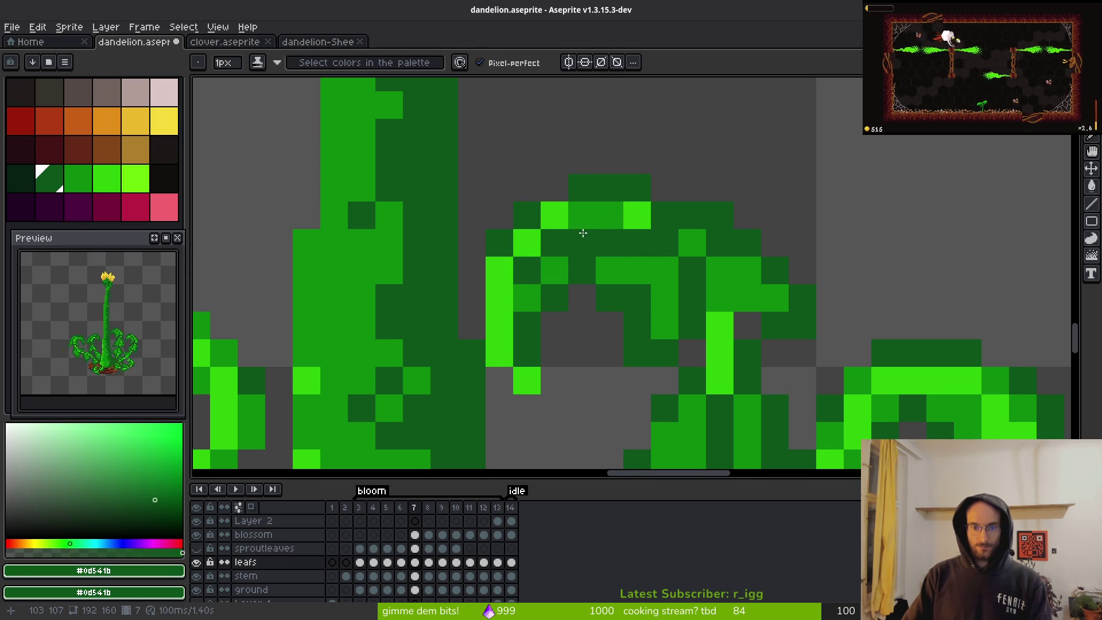
- Darken the bright pixels along the curl's diagonal, then sample the bright highlight green
scroll(679, 310, down, 4)
scroll(643, 300, up, 4)
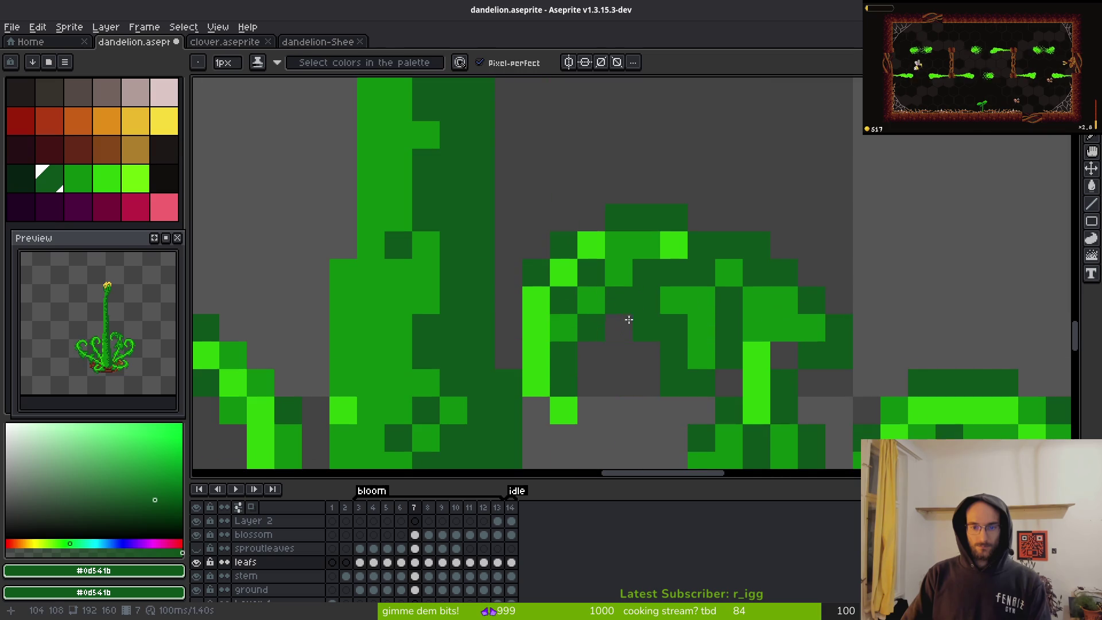
alt+click(536, 316)
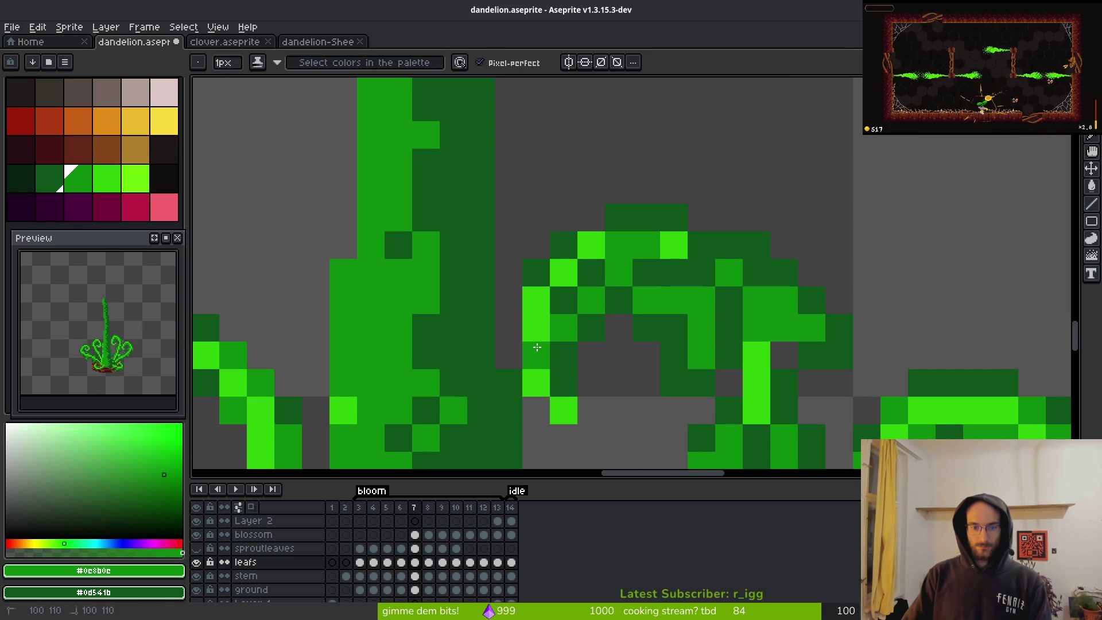
scroll(629, 363, down, 5)
scroll(626, 367, up, 5)
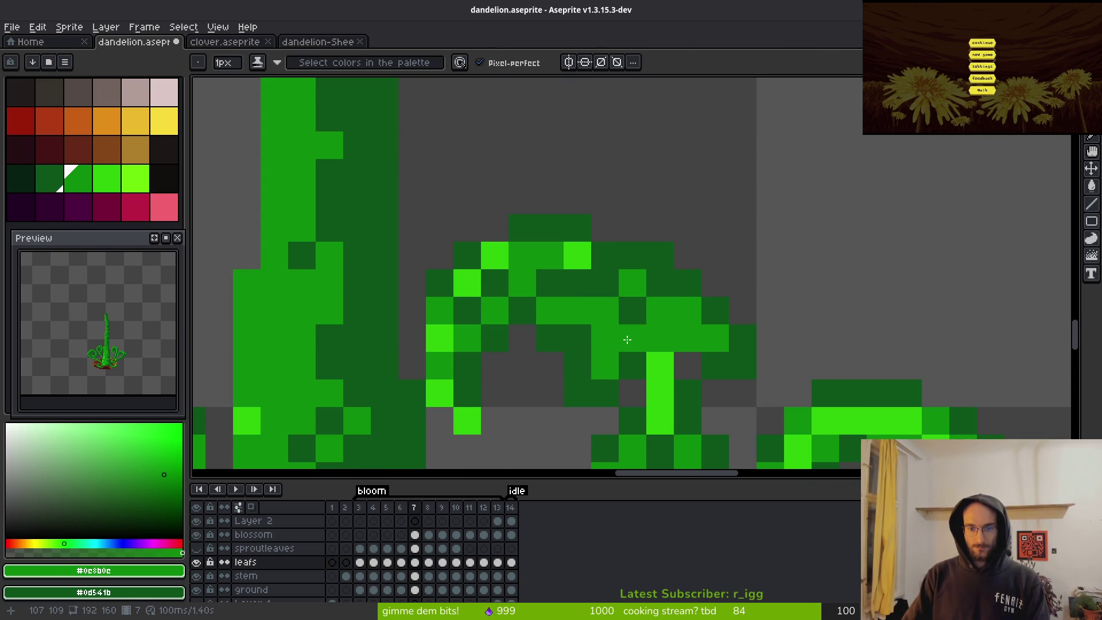
alt+click(659, 355)
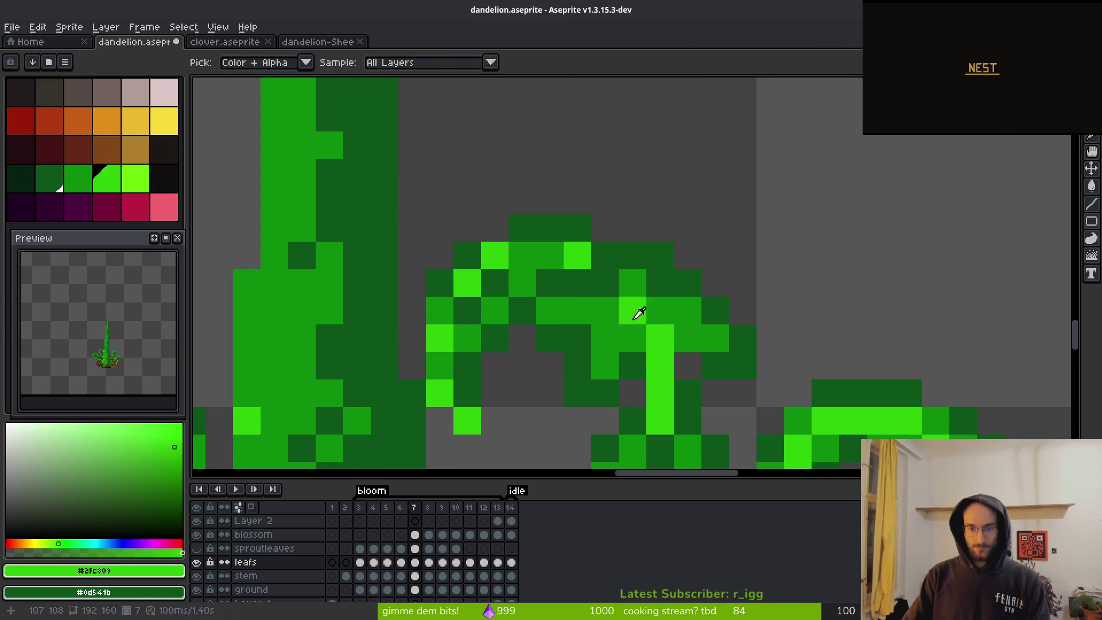
alt+click(633, 319)
drag(634, 319, 646, 338)
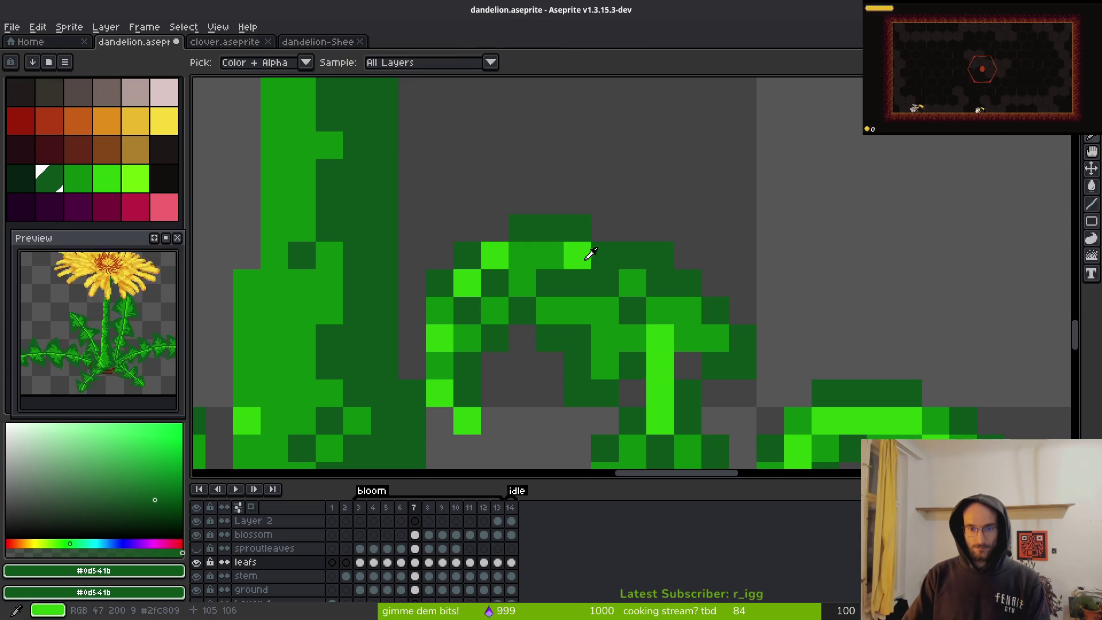
alt+click(589, 256)
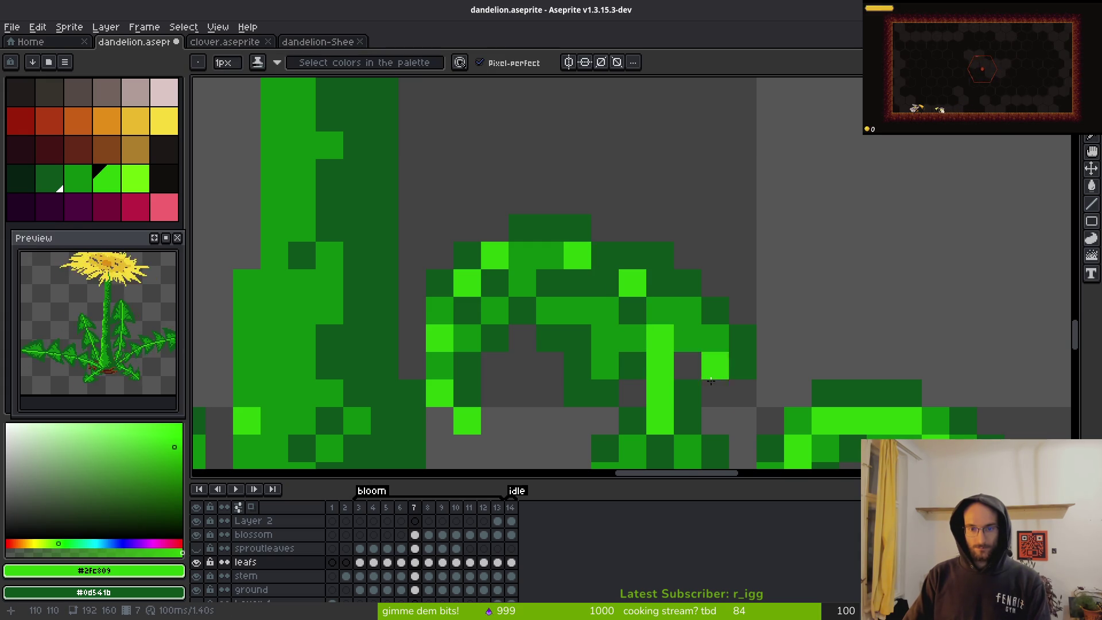
- Add a dark green pixel on the curl edge, moving it one pixel higher after an undo
scroll(703, 376, down, 5)
scroll(684, 337, up, 3)
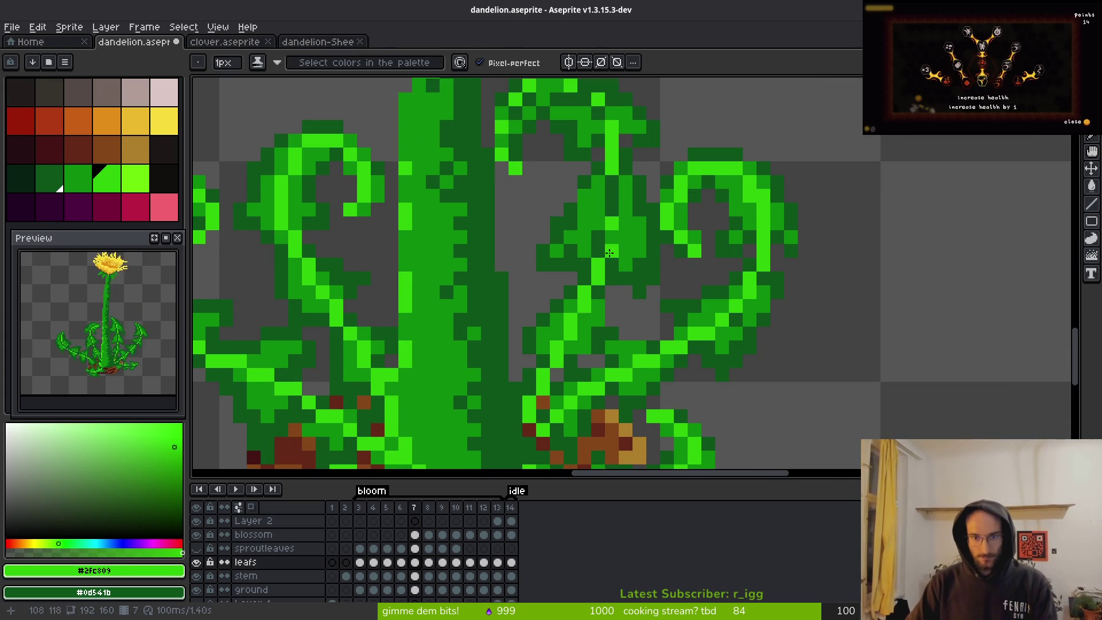
alt+click(602, 225)
click(585, 308)
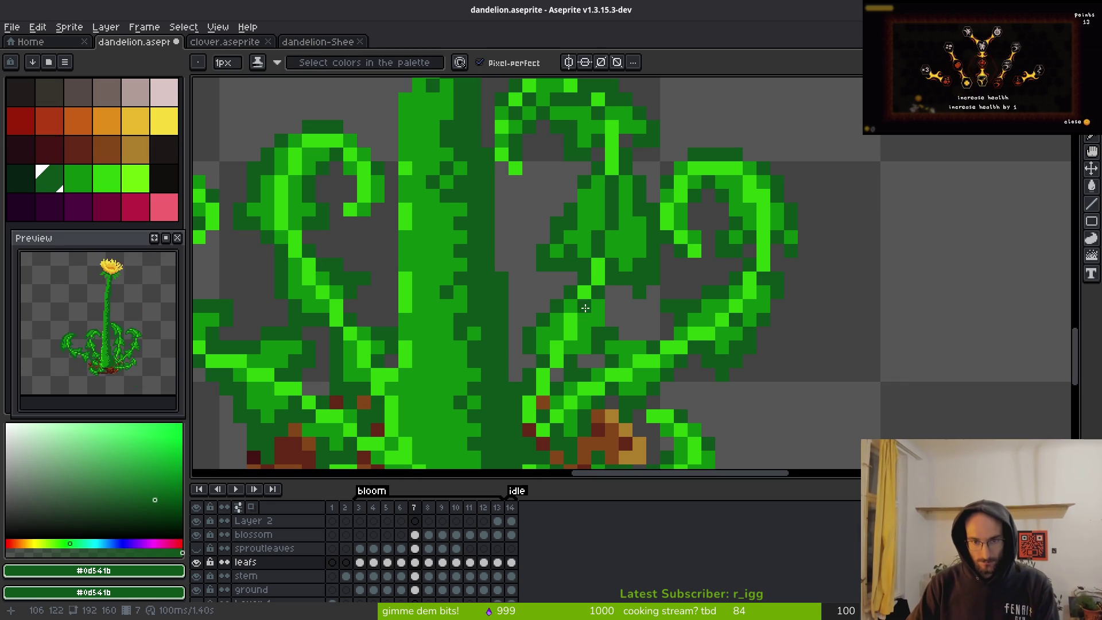
key(ctrl+z)
click(585, 294)
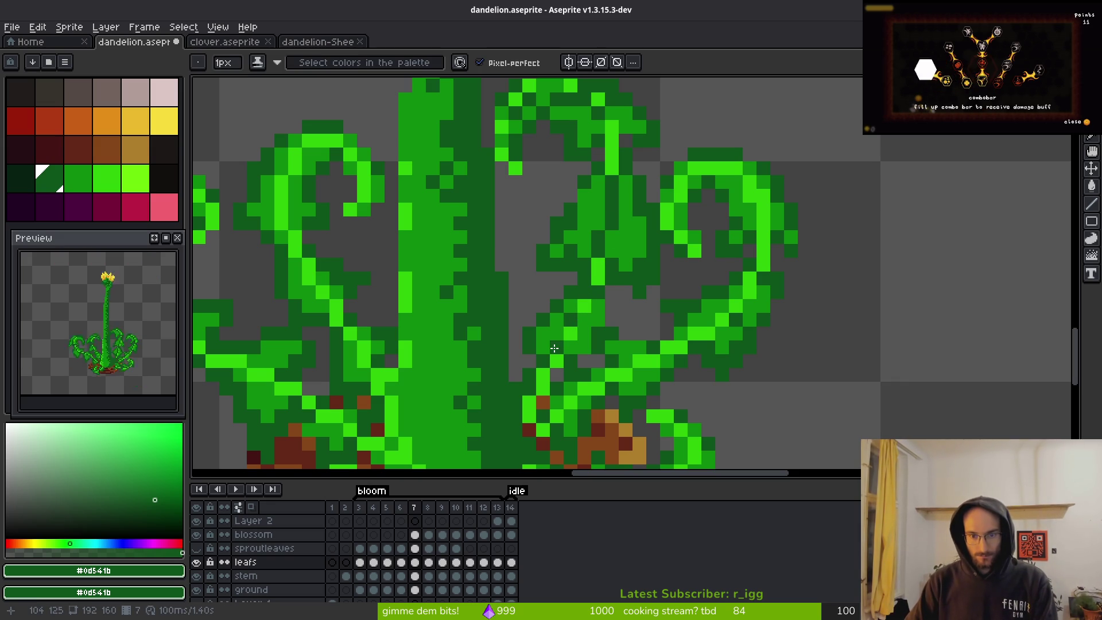
- Sample the medium, dark and bright leaf greens, then play the animation to check the leaves
scroll(567, 348, down, 5)
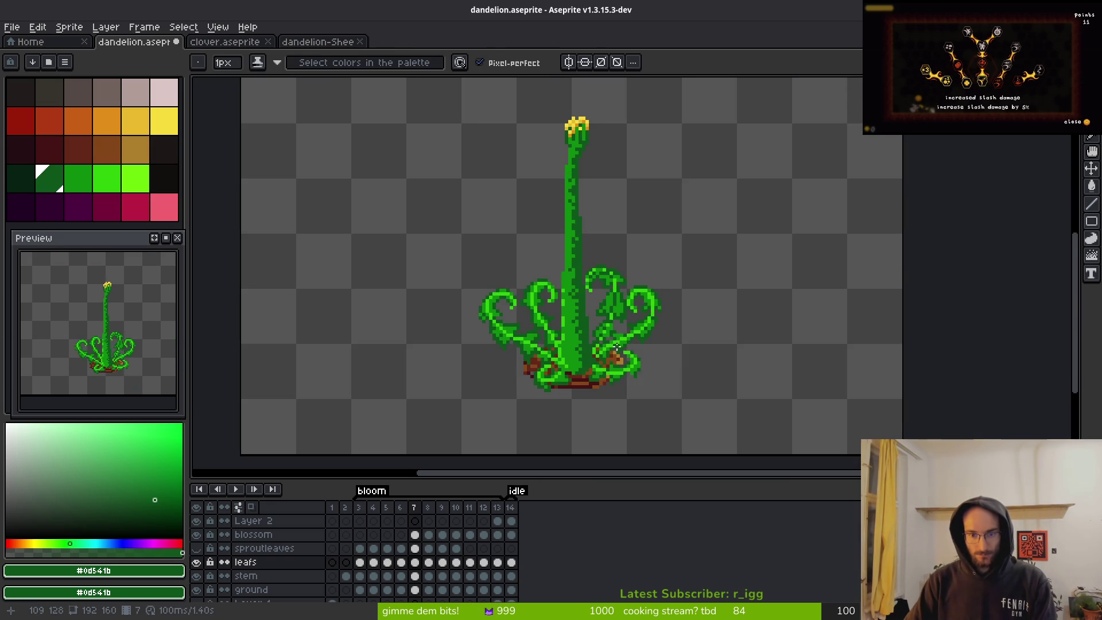
scroll(568, 353, up, 6)
alt+click(583, 359)
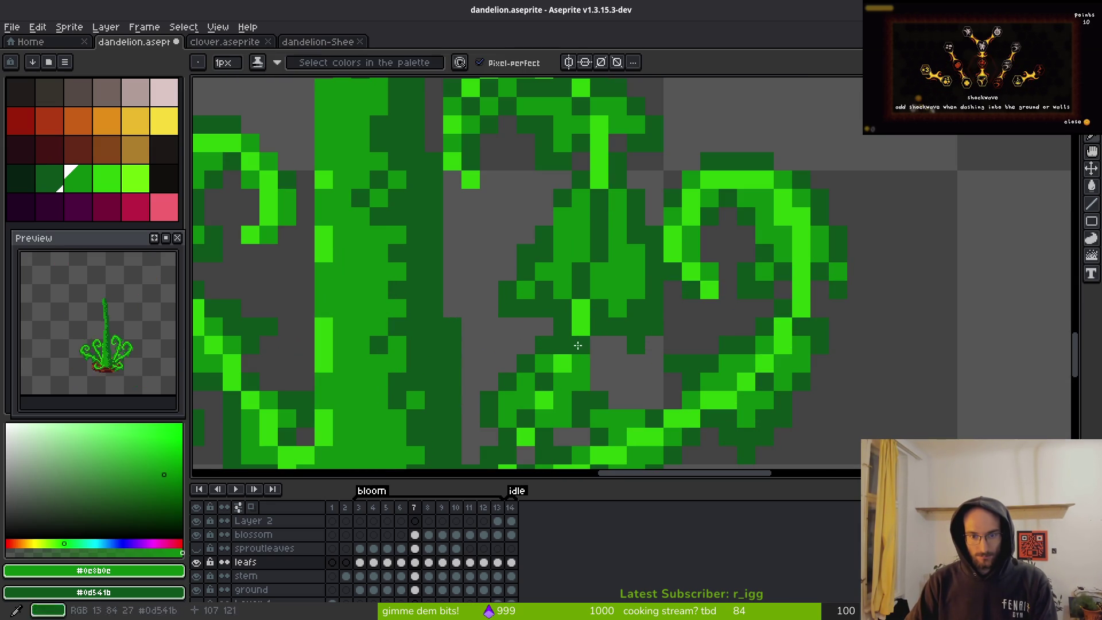
alt+click(601, 315)
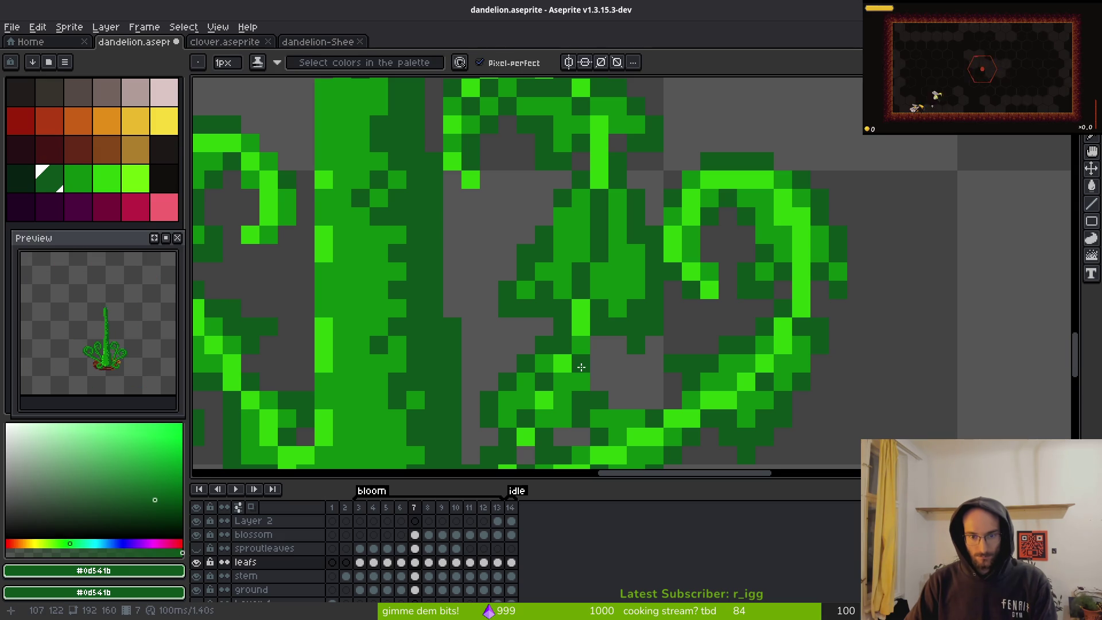
alt+click(566, 360)
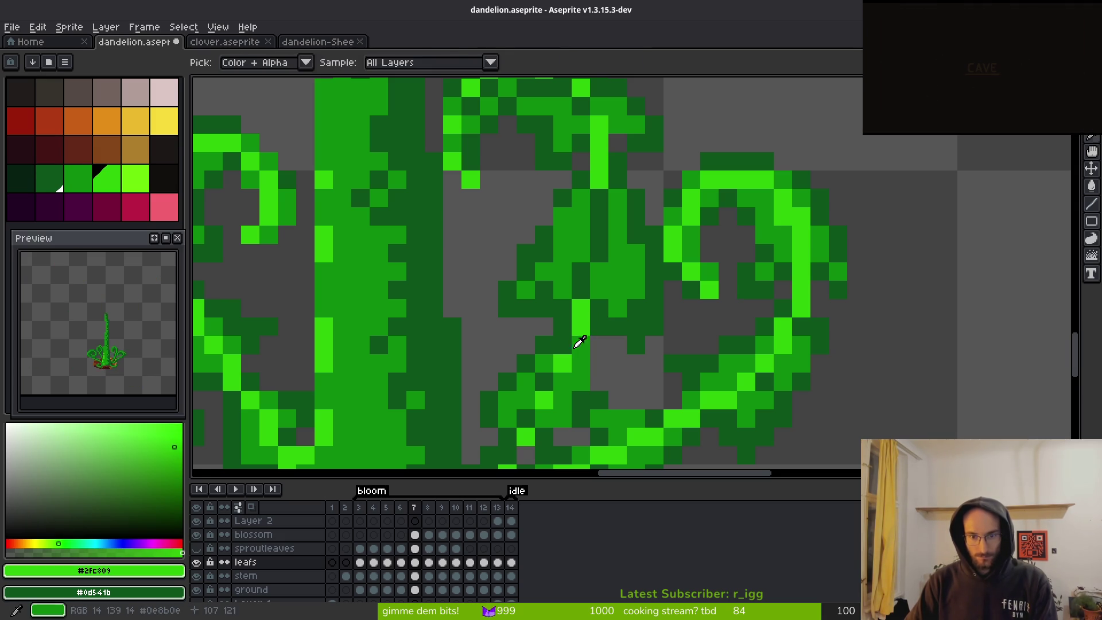
alt+click(577, 344)
alt+click(579, 324)
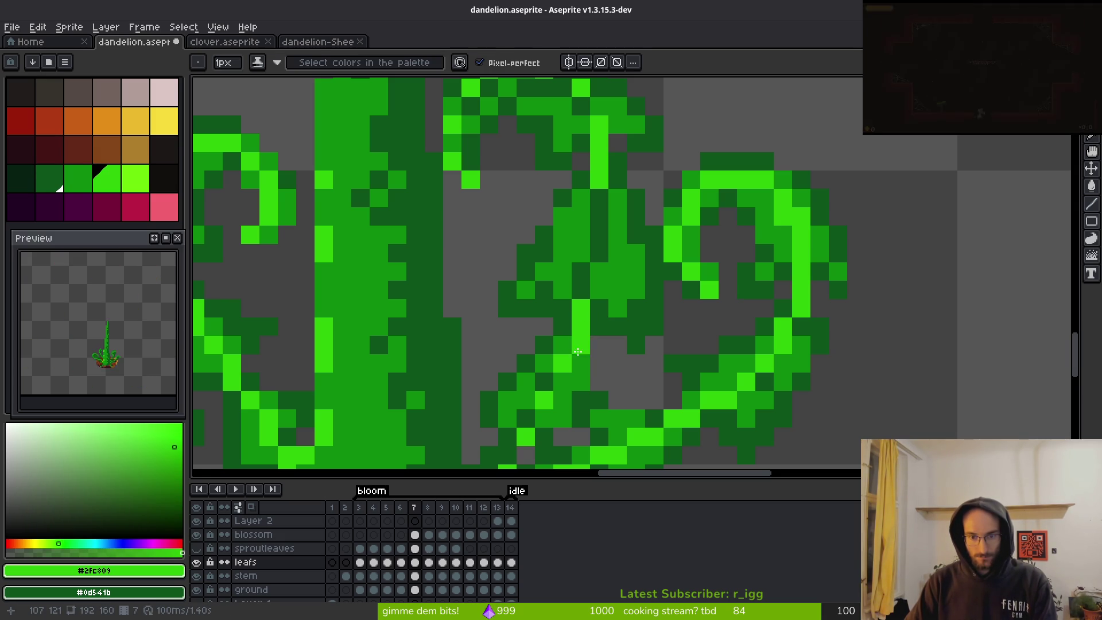
scroll(672, 339, down, 3)
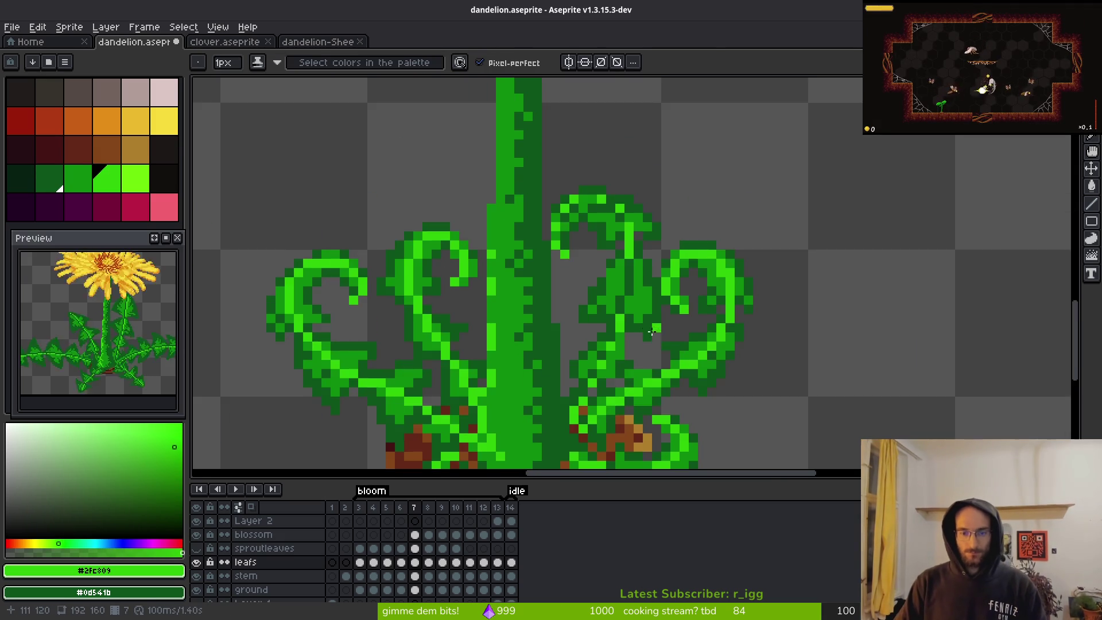
scroll(620, 237, up, 5)
key(Return)
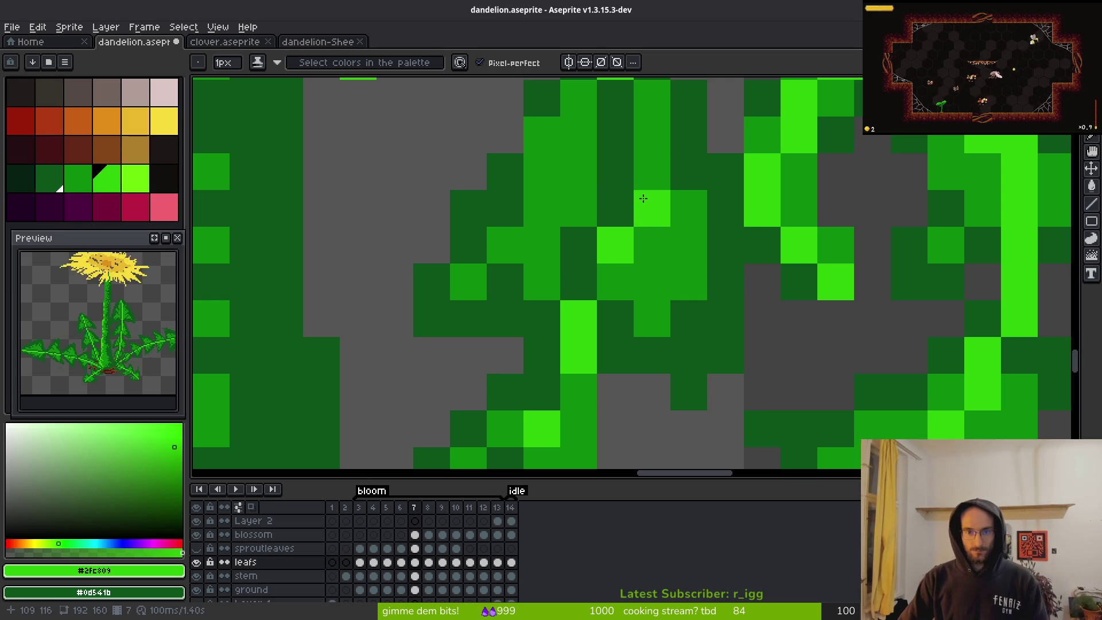
- Add bright highlight pixels up the curled leaf, with a medium green pixel above the highlight
scroll(620, 231, down, 3)
scroll(620, 224, up, 2)
click(620, 219)
key(ctrl+z)
alt+click(606, 219)
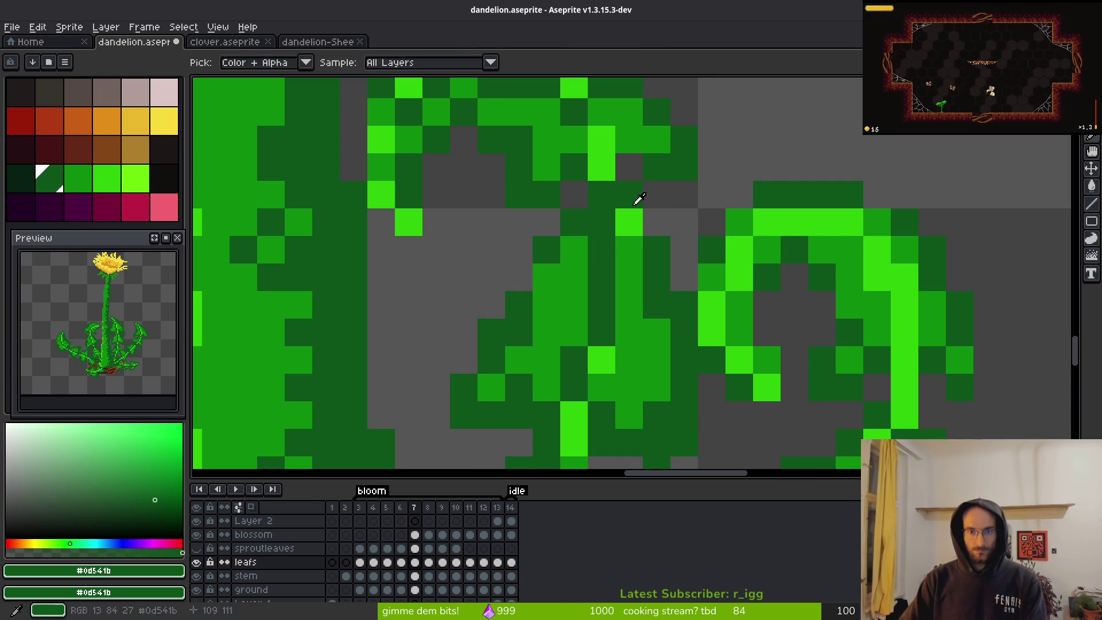
key(ctrl+y)
alt+click(631, 246)
click(626, 197)
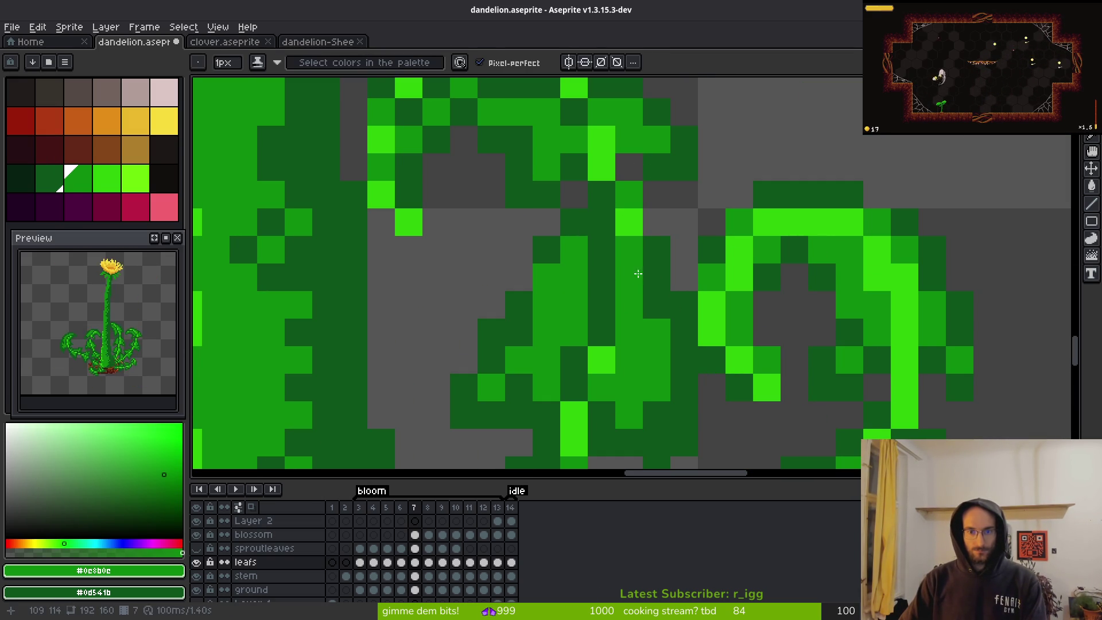
alt+click(634, 222)
click(628, 305)
- Sample the medium green from the leaf and zoom back out to review the curls
scroll(656, 387, down, 2)
scroll(659, 412, down, 1)
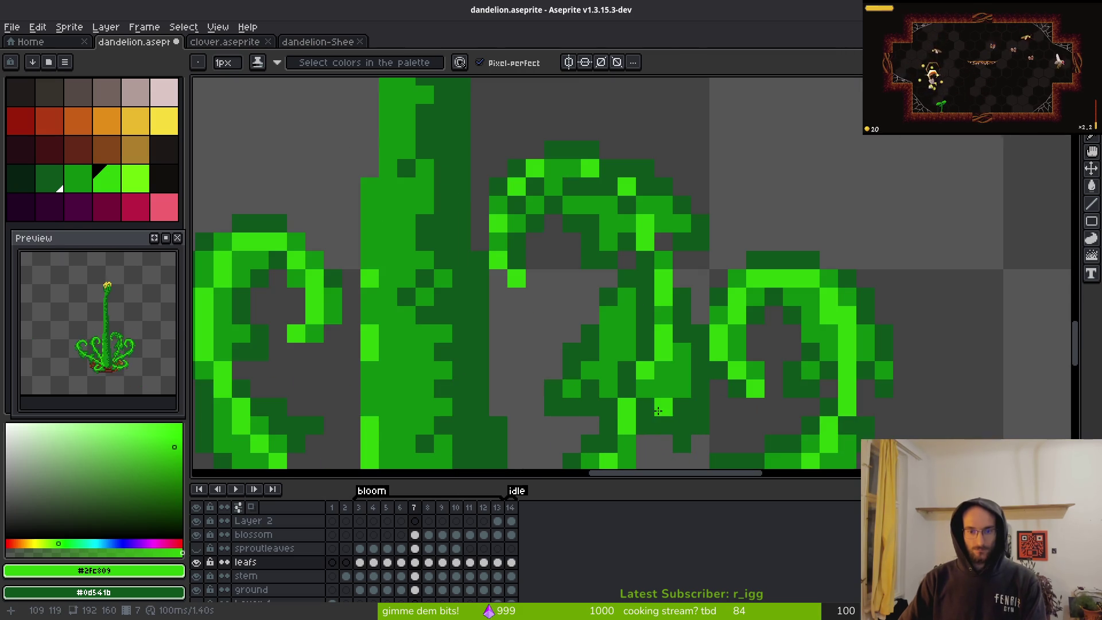
alt+click(635, 402)
scroll(689, 410, down, 1)
scroll(689, 409, down, 3)
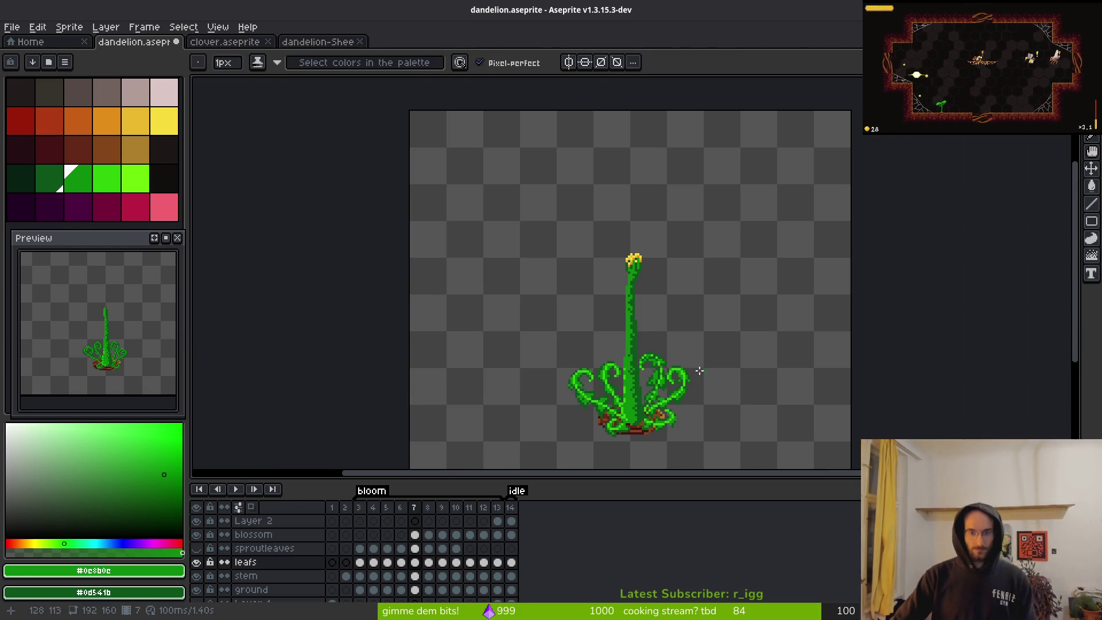
scroll(634, 299, up, 10)
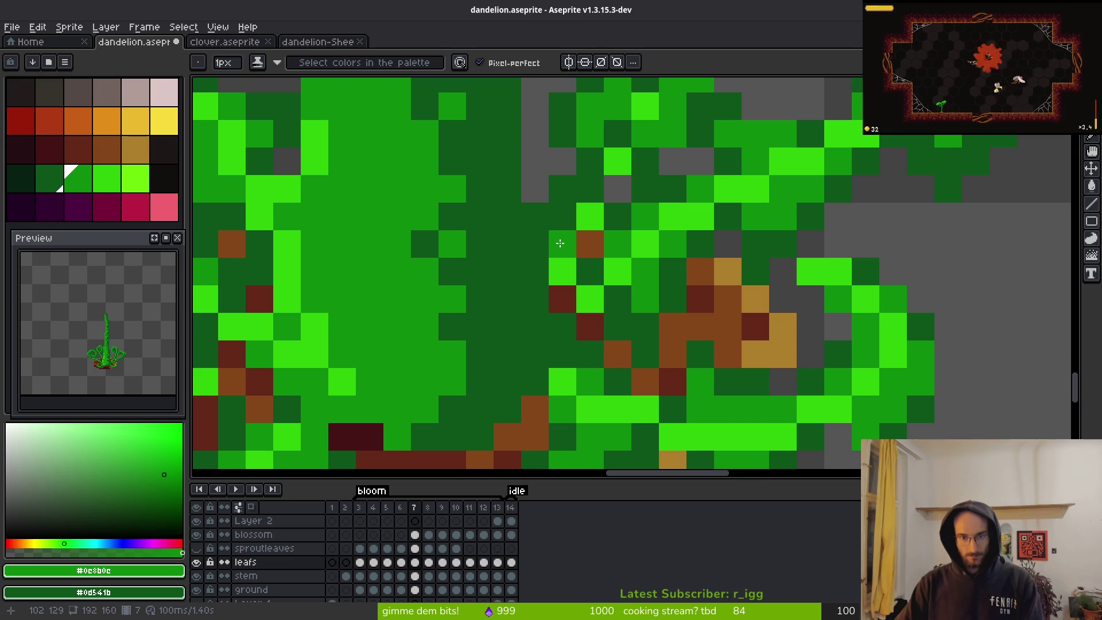
- Repaint a bright-green leaf pixel medium green and turn a dark-red soil pixel dark green
scroll(560, 243, down, 3)
scroll(575, 282, up, 3)
click(575, 282)
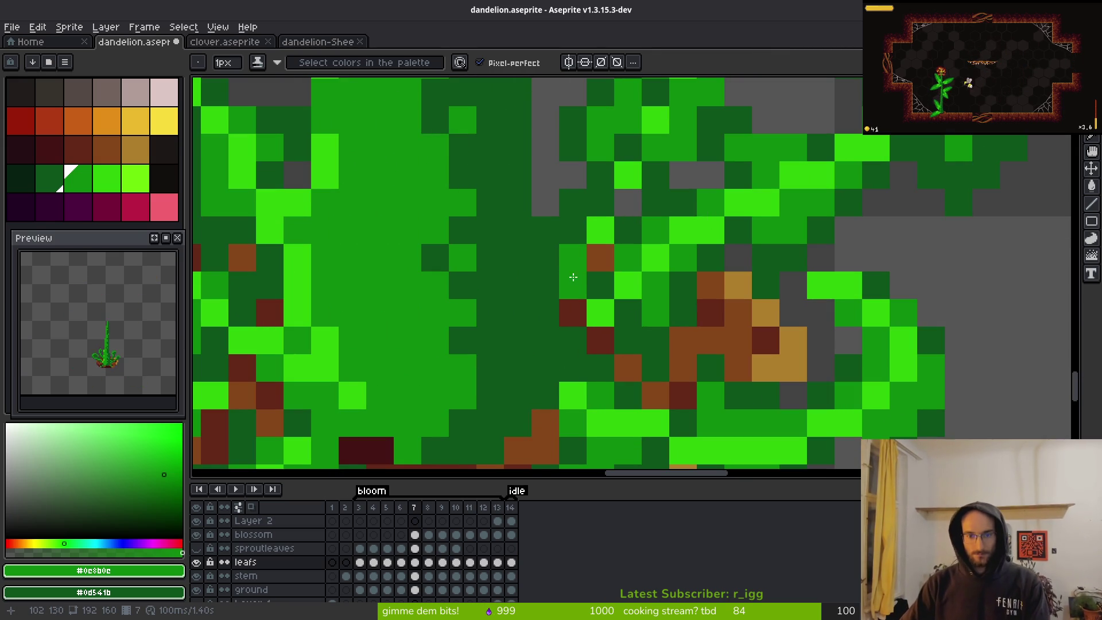
alt+click(573, 230)
scroll(603, 287, down, 3)
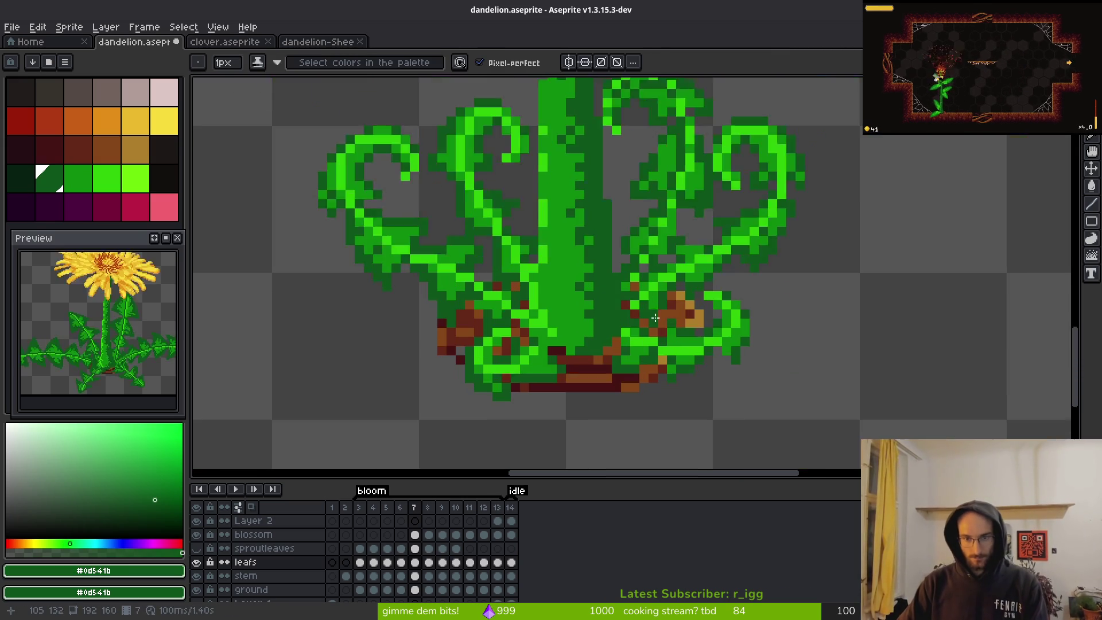
scroll(631, 297, up, 2)
click(634, 285)
- Retone a light-green leaf pixel medium green and darken a pixel on the leaf curl
scroll(699, 282, up, 2)
alt+click(672, 315)
click(629, 327)
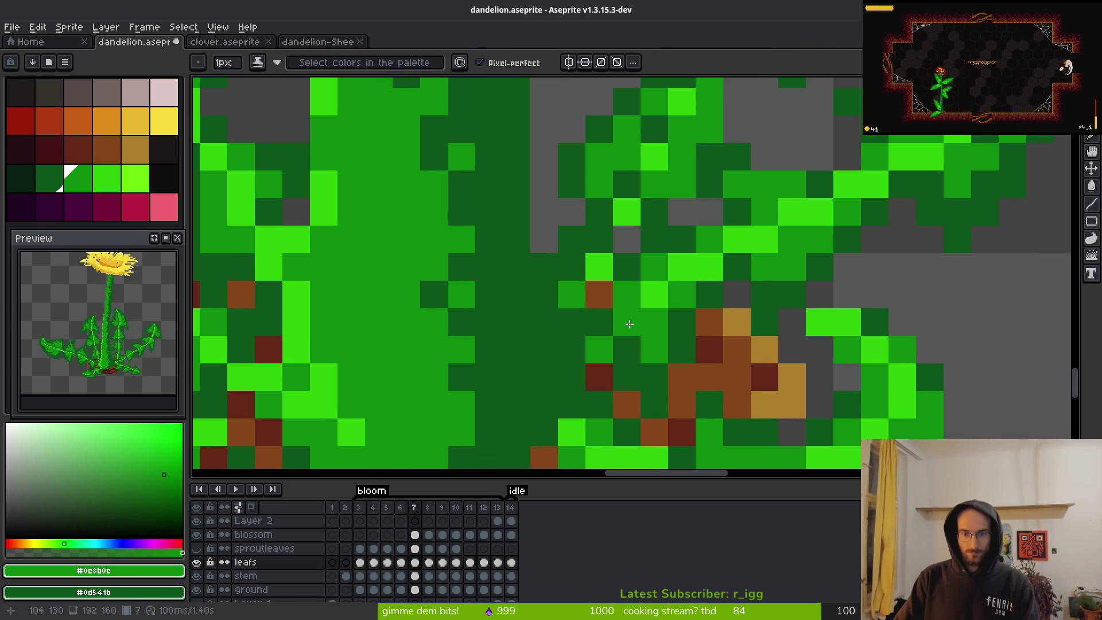
alt+click(673, 324)
click(649, 322)
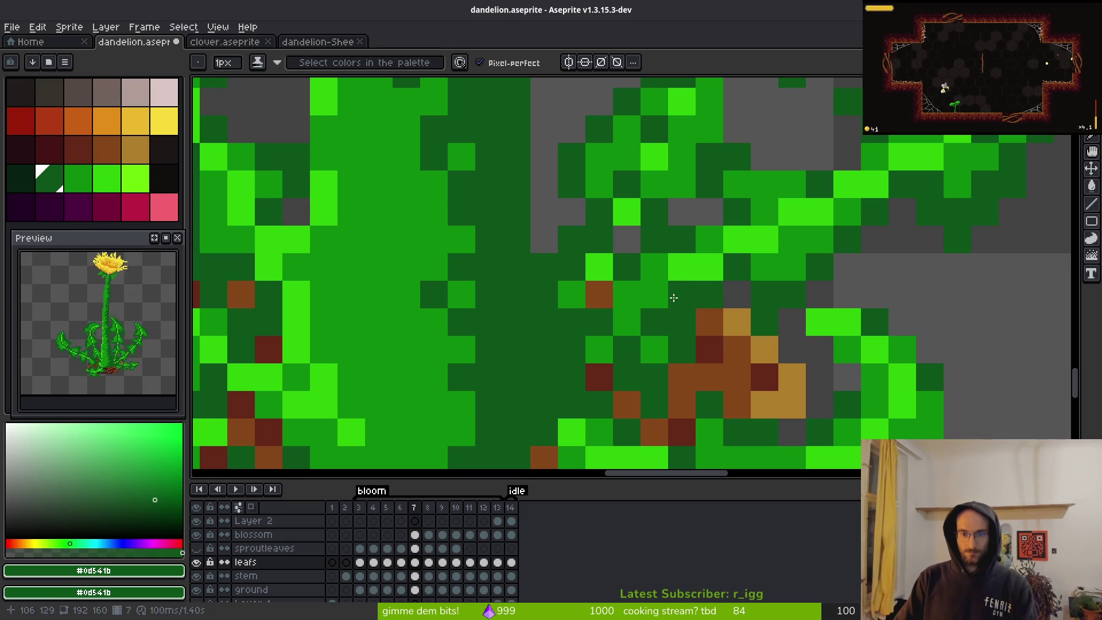
key(ctrl+z)
click(665, 299)
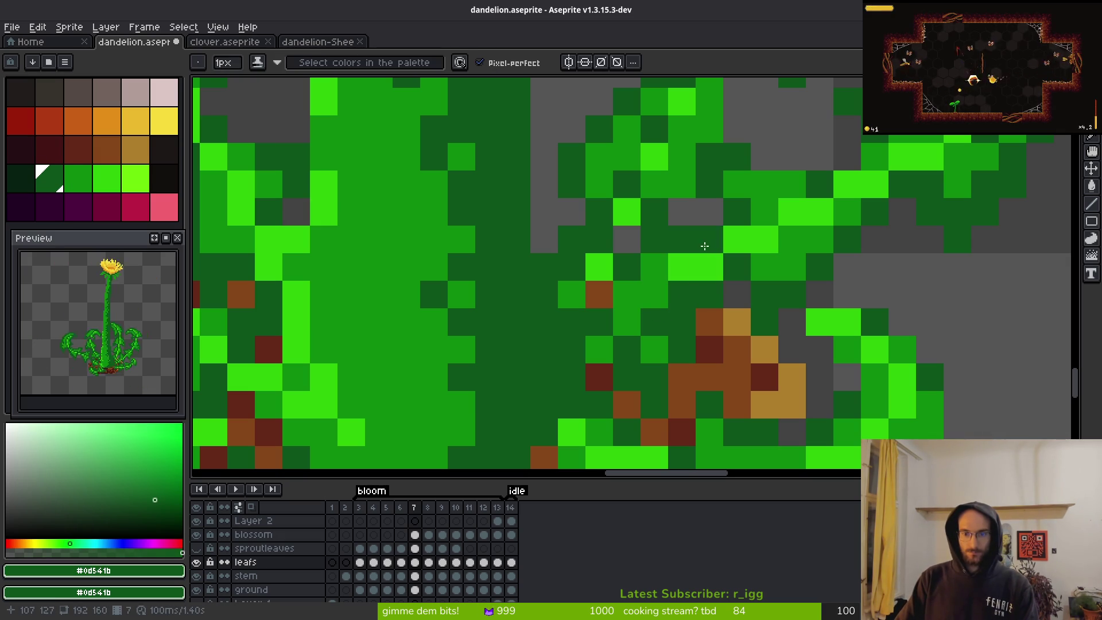
- Darken pixels along the upper leaf curl, including a bright-green pixel
alt+click(685, 264)
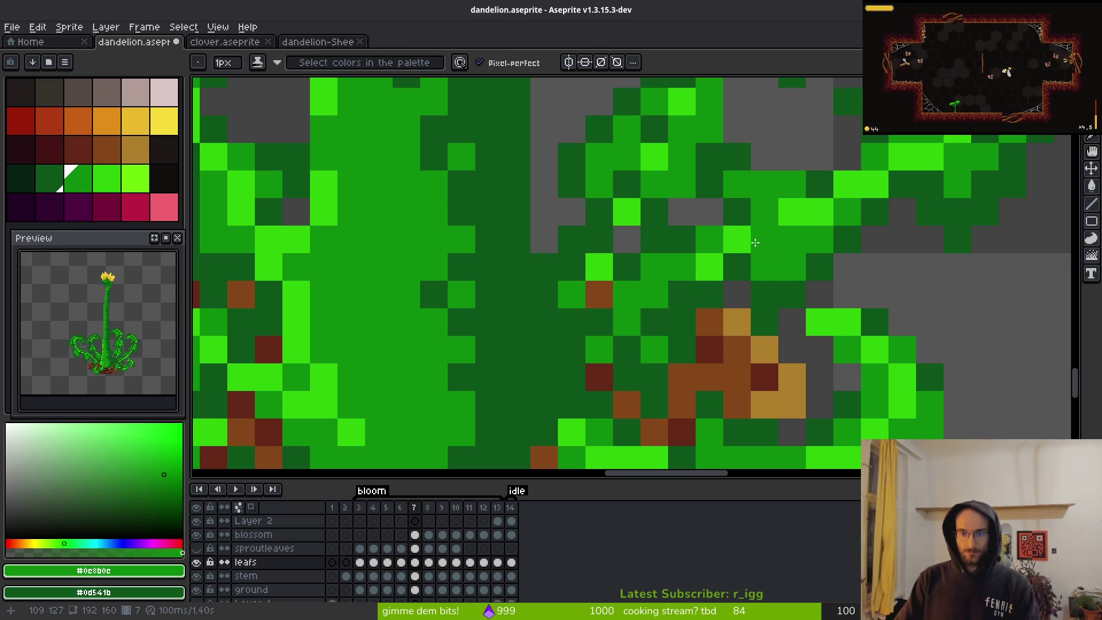
alt+click(760, 268)
mouse_move(758, 246)
mouse_down()
mouse_move(792, 212)
mouse_move(820, 212)
mouse_up()
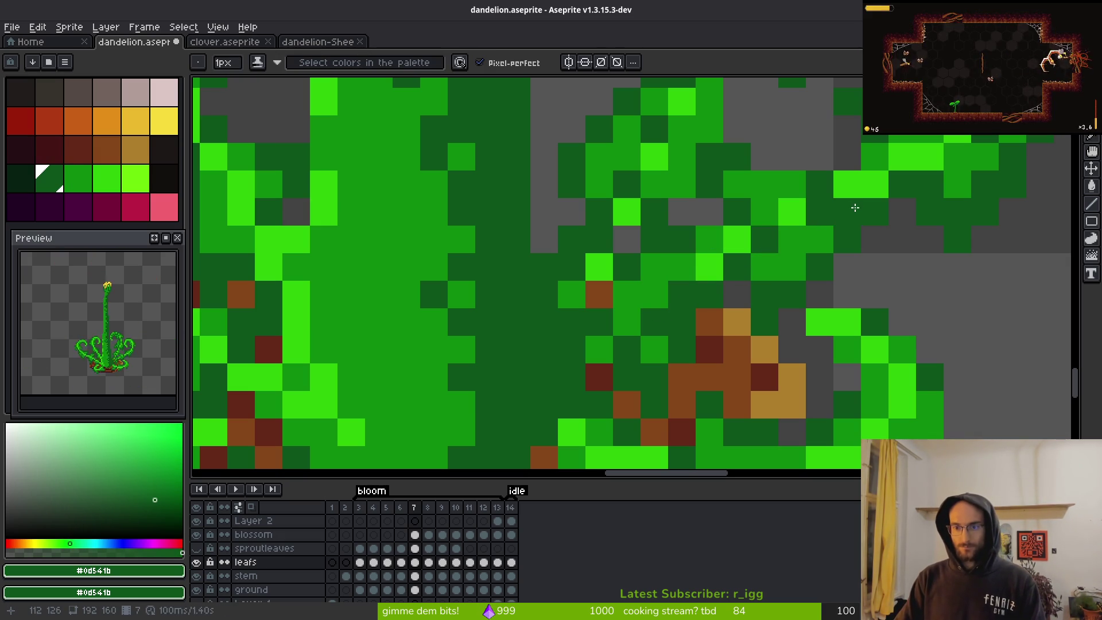
drag(873, 188, 607, 347)
alt+click(580, 338)
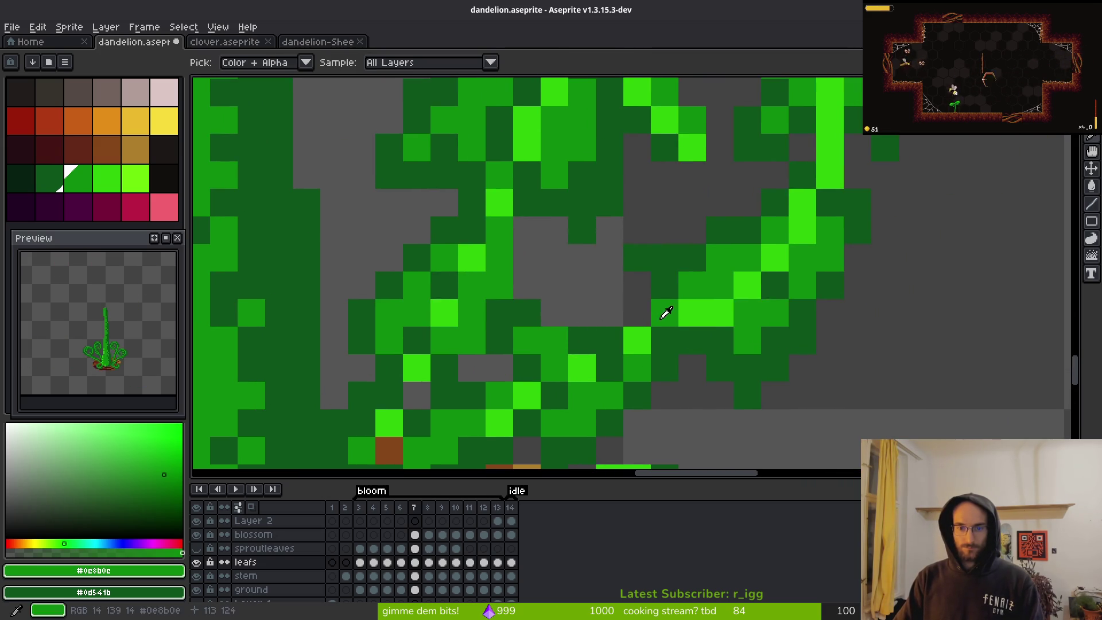
click(721, 312)
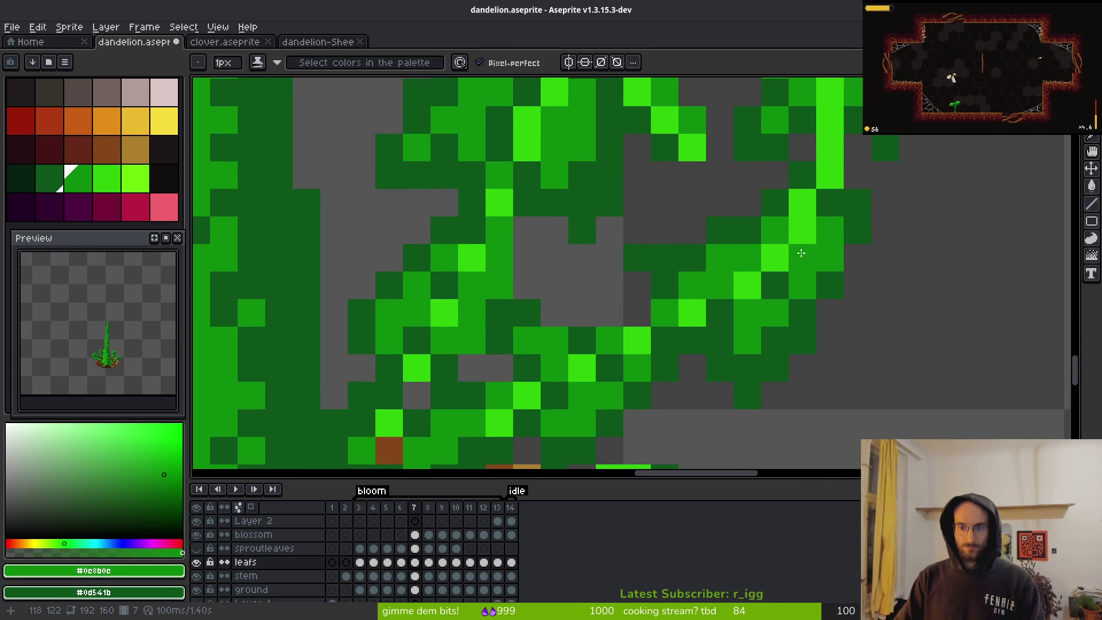
scroll(821, 226, down, 4)
scroll(846, 362, up, 3)
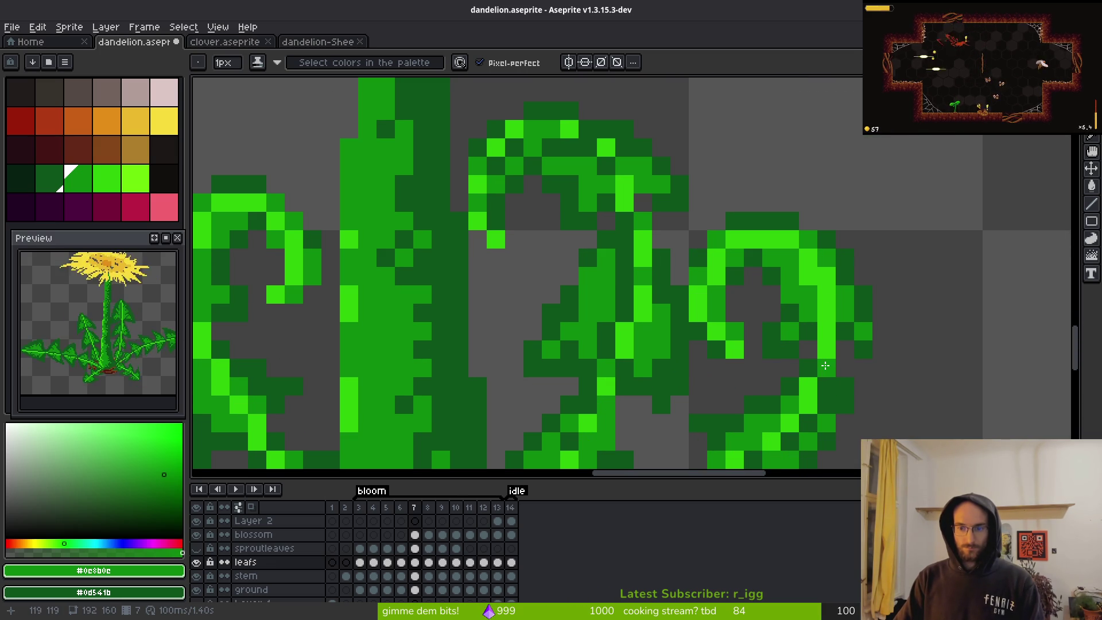
- Repaint two pixels on the right leaf curl on frame 7
drag(810, 386, 818, 366)
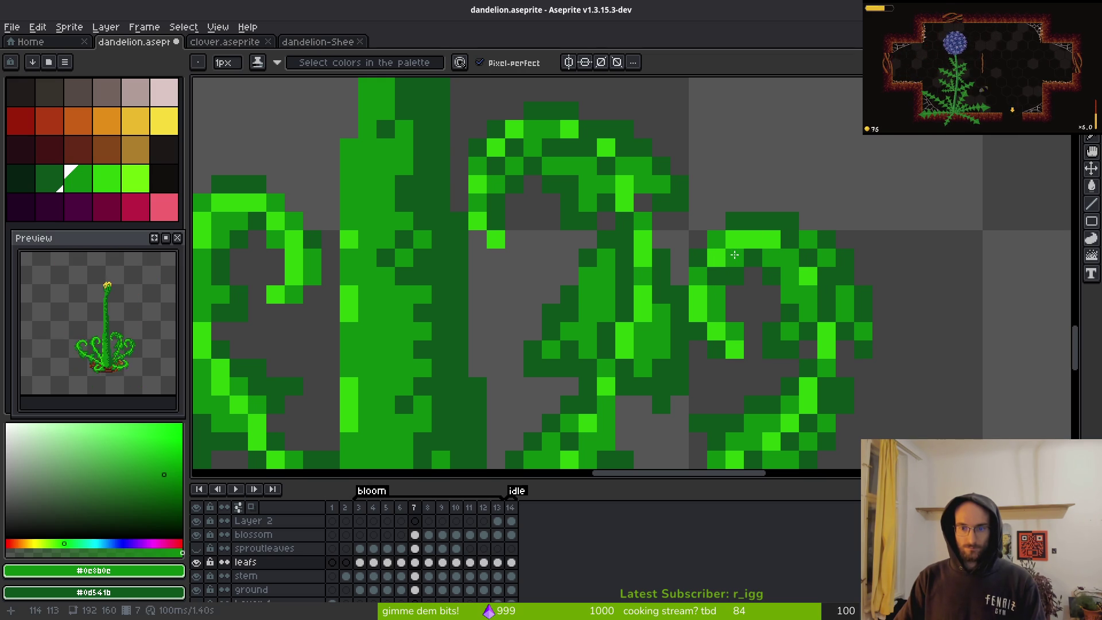
scroll(761, 310, down, 3)
scroll(770, 149, up, 4)
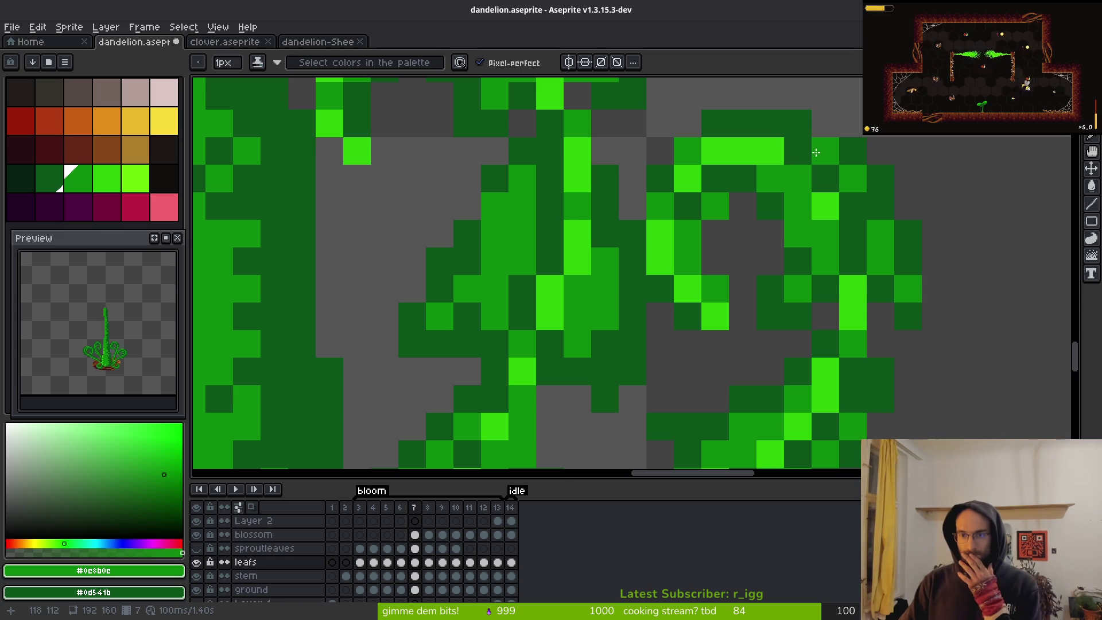
scroll(863, 282, down, 1)
scroll(863, 282, up, 1)
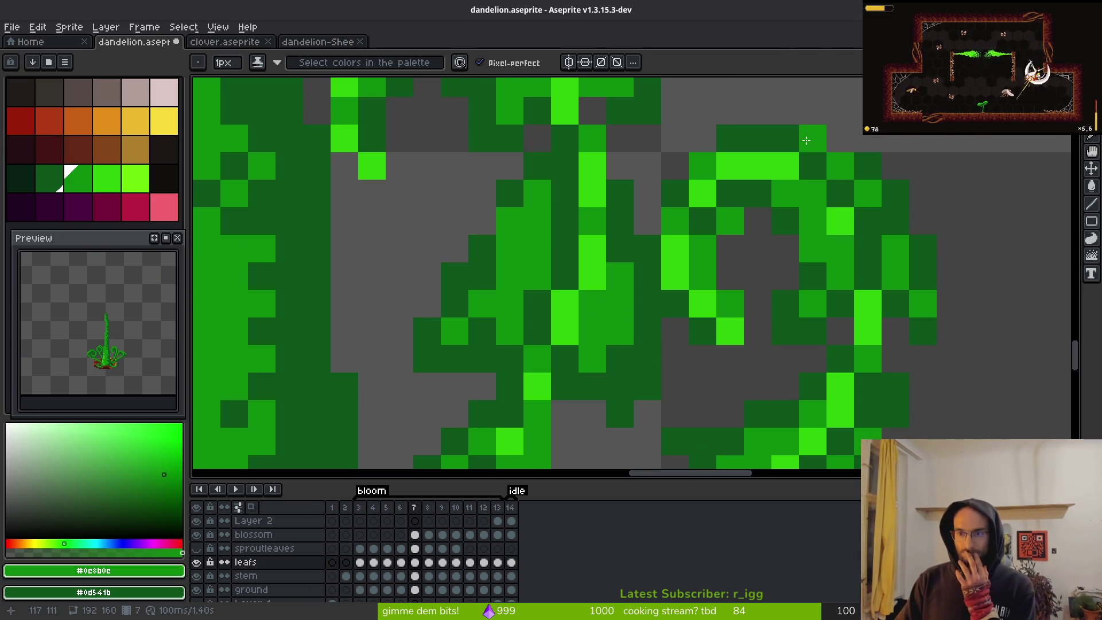
- Undo a trial bright highlight, then darken two pixels lower on the curl with dark green
click(785, 166)
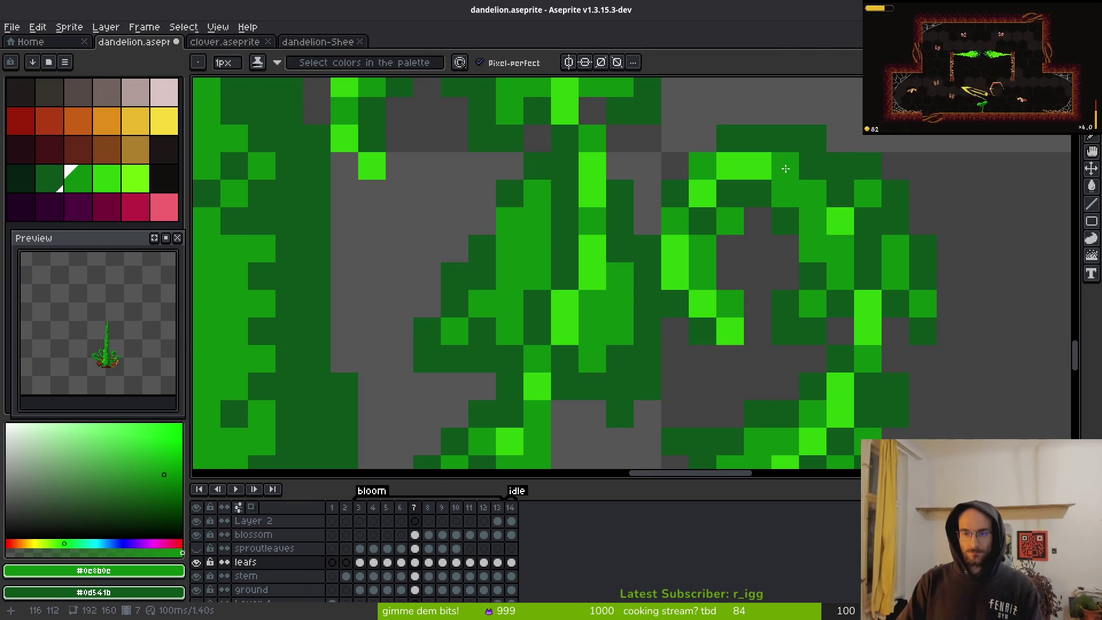
alt+click(785, 165)
key(ctrl+z)
alt+click(775, 162)
alt+click(763, 184)
click(852, 265)
- Switch to medium green and repaint two leaf pixels with it
scroll(852, 266, down, 6)
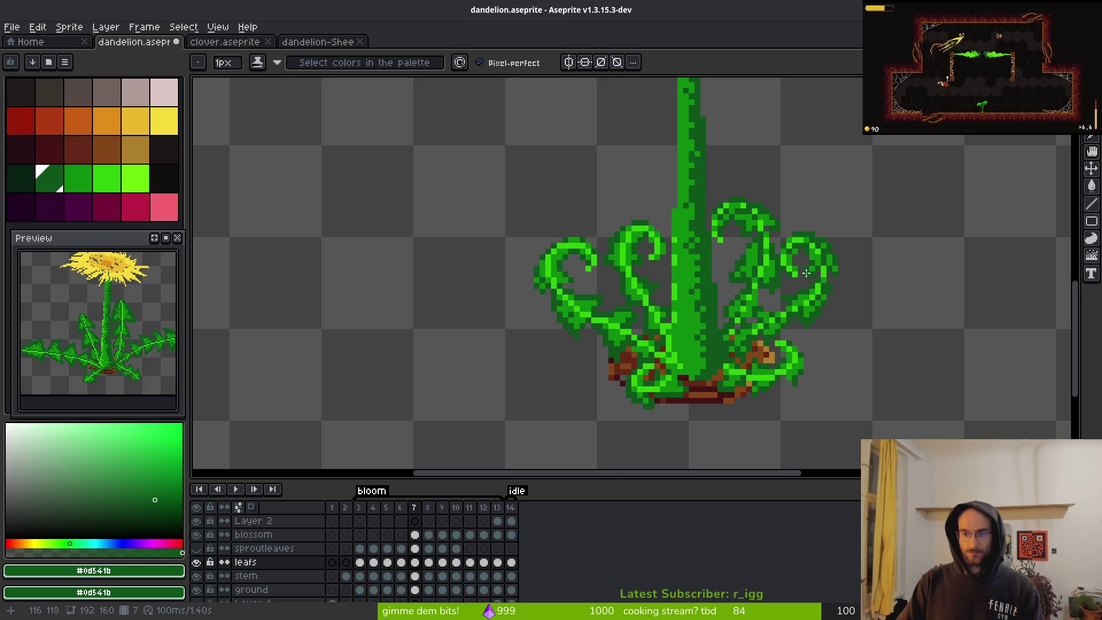
scroll(739, 201, up, 6)
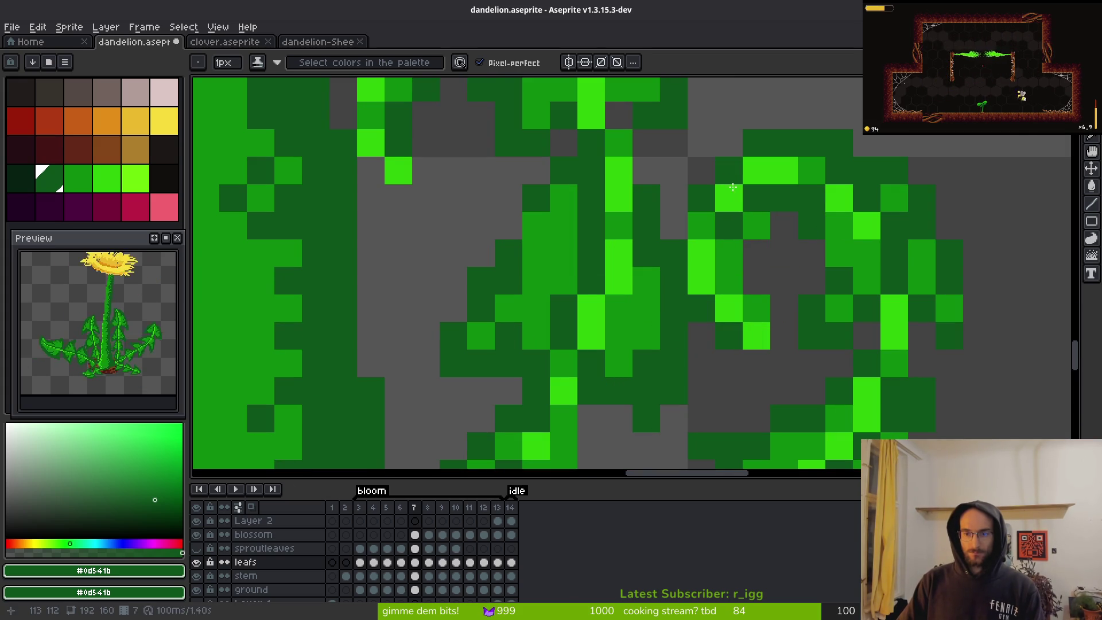
scroll(861, 302, down, 5)
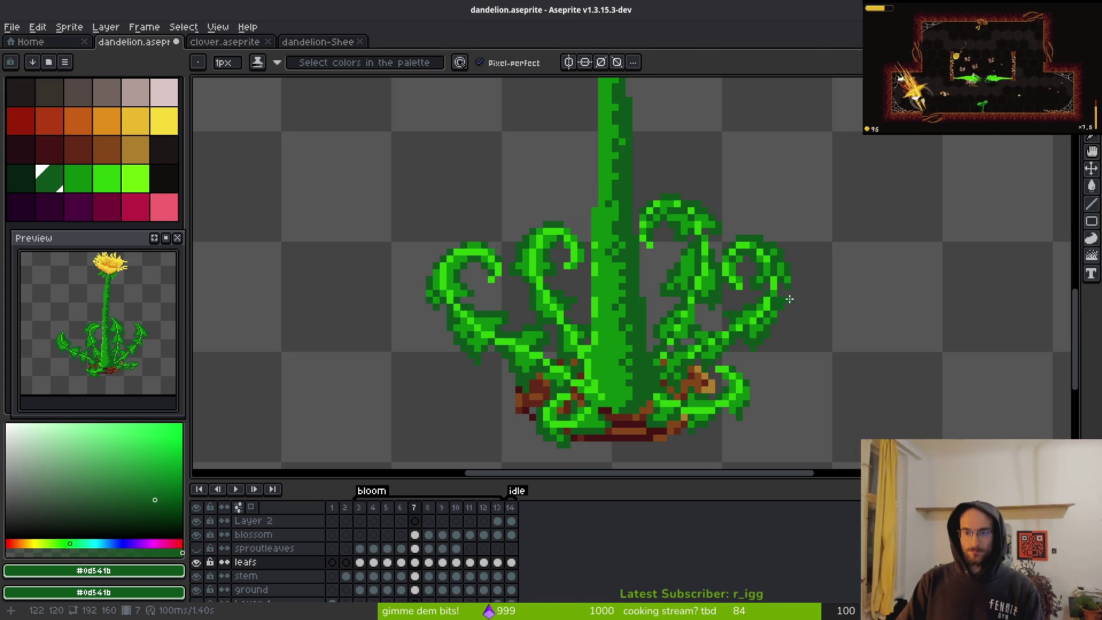
scroll(777, 293, up, 5)
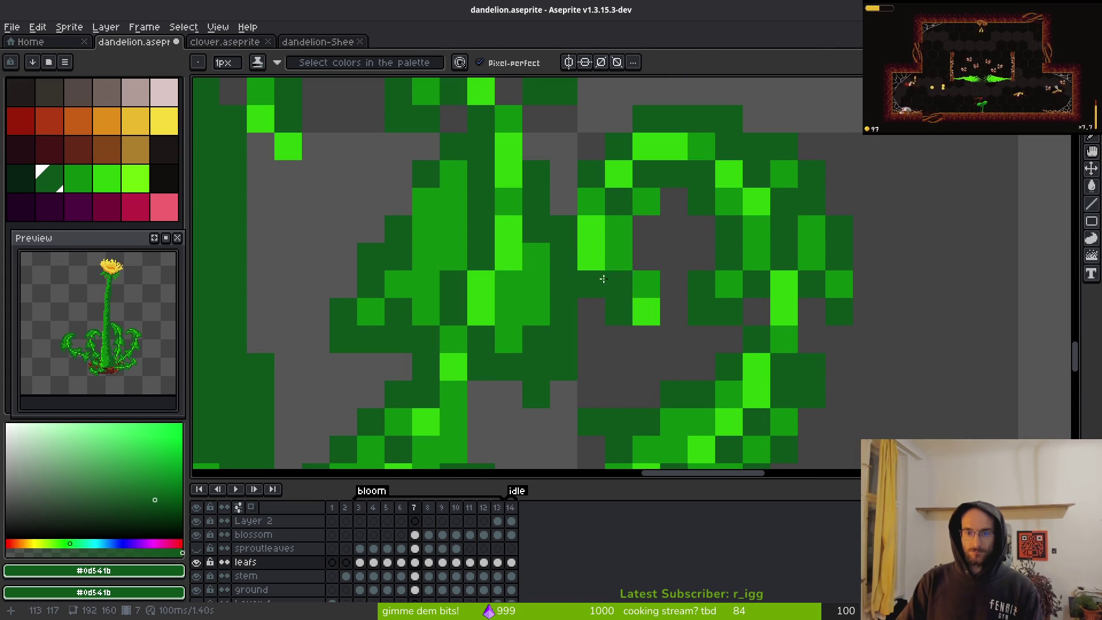
key(])
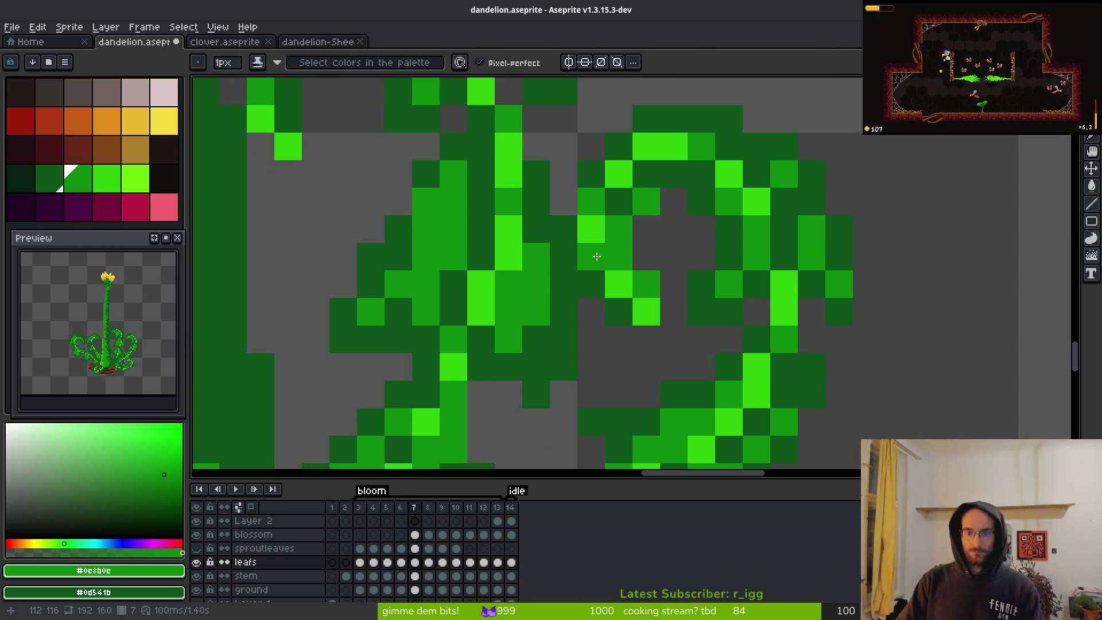
scroll(597, 256, down, 4)
scroll(739, 289, up, 4)
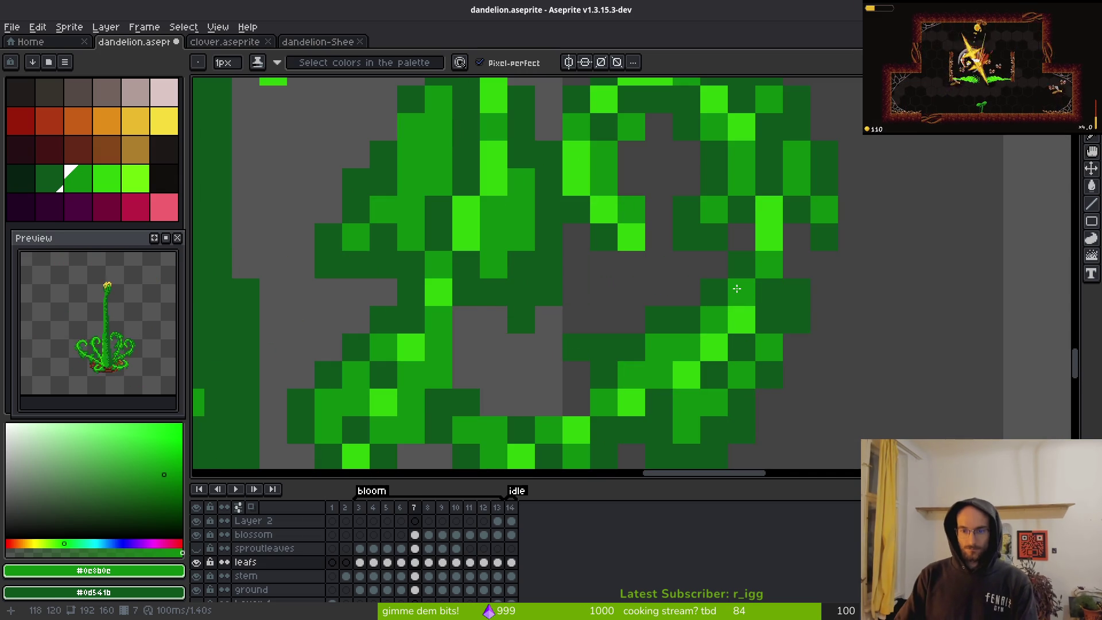
drag(737, 294, 768, 237)
scroll(763, 218, down, 4)
scroll(775, 260, up, 4)
- Eyedrop the bright, dark and medium greens from the leaf to compare shades
alt+click(772, 206)
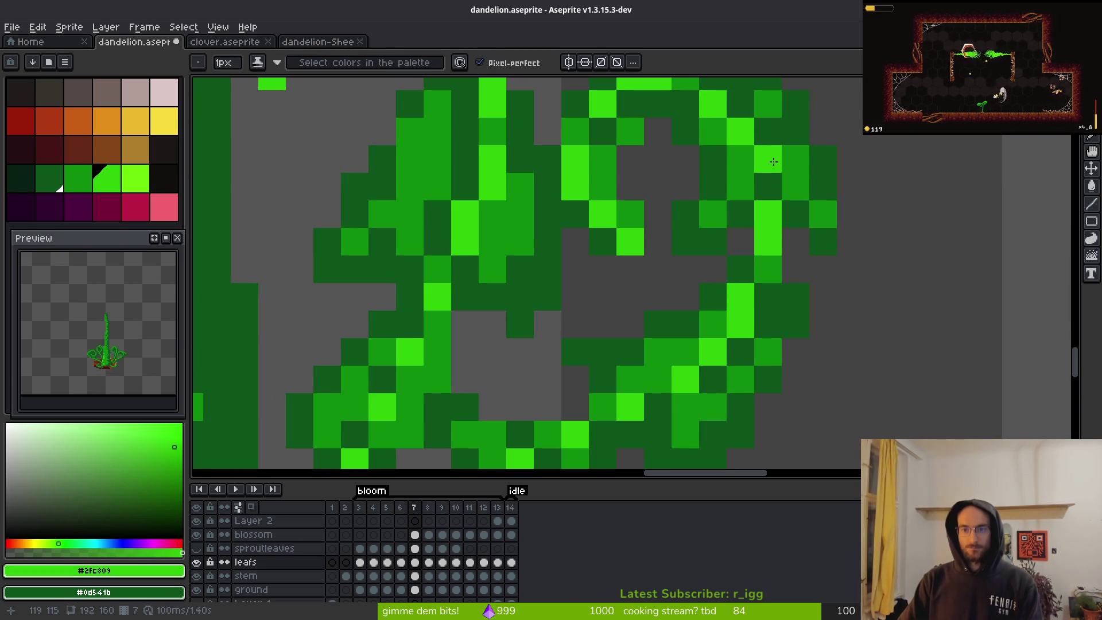
alt+click(758, 167)
scroll(751, 161, down, 4)
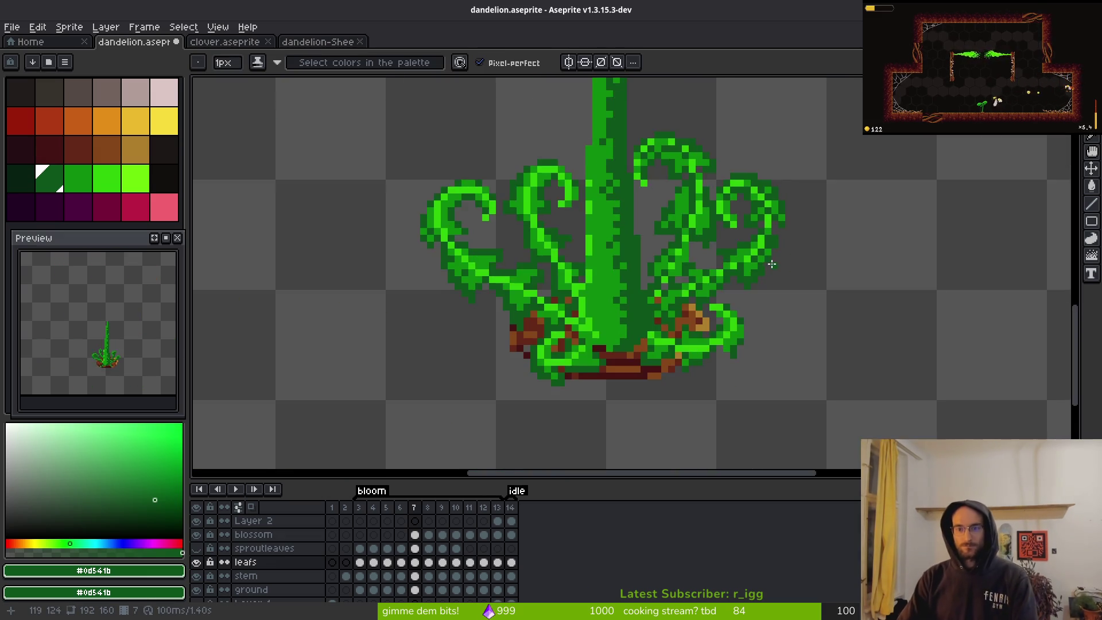
scroll(743, 169, up, 3)
scroll(718, 178, down, 3)
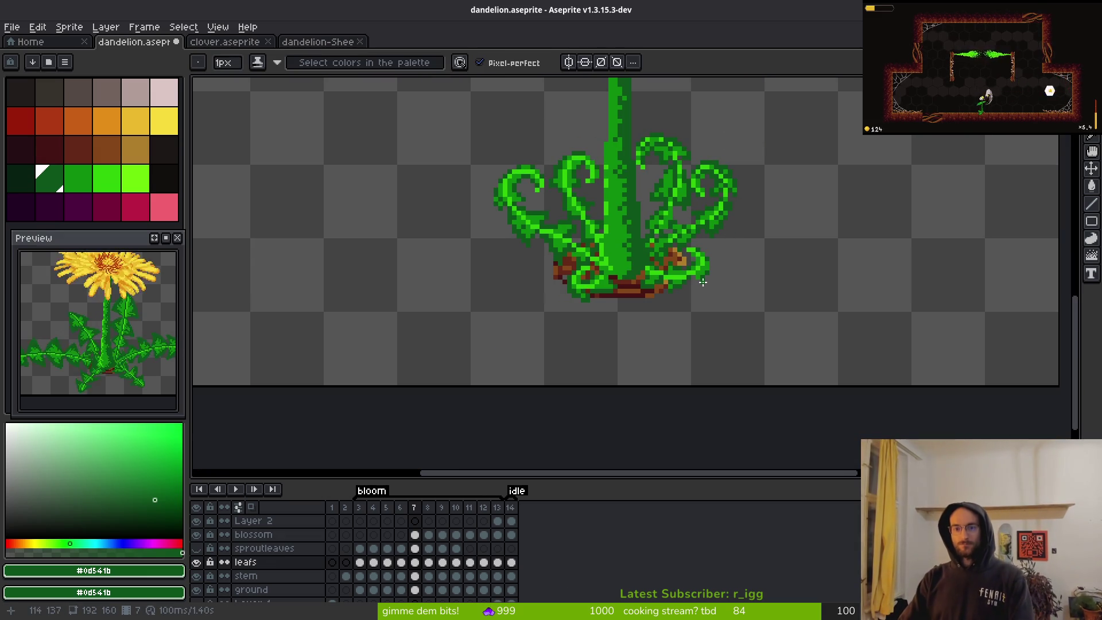
scroll(718, 247, up, 4)
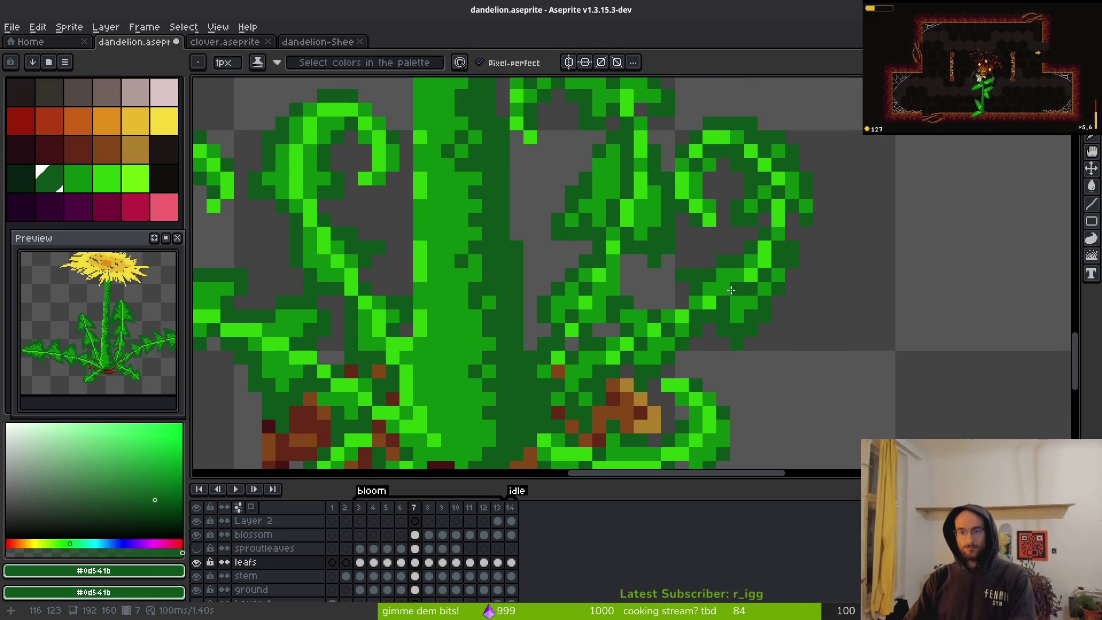
scroll(697, 287, down, 2)
scroll(715, 270, up, 2)
scroll(683, 230, down, 2)
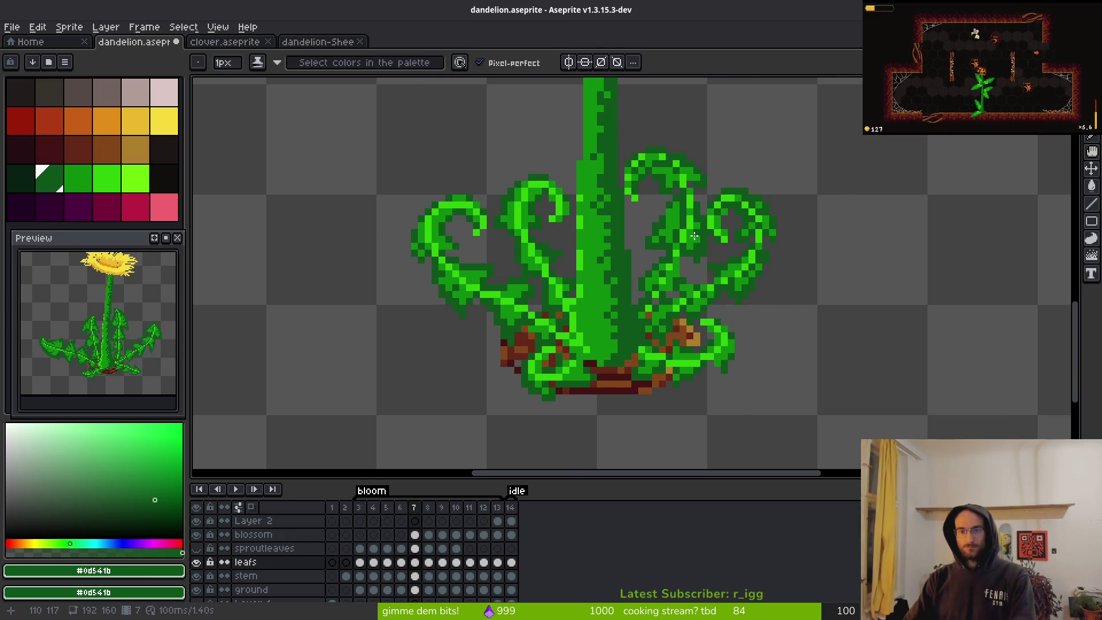
scroll(691, 181, up, 2)
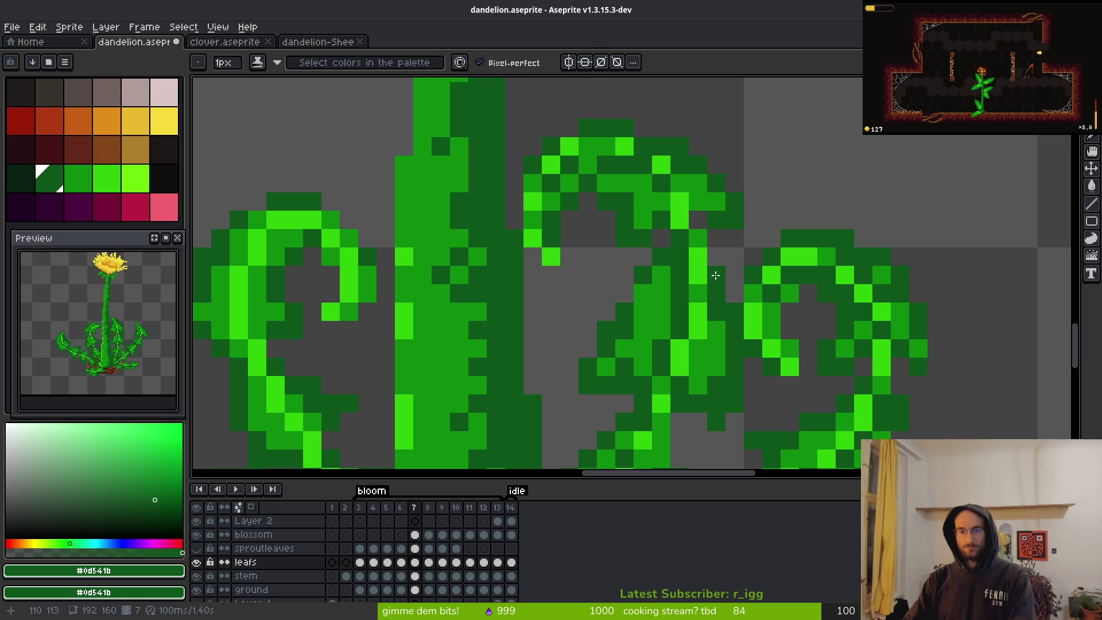
alt+click(630, 201)
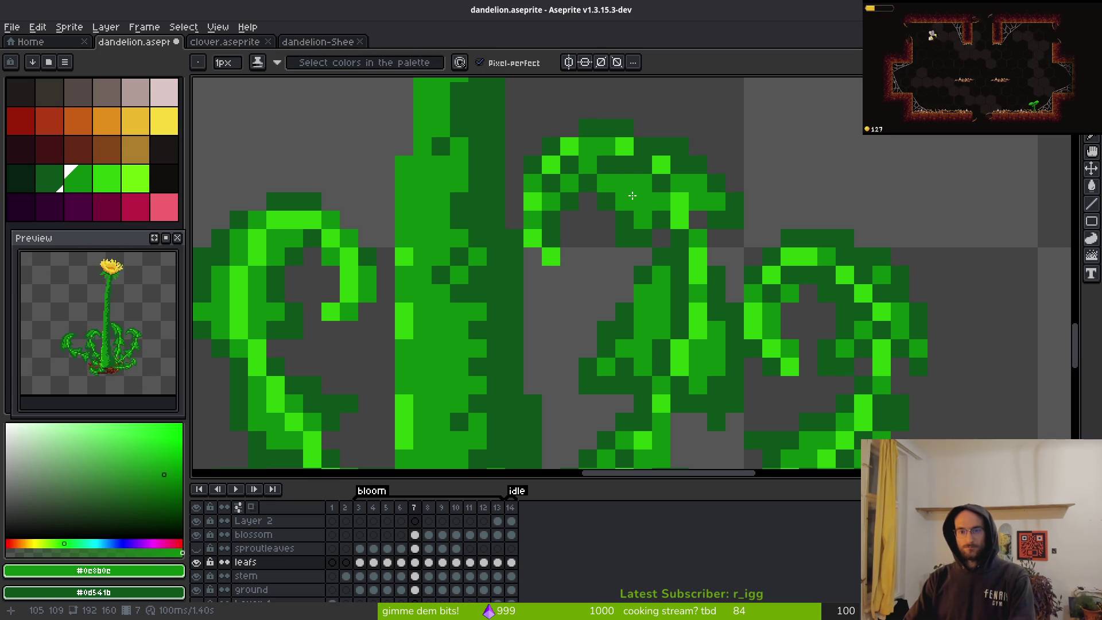
alt+click(601, 183)
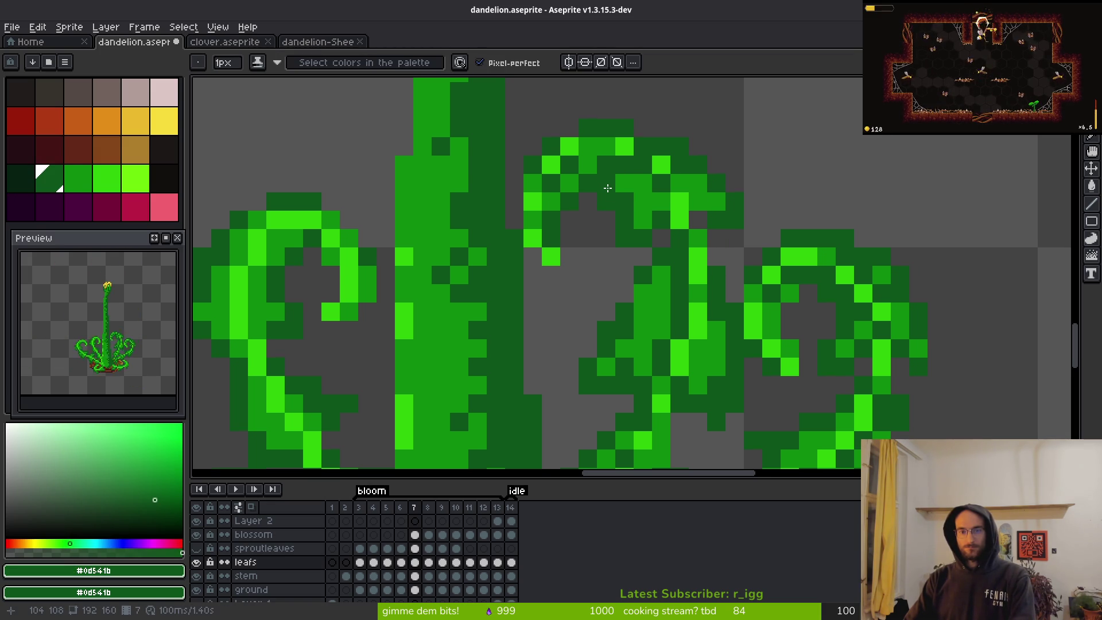
- Sample the bright, mid and dark leaf greens and repaint pixels on the curl tip
scroll(641, 239, down, 4)
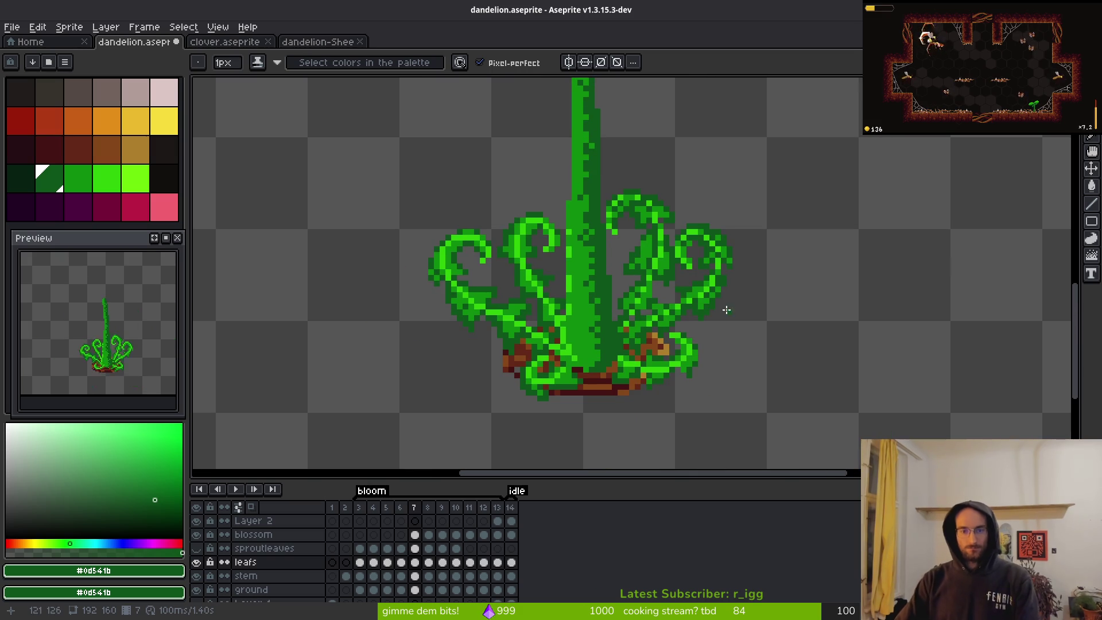
scroll(625, 321, up, 3)
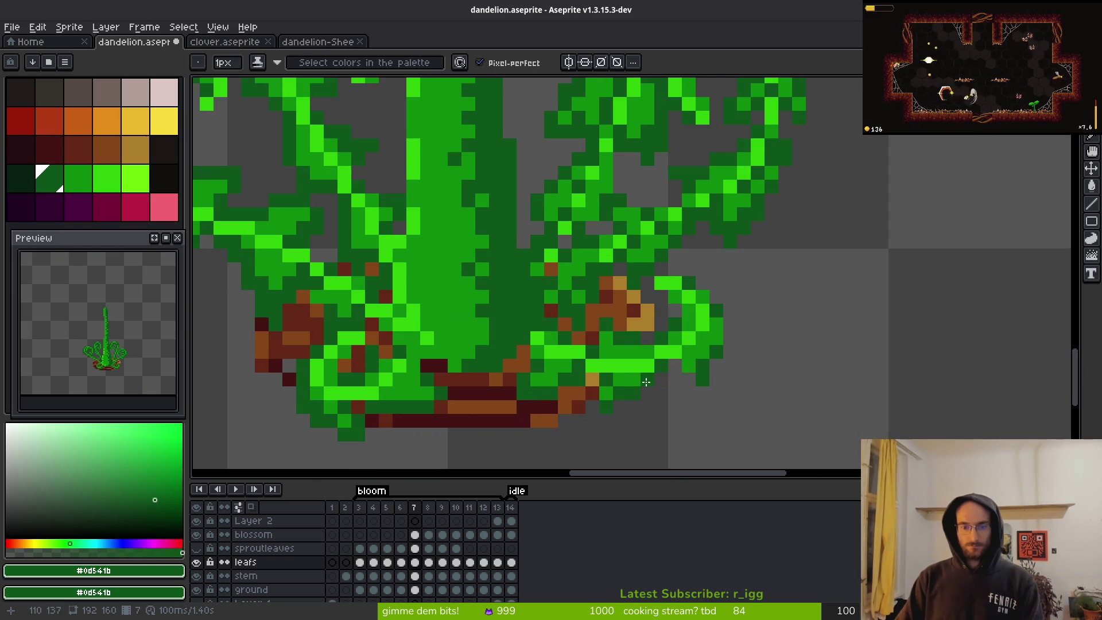
scroll(670, 337, up, 1)
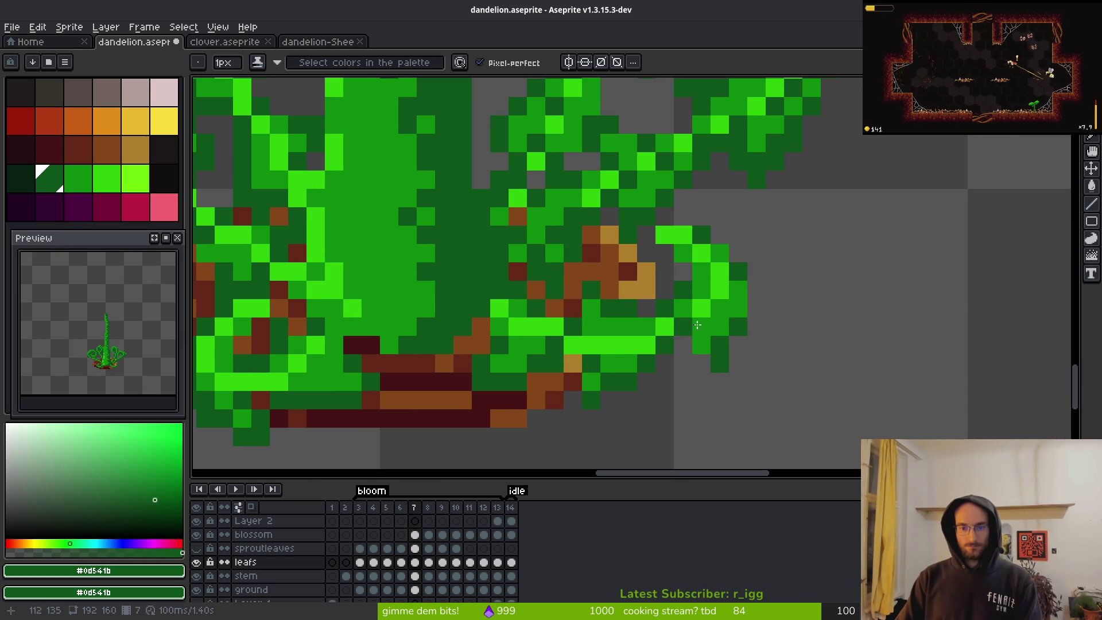
alt+click(689, 237)
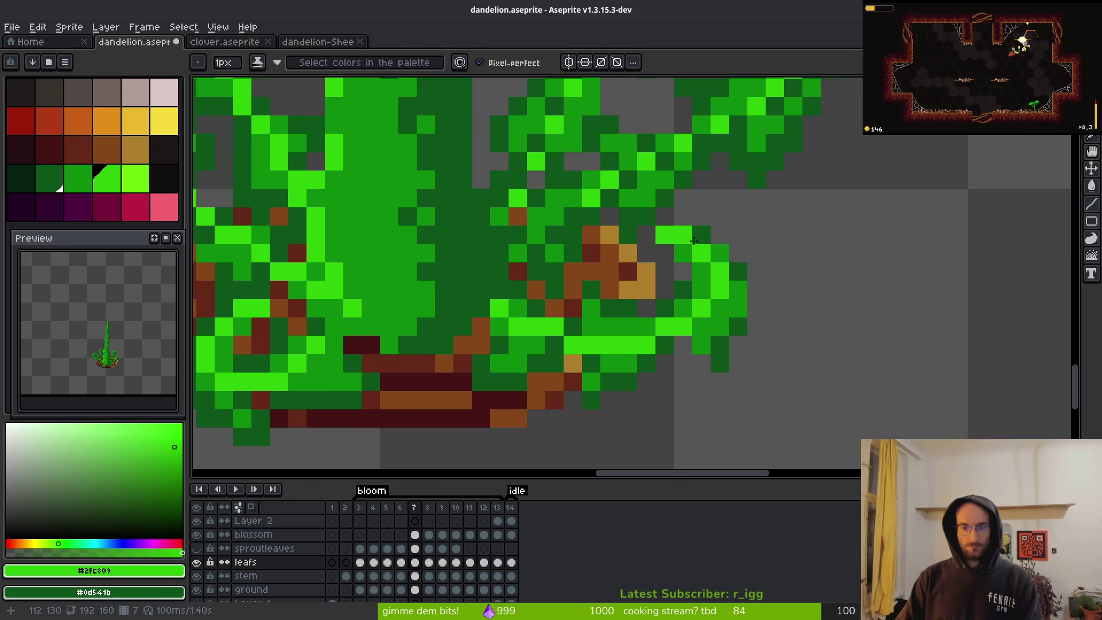
alt+click(681, 245)
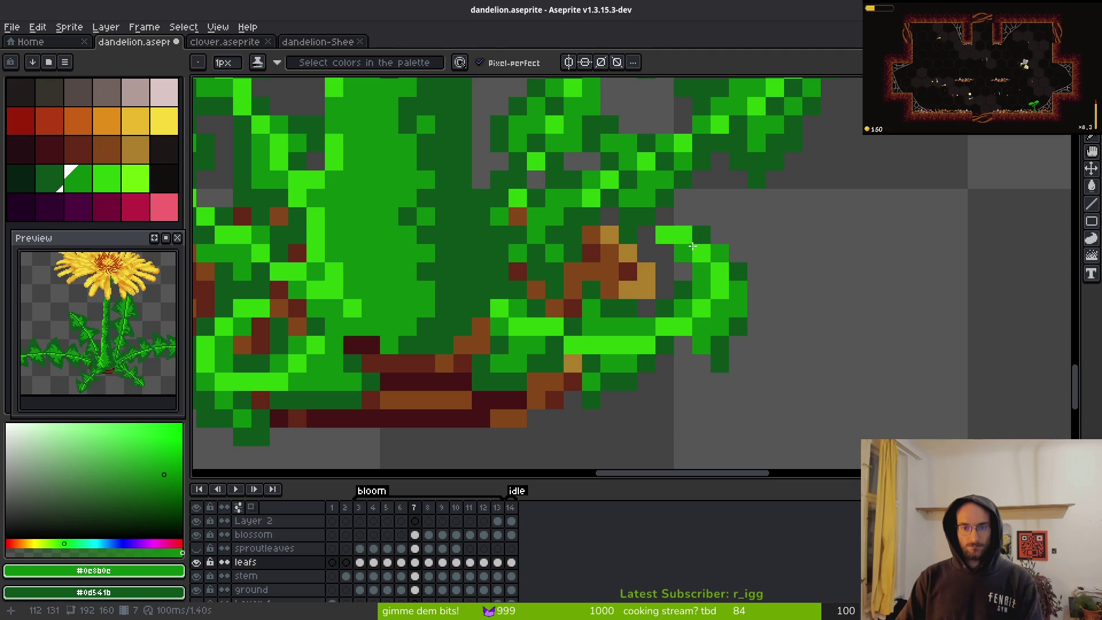
alt+click(708, 229)
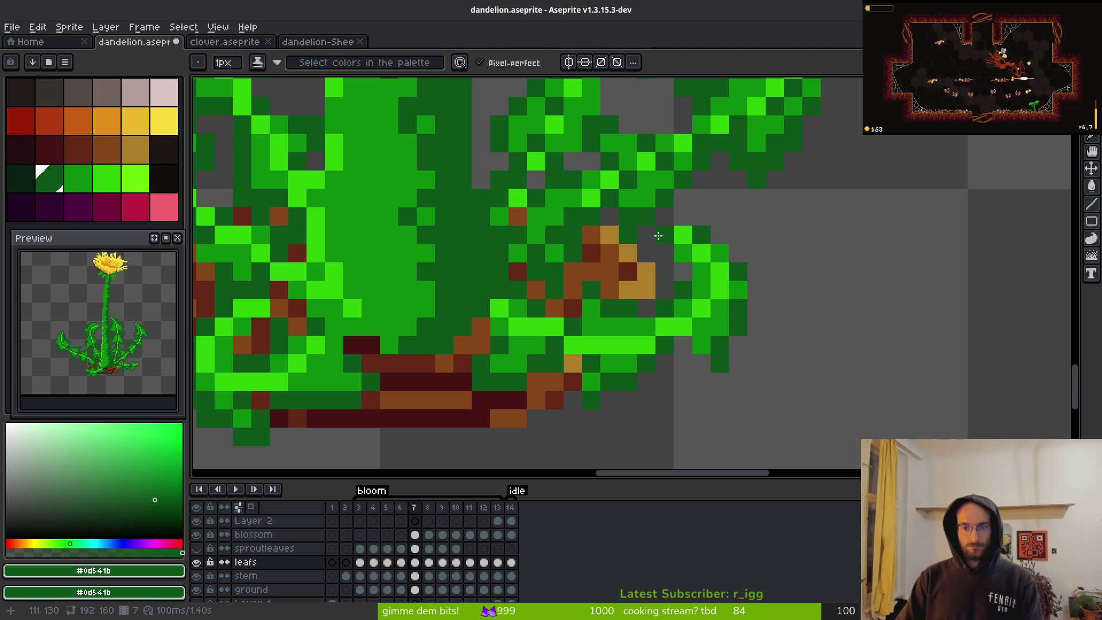
alt+click(712, 263)
click(665, 235)
alt+click(665, 252)
click(666, 240)
alt+click(679, 233)
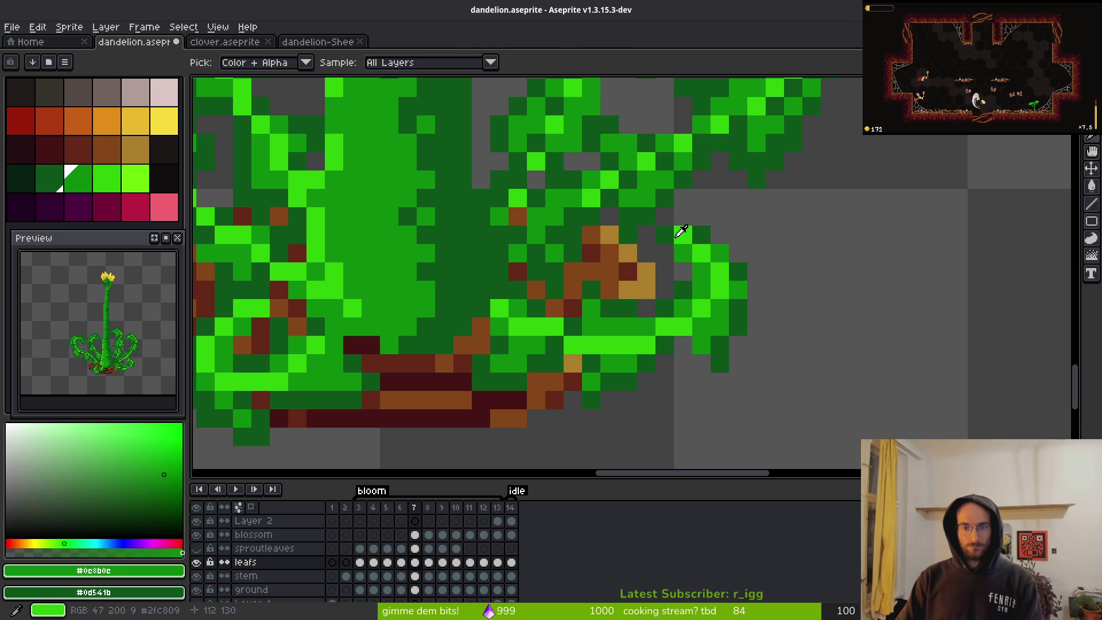
- Darken bright pixels on the curl edge and at the leaf's lower tip with dark green
alt+click(686, 253)
alt+click(701, 254)
click(684, 235)
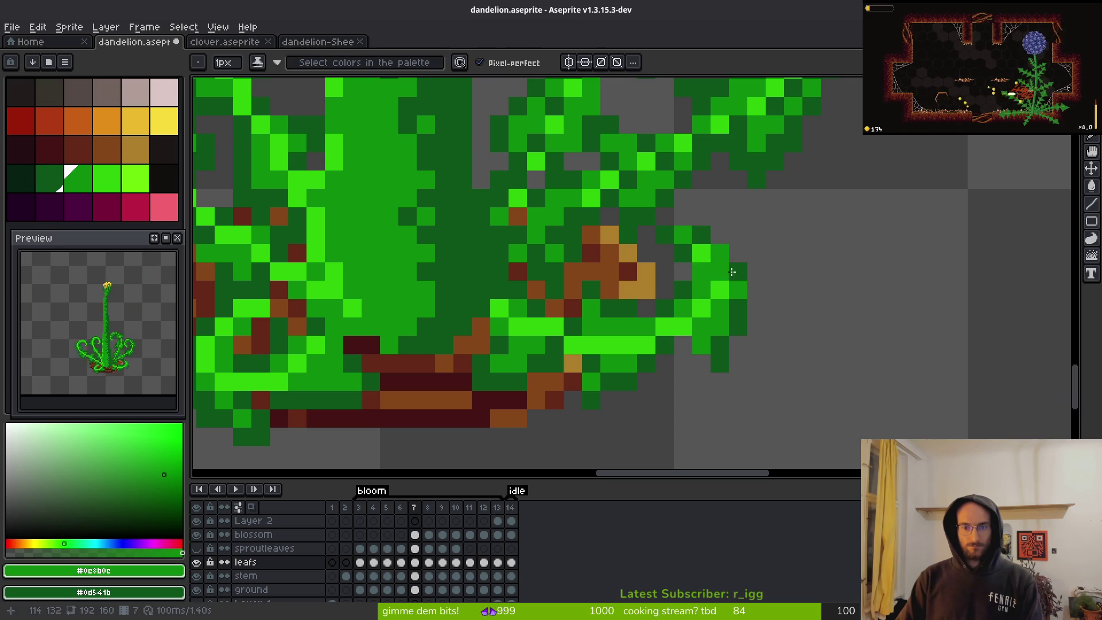
scroll(753, 307, down, 3)
scroll(753, 308, up, 3)
alt+click(665, 217)
scroll(790, 348, down, 4)
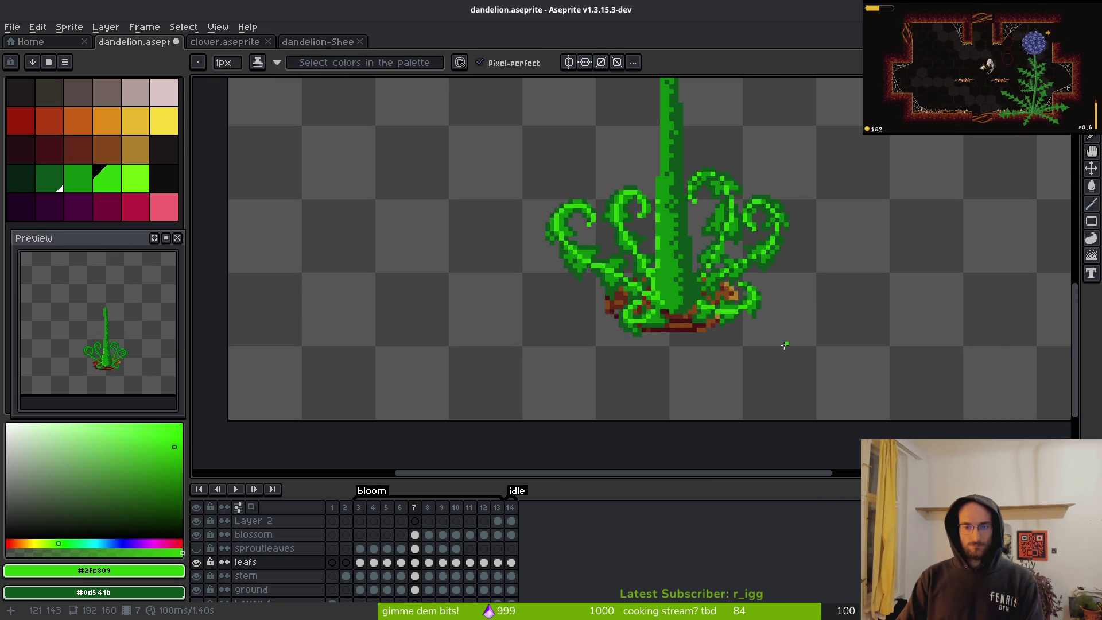
scroll(768, 328, up, 4)
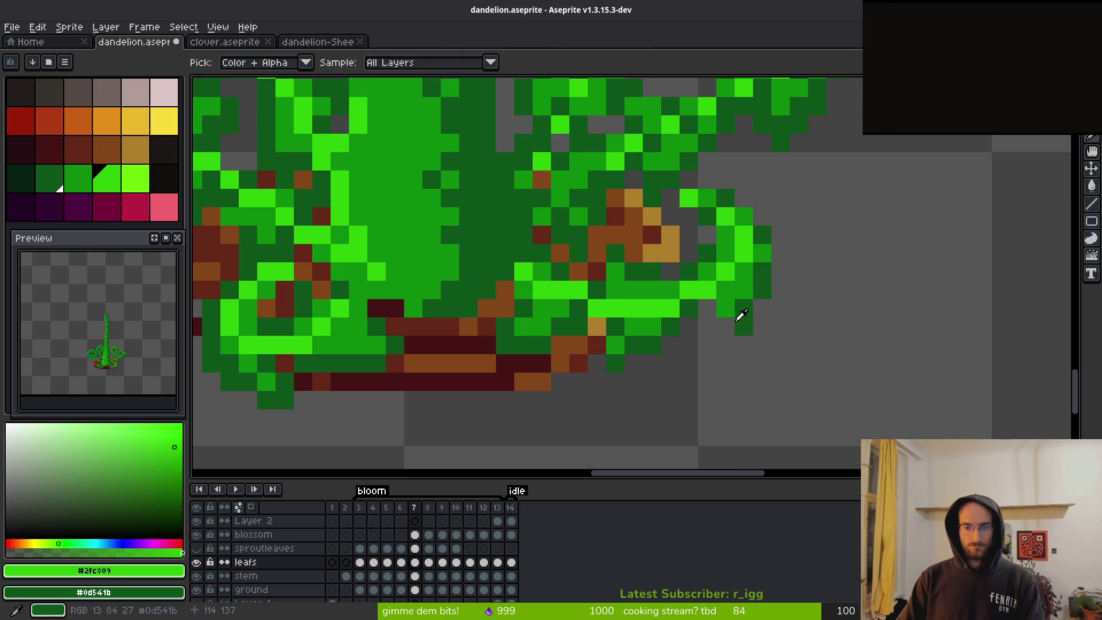
alt+click(721, 302)
click(742, 294)
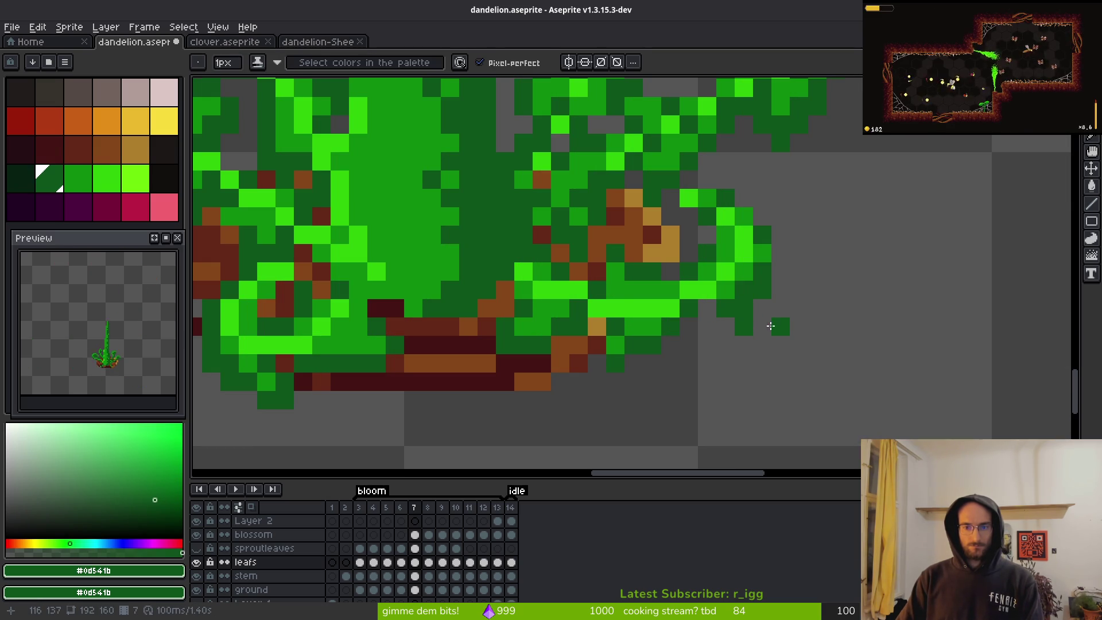
- Darken two bright pixels on the leaf underside, then repaint them mid green
alt+click(645, 312)
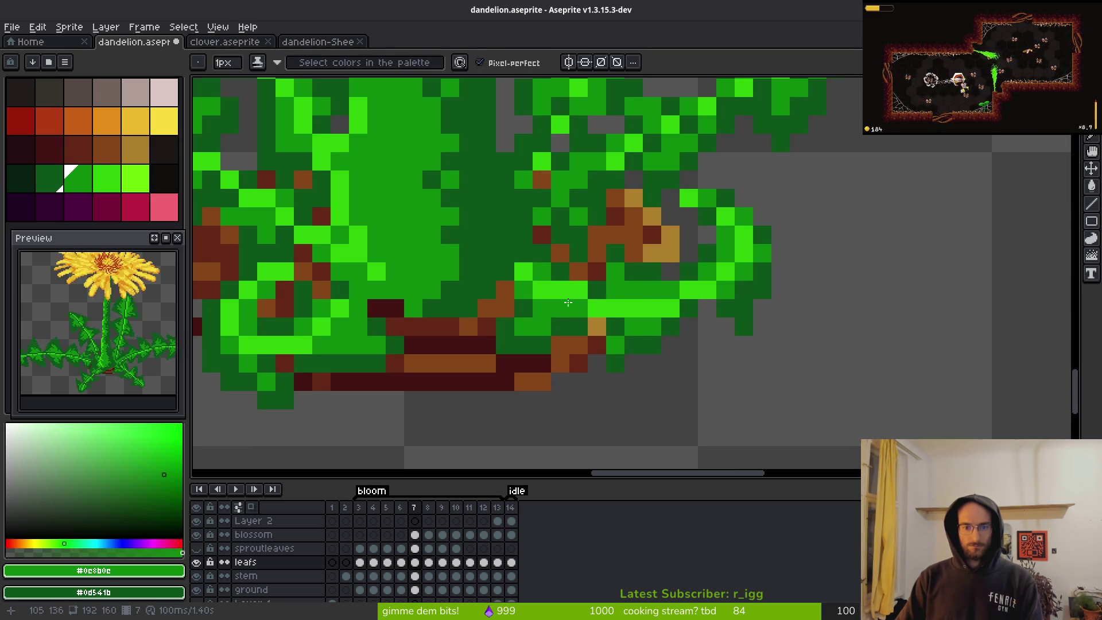
alt+click(664, 313)
drag(634, 308, 654, 308)
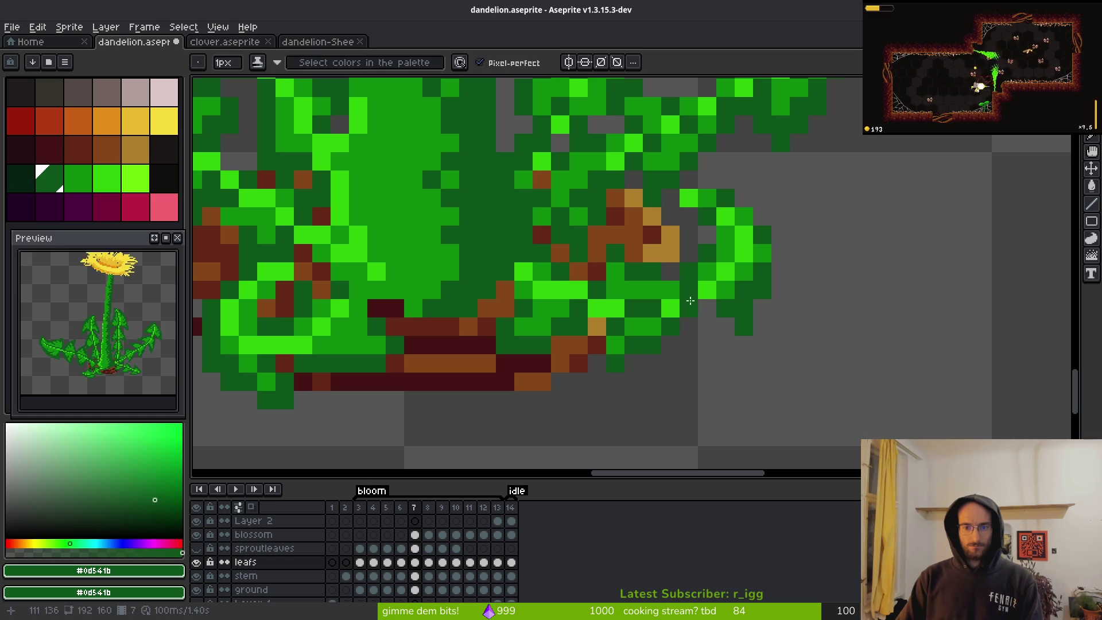
alt+right_click(692, 287)
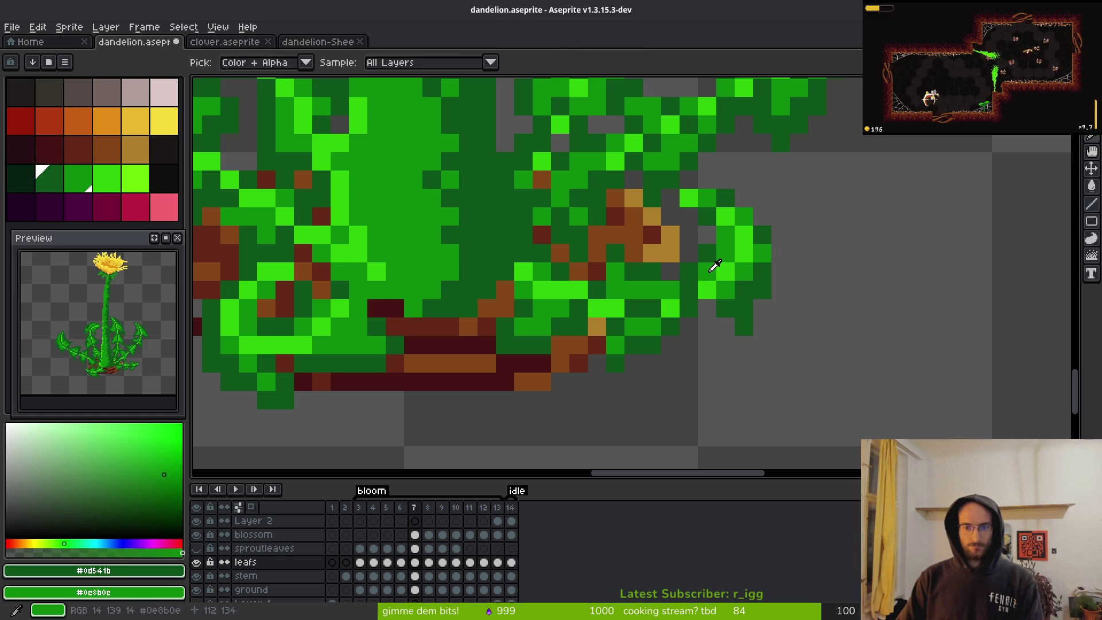
alt+click(691, 290)
drag(652, 308, 633, 308)
- Darken bright pixels along the leaf curve, its edge, and the leaf base near the stem
alt+right_click(635, 304)
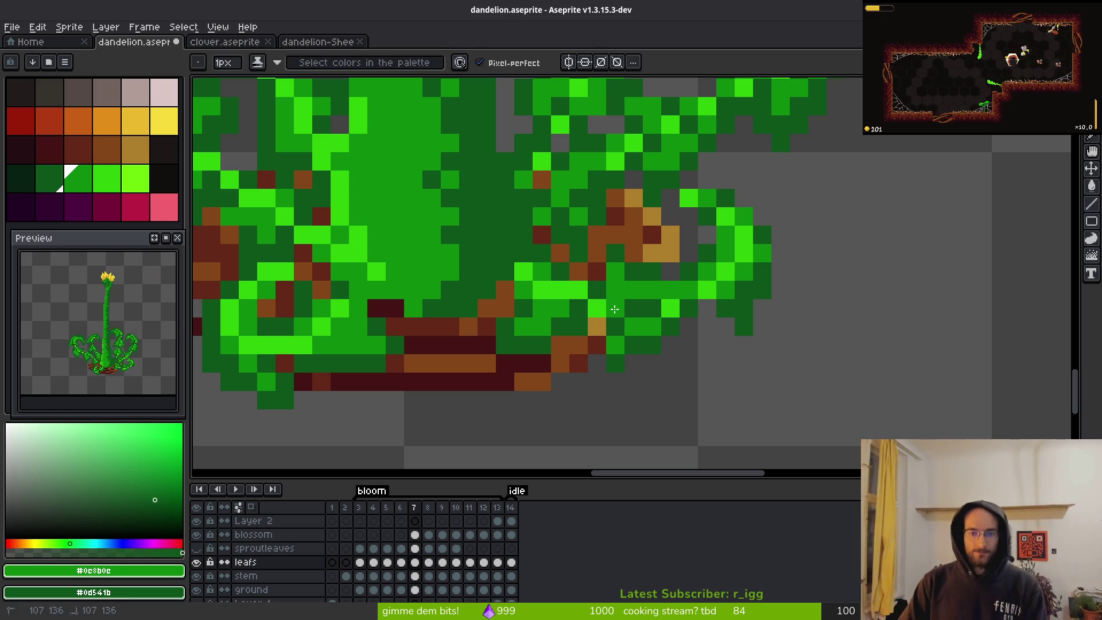
right_click(595, 308)
right_click(597, 290)
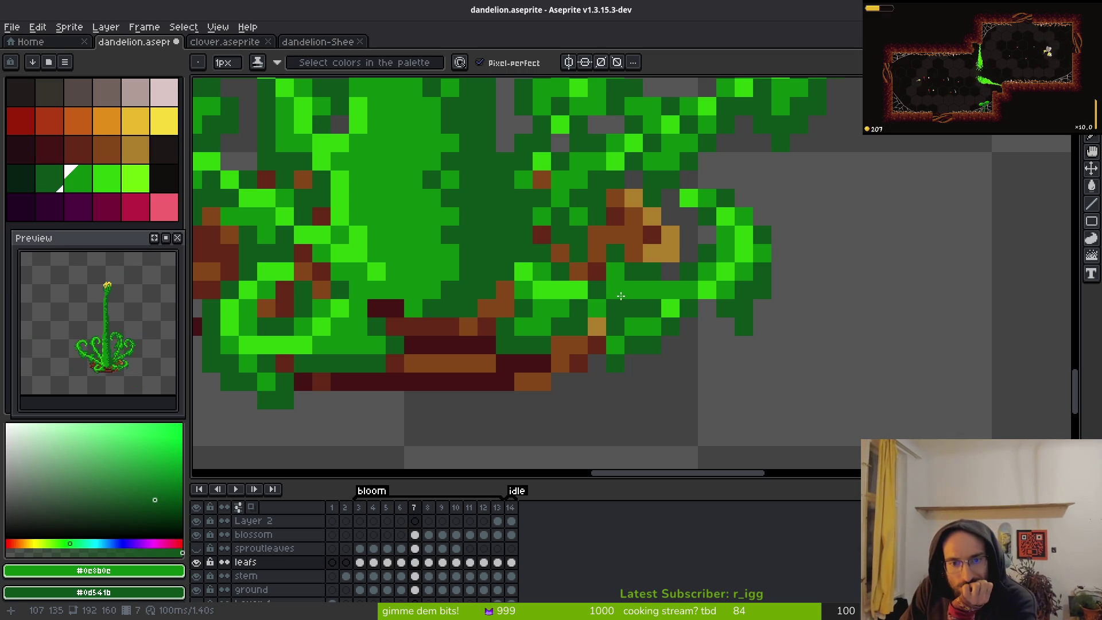
right_click(578, 326)
drag(524, 329, 636, 409)
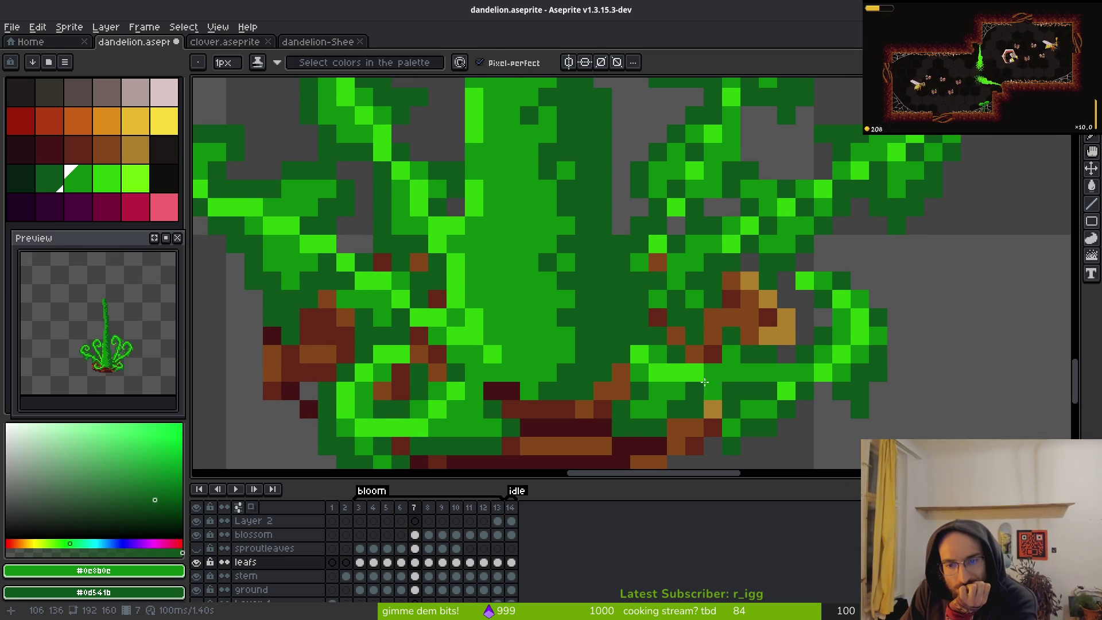
right_click(710, 373)
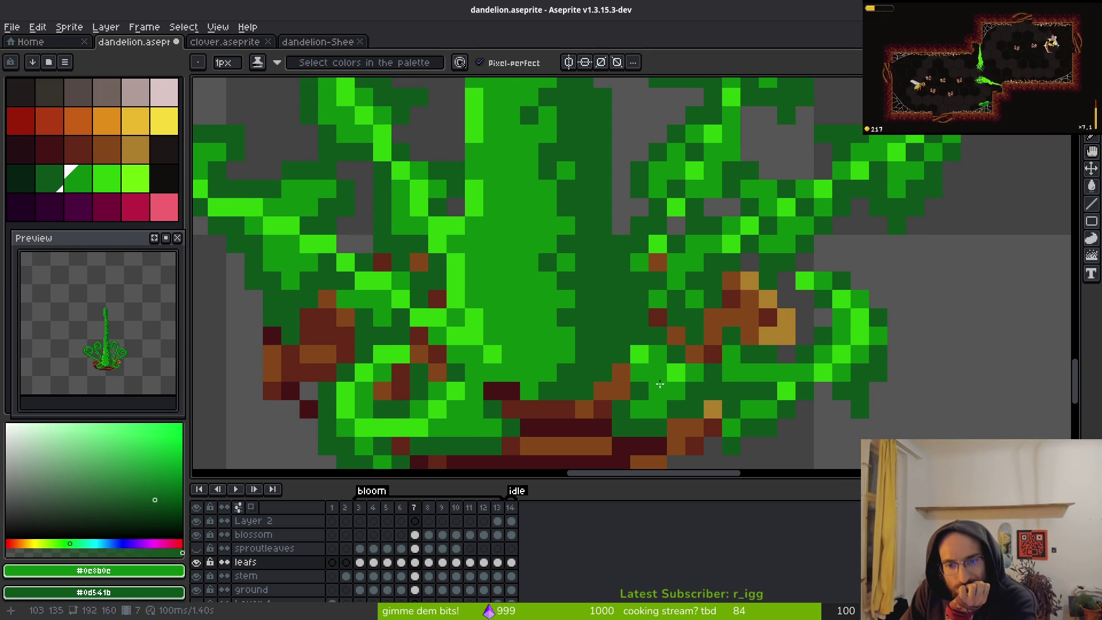
right_click(634, 354)
- Eyedrop the bright green #2fc809 and add two highlight pixels on the right leaf base
scroll(642, 376, down, 3)
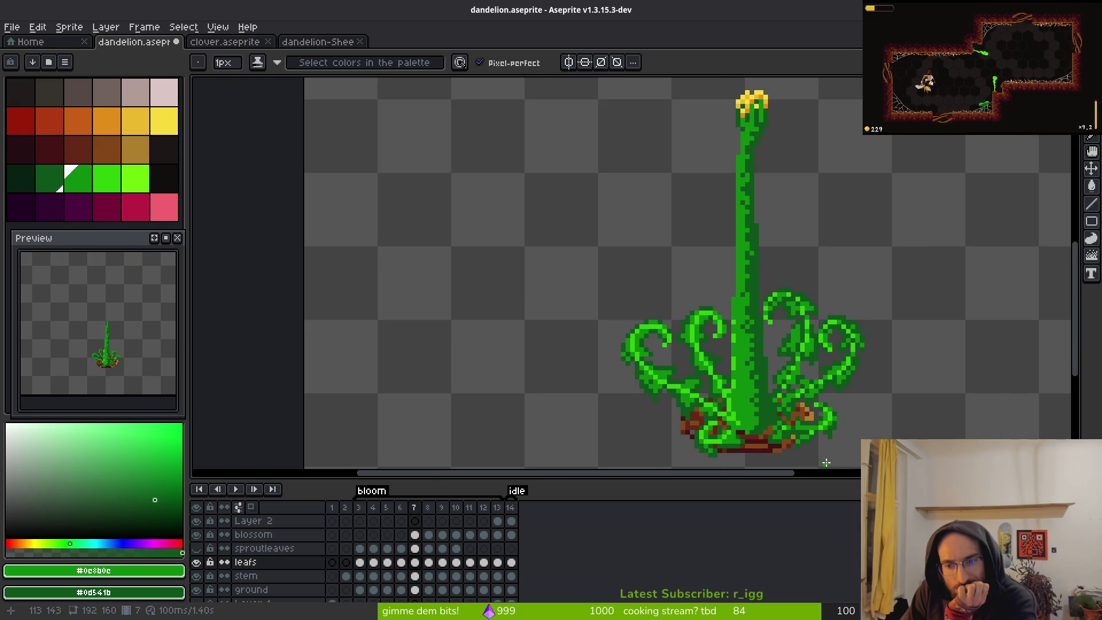
scroll(710, 401, up, 3)
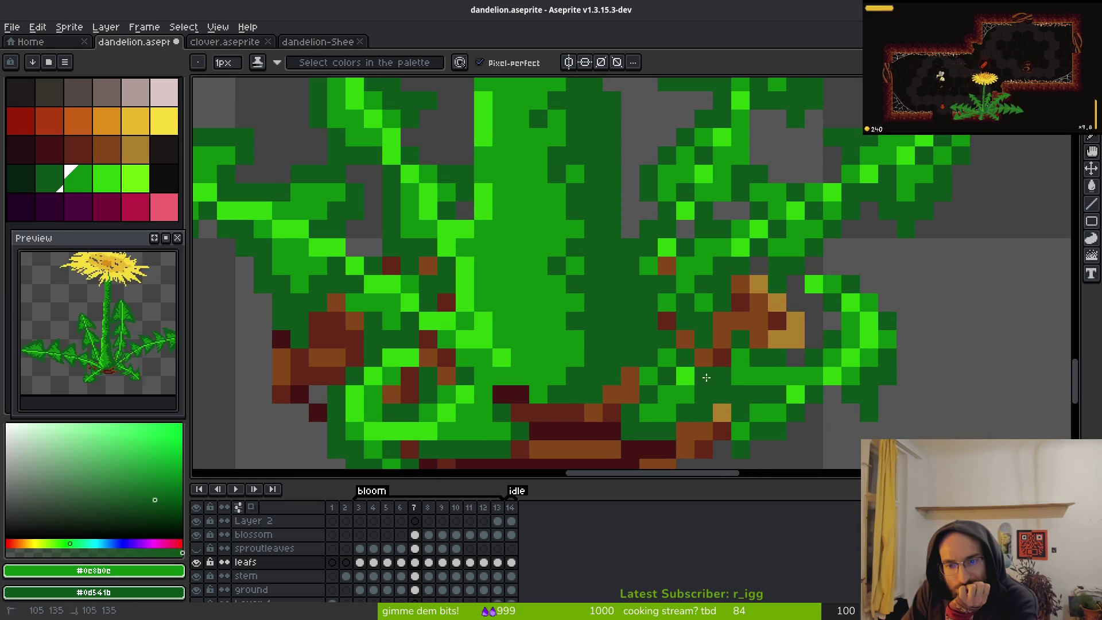
scroll(784, 384, down, 3)
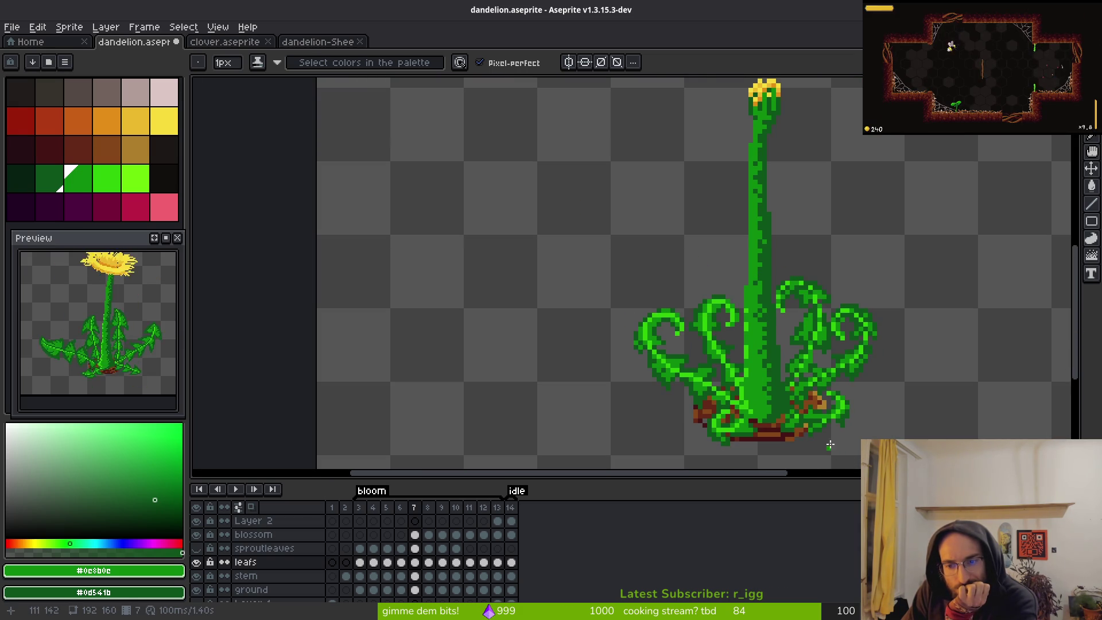
scroll(818, 412, up, 3)
scroll(860, 434, down, 3)
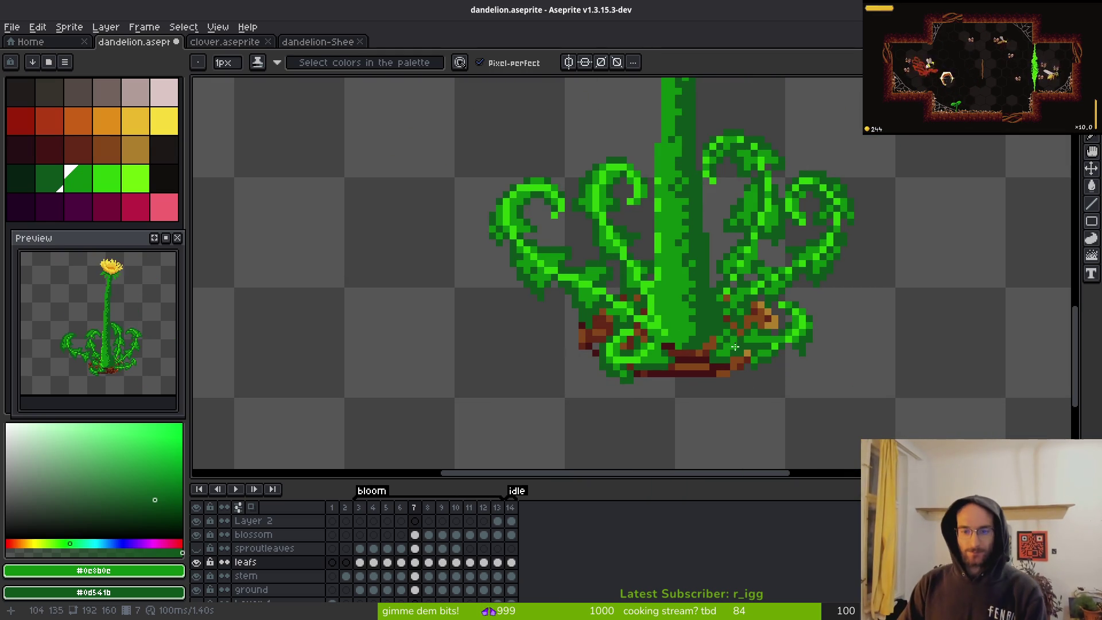
scroll(665, 319, up, 3)
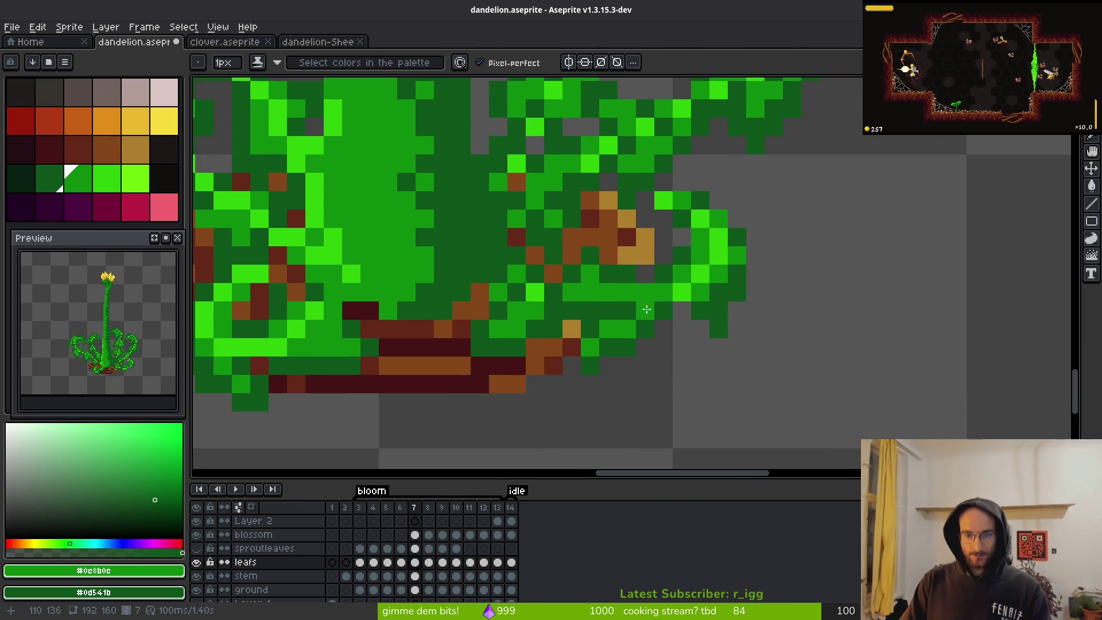
alt+click(594, 299)
drag(592, 299, 600, 312)
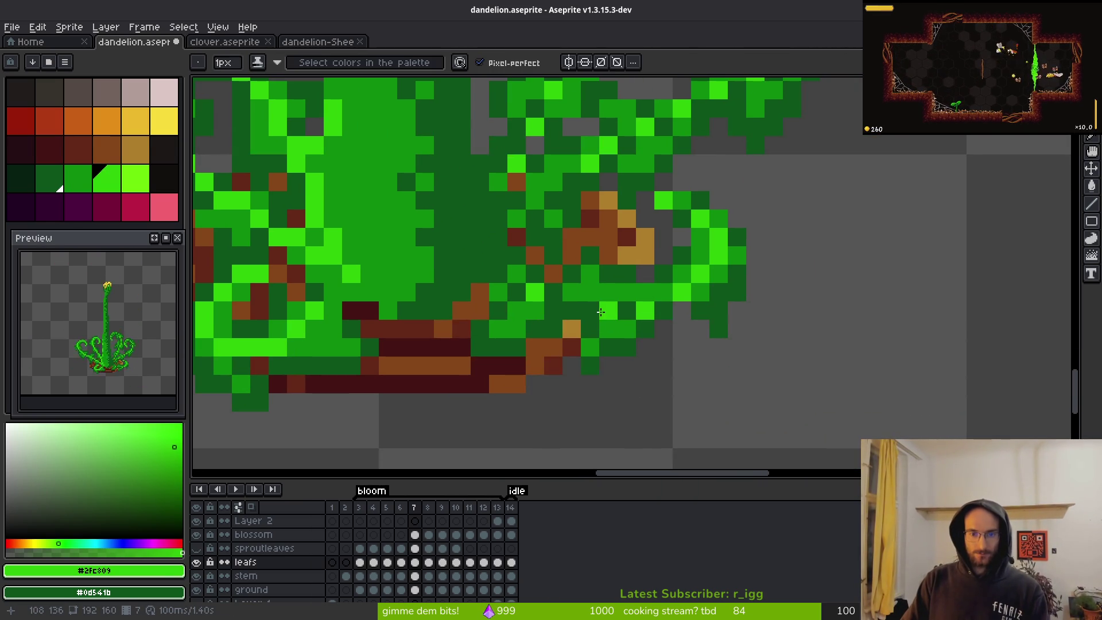
scroll(654, 306, down, 4)
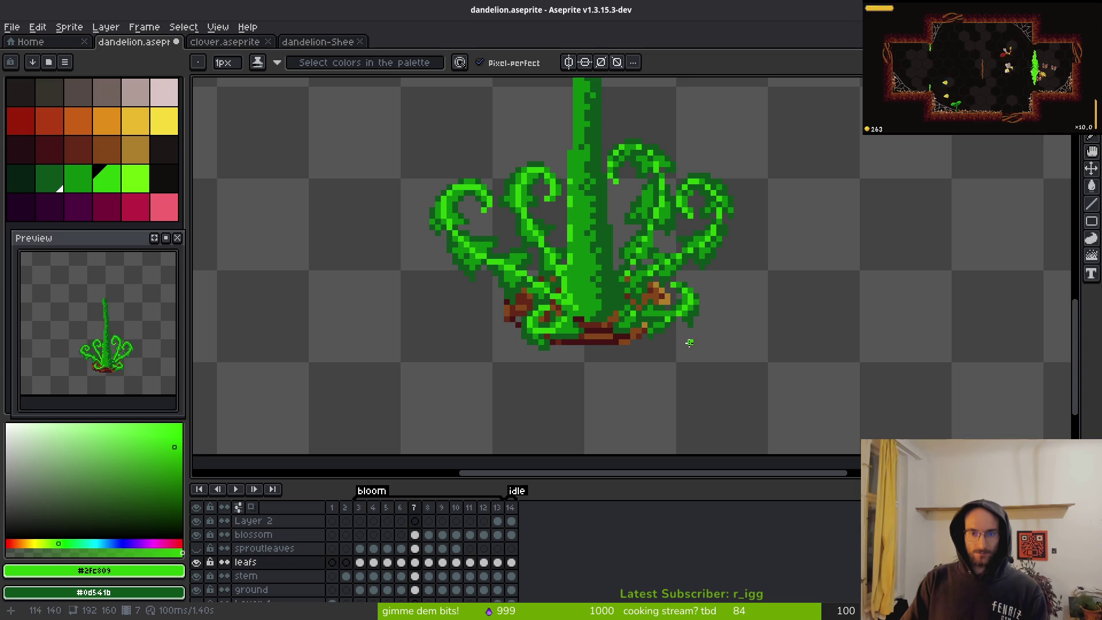
scroll(692, 341, down, 2)
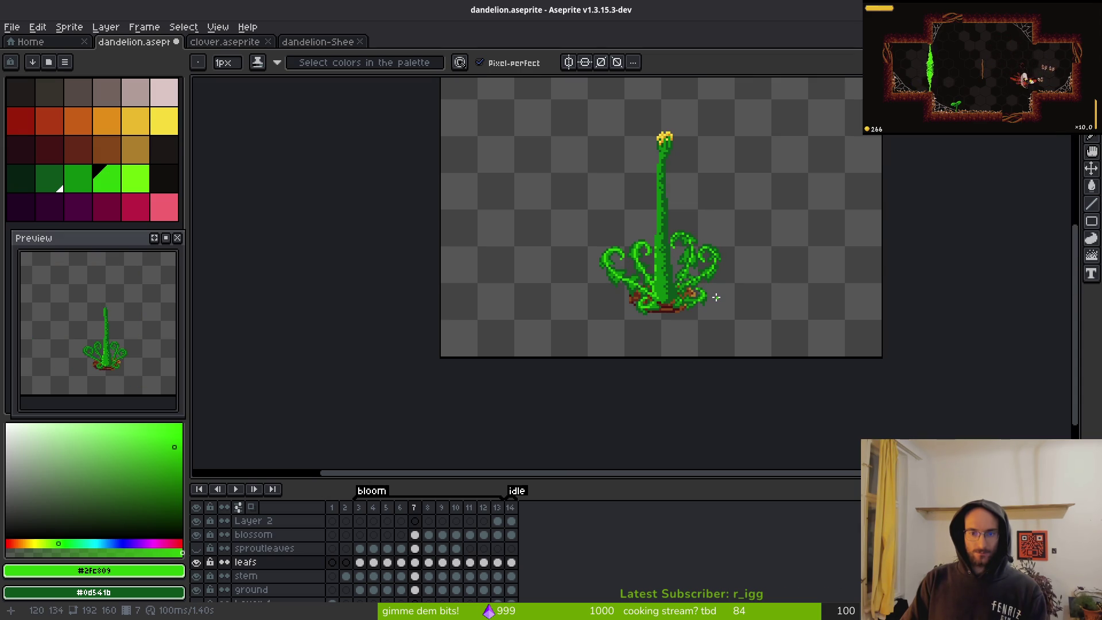
scroll(701, 304, up, 5)
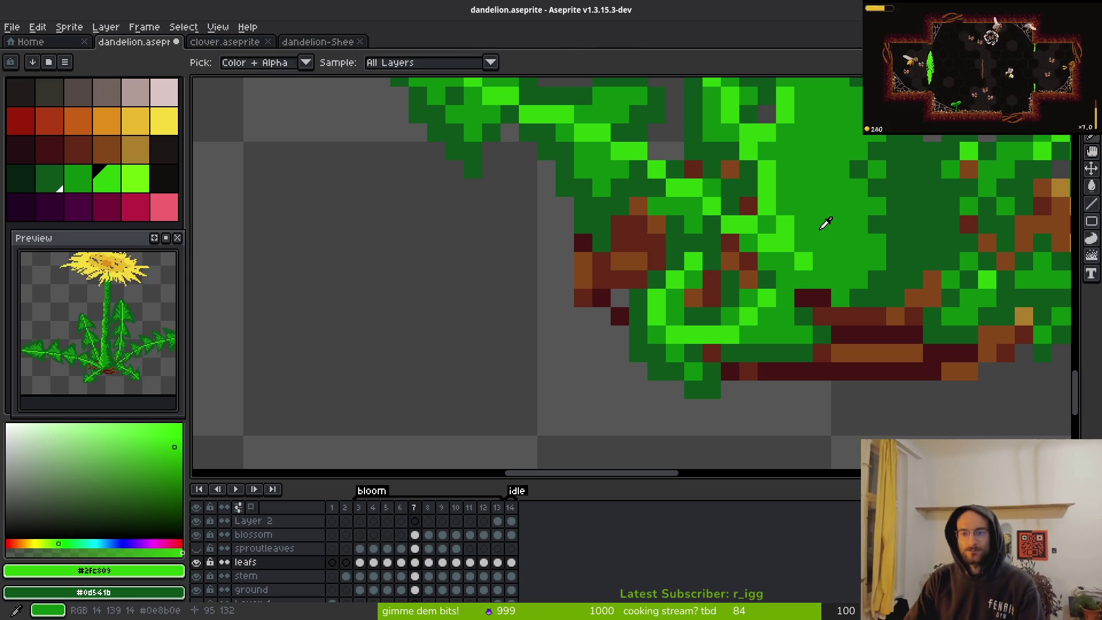
alt+click(710, 261)
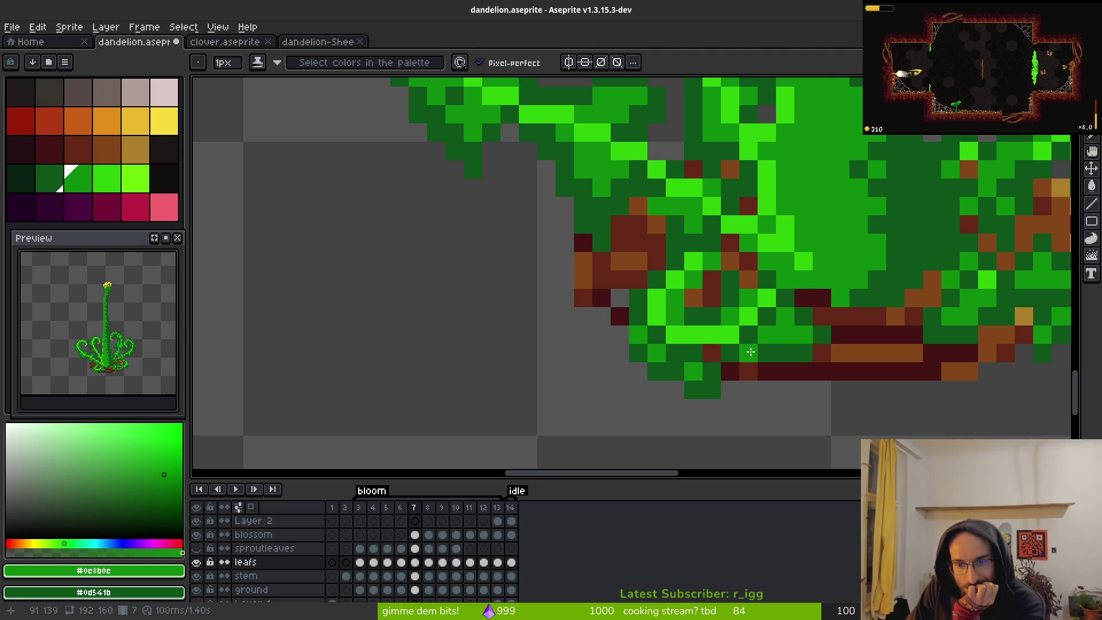
scroll(795, 377, down, 3)
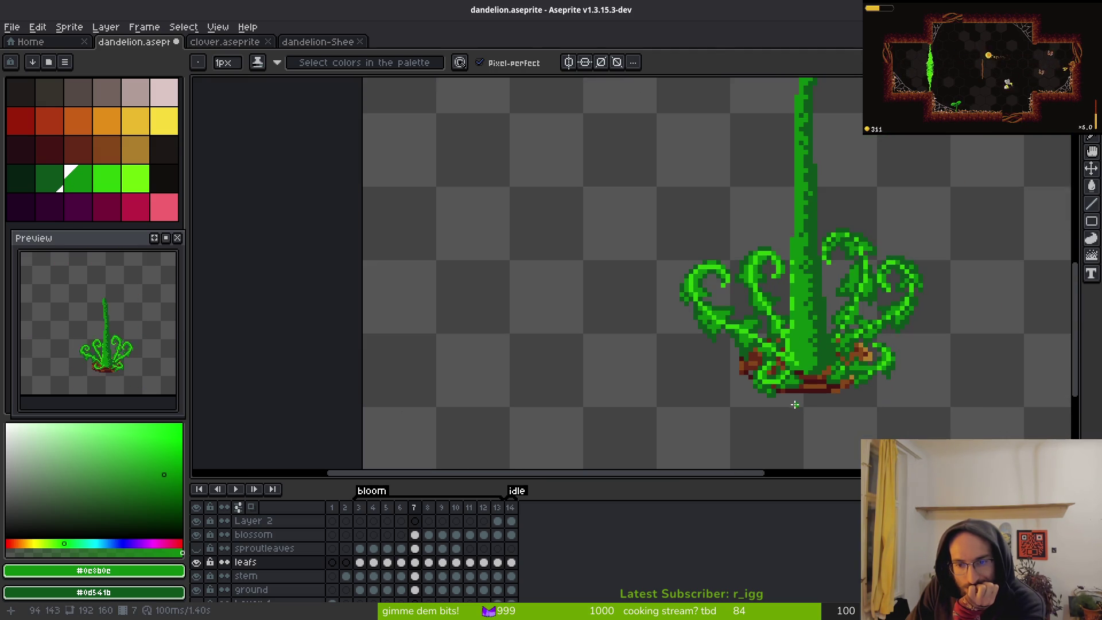
scroll(792, 402, up, 3)
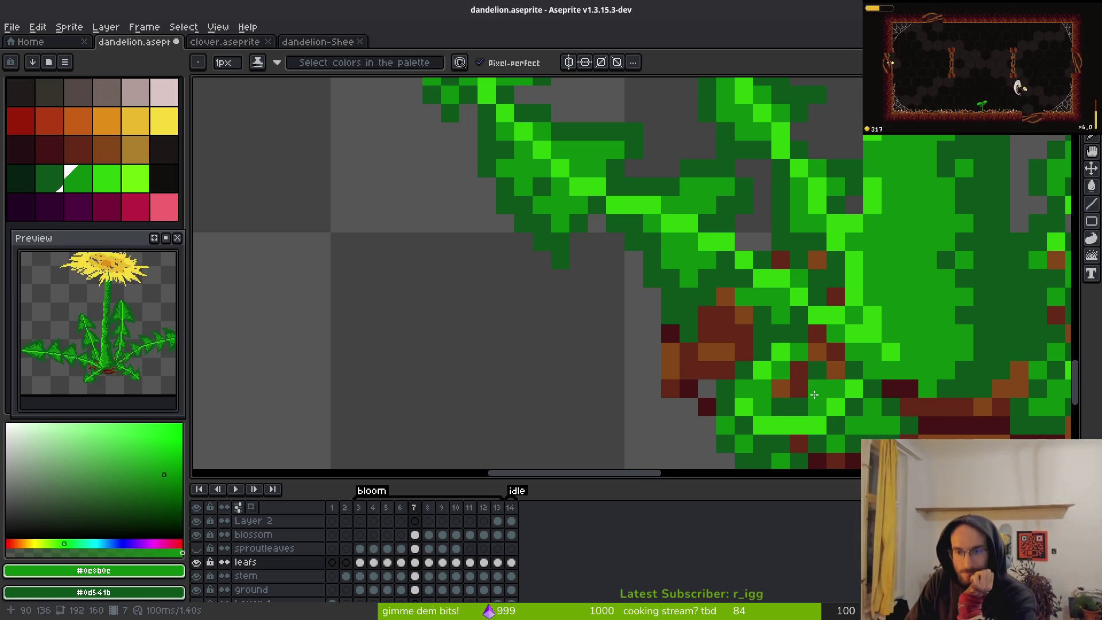
drag(816, 395, 737, 302)
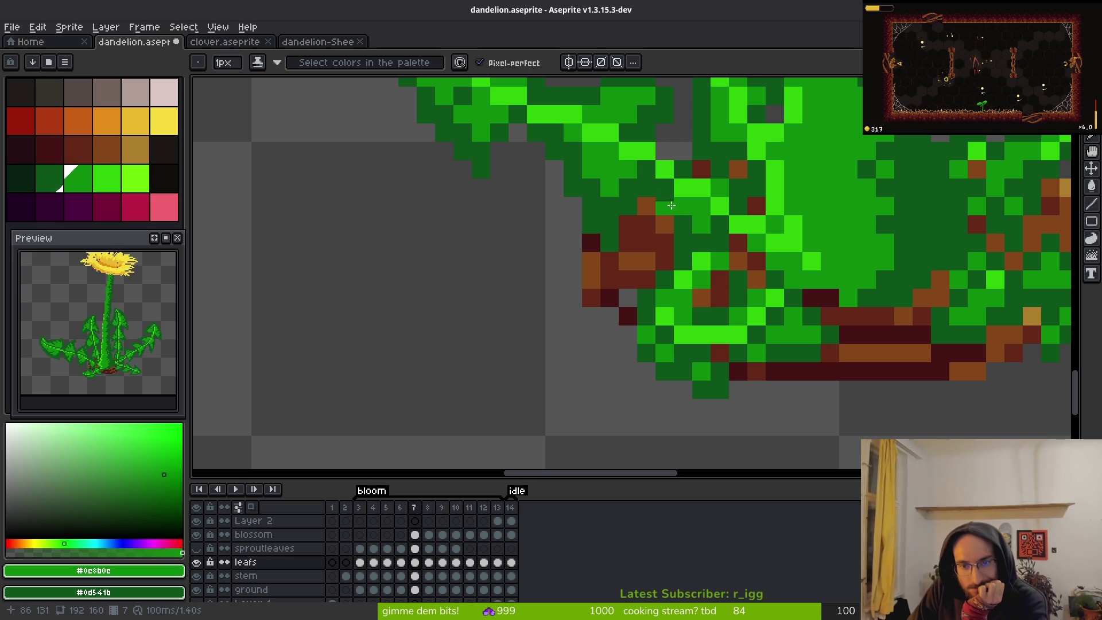
scroll(753, 337, down, 3)
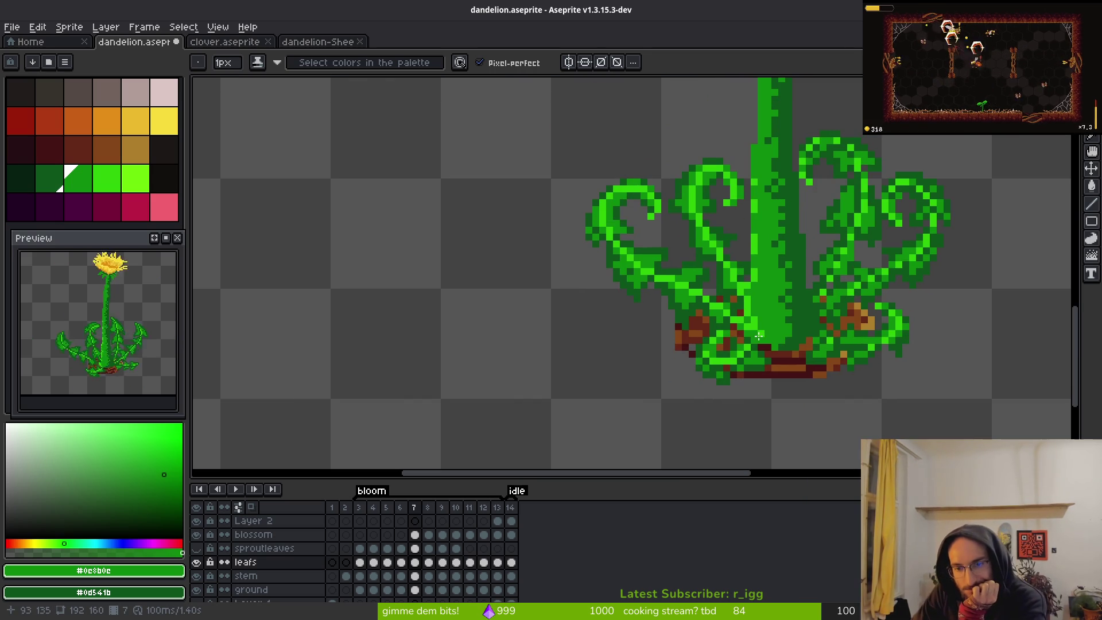
scroll(744, 312, up, 5)
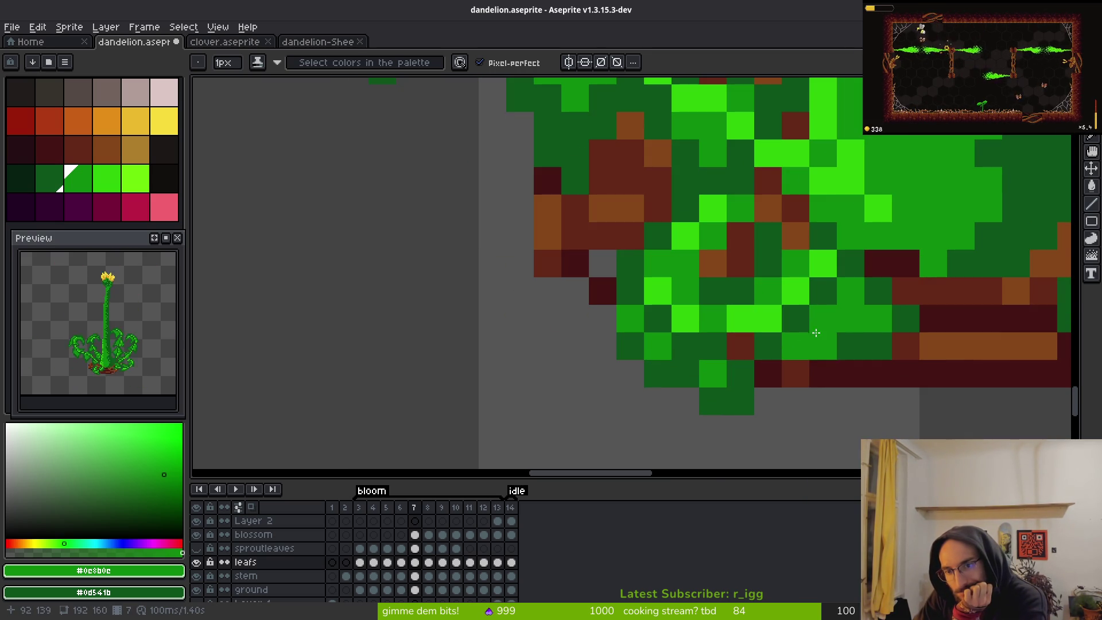
scroll(885, 394, up, 3)
scroll(886, 395, down, 6)
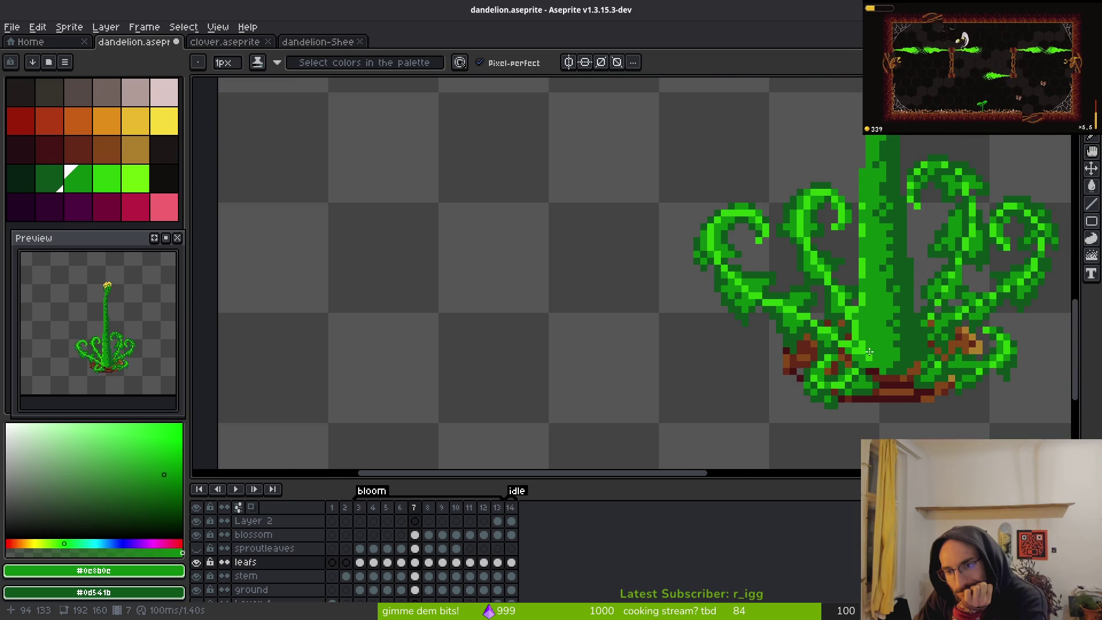
scroll(821, 214, up, 2)
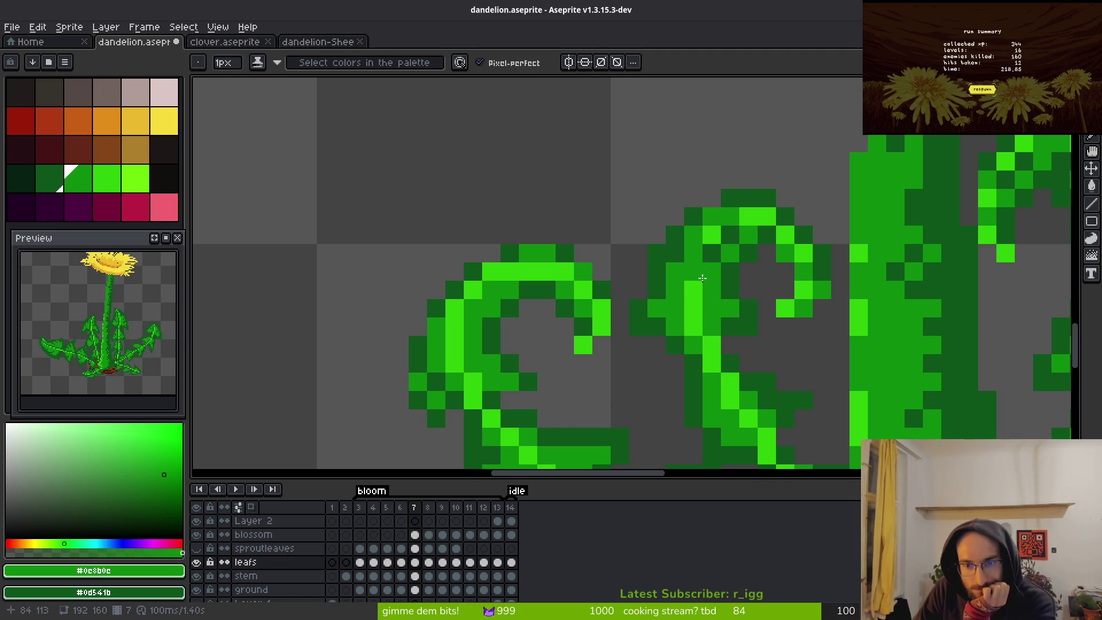
- Darken pixels along the upper left leaf curl on frame 7
drag(705, 292, 724, 374)
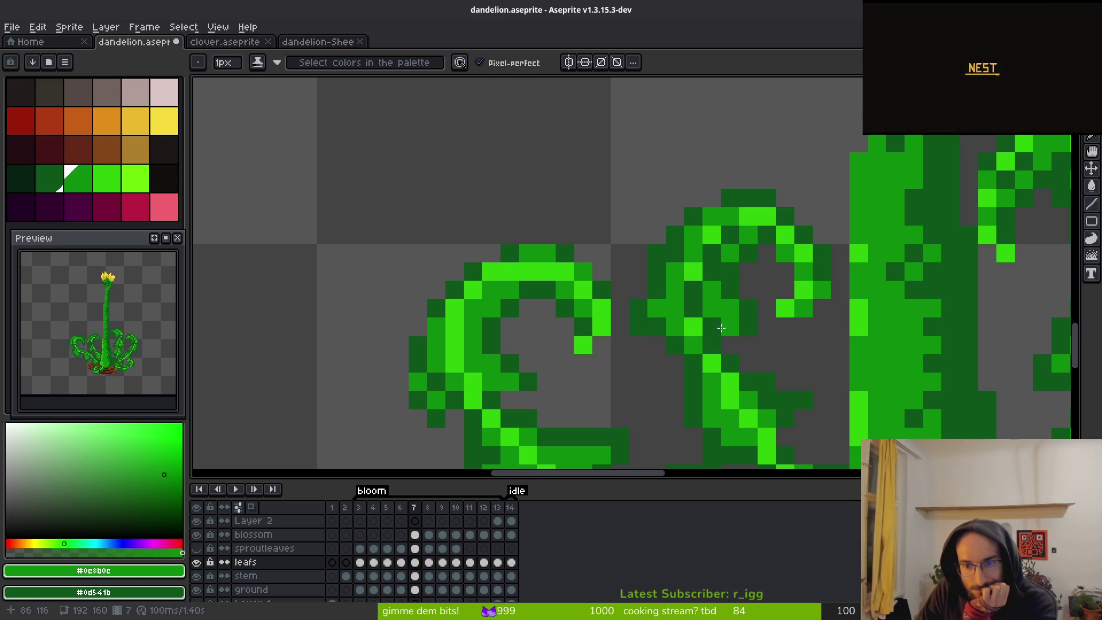
scroll(774, 366, down, 5)
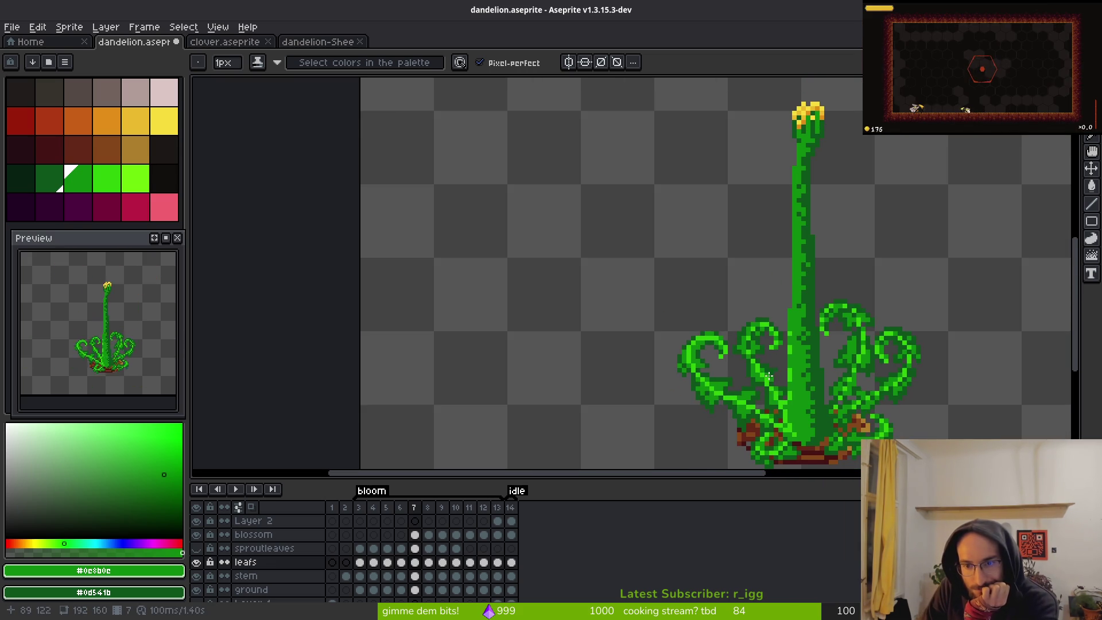
scroll(772, 388, up, 5)
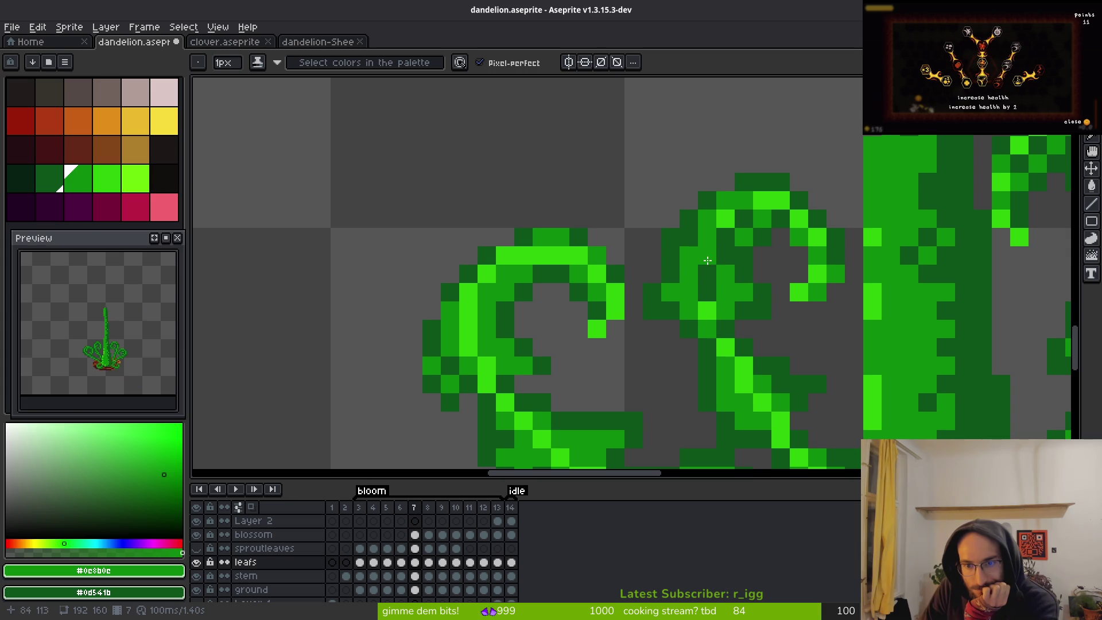
scroll(746, 357, down, 5)
scroll(746, 357, down, 2)
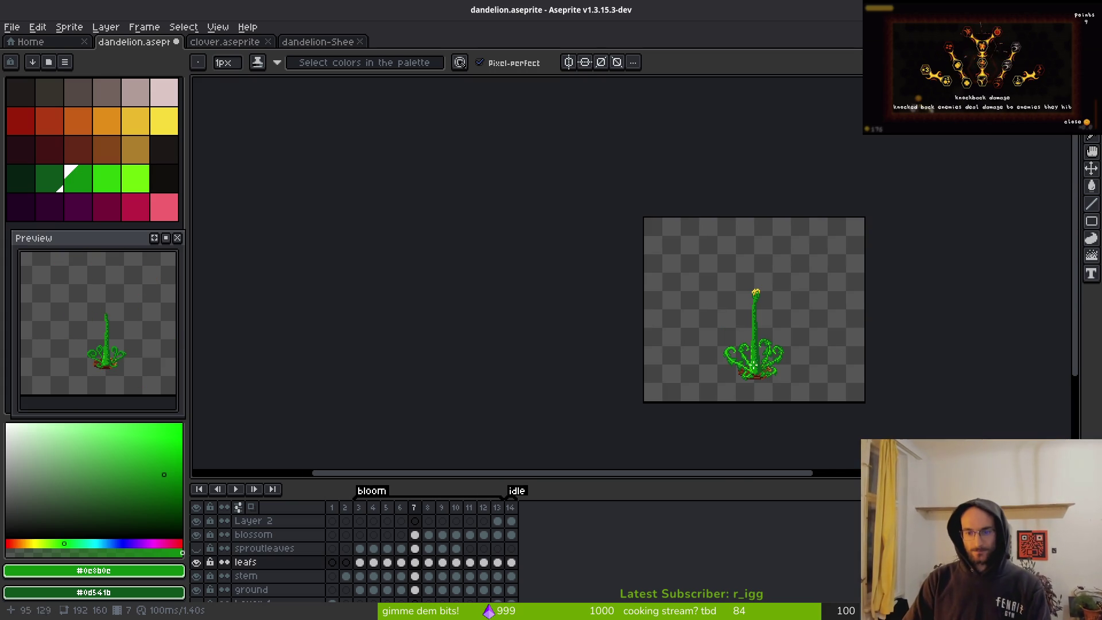
scroll(689, 320, up, 8)
- Eyedrop the bright, dark and medium leaf greens from the canvas
key(i)
alt+click(662, 283)
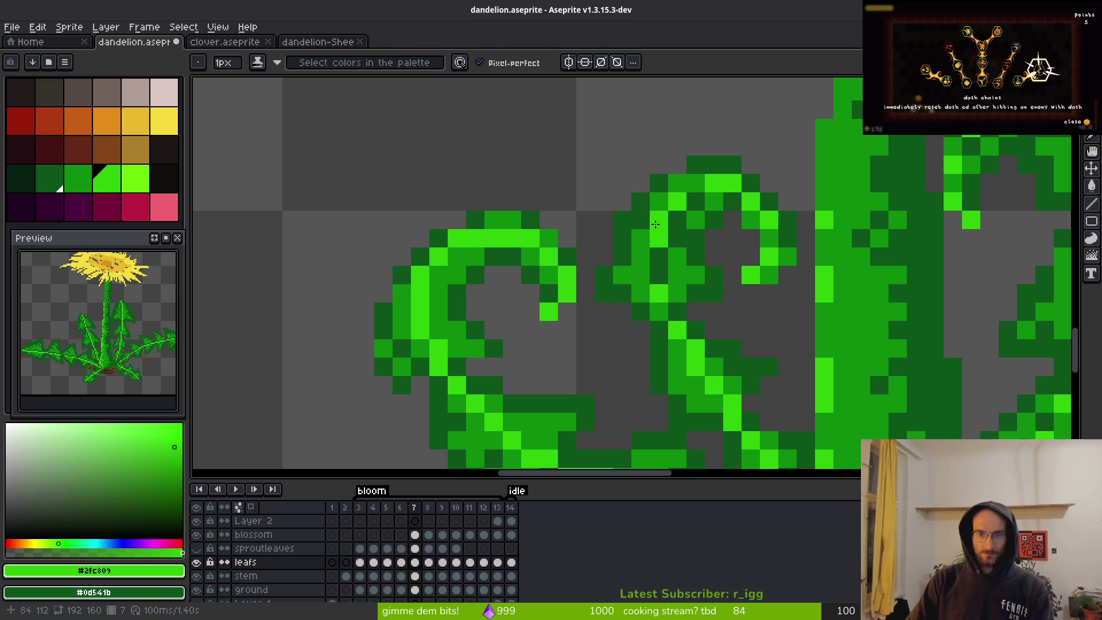
alt+click(661, 240)
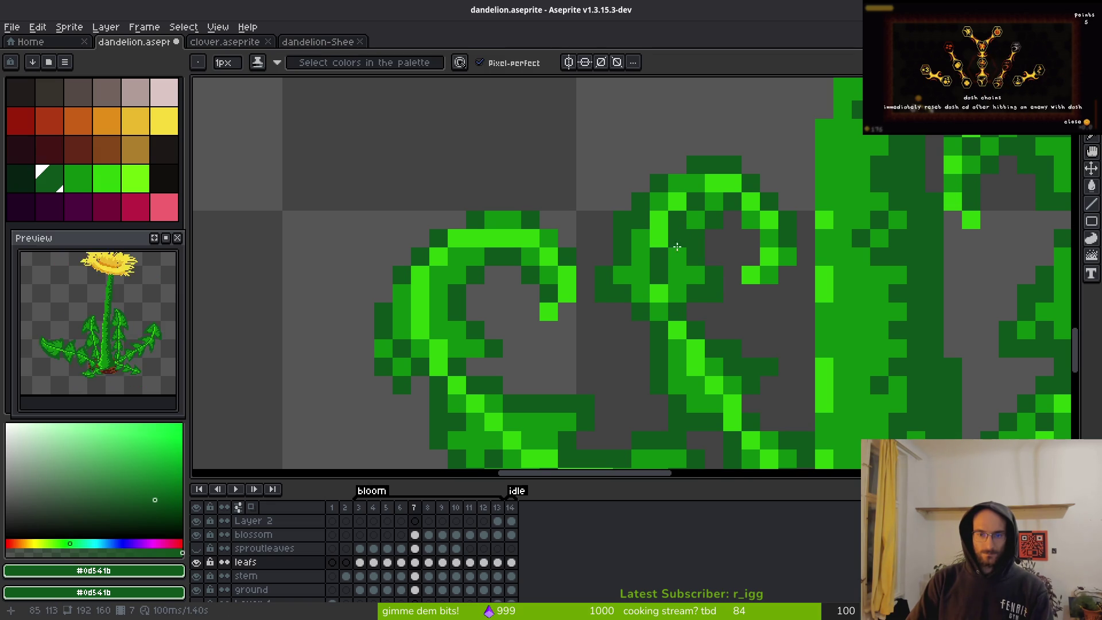
alt+click(670, 253)
scroll(714, 344, down, 5)
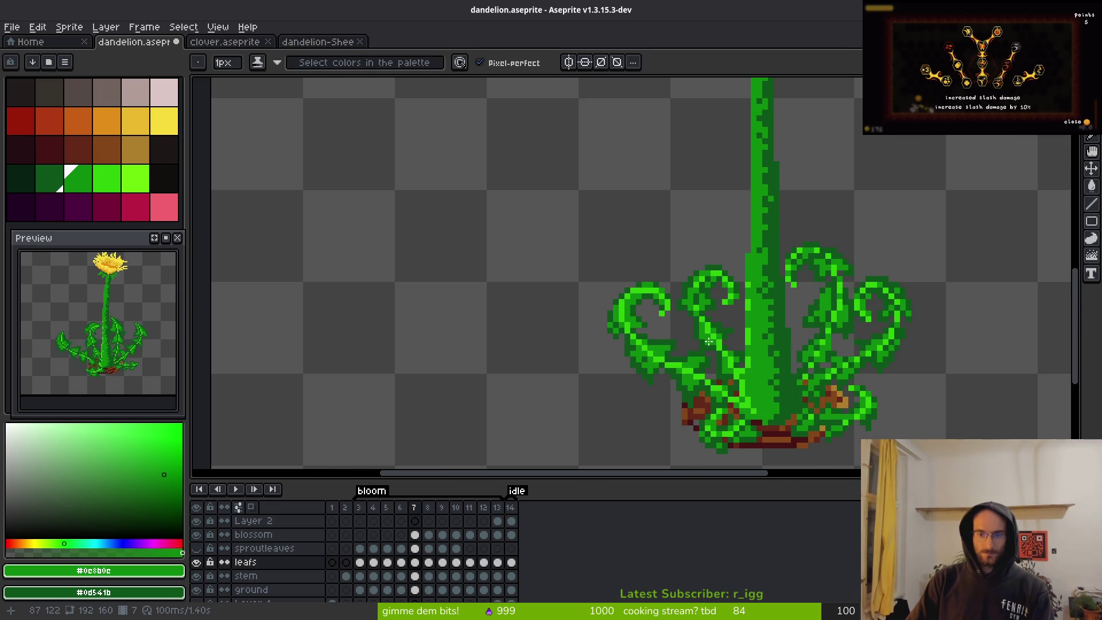
scroll(686, 327, up, 4)
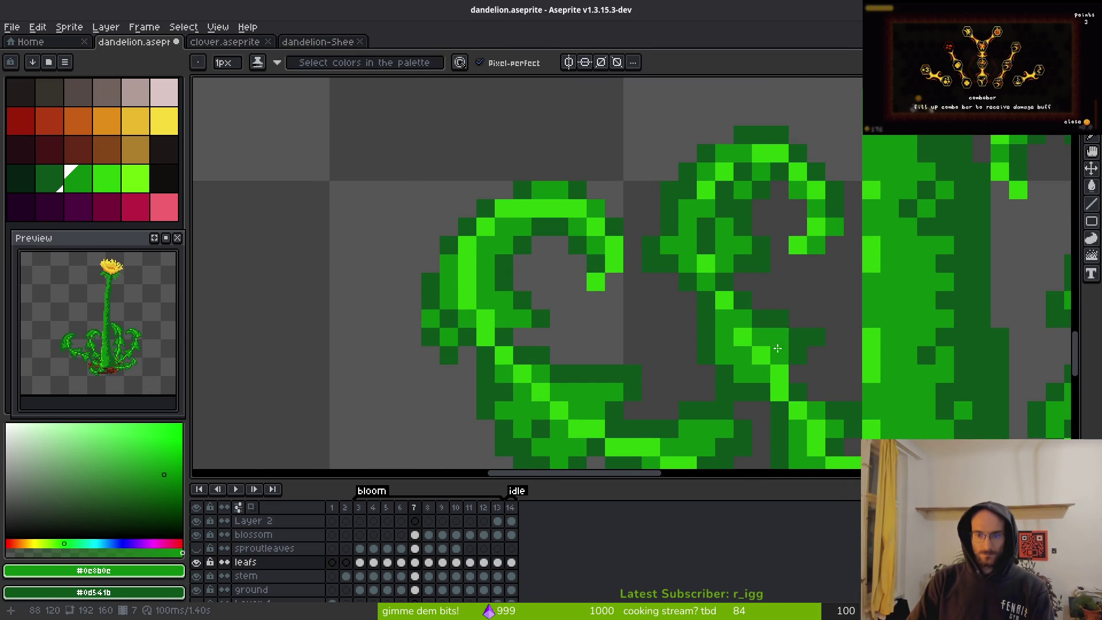
scroll(619, 304, up, 1)
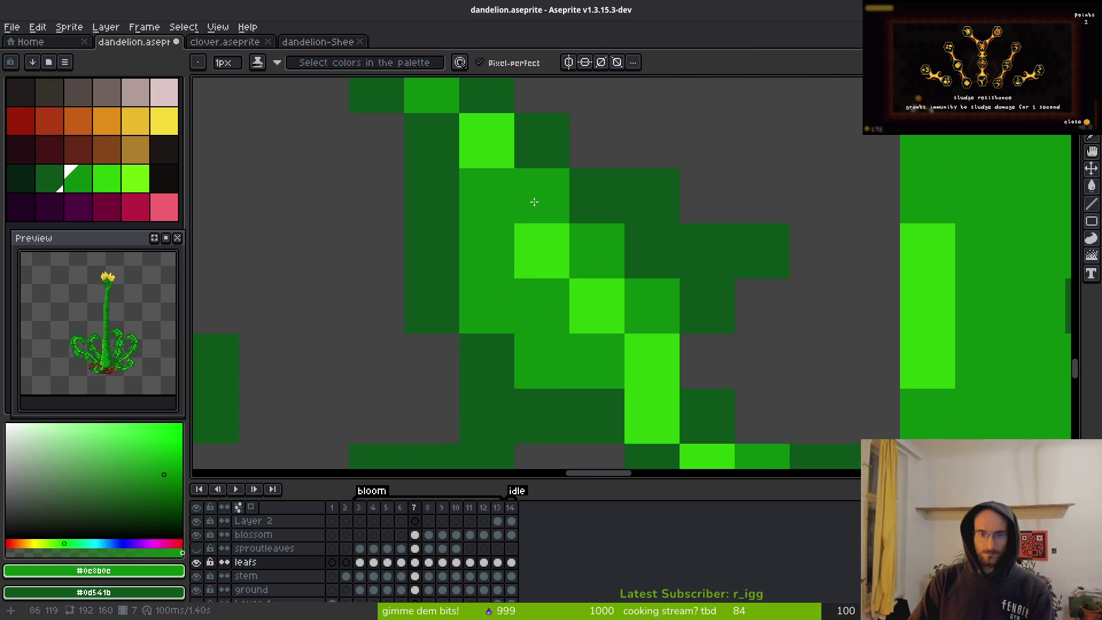
scroll(675, 329, down, 3)
scroll(663, 315, down, 3)
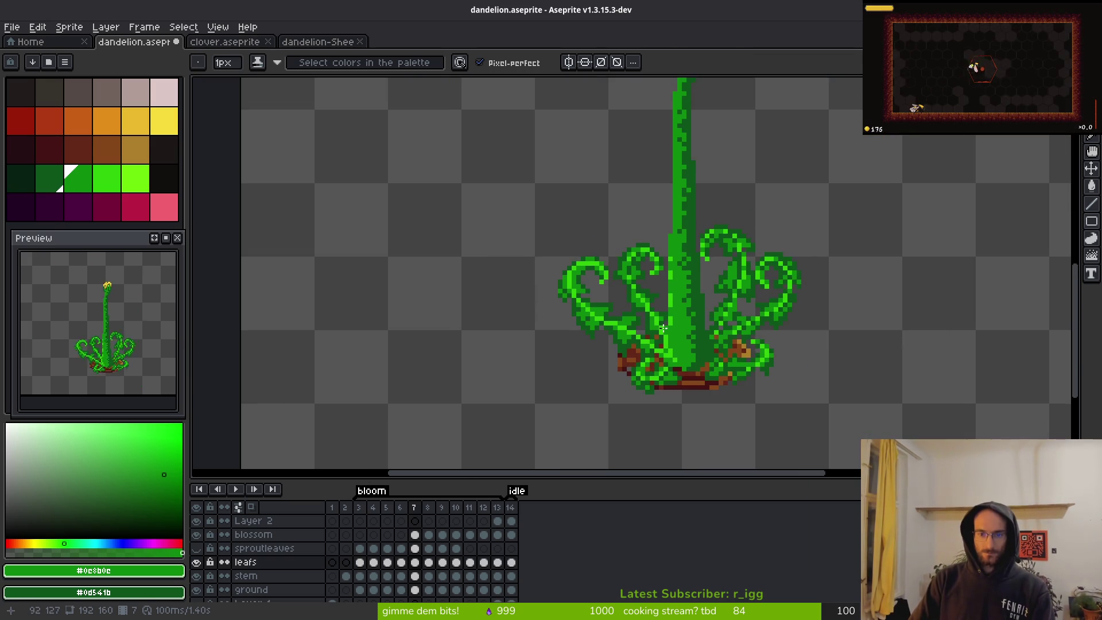
scroll(636, 326, up, 3)
scroll(559, 291, up, 3)
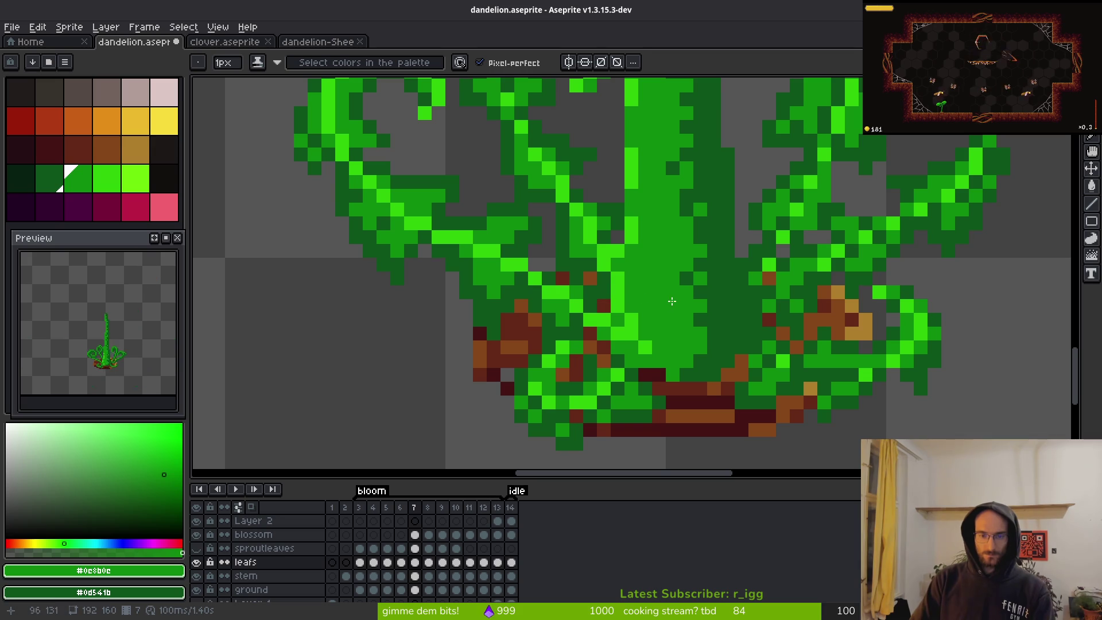
- Toggle the leafs layer to compare, then darken three highlight pixels on the curl's top edge
click(196, 562)
click(196, 562)
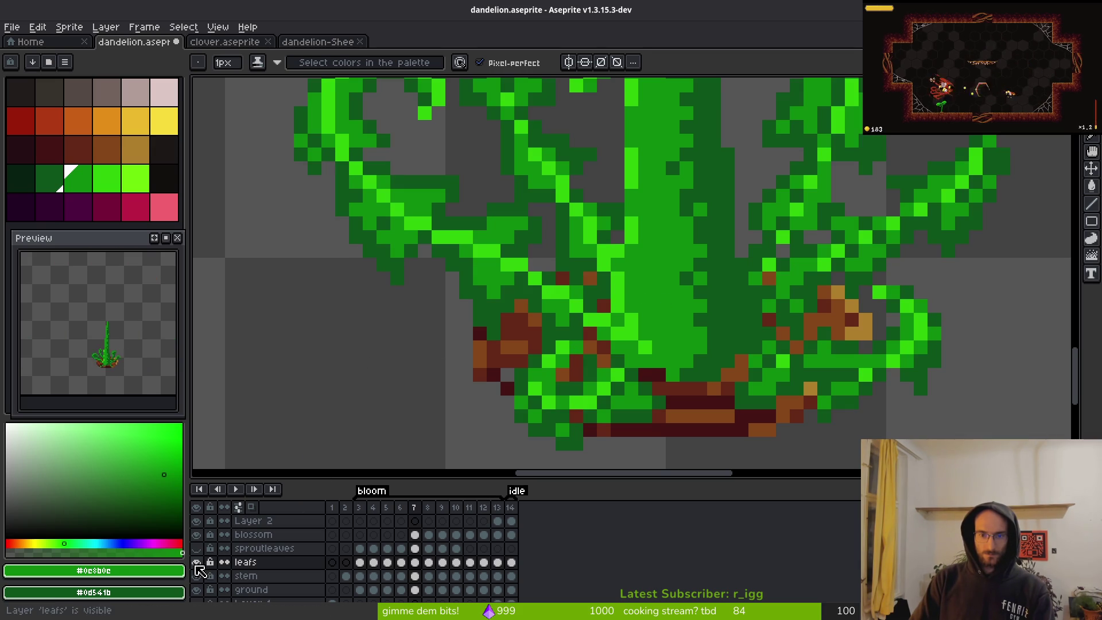
click(549, 292)
scroll(467, 265, up, 5)
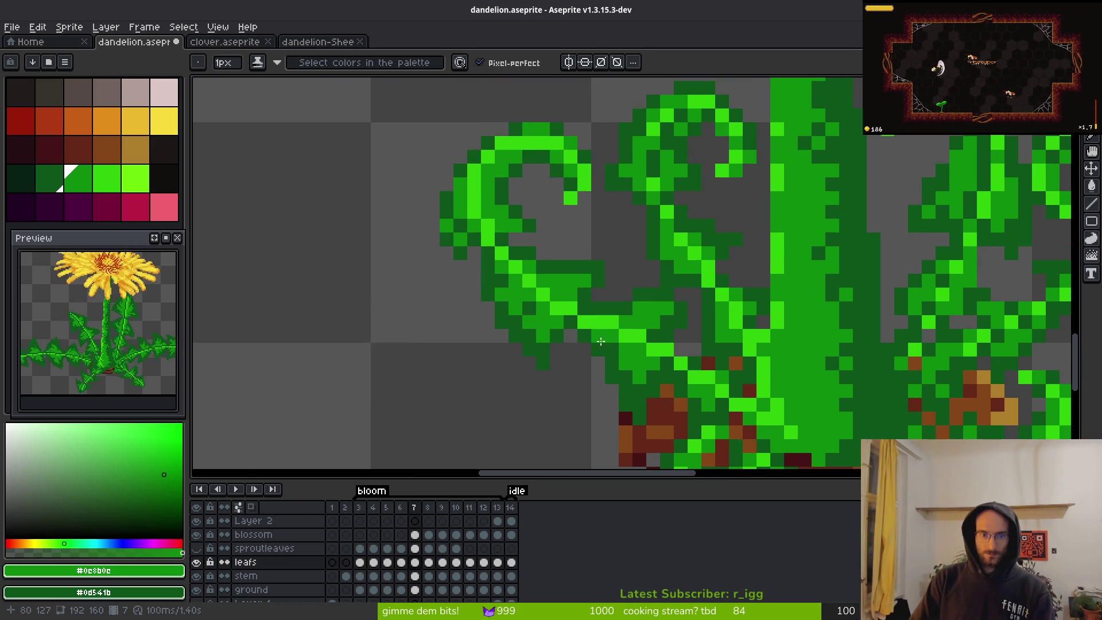
scroll(577, 353, up, 2)
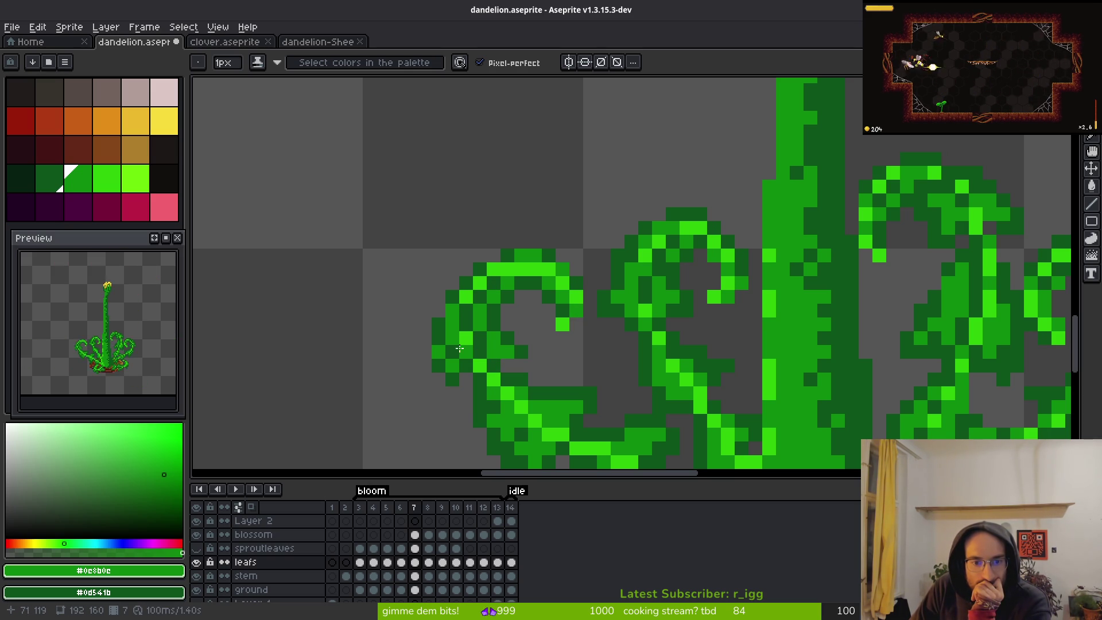
drag(504, 274, 517, 272)
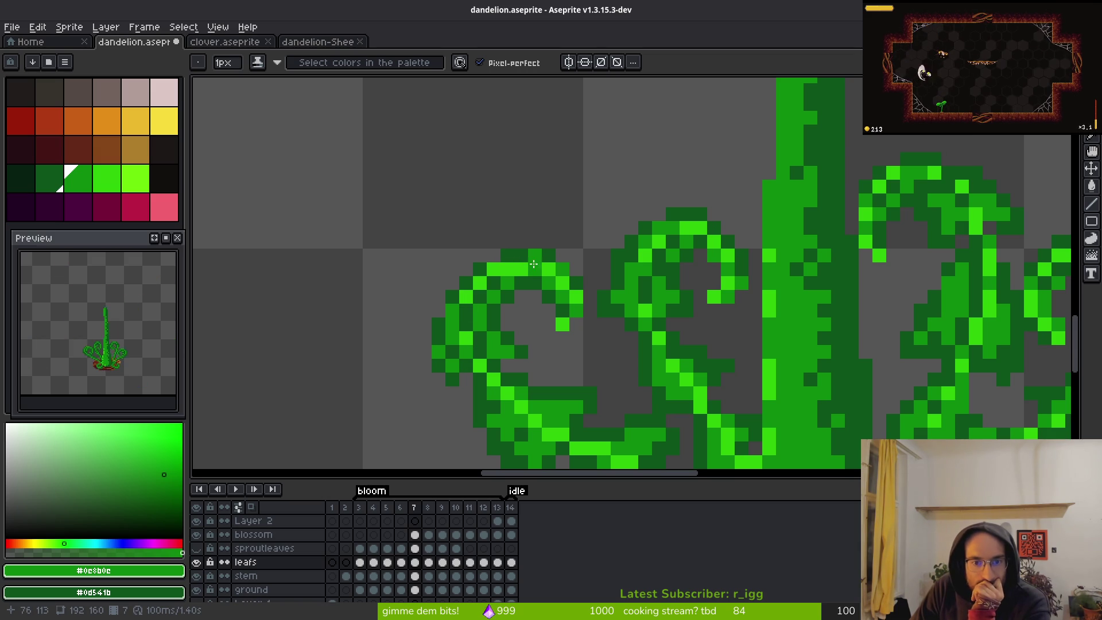
click(505, 271)
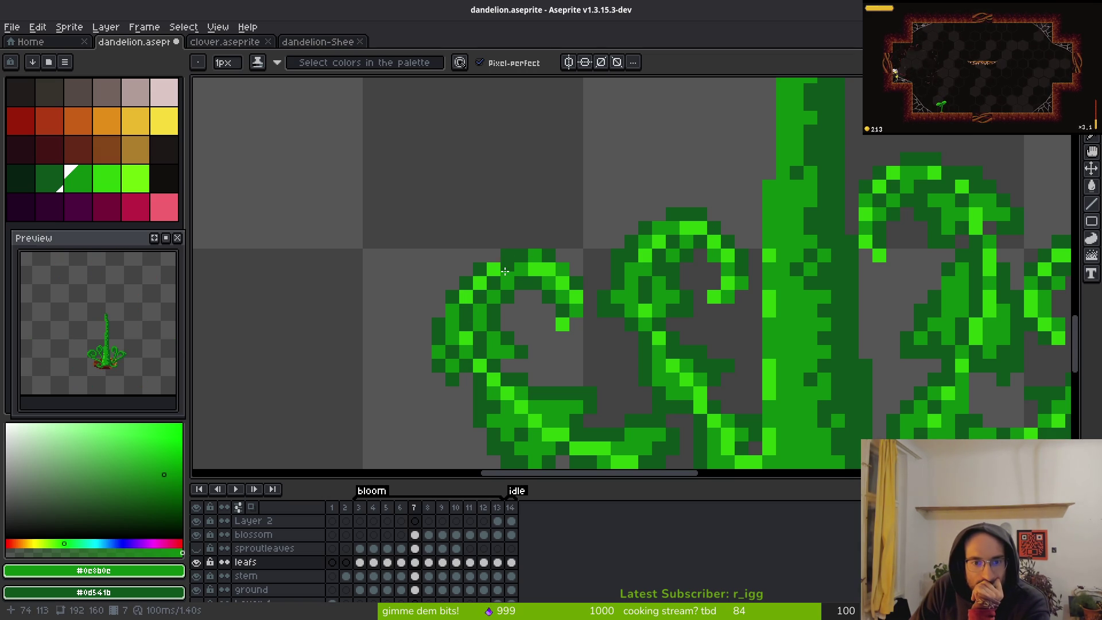
scroll(534, 299, down, 5)
scroll(512, 271, up, 5)
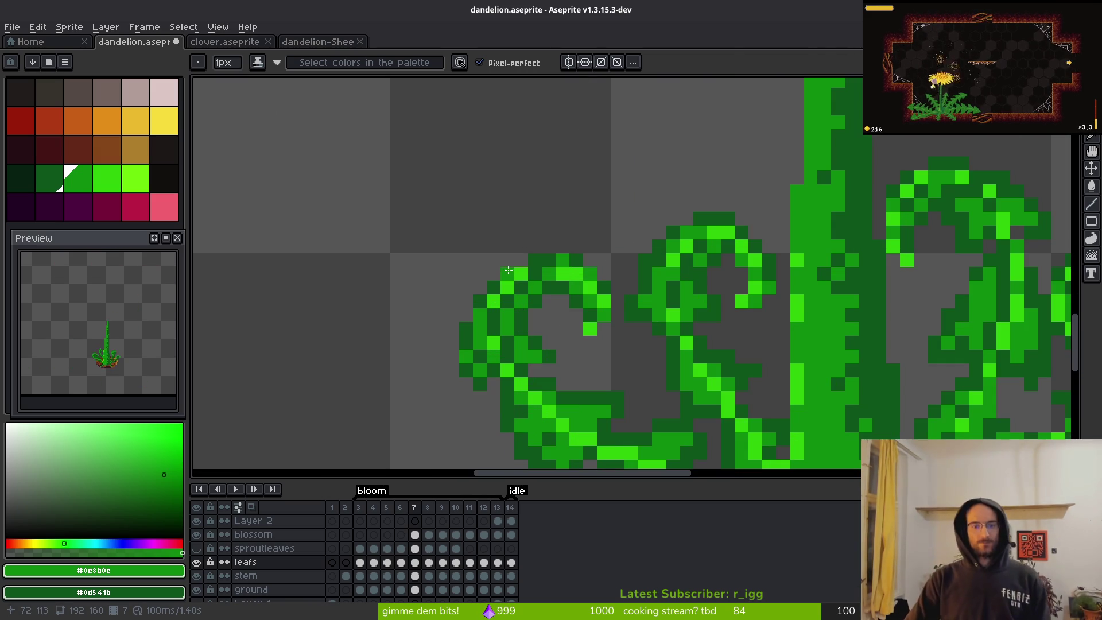
scroll(540, 343, down, 4)
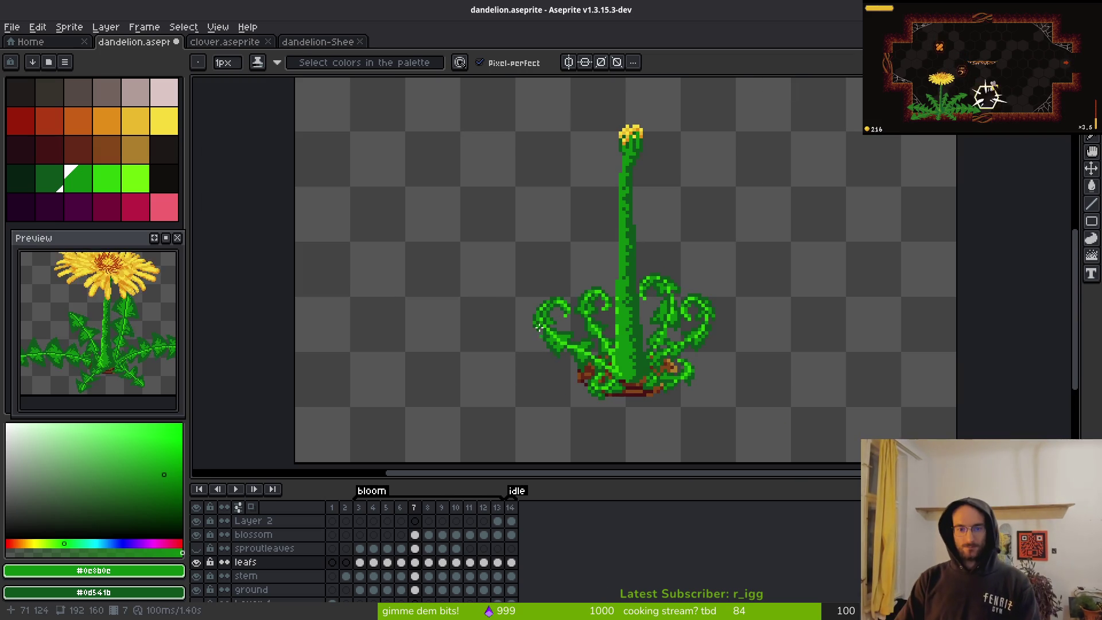
scroll(541, 345, up, 4)
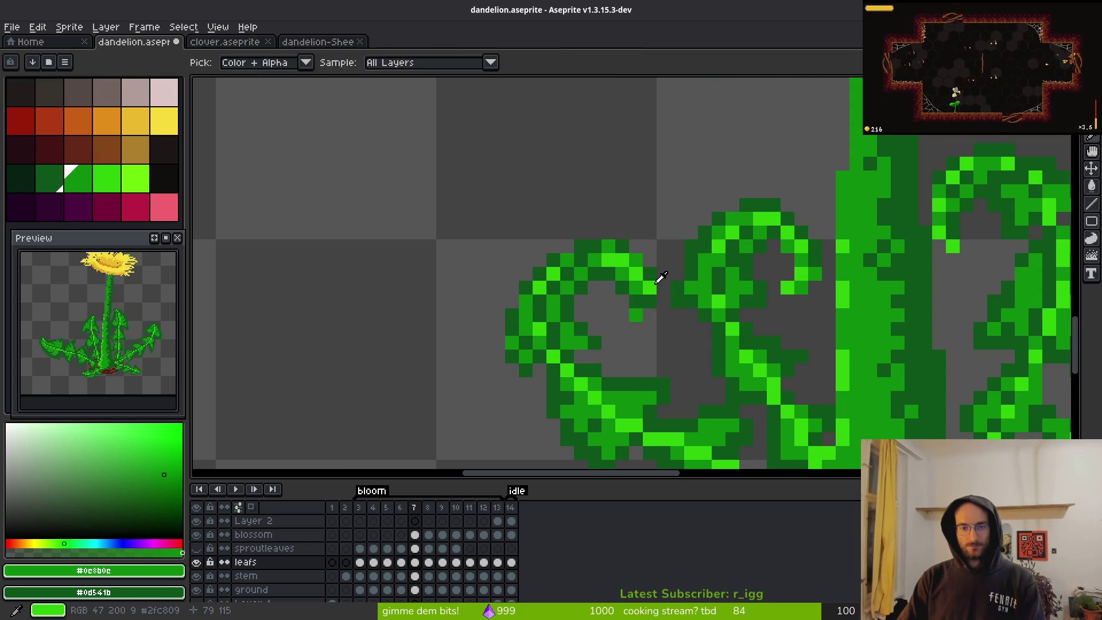
- Pick the bright green #2fc809 and dark green #0c8b0c from the leaf
alt+click(650, 299)
scroll(650, 299, down, 4)
scroll(650, 299, up, 4)
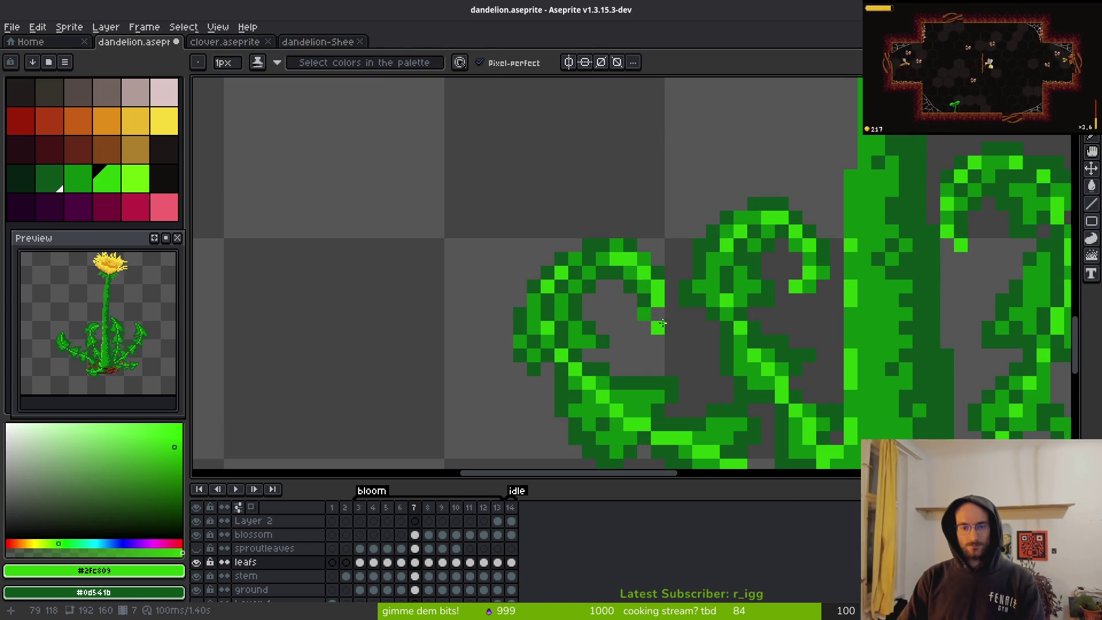
alt+click(645, 316)
scroll(603, 298, down, 1)
scroll(574, 287, up, 1)
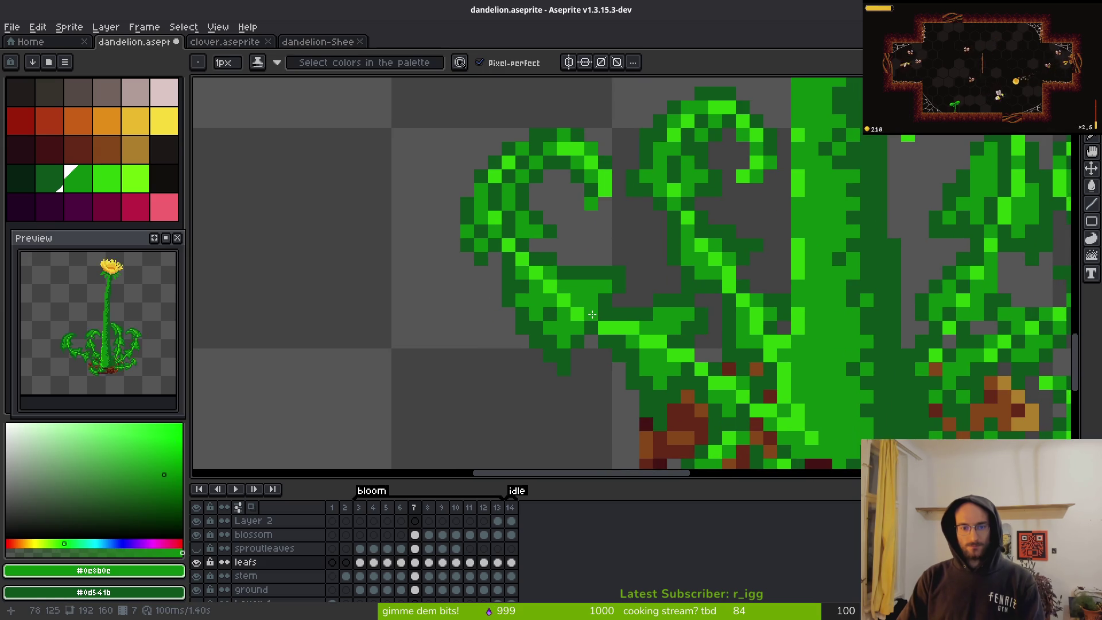
scroll(562, 285, down, 1)
scroll(554, 282, up, 1)
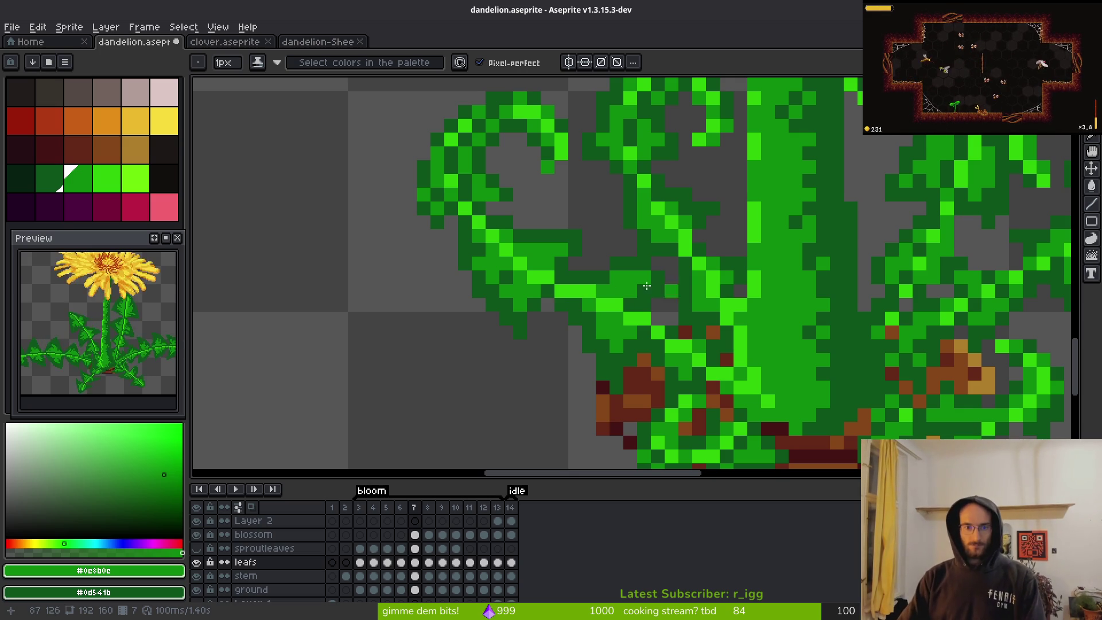
scroll(682, 395, down, 5)
scroll(559, 324, up, 6)
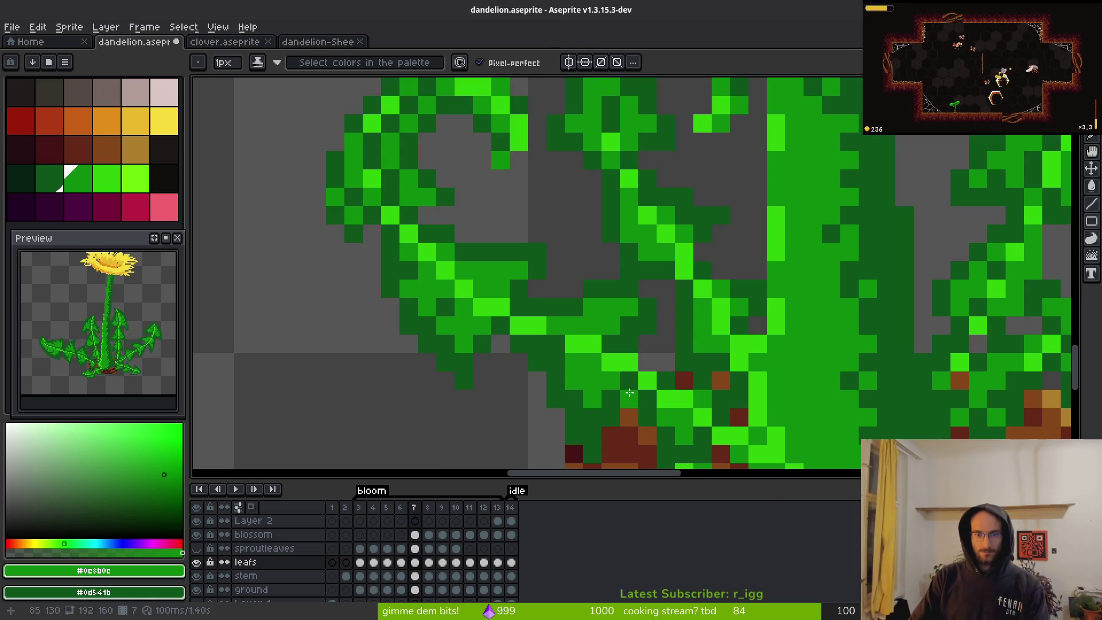
scroll(559, 358, down, 4)
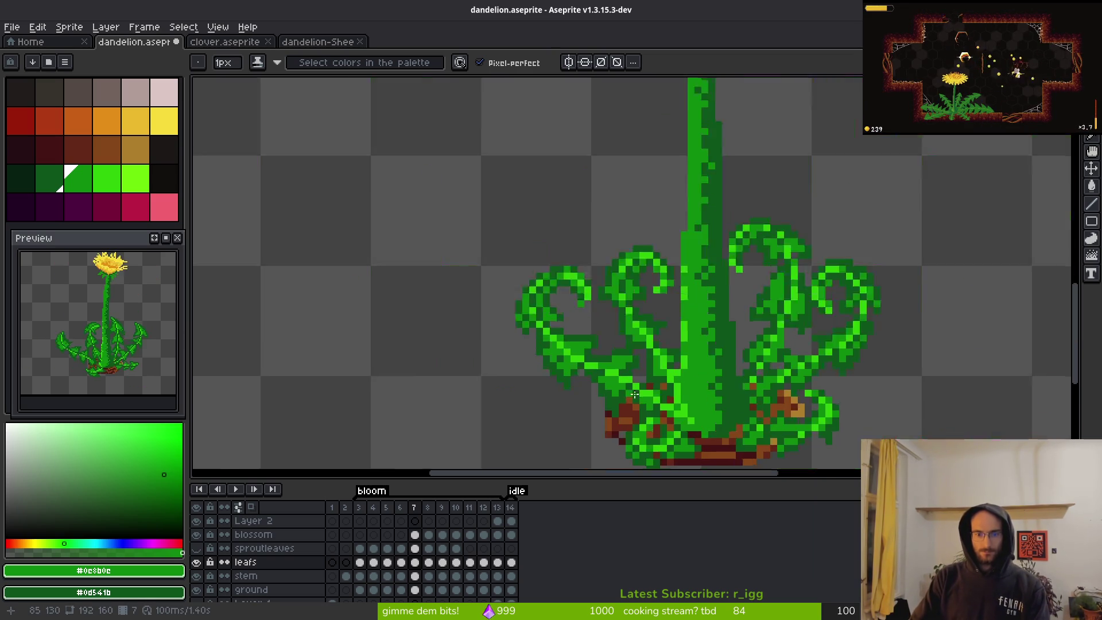
scroll(572, 376, up, 4)
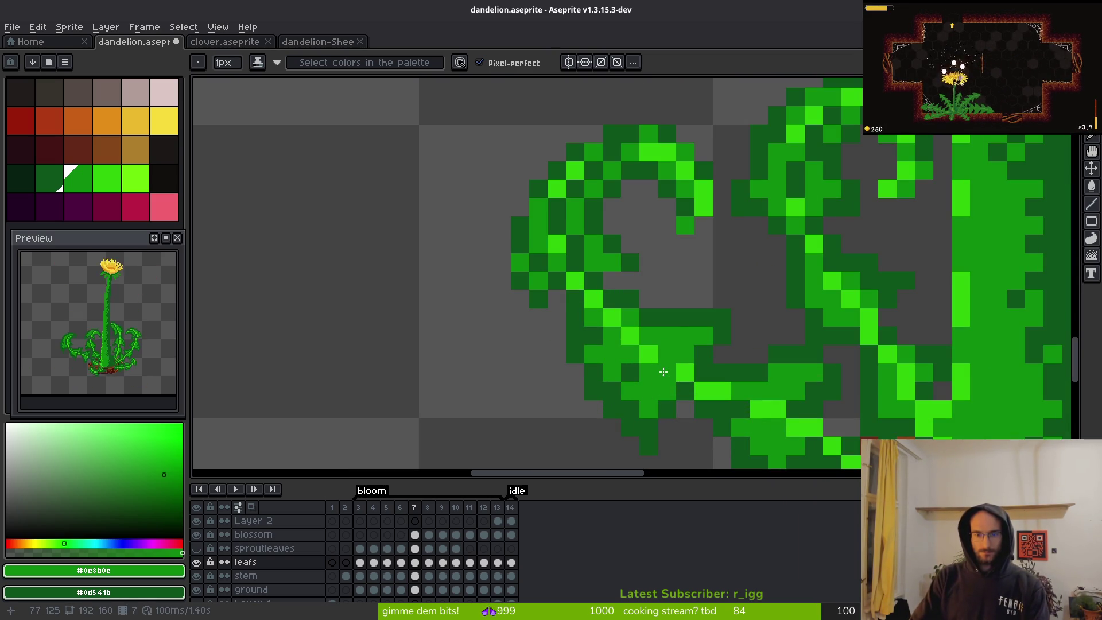
- Darken four bright pixels on the left leaf curl near its base
click(594, 299)
scroll(593, 298, down, 5)
drag(673, 353, 627, 344)
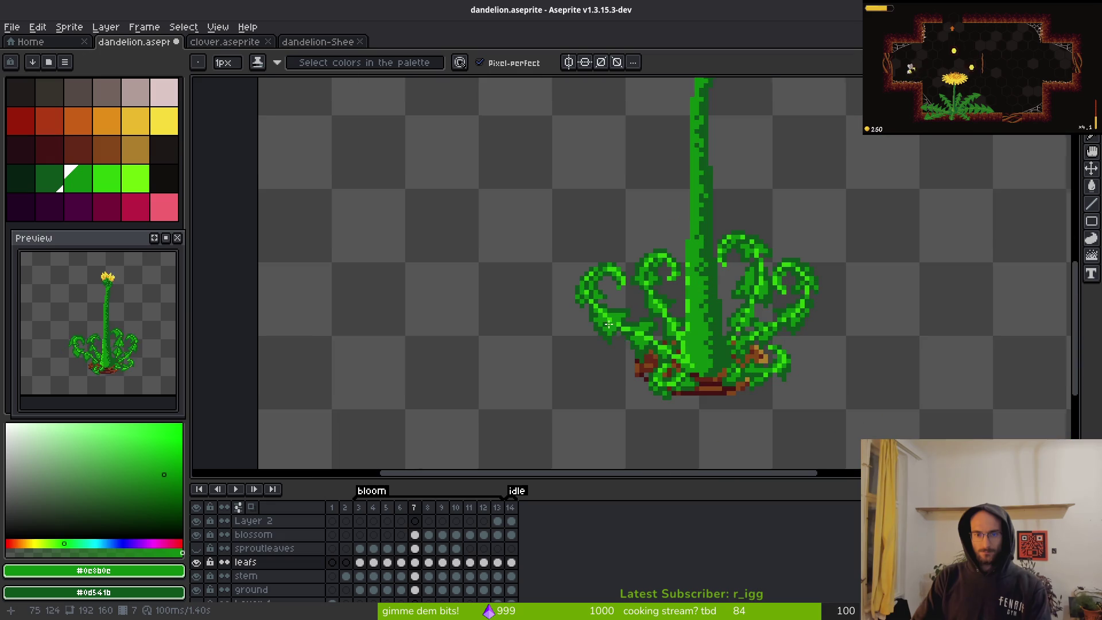
scroll(589, 305, up, 4)
click(558, 303)
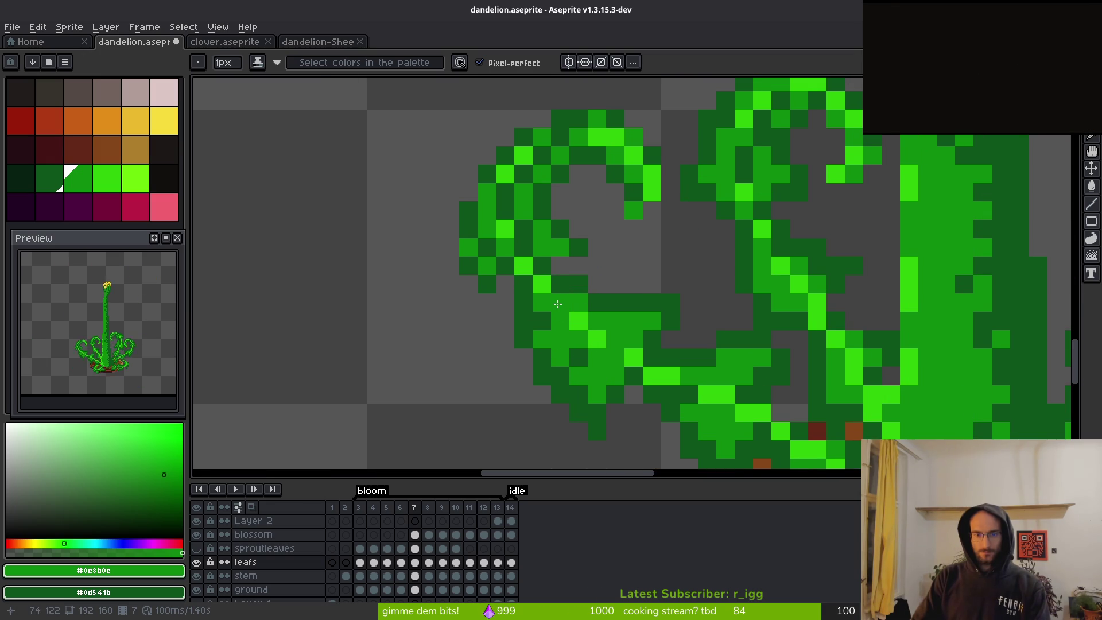
scroll(689, 344, down, 4)
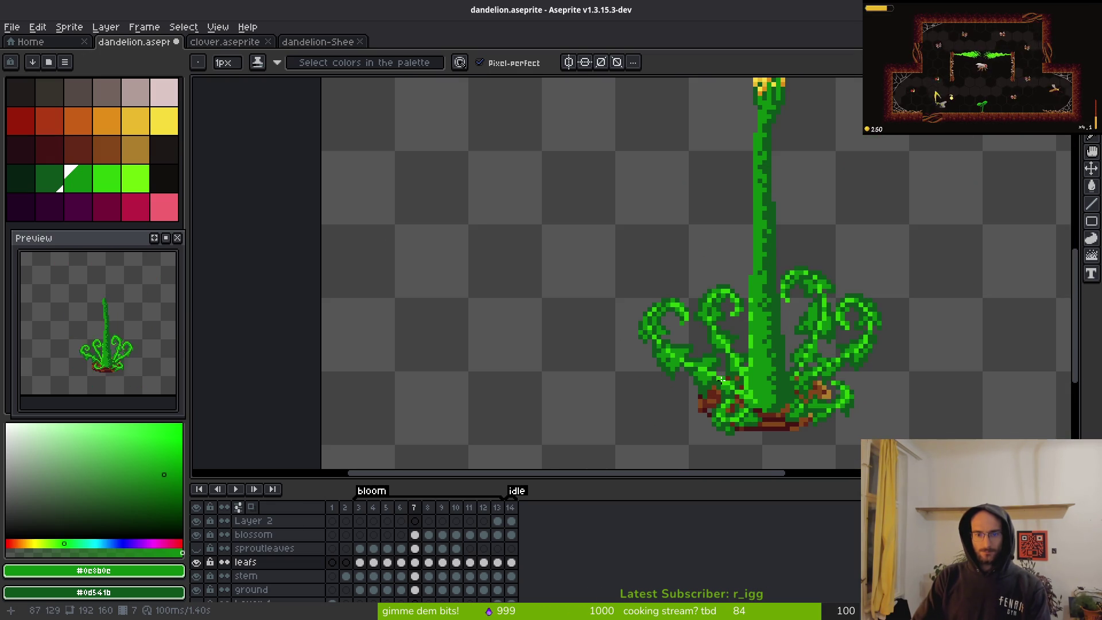
scroll(660, 339, up, 4)
click(546, 259)
click(535, 250)
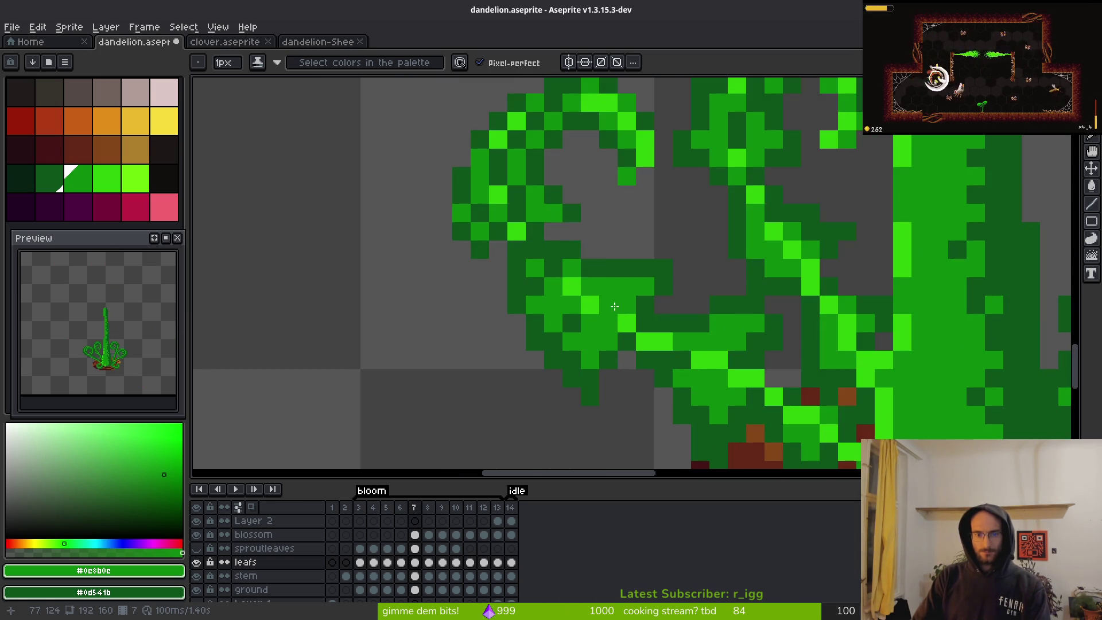
scroll(585, 292, down, 4)
scroll(586, 292, up, 4)
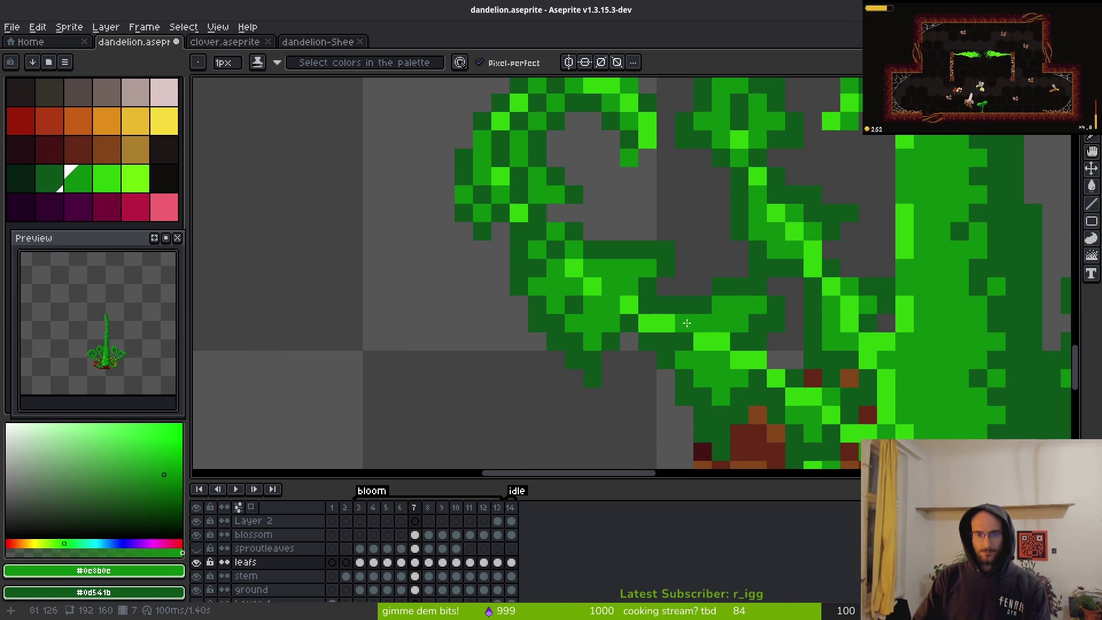
scroll(716, 367, down, 4)
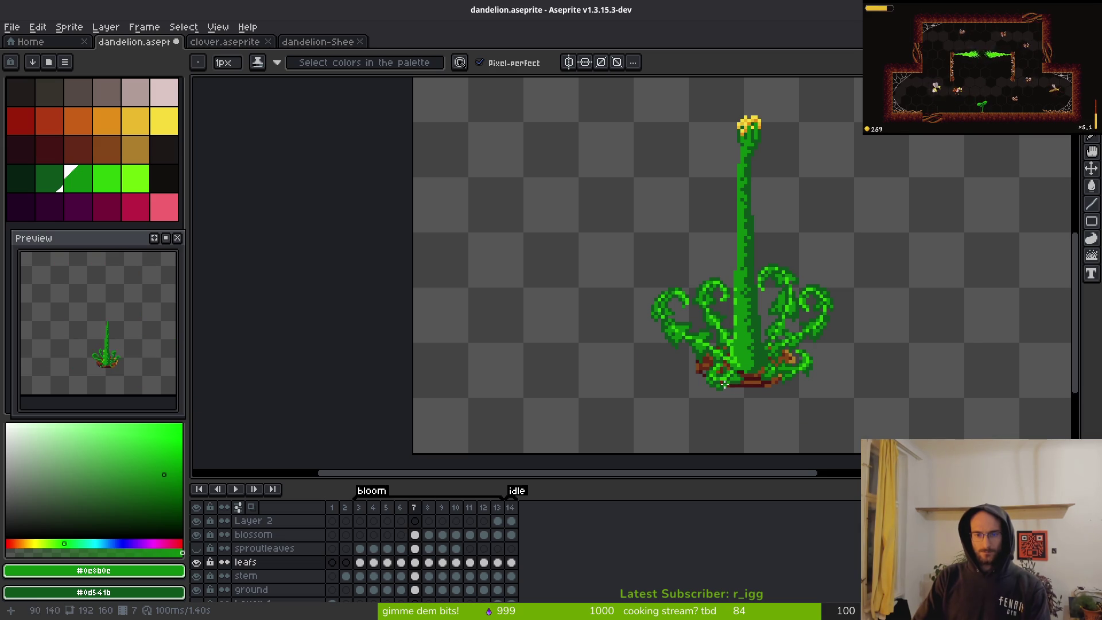
scroll(689, 241, up, 5)
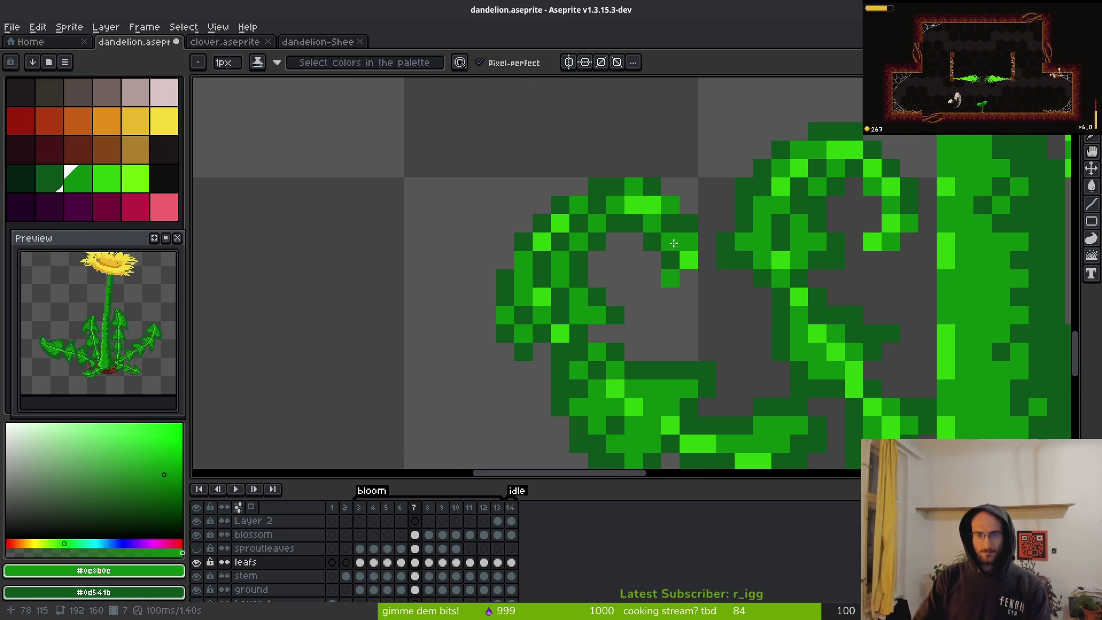
- Undo a stray green pixel, brighten one curl pixel, and repaint another curl pixel dark green
click(720, 279)
key(ctrl+z)
alt+click(659, 205)
click(678, 264)
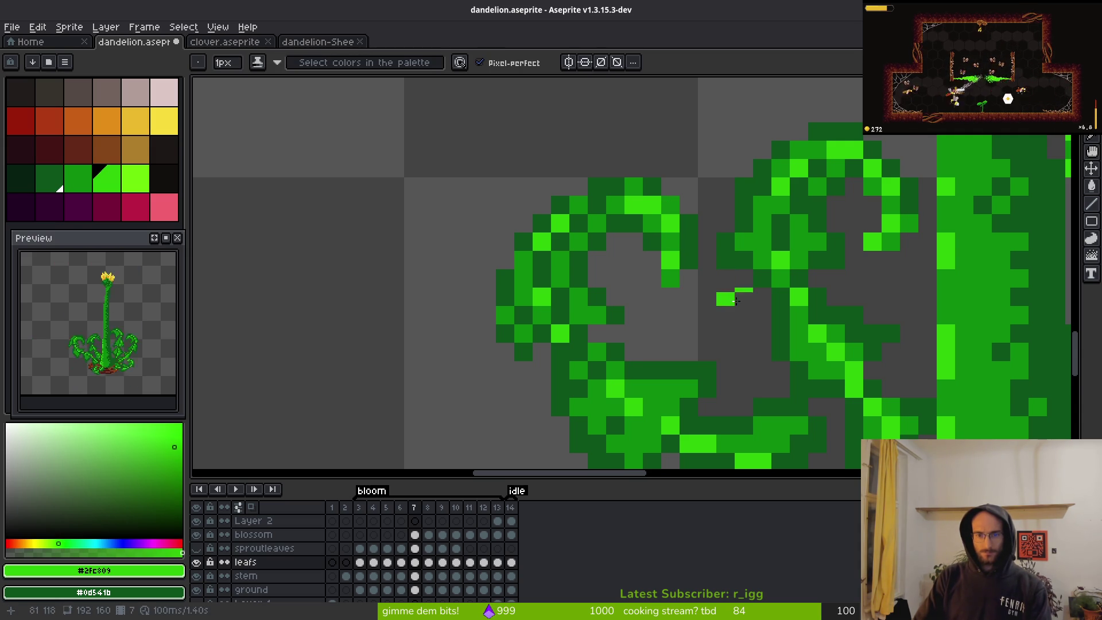
scroll(744, 354, down, 5)
scroll(741, 350, up, 5)
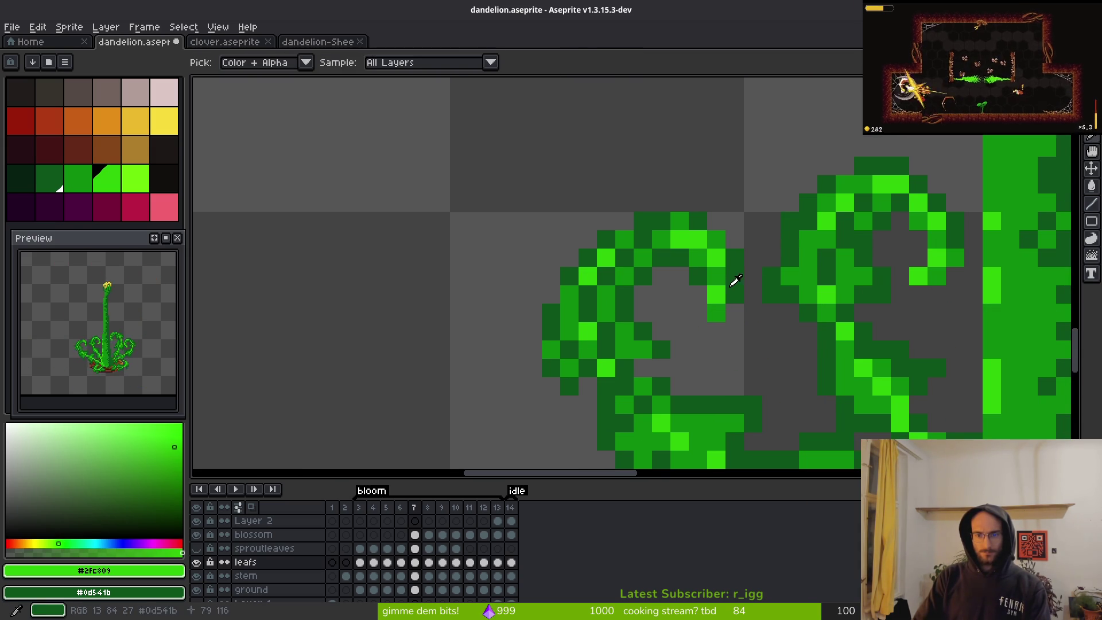
alt+click(731, 283)
click(715, 313)
- Turn one bright pixel medium green and repaint three arc pixels dark green #0d541b
scroll(755, 343, down, 1)
scroll(756, 343, down, 5)
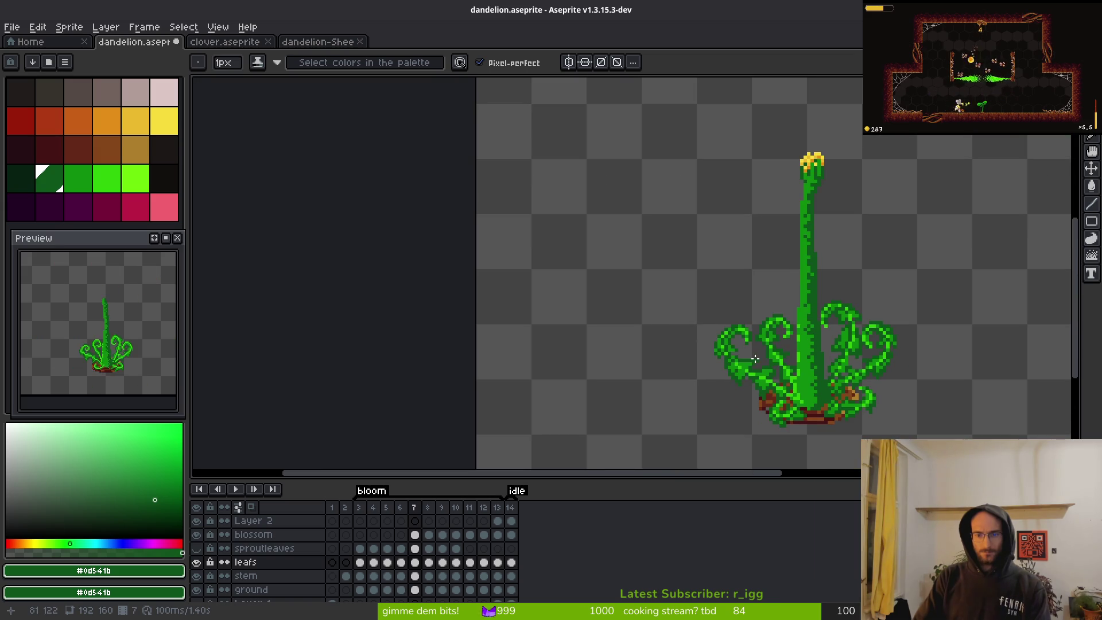
scroll(593, 206, up, 4)
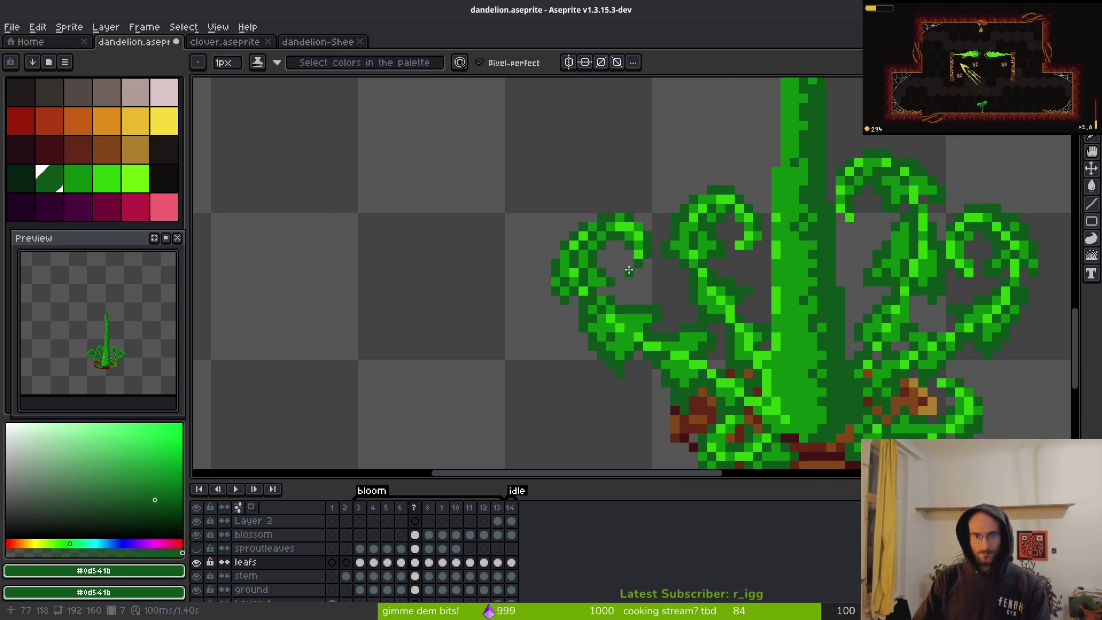
scroll(637, 240, up, 3)
scroll(577, 268, down, 1)
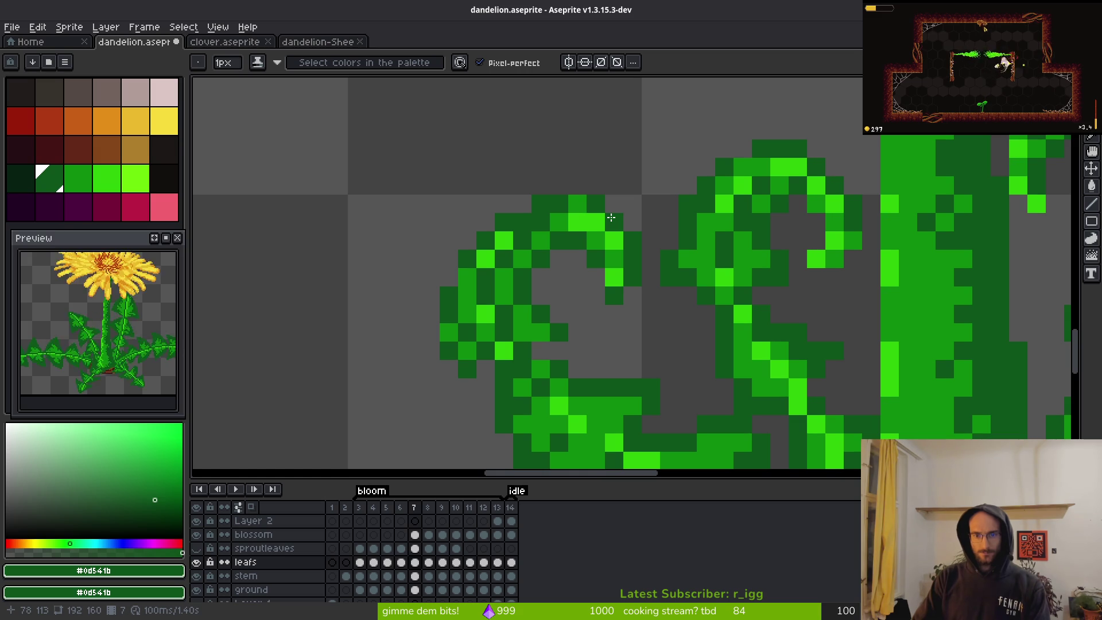
scroll(610, 230, down, 3)
scroll(609, 241, up, 4)
key(alt)
alt+click(603, 258)
click(590, 233)
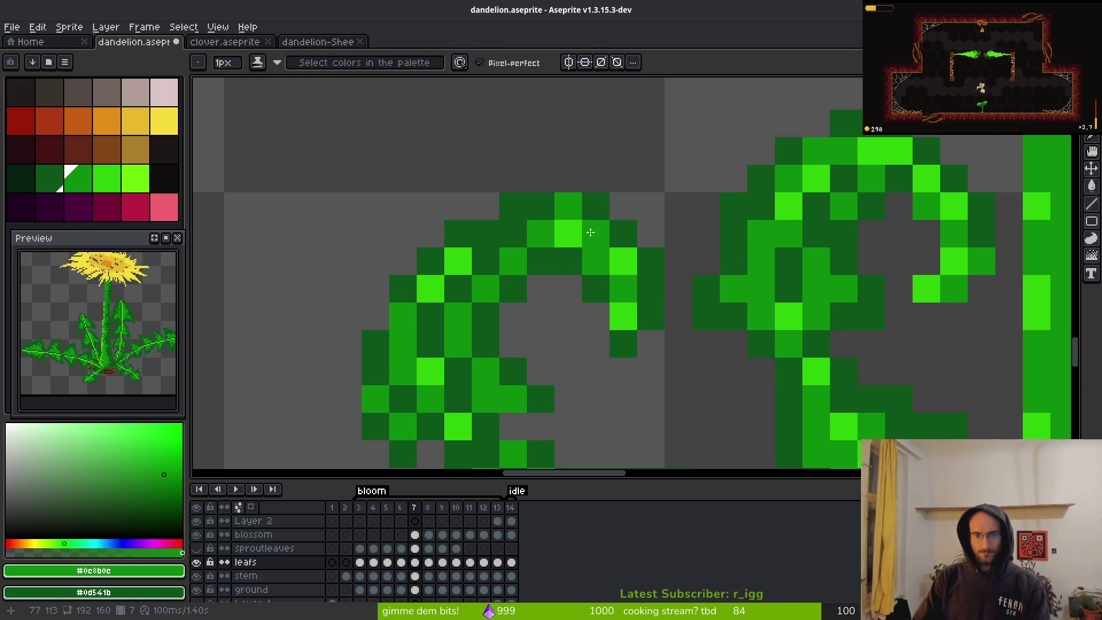
alt+click(571, 261)
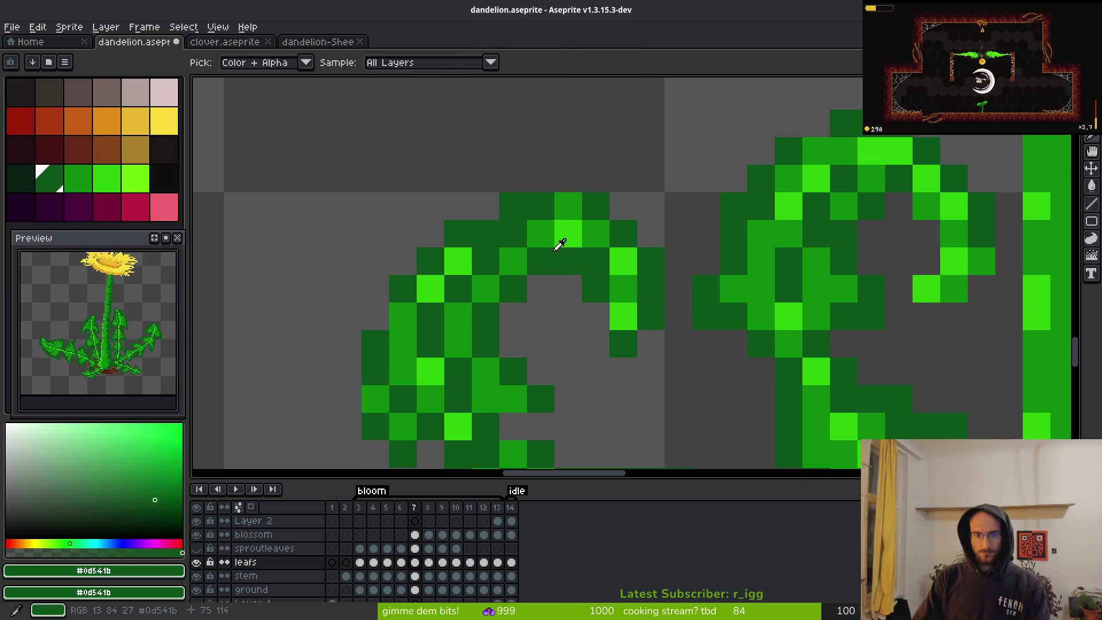
drag(596, 261, 620, 286)
scroll(620, 286, down, 3)
scroll(632, 321, down, 2)
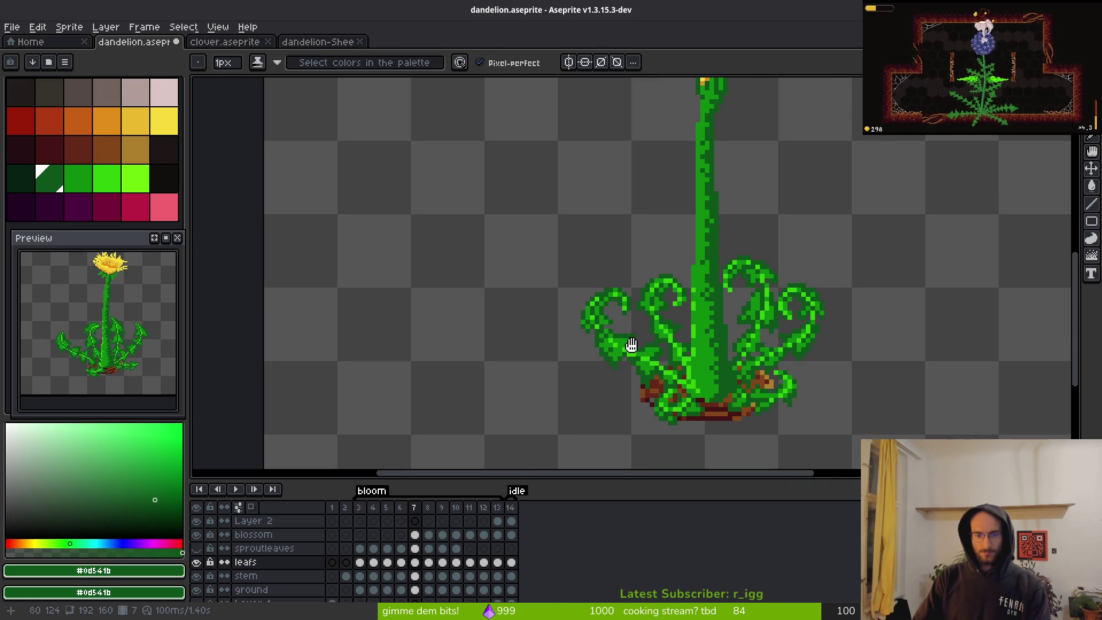
- Step back from frame 7 to frame 6 and return to the Pencil tool
key(Left)
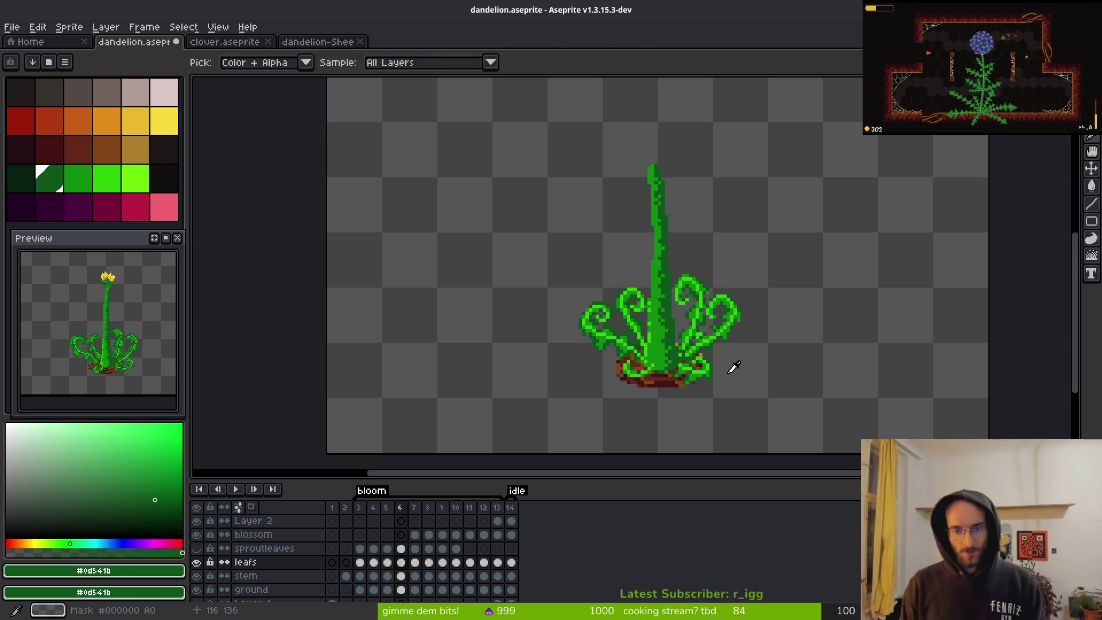
key(b)
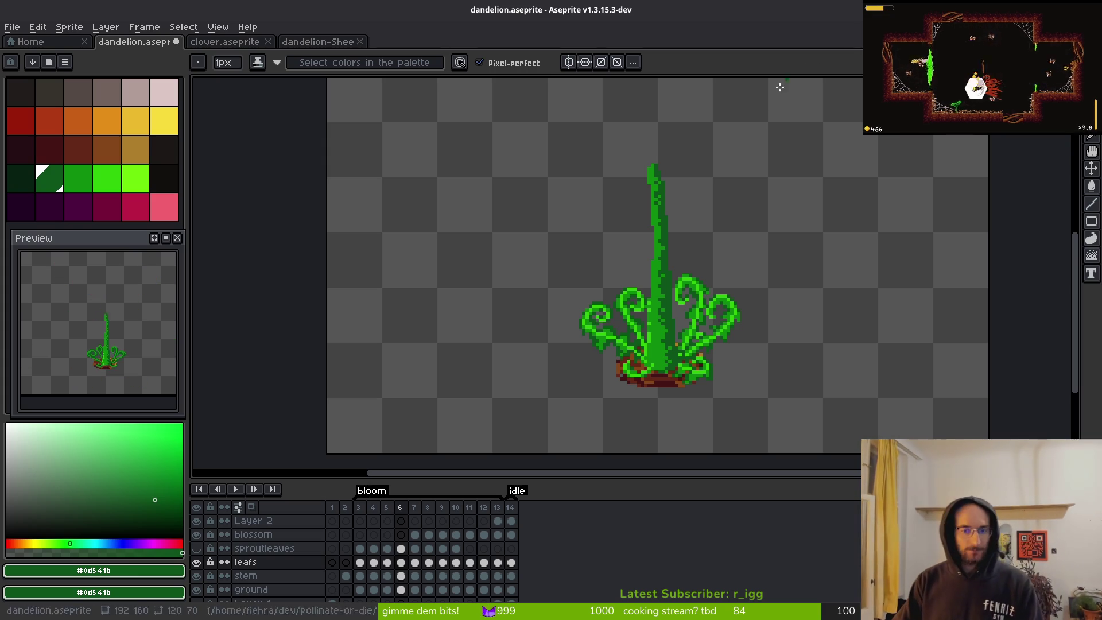
- On frame 7, repaint the bright curl pixels and the curl near the stem dark green
scroll(579, 376, down, 1)
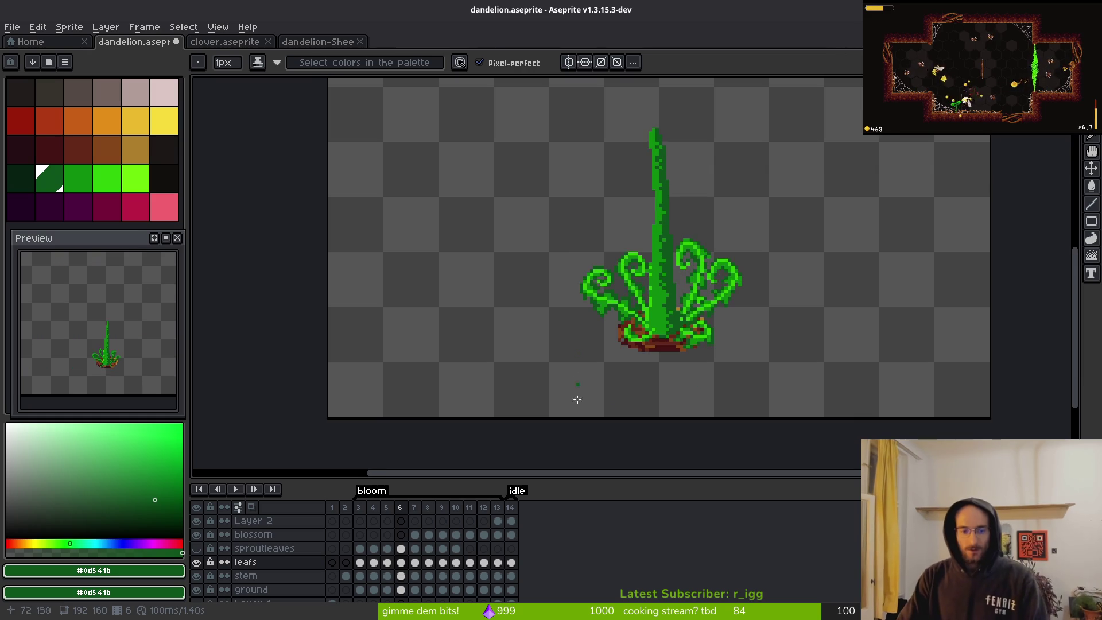
key(period)
scroll(678, 309, down, 1)
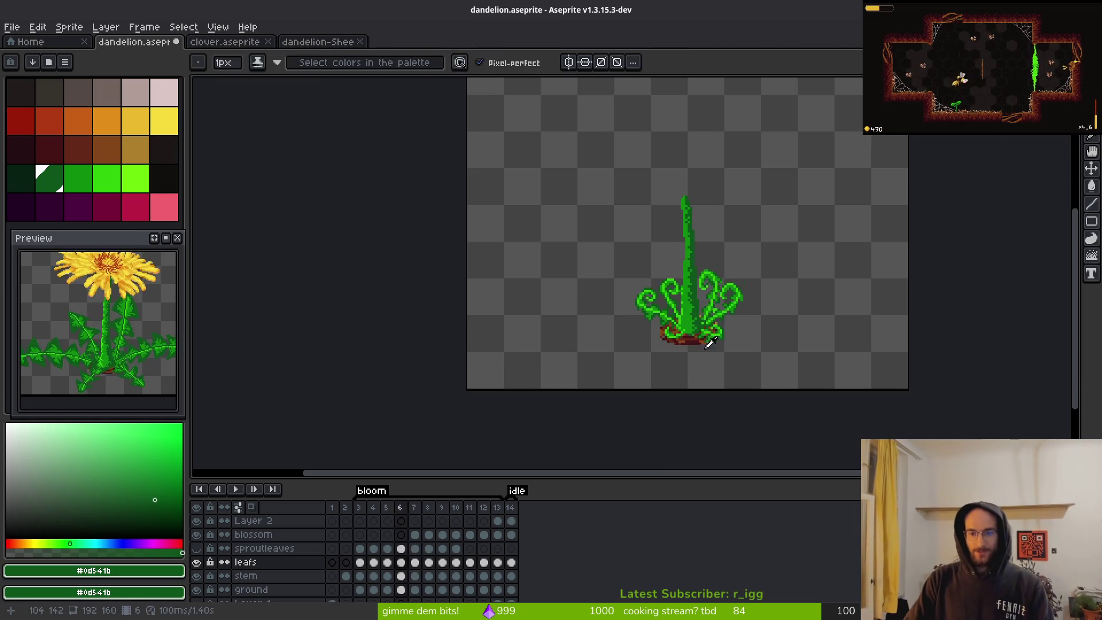
scroll(677, 310, up, 10)
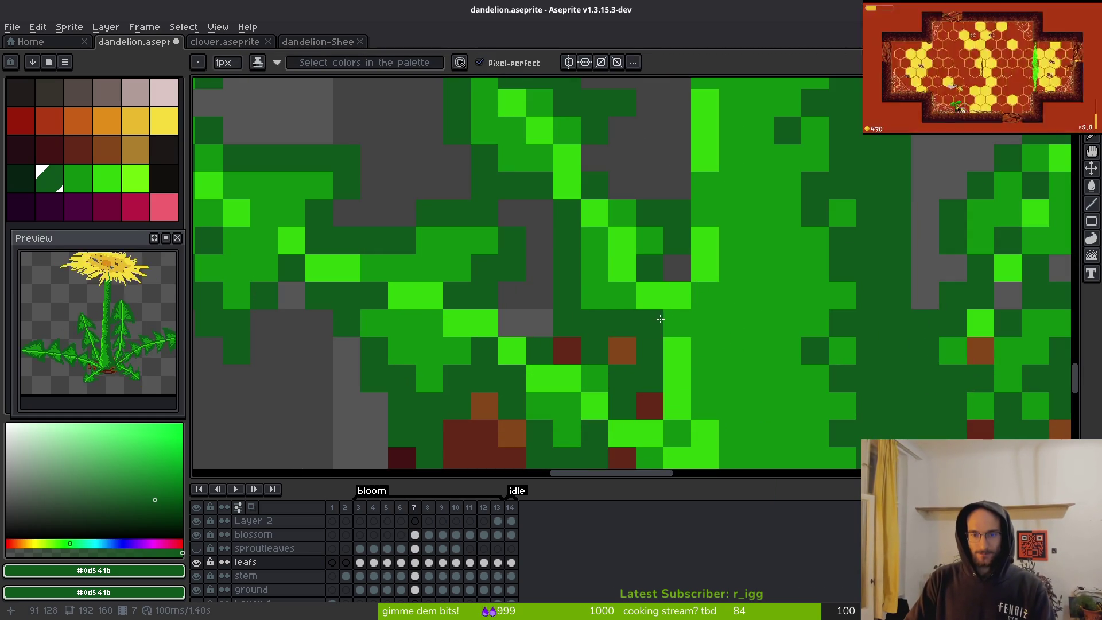
mouse_move(578, 217)
mouse_down()
mouse_move(638, 317)
mouse_move(625, 290)
mouse_up()
scroll(626, 290, down, 8)
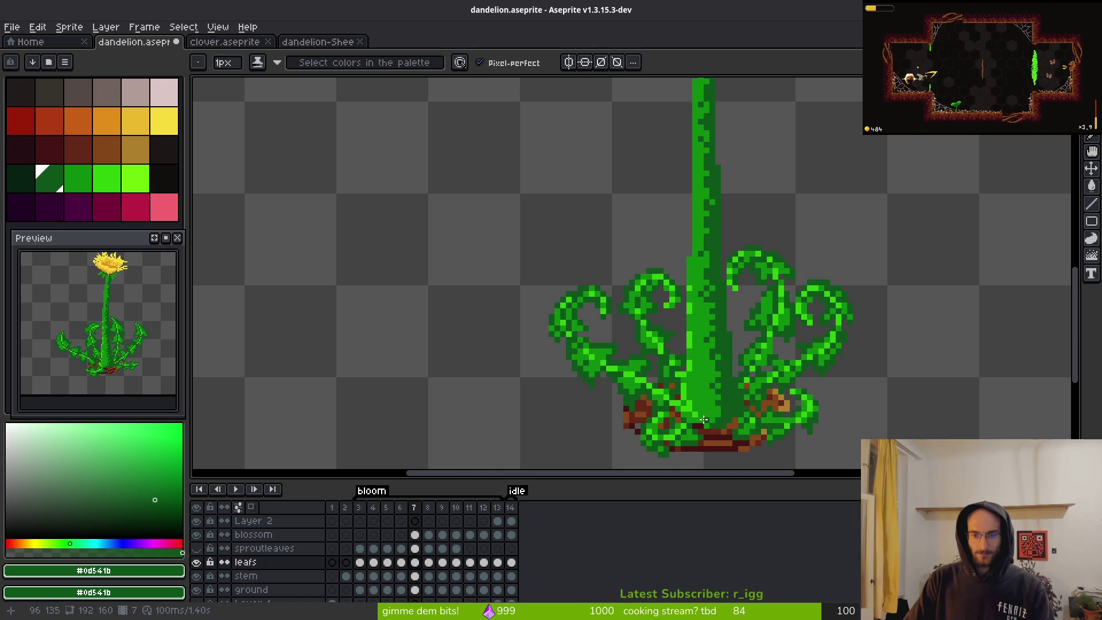
scroll(601, 328, up, 6)
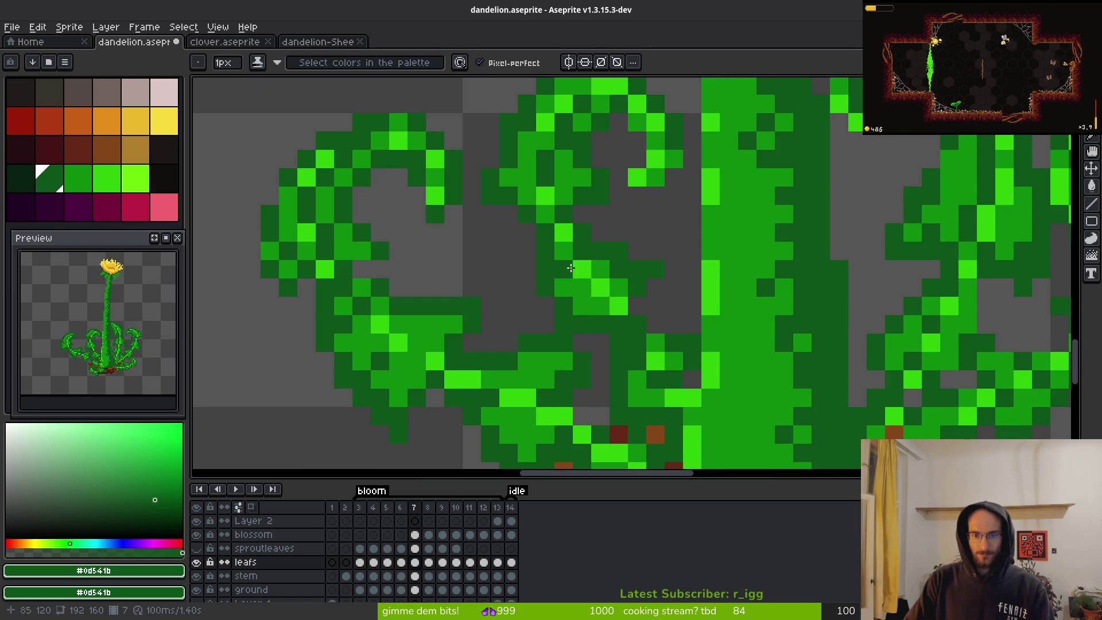
scroll(648, 345, down, 5)
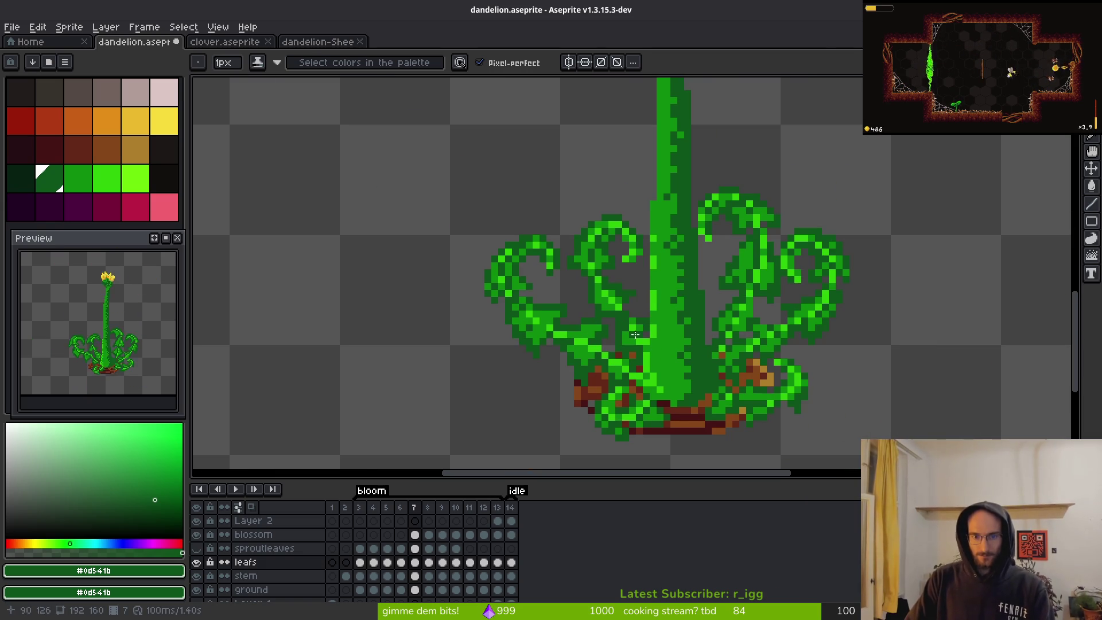
scroll(637, 301, up, 3)
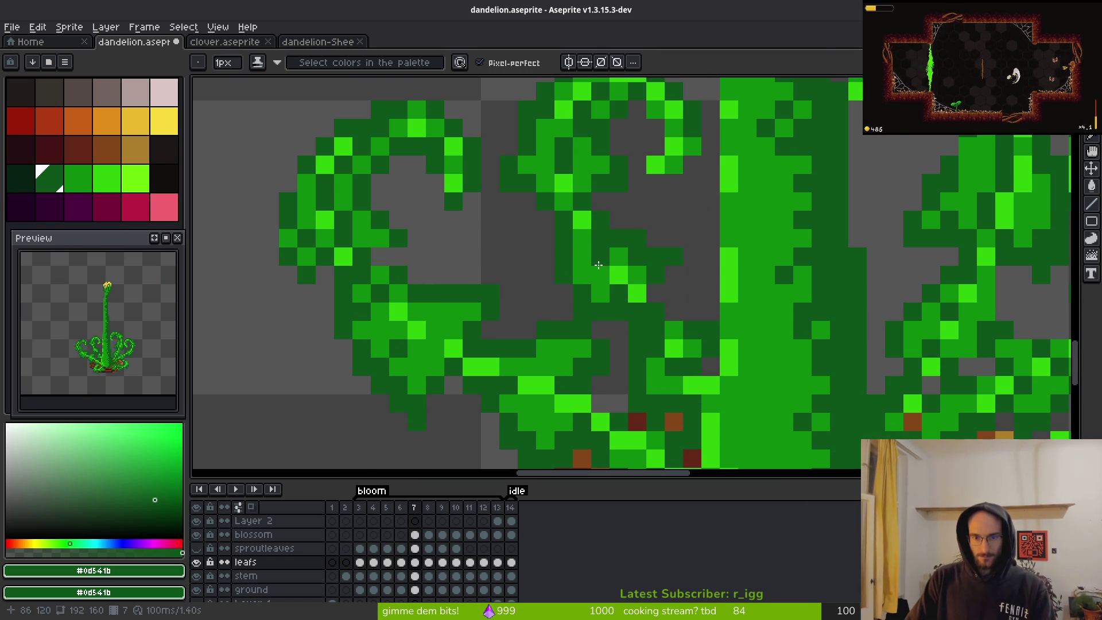
scroll(665, 309, down, 4)
scroll(665, 309, down, 1)
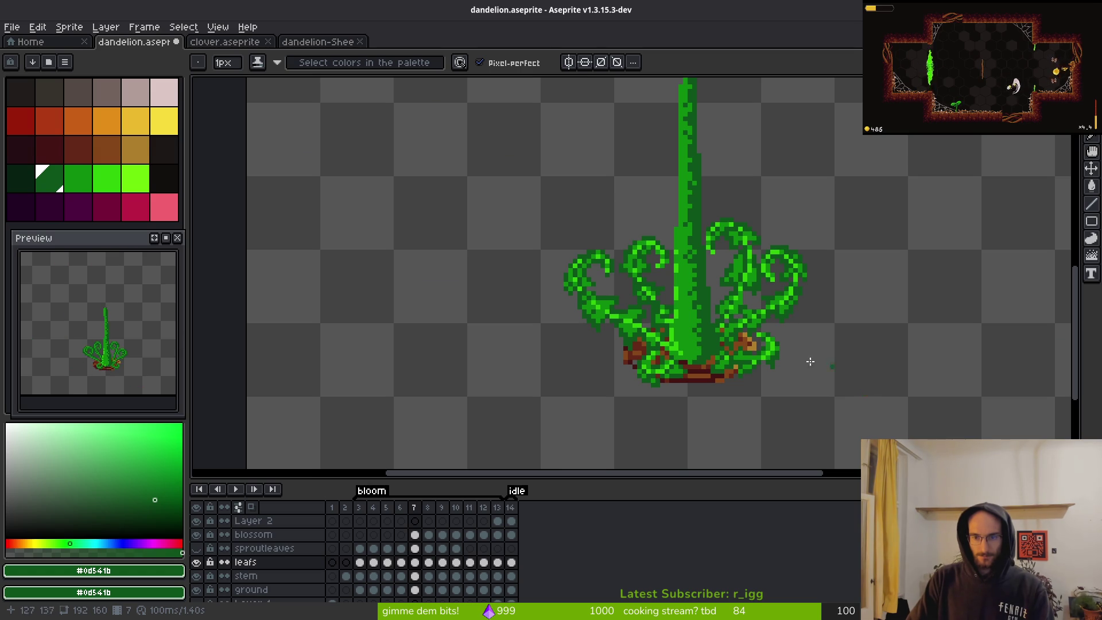
scroll(689, 337, up, 3)
drag(606, 275, 602, 310)
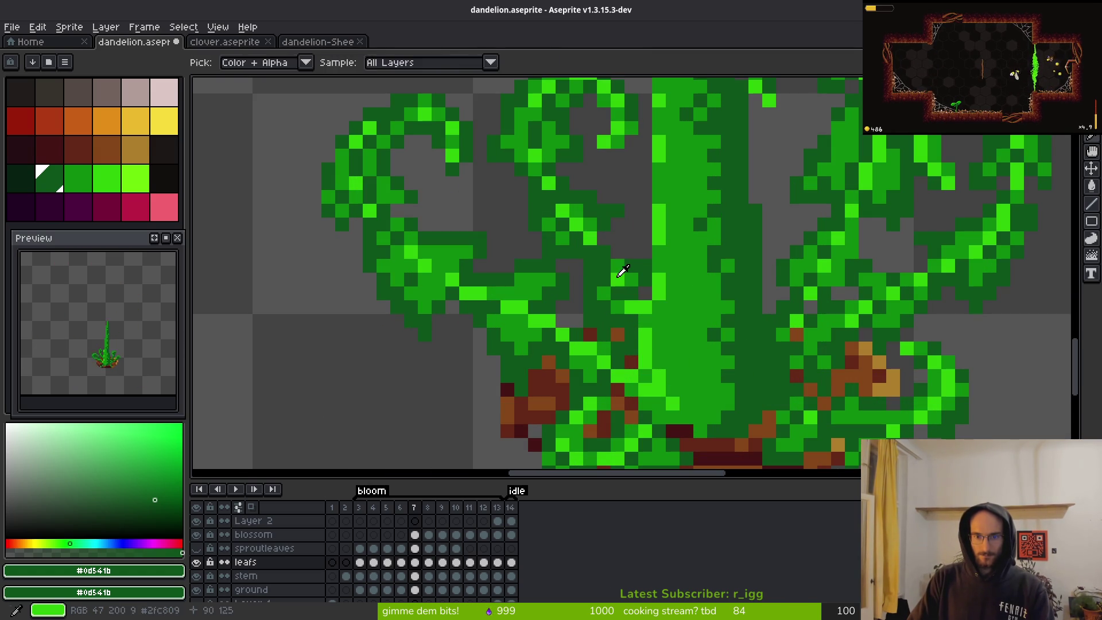
- Add a bright green #2fc809 highlight pixel and darken one leaf pixel to medium green
alt+click(619, 278)
click(606, 261)
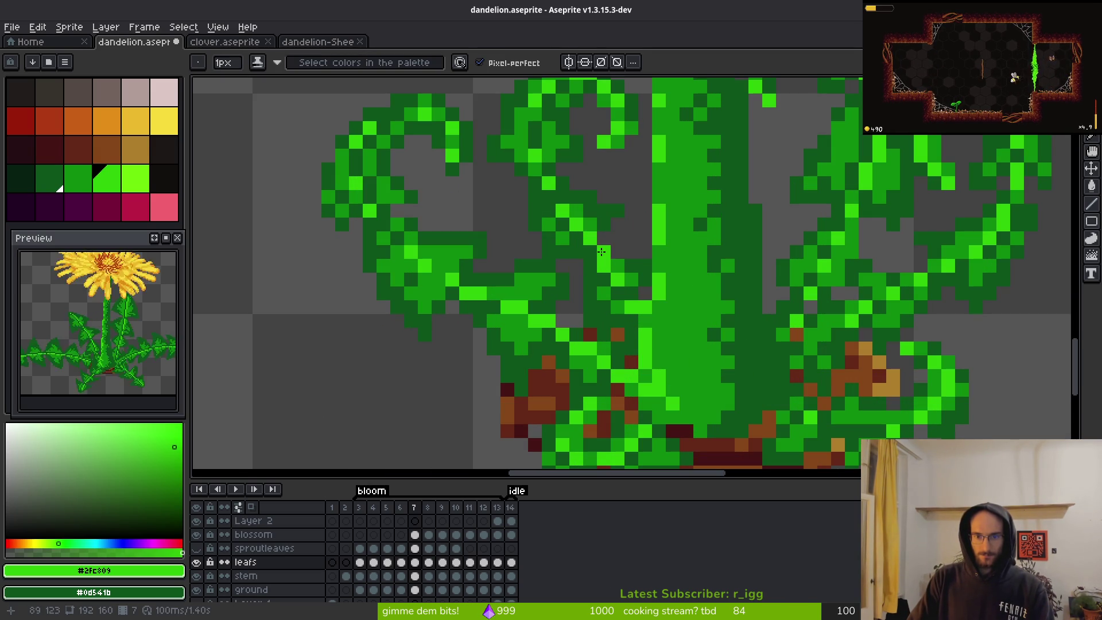
scroll(644, 310, down, 4)
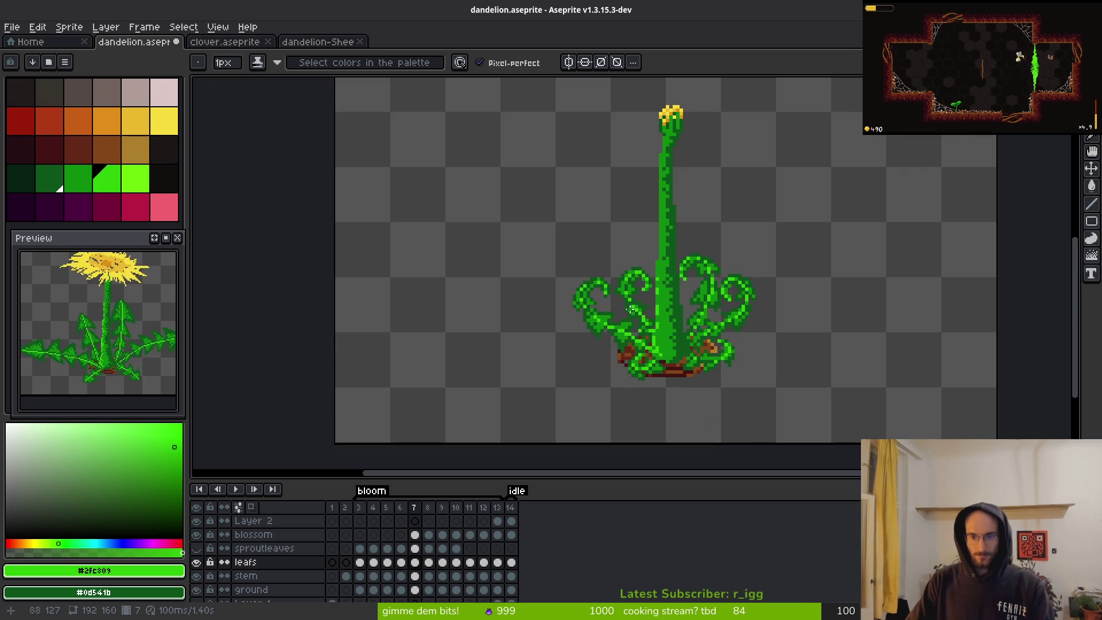
scroll(714, 389, up, 4)
scroll(688, 362, up, 2)
alt+click(643, 345)
click(658, 340)
scroll(693, 368, down, 3)
scroll(693, 368, up, 3)
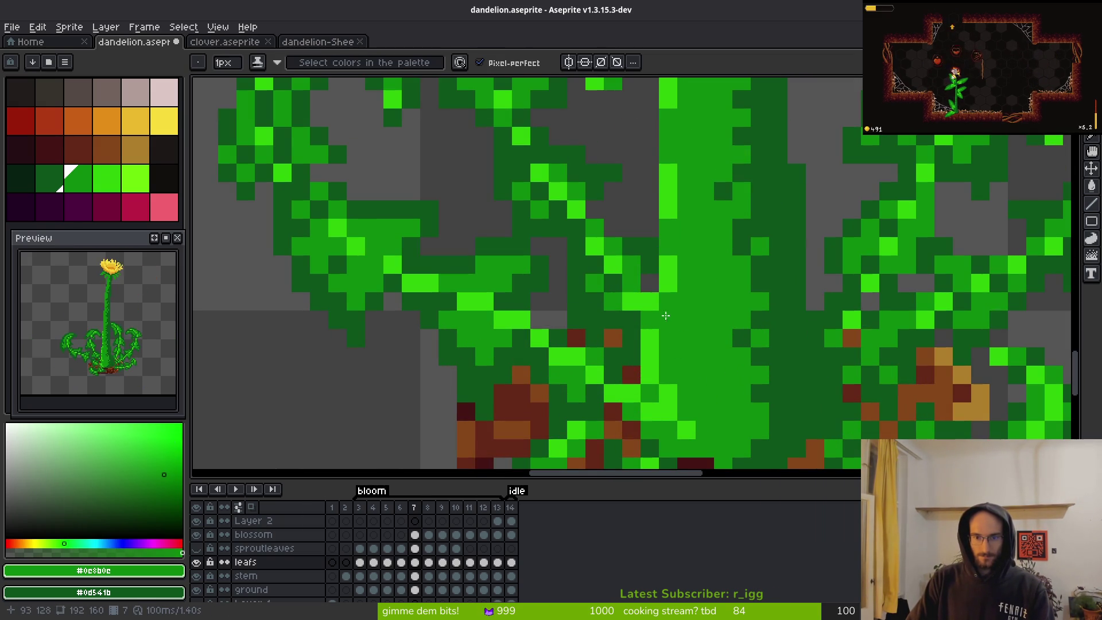
- Hide and re-show the leafs layer to check the pixels underneath
key(e)
click(197, 562)
click(197, 562)
scroll(741, 317, down, 3)
scroll(664, 241, up, 4)
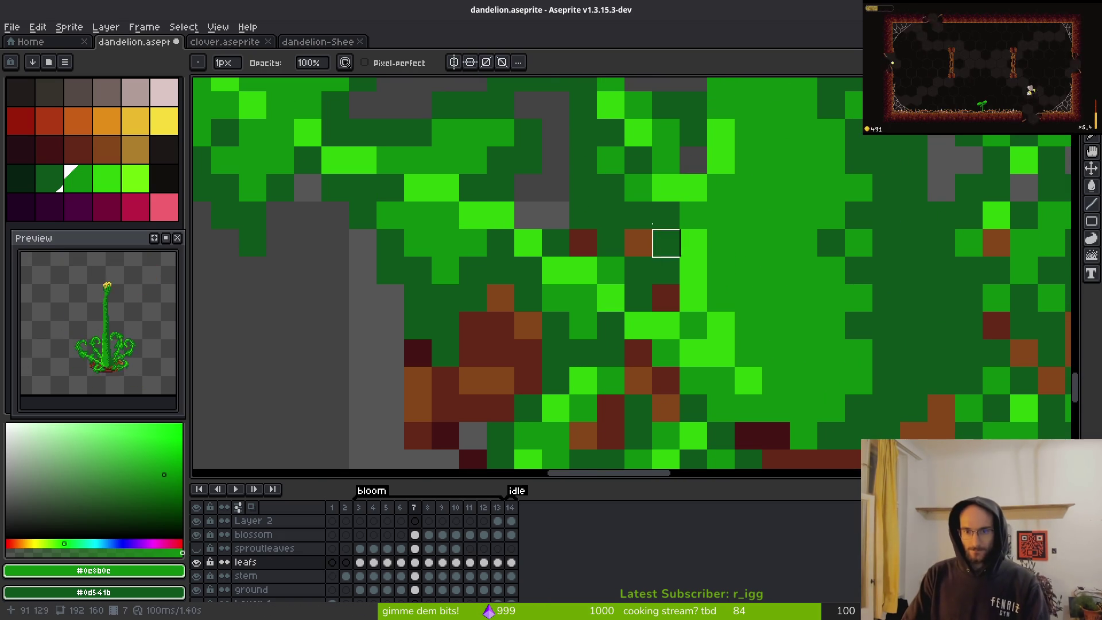
- Paint a dark green #0d541b pixel near the stem base
key(i)
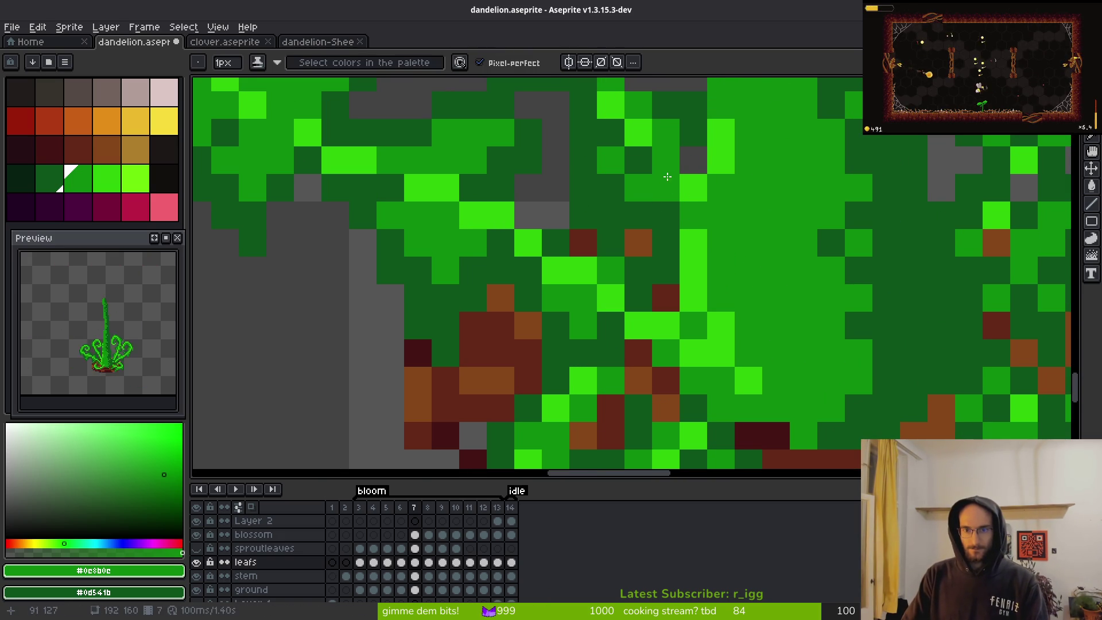
click(667, 168)
click(673, 188)
scroll(695, 279, down, 2)
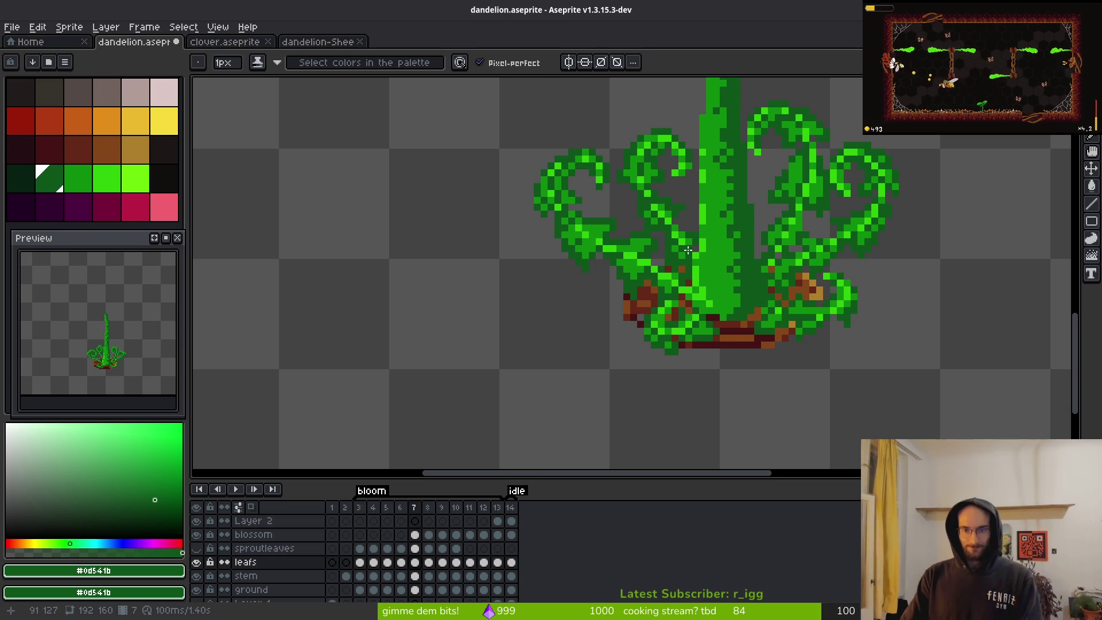
scroll(691, 253, up, 3)
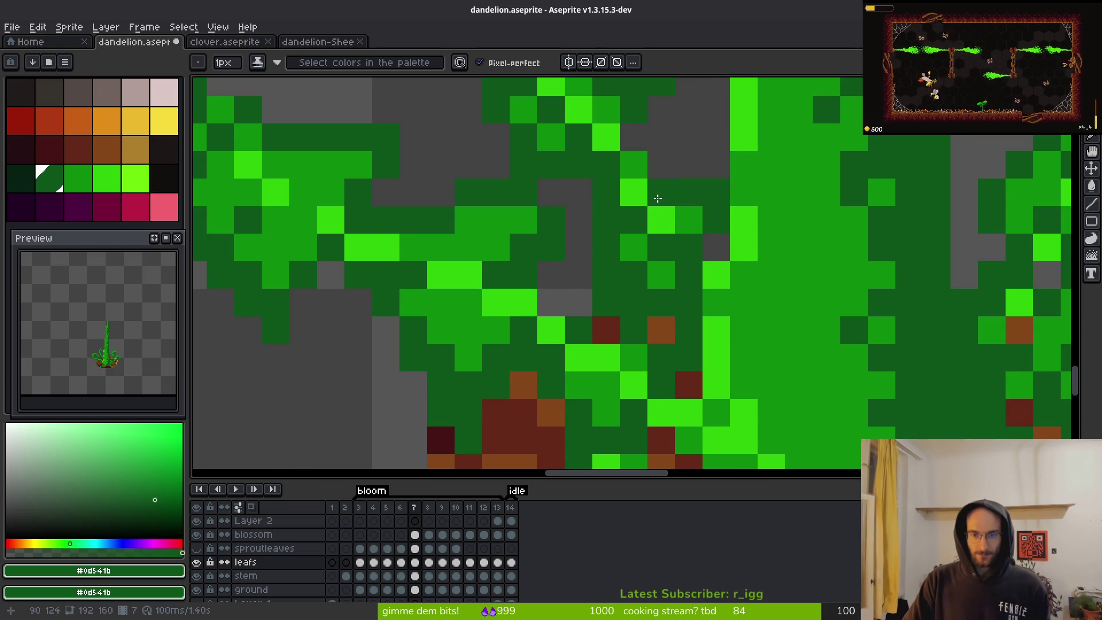
scroll(656, 263, down, 3)
scroll(670, 217, up, 3)
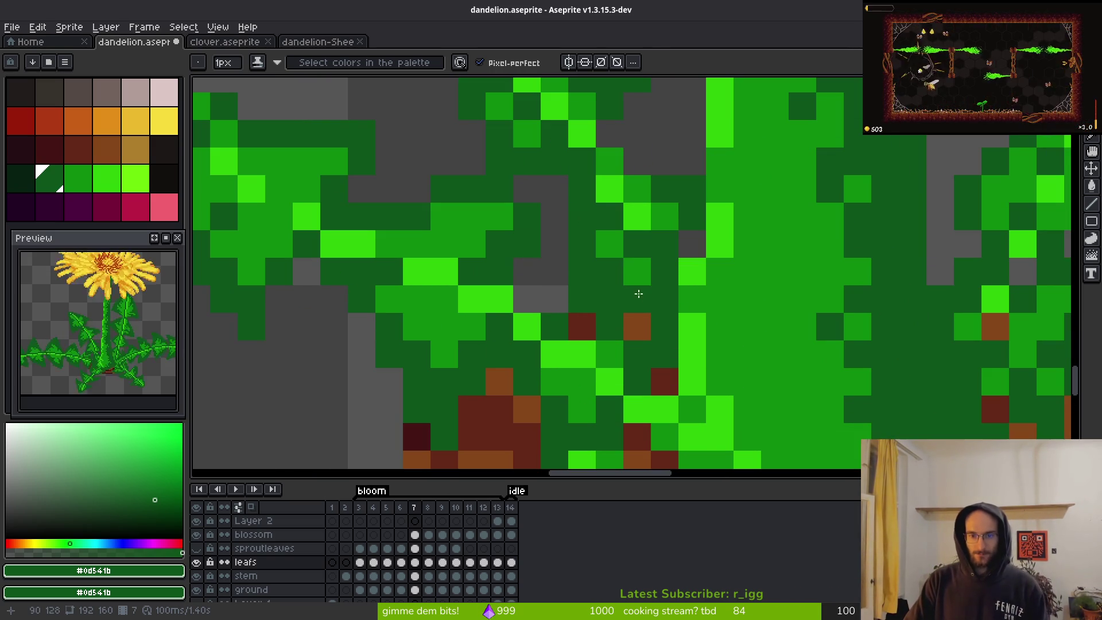
alt+click(660, 246)
scroll(722, 357, down, 3)
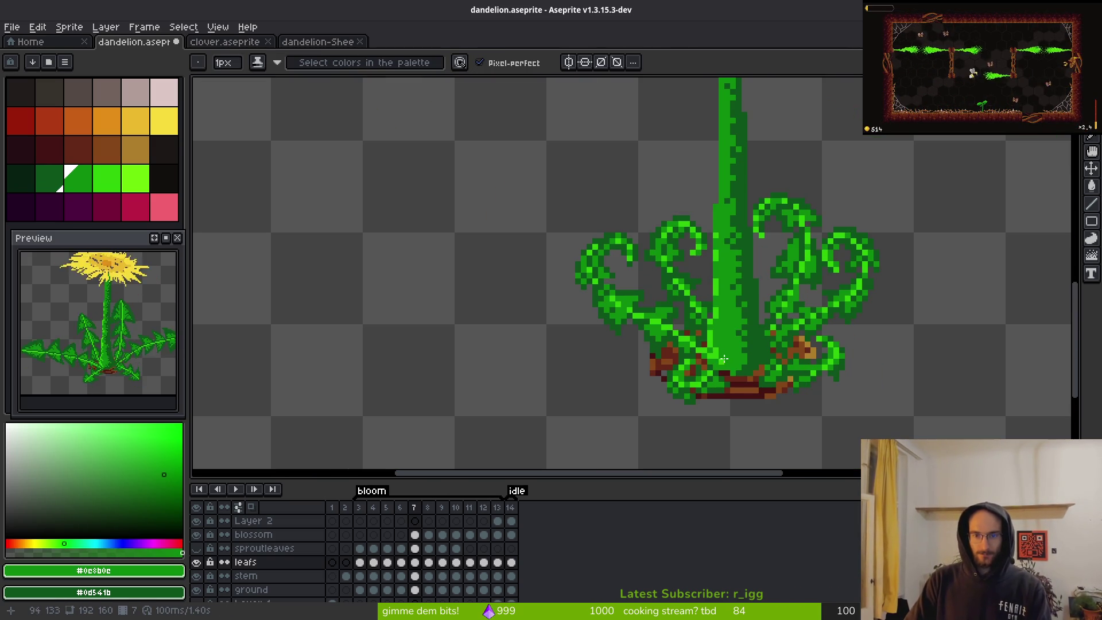
scroll(701, 350, up, 3)
alt+click(712, 231)
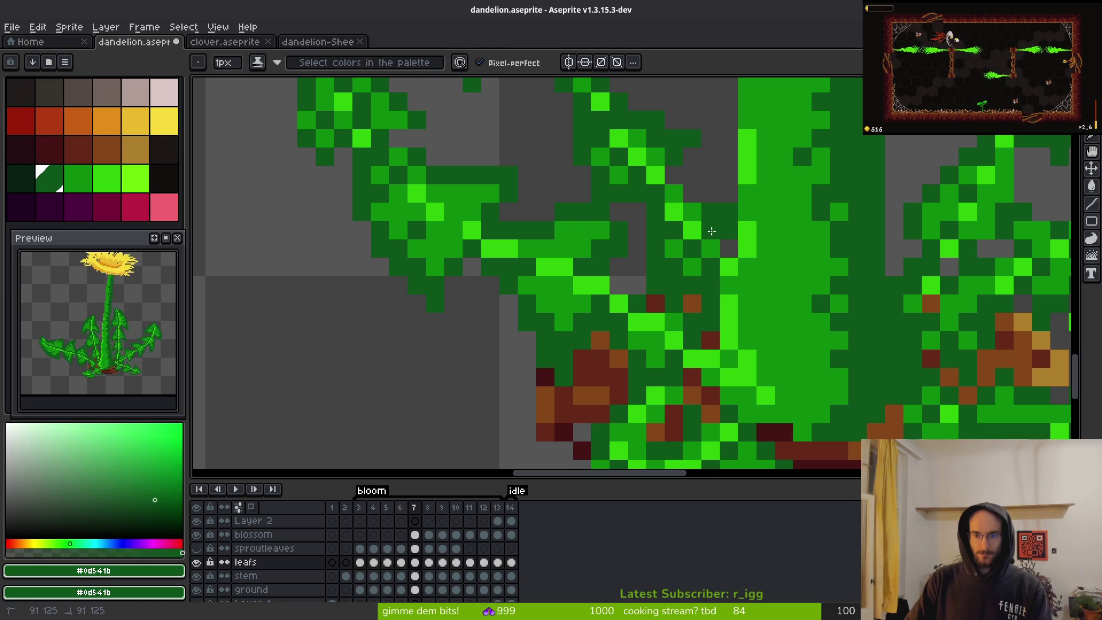
- Save the dandelion file and step back to frame 6
key(ctrl+s)
scroll(735, 254, down, 4)
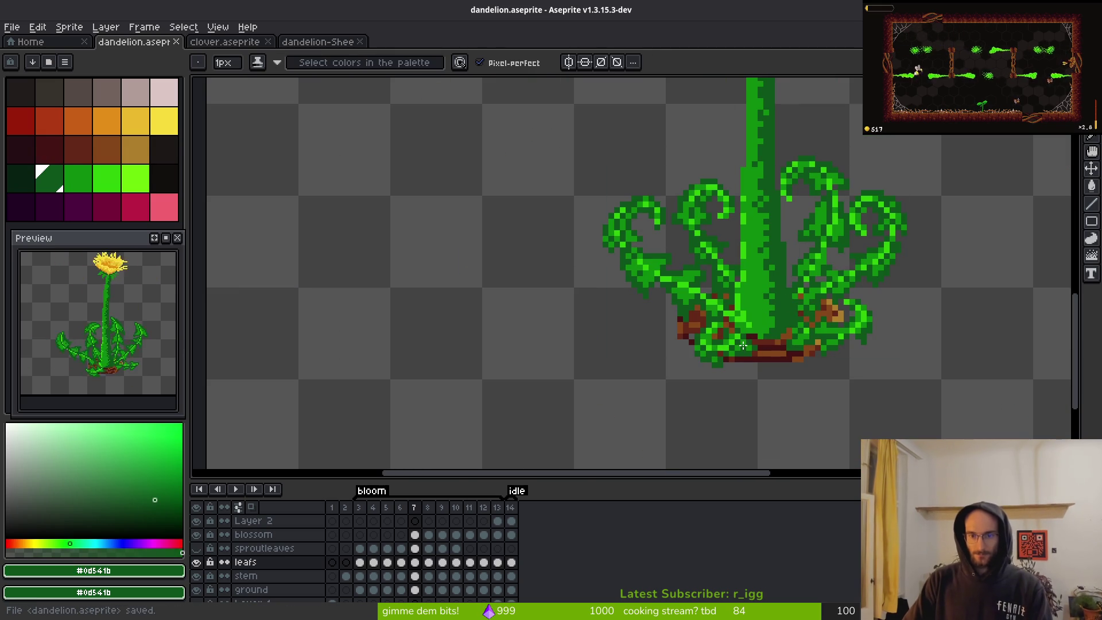
key(Left)
- Go to frame 5 with the Pencil and pick the bright lime highlight colour
key(Left)
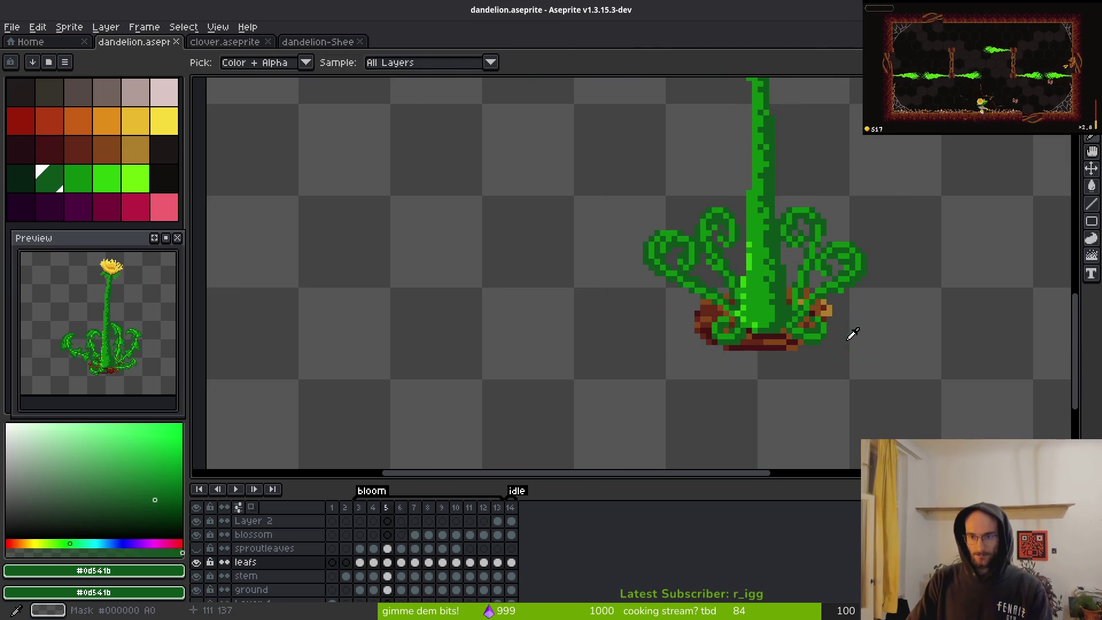
key(b)
key(Right)
key(Left)
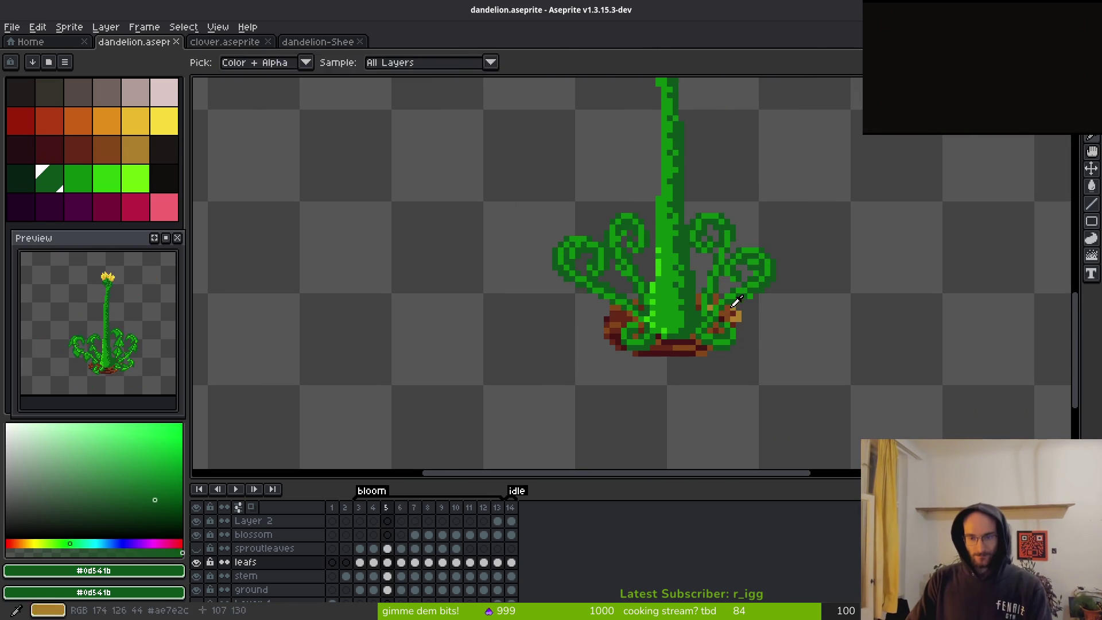
scroll(669, 270, up, 2)
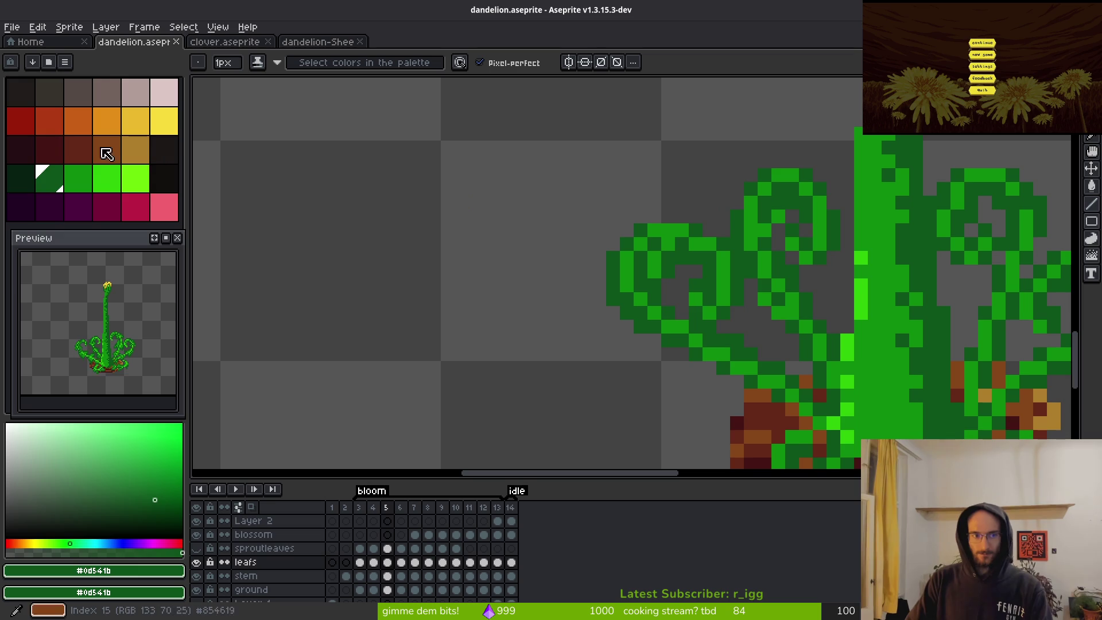
click(106, 178)
click(668, 244)
scroll(740, 249, up, 2)
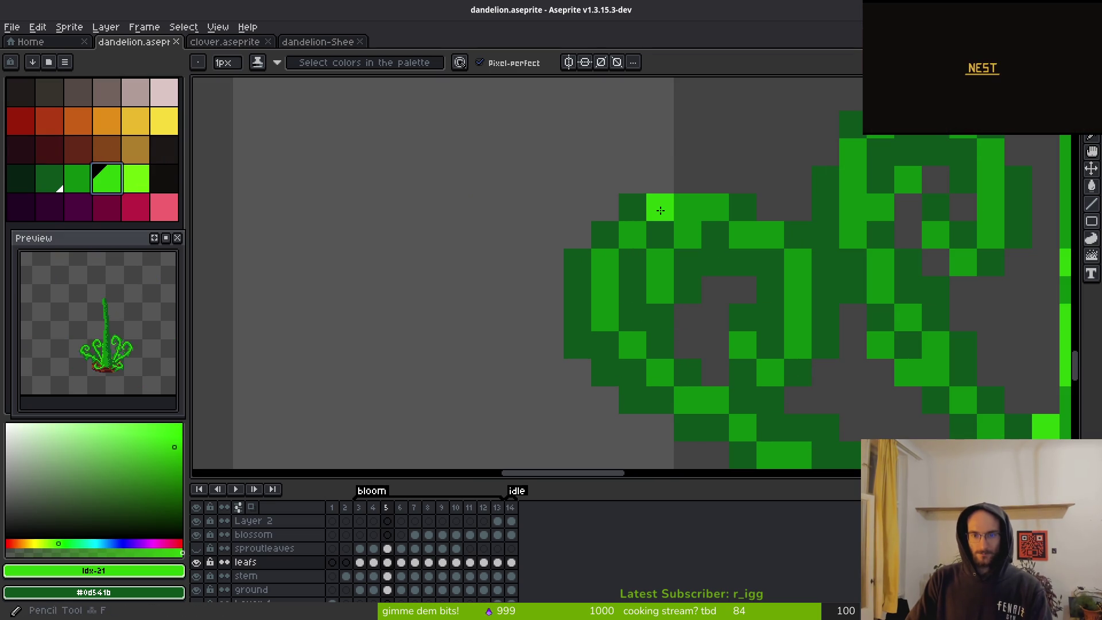
key(ctrl+z)
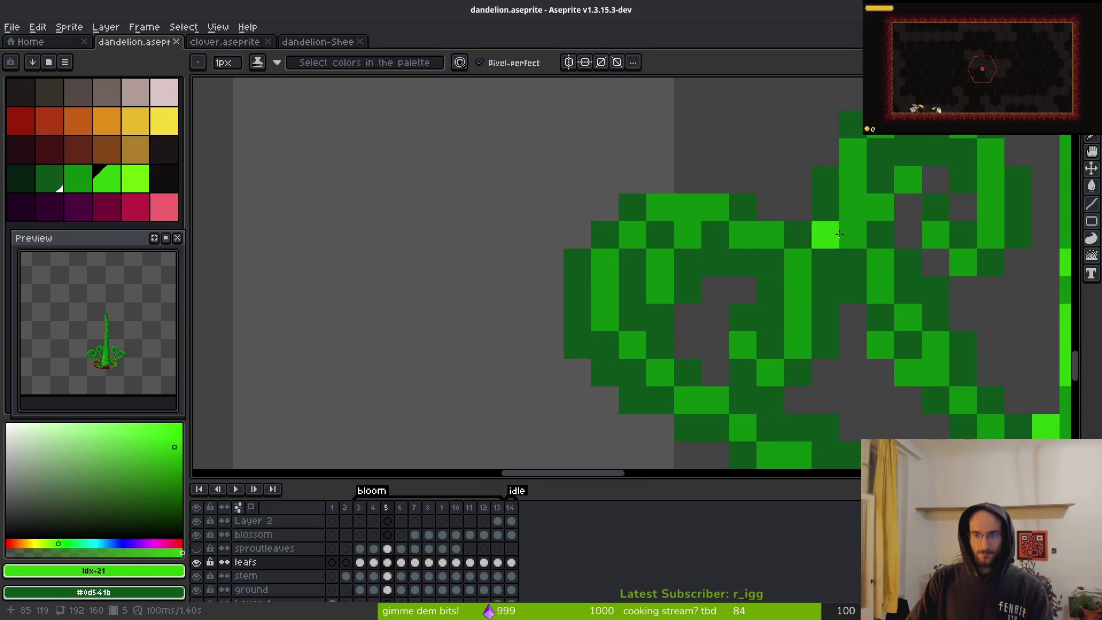
- Brighten one pixel on the leaf curl and save the sprite
scroll(798, 259, right, 5)
click(761, 247)
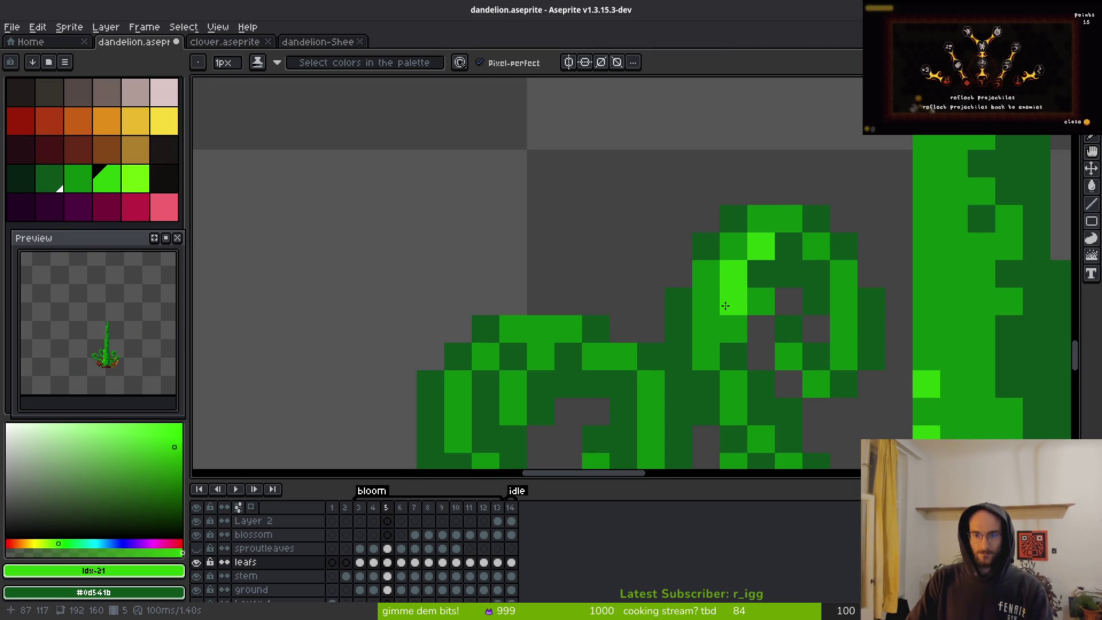
scroll(746, 362, down, 4)
key(ctrl+s)
scroll(734, 406, down, 1)
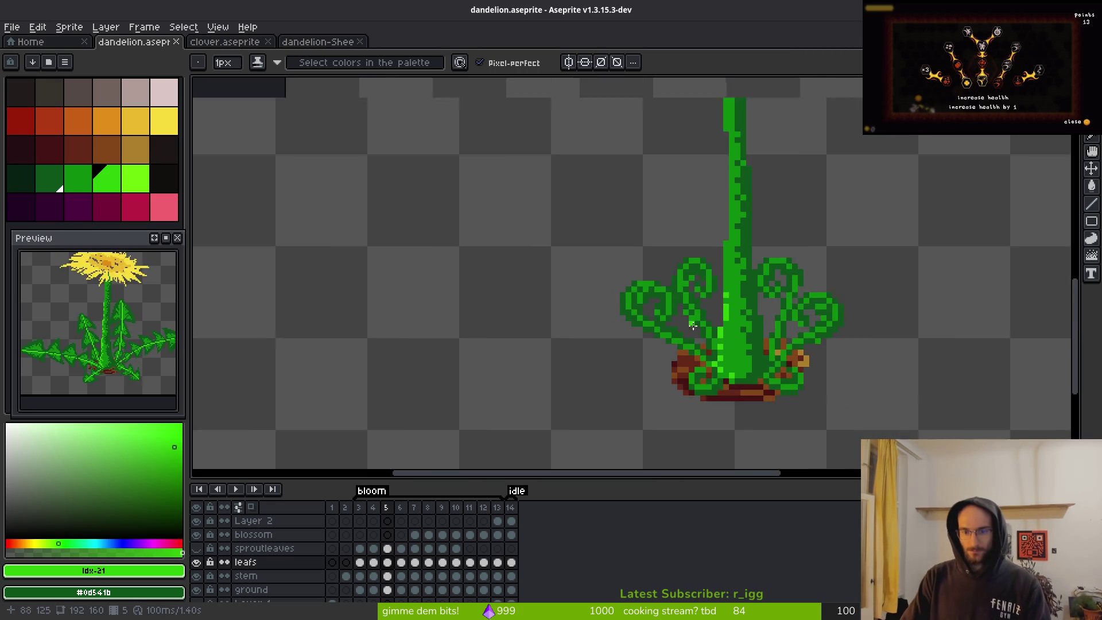
scroll(597, 226, up, 4)
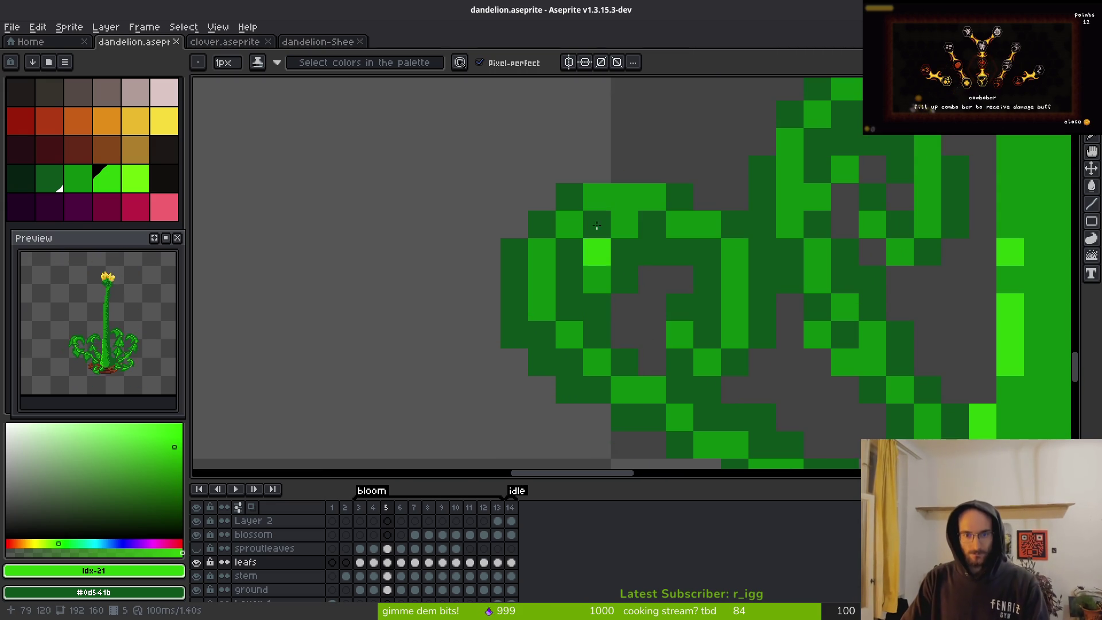
- Add lime highlights along the left curl's top edge, lower inner edge and diagonal
right_click(597, 226)
click(624, 225)
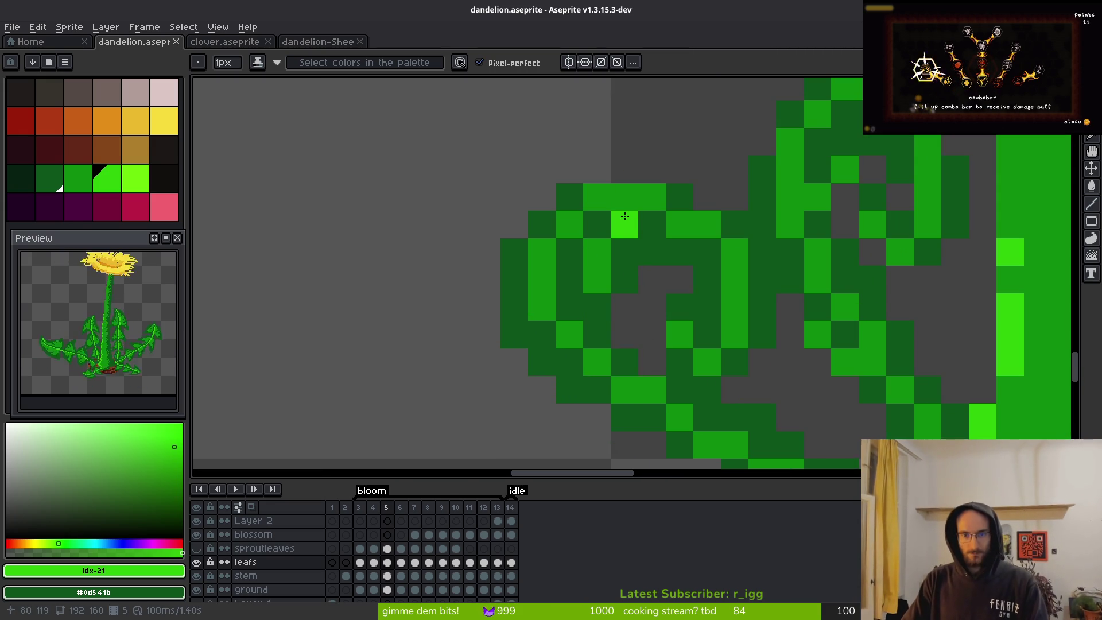
click(735, 253)
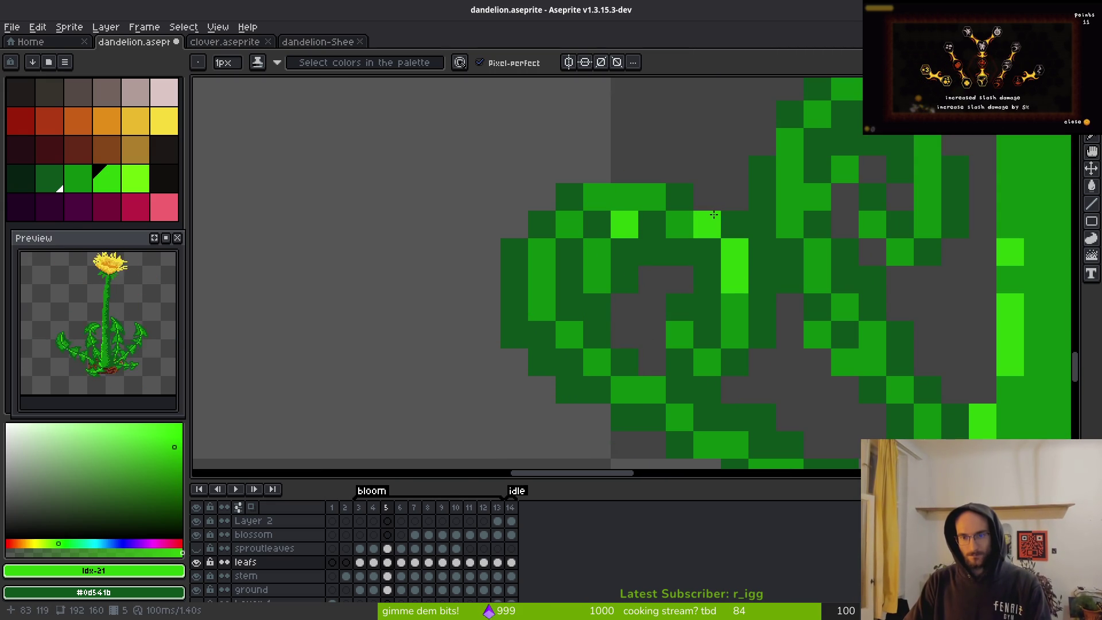
click(652, 197)
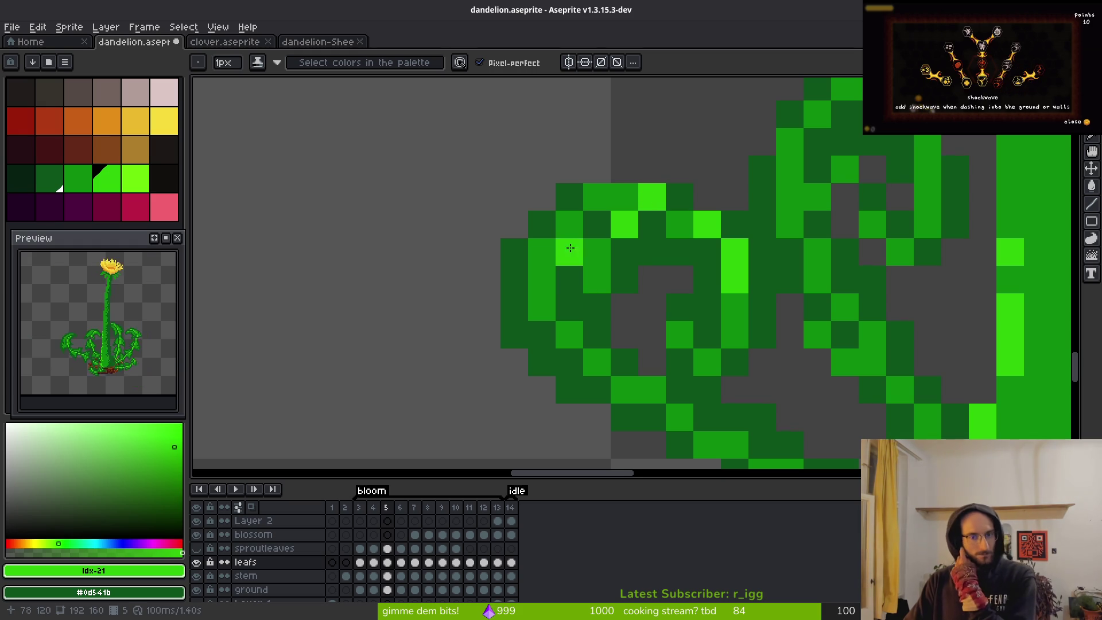
click(569, 335)
click(597, 363)
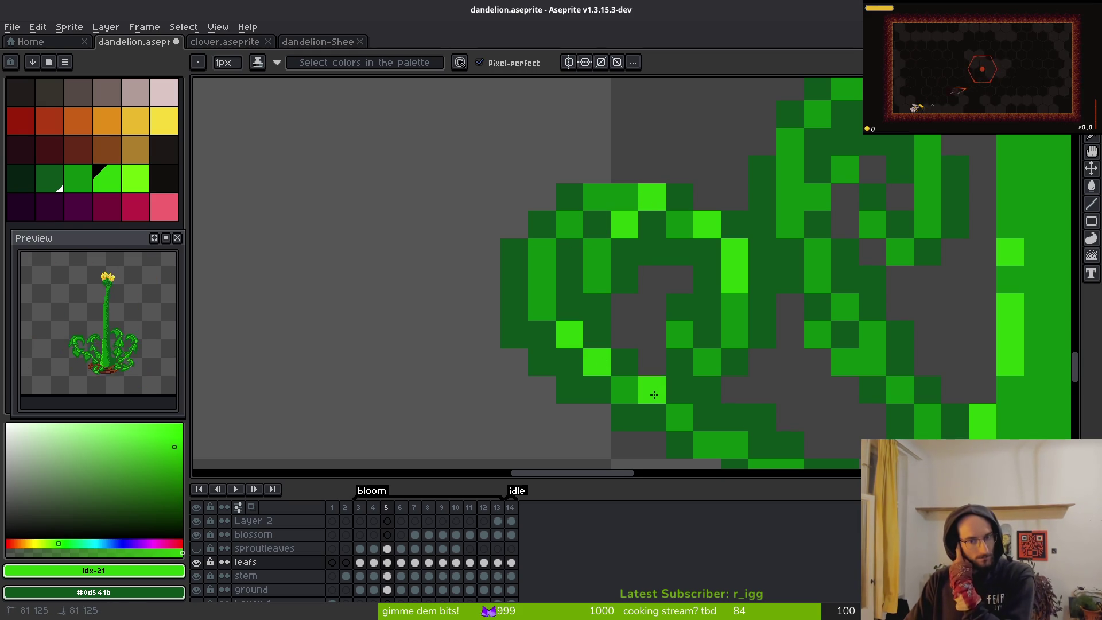
drag(762, 418, 663, 294)
click(580, 294)
click(635, 322)
click(689, 350)
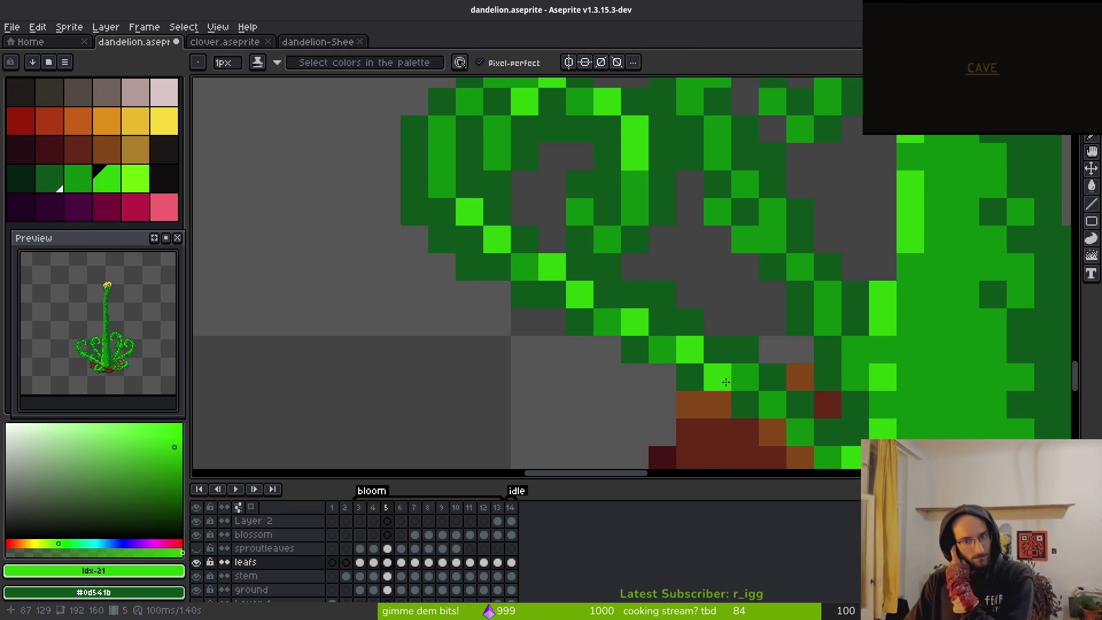
click(745, 377)
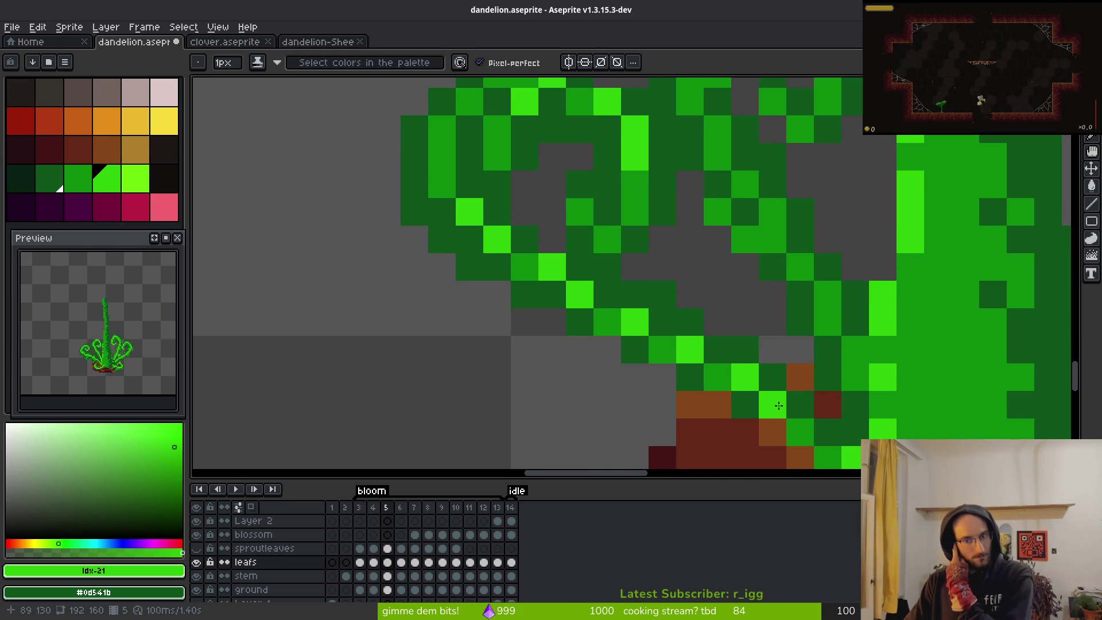
- Highlight the upper left leaf curl, turning one overly bright pixel back to dark green
drag(812, 251, 717, 350)
click(705, 312)
click(732, 367)
click(760, 394)
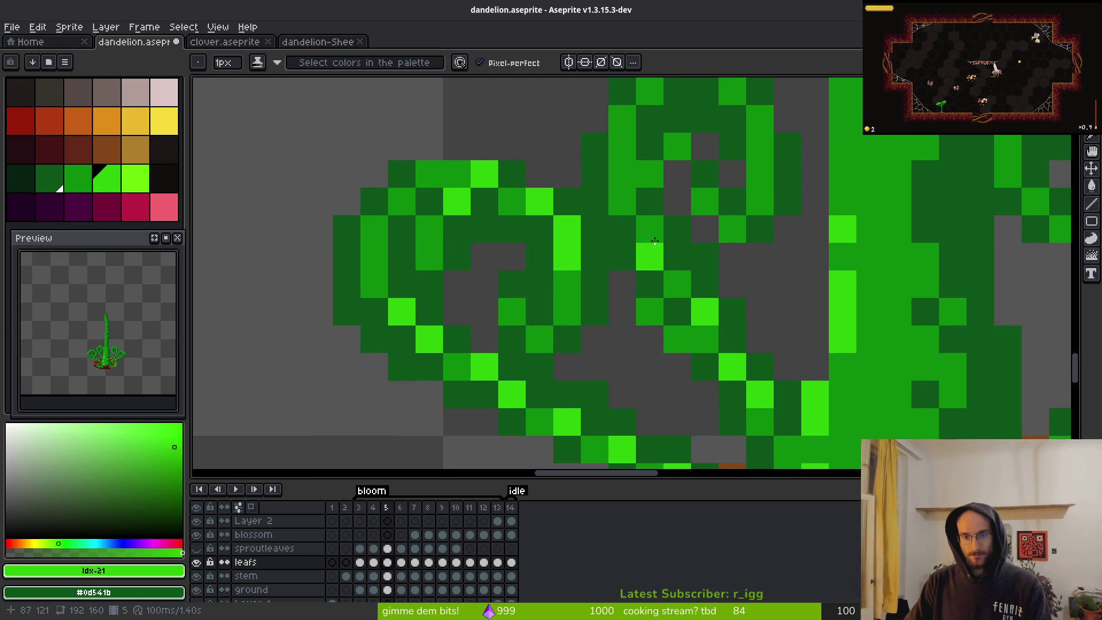
right_click(678, 257)
click(650, 229)
click(677, 284)
click(650, 174)
- Highlight the inner left curl's left edge, top and outer edge
drag(637, 171, 651, 300)
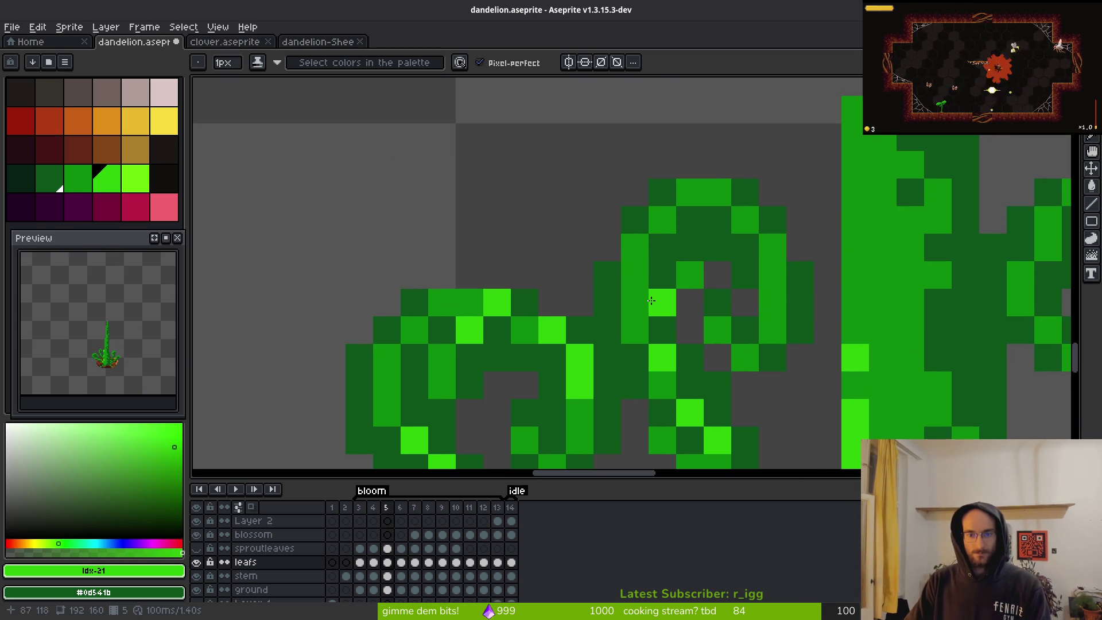
click(661, 247)
click(689, 218)
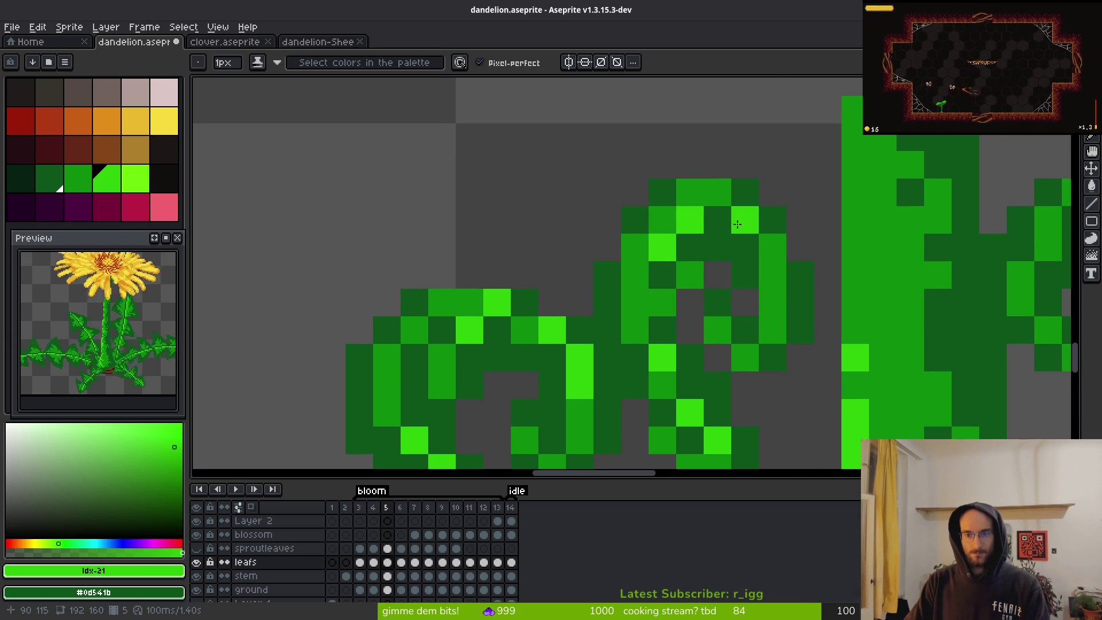
click(772, 226)
click(800, 275)
click(745, 192)
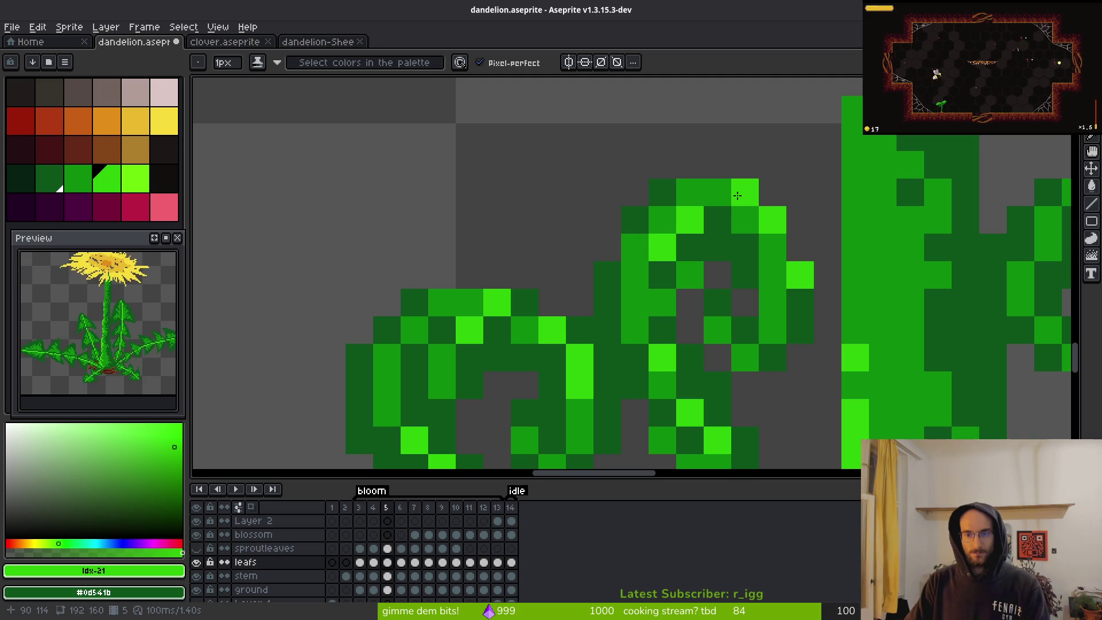
- Zoom to the right leaf curl, undo recent highlights and trial a few lighter pixels
scroll(804, 379, down, 5)
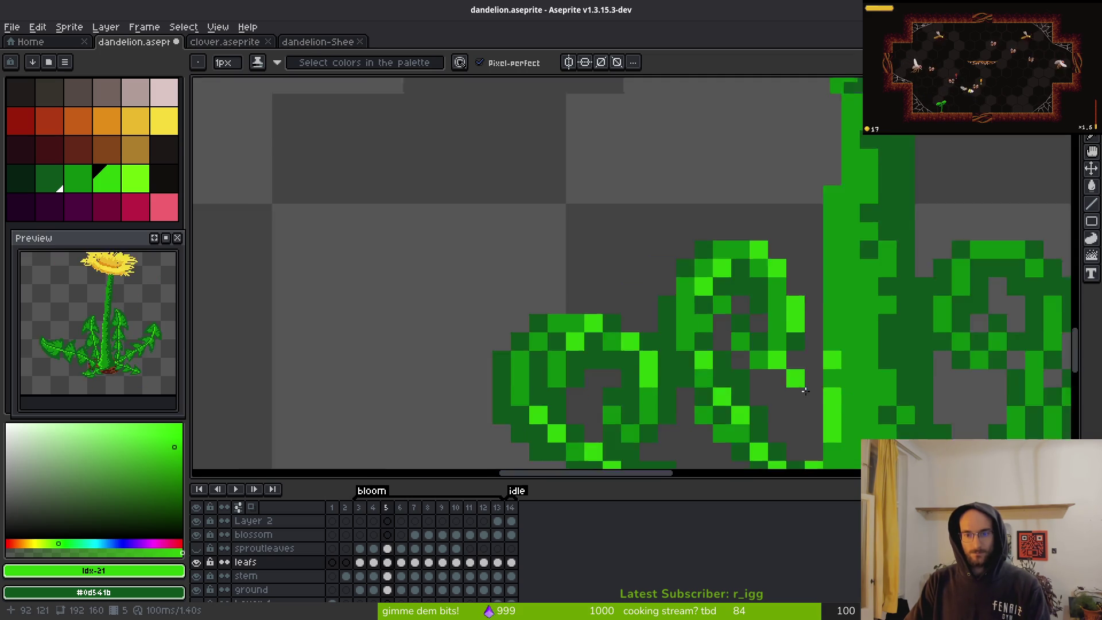
scroll(814, 408, down, 3)
scroll(686, 326, up, 3)
scroll(686, 326, up, 2)
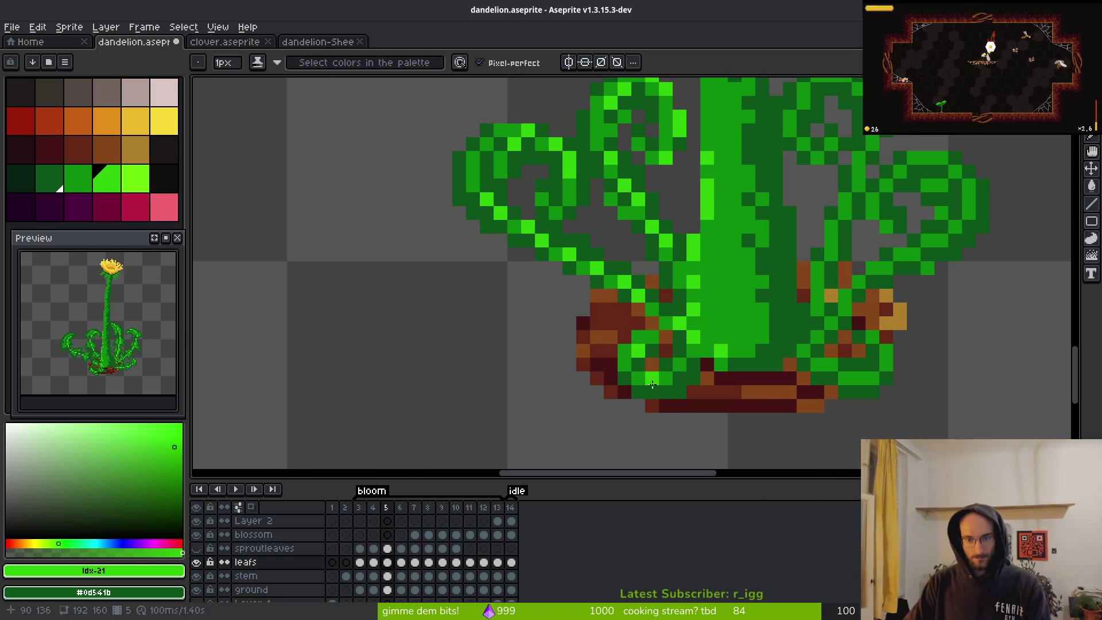
scroll(634, 369, down, 1)
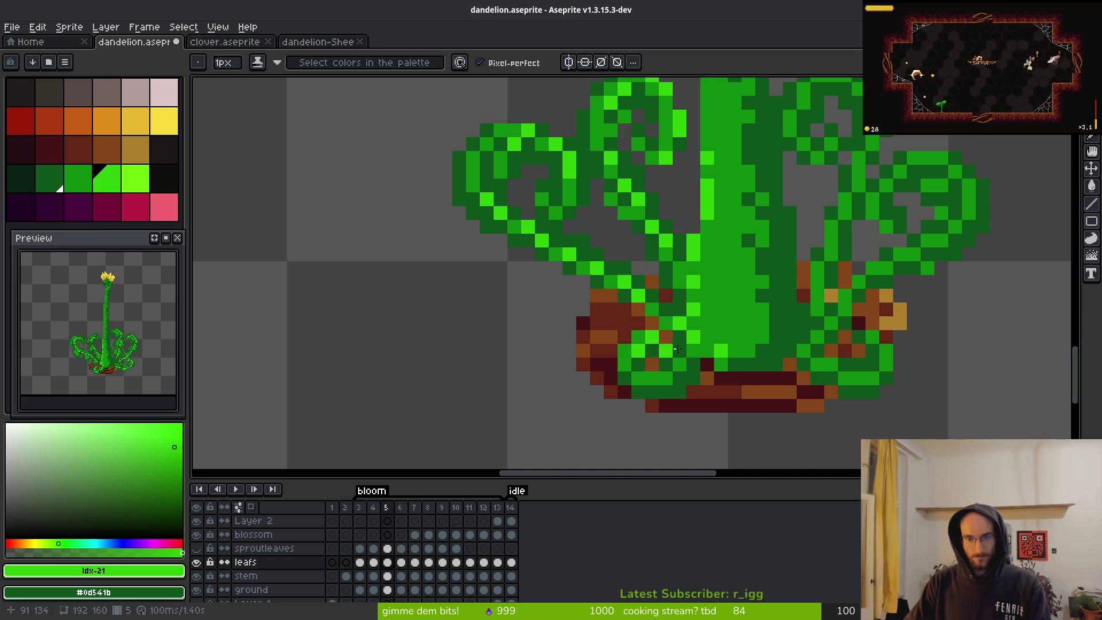
scroll(704, 383, down, 2)
scroll(704, 384, up, 2)
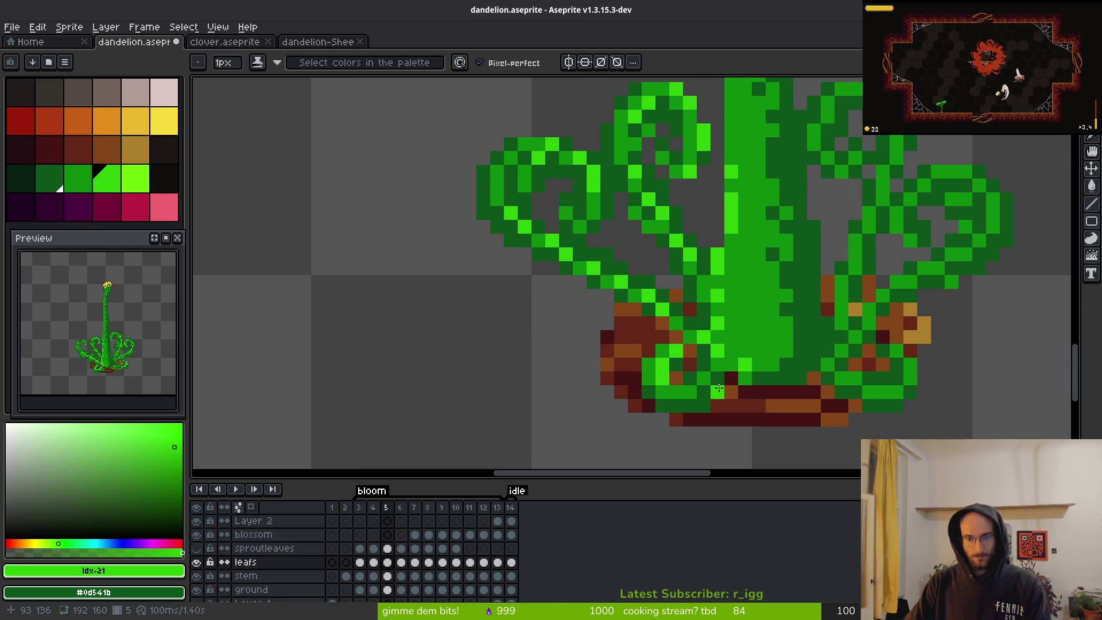
scroll(704, 384, down, 1)
scroll(767, 381, down, 1)
scroll(767, 380, up, 2)
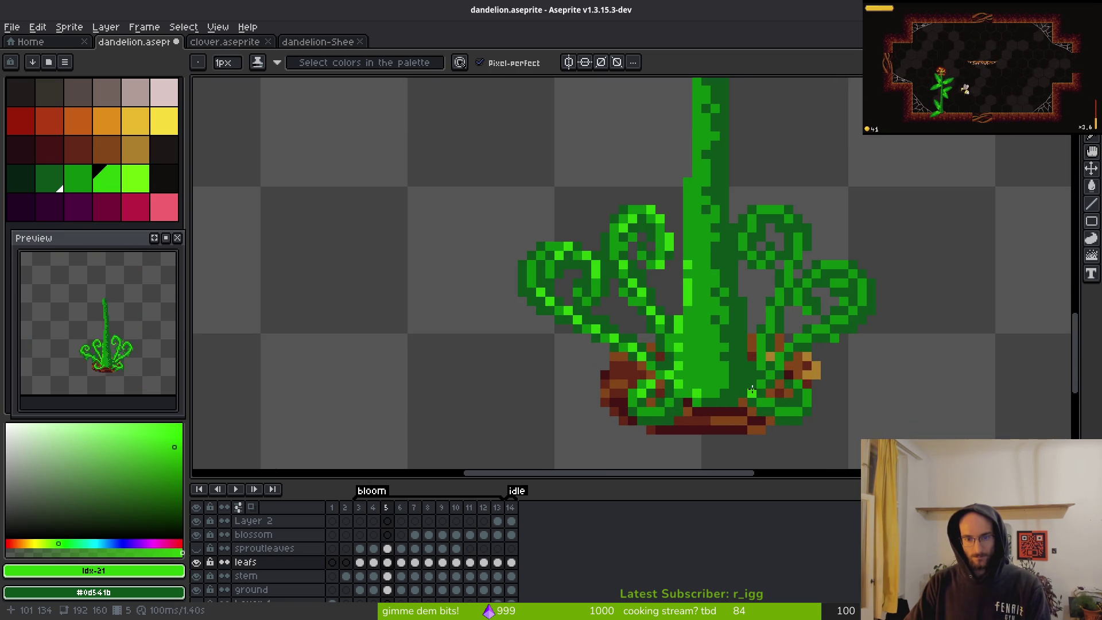
scroll(806, 268, up, 2)
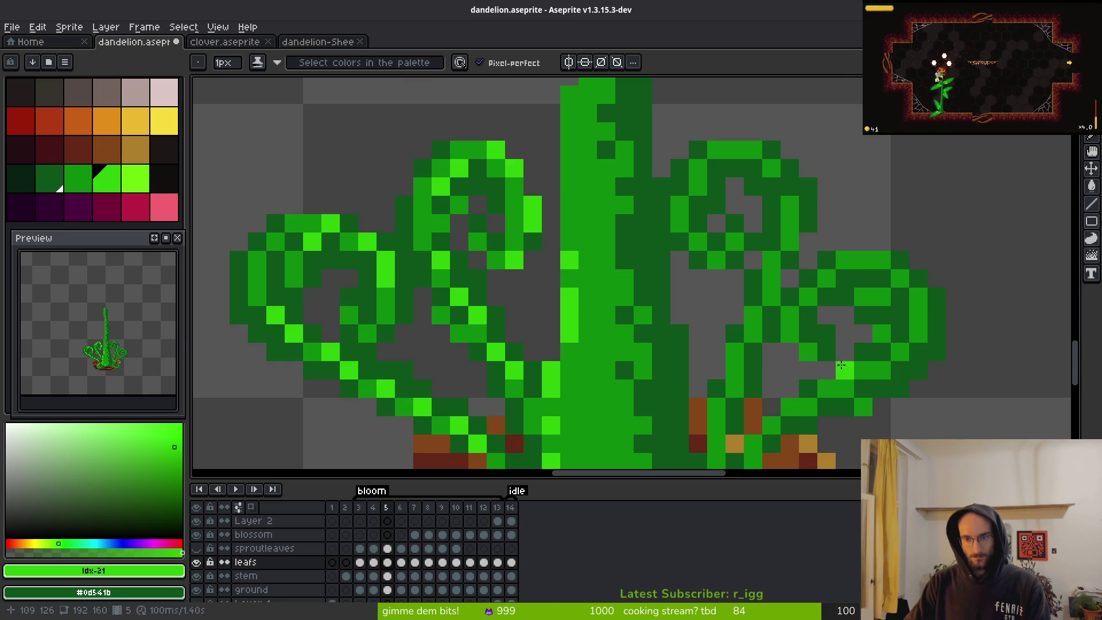
key(ctrl+z)
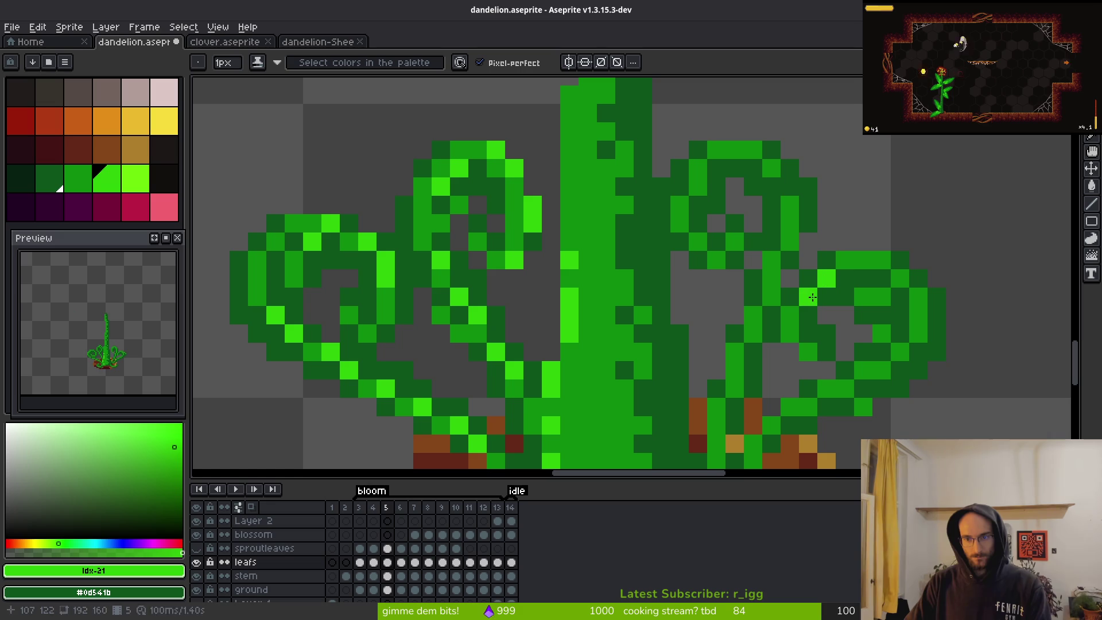
key(ctrl+z)
click(822, 297)
click(808, 296)
click(806, 315)
key(ctrl+z)
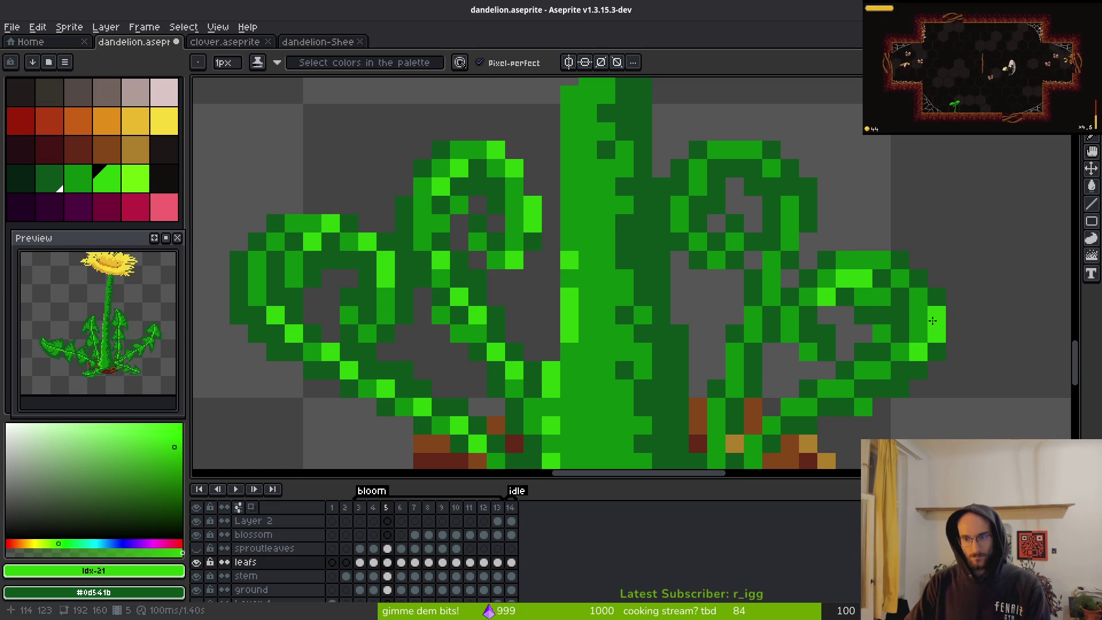
- Highlight the right leaf's lower edge, then turn two of its highlights back to dark green
click(827, 407)
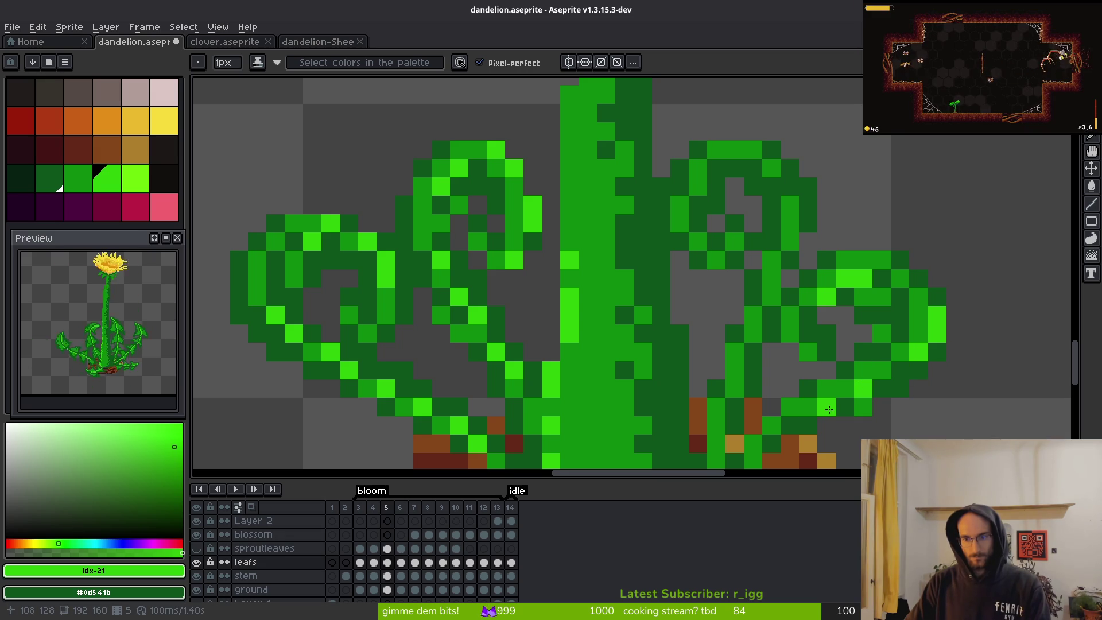
right_click(863, 389)
right_click(827, 407)
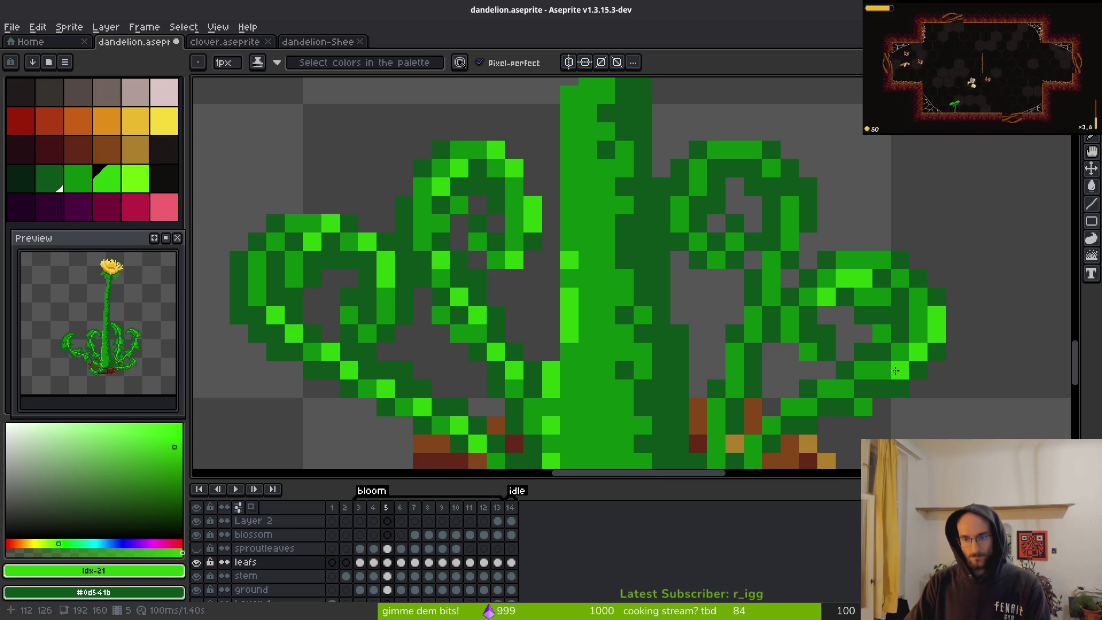
scroll(809, 407, down, 3)
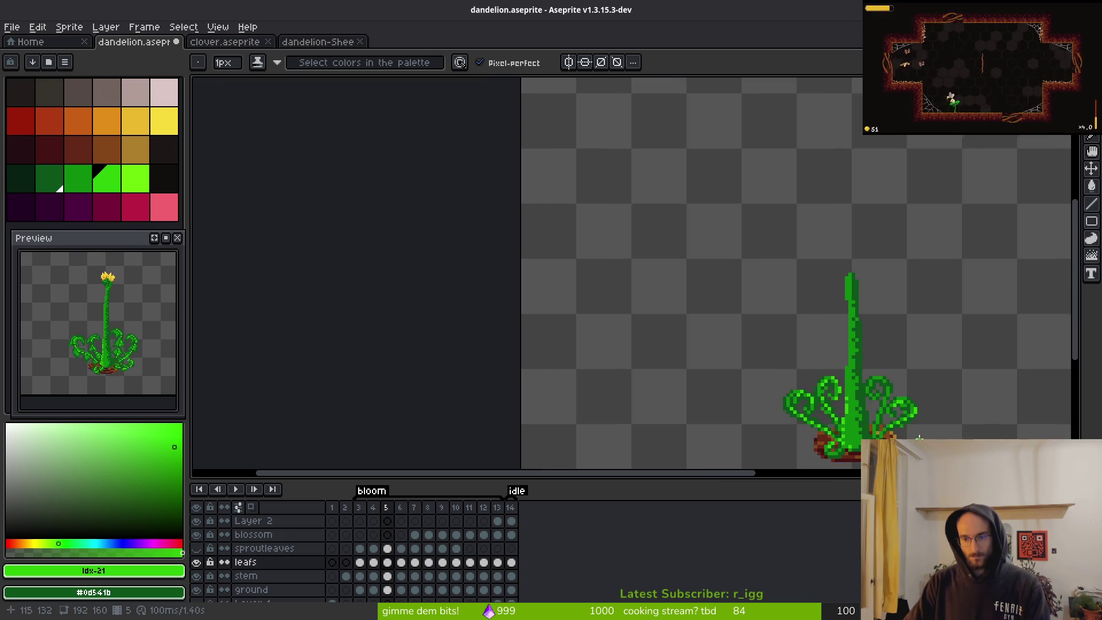
scroll(904, 358, up, 2)
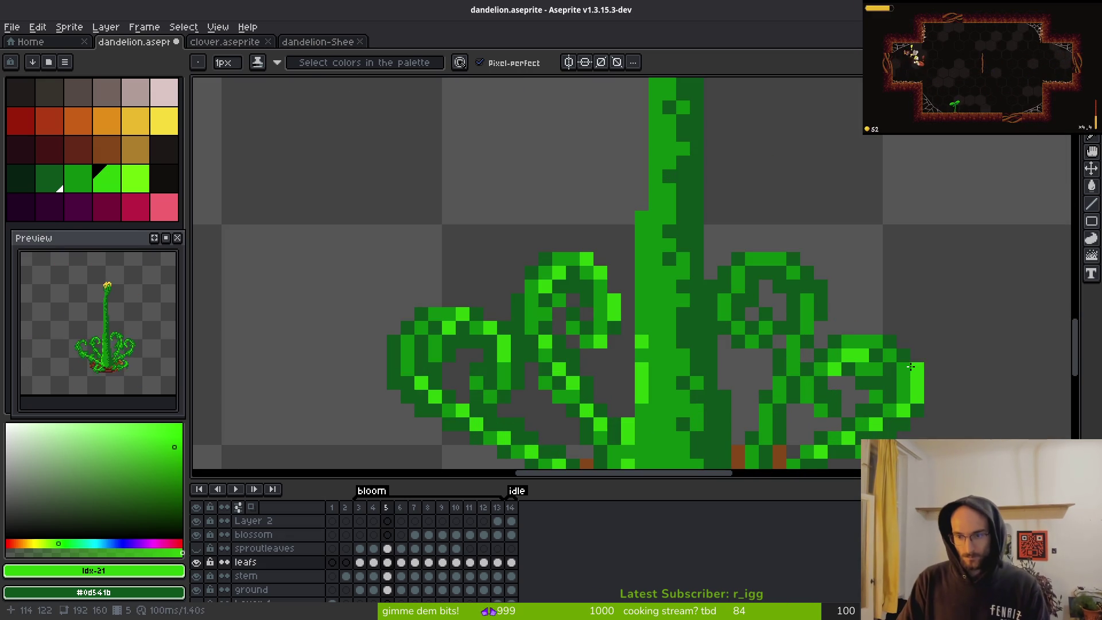
scroll(904, 359, down, 4)
scroll(896, 365, up, 3)
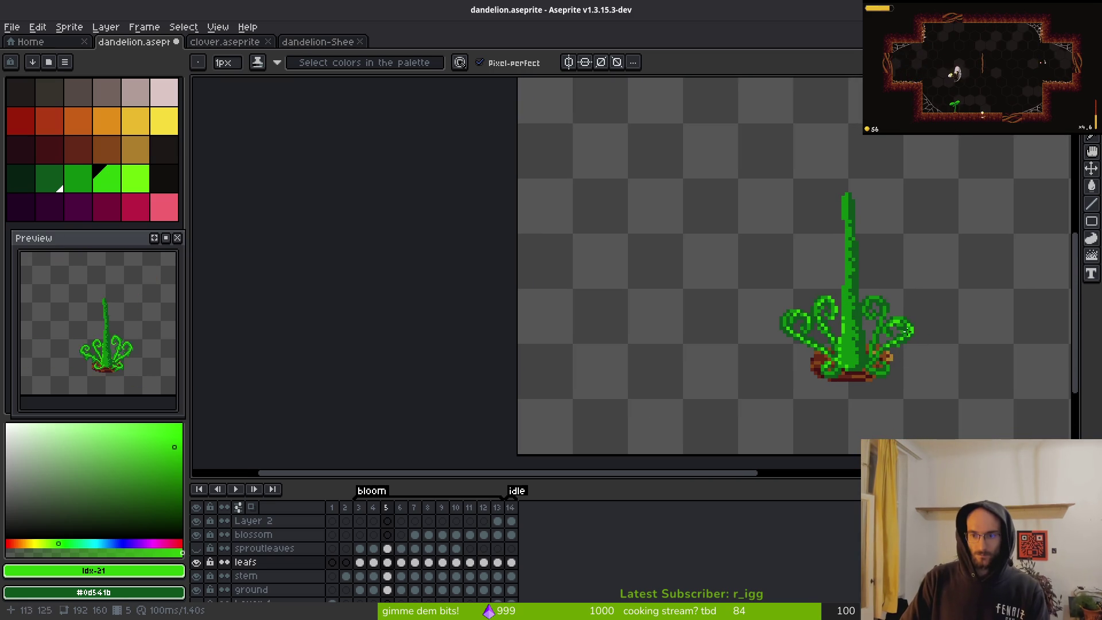
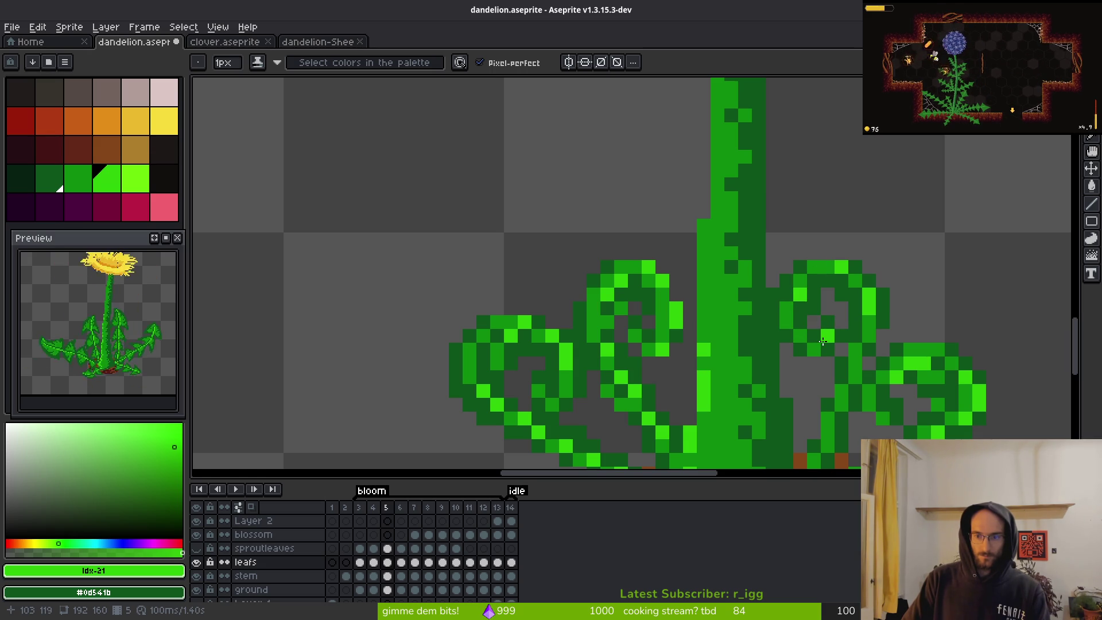
- Paint a bright green highlight stroke along the right leaf curl on frame 5
scroll(823, 342, down, 3)
scroll(826, 339, up, 3)
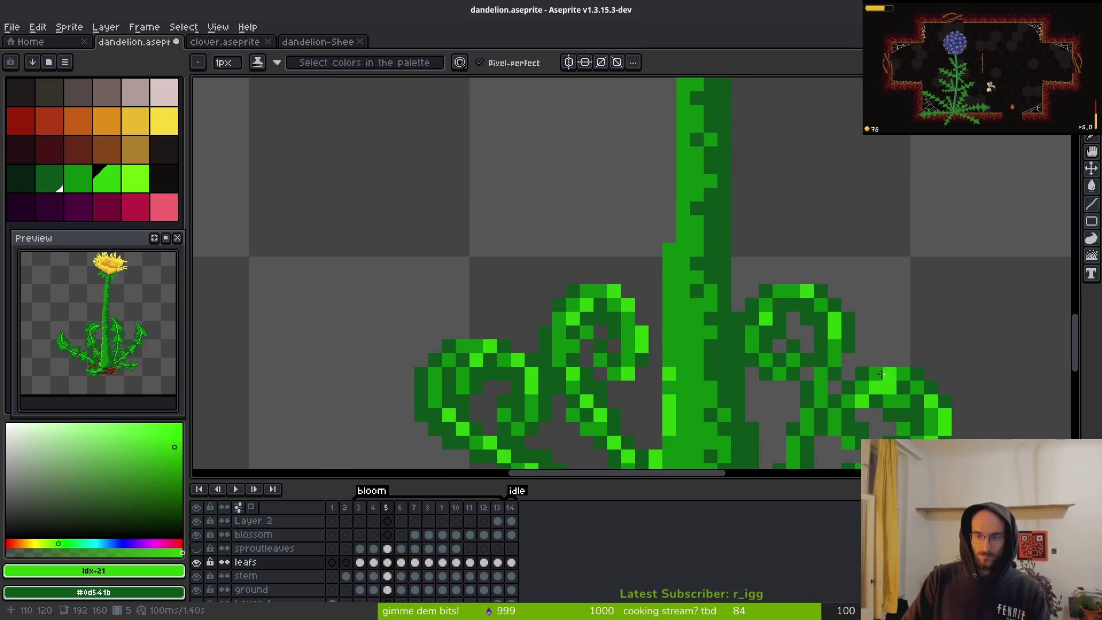
scroll(797, 313, down, 1)
scroll(796, 313, up, 1)
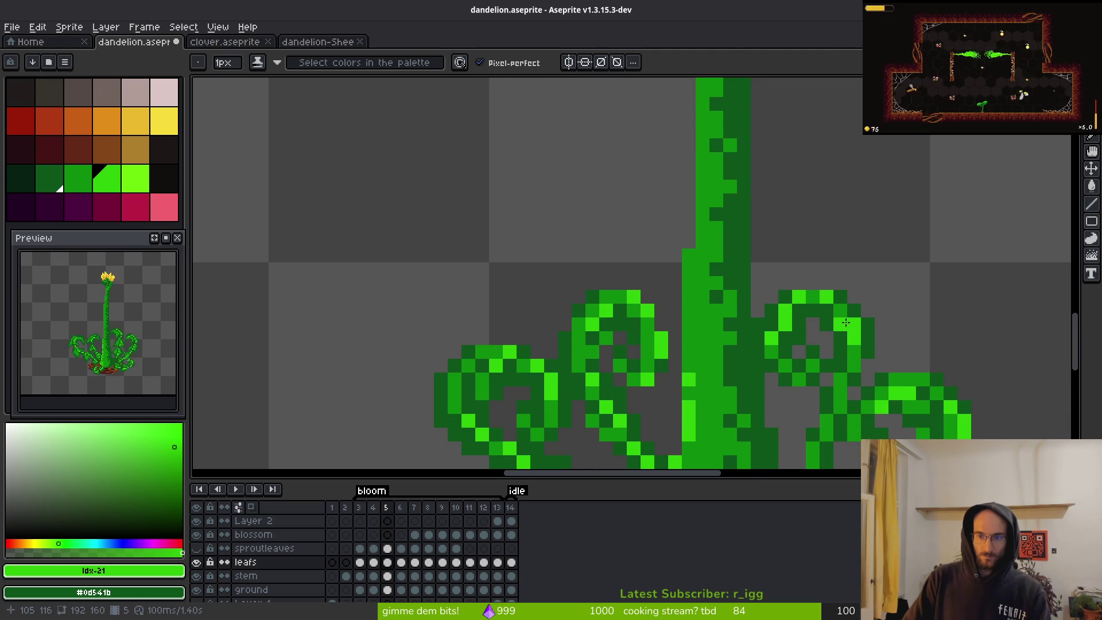
scroll(854, 339, down, 2)
scroll(864, 379, up, 2)
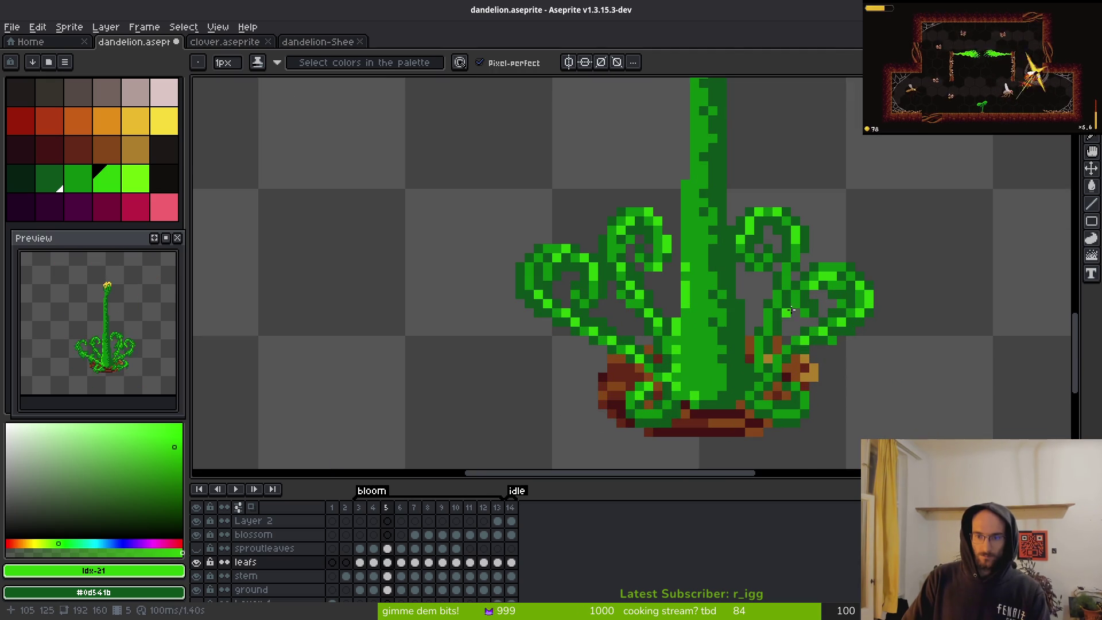
scroll(787, 297, up, 2)
mouse_move(759, 287)
mouse_down()
mouse_move(742, 347)
mouse_move(776, 239)
mouse_up()
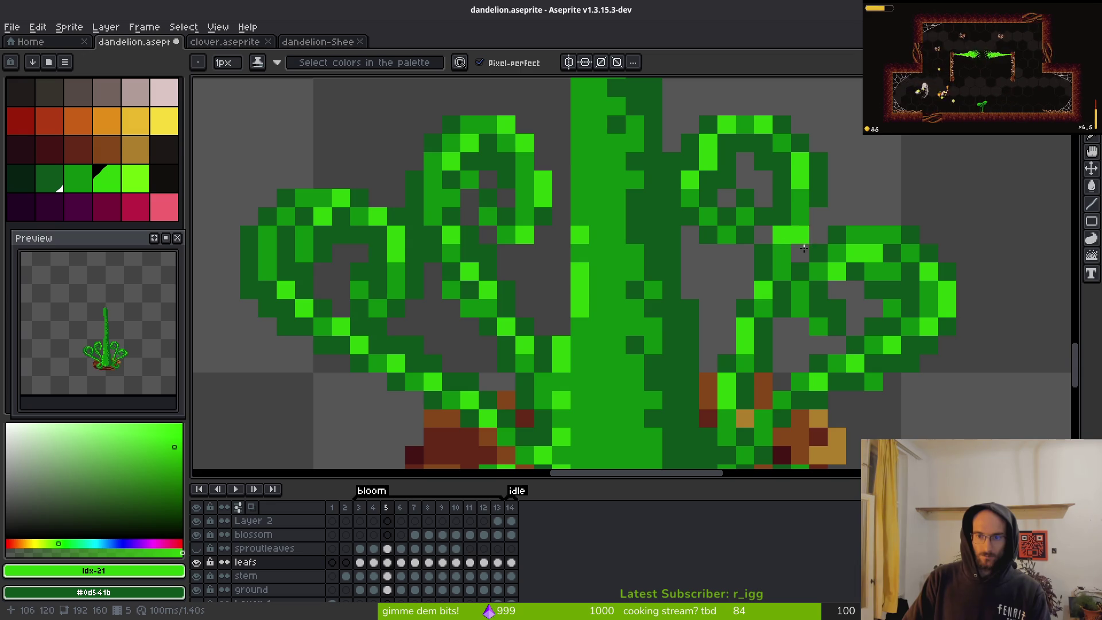
scroll(889, 377, down, 4)
- Compare with the neighbouring frame, then brighten one pixel at the lower right leaf base
key(Left)
key(Left)
key(Right)
key(Right)
scroll(844, 377, up, 4)
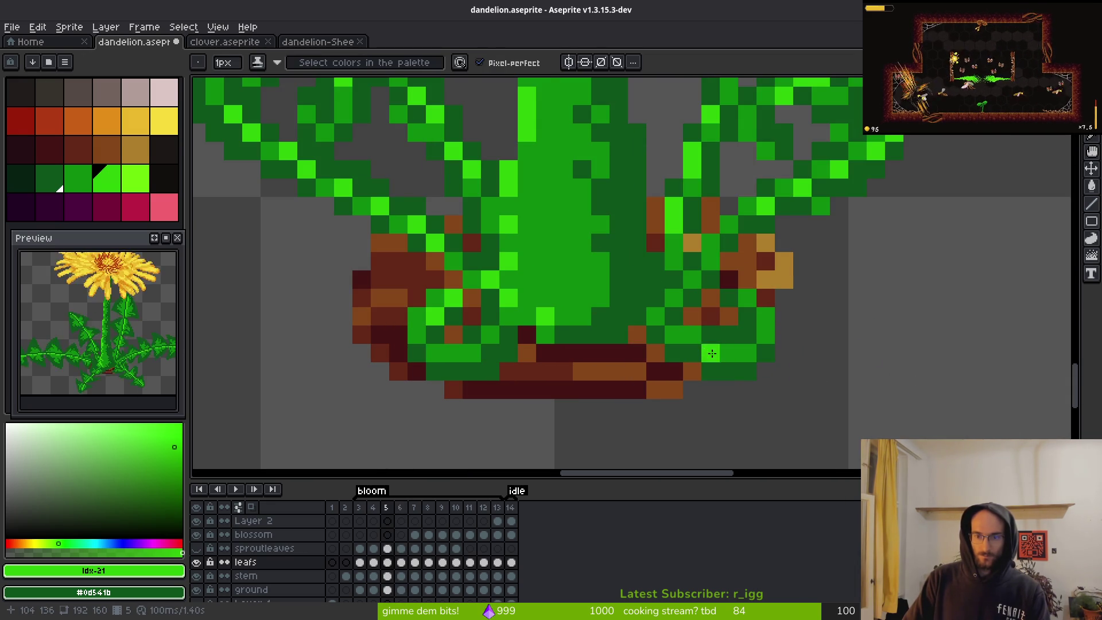
click(729, 354)
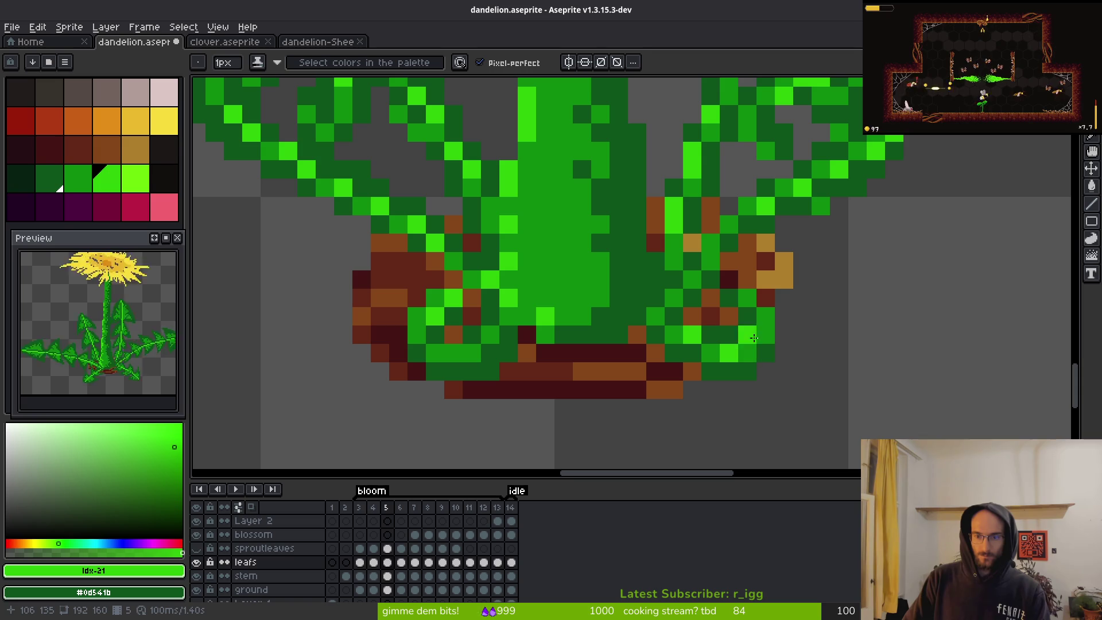
scroll(838, 379, down, 3)
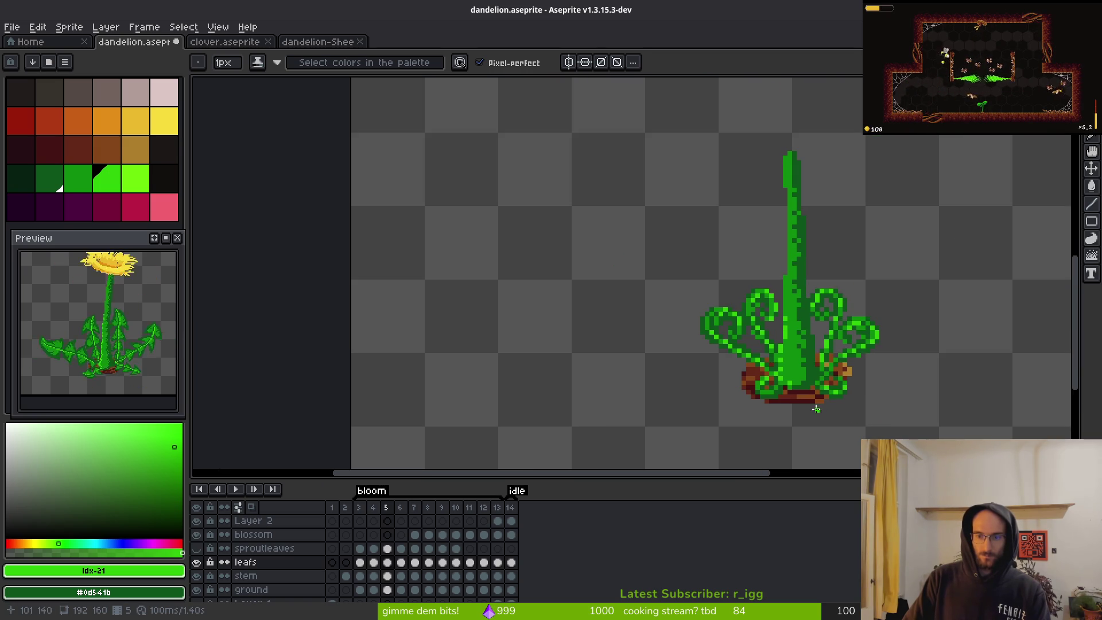
scroll(818, 406, down, 1)
- On frame 4, add bright green pixels to the right leaf tip, right curl and lower right leaf
key(comma)
scroll(918, 396, up, 3)
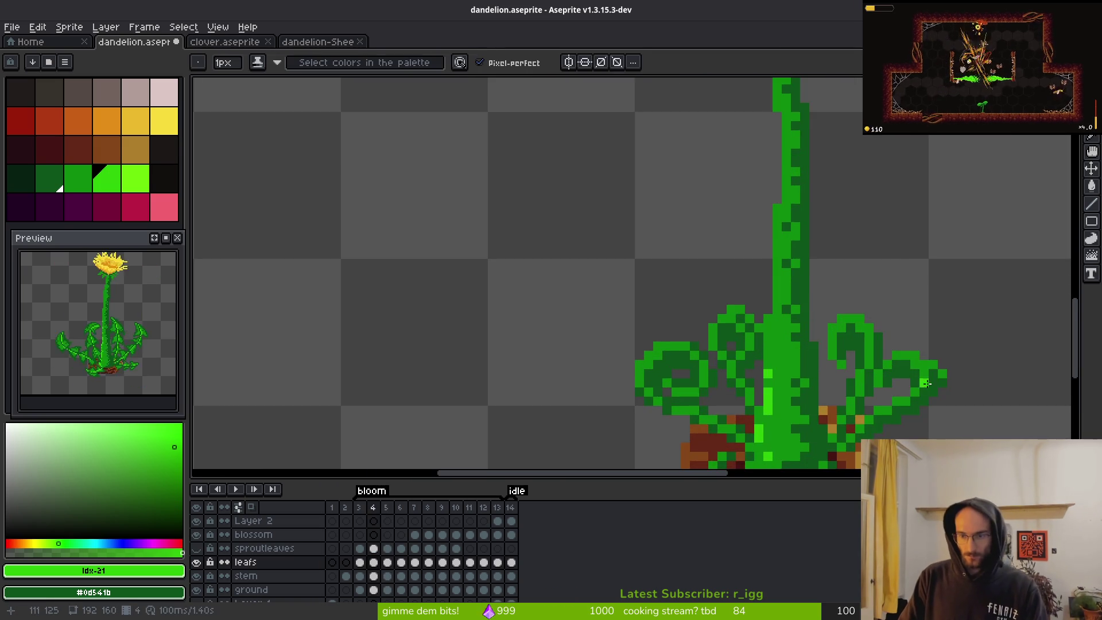
scroll(940, 396, up, 2)
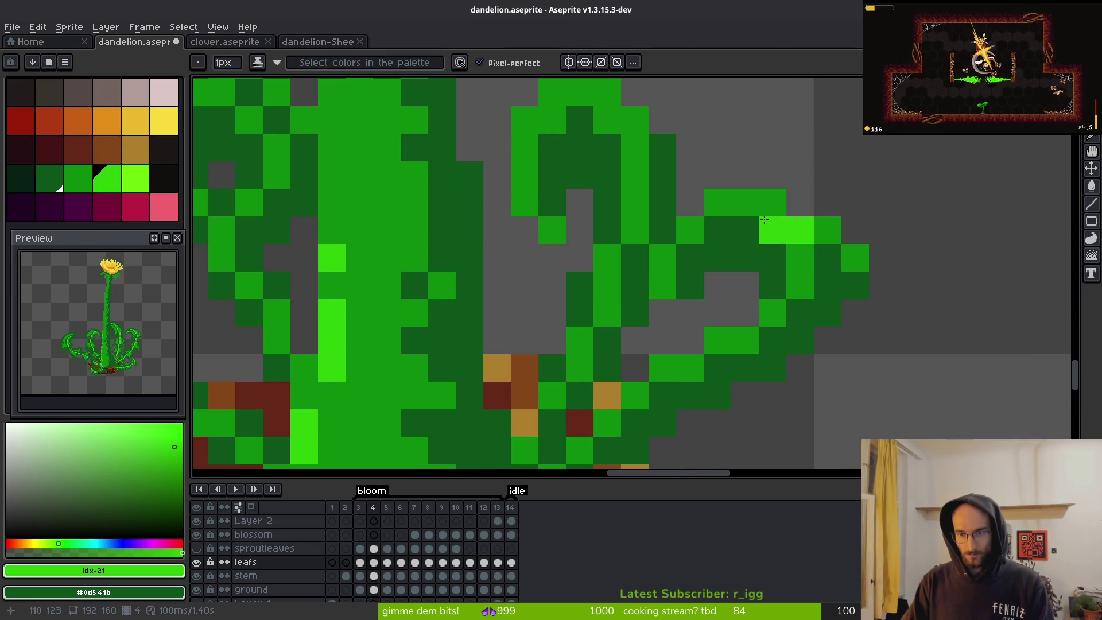
click(771, 211)
click(811, 287)
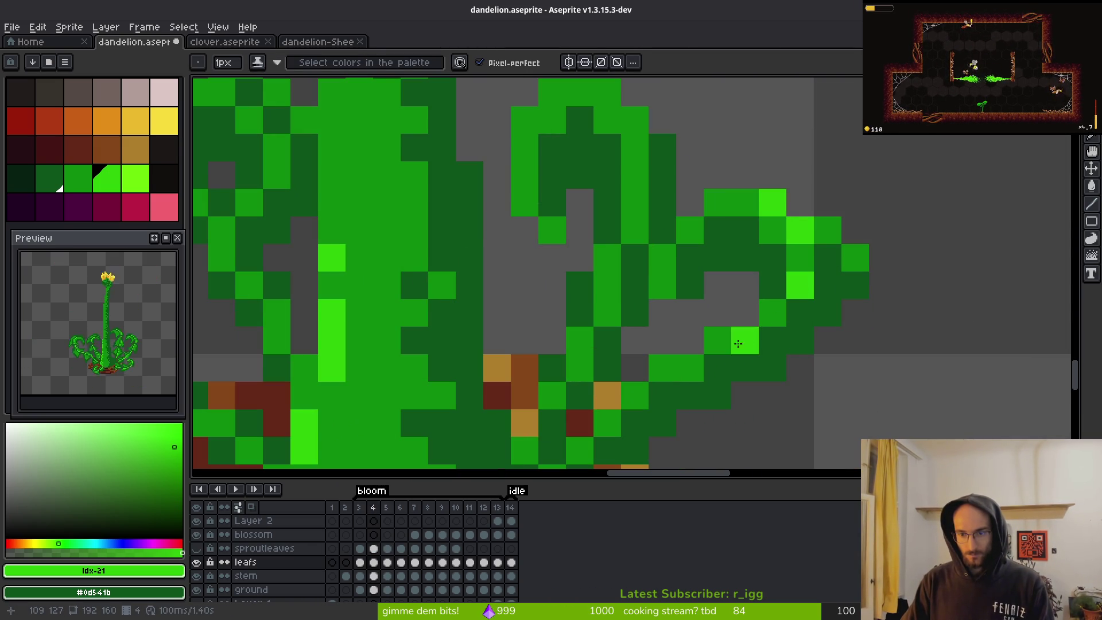
click(718, 340)
click(662, 367)
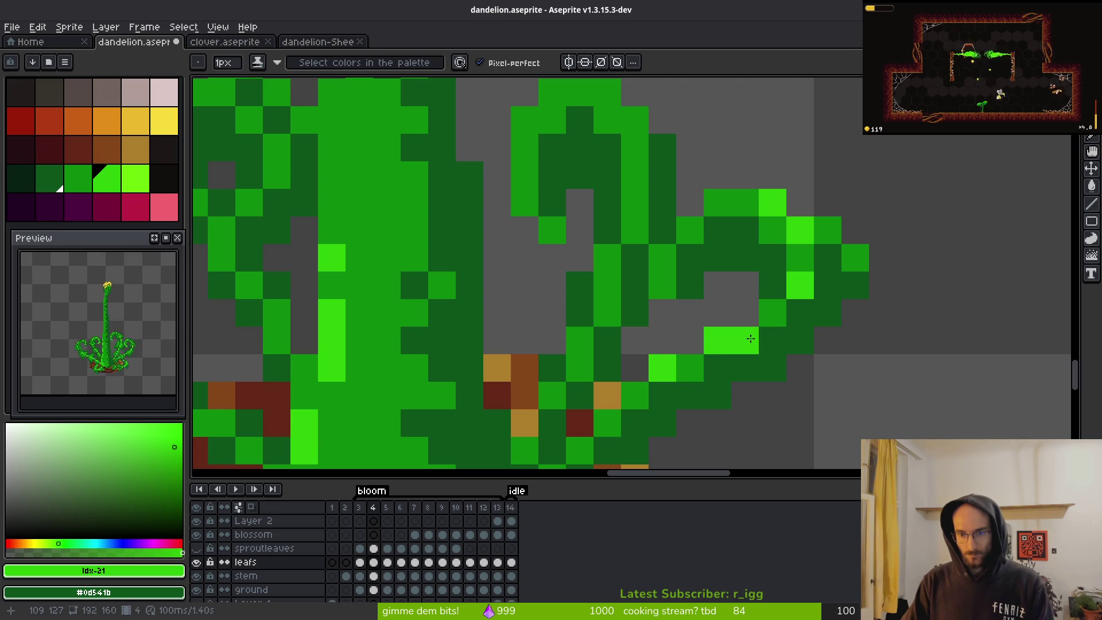
- Add bright green highlight pixels along the edges, top and tip of the middle curl
click(524, 202)
click(523, 178)
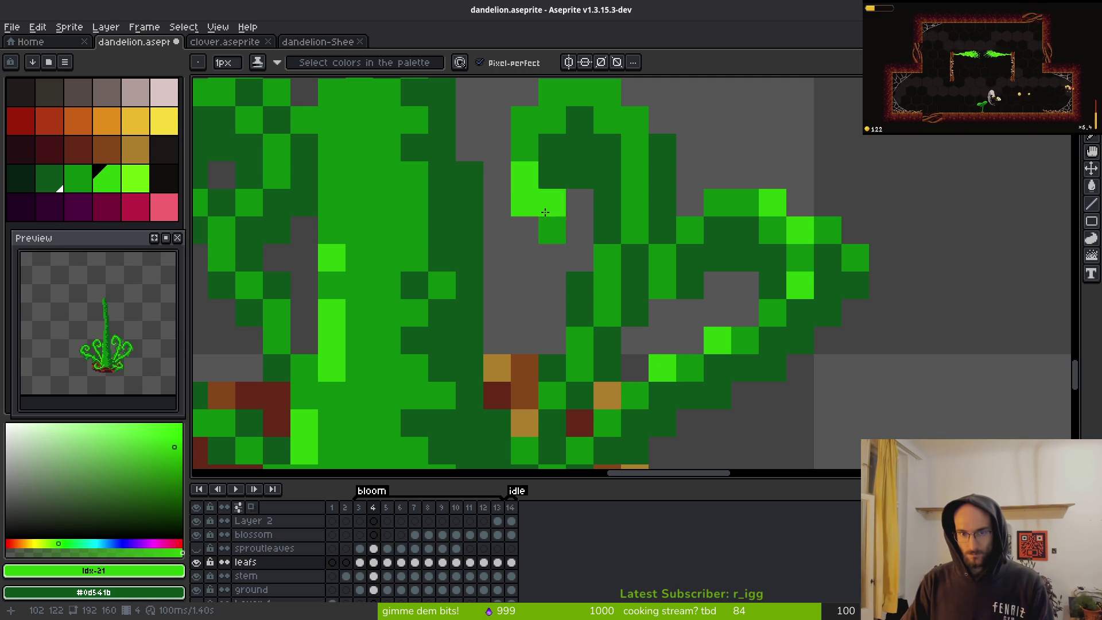
click(552, 230)
click(525, 120)
click(552, 92)
click(610, 115)
drag(610, 115, 589, 125)
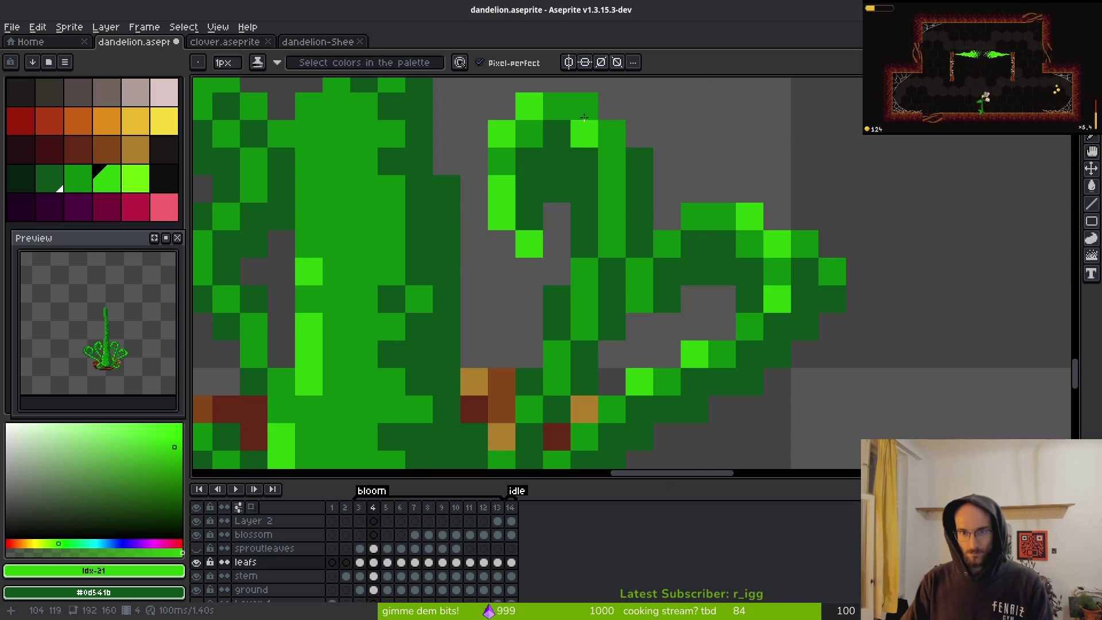
- Paint a short bright green highlight stroke across the lower right leaf base
scroll(695, 299, down, 6)
scroll(616, 310, up, 4)
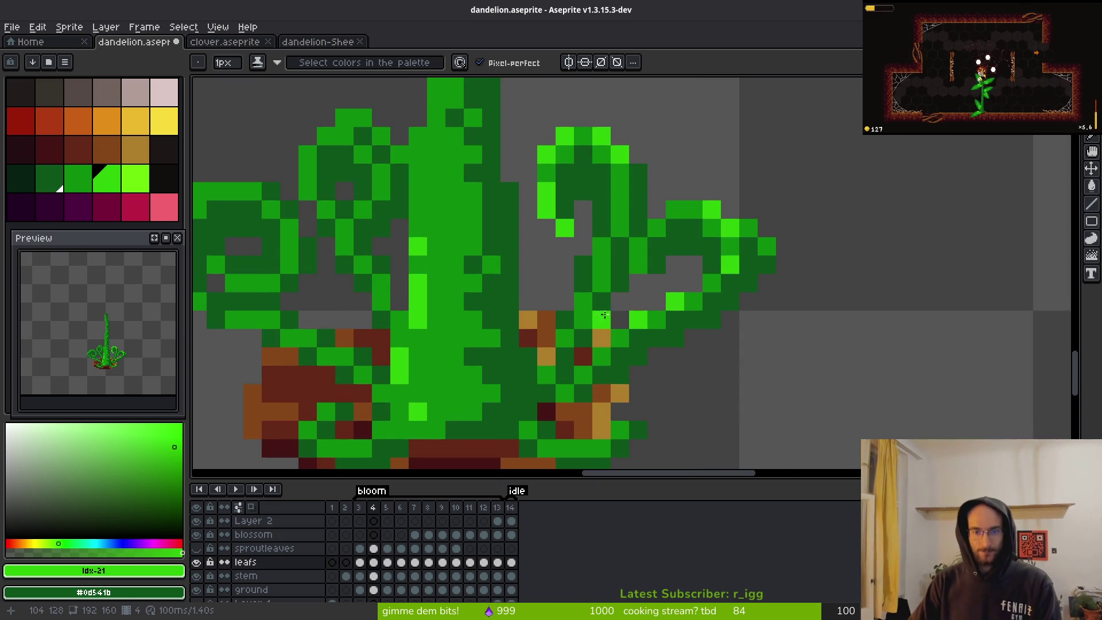
scroll(616, 310, up, 2)
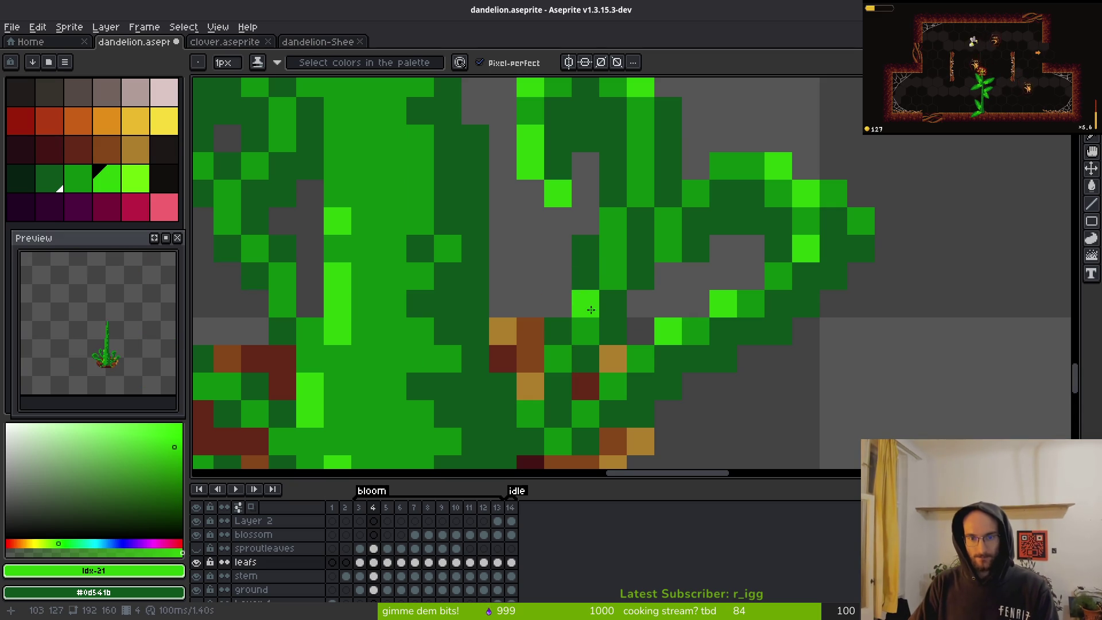
scroll(715, 359, down, 5)
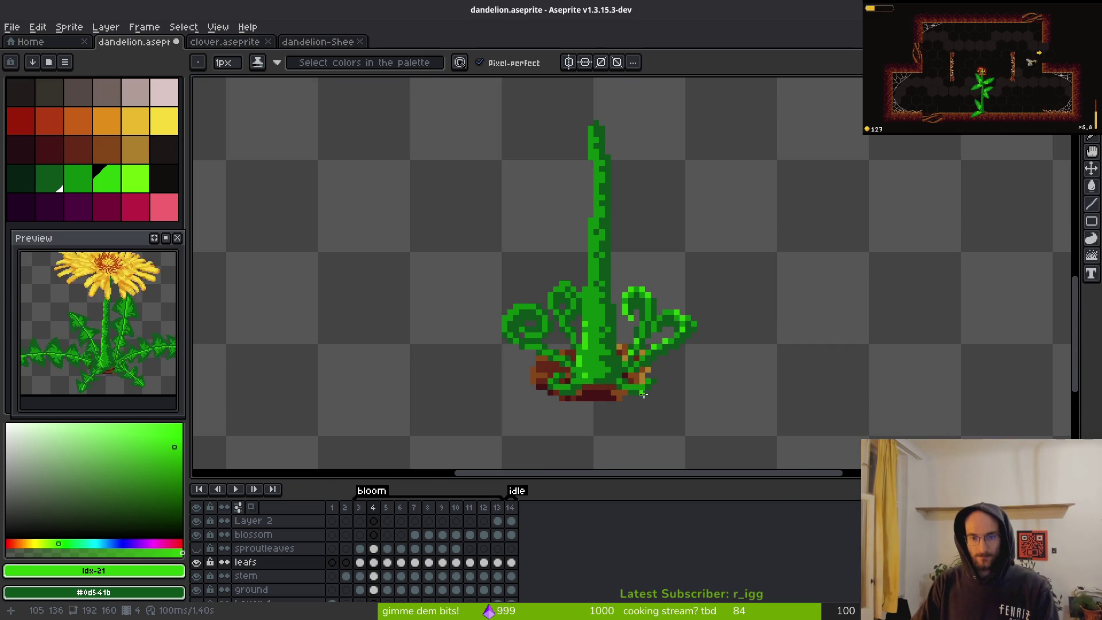
scroll(648, 393, up, 3)
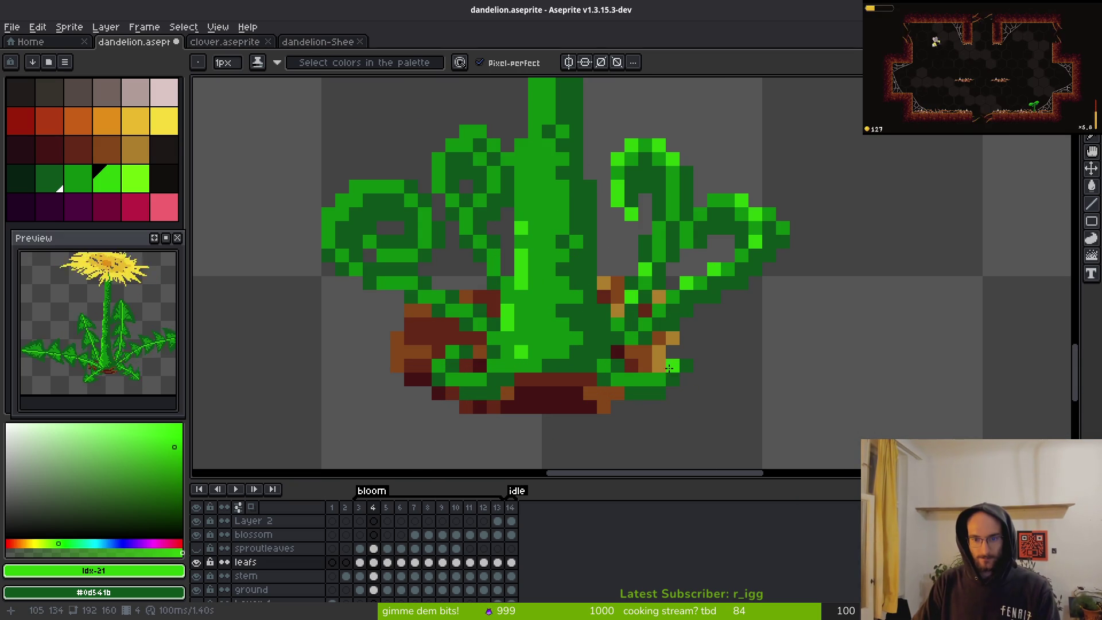
drag(632, 379, 672, 379)
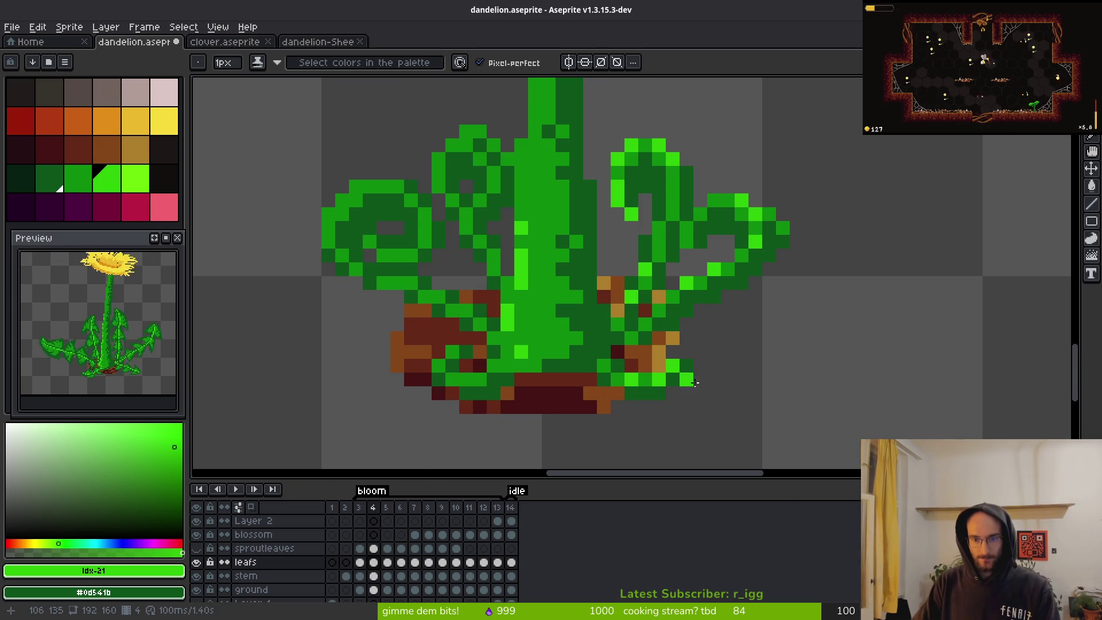
scroll(724, 428, down, 2)
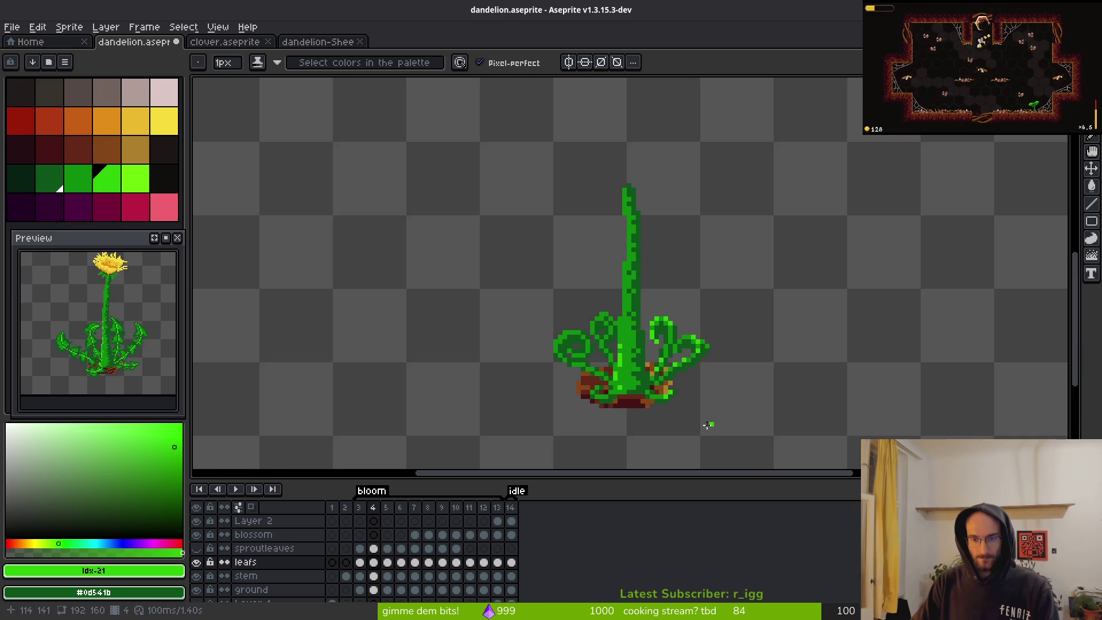
scroll(676, 397, up, 2)
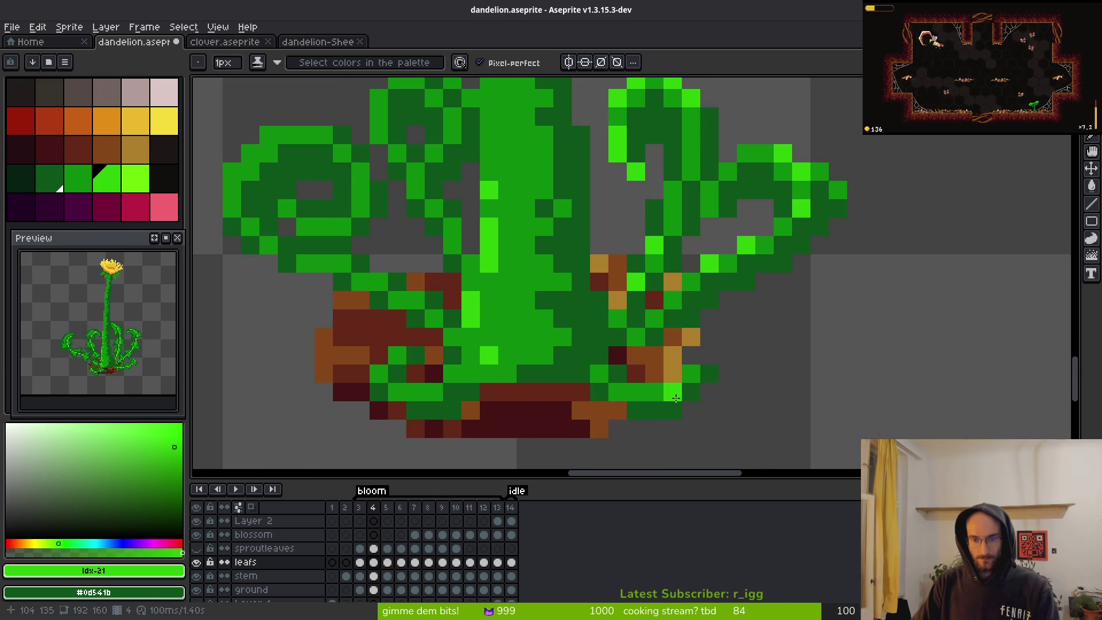
scroll(681, 379, left, 5)
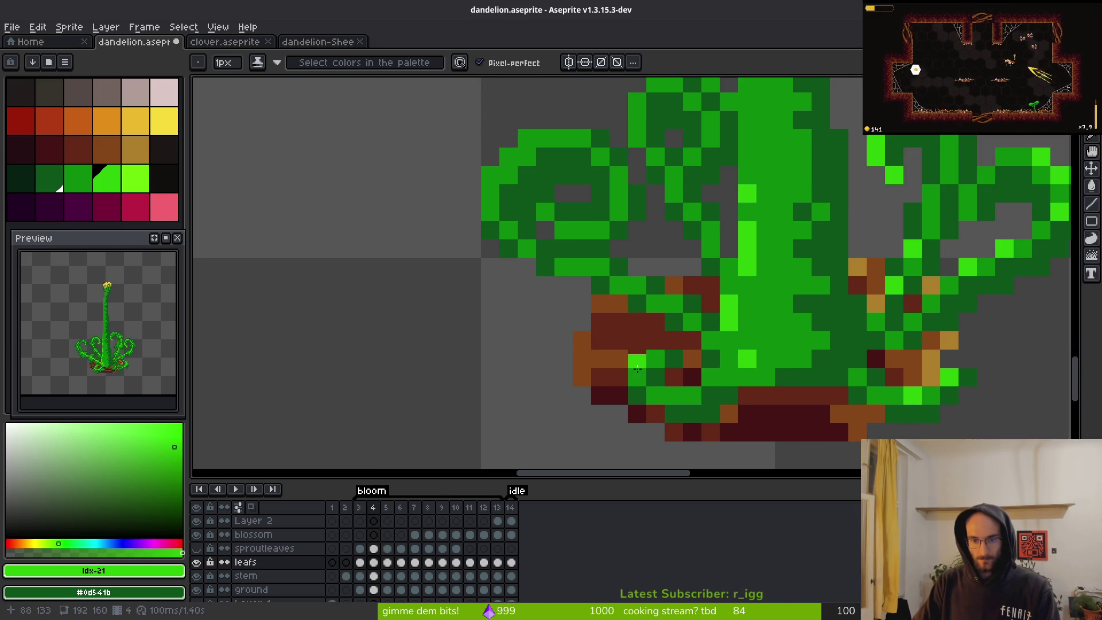
scroll(556, 232, up, 2)
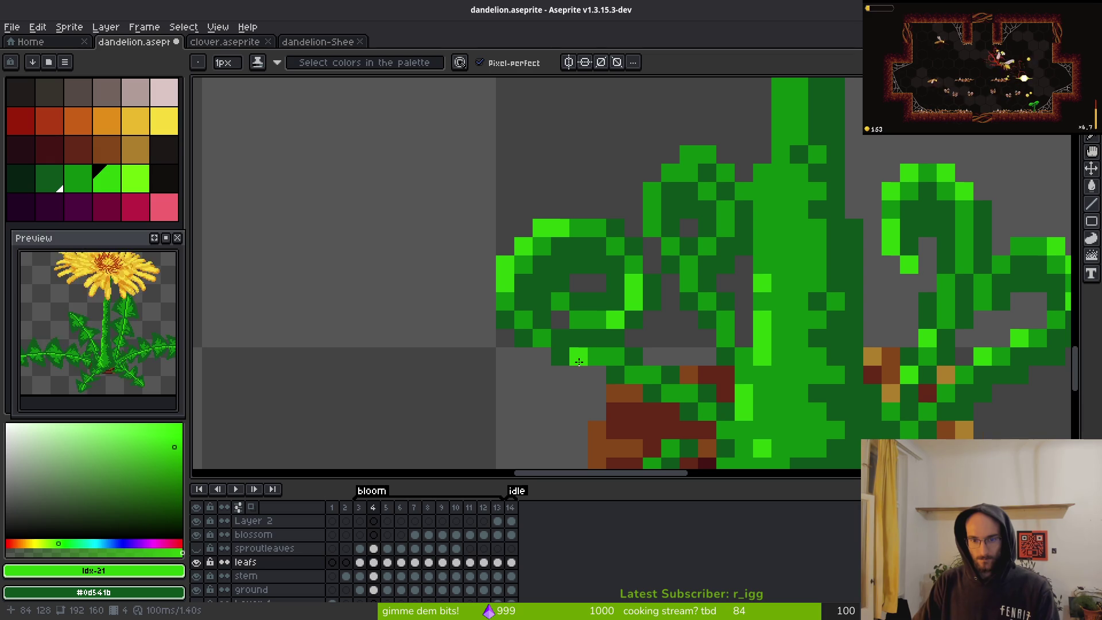
scroll(762, 417, down, 3)
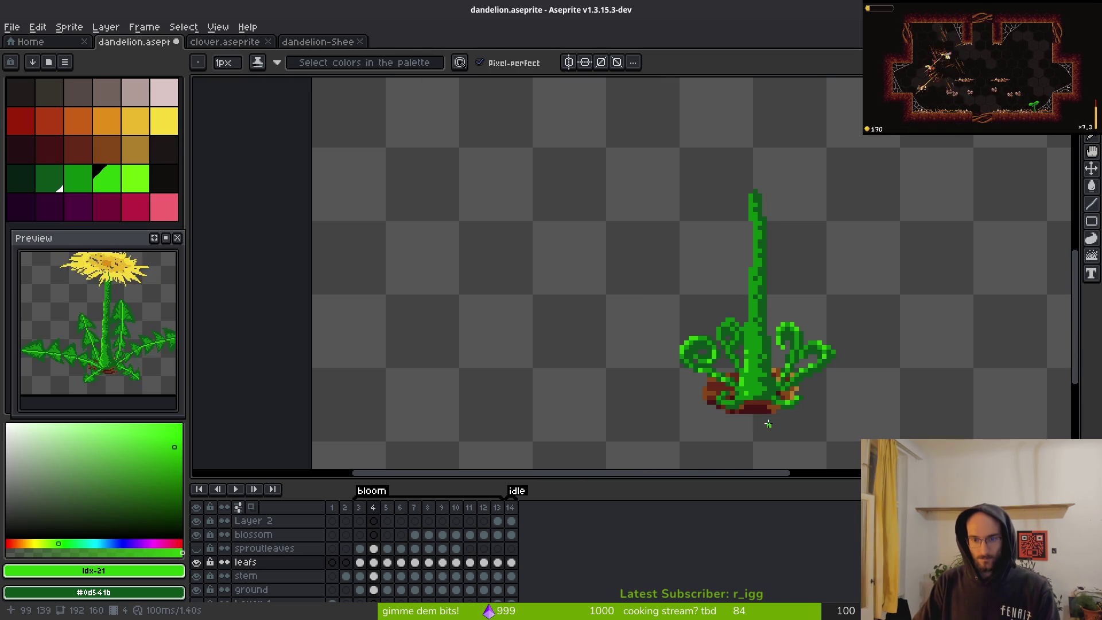
key(alt)
key(period)
key(comma)
scroll(634, 358, up, 3)
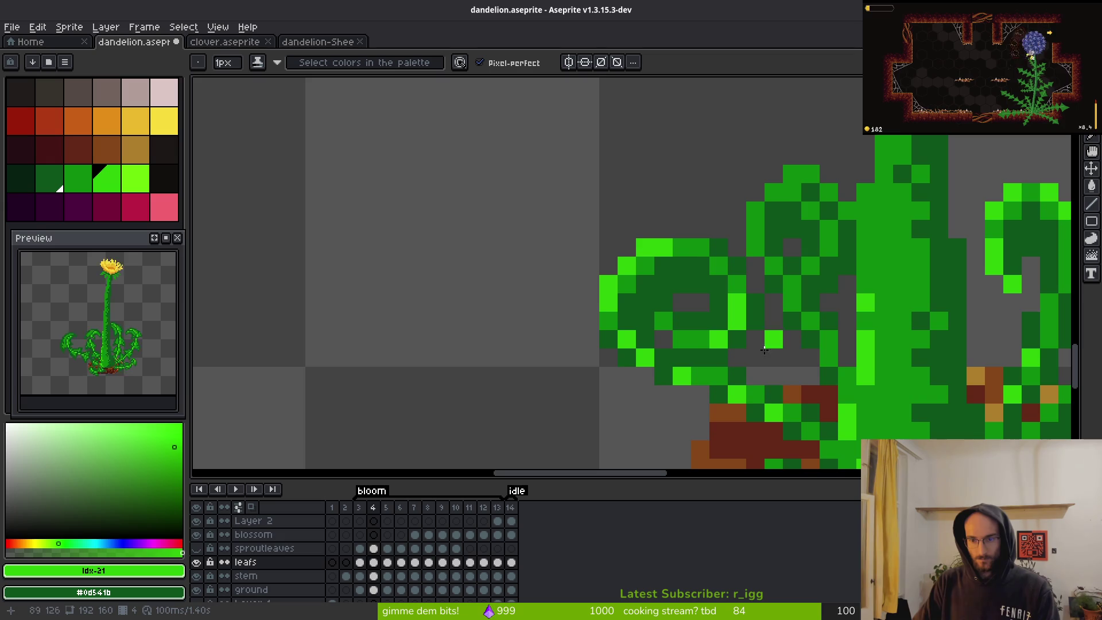
drag(782, 348, 643, 358)
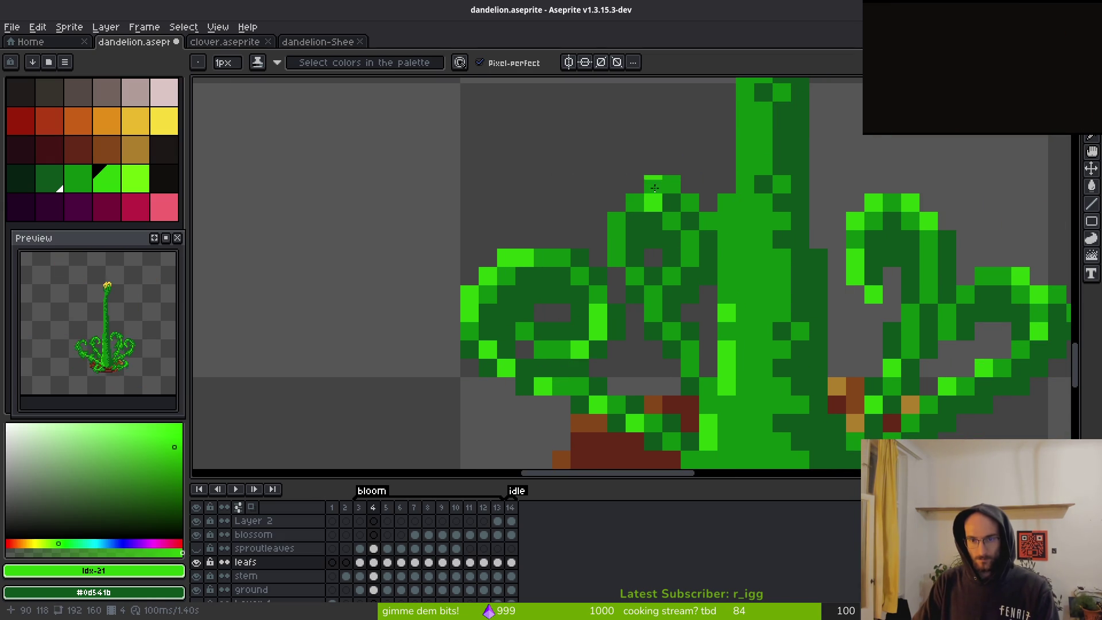
drag(654, 184, 635, 202)
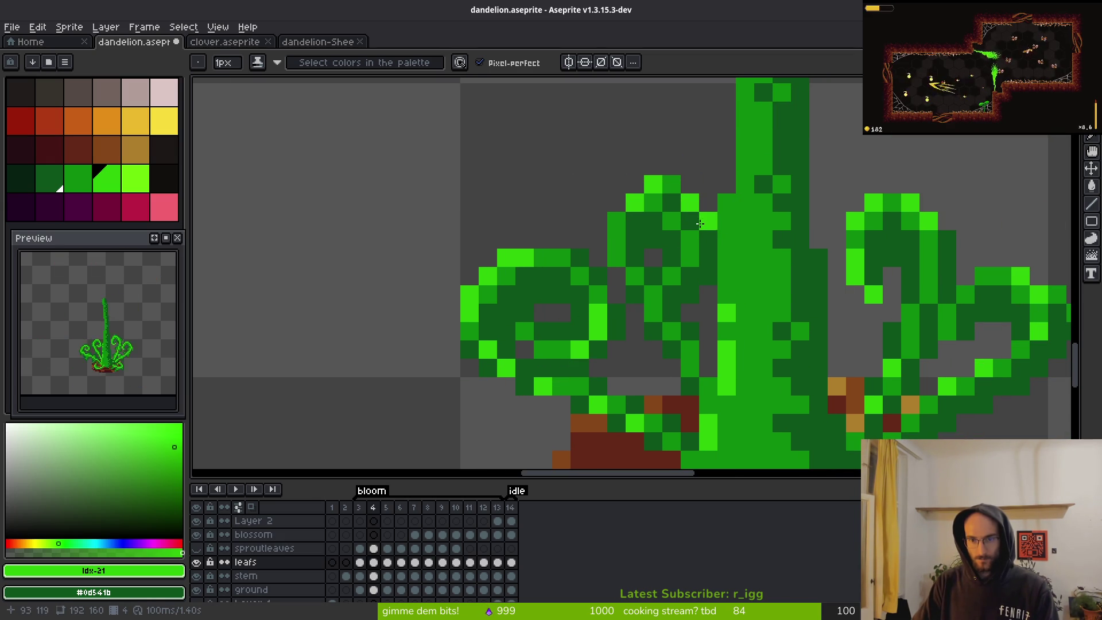
drag(703, 229, 704, 235)
click(606, 253)
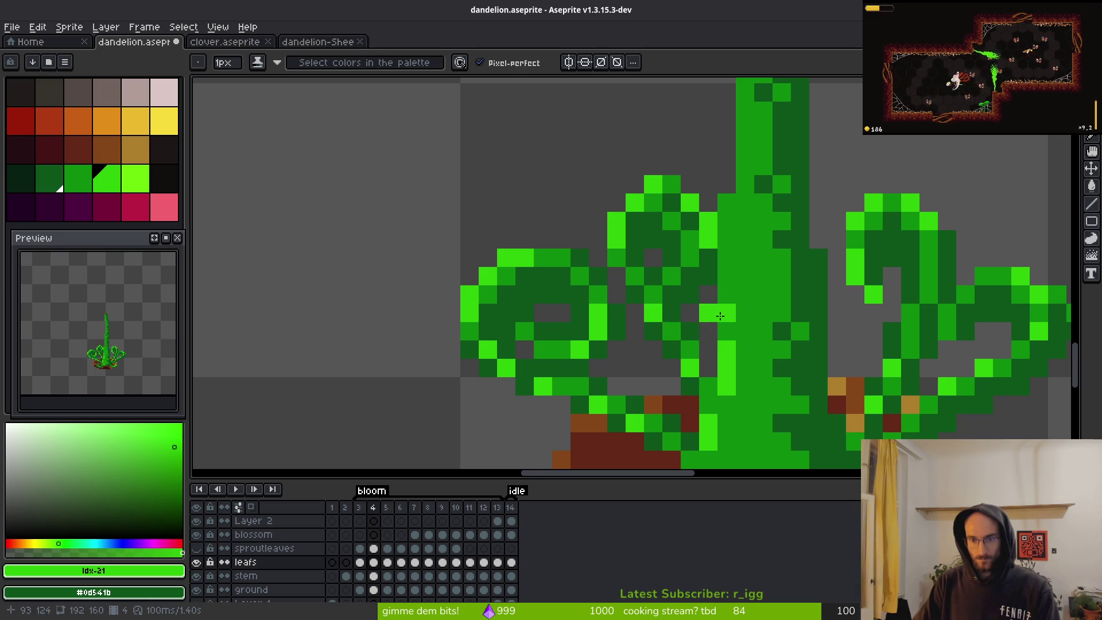
drag(709, 314, 773, 279)
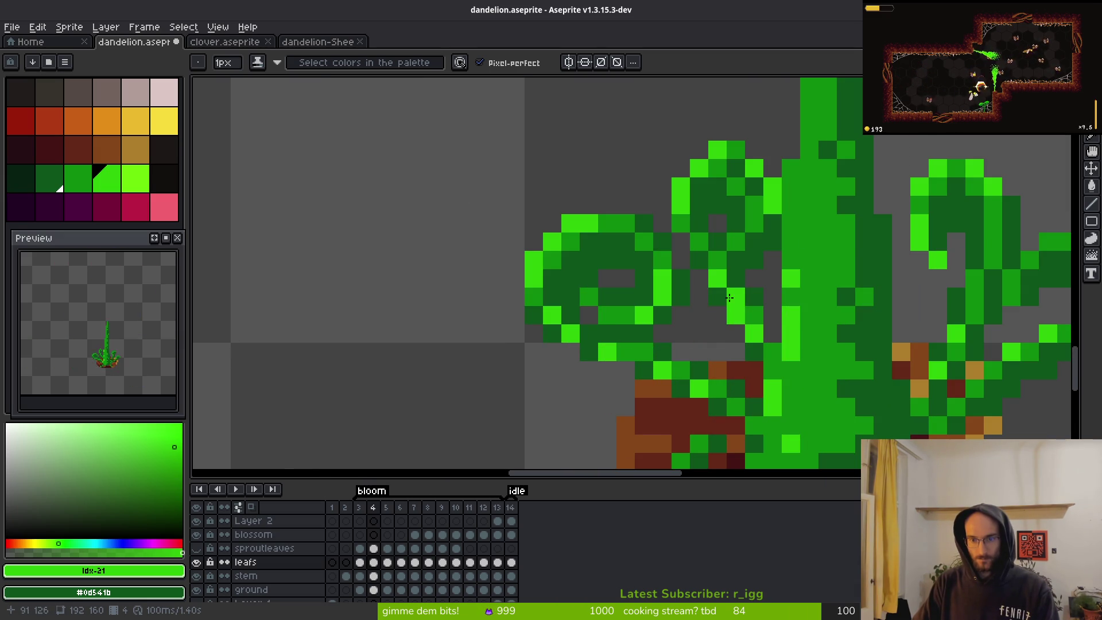
scroll(783, 378, down, 4)
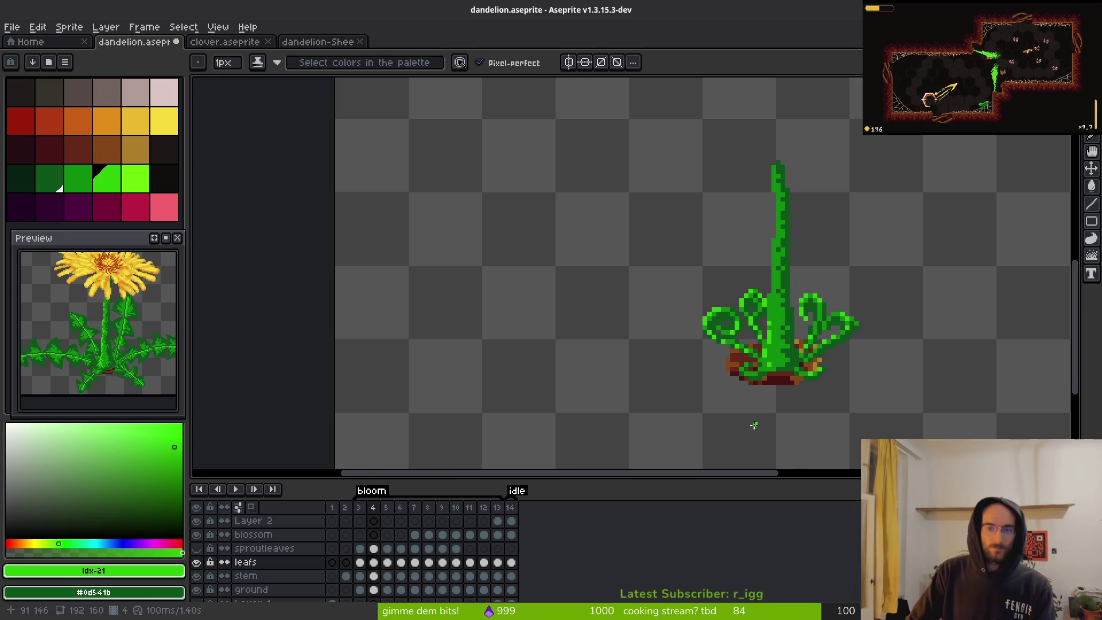
scroll(786, 351, up, 4)
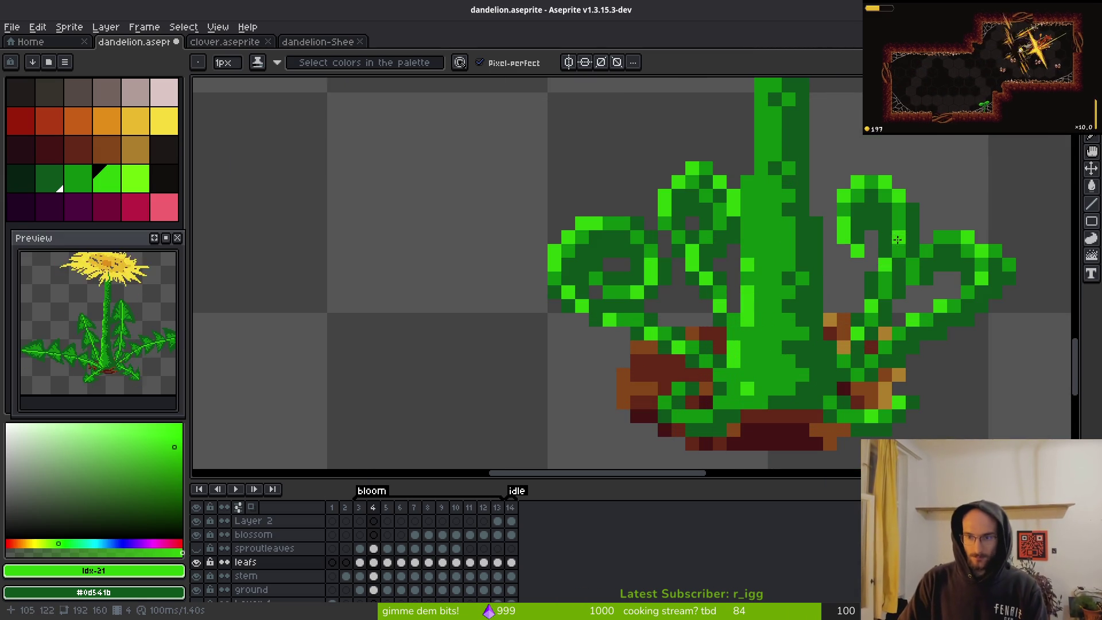
scroll(889, 383, down, 4)
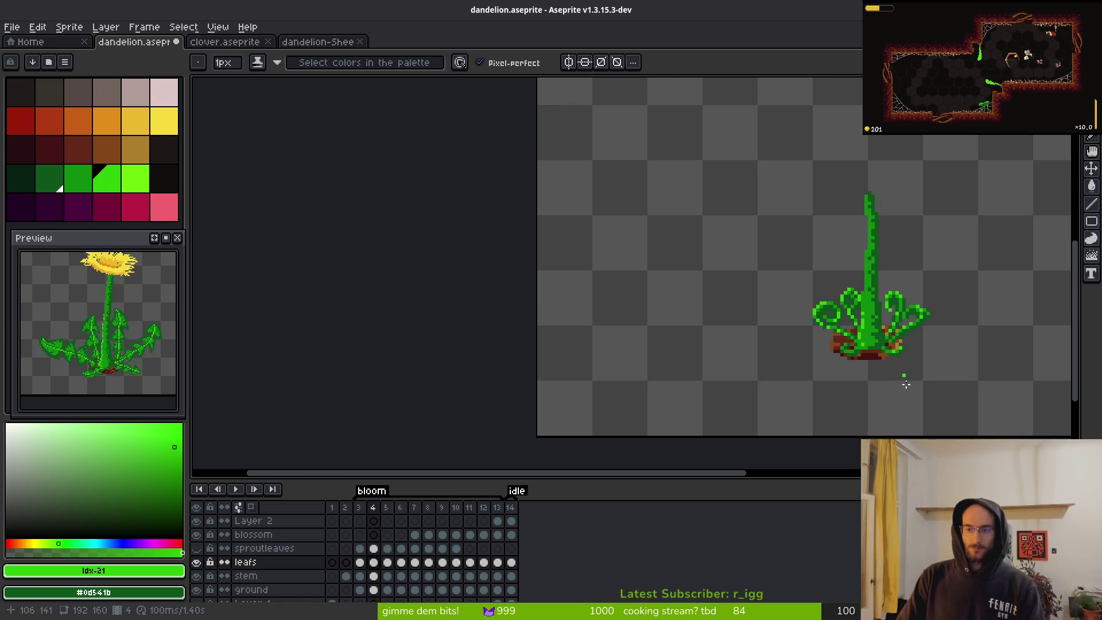
scroll(903, 372, up, 5)
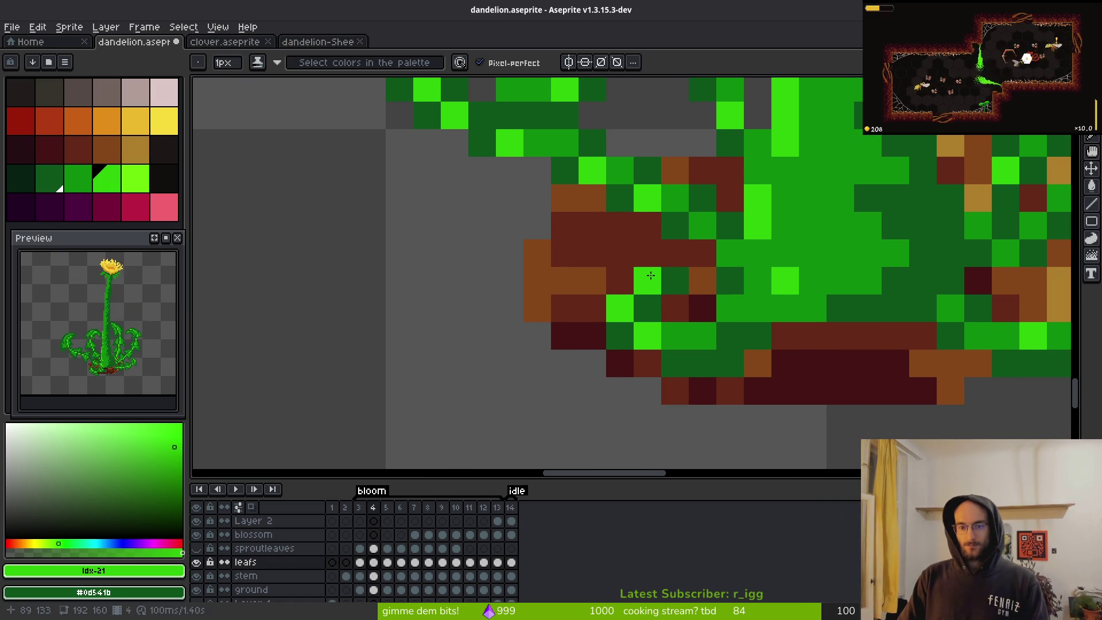
scroll(733, 359, down, 5)
scroll(678, 329, down, 1)
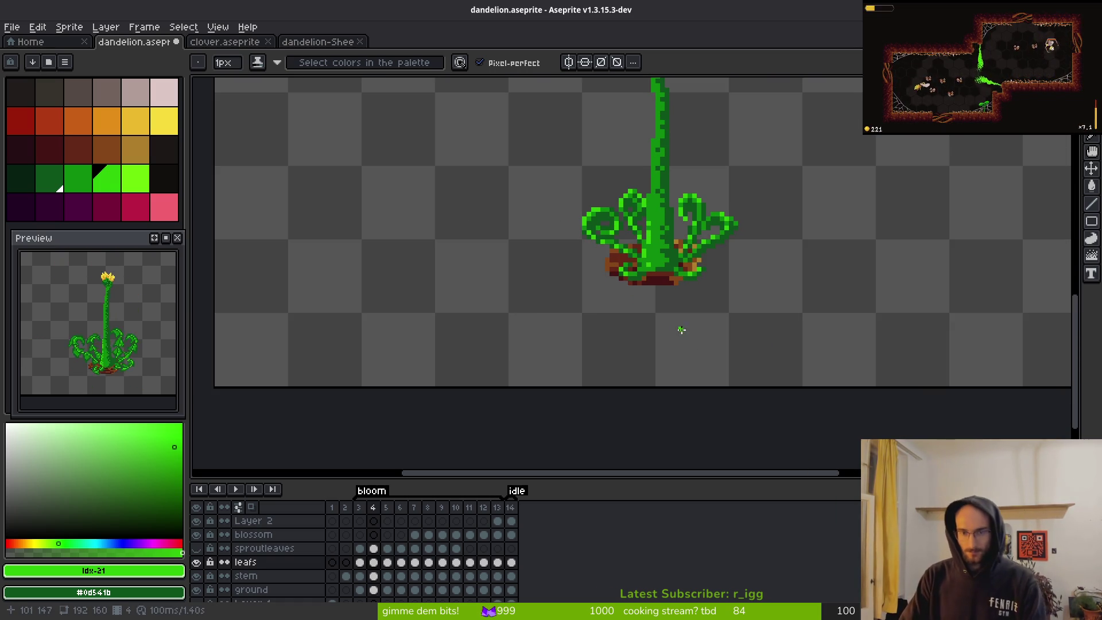
key(Left)
key(i)
- With the Pencil, add two bright-green pixels to the left leaf on frame 3
key(b)
scroll(657, 282, up, 3)
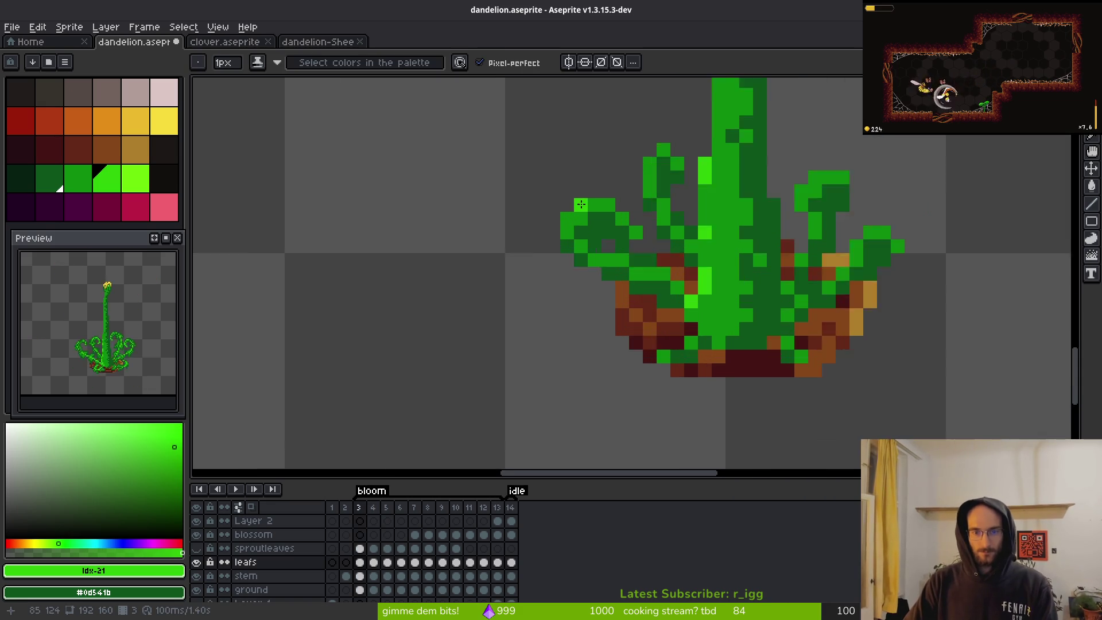
click(562, 222)
click(600, 200)
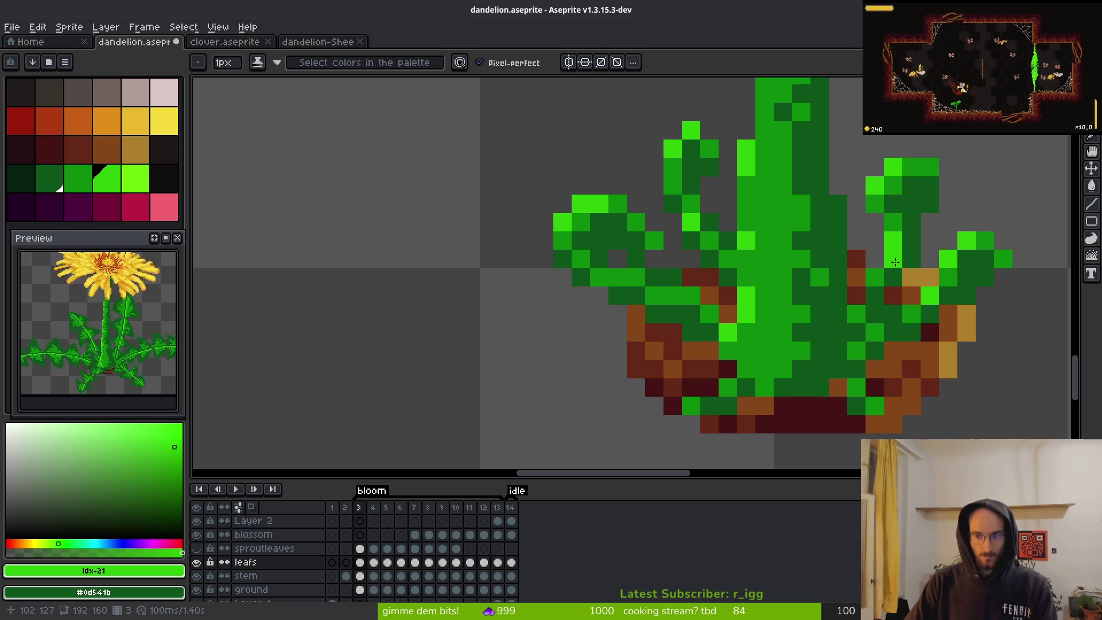
scroll(973, 289, down, 5)
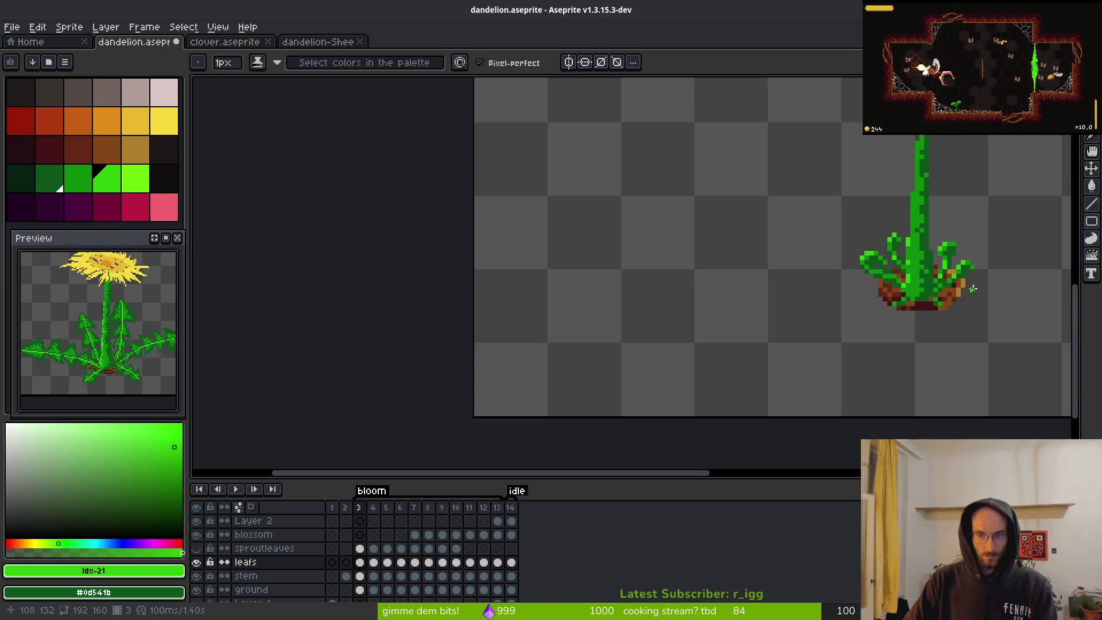
scroll(967, 293, up, 5)
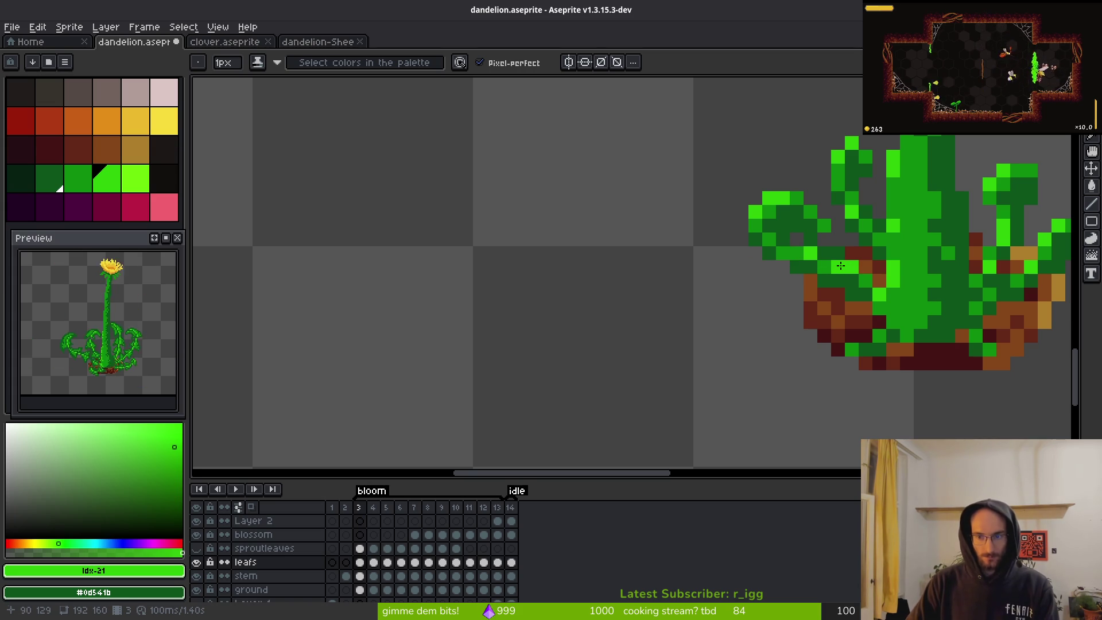
scroll(861, 282, down, 1)
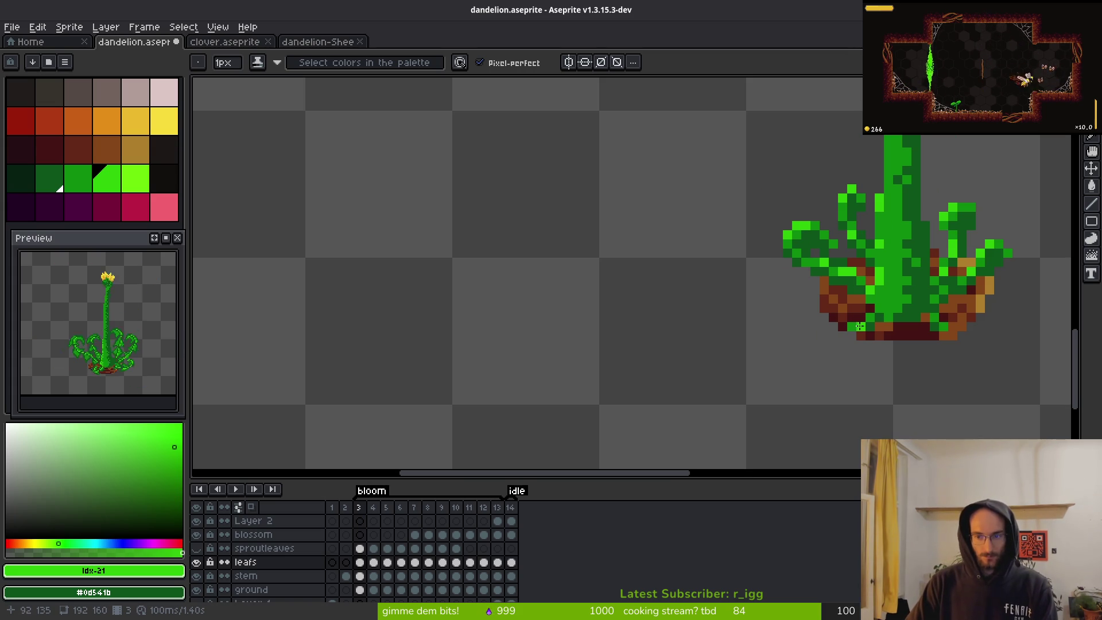
scroll(971, 339, down, 3)
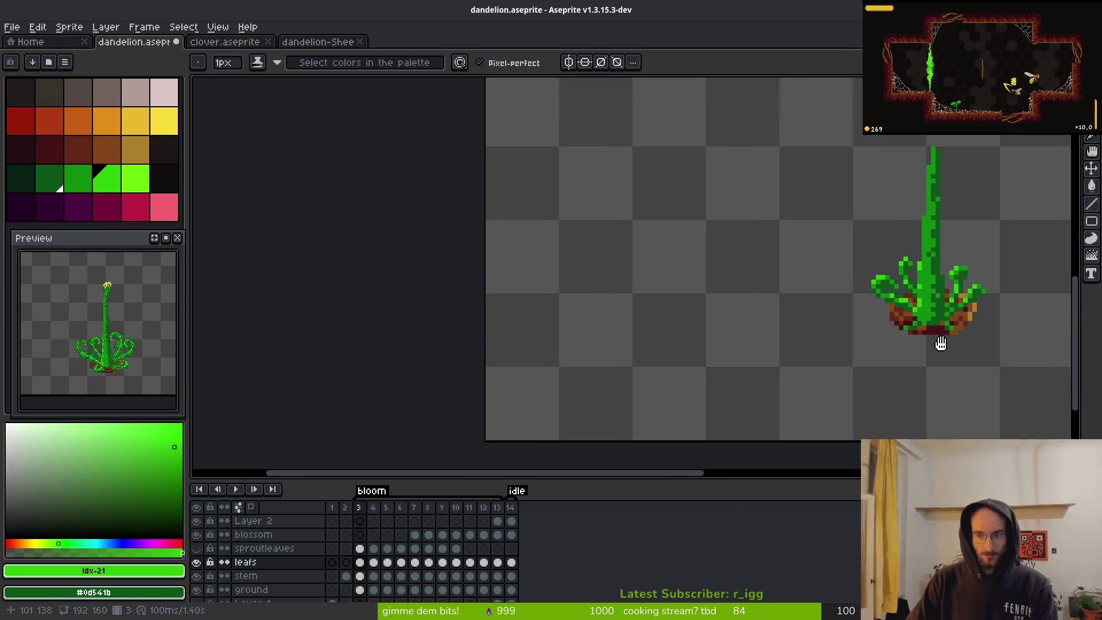
scroll(861, 333, up, 5)
scroll(765, 313, down, 2)
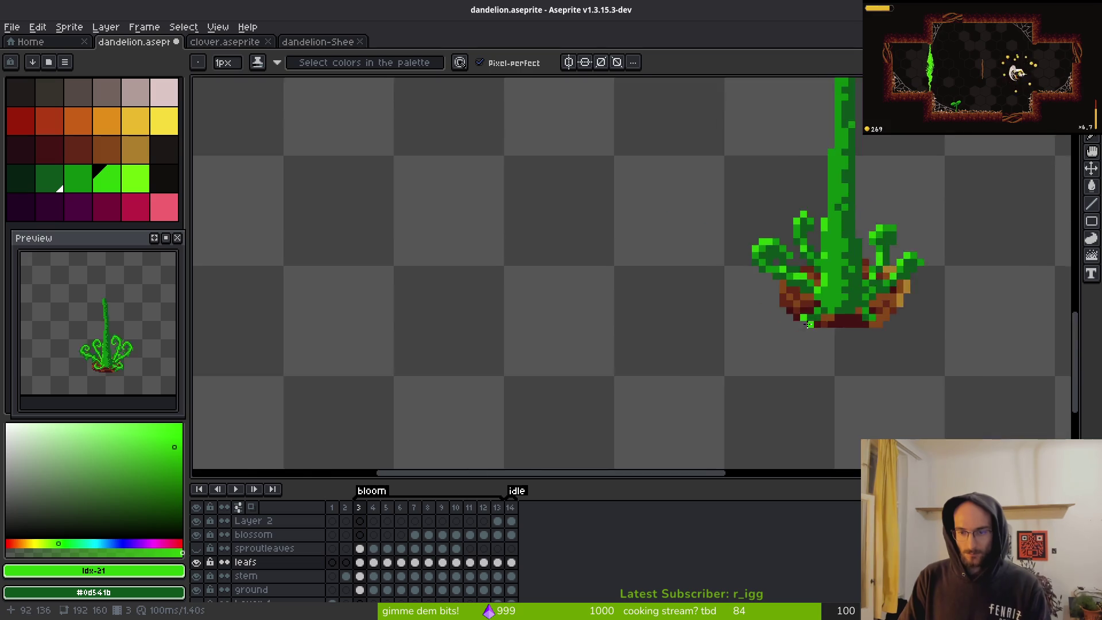
scroll(832, 310, up, 3)
- Pick mid green #0c8b0c from a leaf and move forward to frame 5, comparing neighbouring frames
alt+click(813, 311)
scroll(813, 312, down, 3)
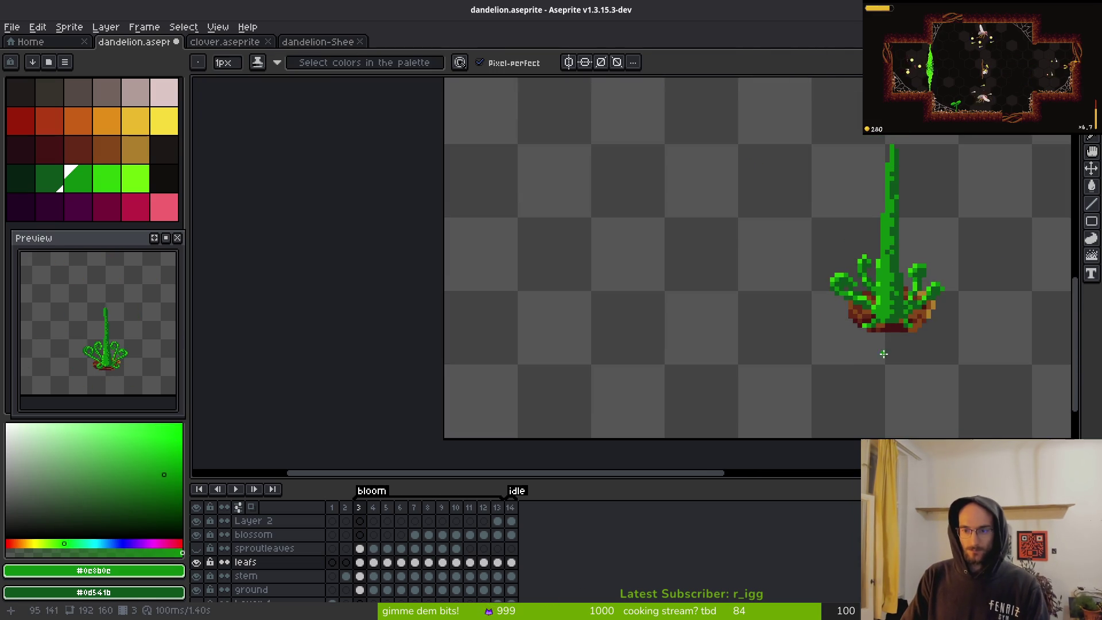
key(alt)
key(Right)
key(Right)
key(Left)
key(Right)
key(alt)
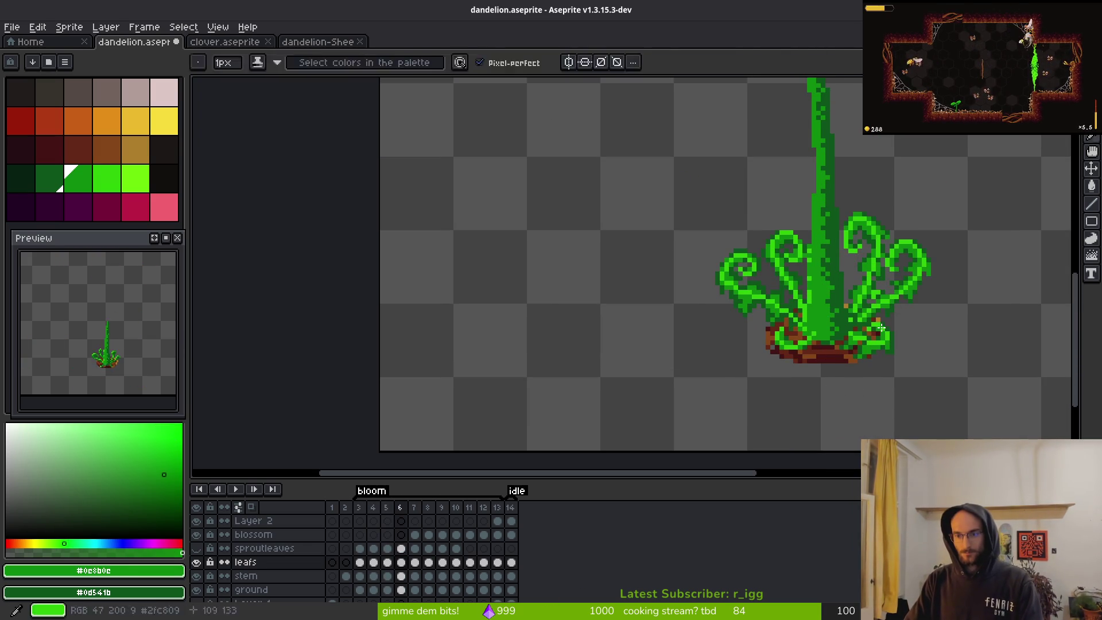
key(w)
key(Right)
key(Left)
scroll(881, 313, up, 4)
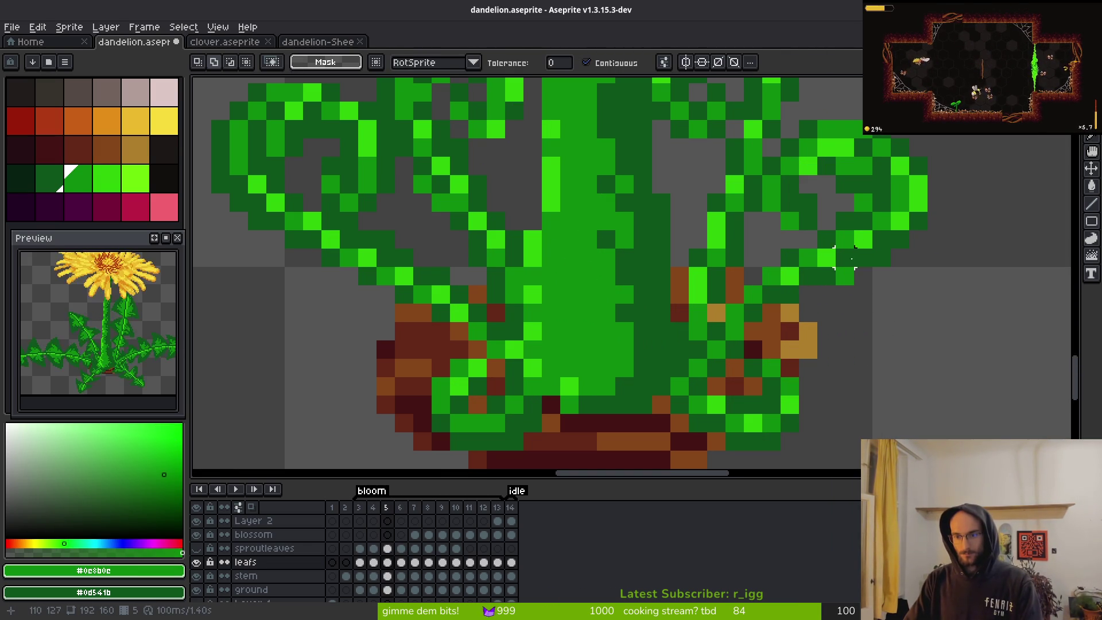
- Pick dark green #0d541b from a leaf and work on frame 6 with single-pixel drawing
alt+click(867, 271)
key(Right)
scroll(911, 320, down, 4)
scroll(930, 315, up, 2)
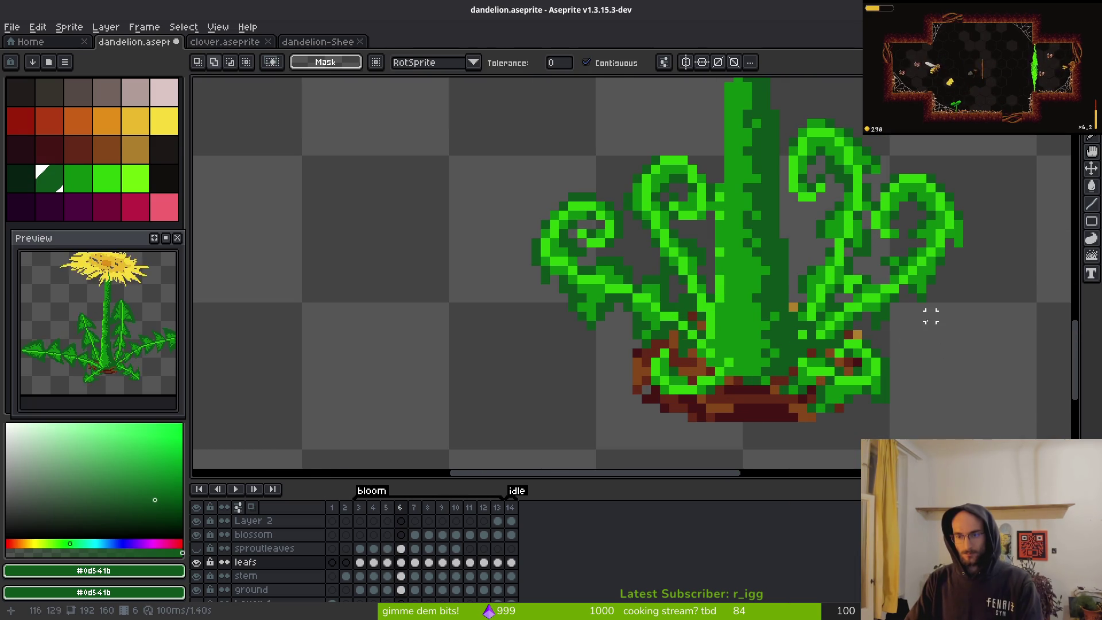
scroll(913, 310, up, 2)
scroll(867, 315, down, 1)
key(alt)
key(f)
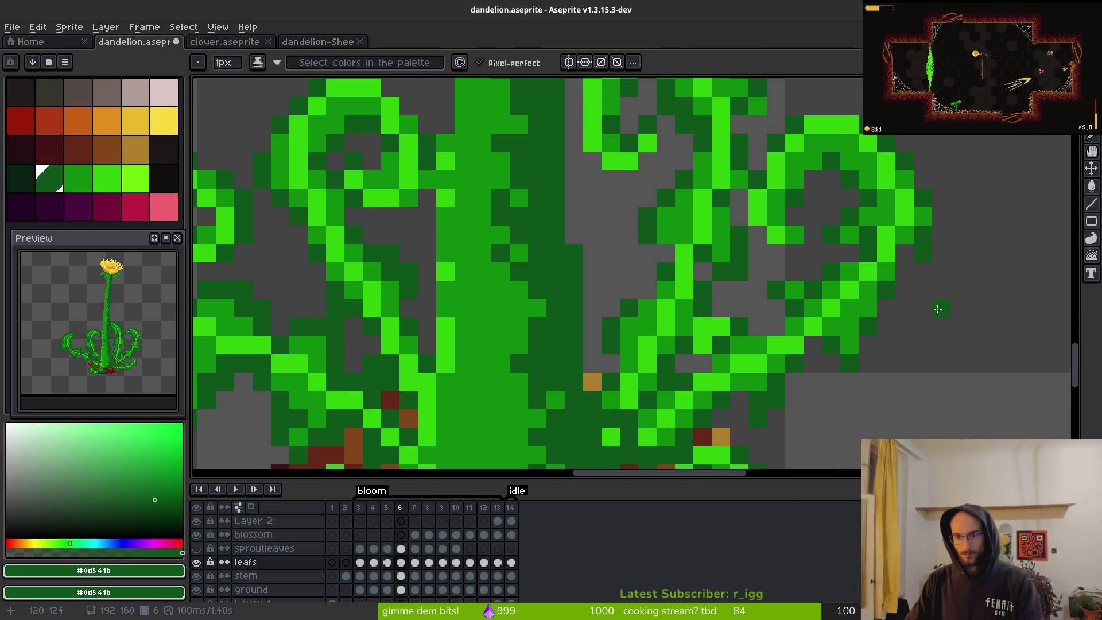
scroll(948, 327, down, 2)
- On frame 7, sample mid green #0c8b0c and dark green #0d541b from the curled leaves
key(Right)
key(alt)
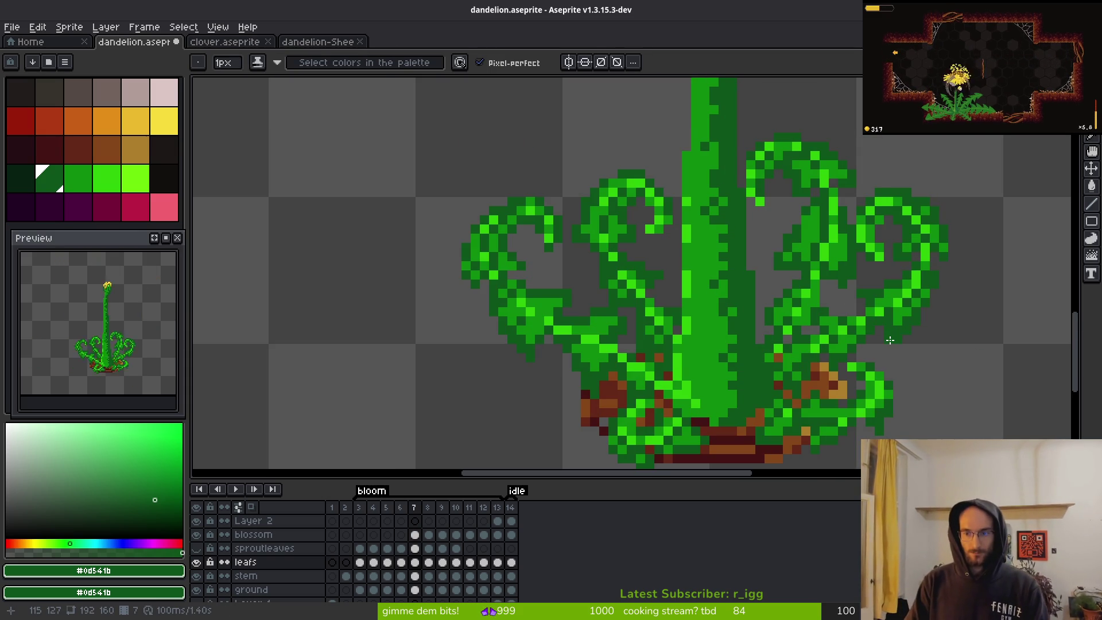
scroll(941, 259, up, 2)
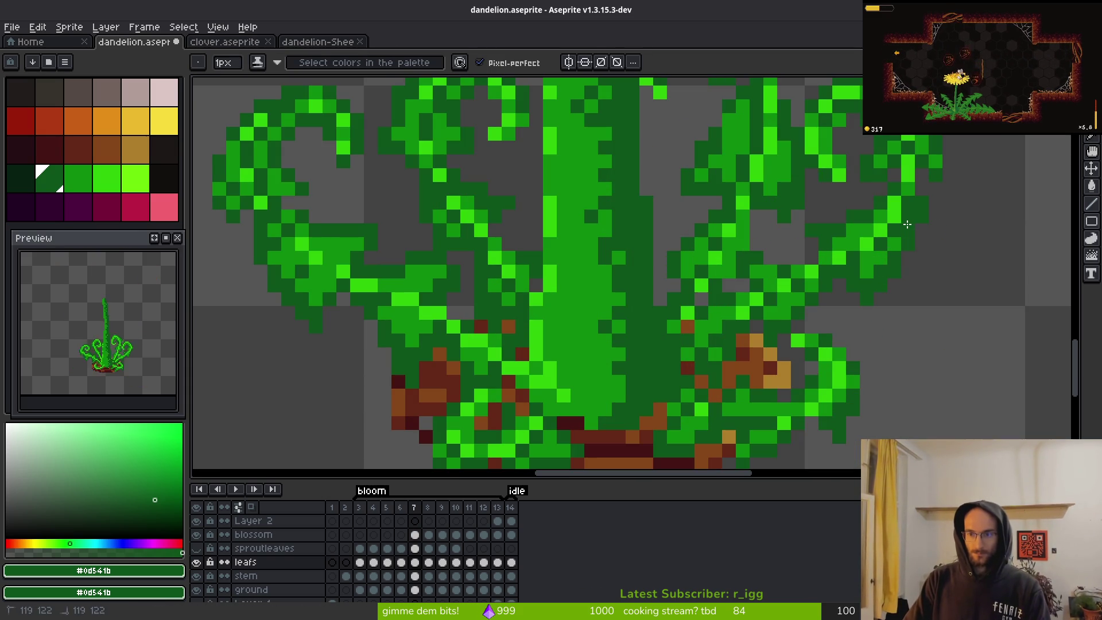
drag(912, 228, 843, 304)
alt+click(840, 284)
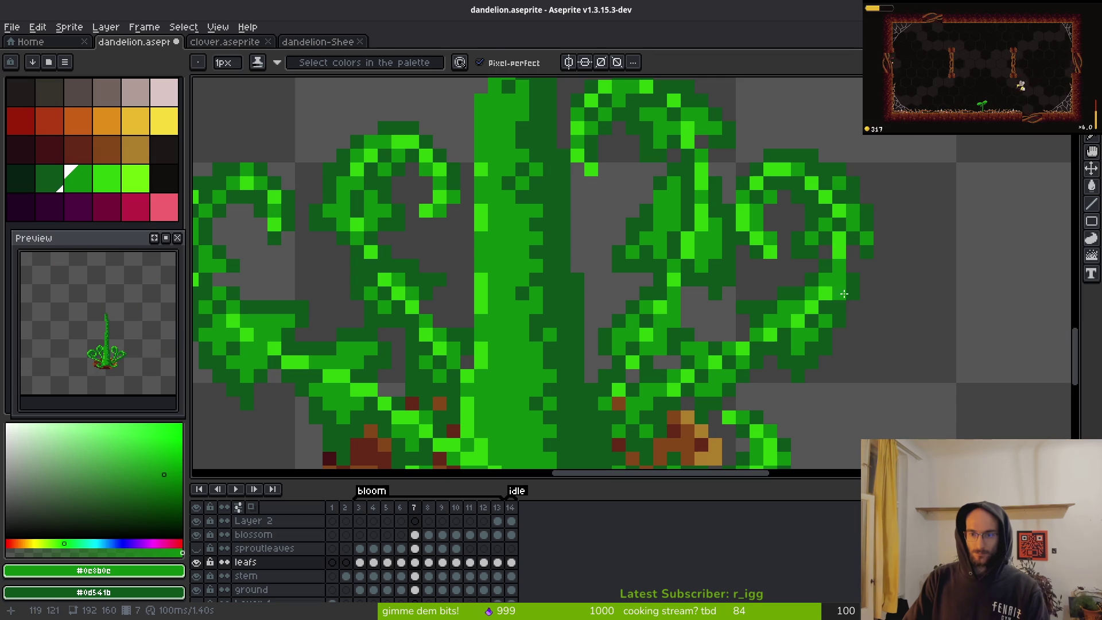
alt+click(830, 279)
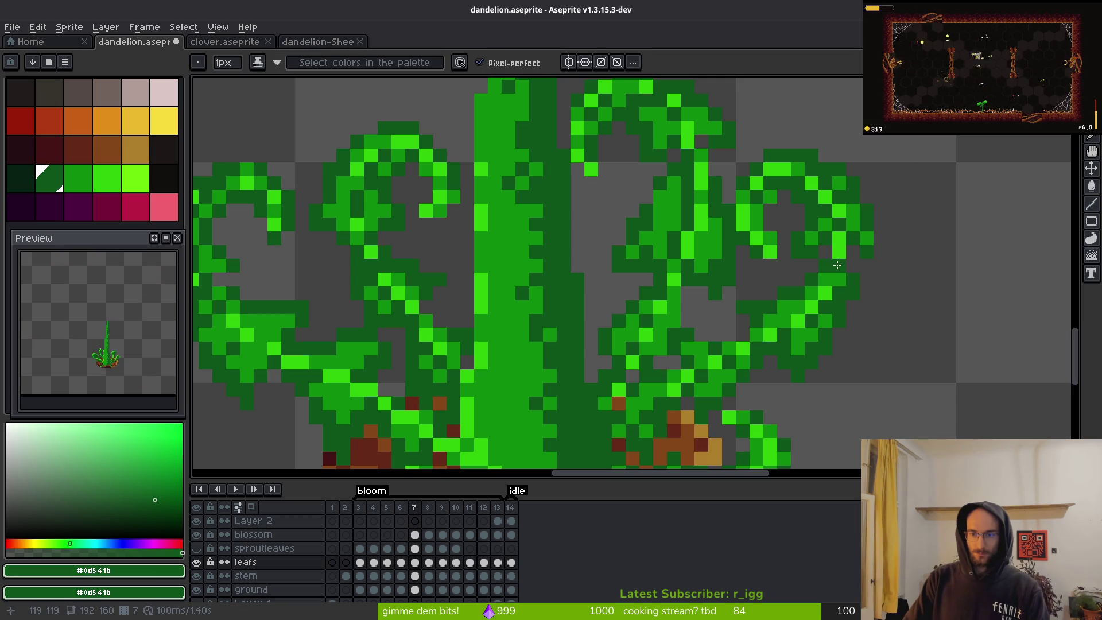
- Sample bright green #2fc809 from a frame 7 leaf, then advance to frame 8
scroll(866, 306, down, 5)
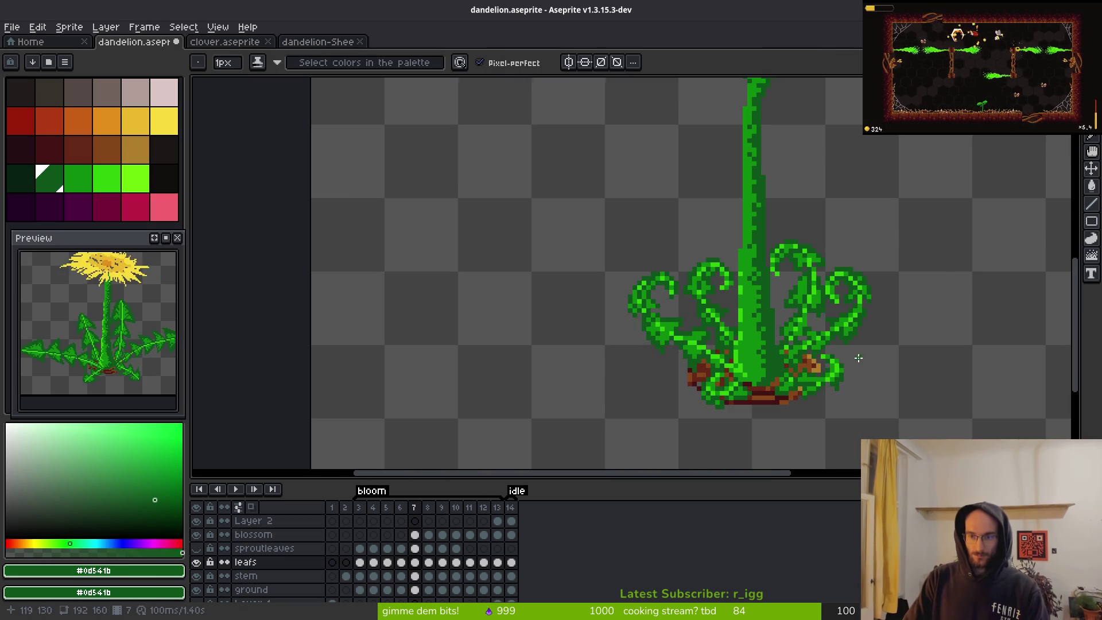
scroll(861, 357, down, 1)
scroll(832, 322, up, 4)
alt+click(794, 280)
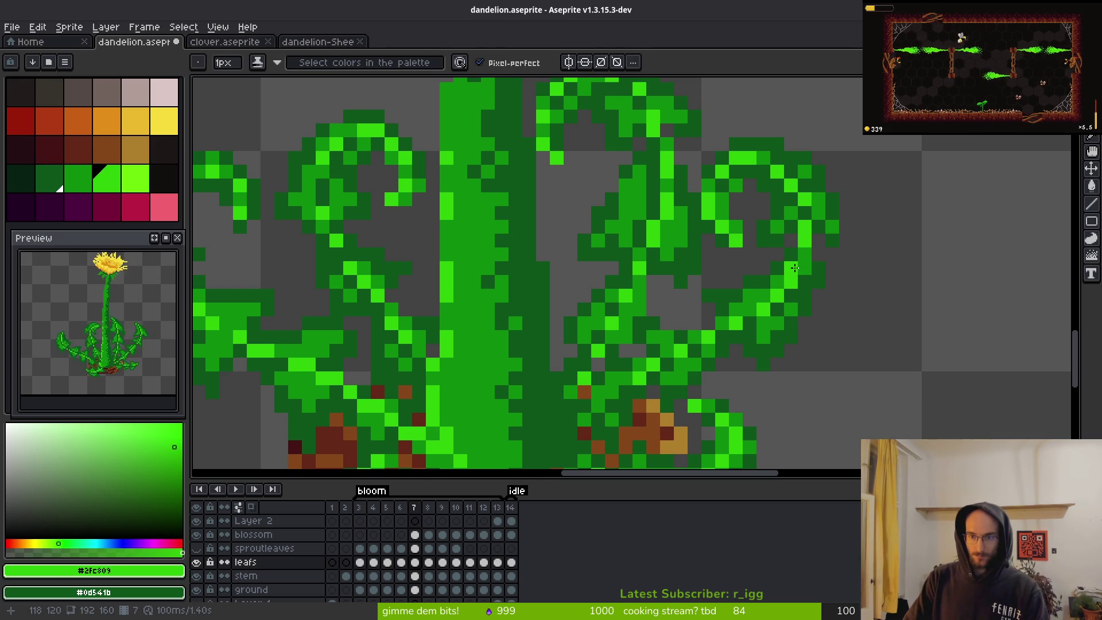
scroll(800, 270, down, 4)
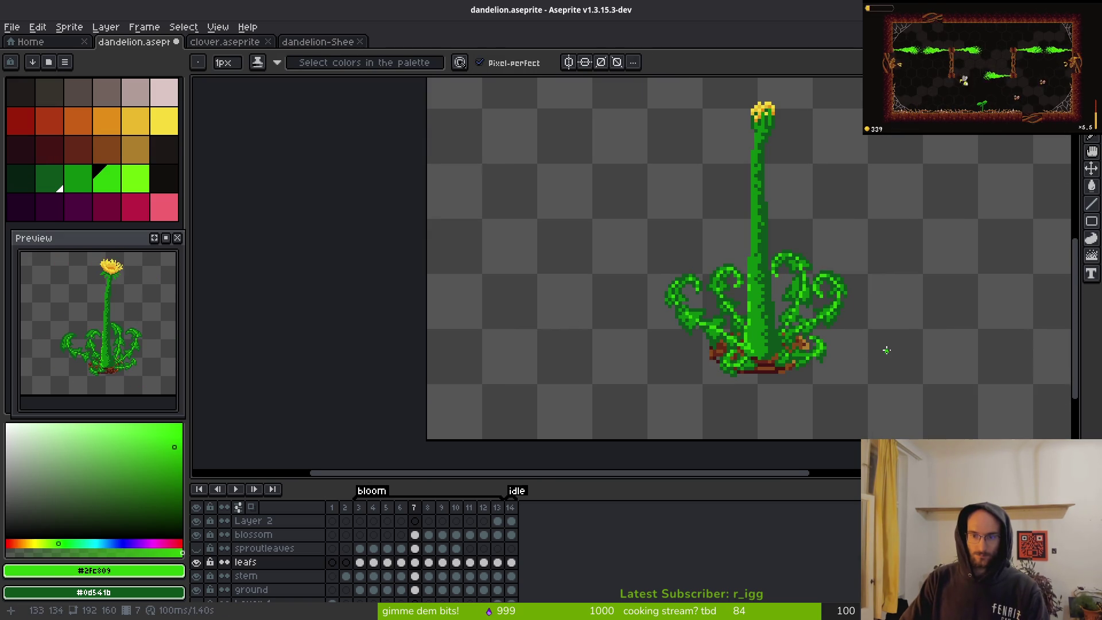
scroll(867, 349, down, 2)
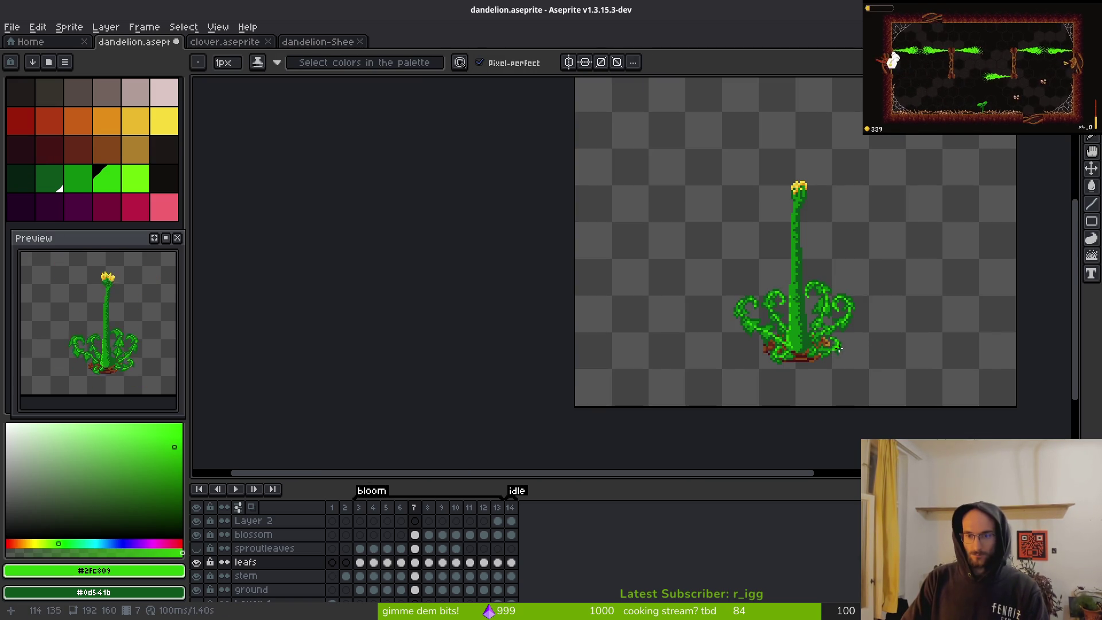
key(Right)
- Compare frame 8 with frame 7 and pick the darker leaf green from the canvas
key(Left)
key(Right)
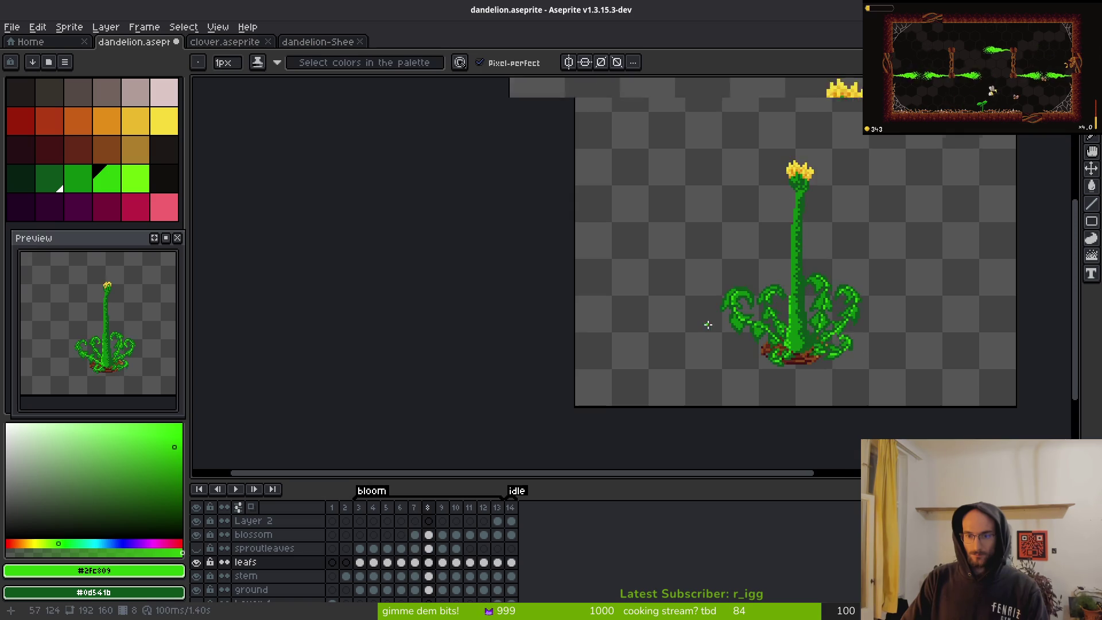
scroll(729, 324, up, 3)
scroll(825, 329, up, 1)
alt+click(763, 320)
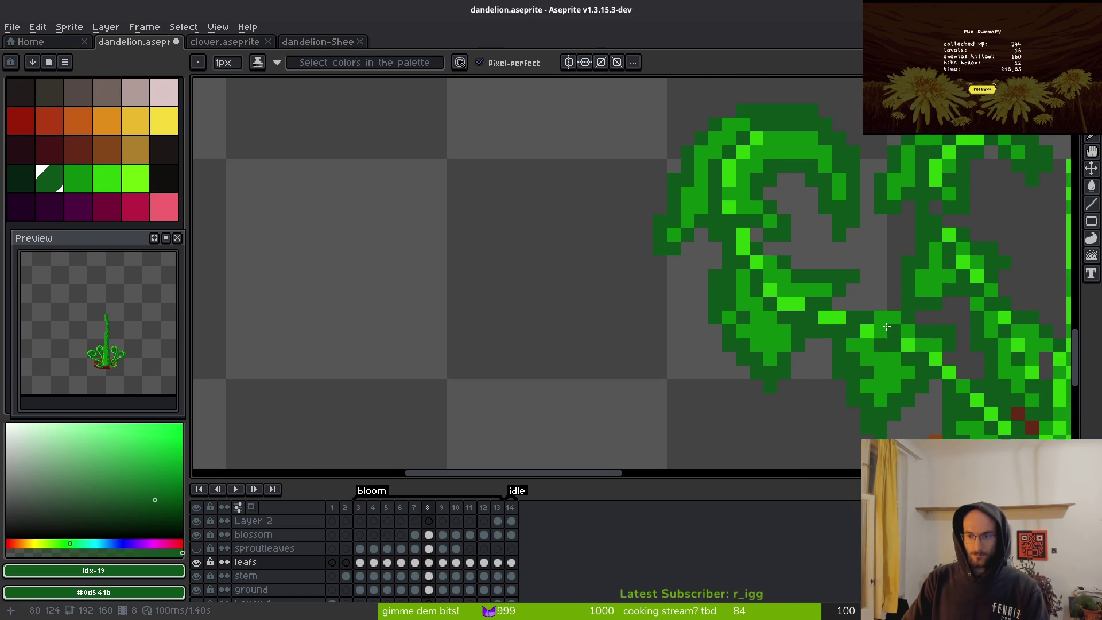
- Paint the stray leaf pixel on frame 8 dark green
scroll(917, 340, right, 2)
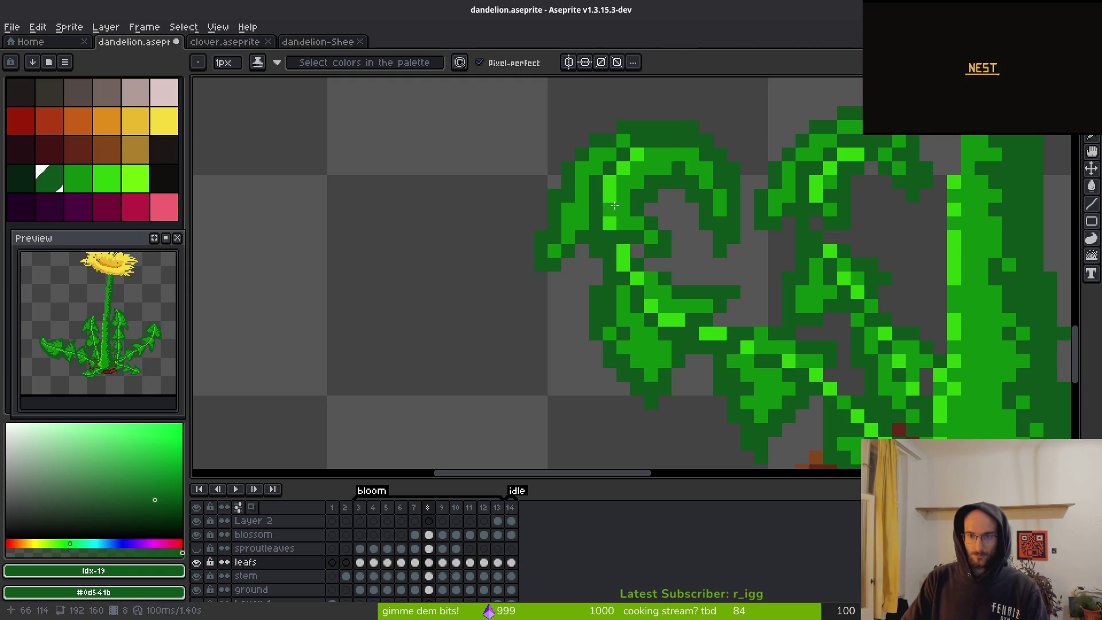
scroll(870, 243, down, 5)
scroll(879, 237, up, 5)
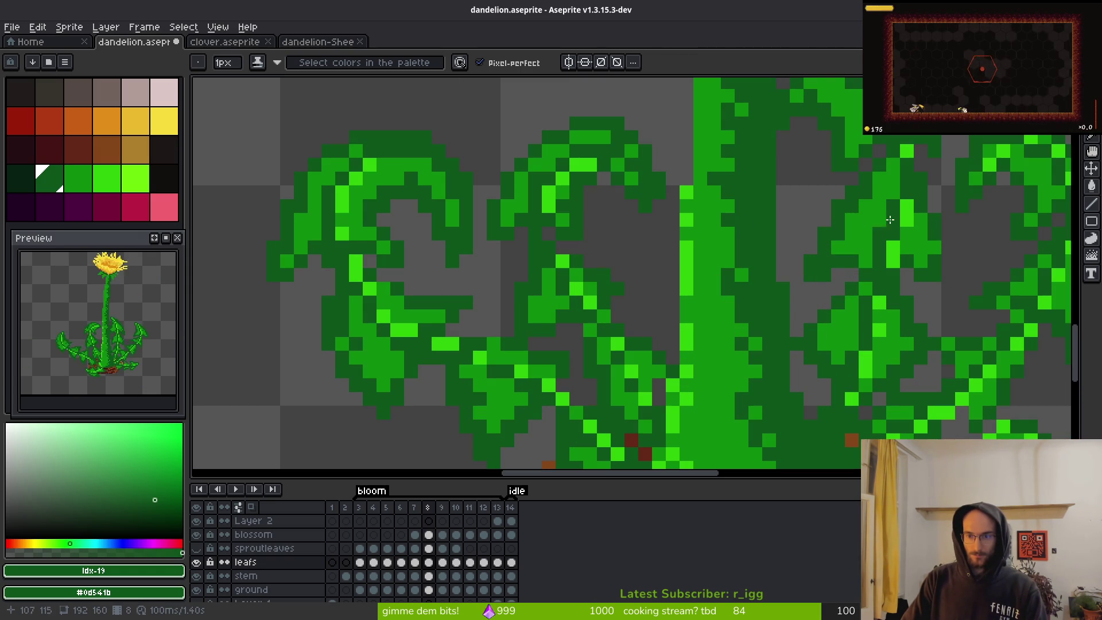
scroll(805, 248, up, 5)
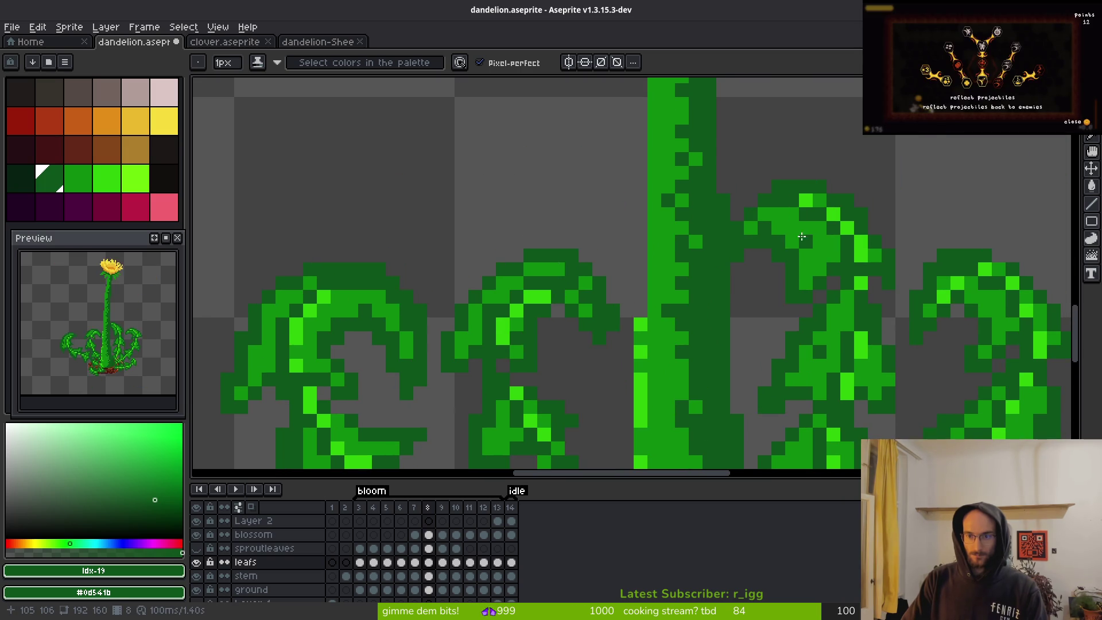
scroll(855, 339, down, 4)
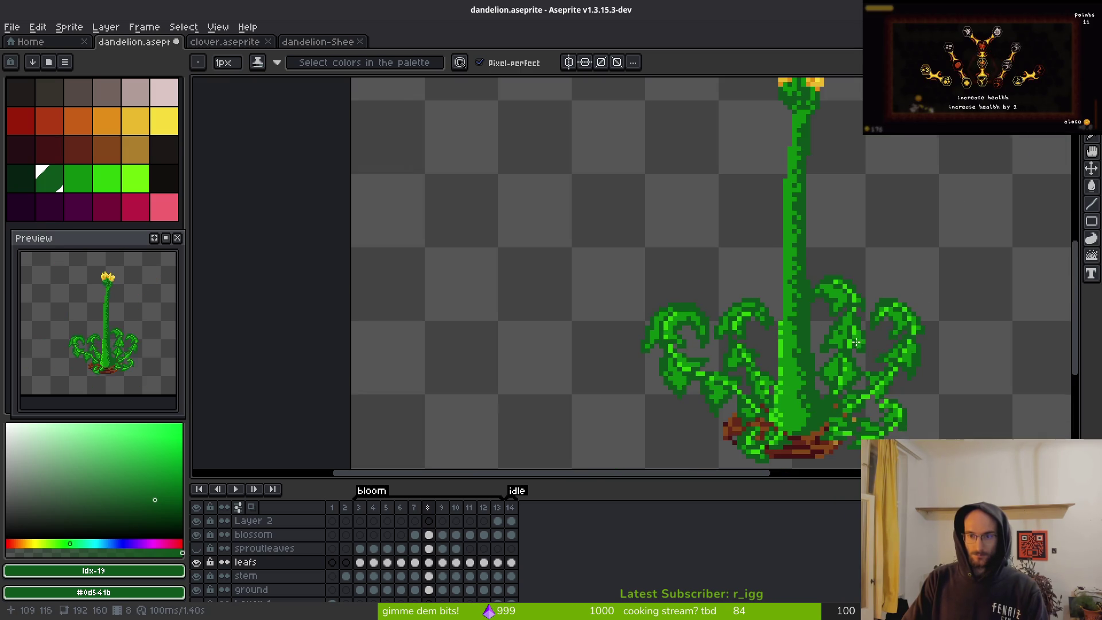
scroll(898, 334, up, 4)
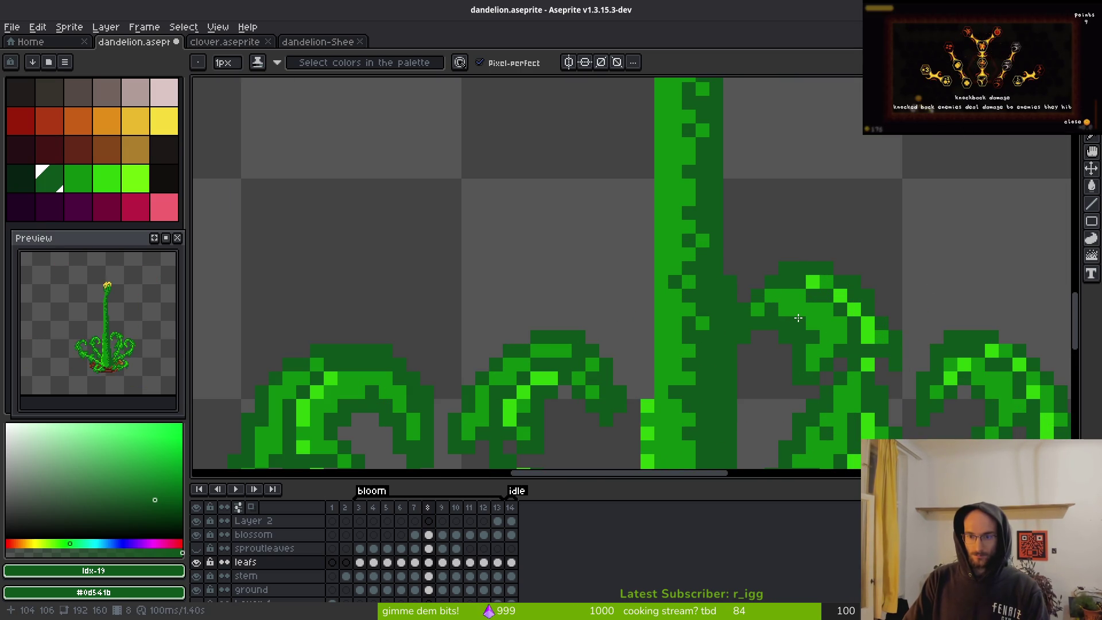
scroll(874, 346, down, 1)
scroll(893, 356, down, 2)
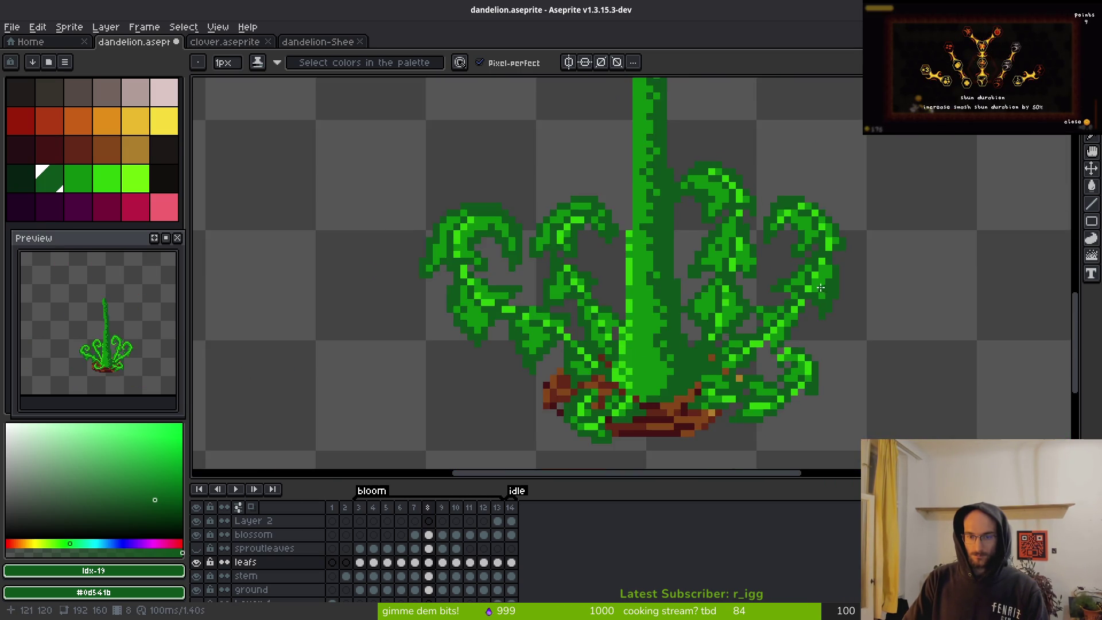
scroll(737, 318, up, 5)
click(641, 258)
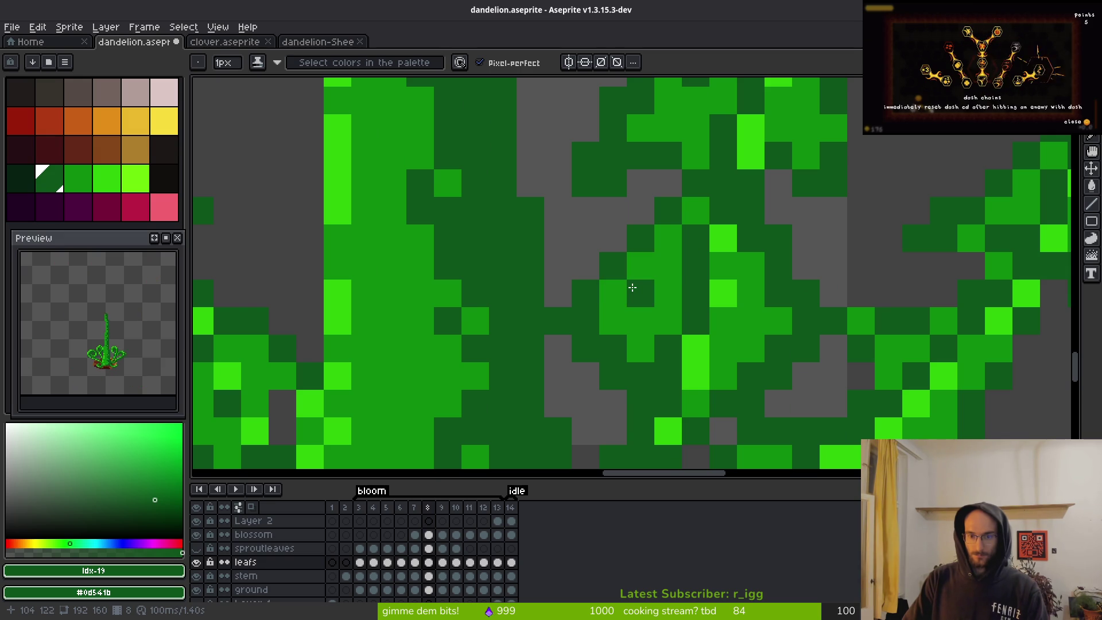
- Advance to frame 10 and undo the last pencil stroke on the leaves
scroll(750, 321, down, 4)
key(period)
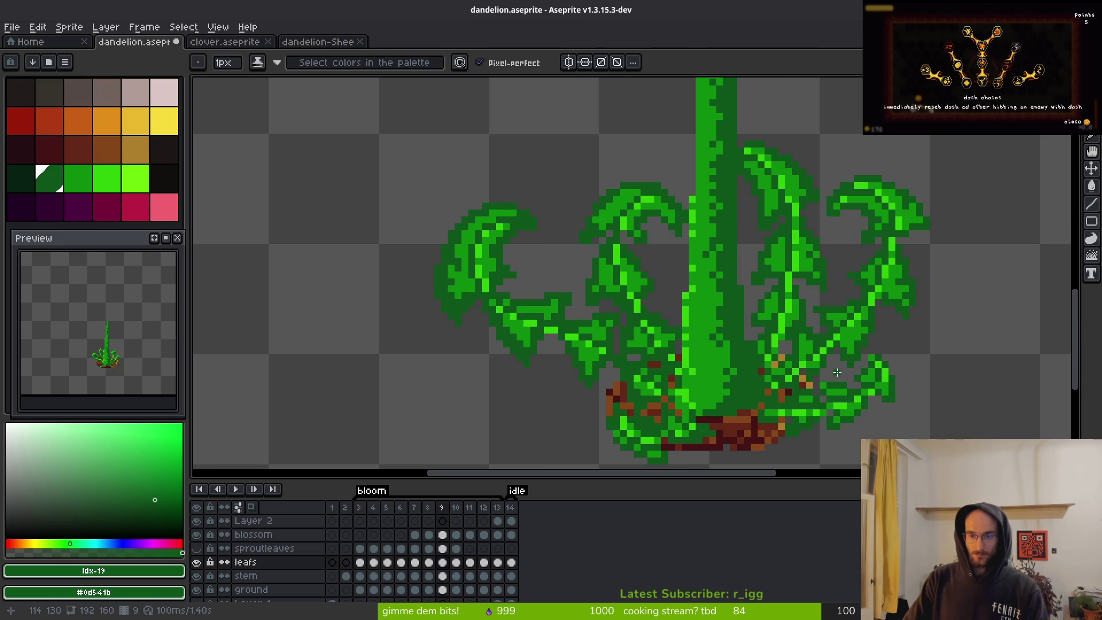
scroll(830, 328, down, 1)
key(period)
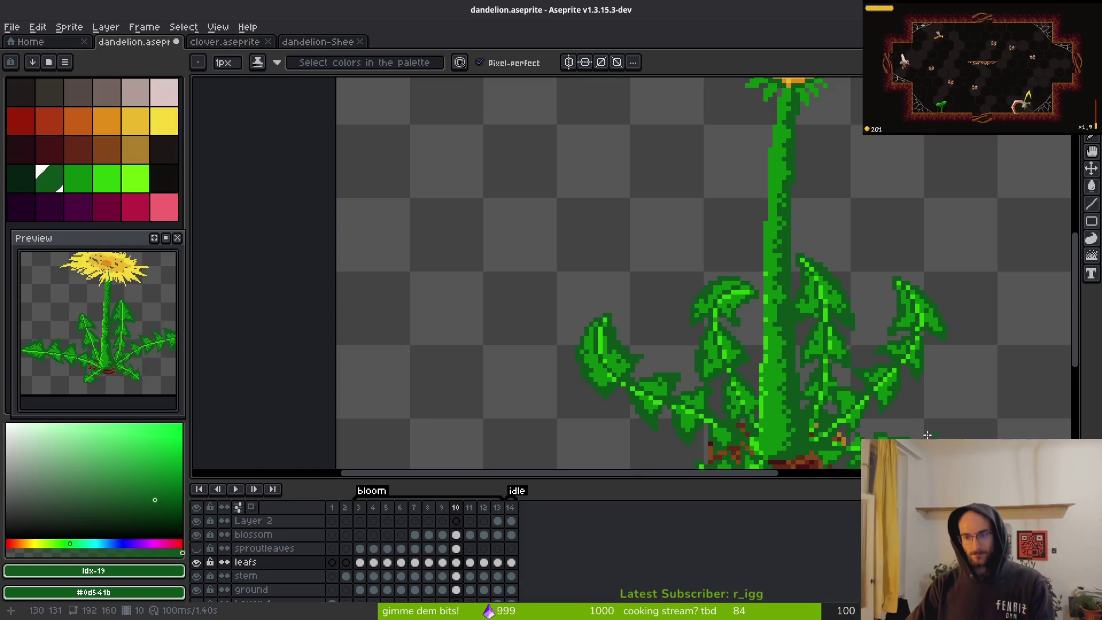
scroll(833, 349, up, 2)
scroll(913, 414, down, 4)
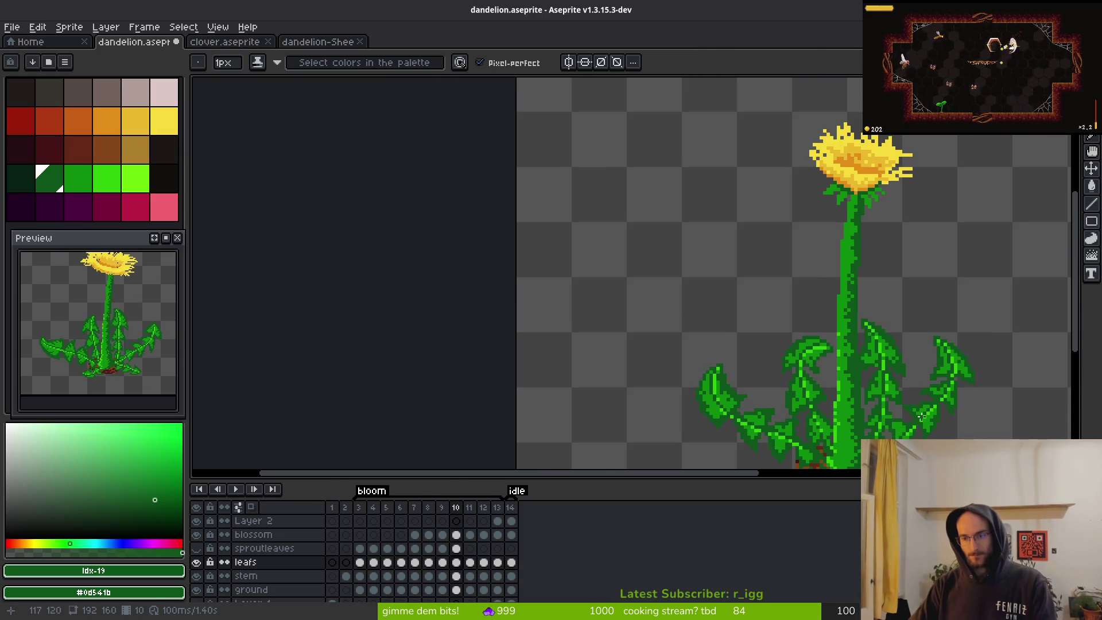
key(ctrl+z)
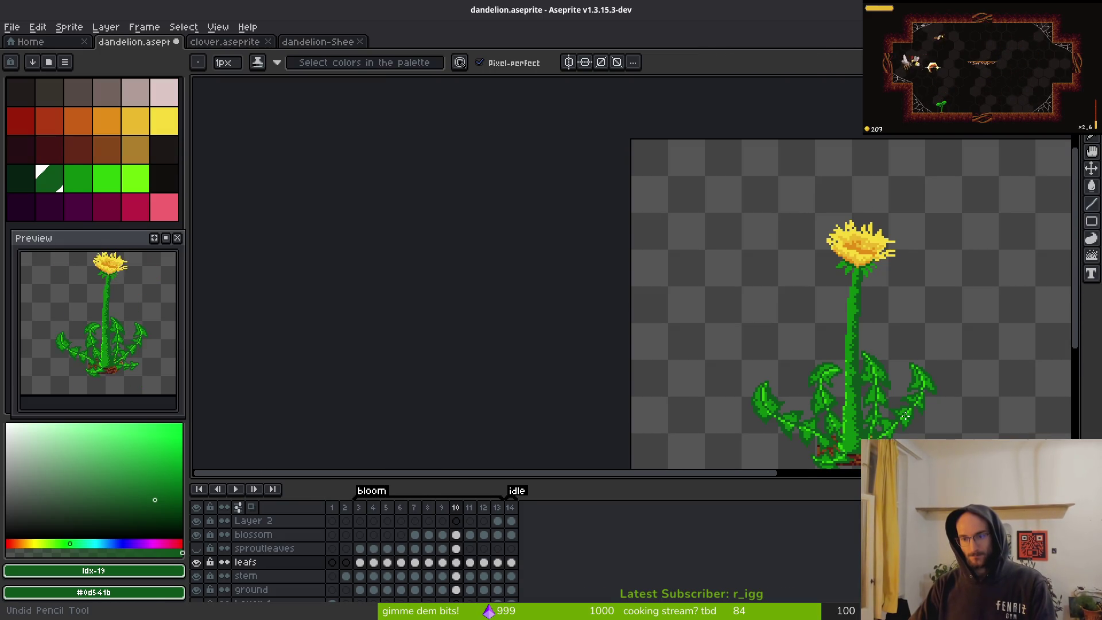
- Sample the mid green from a leaf pixel on frame 10
scroll(887, 404, up, 3)
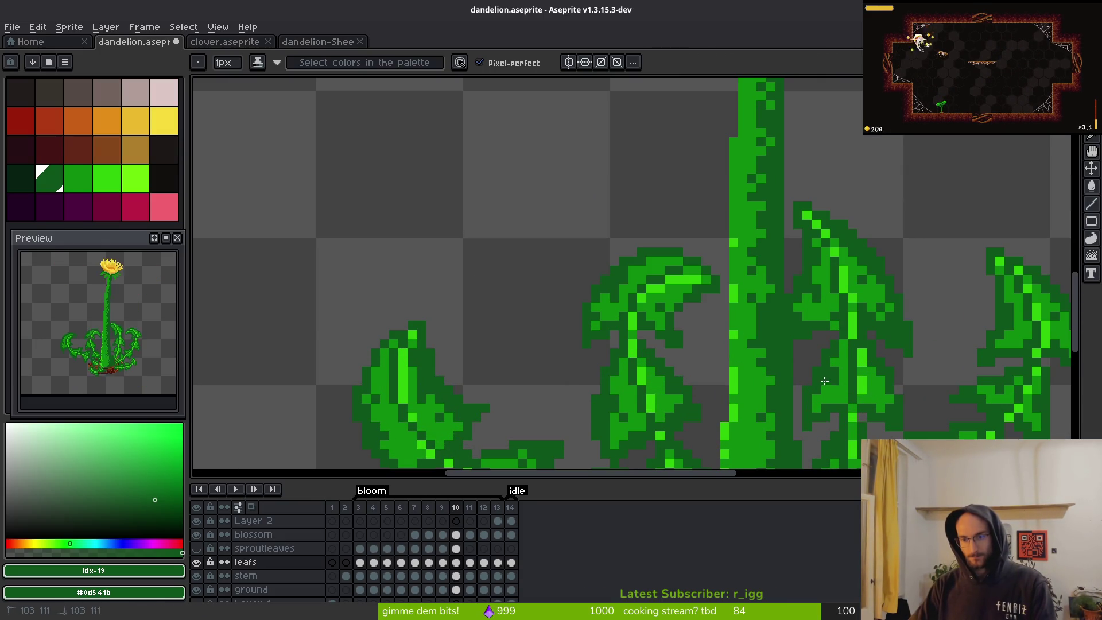
scroll(906, 388, down, 1)
scroll(850, 365, up, 1)
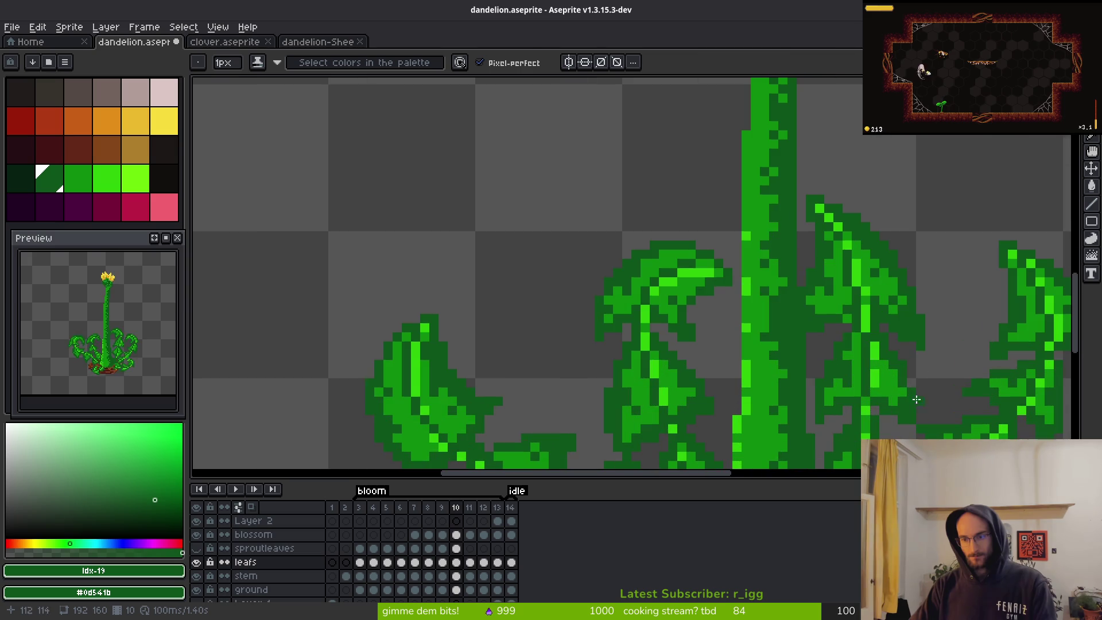
alt+click(846, 365)
scroll(873, 378, down, 1)
scroll(877, 390, up, 1)
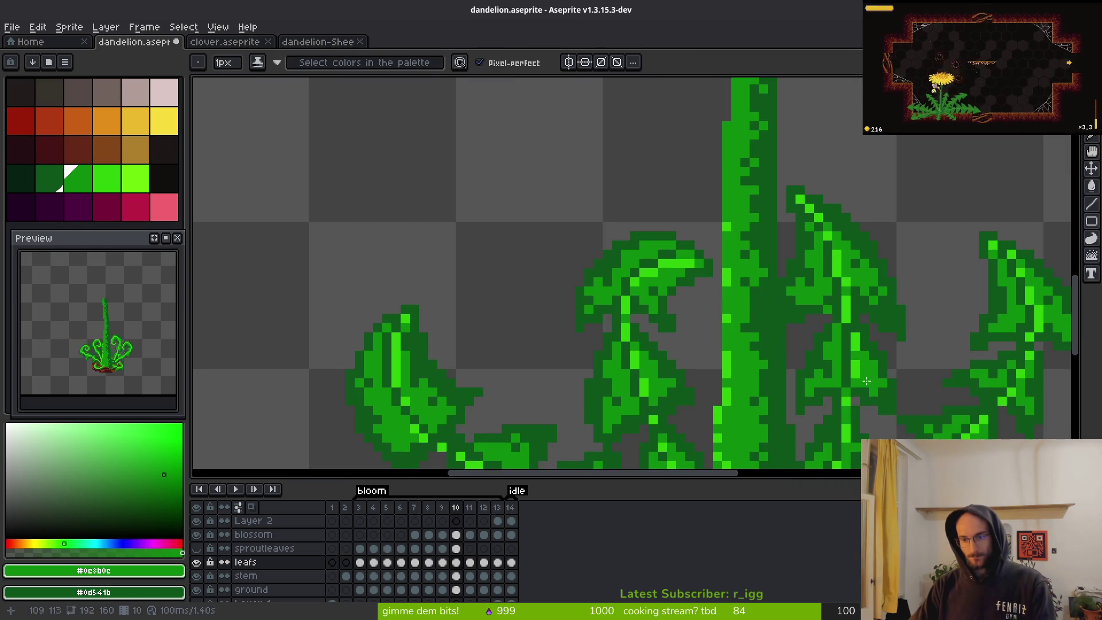
scroll(890, 389, down, 4)
scroll(839, 378, up, 6)
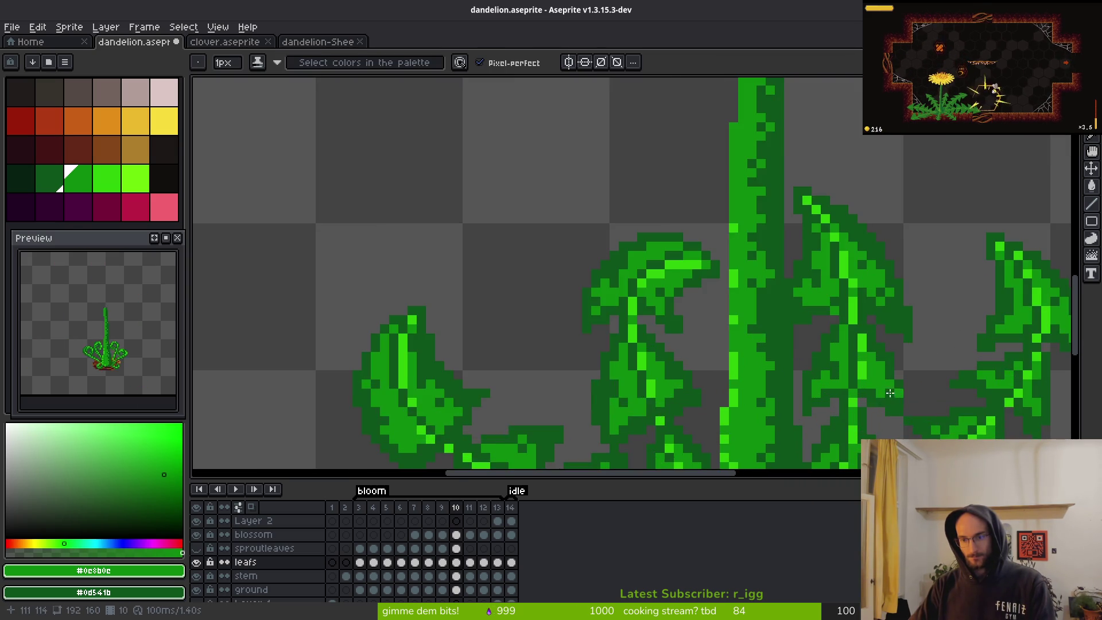
scroll(855, 377, down, 3)
scroll(869, 409, up, 3)
- Pick dark green #0d541b from the leaf, then return to frame 9
alt+click(878, 363)
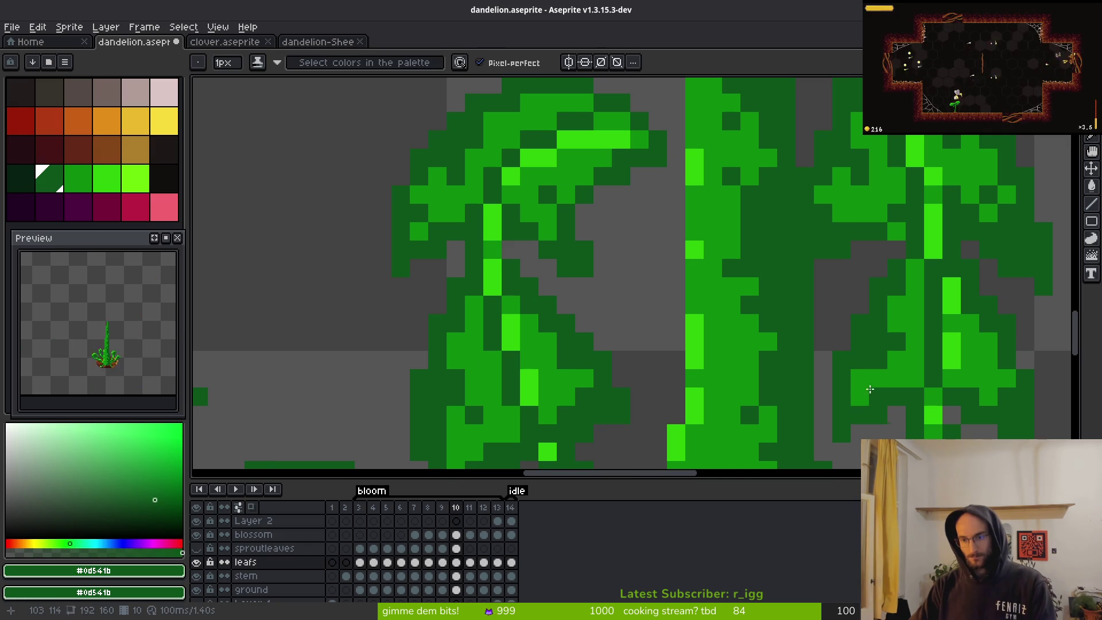
scroll(906, 378, down, 5)
scroll(913, 389, up, 4)
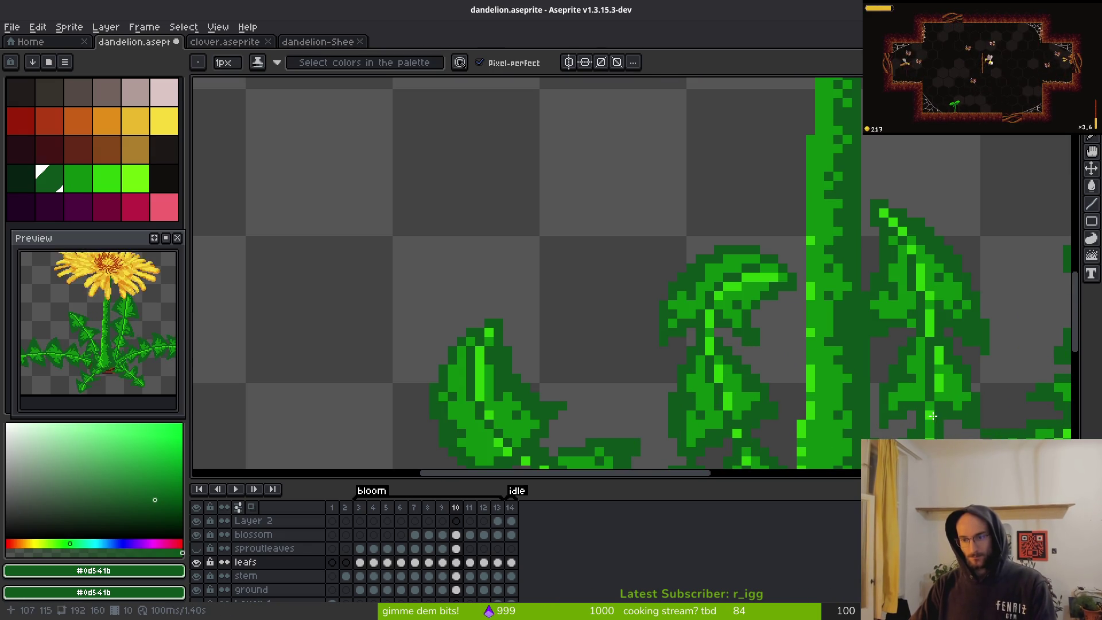
scroll(915, 392, down, 3)
key(Left)
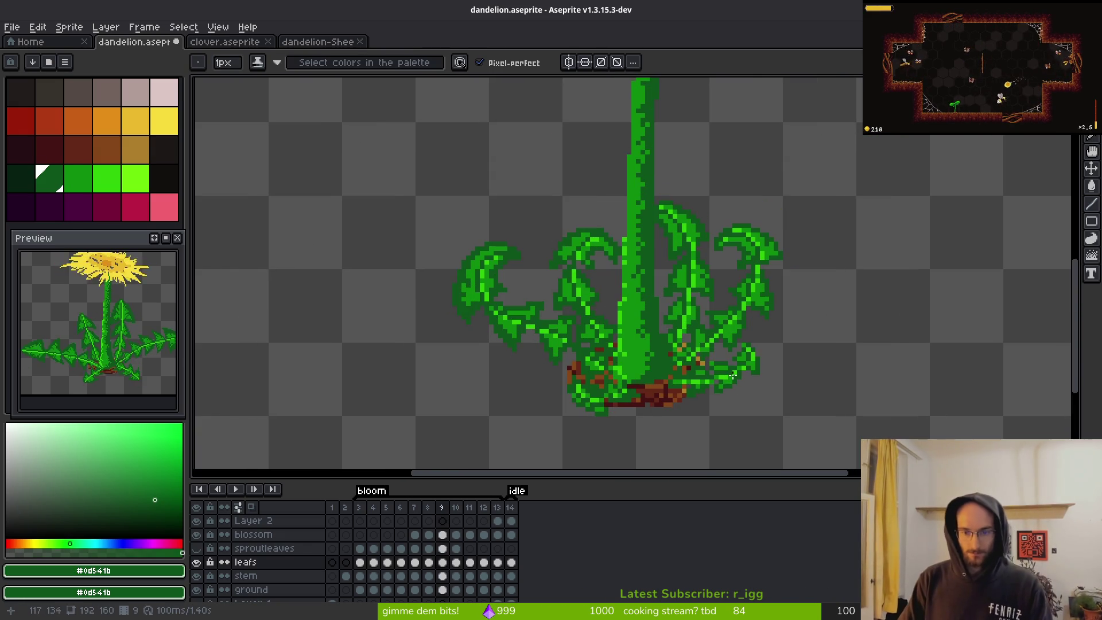
- Return to frame 6 and lasso-select the whole plant
key(Left)
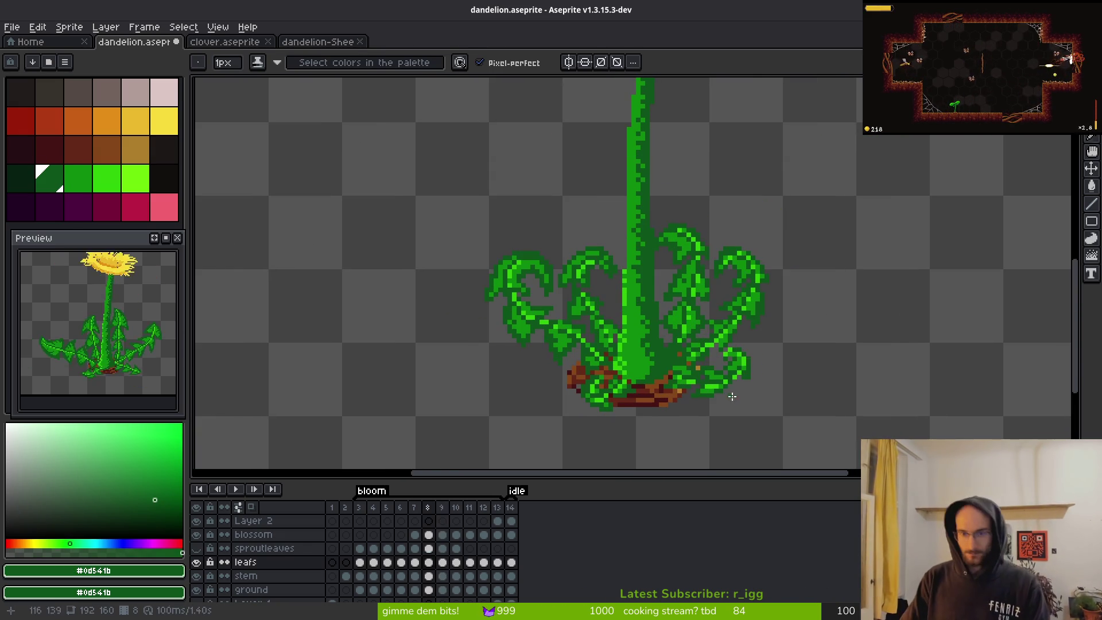
key(Left)
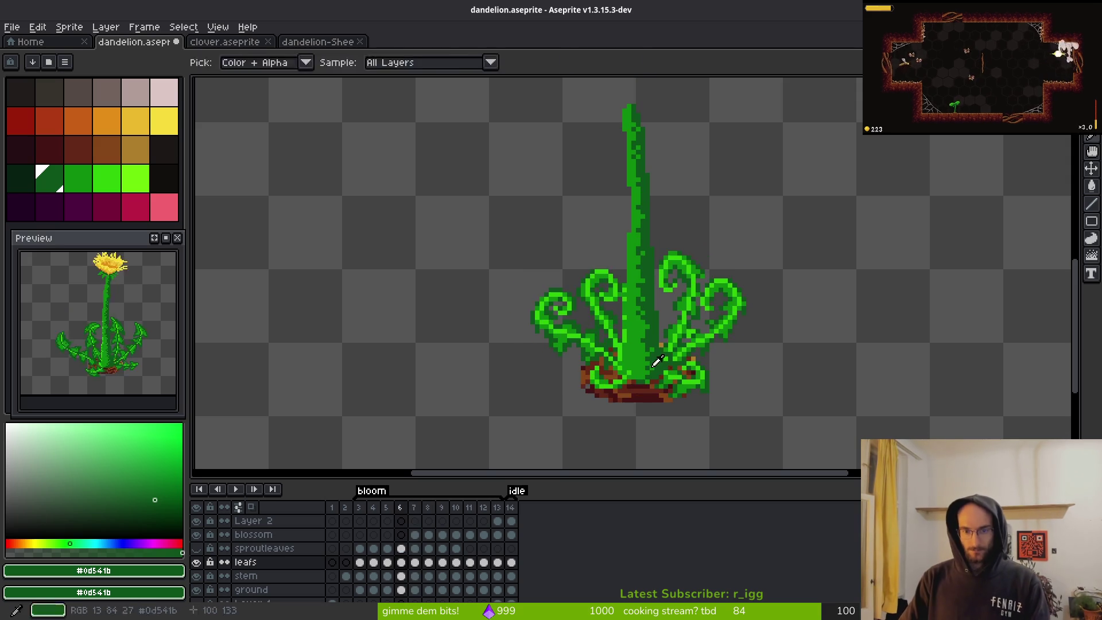
key(Left)
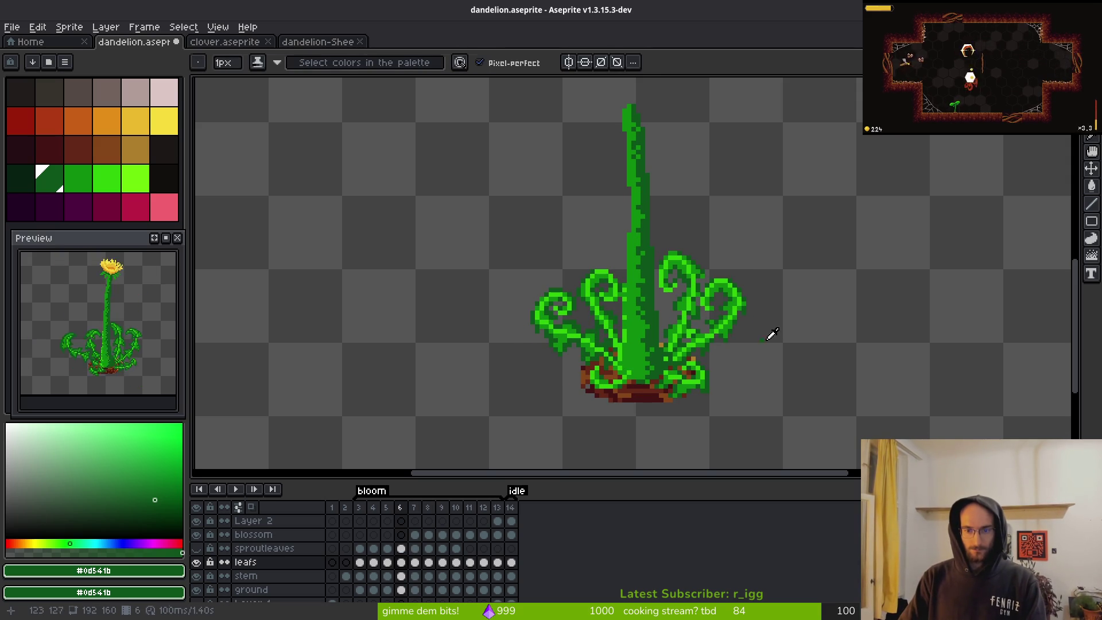
scroll(758, 350, up, 5)
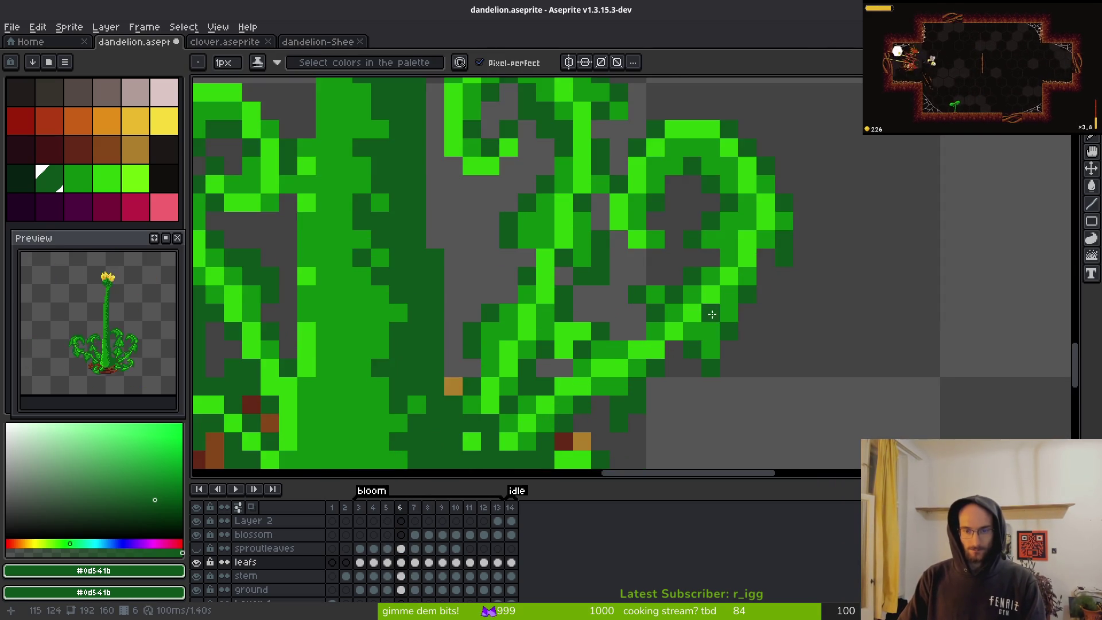
scroll(711, 317, down, 5)
key(q)
mouse_move(739, 207)
mouse_down()
mouse_move(531, 228)
mouse_move(602, 430)
mouse_move(718, 177)
mouse_move(732, 198)
mouse_up()
- Replace the selection's bright green #2fc809 with dark green #0d541b, then deselect
scroll(711, 251, up, 4)
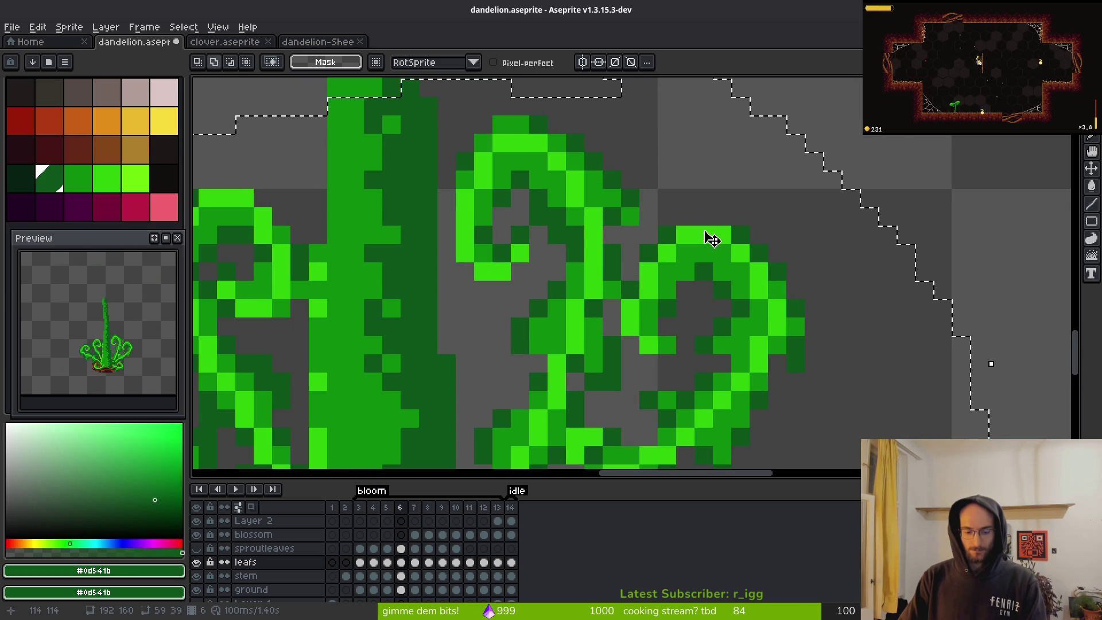
alt+click(728, 226)
key(shift+r)
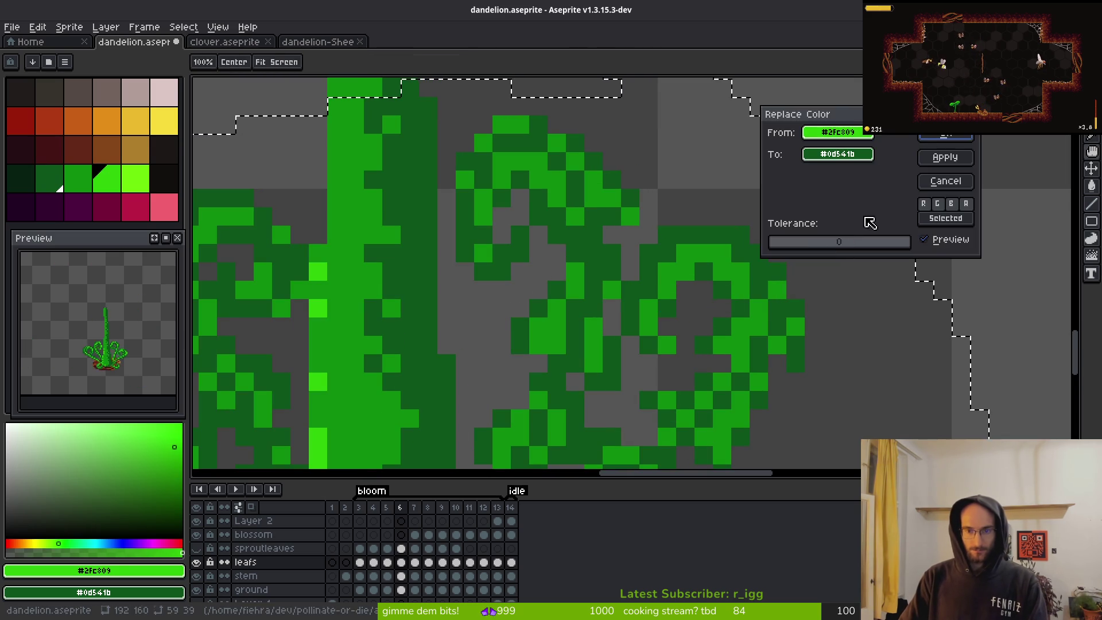
key(Return)
key(ctrl+d)
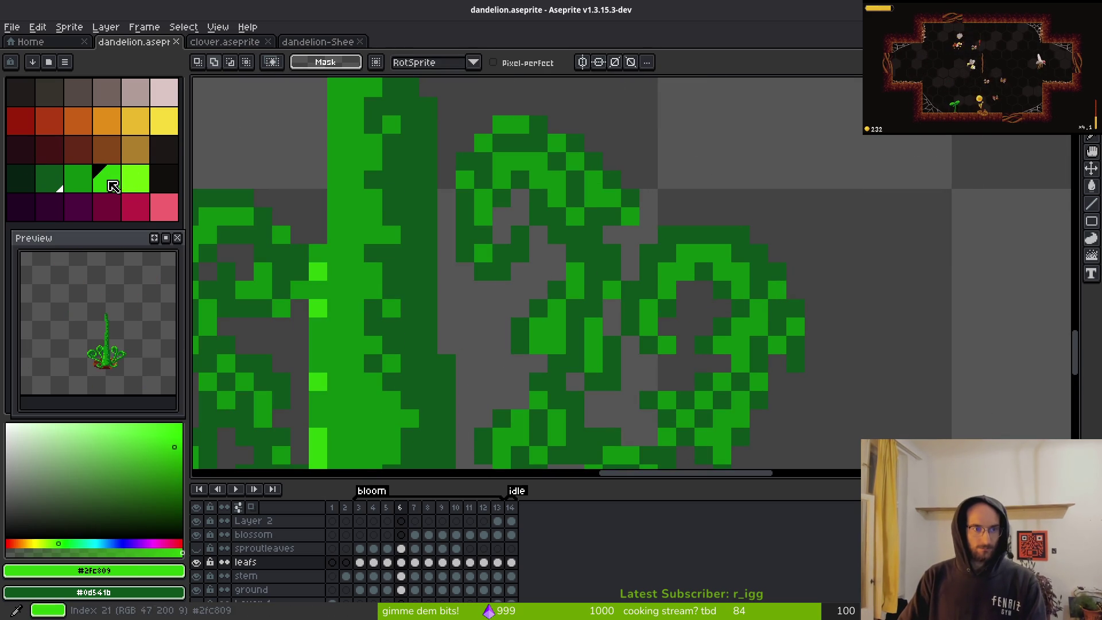
- Pencil bright green highlight pixels and one dark green pixel onto the curled leaves
key(b)
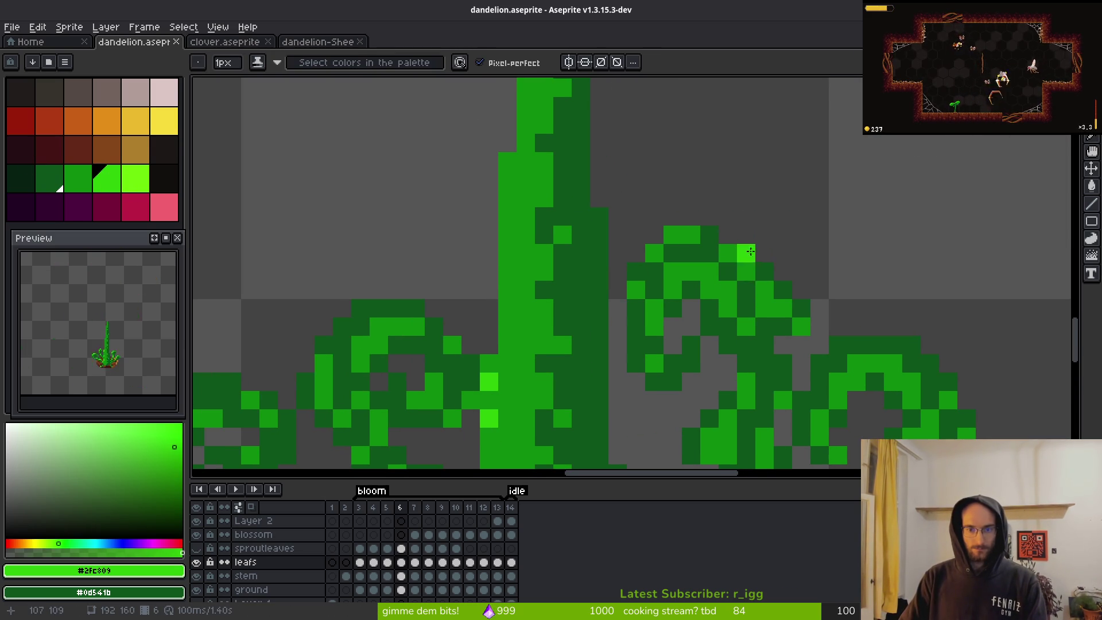
drag(753, 275, 762, 308)
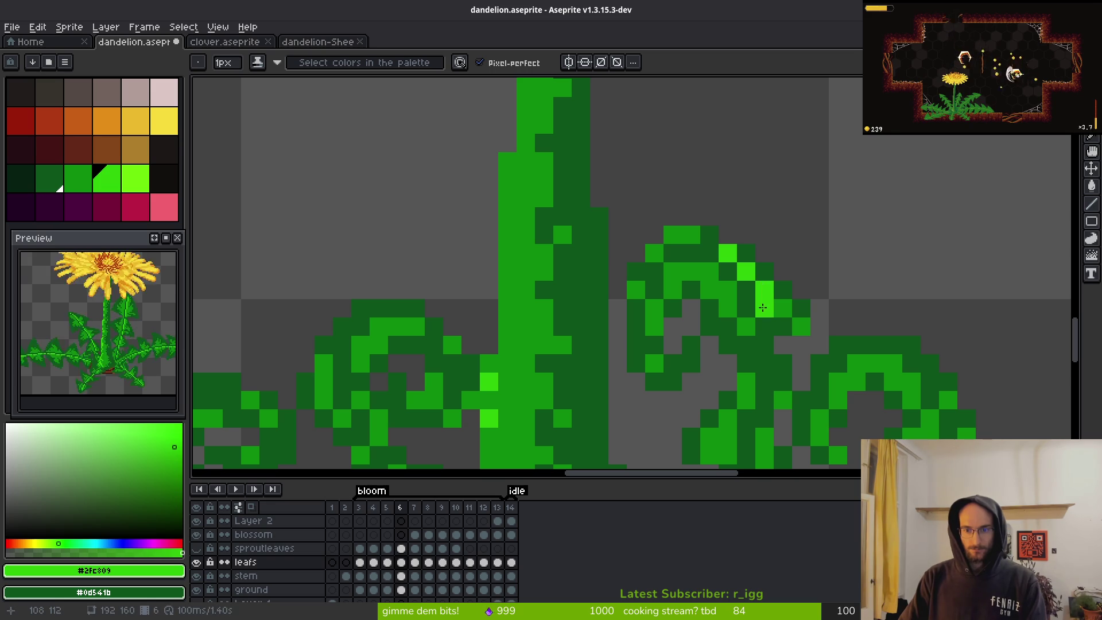
key(ctrl+z)
click(744, 255)
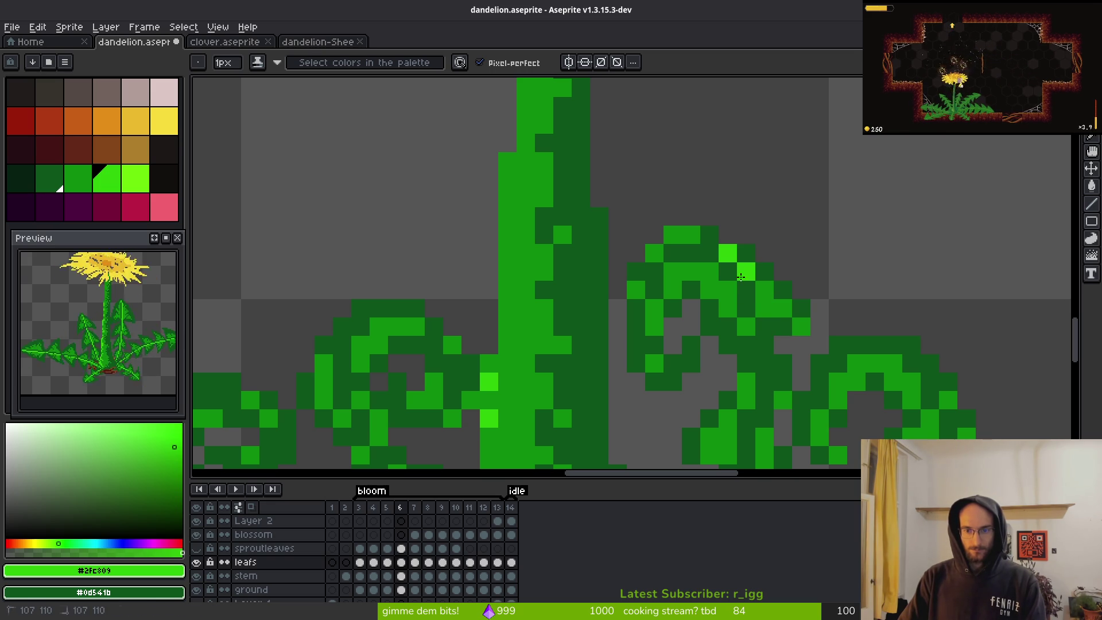
drag(728, 344, 713, 315)
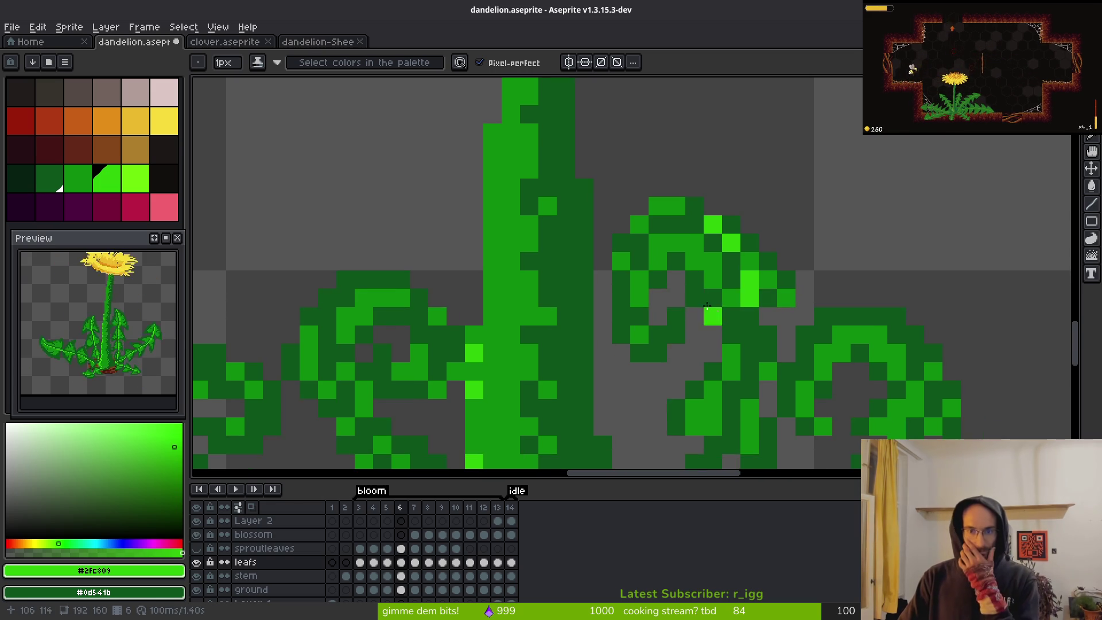
click(657, 242)
right_click(638, 263)
click(639, 279)
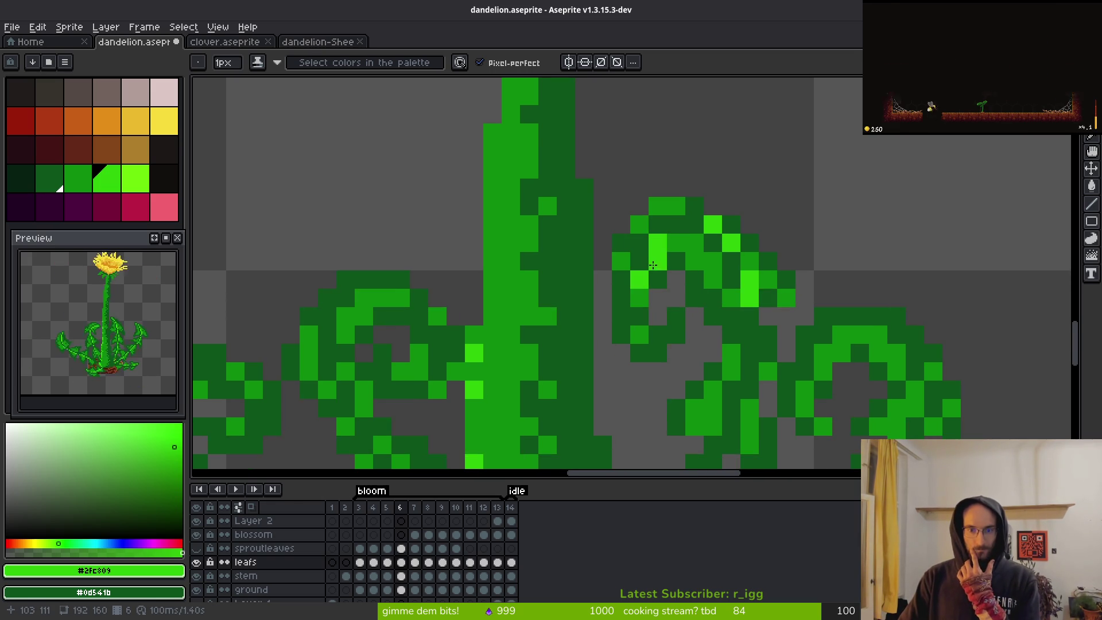
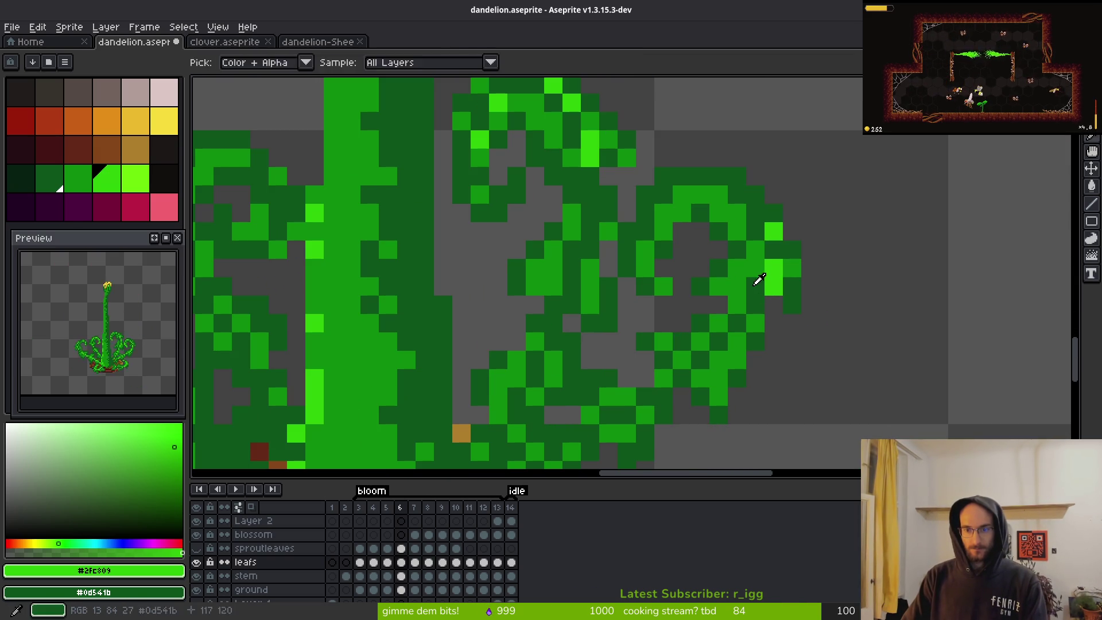
- Sample the leaf greens and paint mid-green pixels along the curling right leaf
alt+click(757, 277)
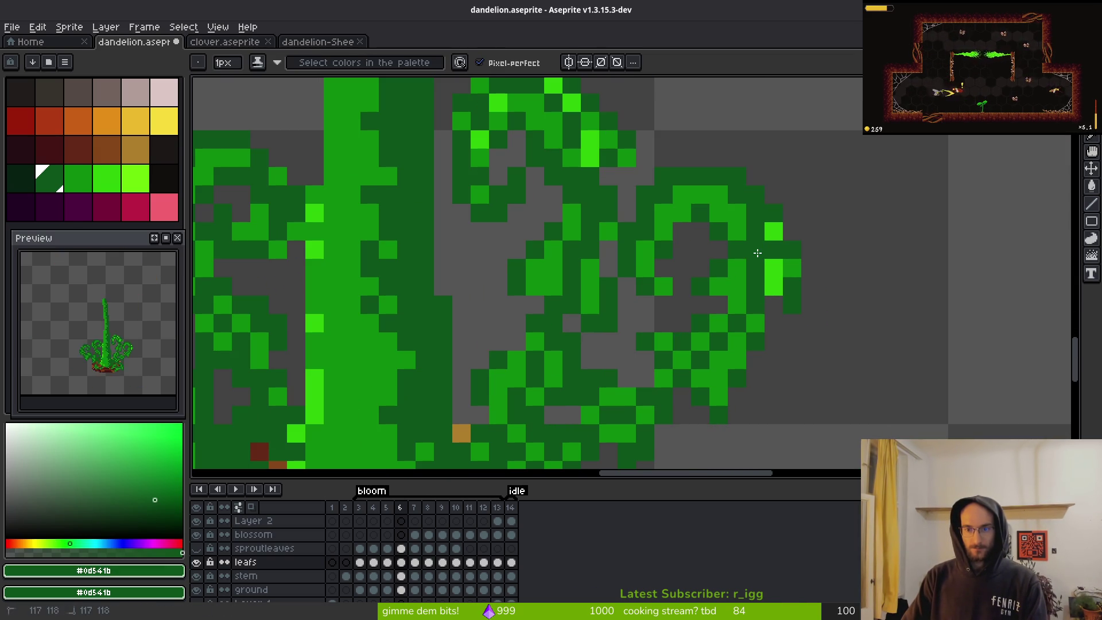
alt+click(795, 278)
drag(765, 209, 762, 198)
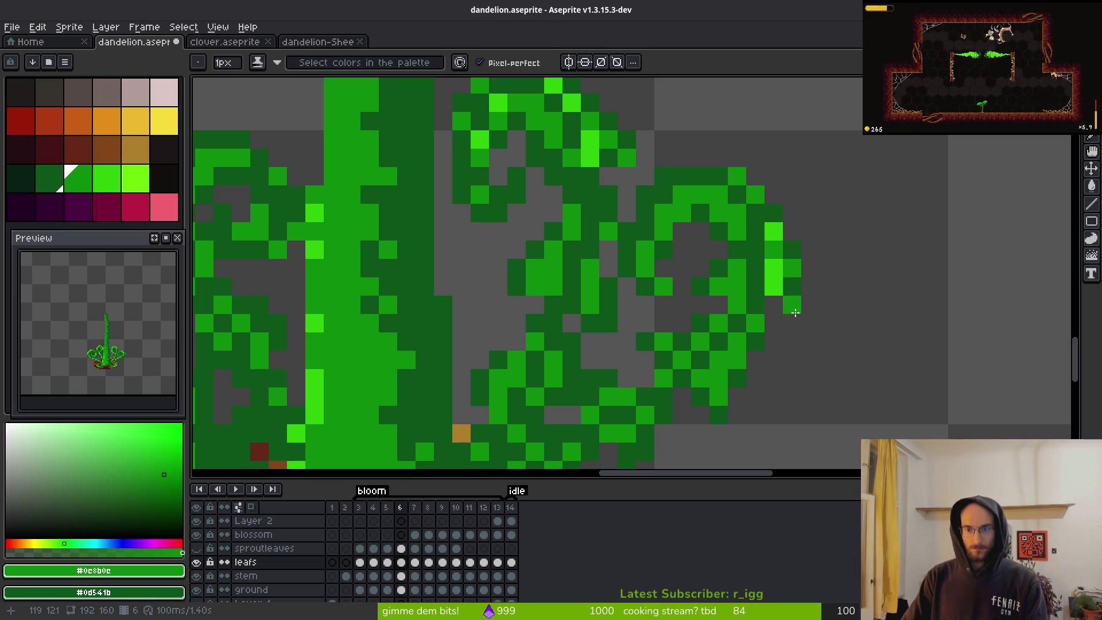
drag(754, 317, 793, 266)
- Add bright-green highlight pixels down the leaf curl to its base
alt+click(813, 180)
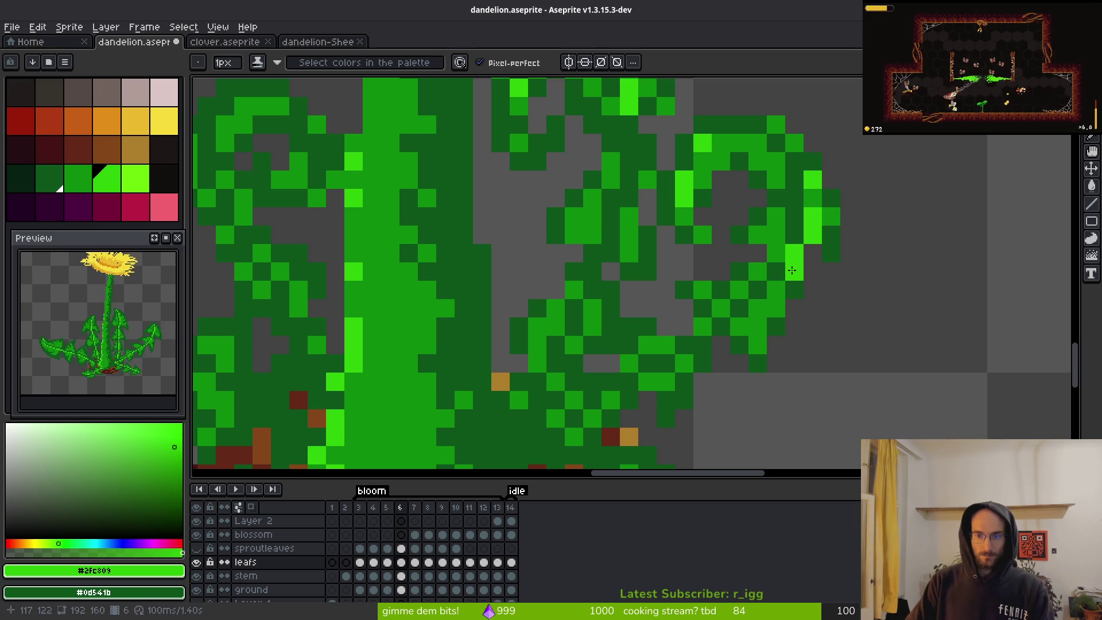
click(761, 308)
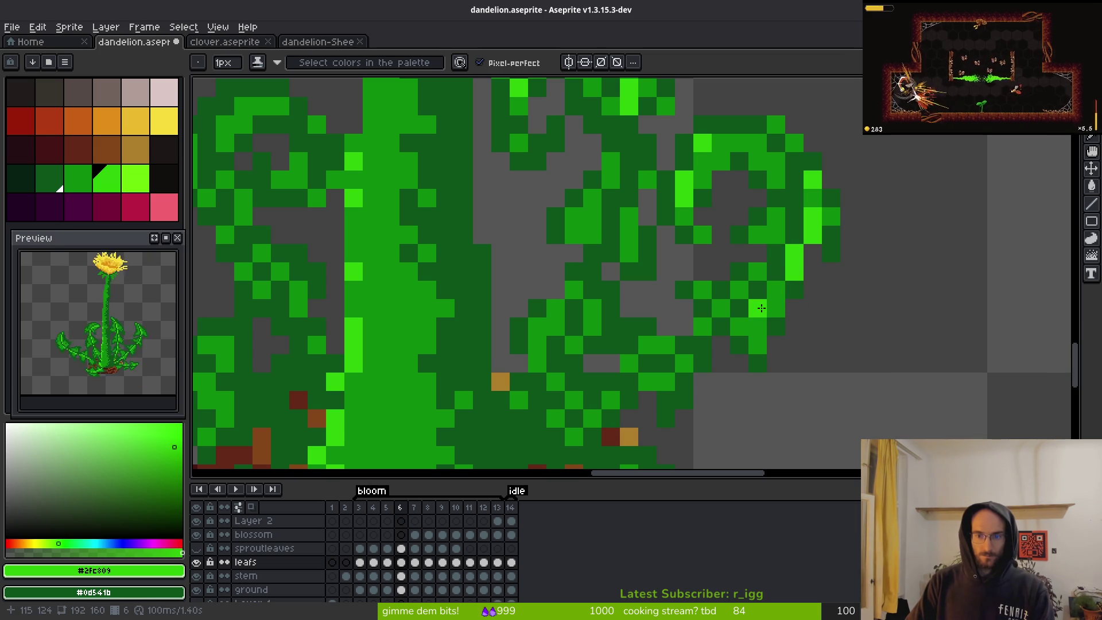
click(682, 362)
click(607, 406)
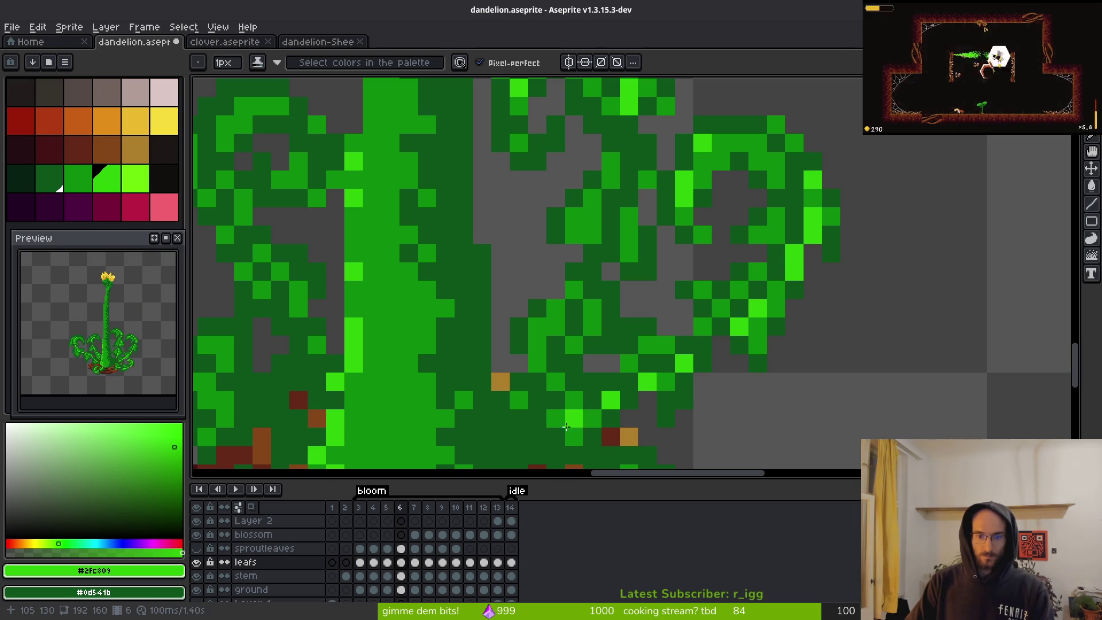
click(575, 429)
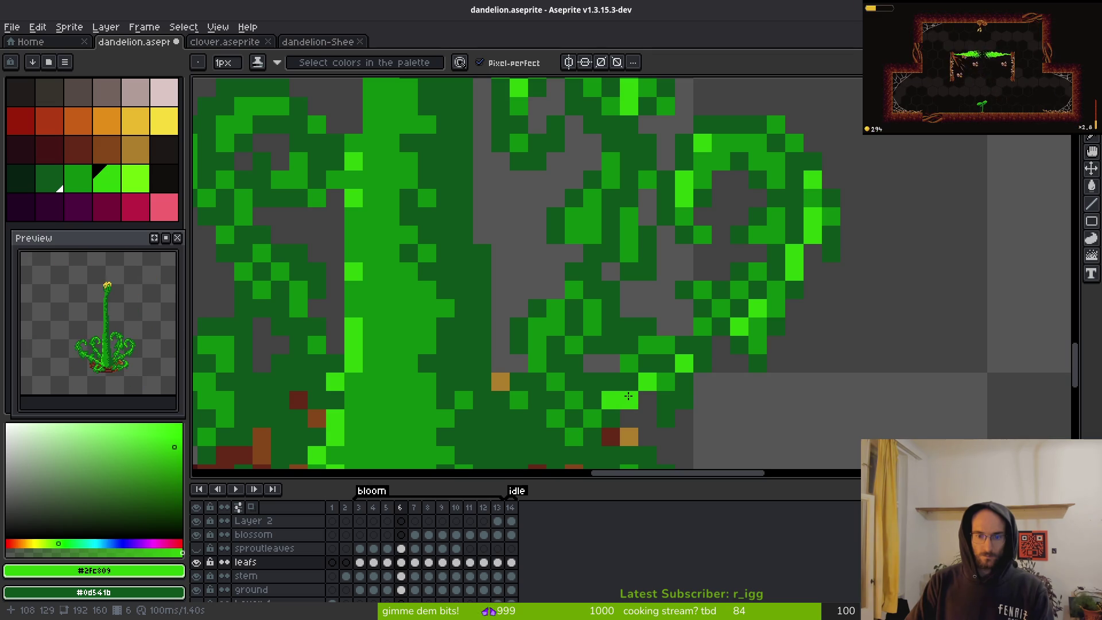
scroll(593, 416, down, 4)
scroll(790, 388, up, 3)
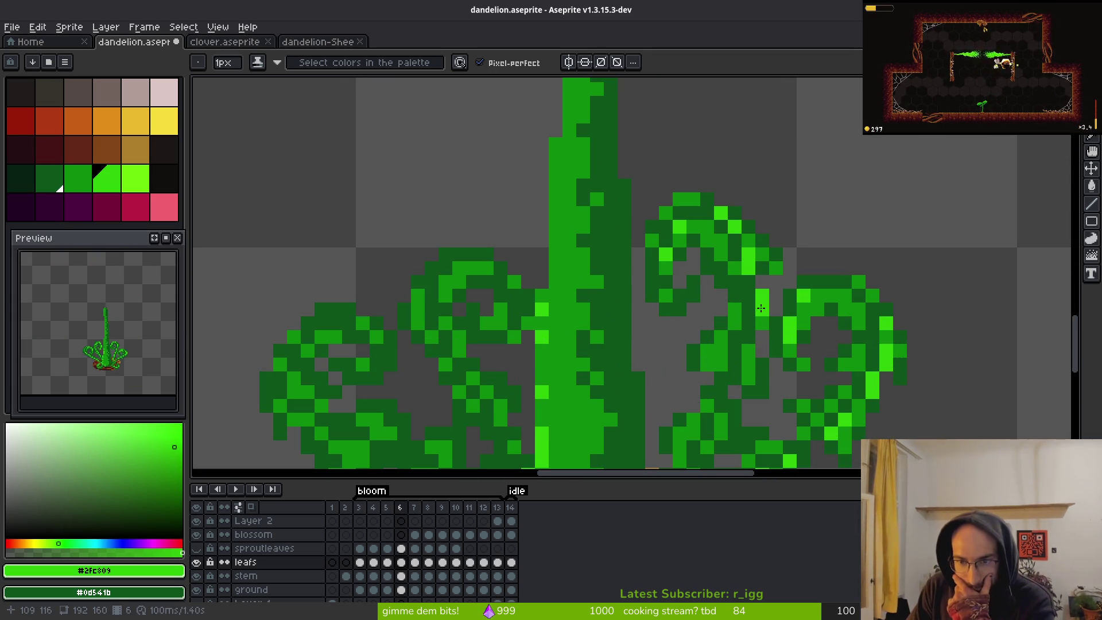
- Brighten pixels on the right leaf curl, moving one highlight up a pixel
drag(762, 333, 729, 279)
scroll(729, 279, up, 2)
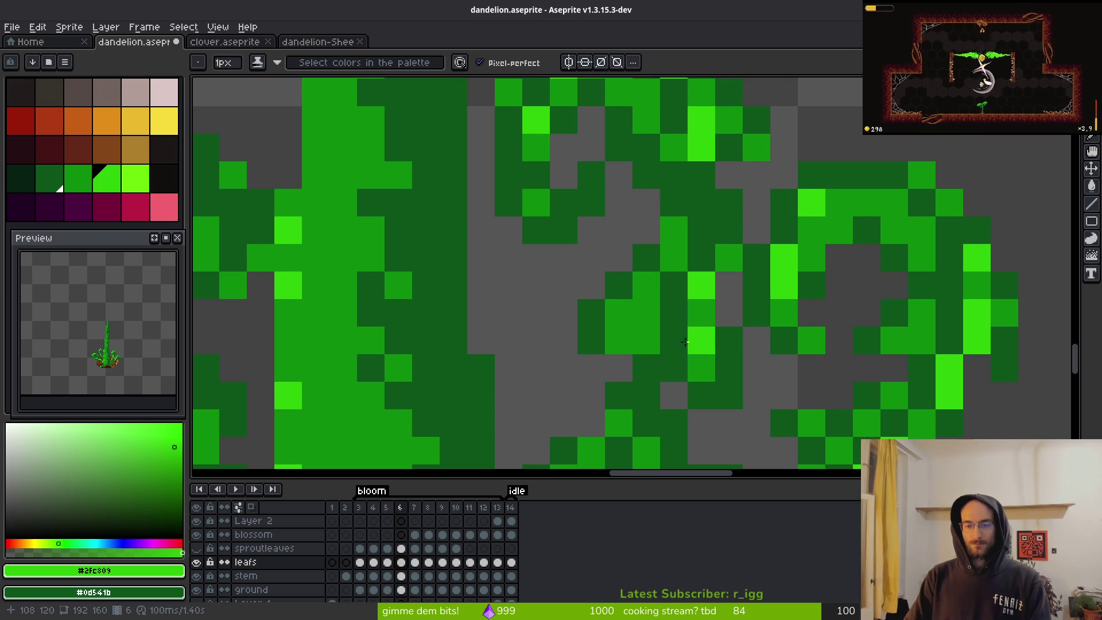
drag(701, 340, 732, 239)
click(705, 268)
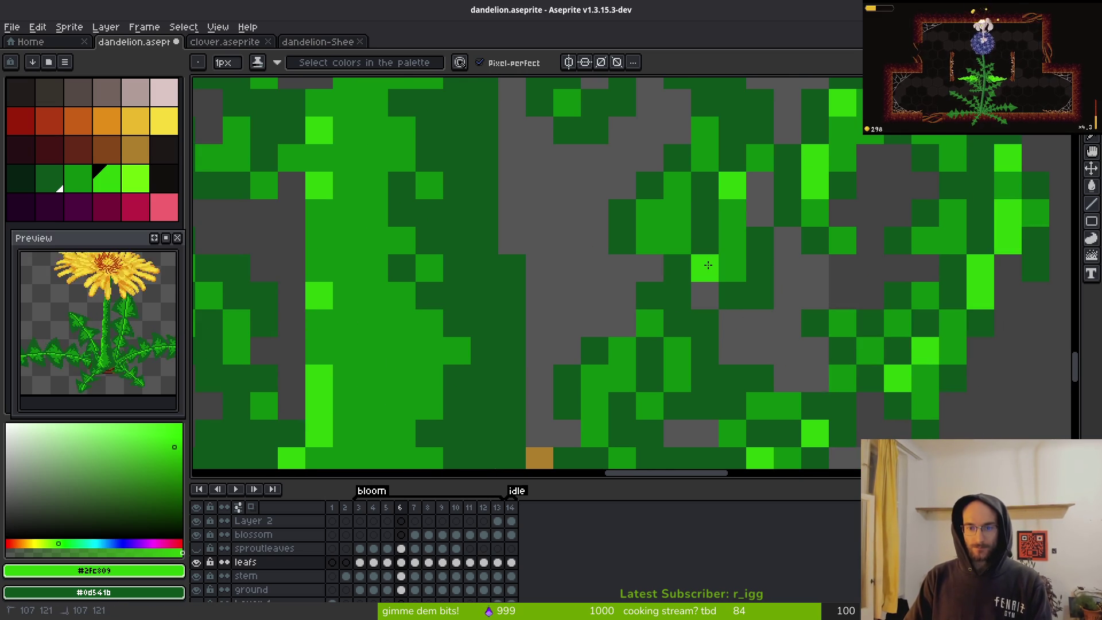
scroll(680, 344, down, 2)
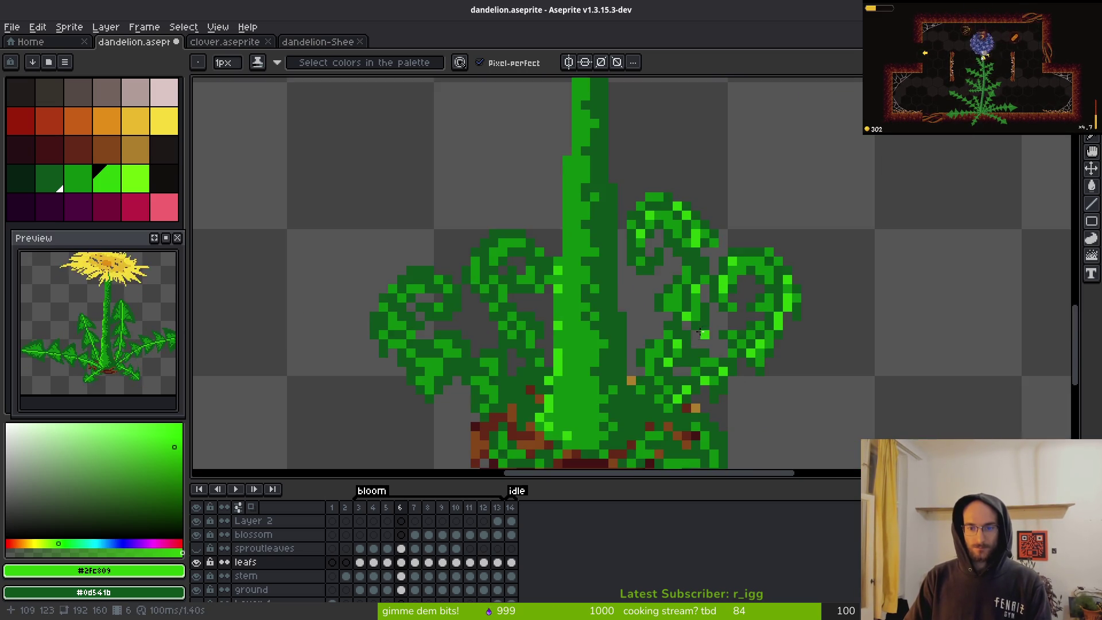
scroll(691, 321, up, 2)
click(735, 191)
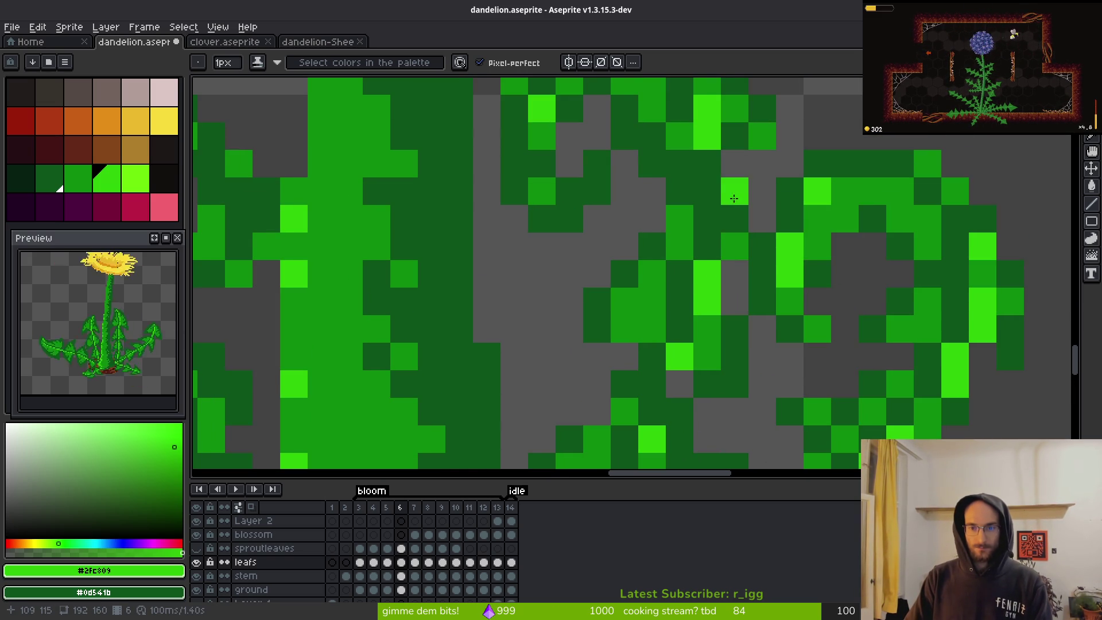
scroll(735, 193, down, 2)
scroll(736, 205, up, 2)
drag(737, 205, 742, 273)
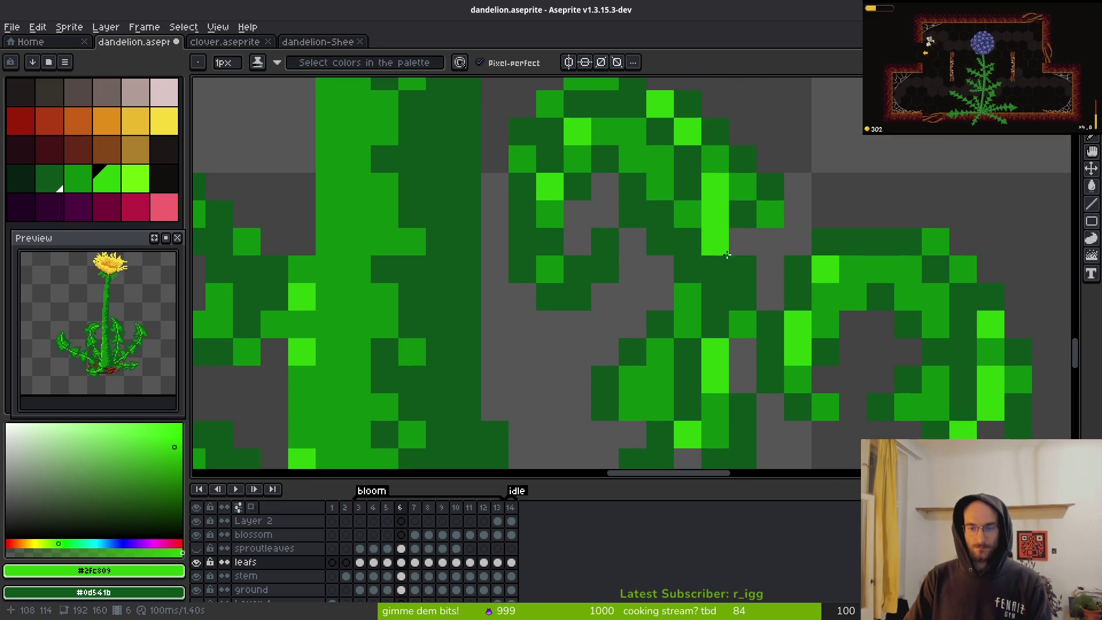
click(730, 243)
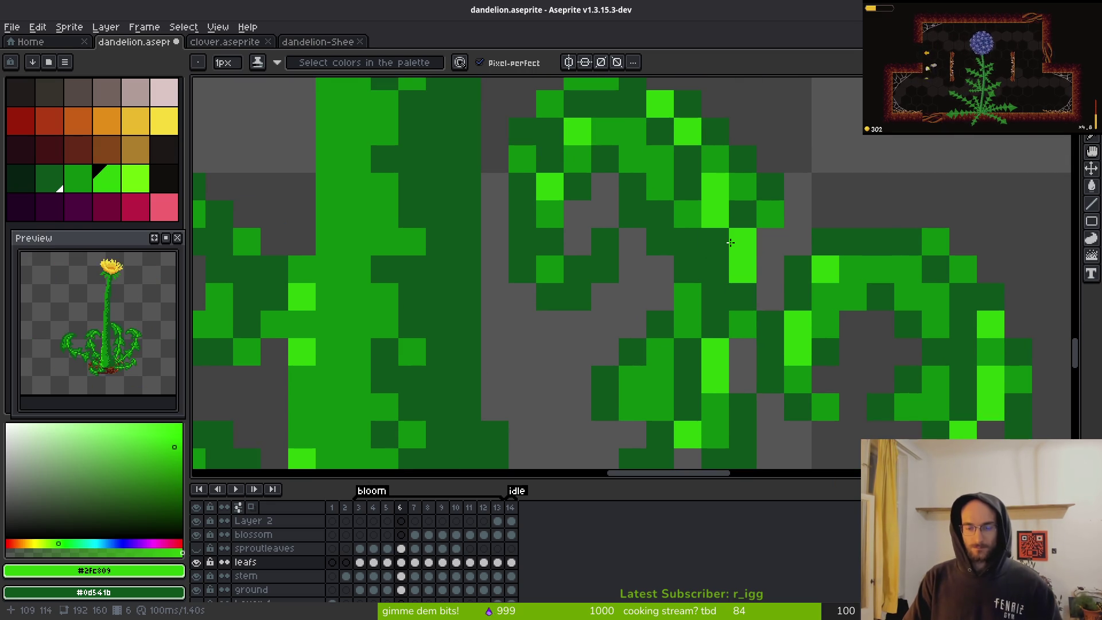
scroll(752, 290, up, 2)
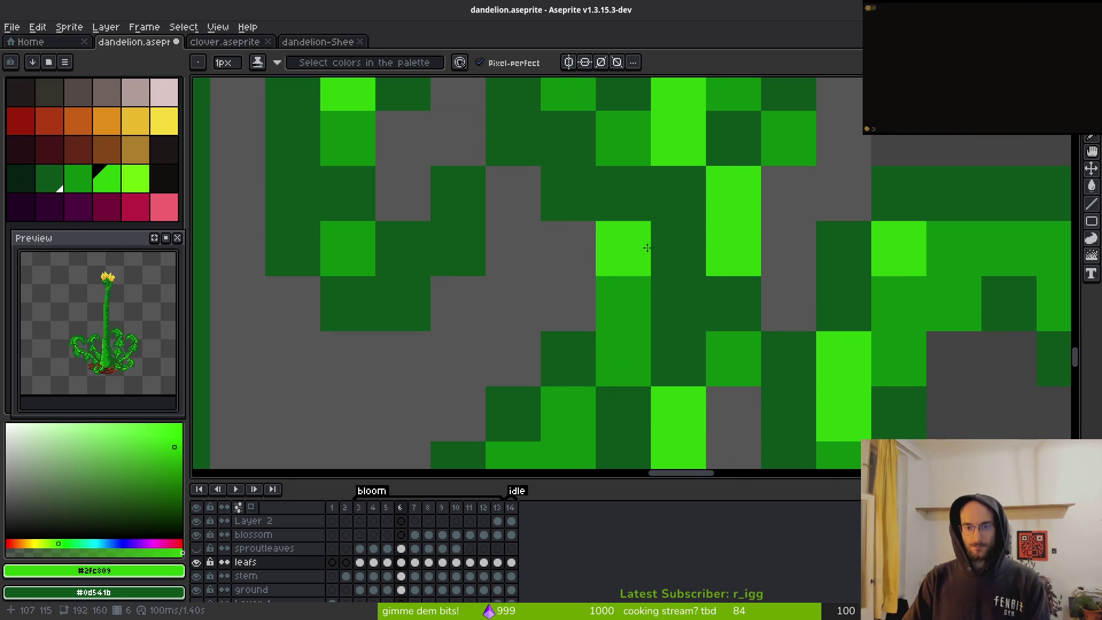
- Swap a few leaf pixels between dark and bright green, then resample the mid and bright greens
right_click(647, 247)
click(680, 302)
click(689, 238)
key(ctrl+z)
scroll(720, 325, down, 5)
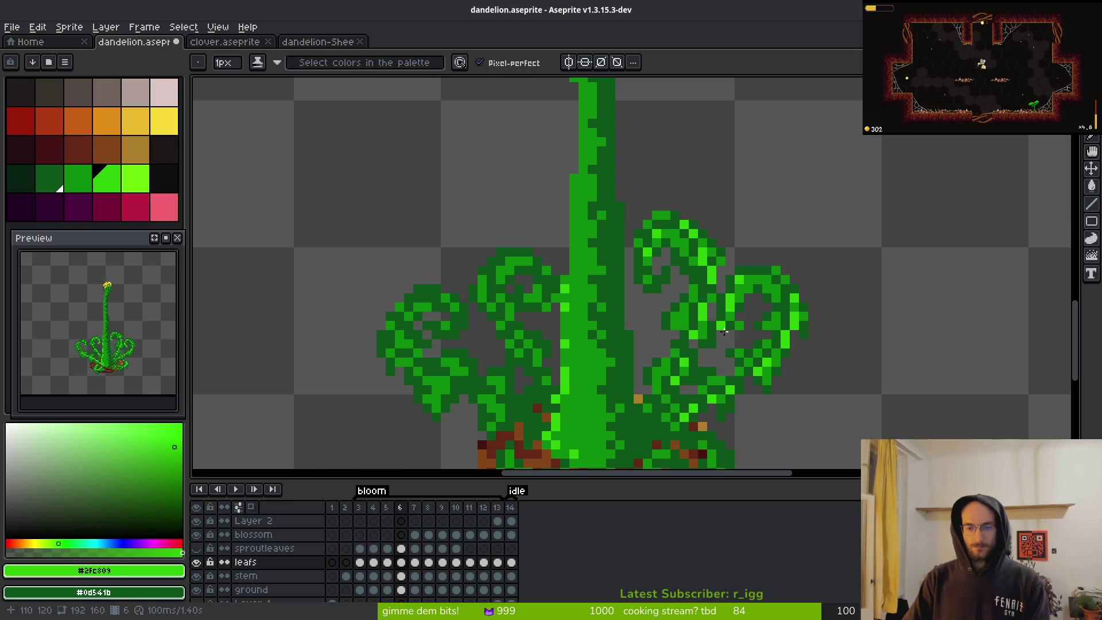
alt+click(699, 255)
scroll(697, 263, up, 5)
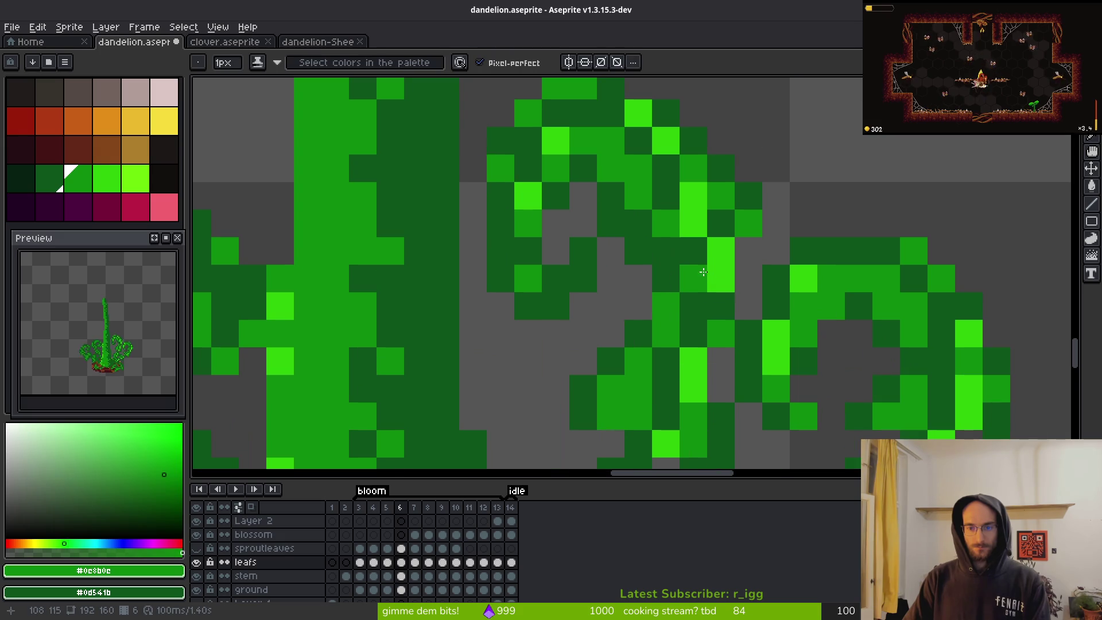
scroll(697, 264, down, 3)
scroll(699, 271, up, 3)
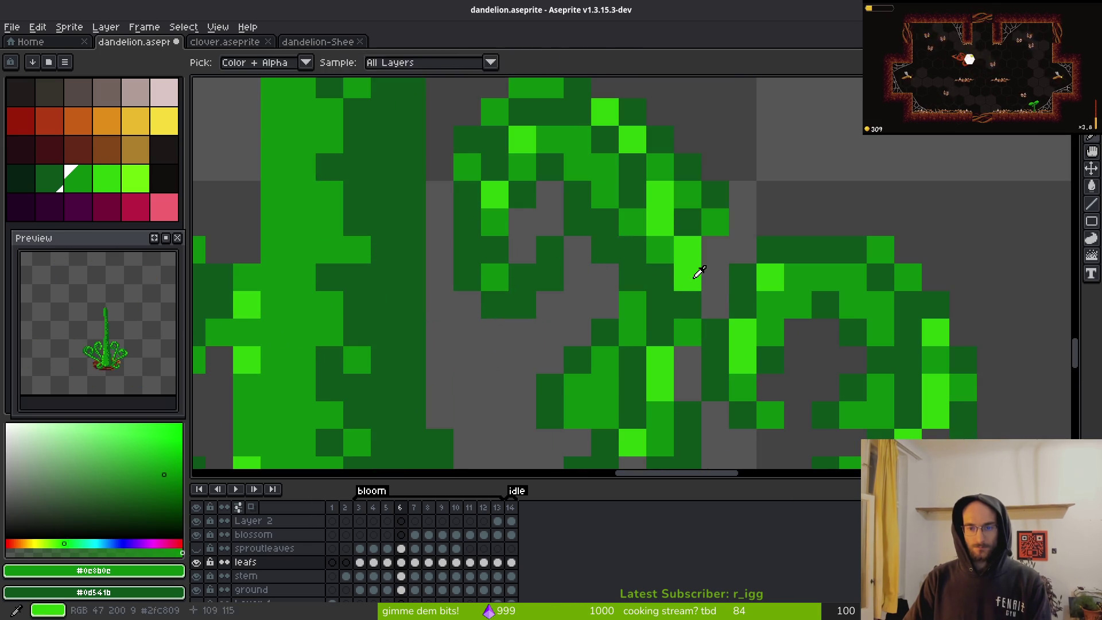
alt+click(698, 270)
scroll(656, 378, down, 3)
drag(686, 396, 792, 235)
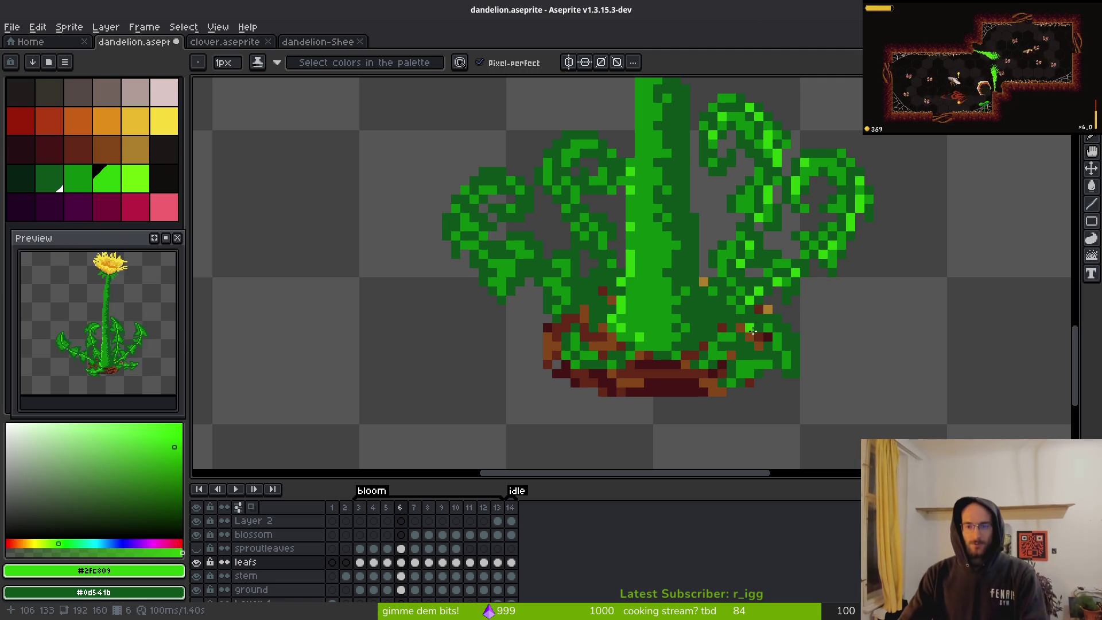
- Paint two bright-green pixels on the left leaf curl
scroll(580, 215, up, 5)
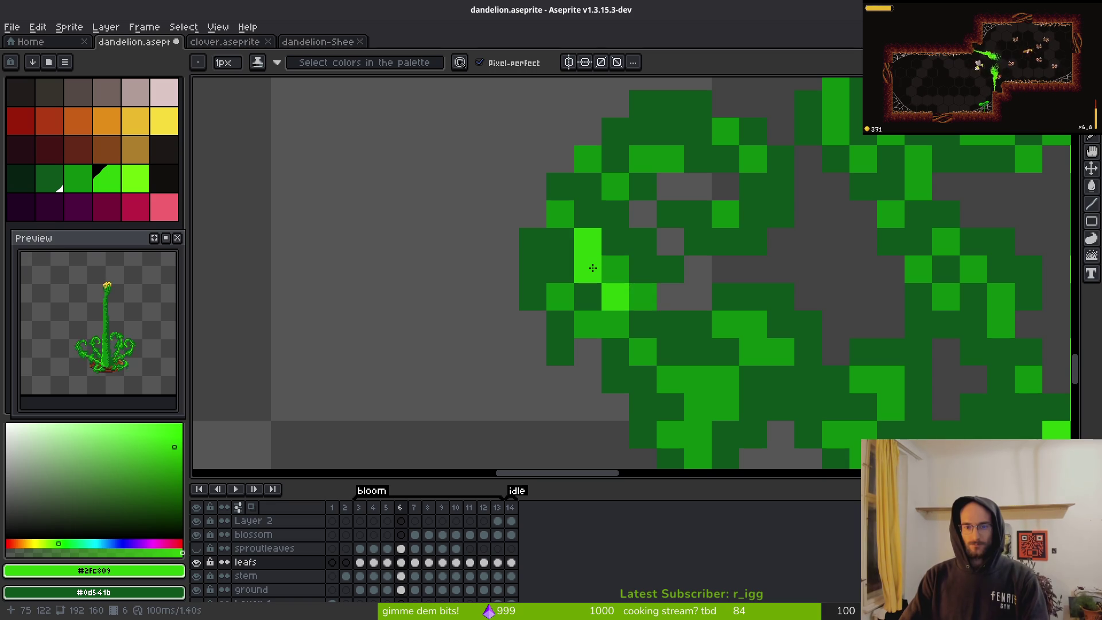
drag(616, 185, 643, 158)
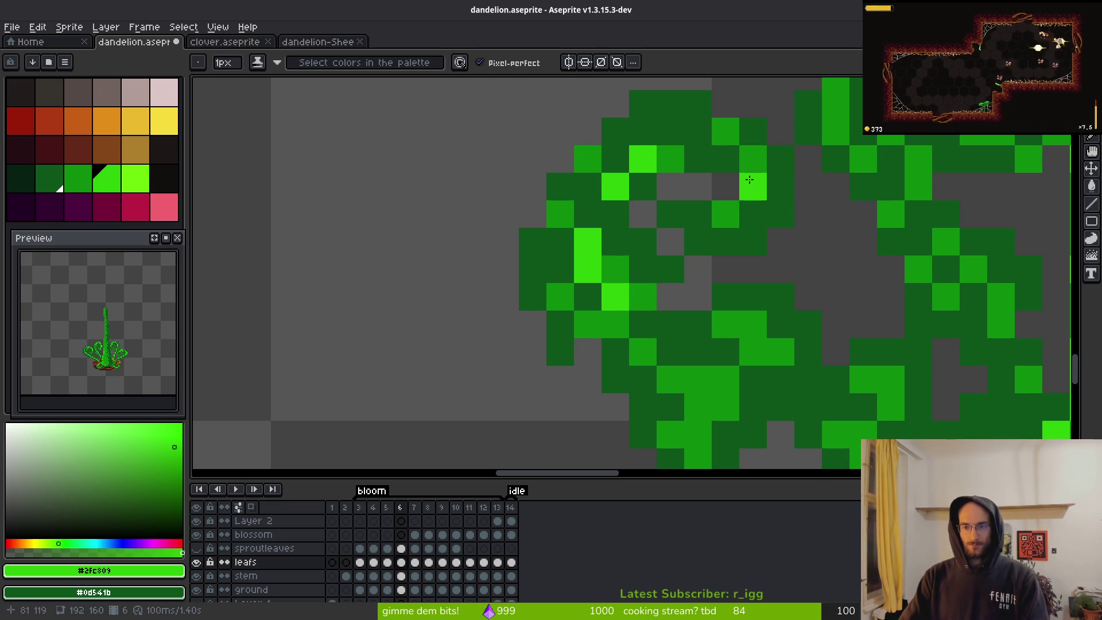
scroll(733, 182, down, 2)
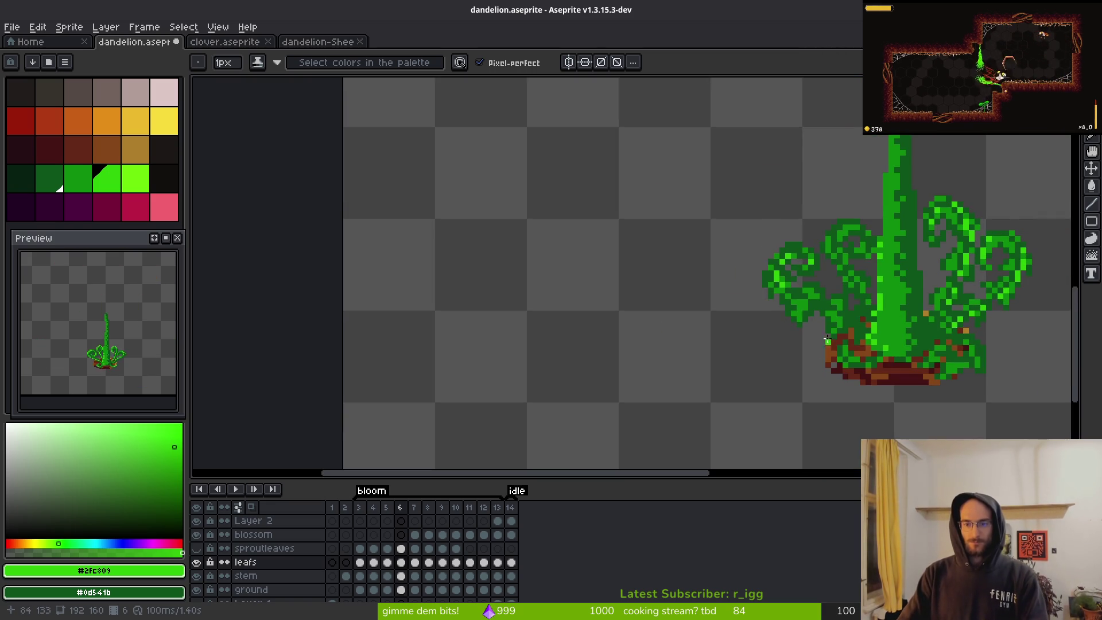
scroll(819, 313, up, 1)
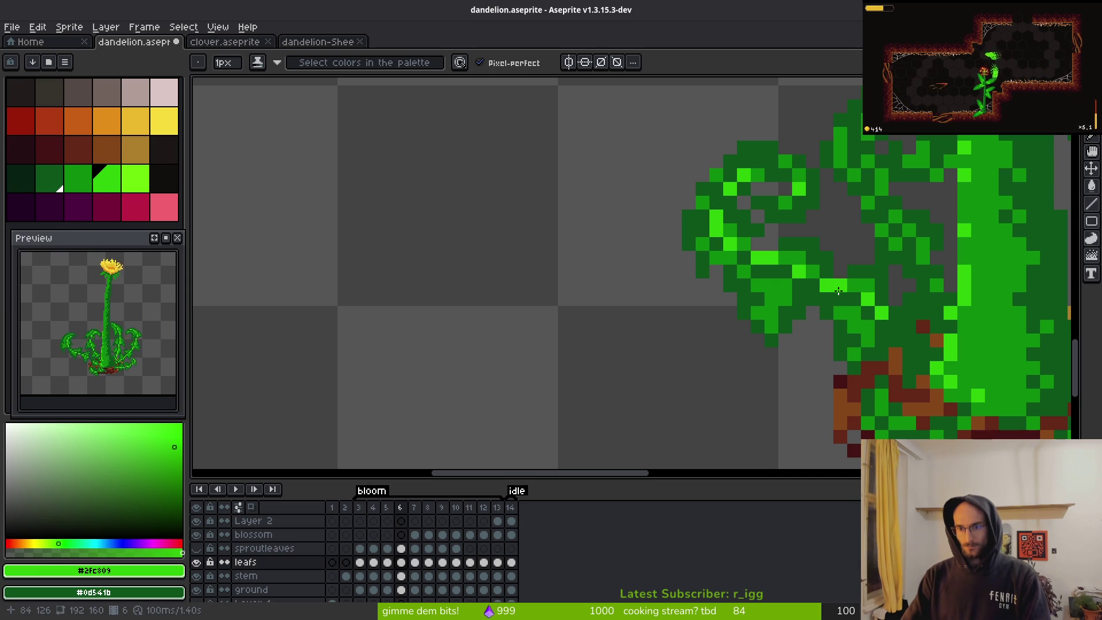
scroll(844, 290, down, 8)
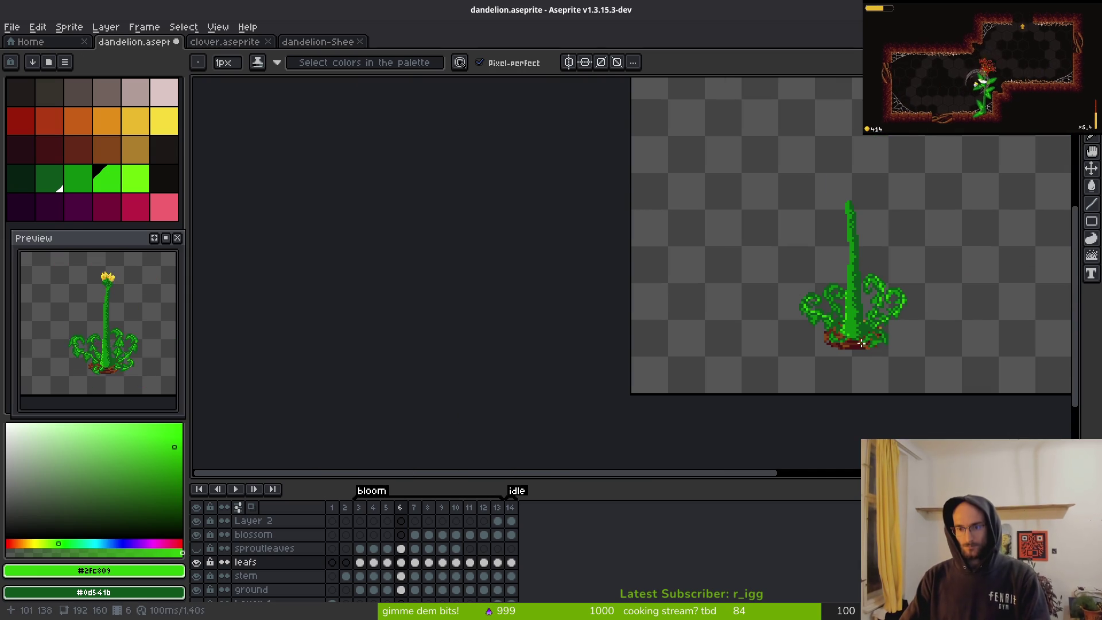
scroll(867, 343, up, 7)
- Fill gaps near the stem's base with mid-green leaf pixels
alt+click(720, 294)
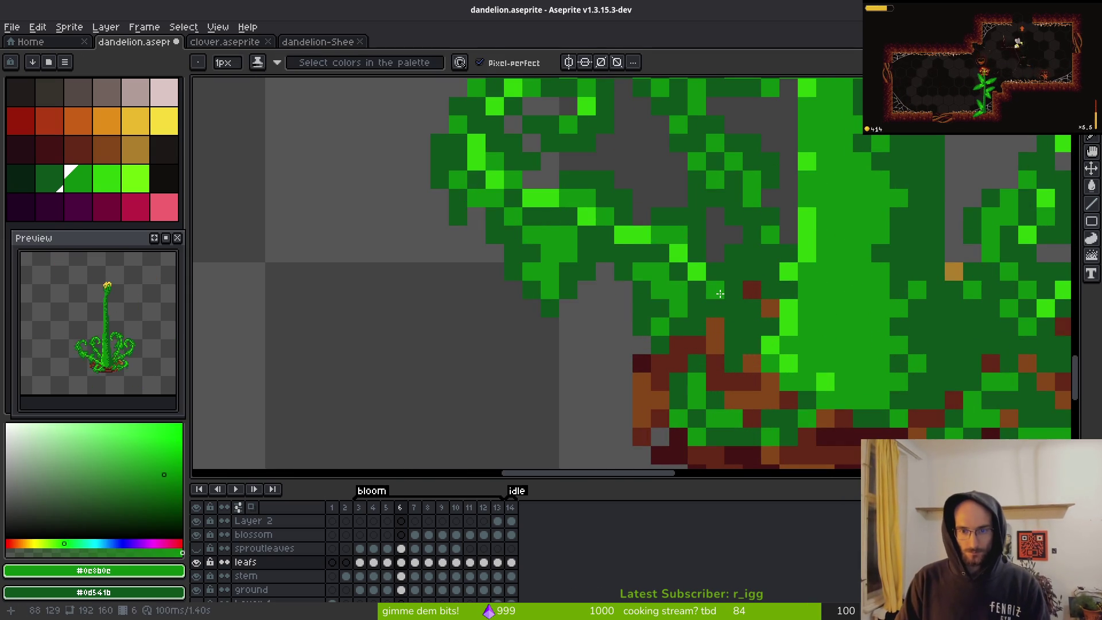
click(735, 308)
click(756, 324)
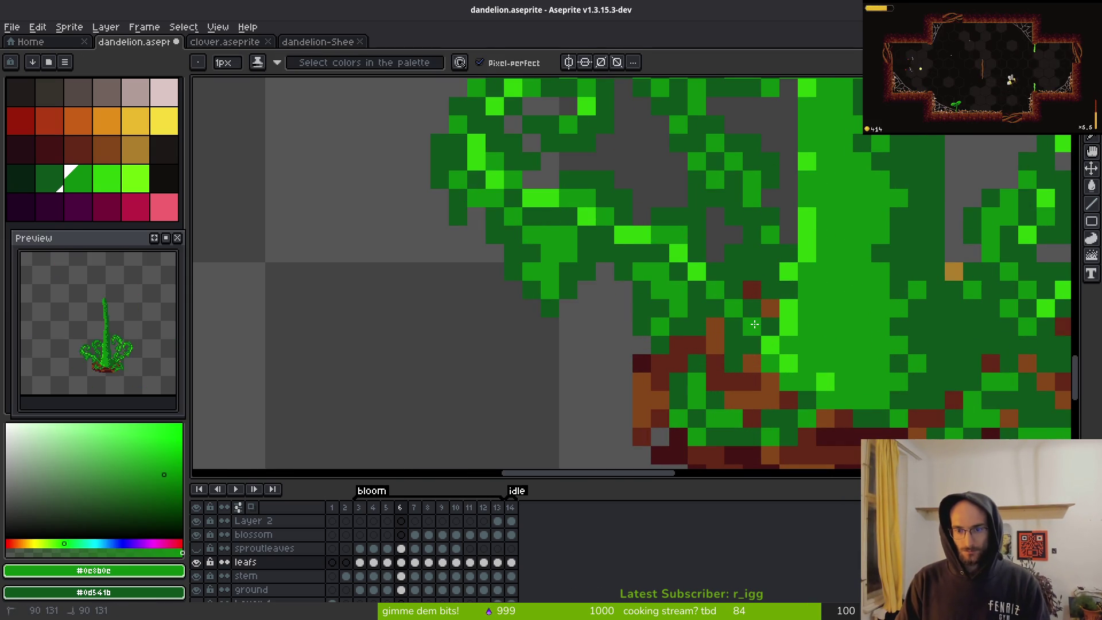
scroll(755, 324, down, 7)
scroll(773, 343, up, 3)
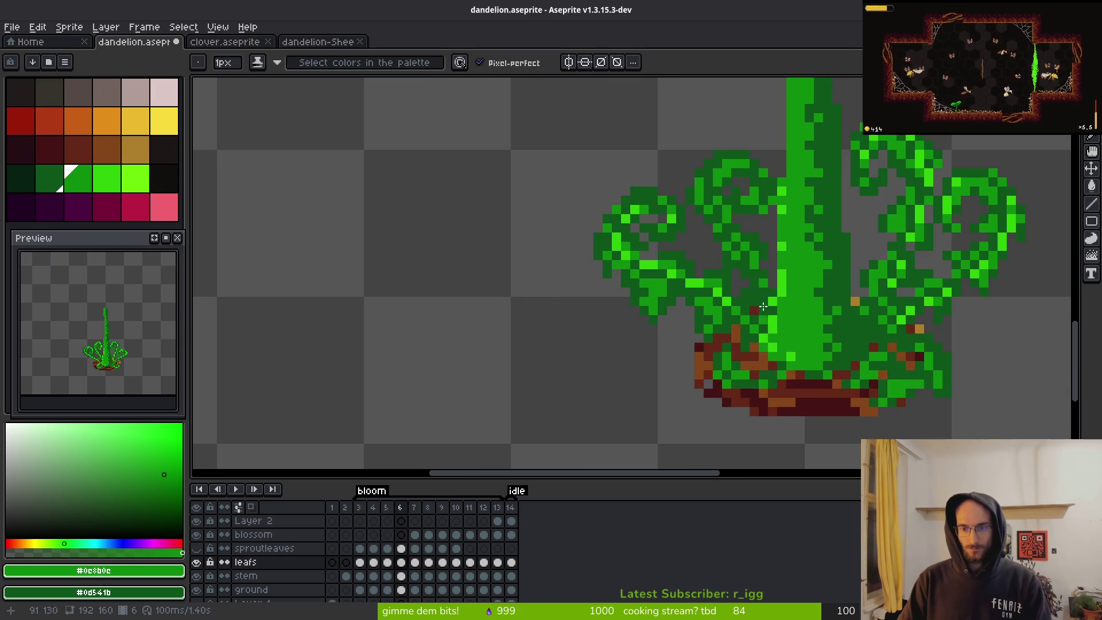
scroll(756, 282, up, 3)
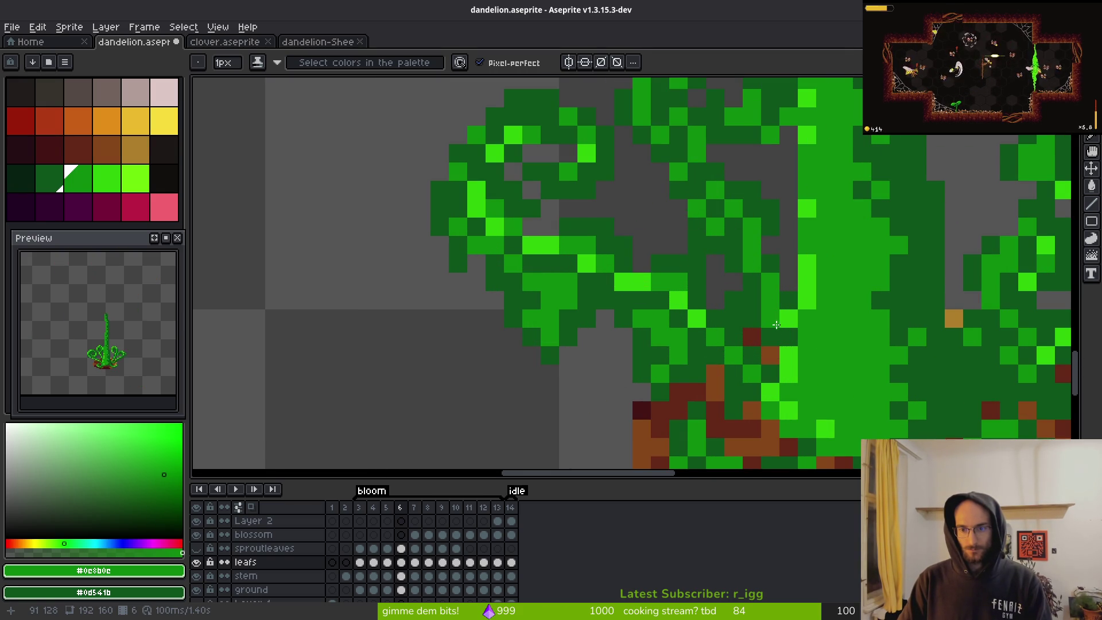
click(788, 318)
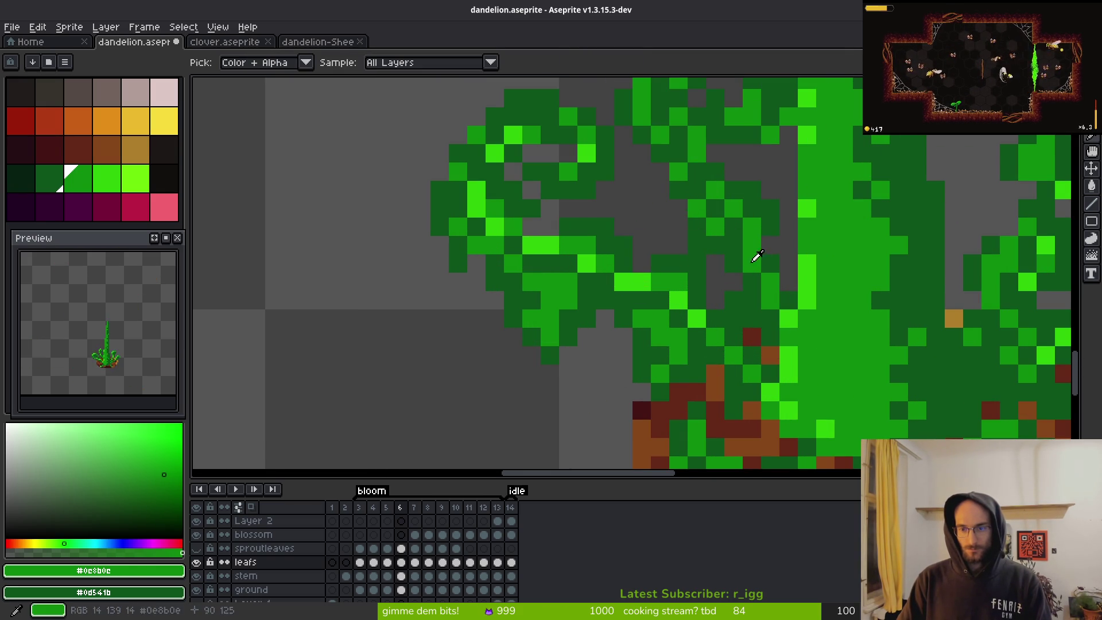
- Add bright-green pixels to the leaf curl and recolour two lime pixels to bright green
alt+click(675, 294)
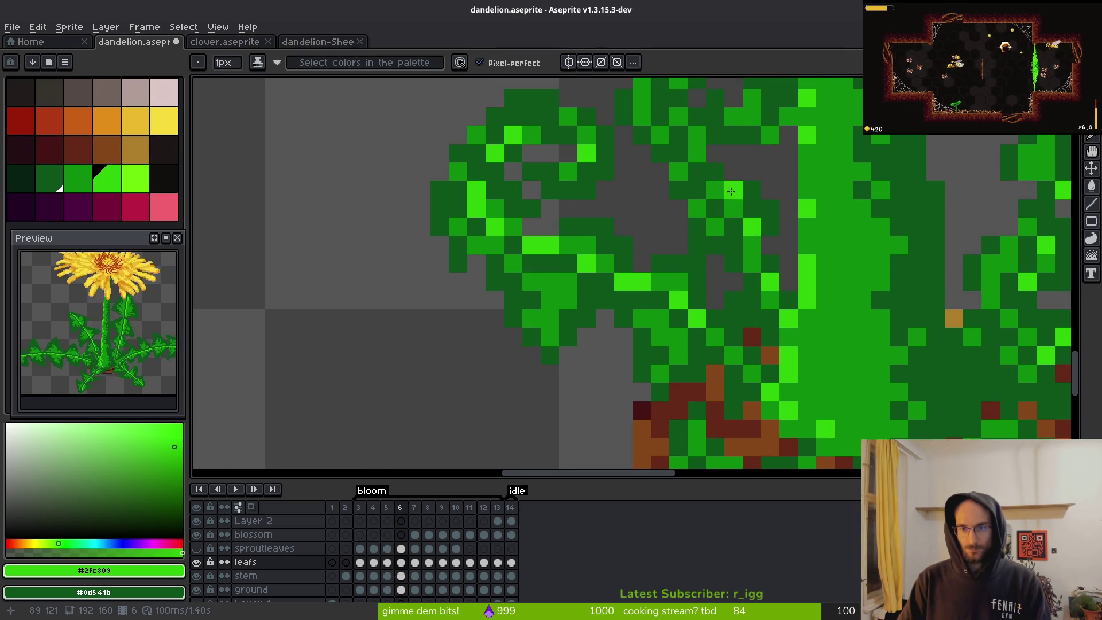
drag(734, 195, 783, 413)
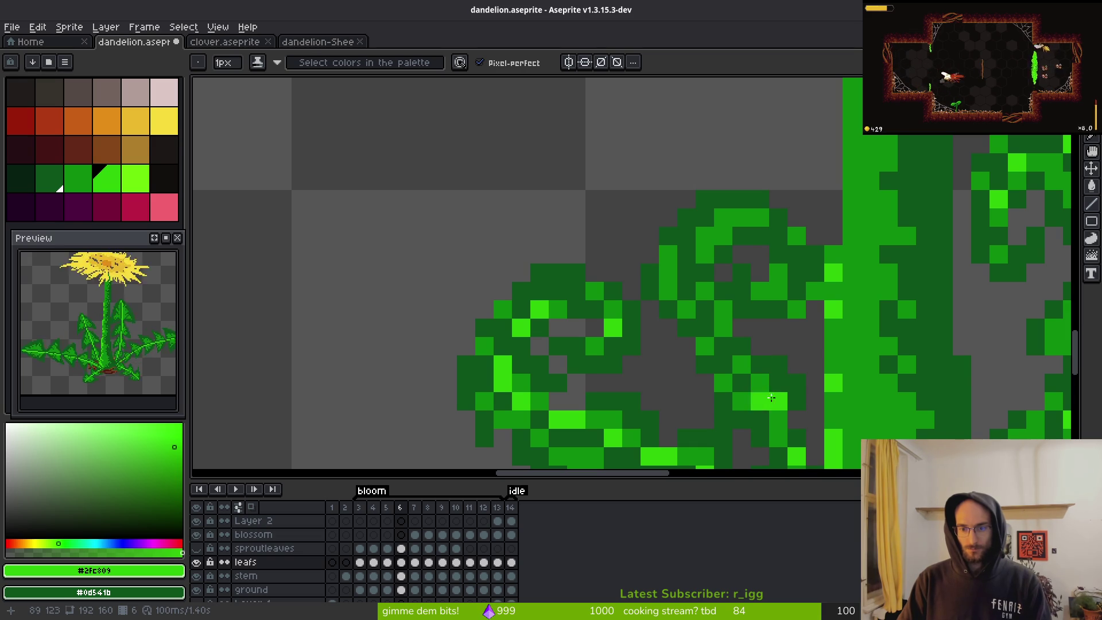
click(760, 382)
click(726, 346)
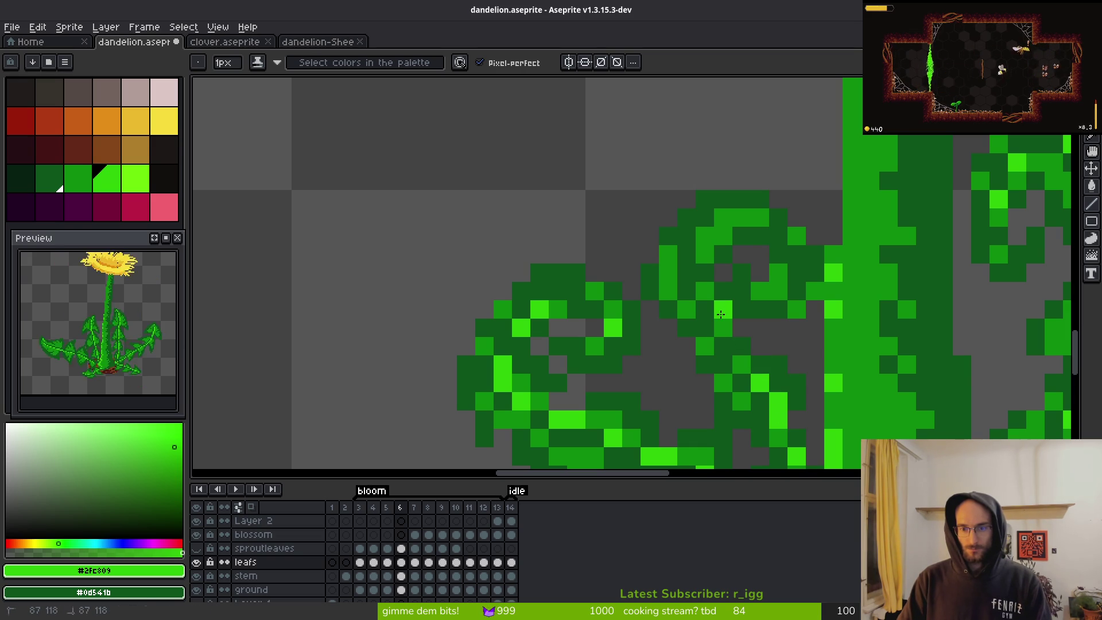
click(717, 224)
click(724, 239)
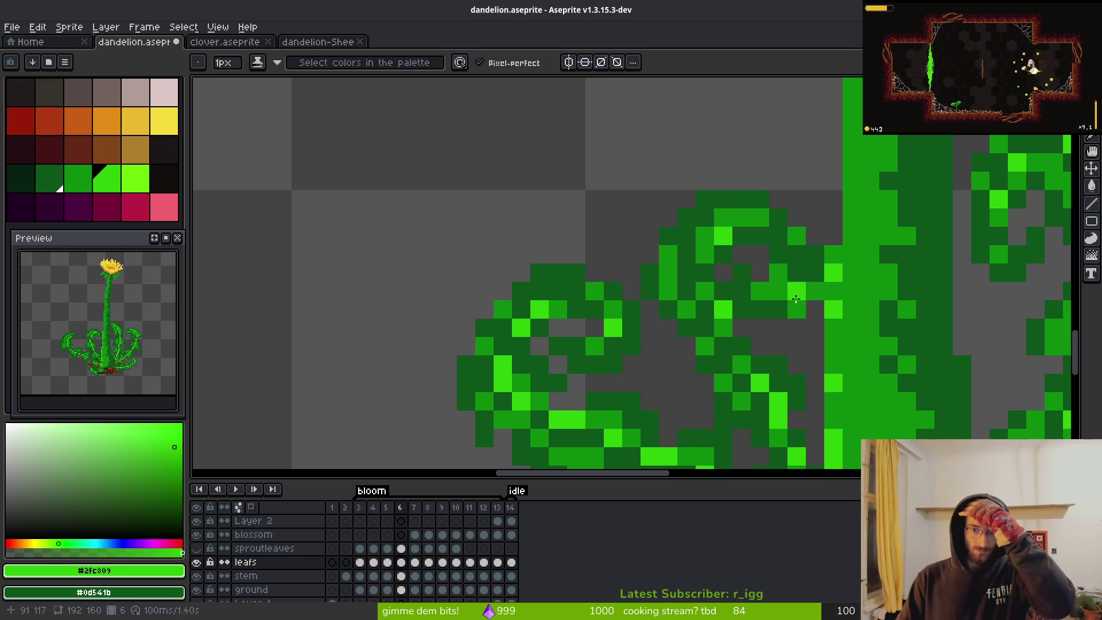
scroll(790, 335, down, 3)
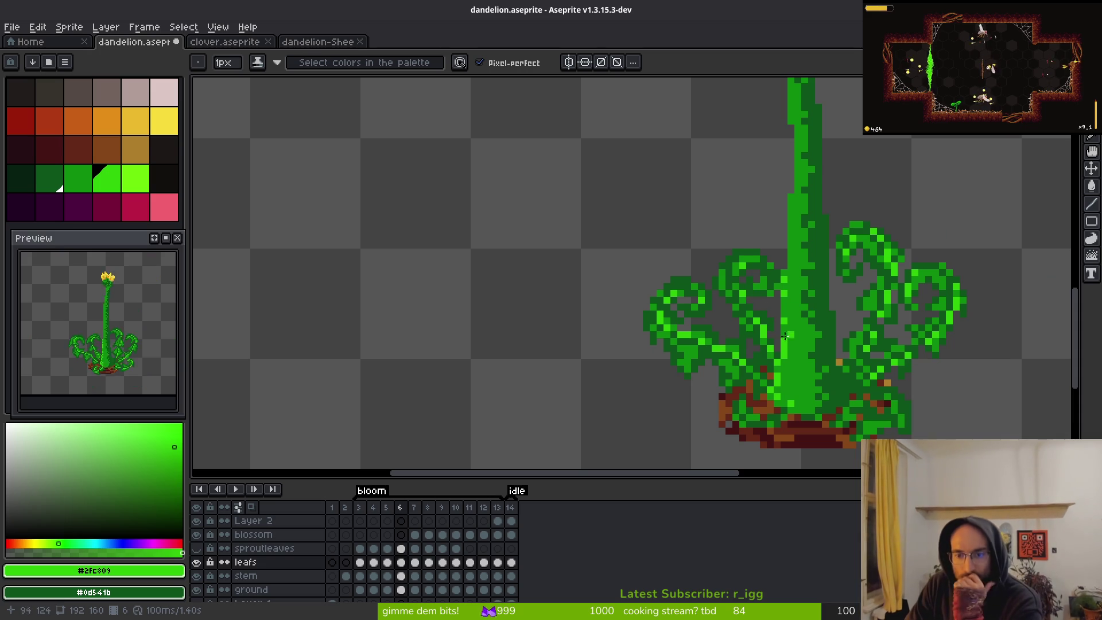
- Paint bright-green highlight pixels on the curled leaf, redoing the stroke once
scroll(745, 298, up, 2)
scroll(745, 300, down, 3)
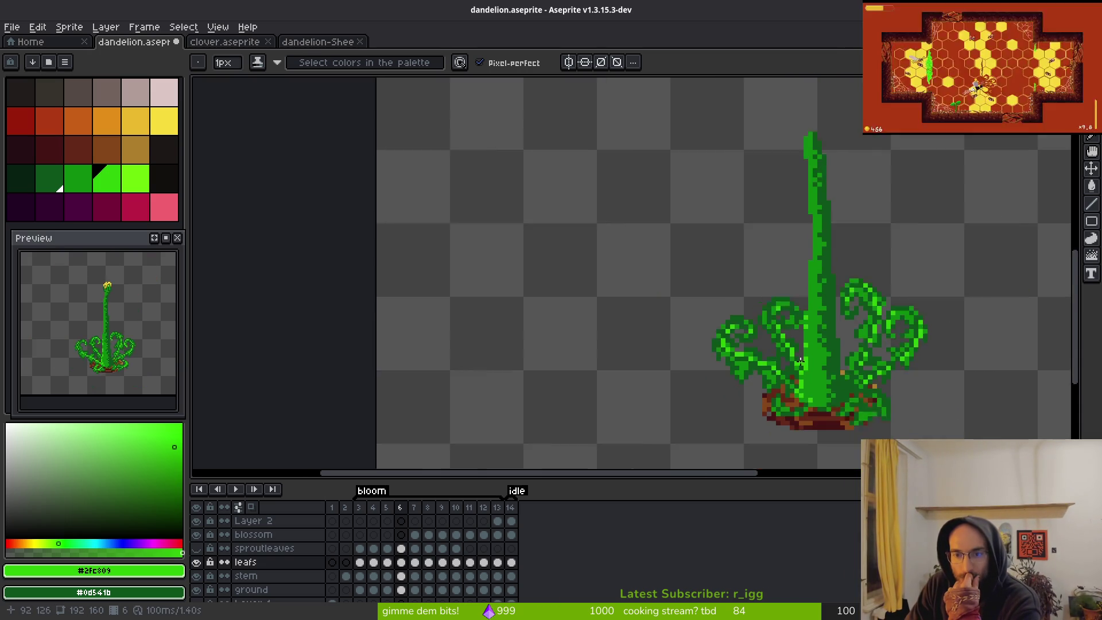
scroll(810, 339, up, 3)
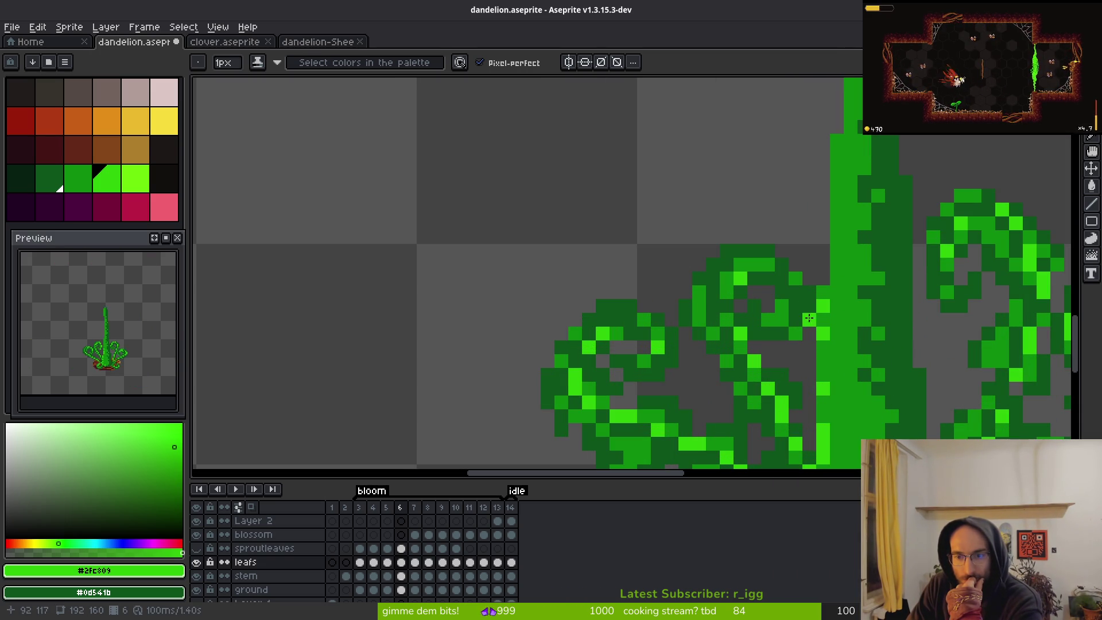
drag(807, 310, 767, 342)
key(ctrl+z)
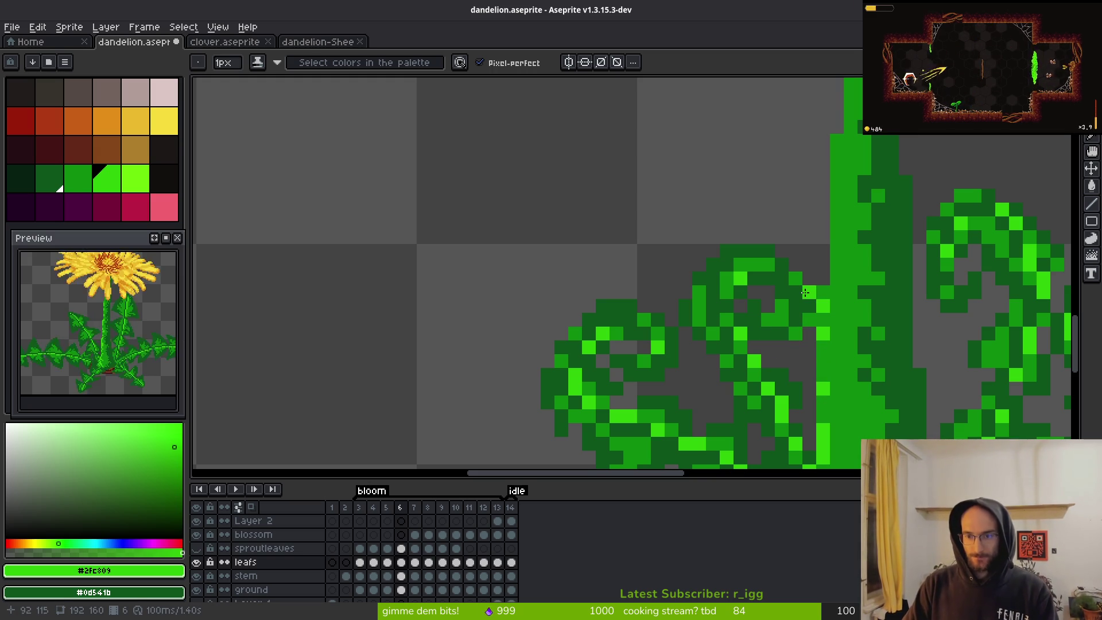
drag(795, 278, 809, 297)
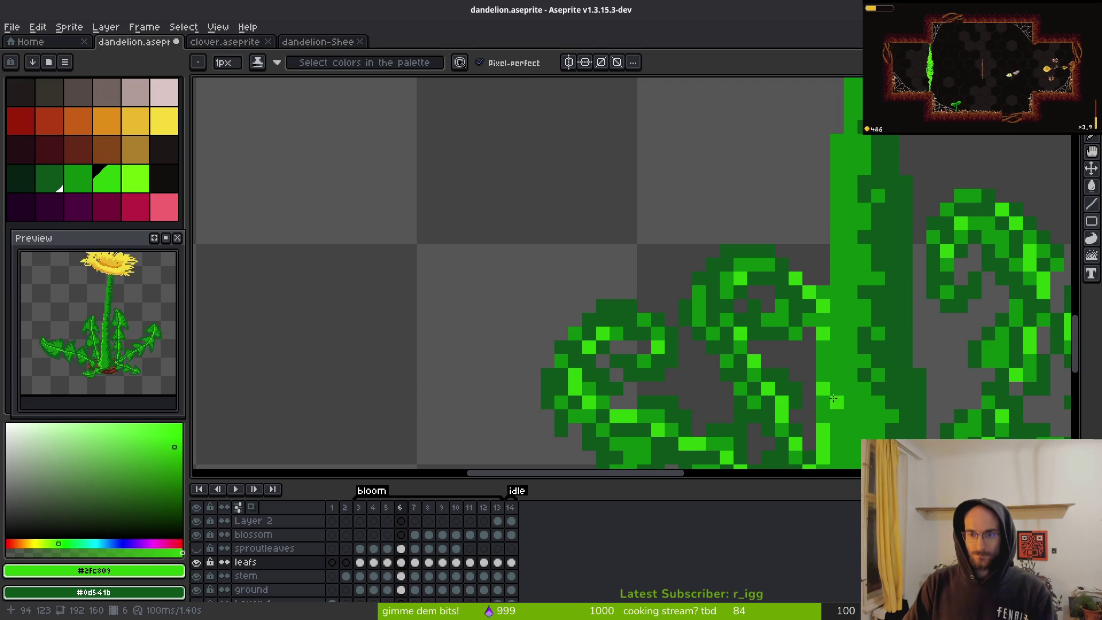
- Sample the medium and bright leaf greens and compare against frame 7
alt+click(812, 293)
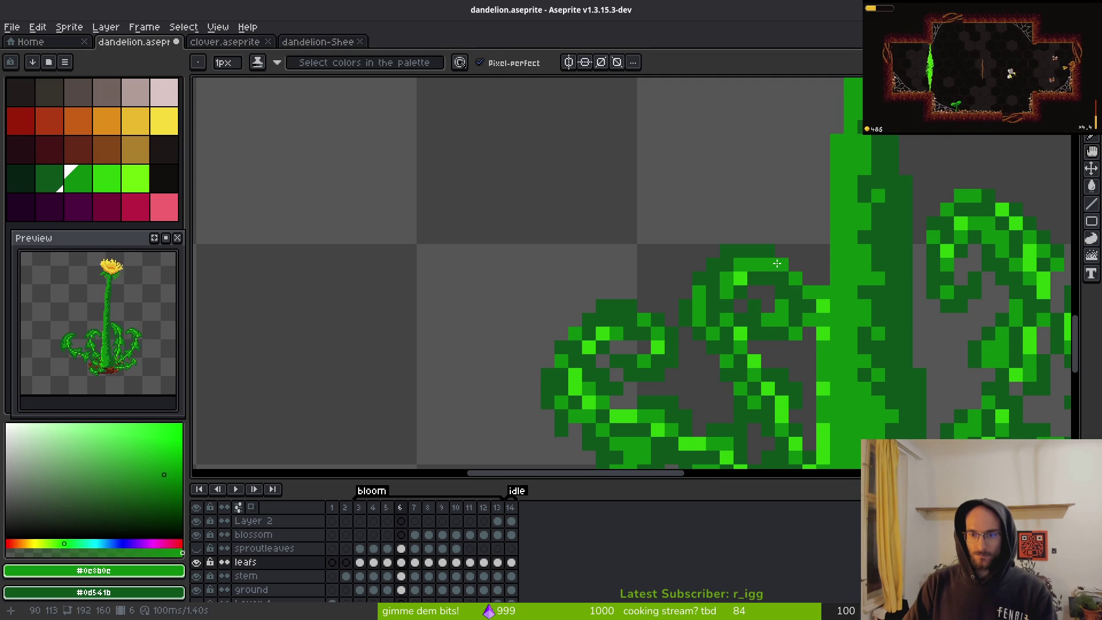
alt+click(741, 333)
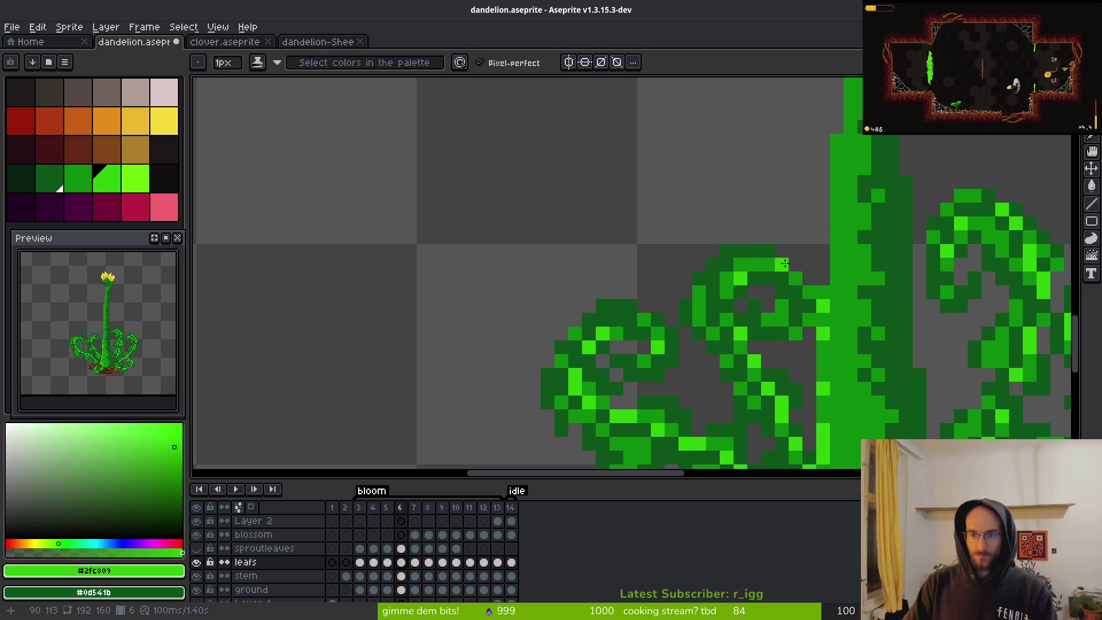
scroll(776, 256, down, 6)
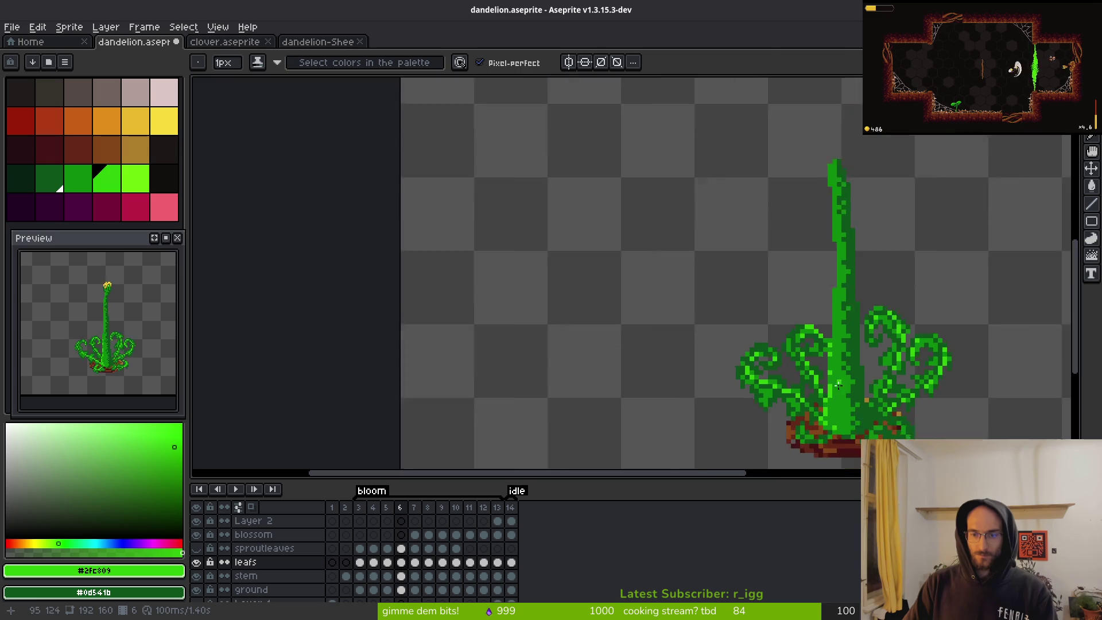
scroll(829, 377, up, 6)
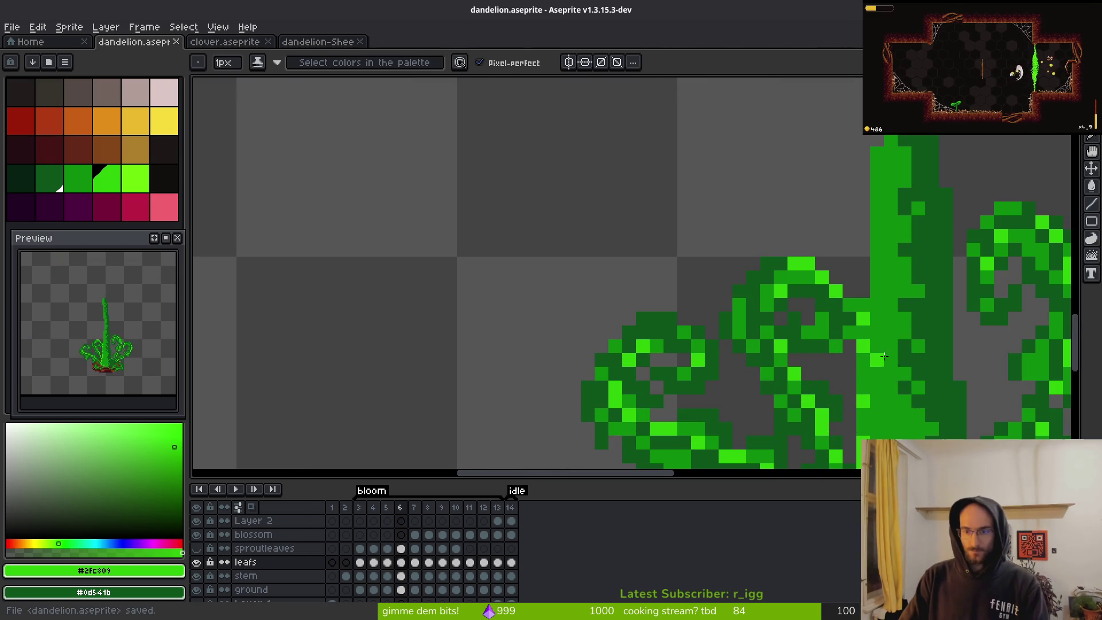
alt+click(851, 325)
alt+click(846, 323)
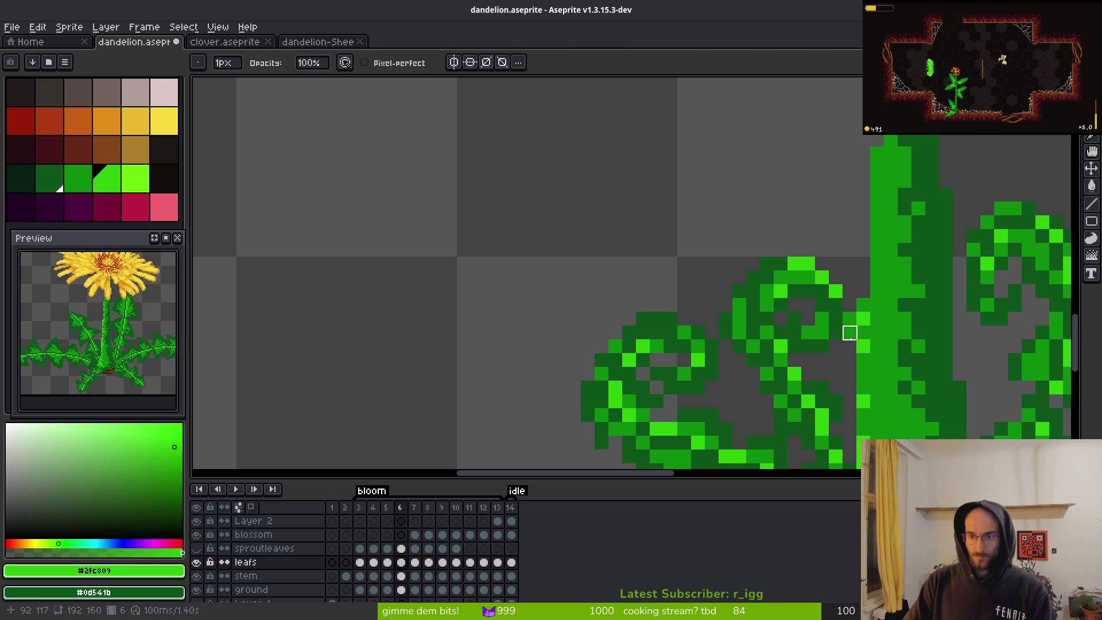
key(Right)
scroll(894, 390, down, 3)
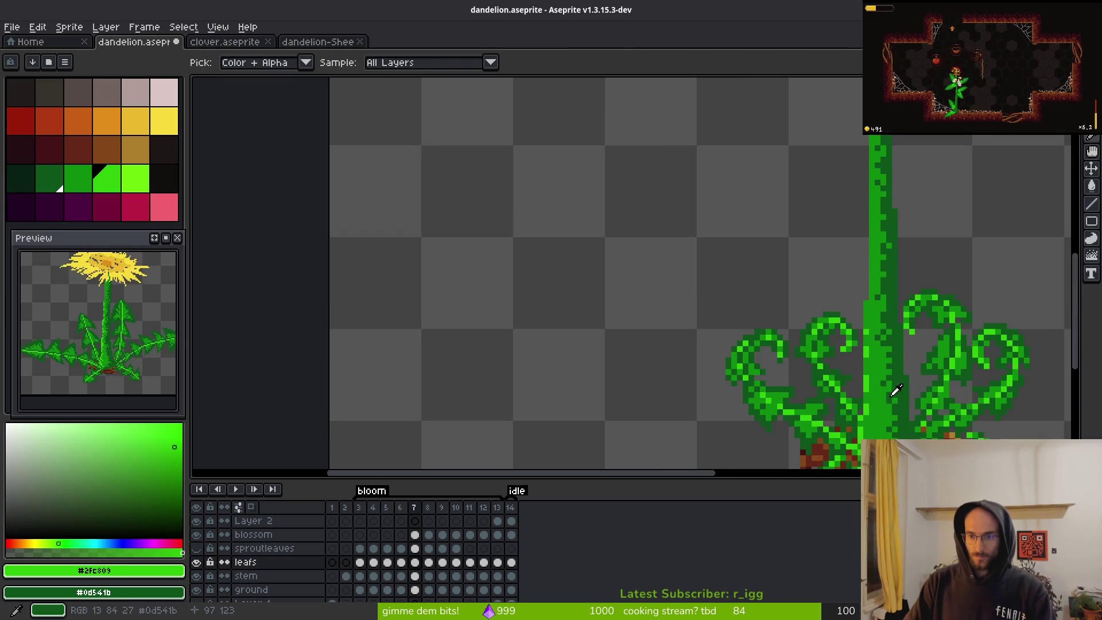
key(Left)
scroll(844, 343, up, 3)
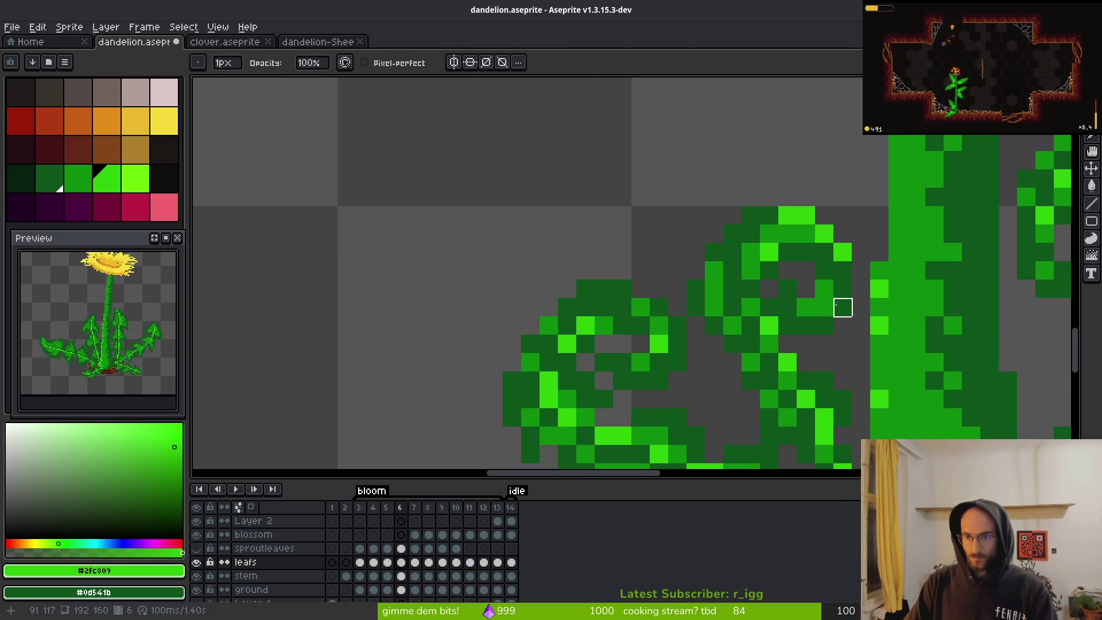
- Darken one pixel inside the leaf curl and paint two bright-green pixels beside it
key(b)
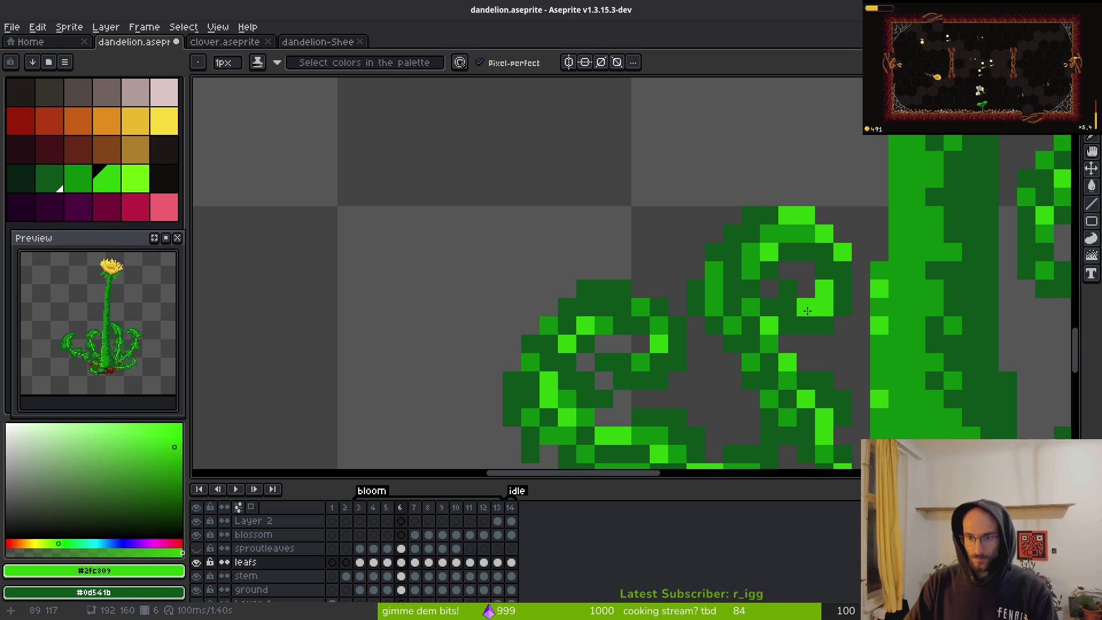
key(ctrl+z)
alt+click(878, 300)
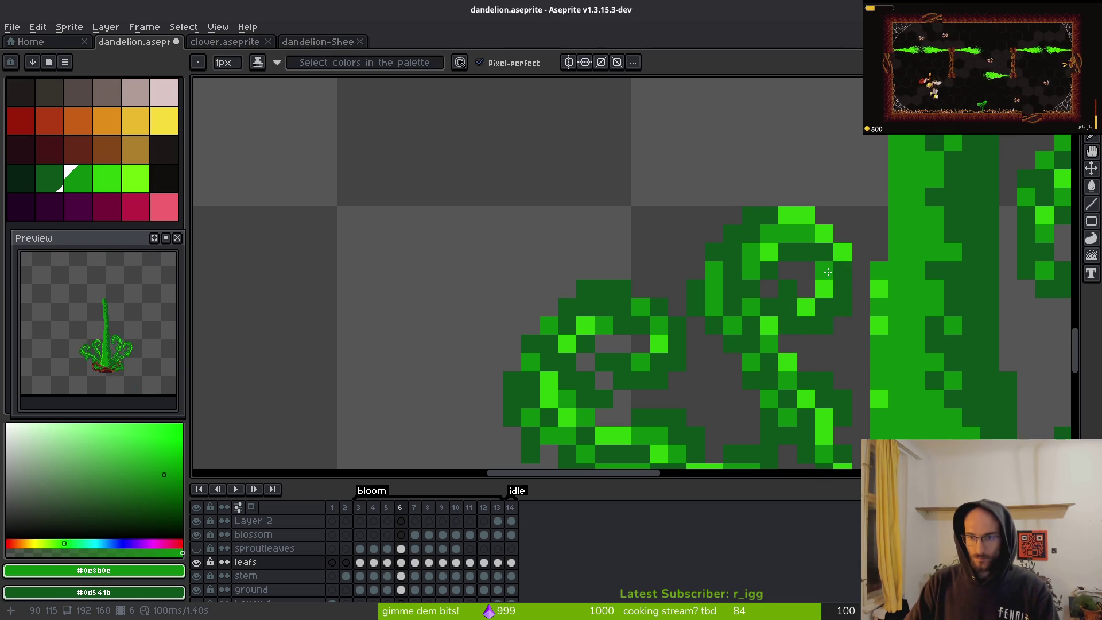
click(825, 343)
alt+click(769, 324)
click(794, 305)
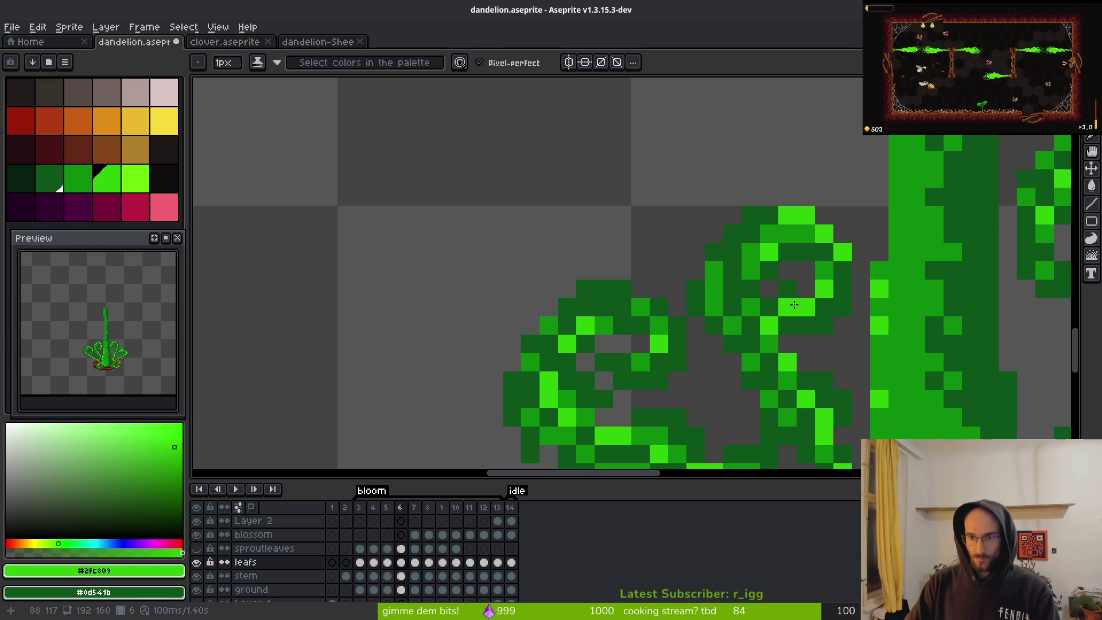
alt+click(791, 308)
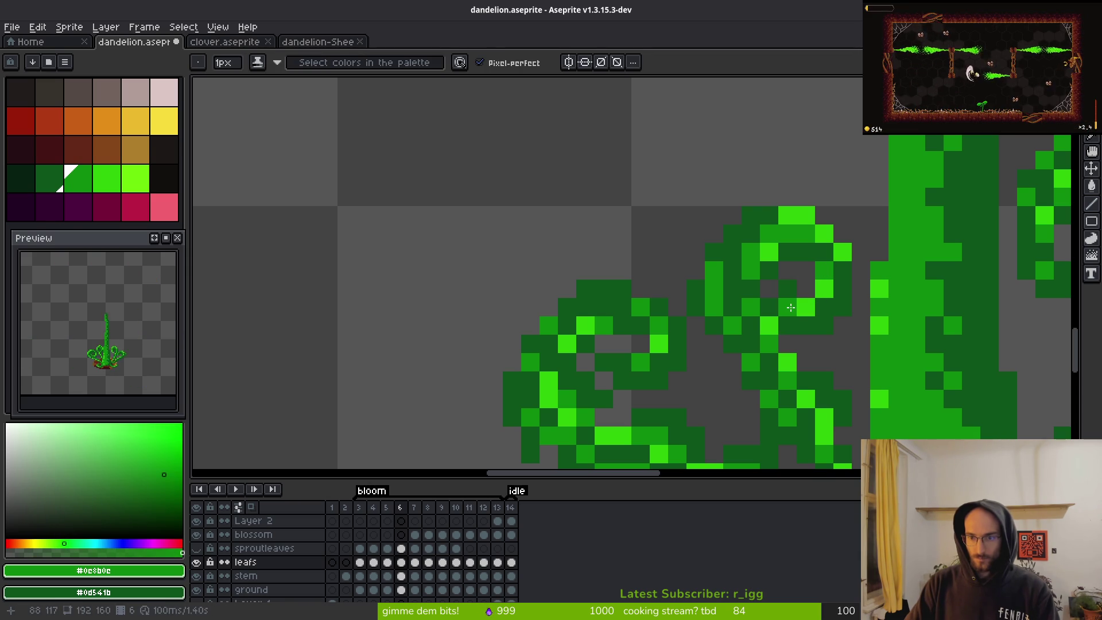
scroll(814, 308, down, 4)
scroll(794, 323, up, 4)
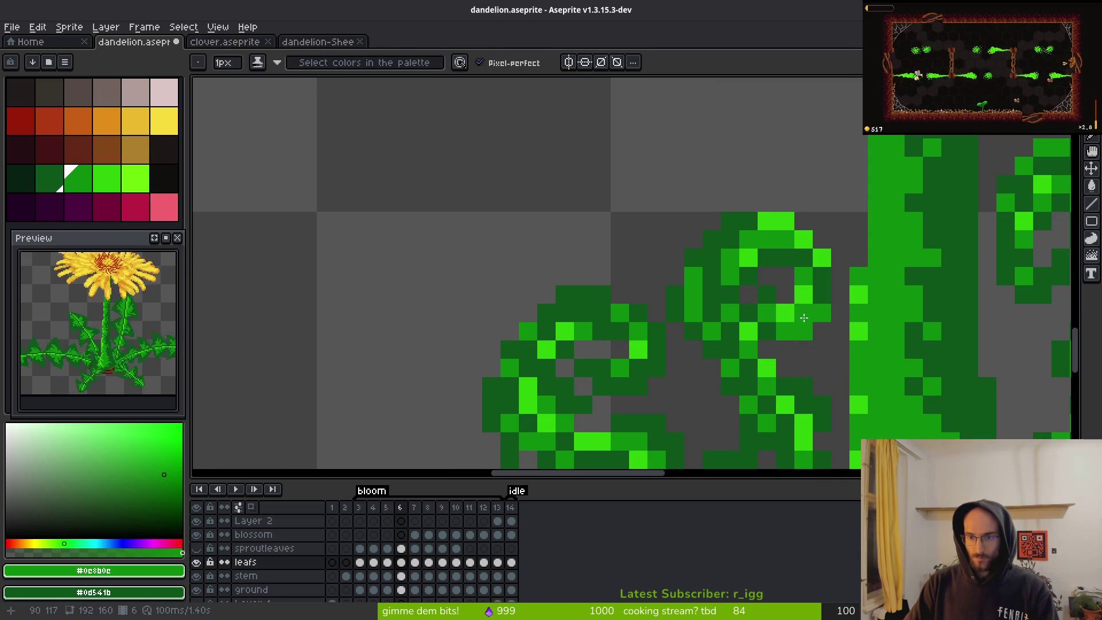
- Pick the darkest leaf green #0d541b and save dandelion.aseprite
alt+click(772, 323)
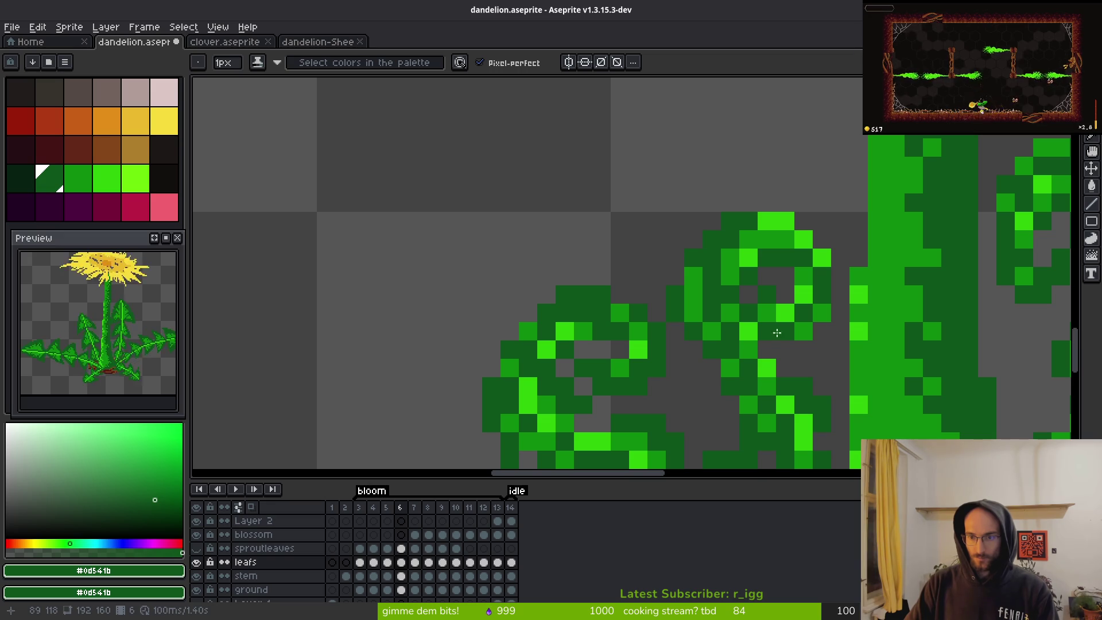
scroll(797, 304, down, 3)
key(ctrl+s)
scroll(838, 368, down, 2)
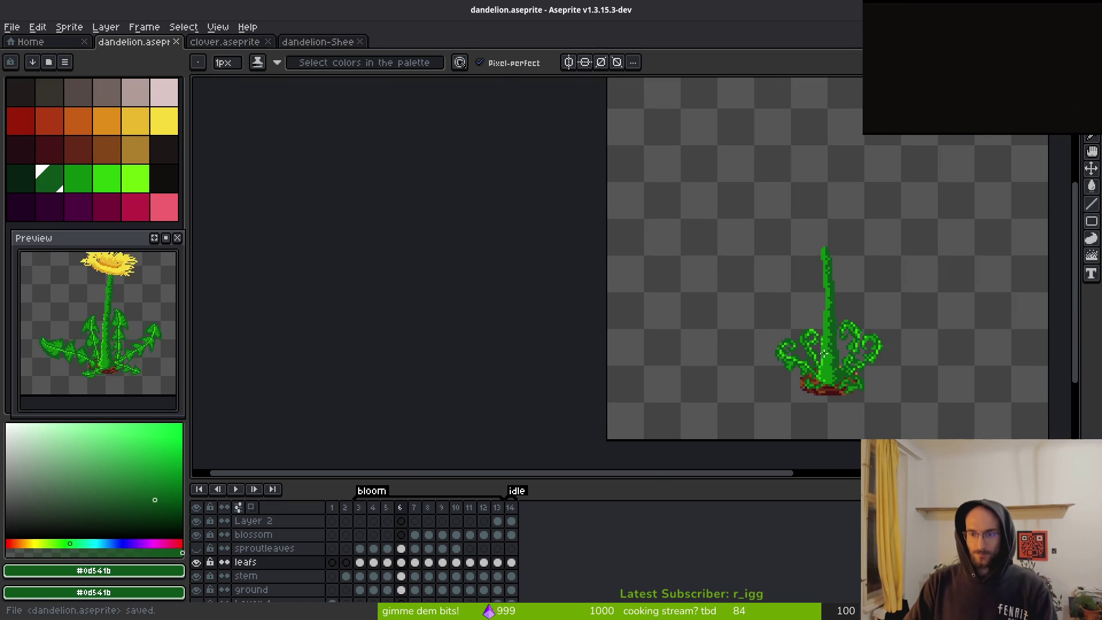
- Play the growth animation, then stop and zoom in on the full-bloom frame 12
key(Return)
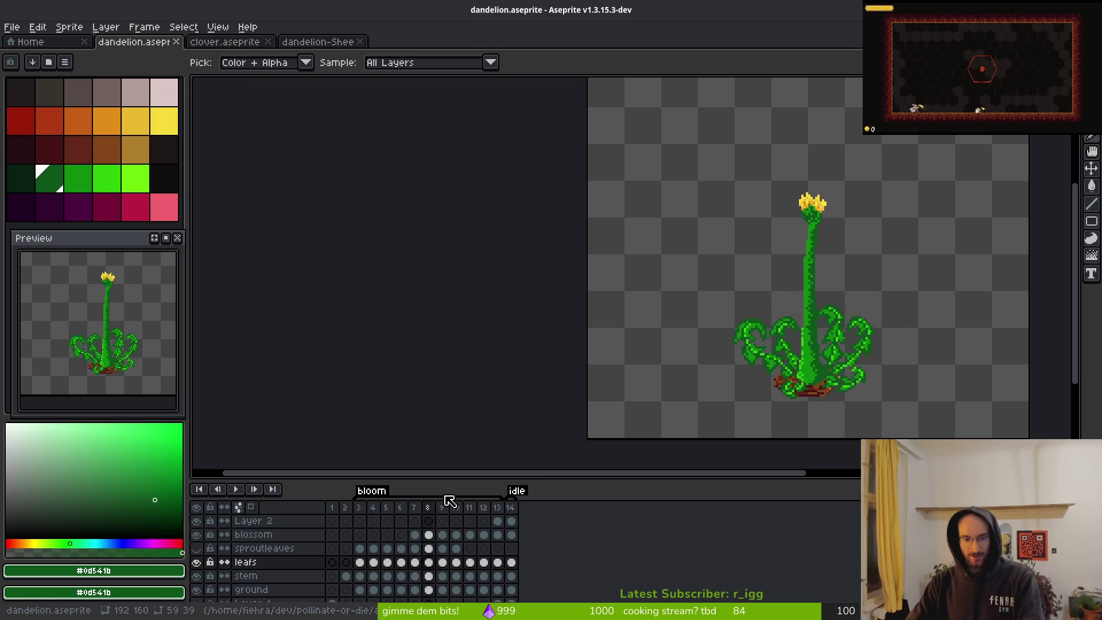
key(Return)
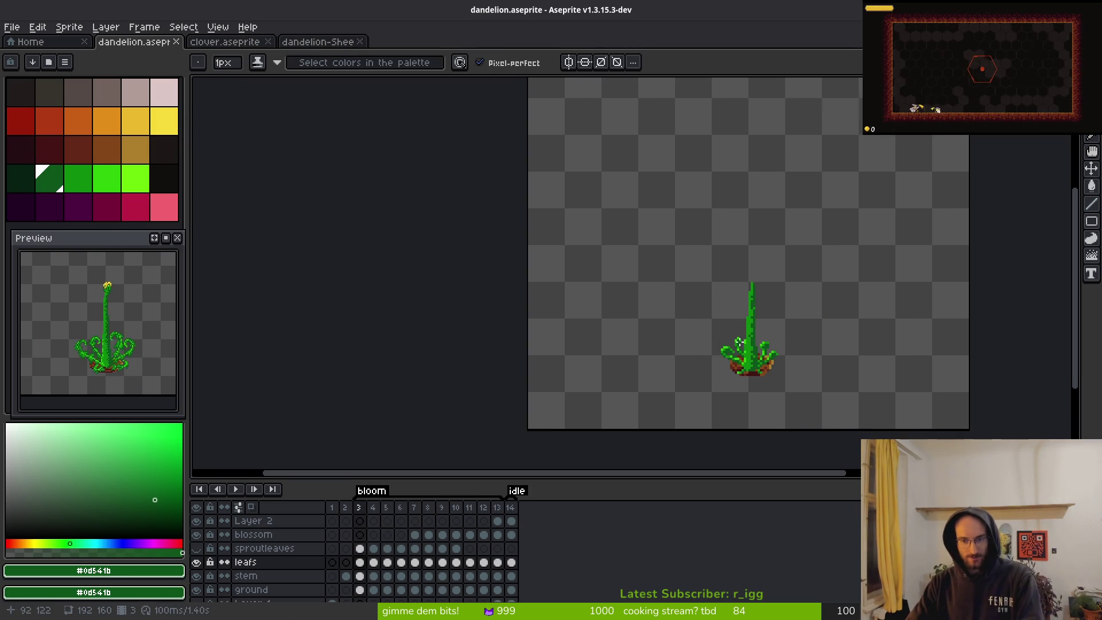
scroll(754, 335, down, 3)
drag(773, 379, 706, 366)
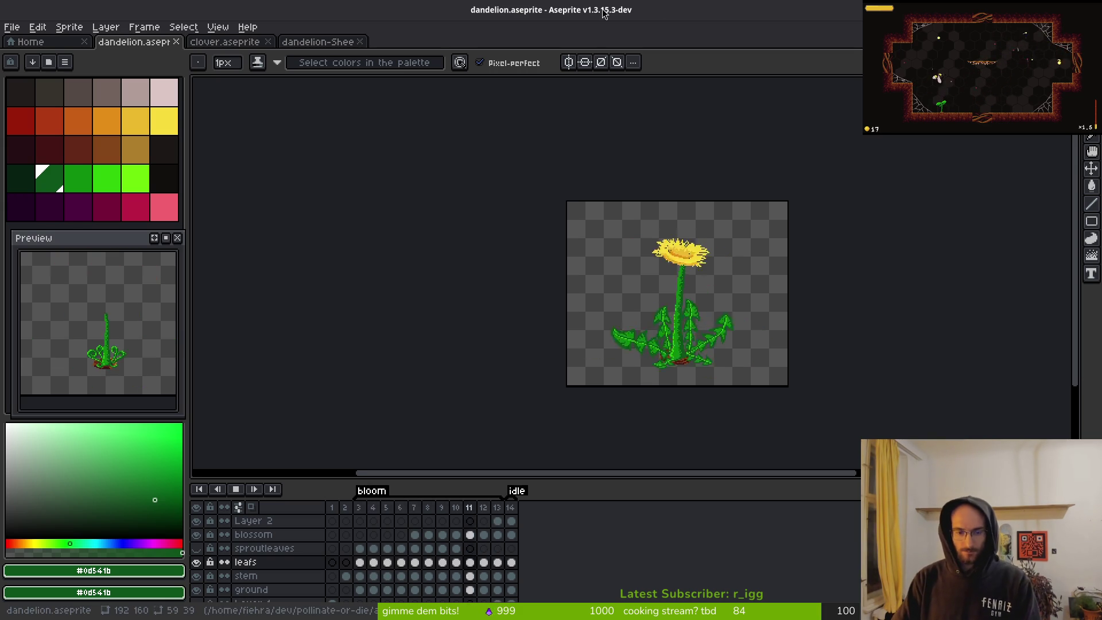
drag(657, 221, 648, 223)
key(i)
key(Return)
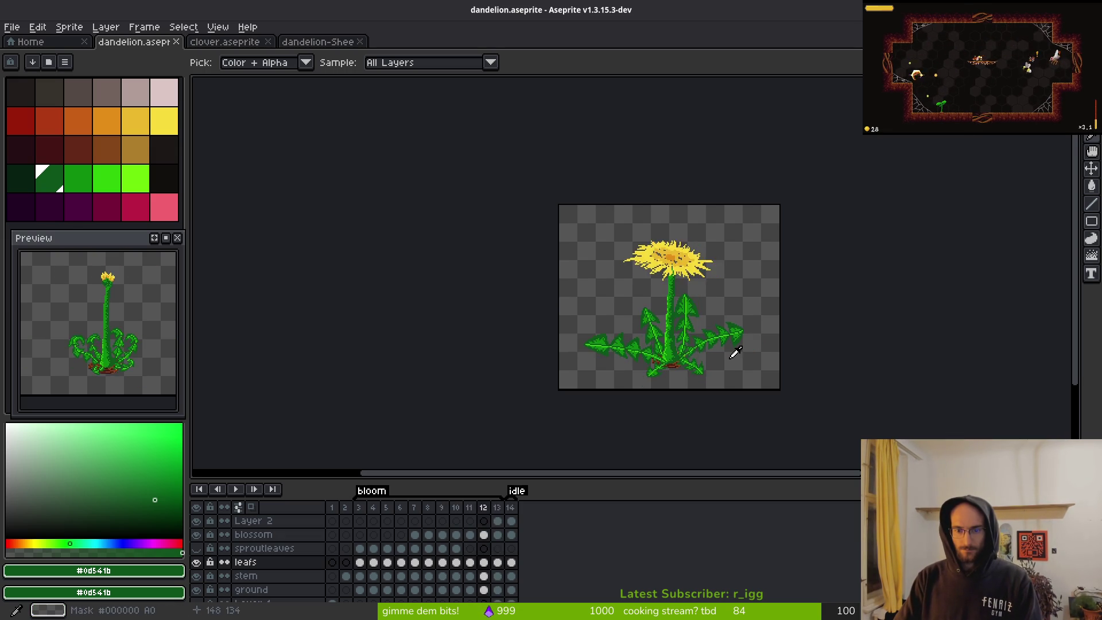
scroll(681, 333, up, 5)
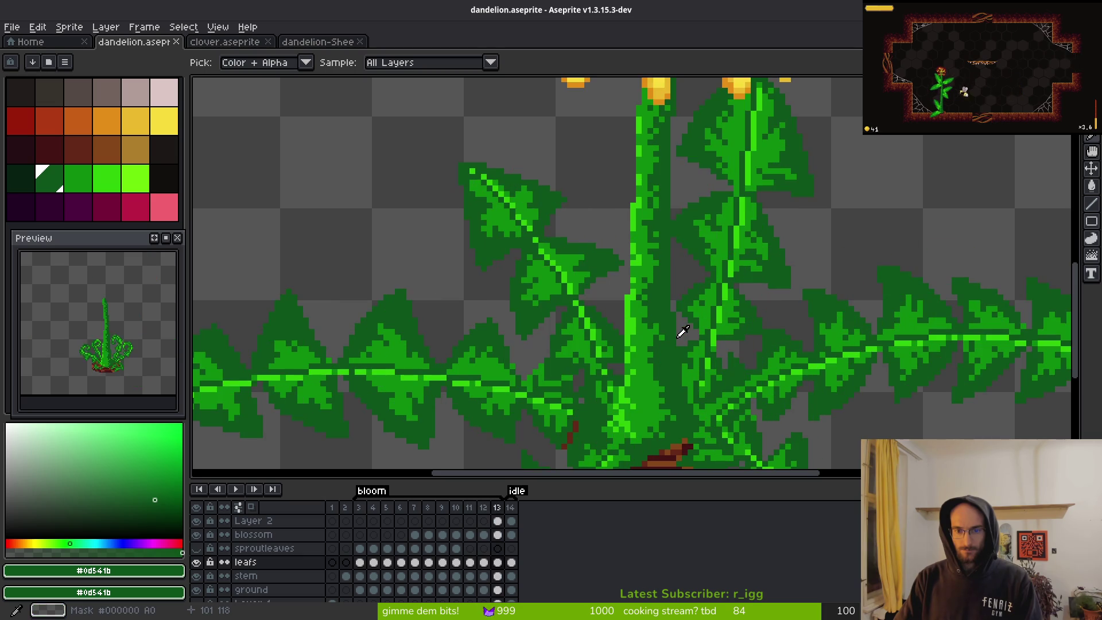
key(alt)
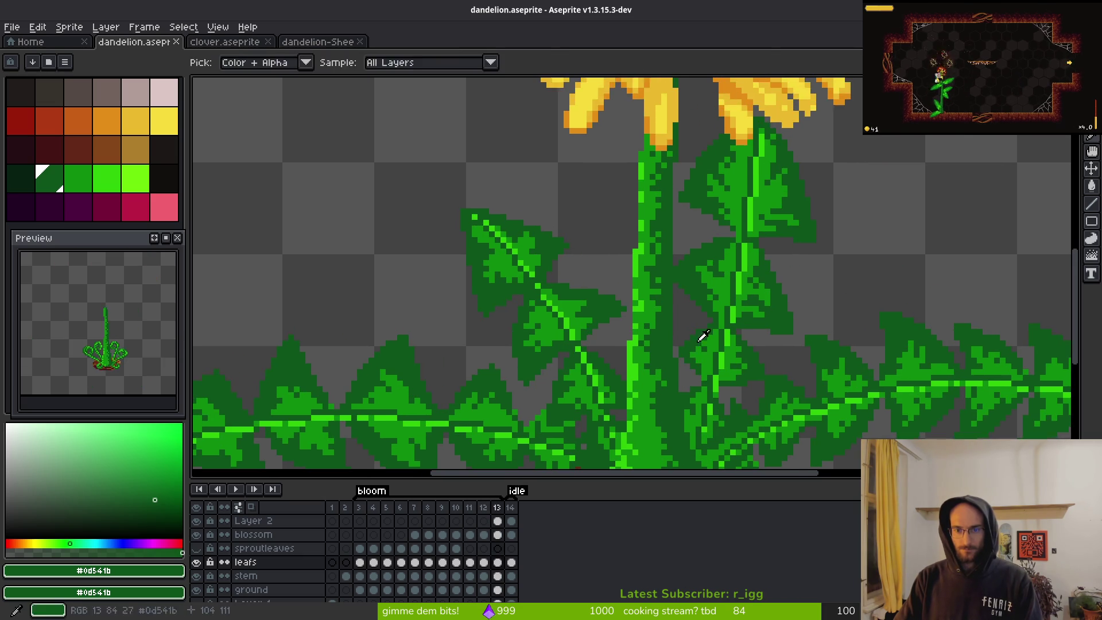
scroll(688, 338, down, 3)
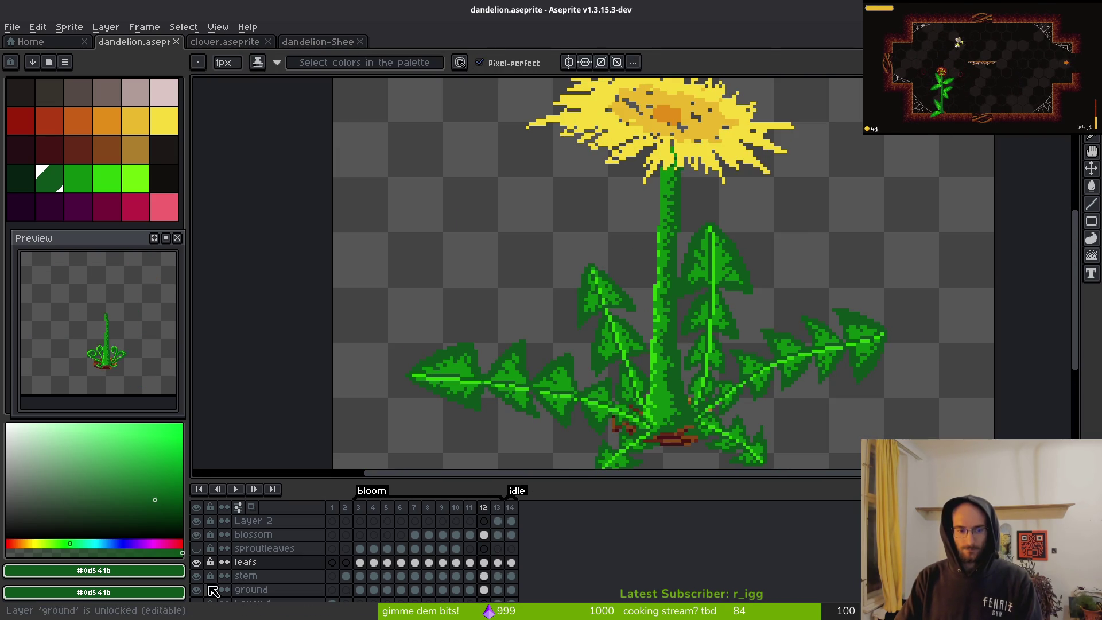
- On the stem layer, select the stem and bloom, shrink them slightly, and save
key(shift+x)
click(264, 576)
key(m)
drag(546, 111, 832, 469)
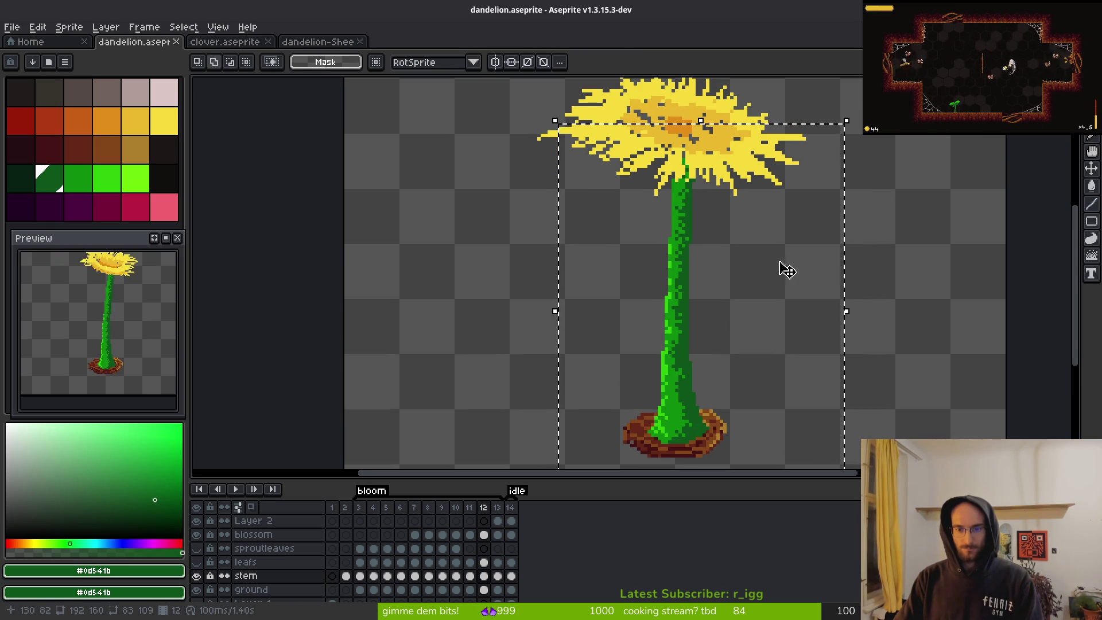
drag(855, 108, 856, 133)
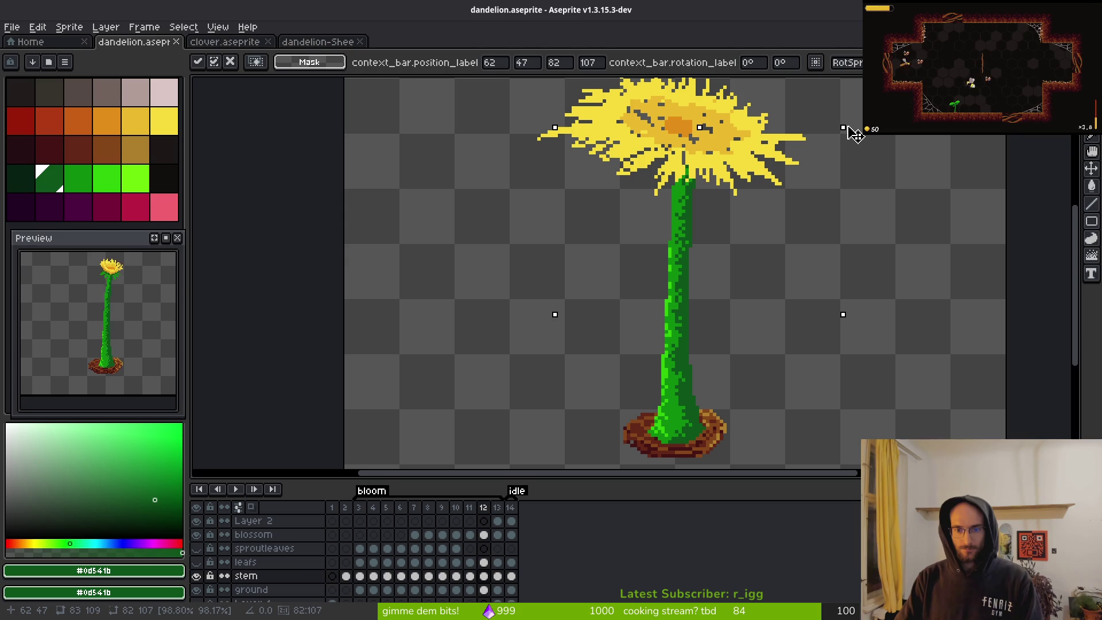
key(i)
key(ctrl+s)
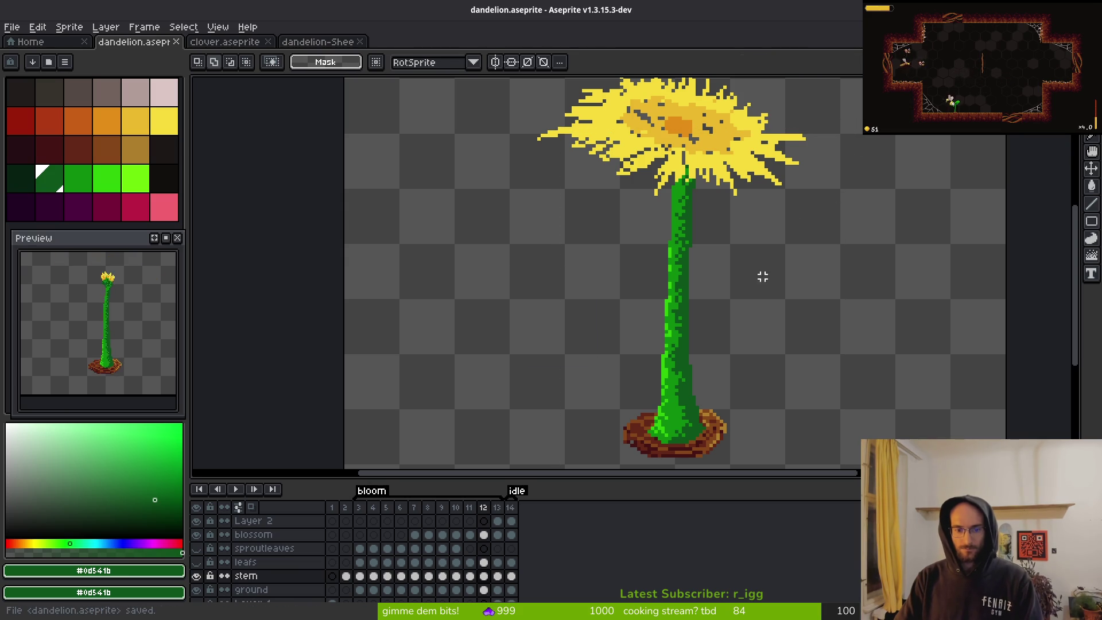
- Compare frames 12 and 13, then restore the selection around the dandelion
key(comma)
key(period)
key(period)
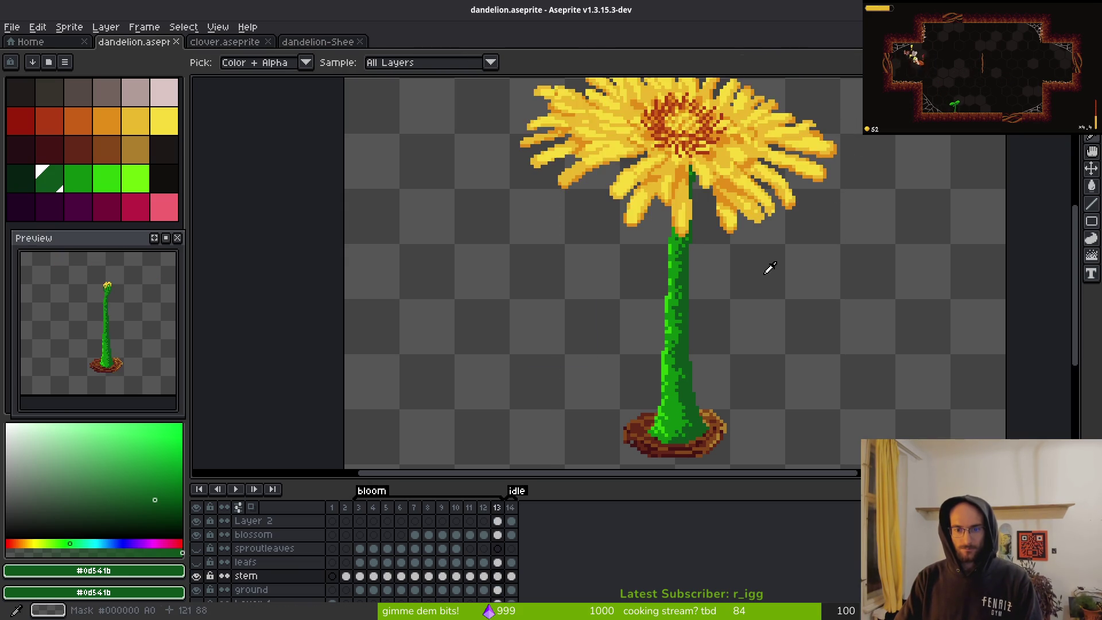
key(ctrl+z)
key(ctrl+y)
key(ctrl+z)
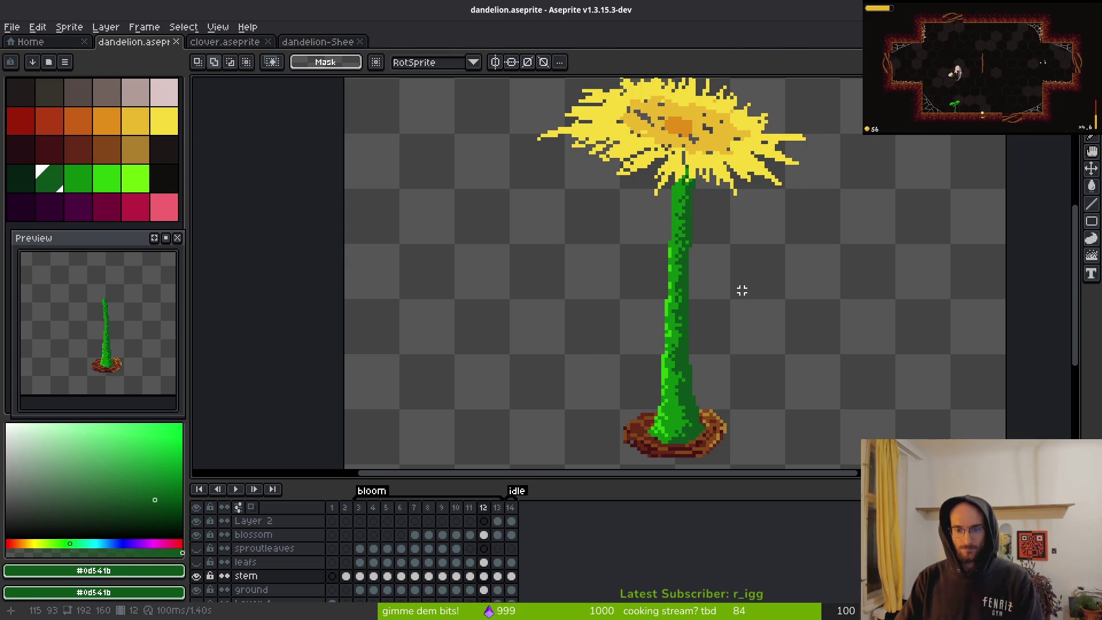
key(ctrl+d)
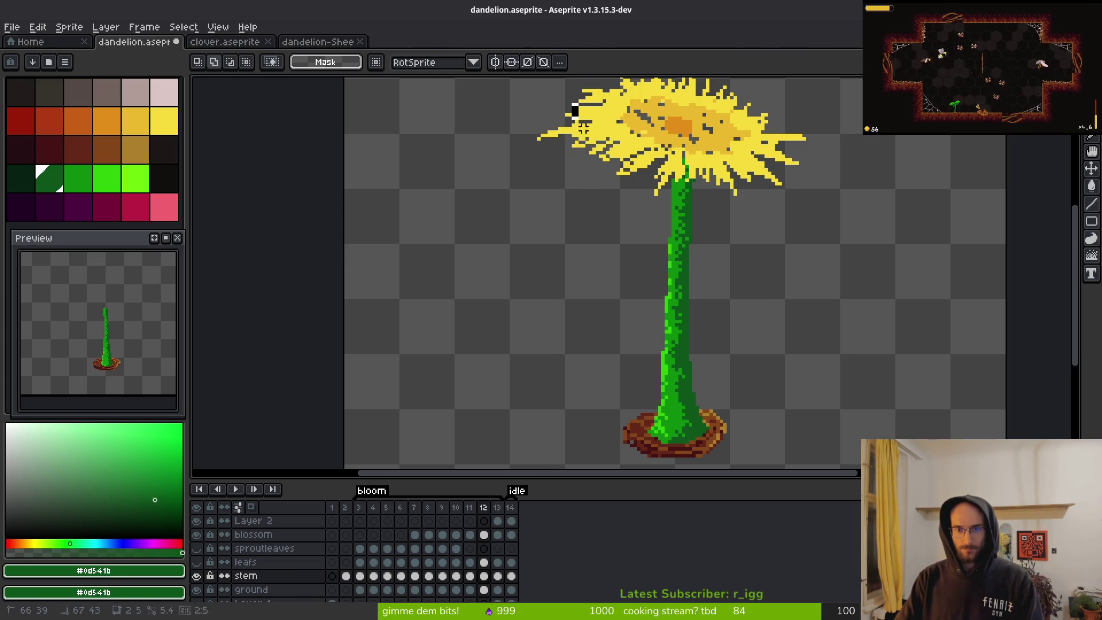
key(ctrl+z)
- Lower the dandelion's top slightly, save, and compare the neighbouring bloom frames
drag(725, 96, 725, 107)
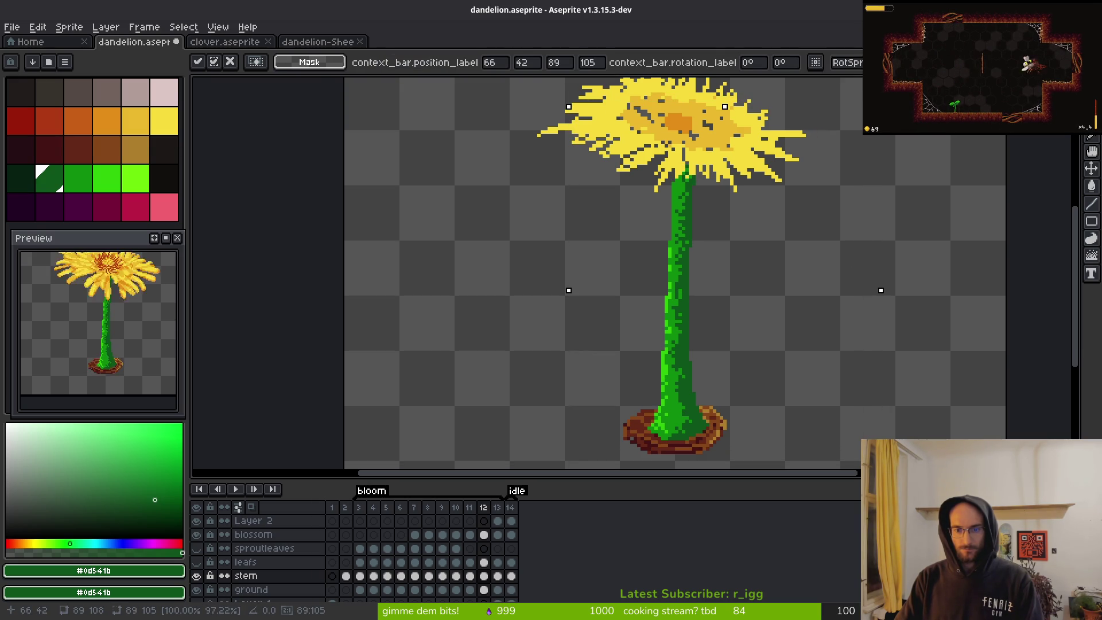
key(ctrl+s)
key(i)
key(Left)
key(Right)
key(Left)
key(Right)
key(Right)
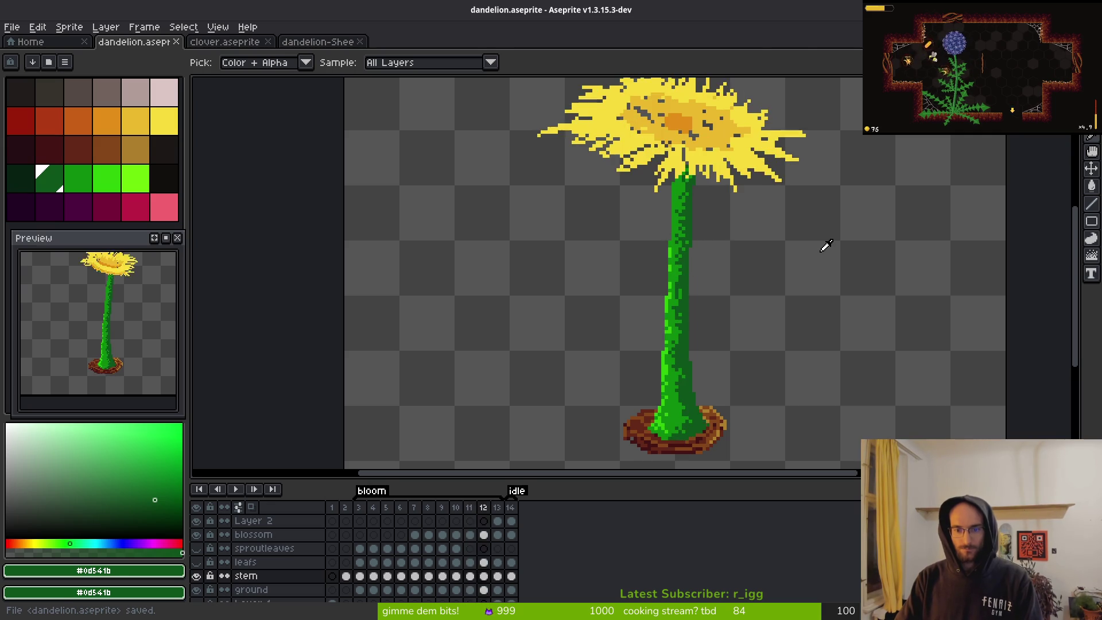
key(Left)
key(Right)
key(Left)
key(Right)
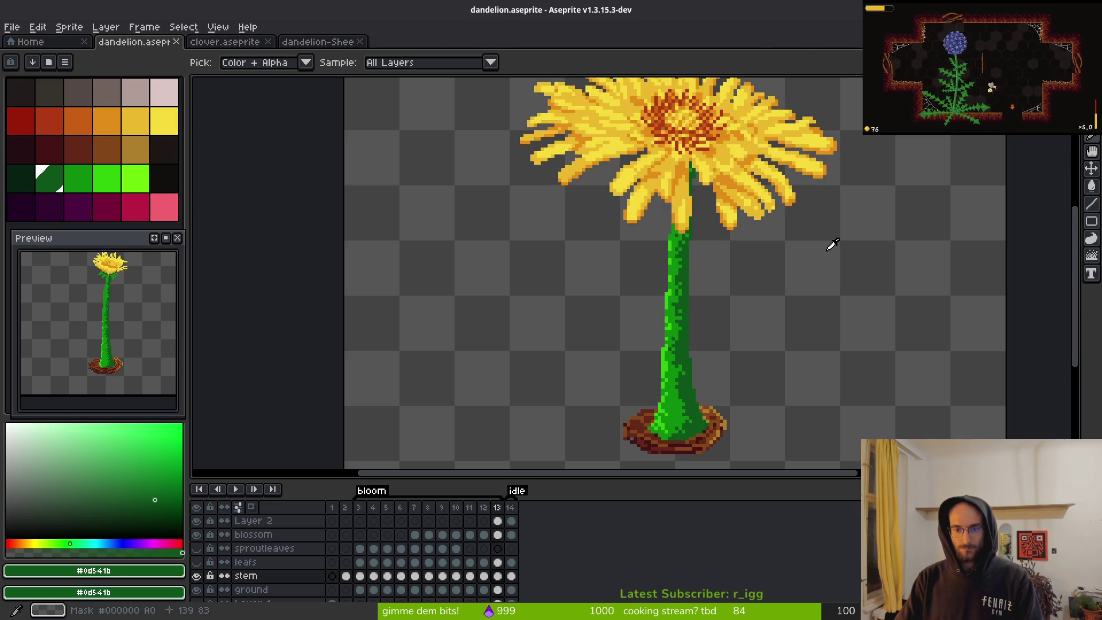
key(m)
key(ctrl+s)
scroll(726, 349, down, 4)
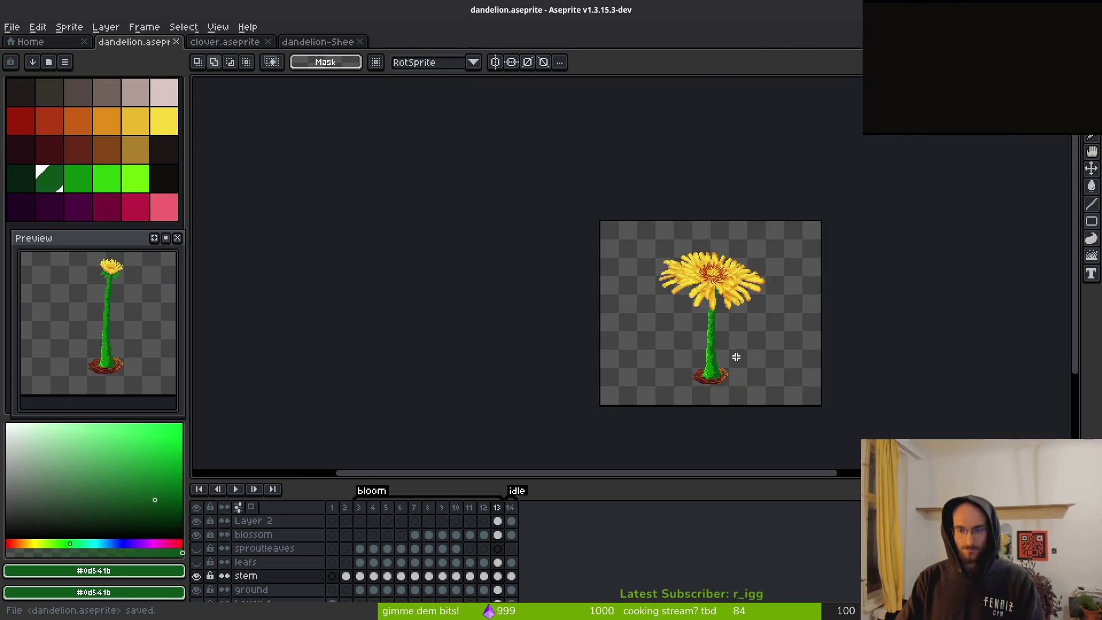
click(378, 523)
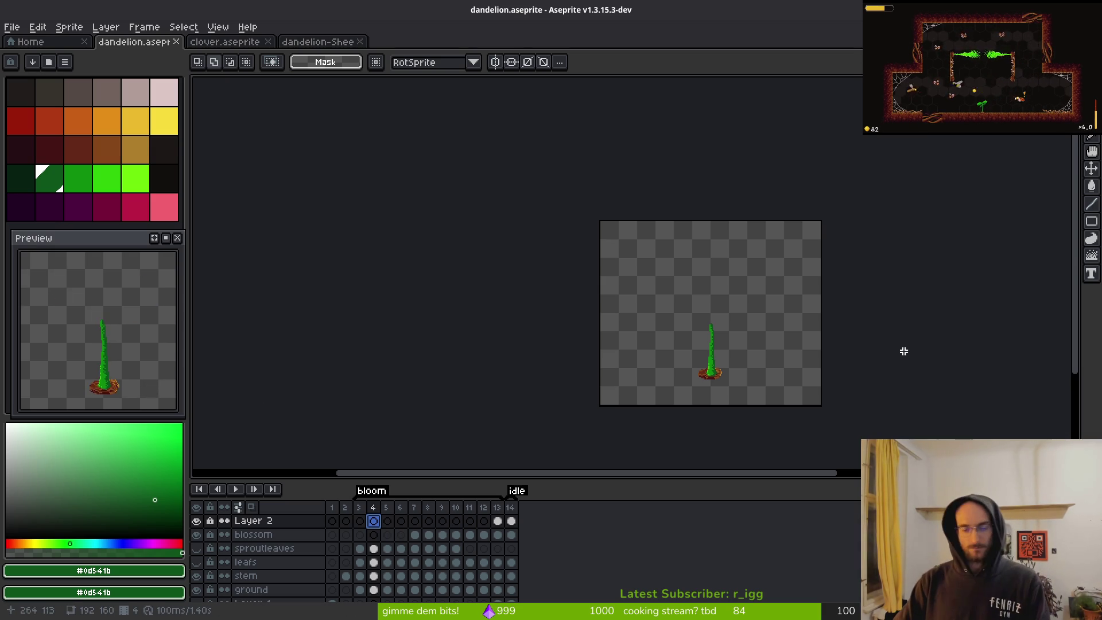
- Show the leafs and sproutleaves layers again and save the file
scroll(795, 341, up, 2)
scroll(645, 310, down, 2)
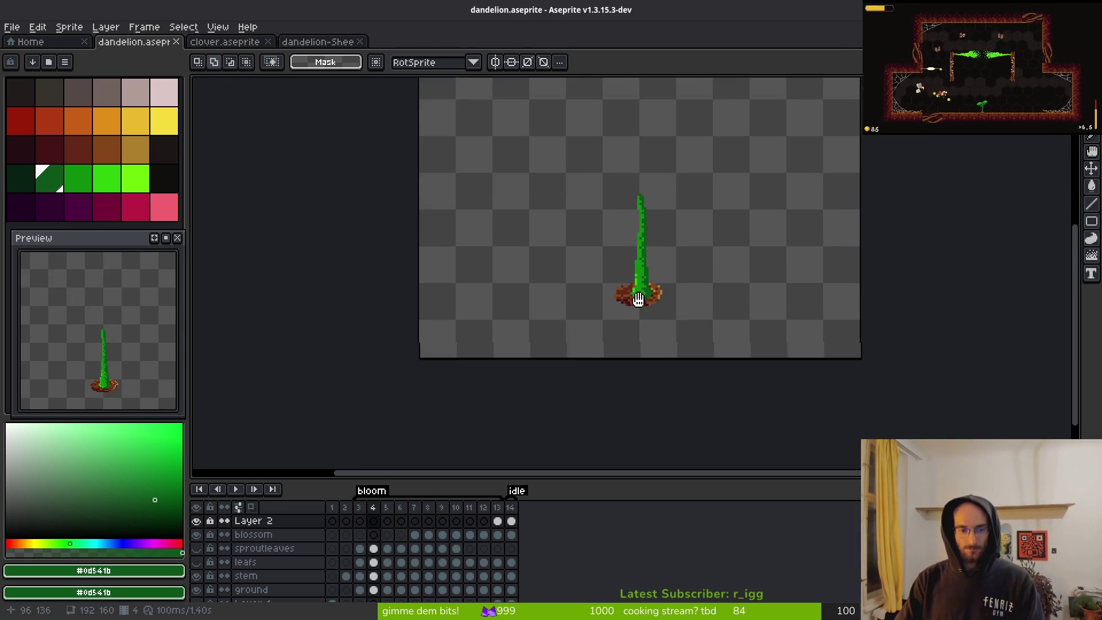
scroll(666, 344, down, 3)
click(197, 562)
click(197, 548)
key(ctrl+s)
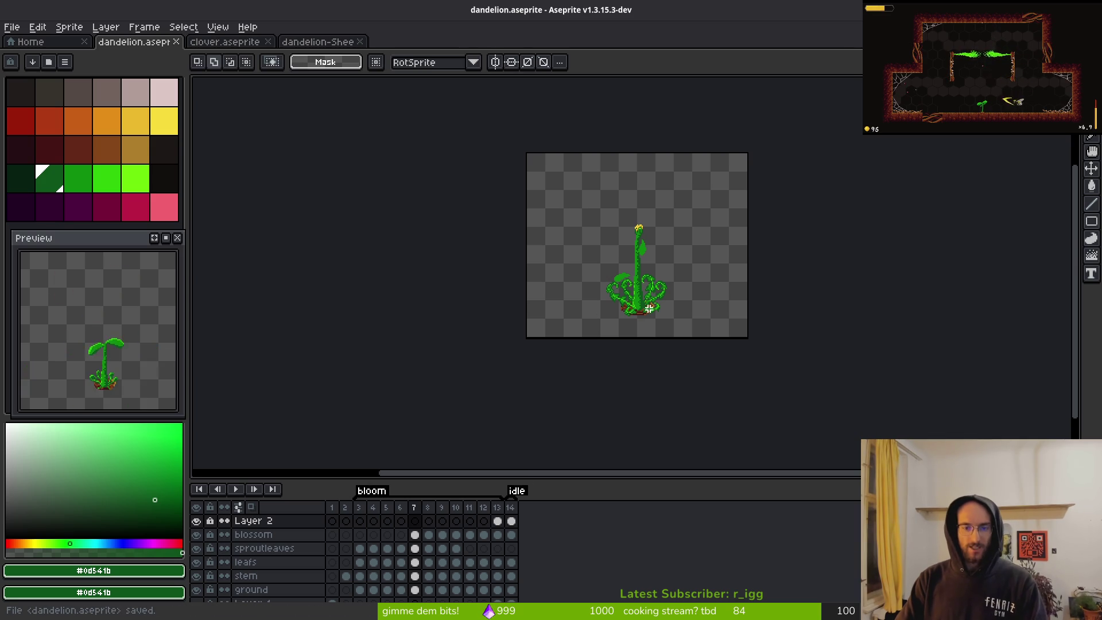
- Zoom in on the frame 3 seedling and eyedrop the leaf's mid green
scroll(653, 276, up, 3)
scroll(689, 298, up, 4)
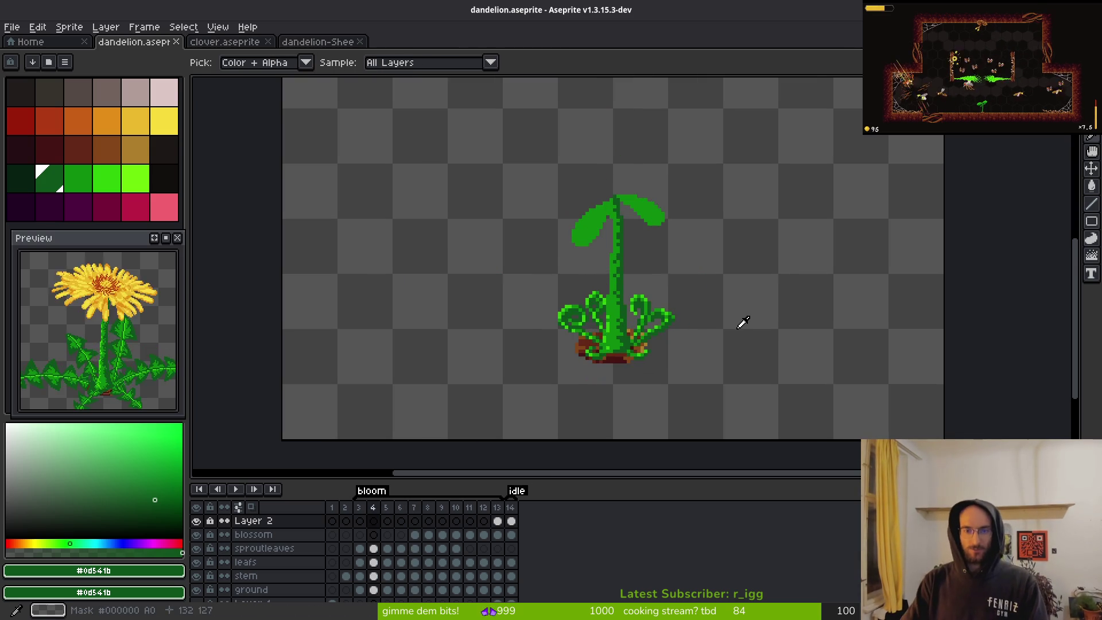
scroll(691, 320, up, 1)
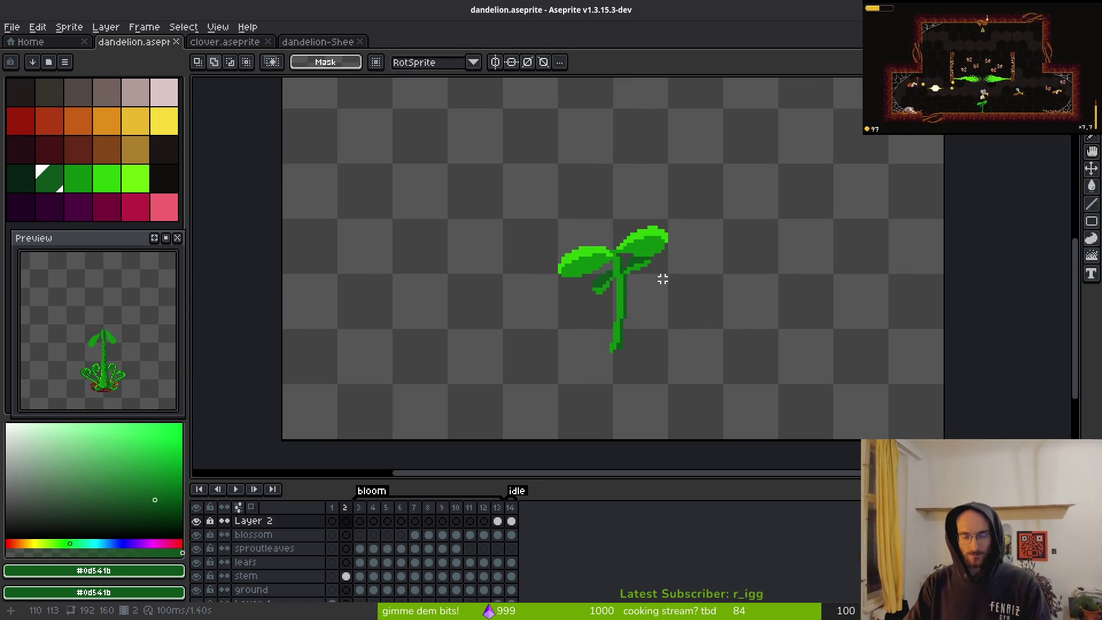
scroll(672, 300, down, 1)
scroll(636, 271, up, 4)
alt+click(636, 271)
scroll(659, 271, up, 2)
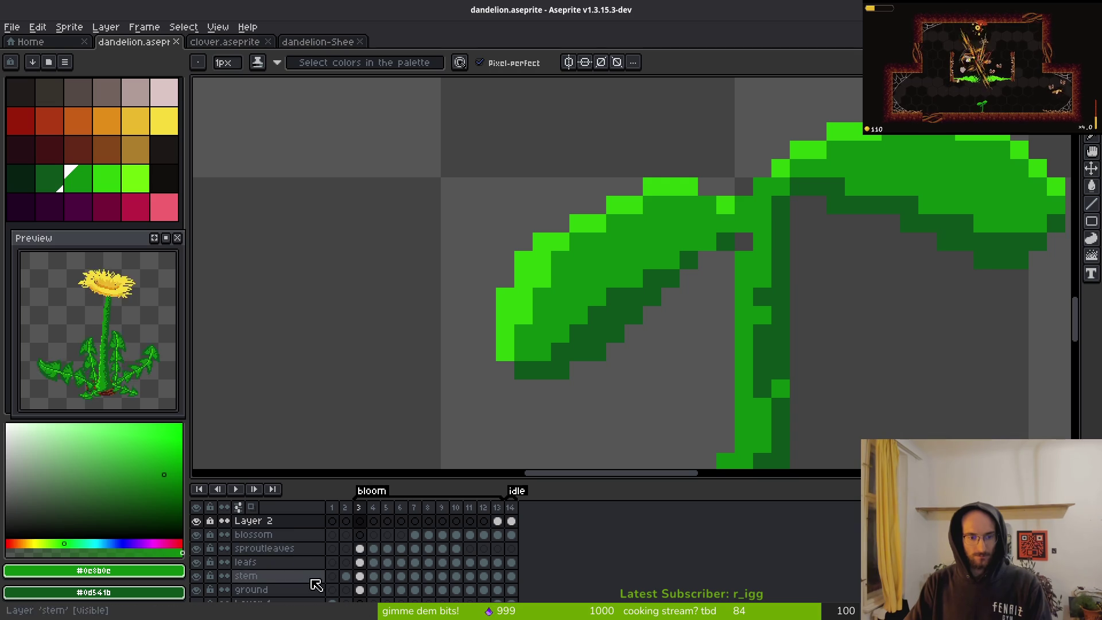
- On the frame 3 sproutleaves cel, repaint the leaf's dark diagonal and a right-leaf pixel mid green
click(359, 549)
drag(653, 279, 568, 334)
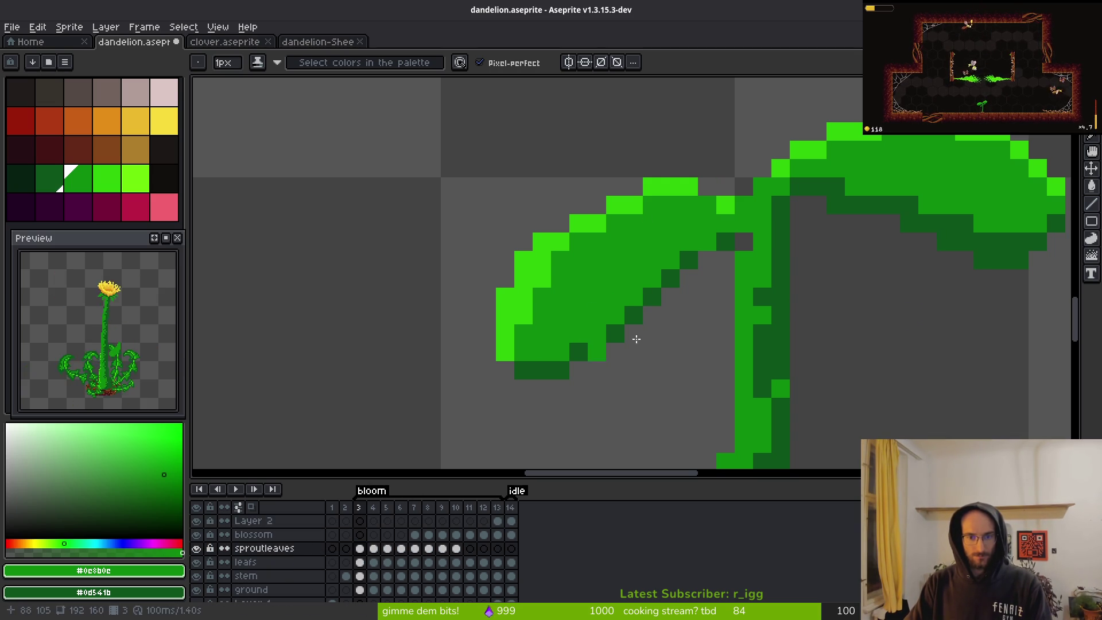
scroll(580, 347, right, 5)
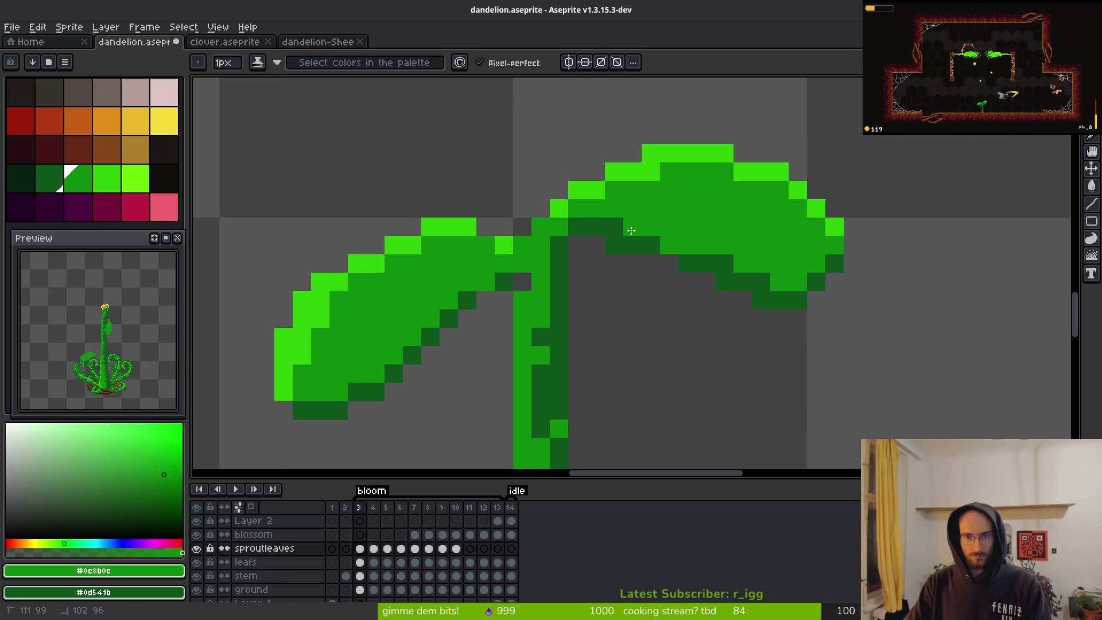
key(ctrl+z)
drag(705, 263, 722, 264)
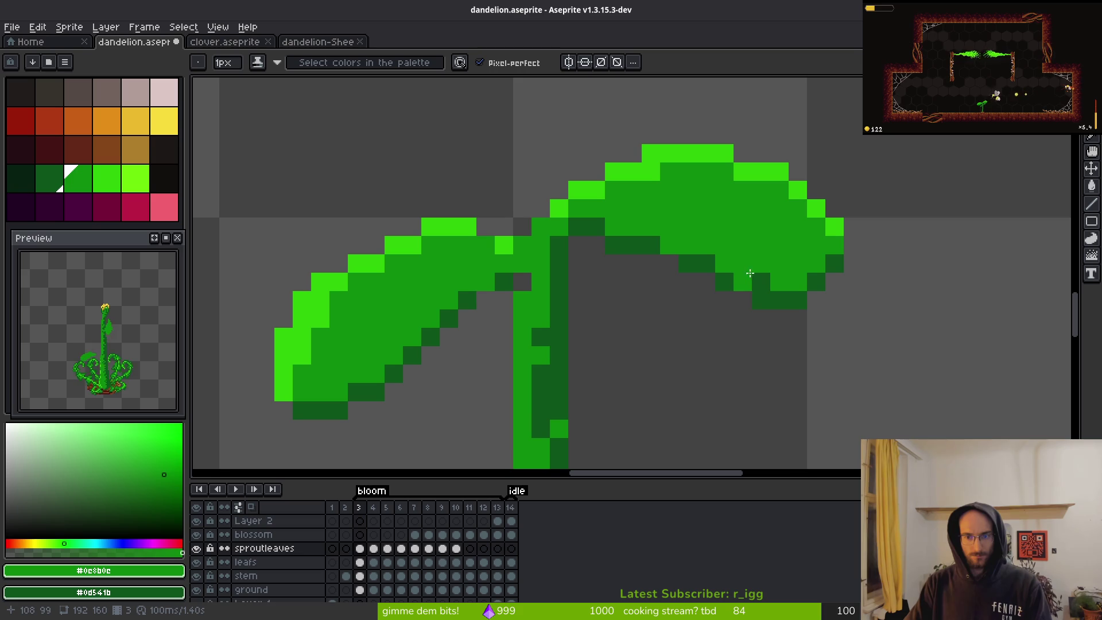
scroll(764, 322, down, 5)
scroll(741, 362, down, 2)
- Compare the sprout between frames 2 and 3 and play the animation
key(alt)
key(Left)
key(Right)
key(Right)
key(Left)
key(Left)
key(Return)
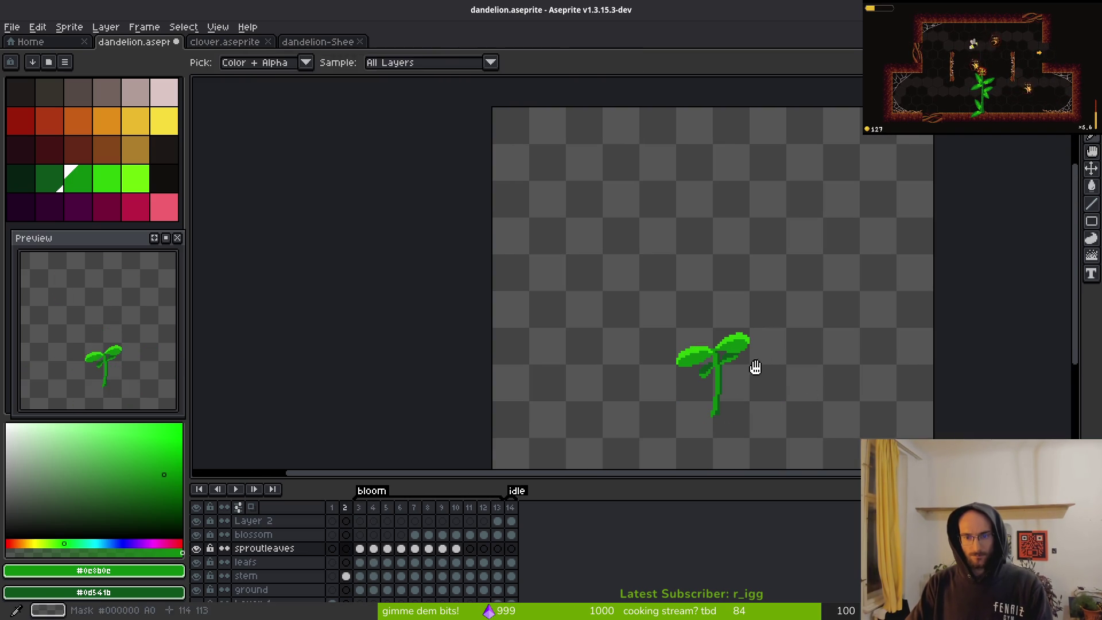
- On frame 3, paint two dark edge pixels mid green and lighten a lower-edge leaf pixel
key(b)
key(Right)
scroll(713, 351, up, 6)
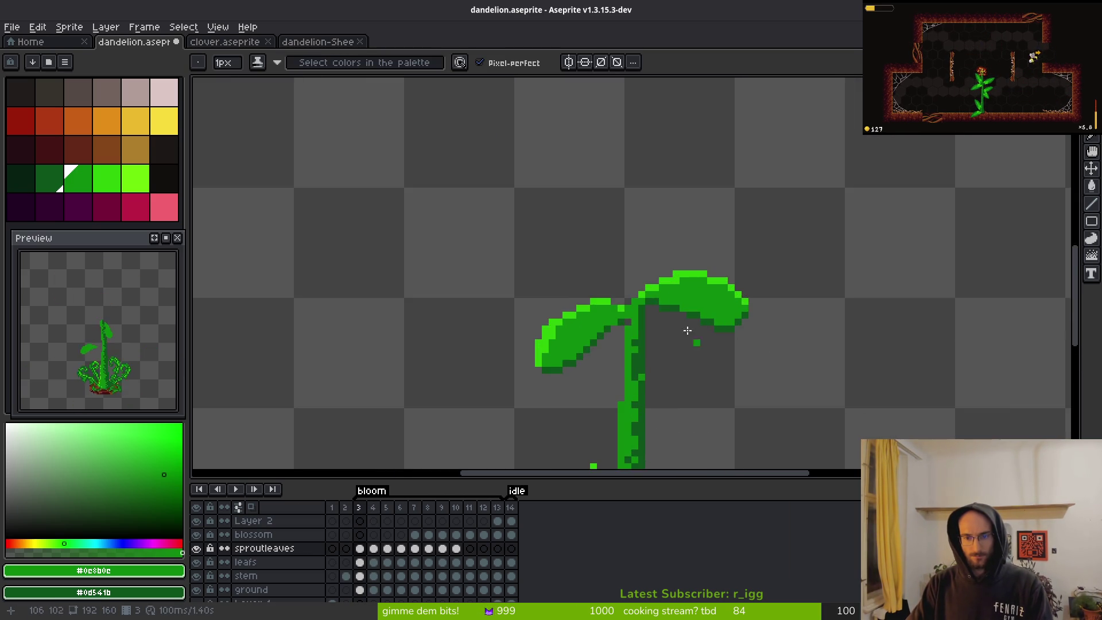
click(777, 332)
click(795, 312)
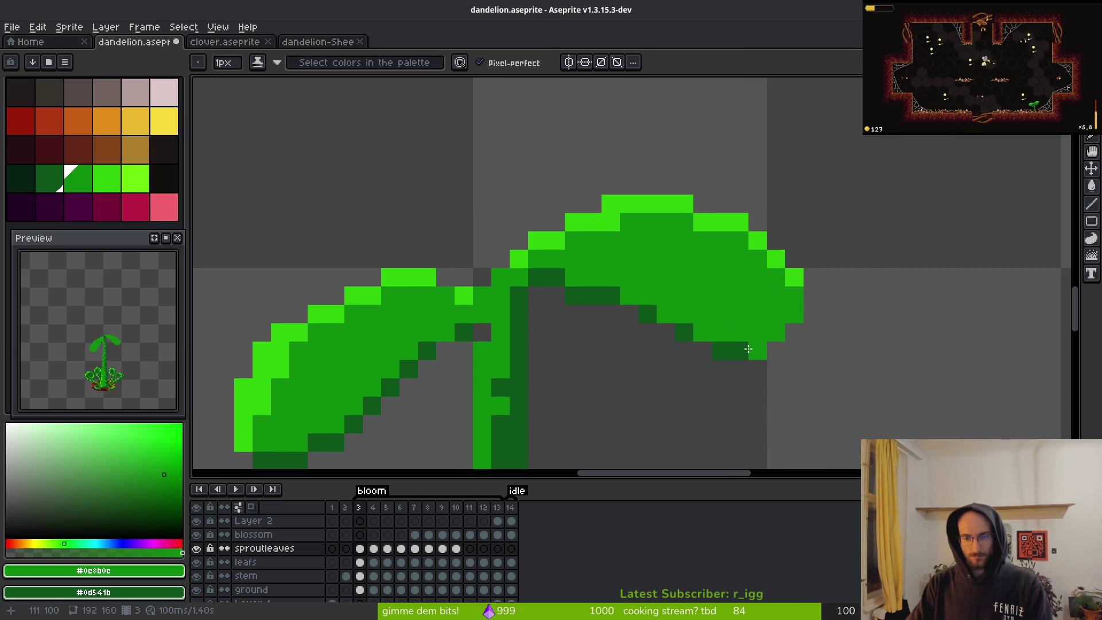
click(585, 300)
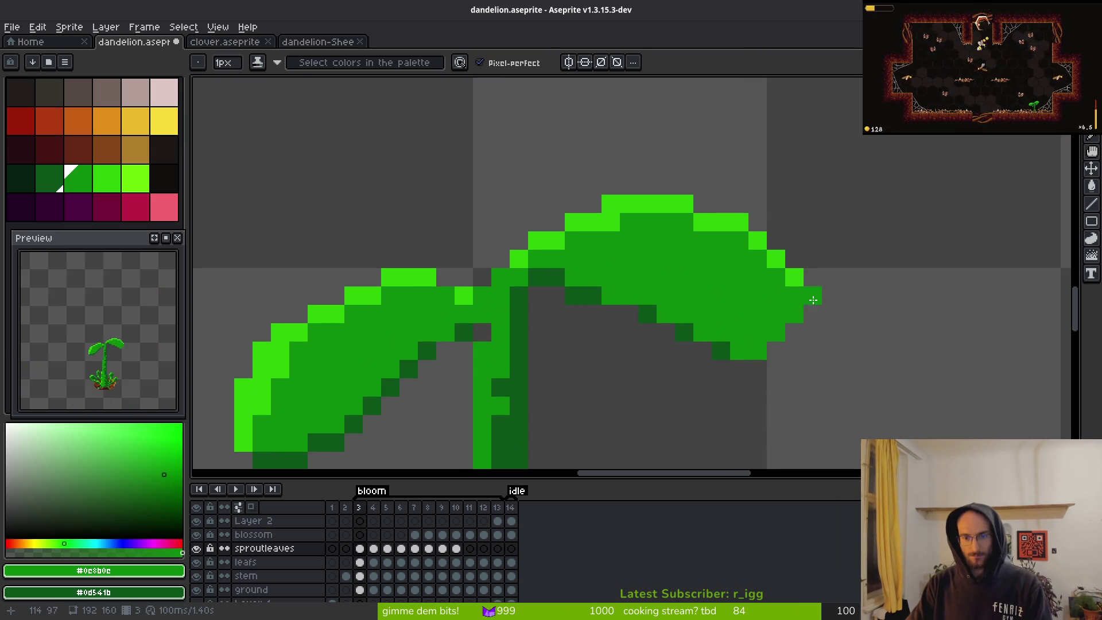
scroll(818, 295, down, 3)
scroll(808, 356, up, 3)
- Paint three lower-edge leaf pixels dark green and two others medium green
right_click(604, 261)
right_click(733, 316)
right_click(751, 316)
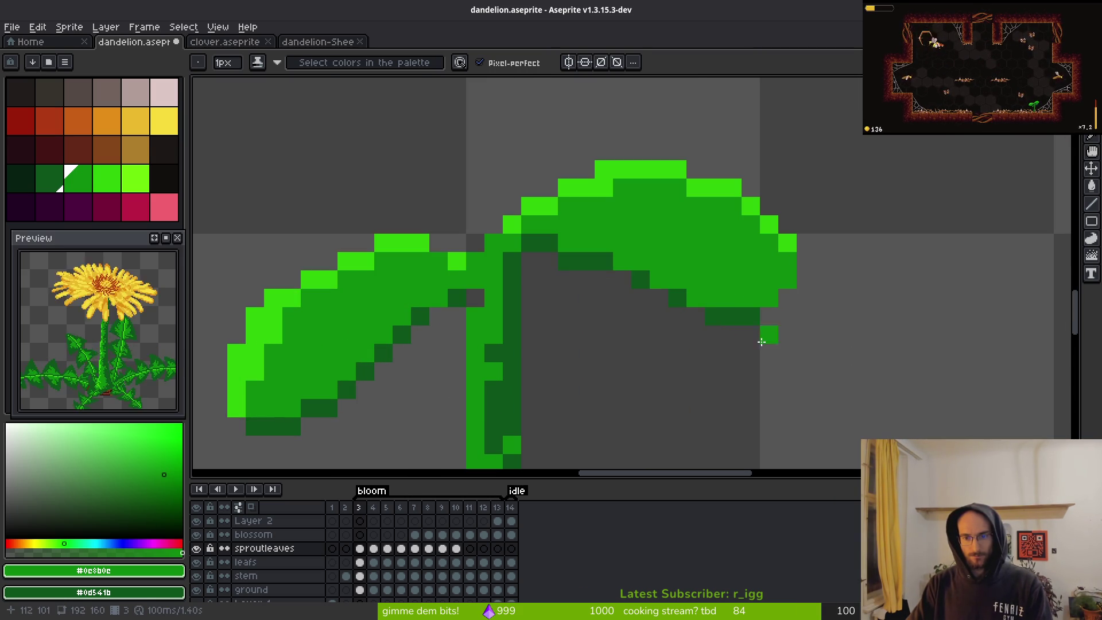
scroll(788, 374, down, 3)
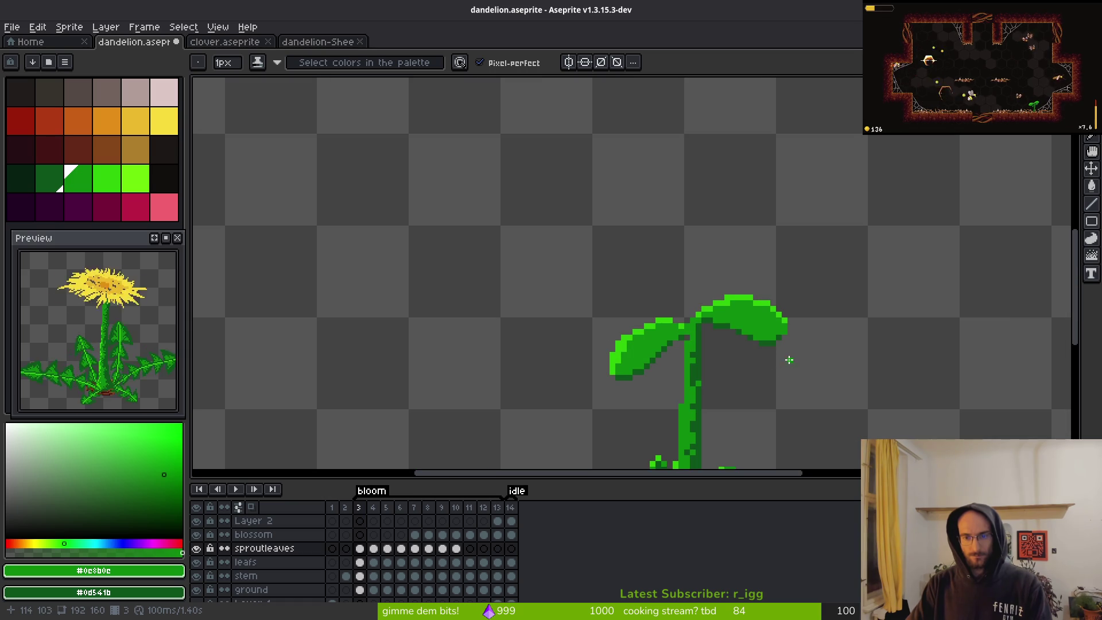
scroll(651, 359, up, 2)
click(616, 388)
click(640, 375)
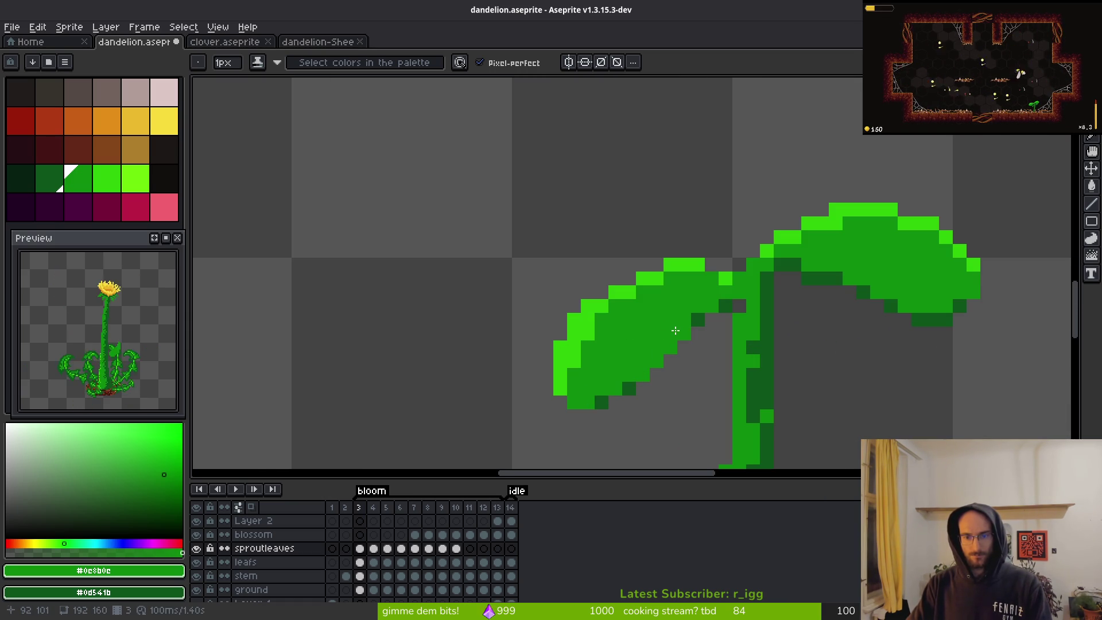
scroll(681, 333, down, 3)
scroll(684, 376, up, 2)
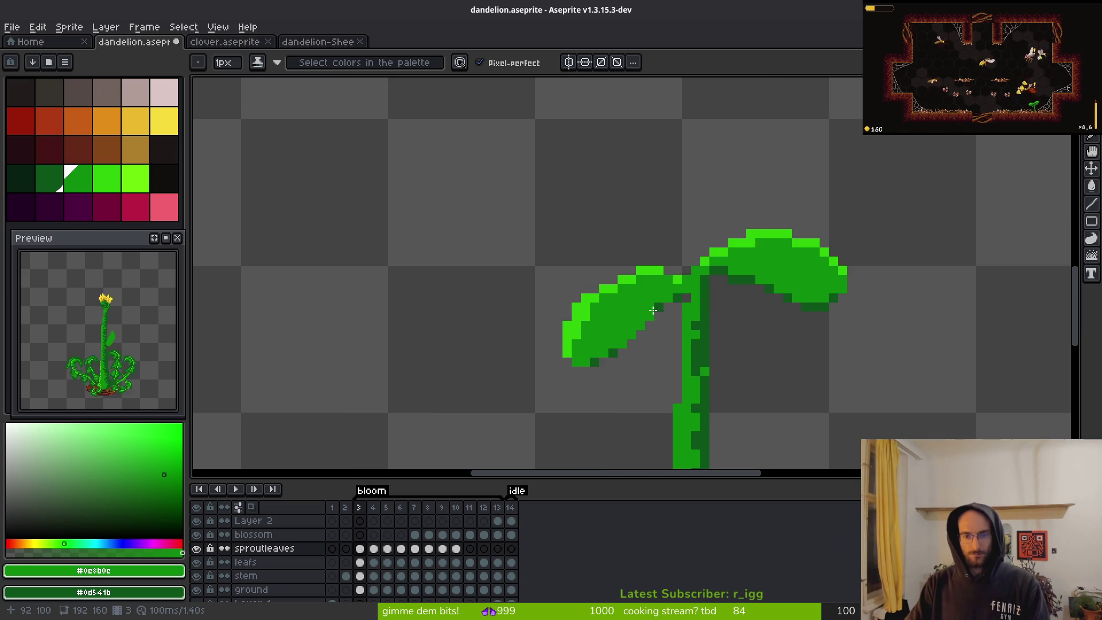
- Redo the dark leaf-edge shading, play the animation, and save dandelion.aseprite
key(ctrl+y)
key(ctrl+y)
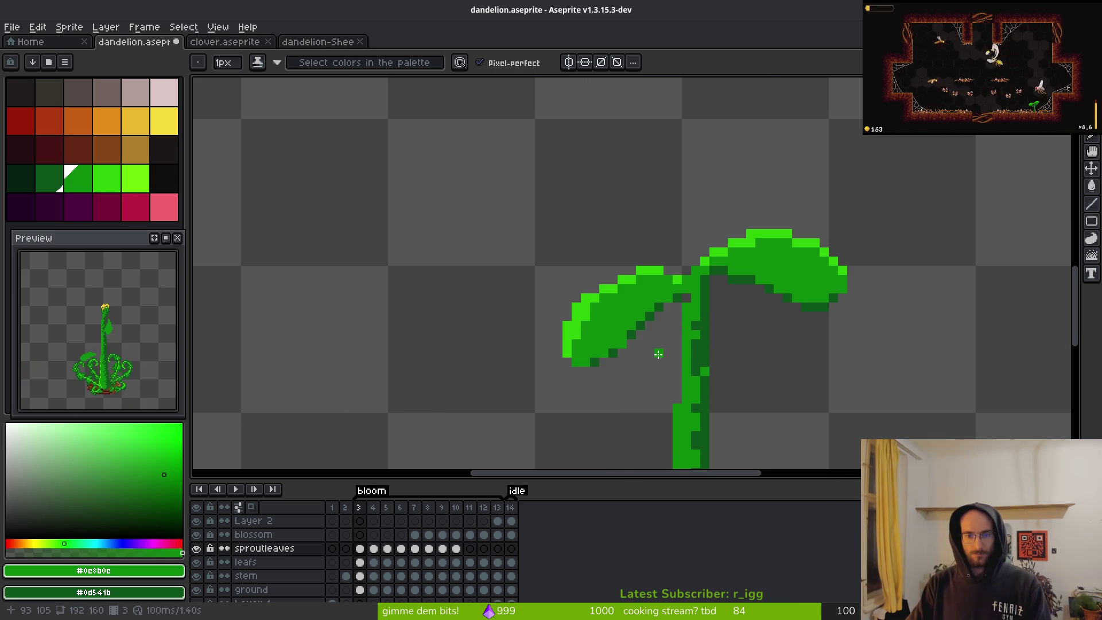
key(Return)
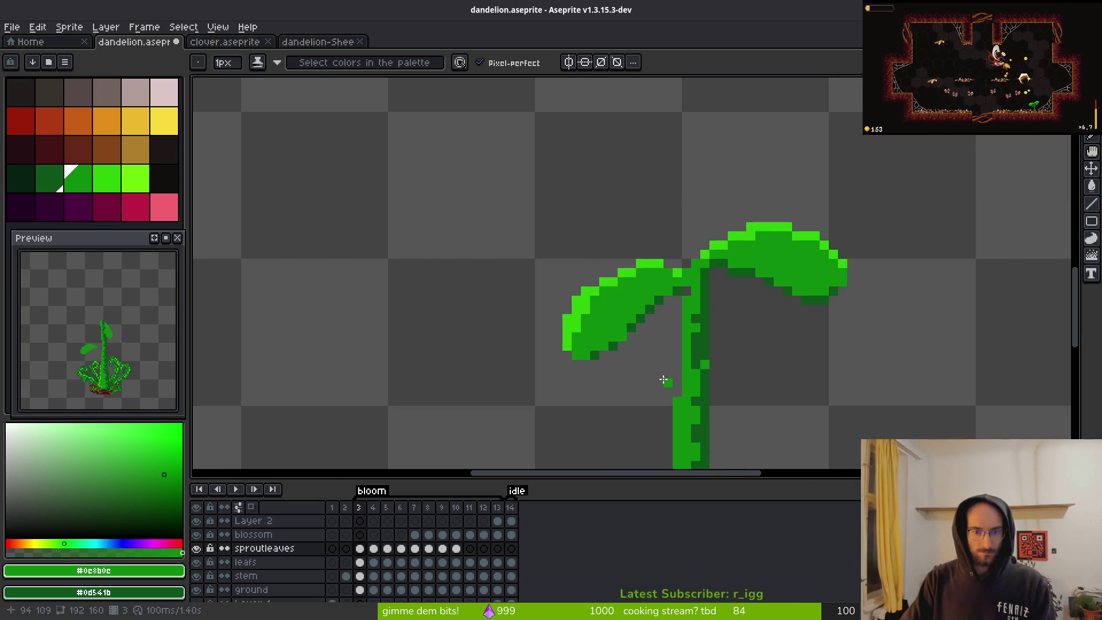
scroll(661, 370, down, 3)
key(ctrl+s)
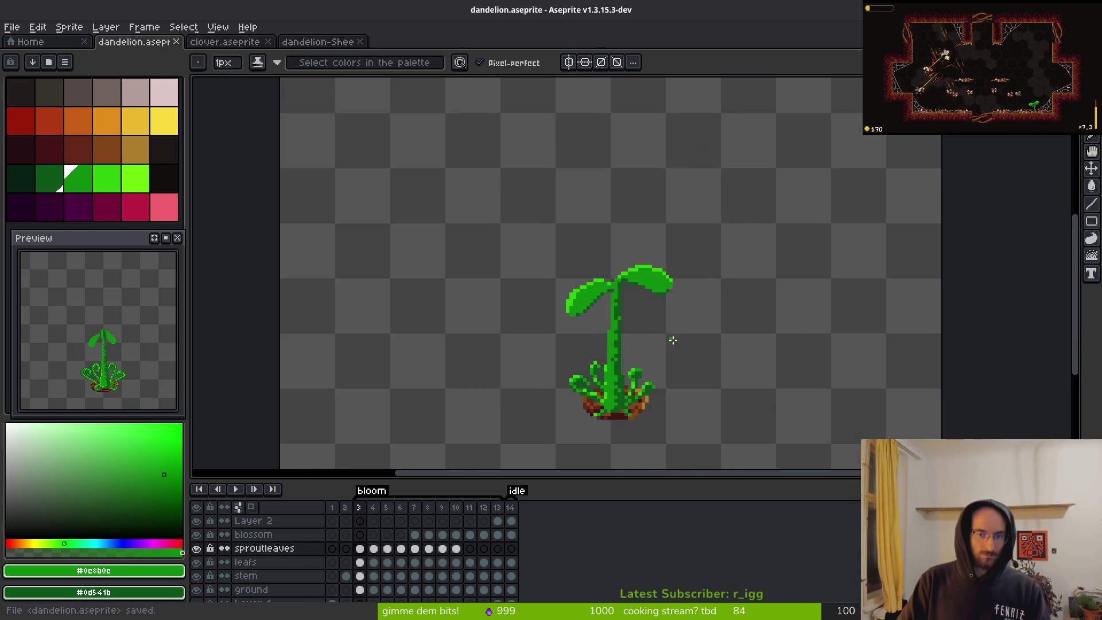
scroll(697, 364, up, 5)
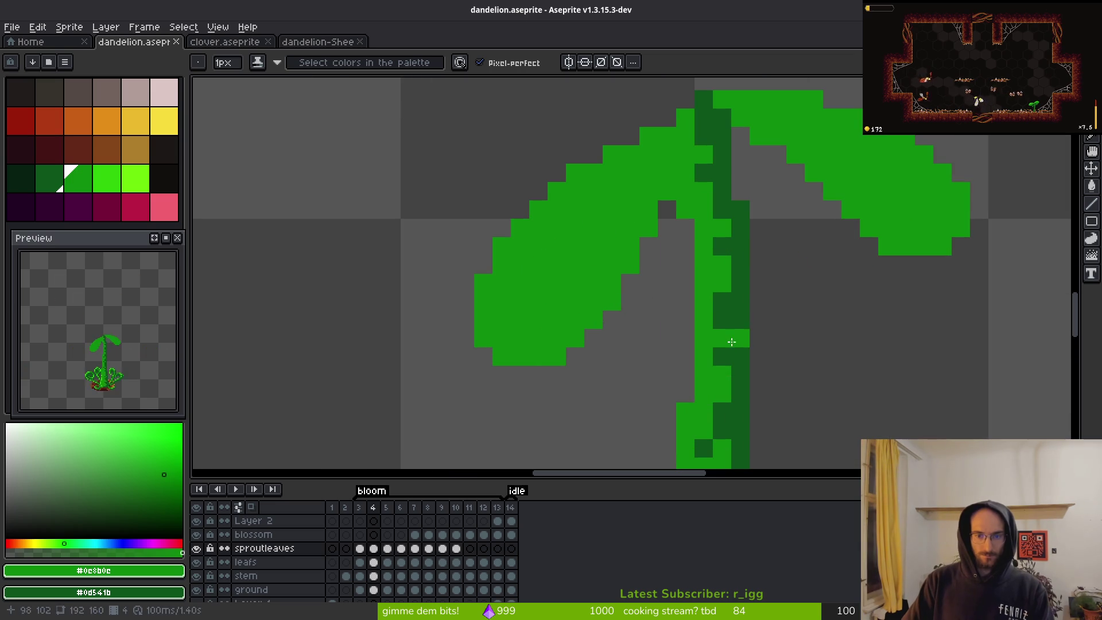
- Pick the bright green and draw highlights on the leaf and along the left leaf's edge
alt+click(736, 308)
scroll(637, 333, down, 4)
alt+click(638, 333)
scroll(608, 276, up, 3)
drag(632, 207, 603, 234)
drag(542, 285, 520, 366)
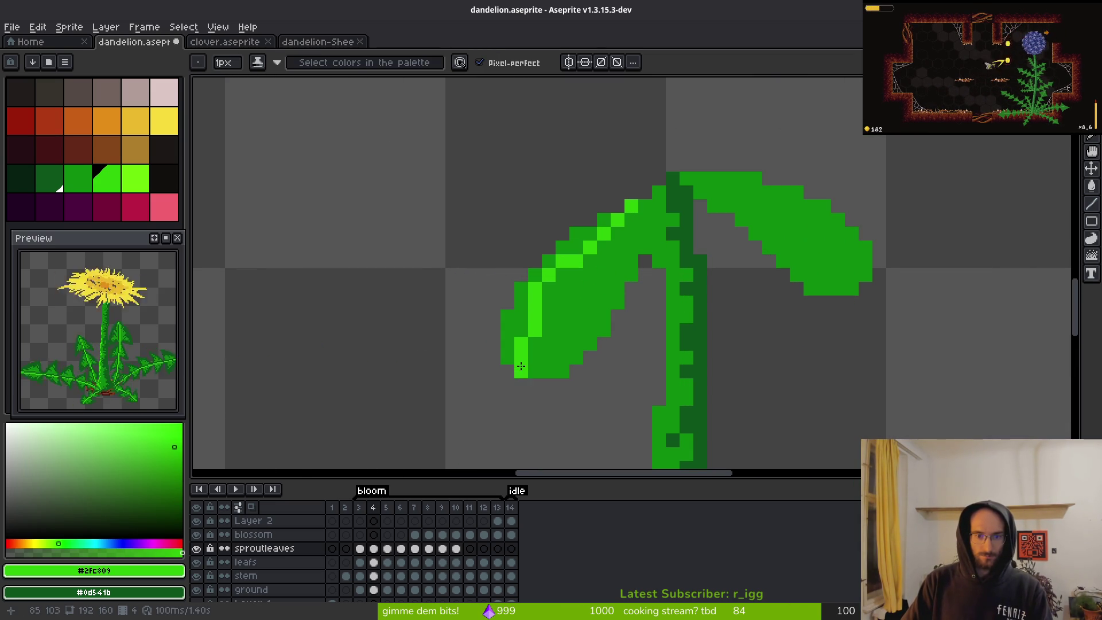
- Fill the left leaf edge bright green and turn stray and inner-edge pixels mid green
key(g)
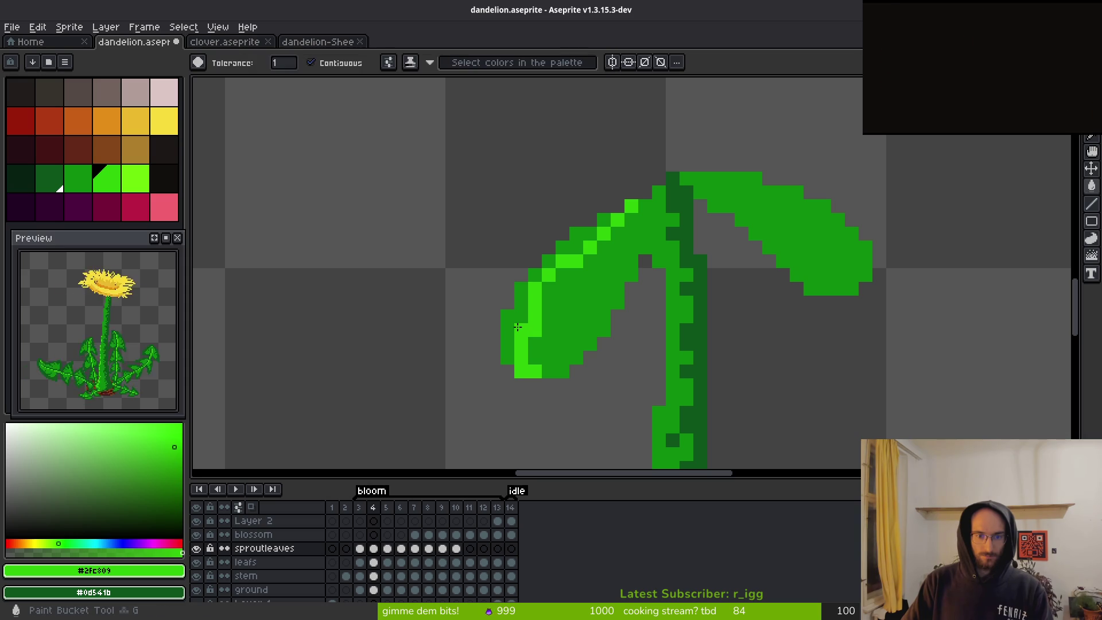
click(517, 338)
click(556, 259)
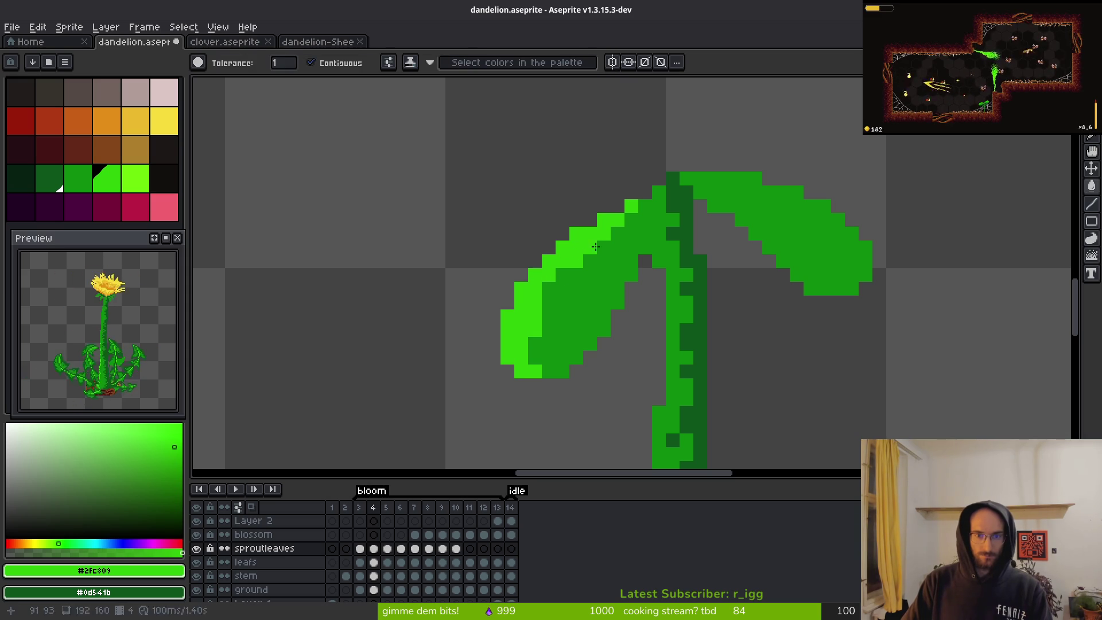
key(b)
click(631, 275)
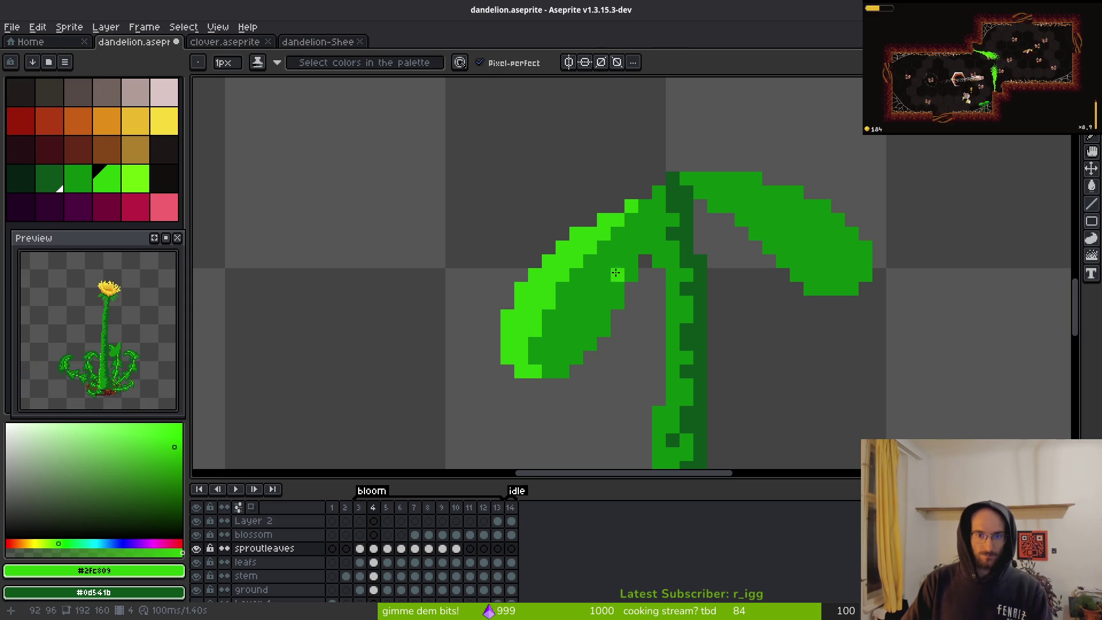
alt+click(615, 275)
click(632, 275)
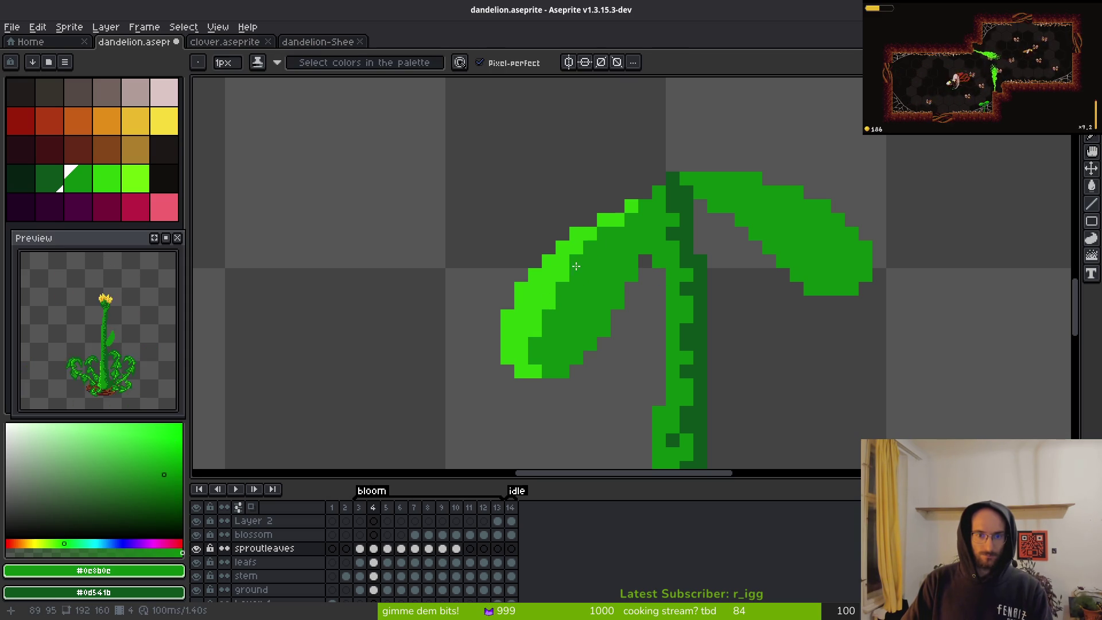
click(550, 302)
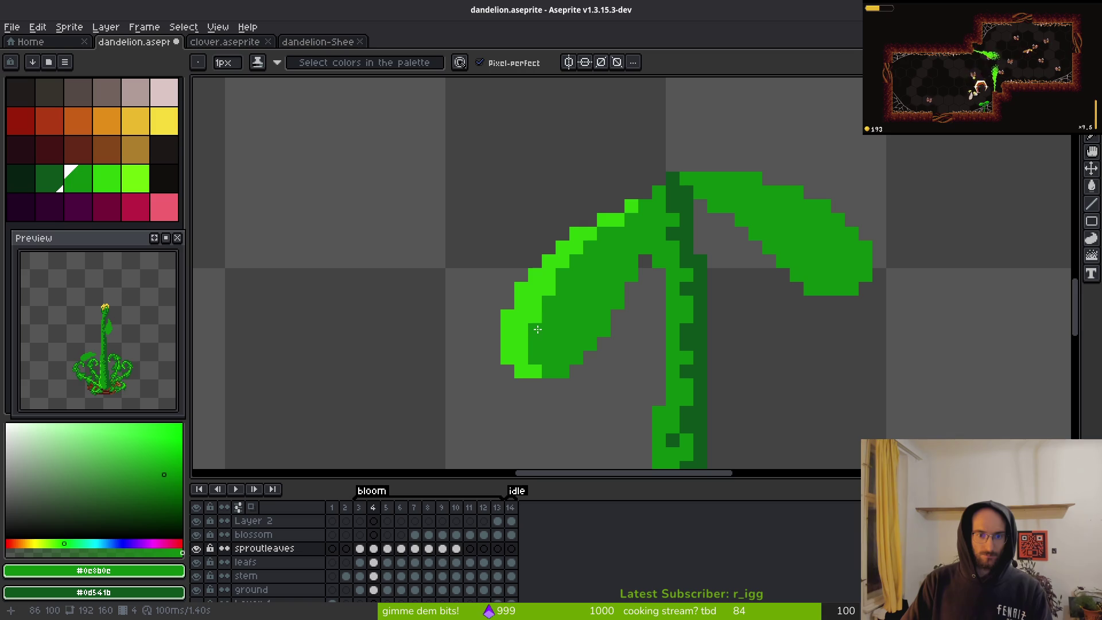
- Paint bright-green pixels along the leaf top, the leaf edge, and the right leaf's tip
scroll(623, 311, down, 6)
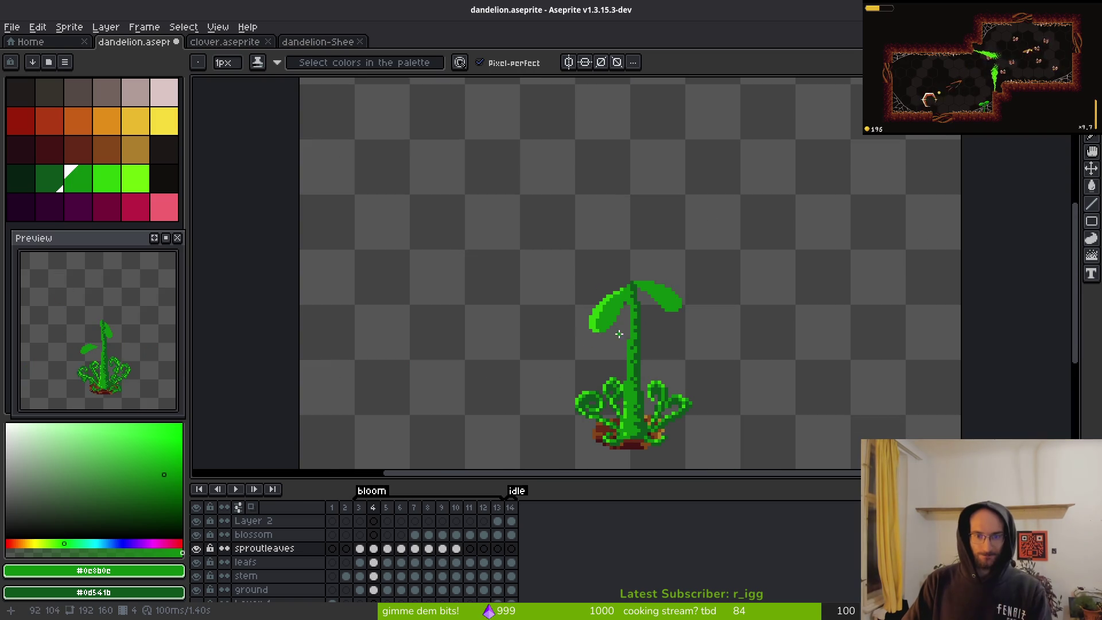
scroll(562, 321, up, 3)
alt+click(524, 310)
scroll(524, 310, up, 2)
drag(566, 266, 623, 270)
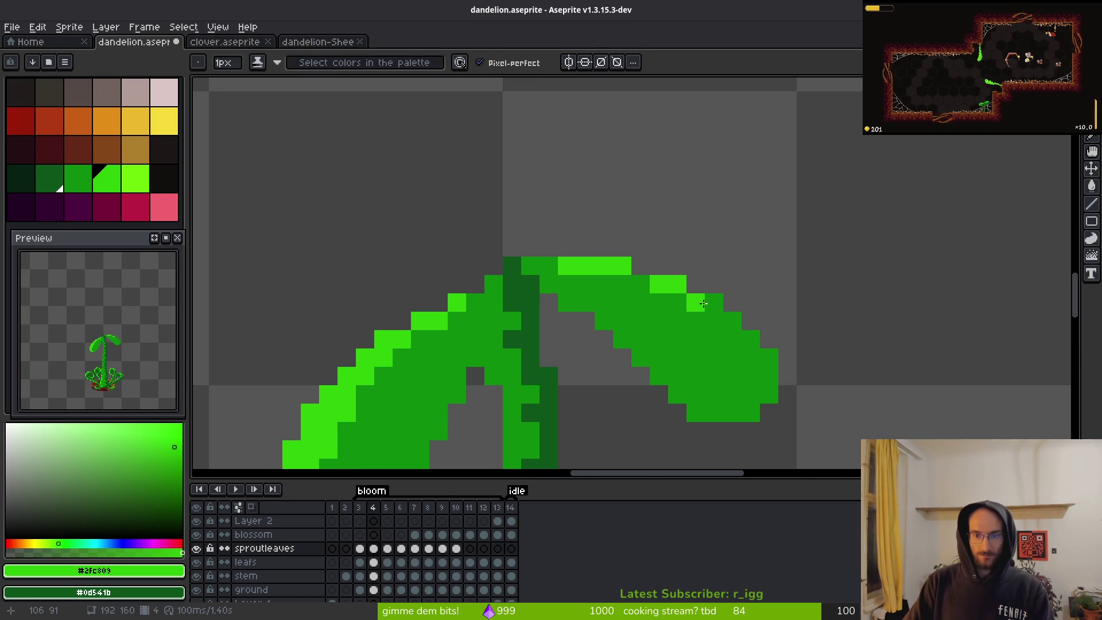
drag(703, 304, 727, 320)
drag(759, 356, 751, 364)
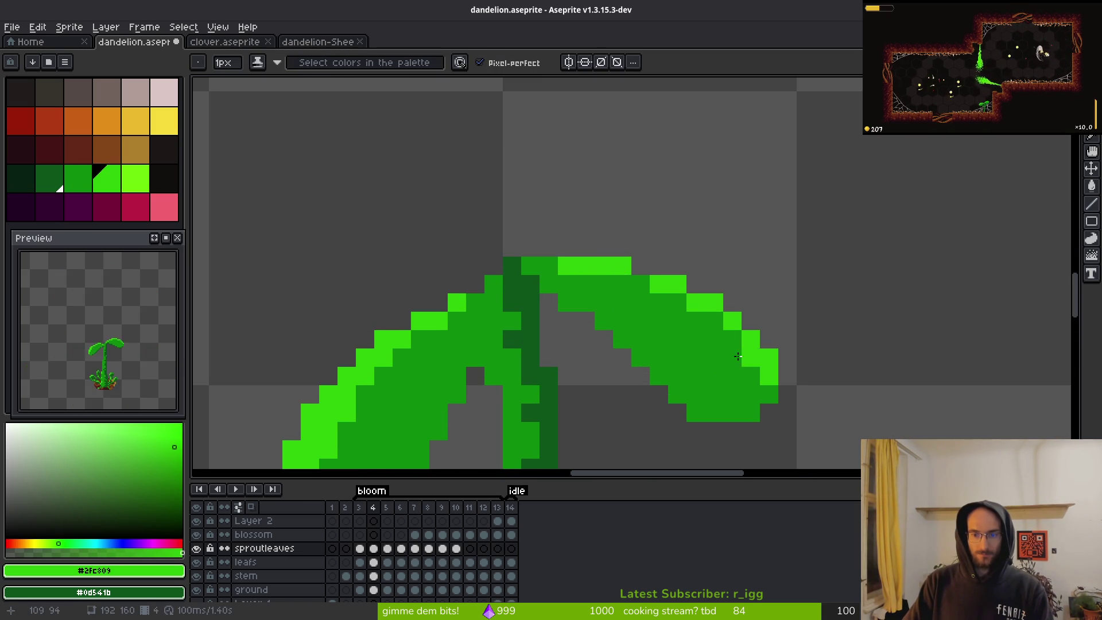
- Add highlight pixels near the leaf top and along the right leaf's top edge, then go to frame 5
scroll(693, 371, down, 4)
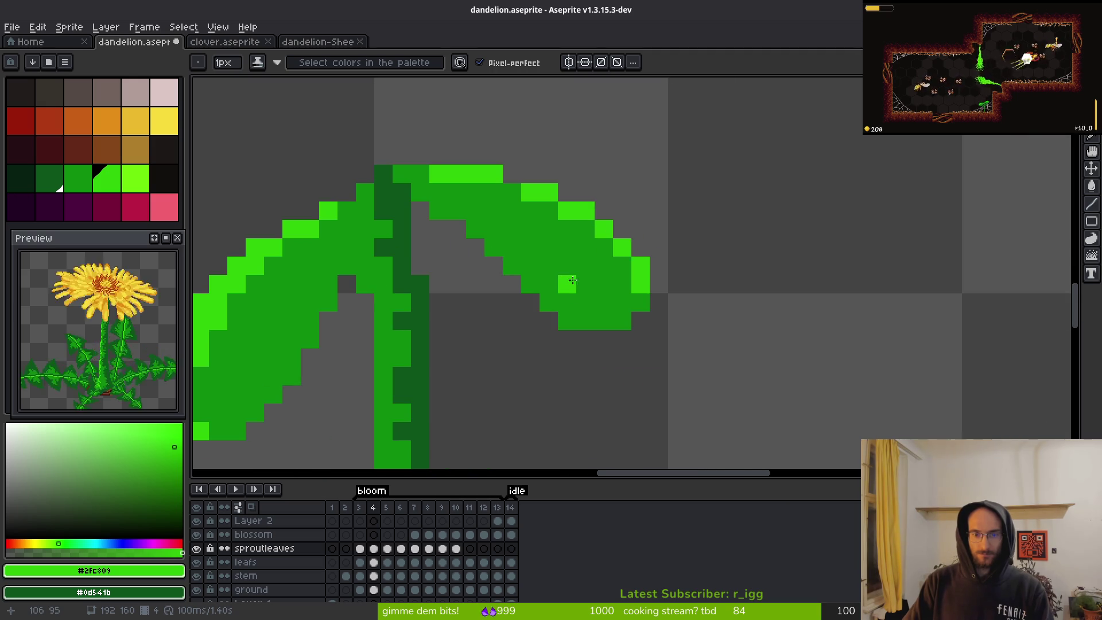
key(i)
key(b)
scroll(564, 272, up, 3)
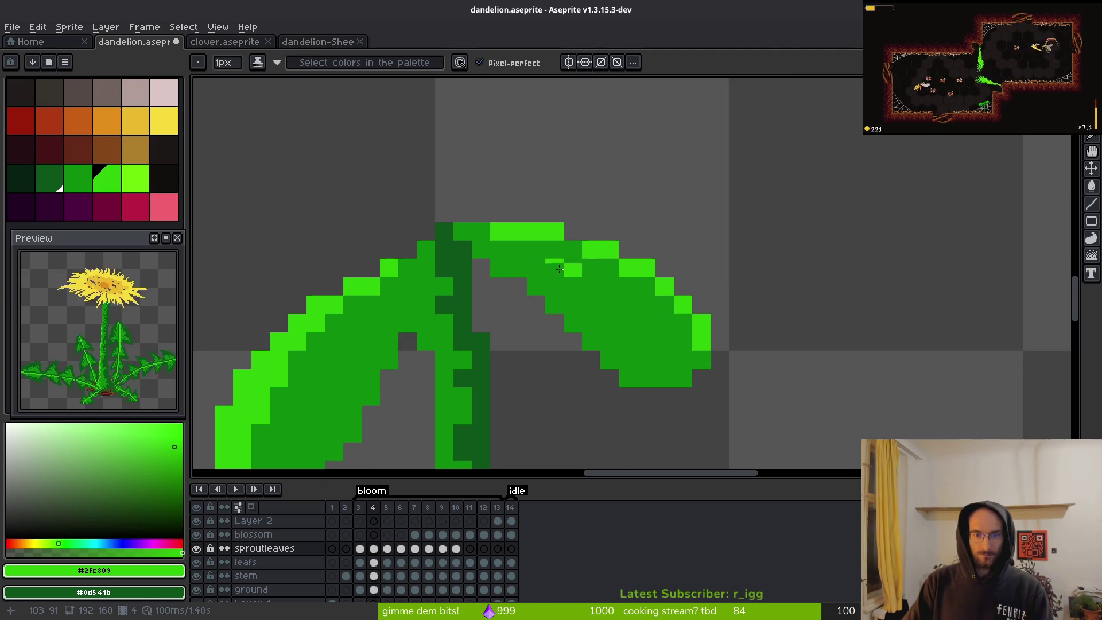
click(481, 232)
click(536, 251)
mouse_move(536, 251)
mouse_down()
mouse_move(617, 267)
mouse_move(728, 339)
mouse_up()
scroll(723, 350, down, 3)
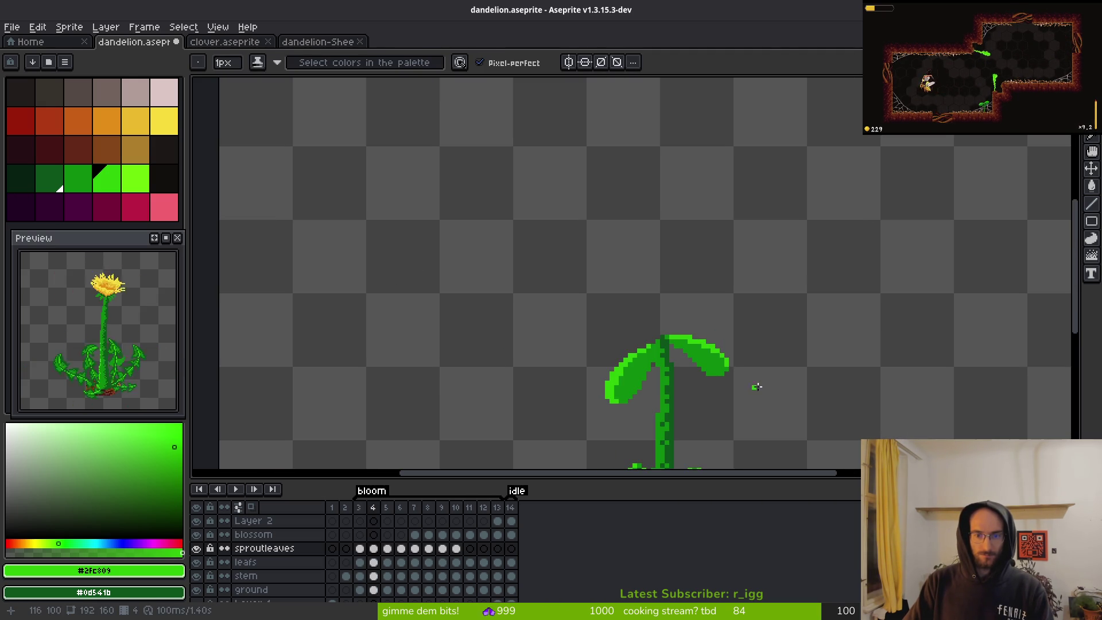
key(i)
key(period)
- Highlight the right leaf's edge in #2fc809, toning three edge pixels back to mid green
key(b)
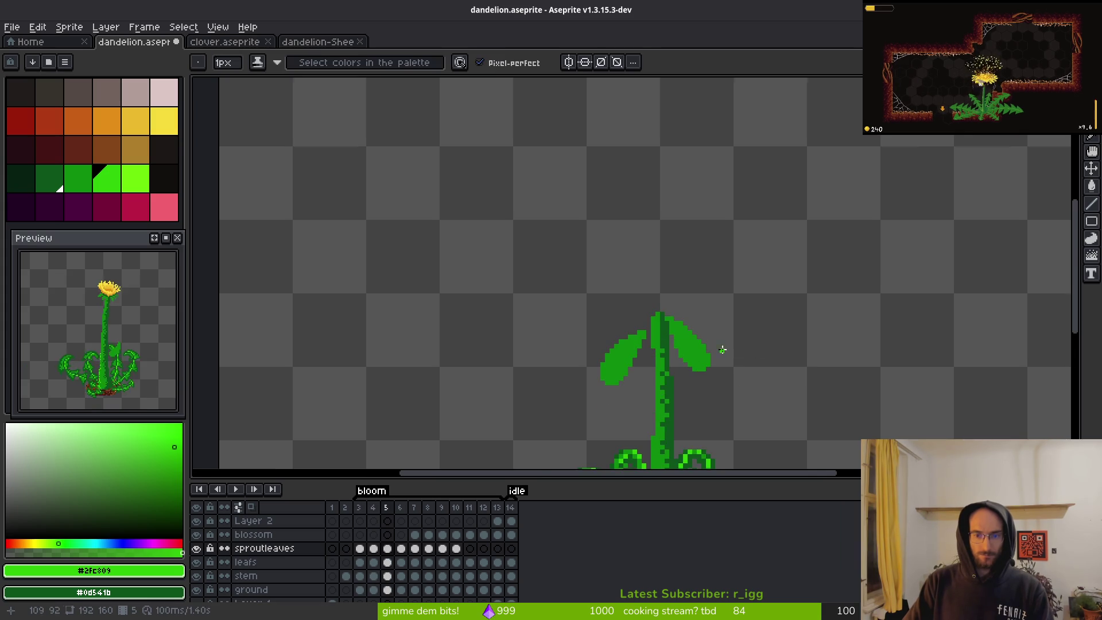
scroll(731, 352, up, 3)
click(623, 299)
mouse_move(640, 309)
mouse_down()
mouse_move(670, 339)
mouse_move(694, 397)
mouse_up()
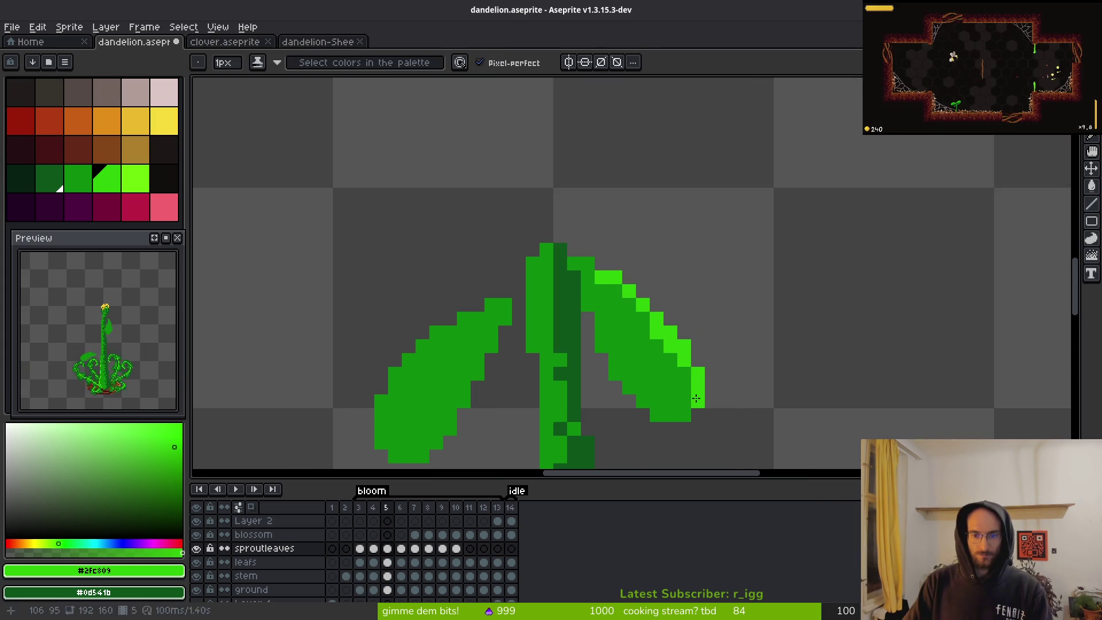
alt+right_click(655, 339)
right_click(645, 334)
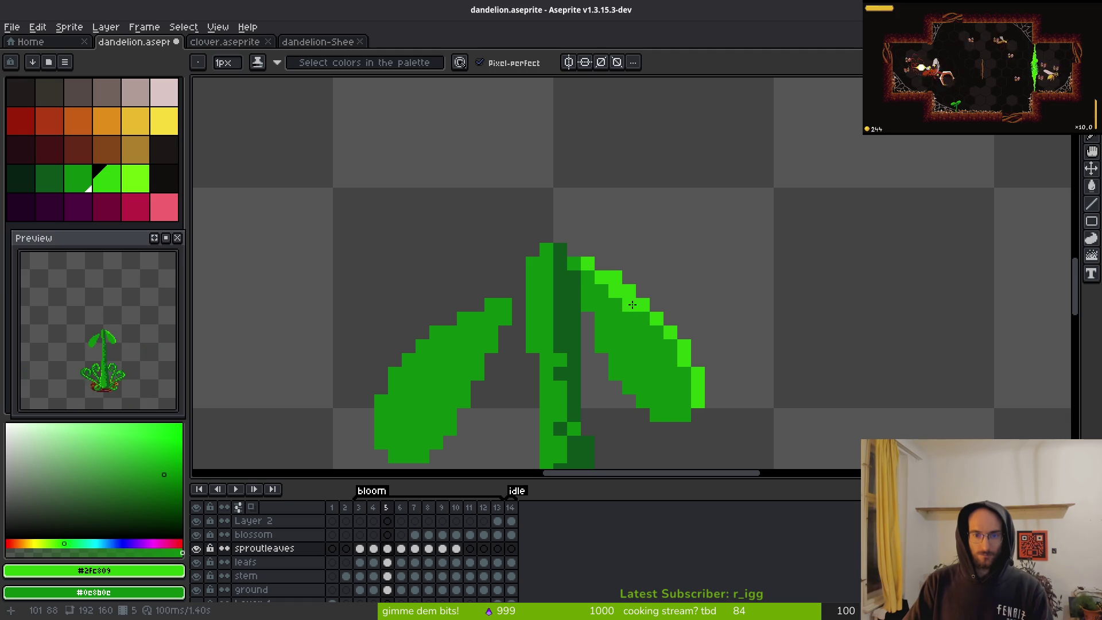
right_click(643, 319)
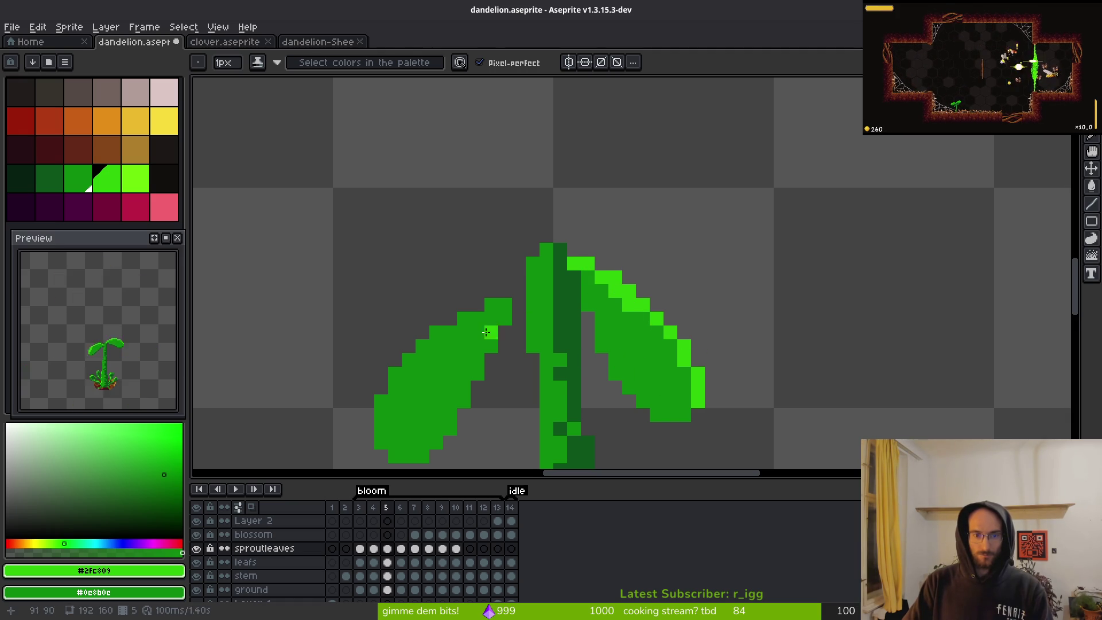
- Brighten two edge pixels of the left leaf, then move to frame 6
scroll(485, 333, up, 1)
mouse_move(485, 333)
mouse_down()
mouse_move(713, 206)
mouse_move(617, 267)
mouse_move(581, 325)
mouse_move(573, 389)
mouse_up()
click(567, 340)
click(586, 414)
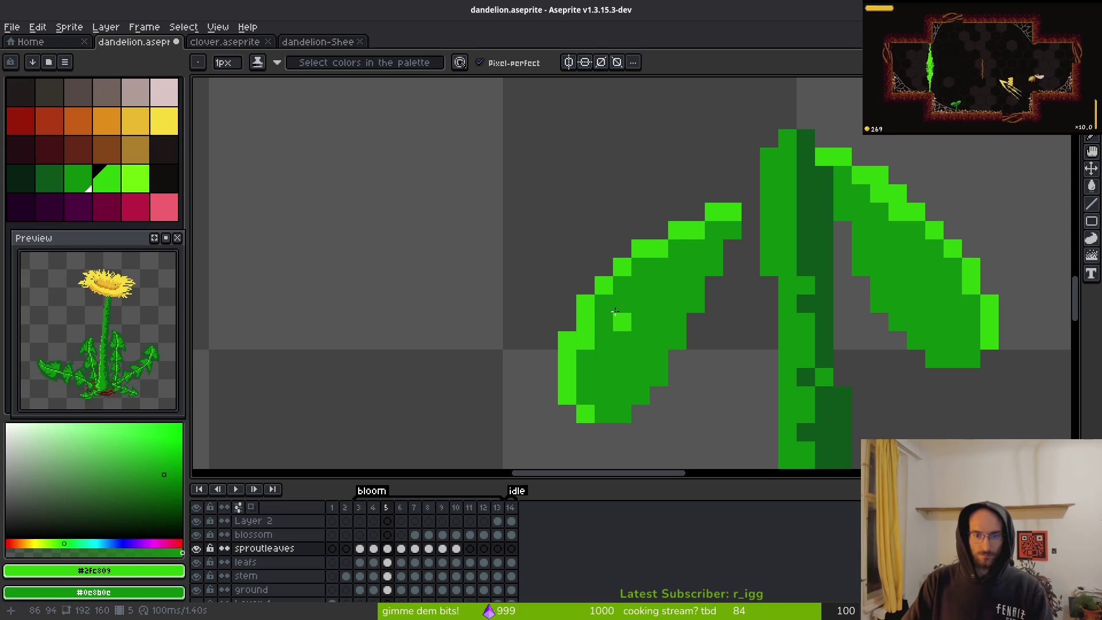
scroll(680, 299, down, 3)
key(Right)
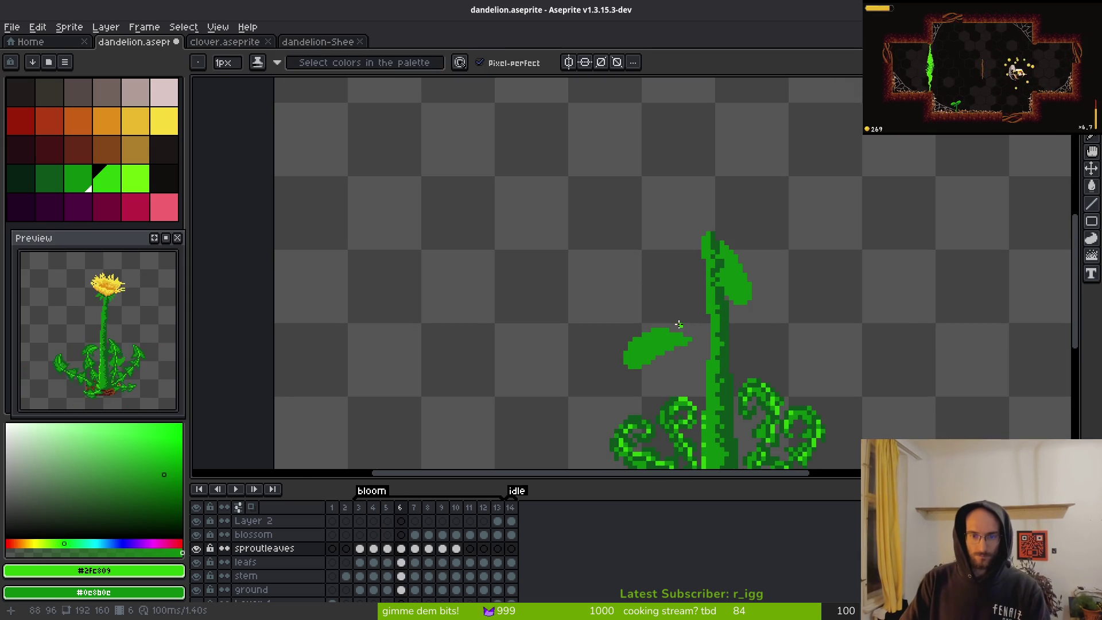
- On frame 6, paint bright-green highlights along the leaf's top, upper-left and lower-left edges
scroll(725, 263, up, 4)
mouse_move(726, 240)
mouse_down()
mouse_move(705, 214)
mouse_move(608, 210)
mouse_move(623, 219)
mouse_up()
mouse_move(533, 185)
mouse_down()
mouse_move(533, 213)
mouse_move(482, 215)
mouse_up()
right_click(609, 220)
mouse_move(478, 268)
mouse_down()
mouse_move(477, 241)
mouse_move(395, 268)
mouse_move(367, 333)
mouse_move(367, 378)
mouse_up()
click(395, 406)
scroll(535, 339, down, 5)
scroll(536, 340, up, 5)
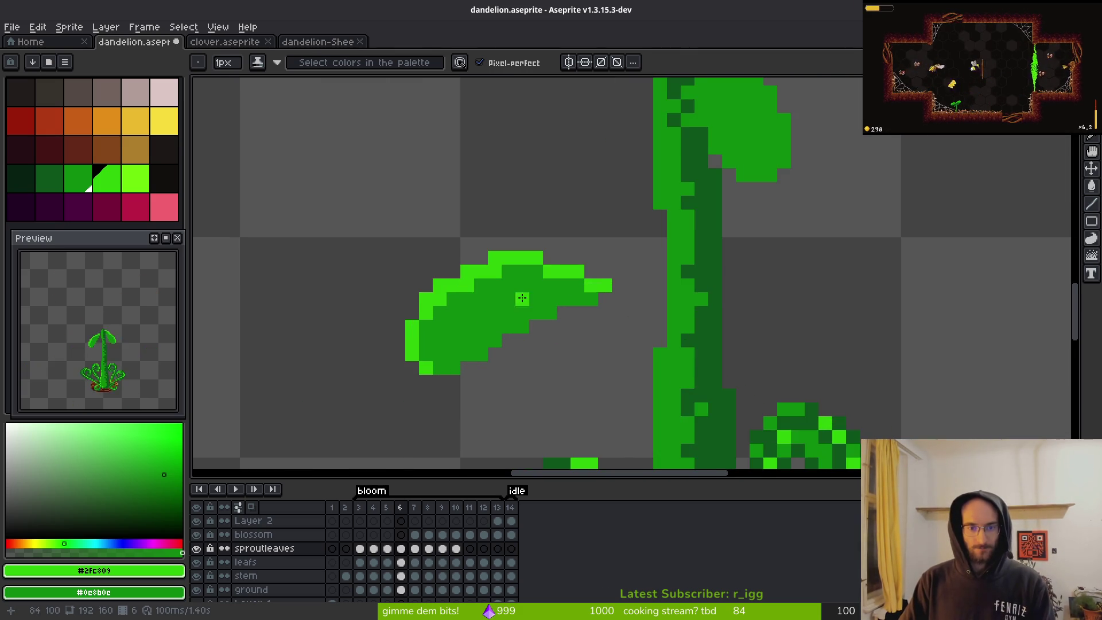
- On frame 7, magic-wand the leaf and apply a bright-green Outline effect to it
key(Right)
scroll(569, 290, up, 3)
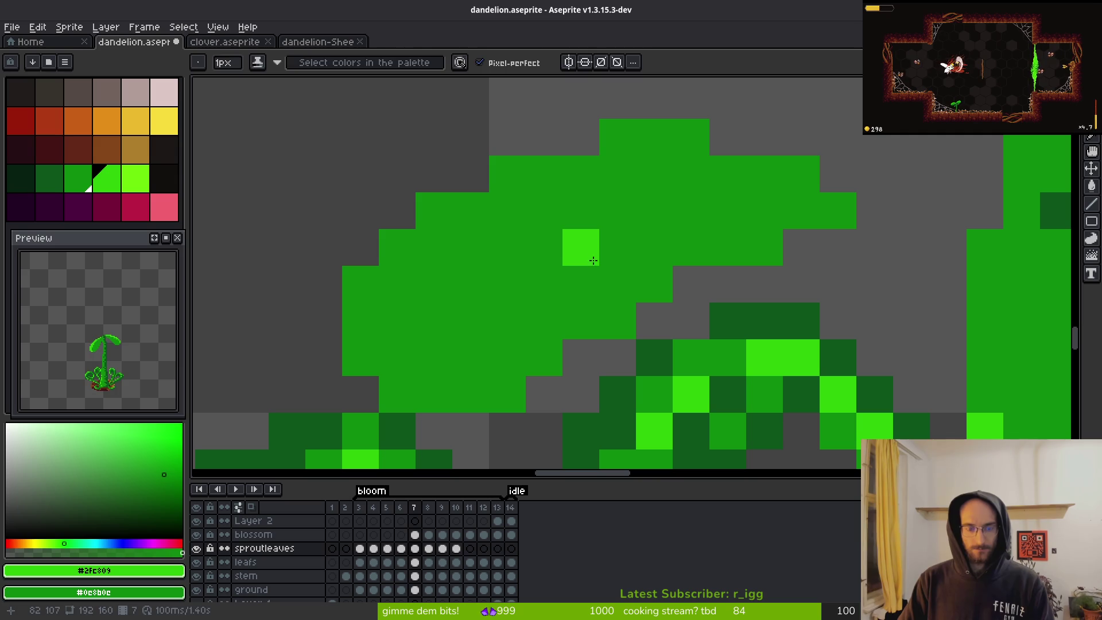
right_click(596, 256)
key(w)
click(595, 256)
key(shift+o)
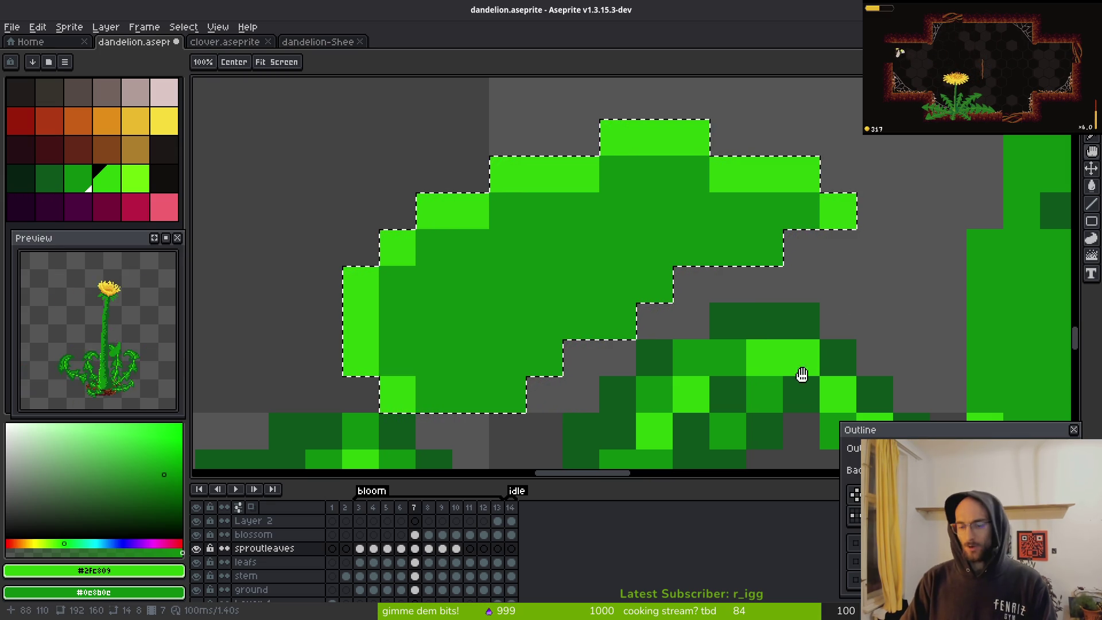
key(Escape)
key(w)
scroll(716, 353, down, 4)
scroll(716, 353, up, 3)
key(f)
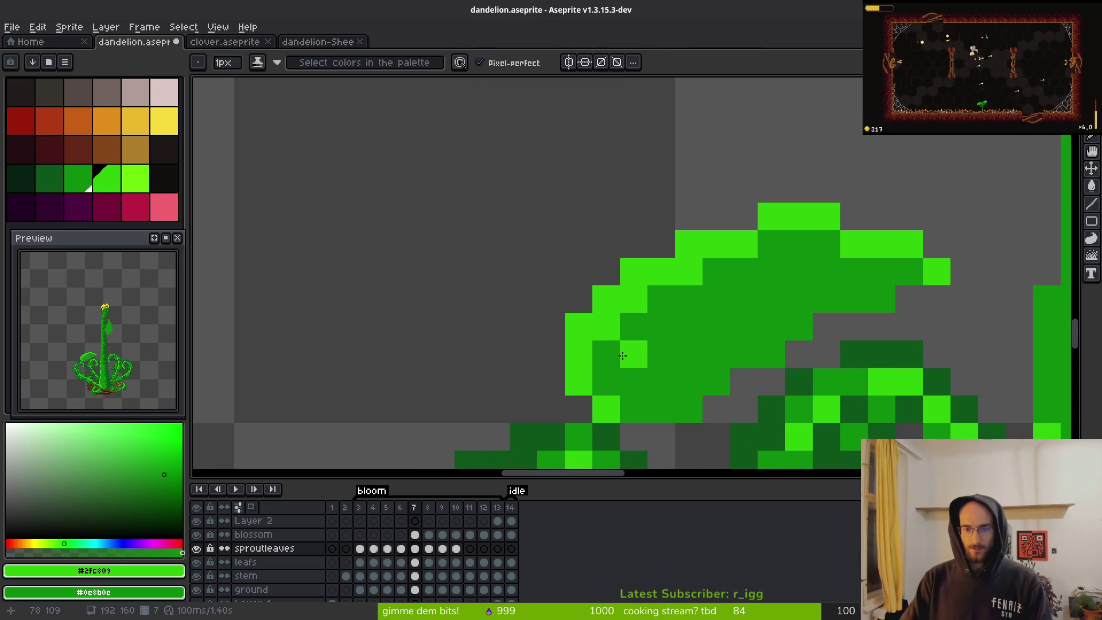
- Flip between frames 6 and 7 to compare the outlined leaf
scroll(600, 390, down, 4)
key(comma)
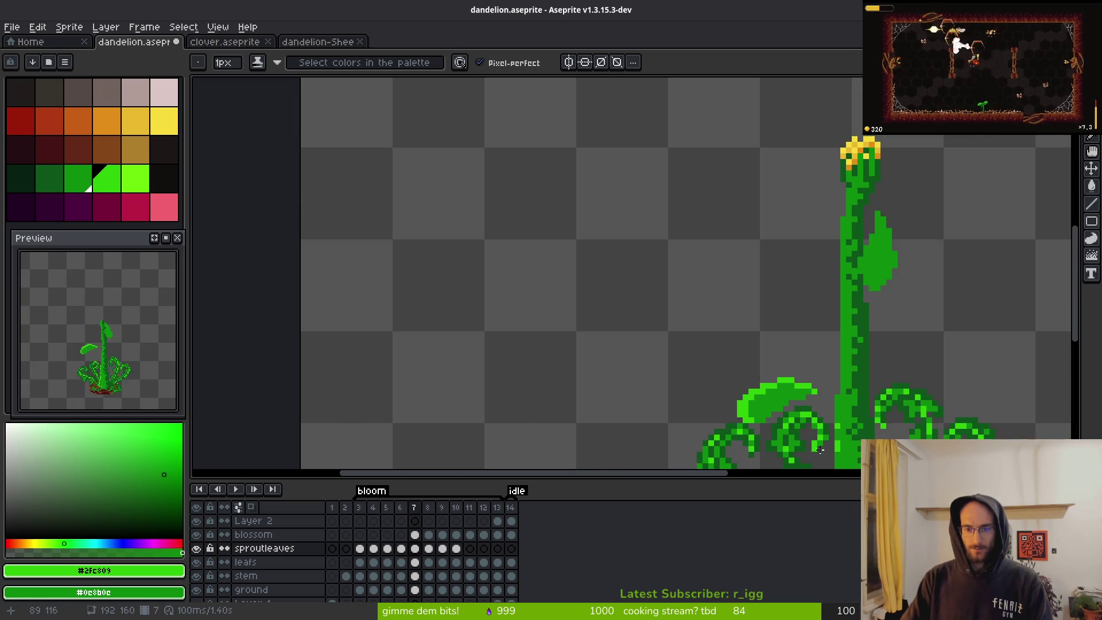
key(period)
key(comma)
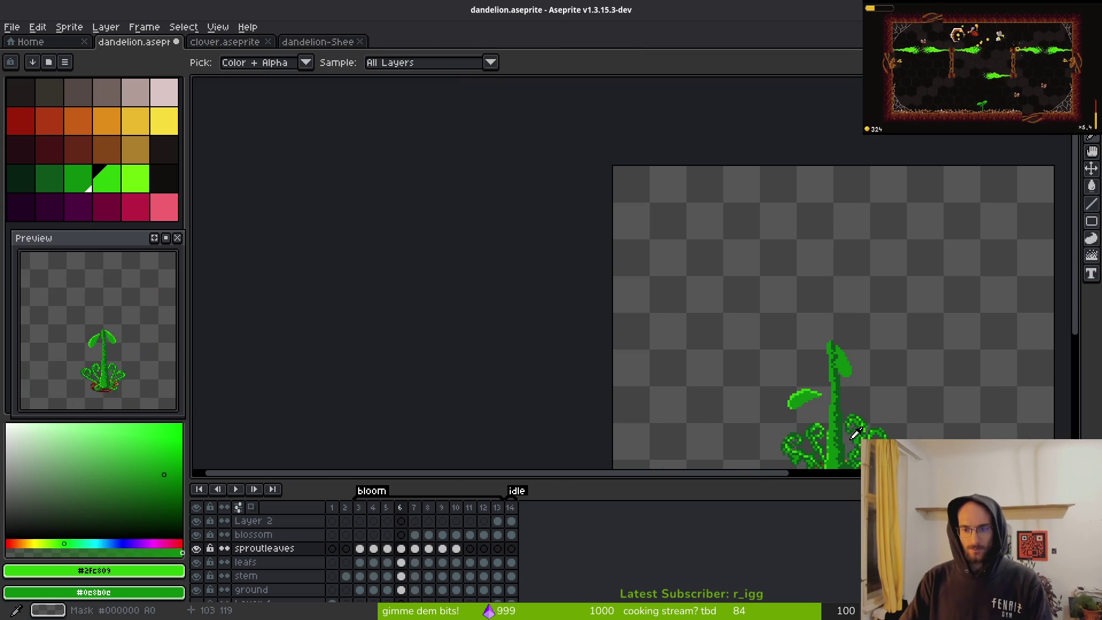
key(period)
scroll(822, 413, up, 2)
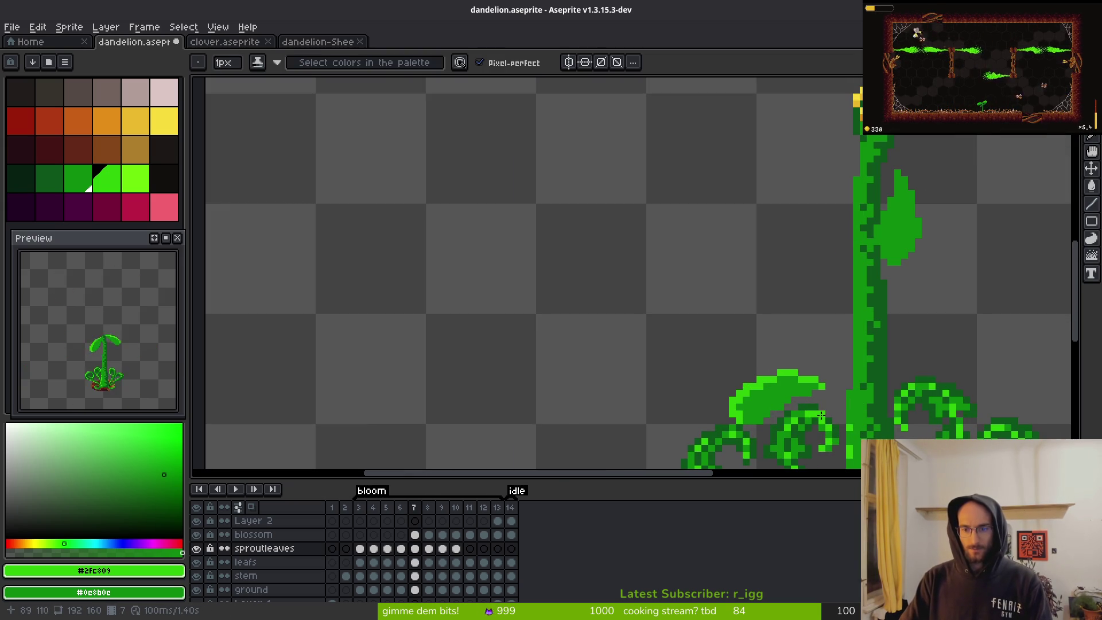
scroll(822, 413, down, 1)
key(comma)
key(period)
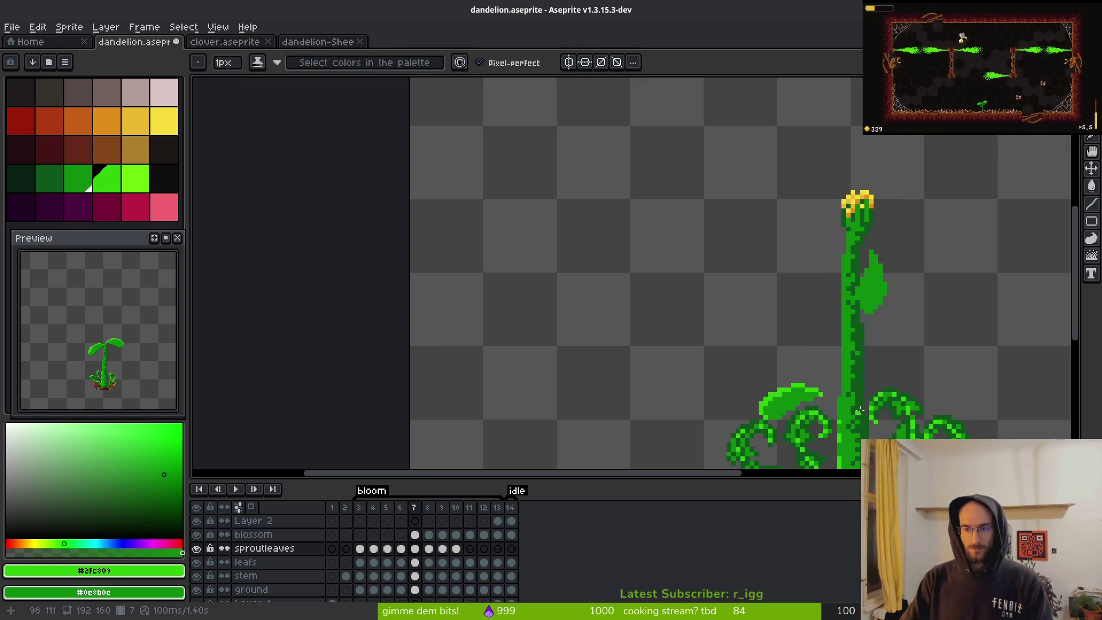
key(comma)
key(comma)
key(period)
key(period)
- Set mid leaf green as main and bright green as secondary colour, then go to frame 8
drag(901, 357, 852, 323)
scroll(852, 323, up, 1)
key(comma)
key(period)
scroll(801, 184, up, 1)
alt+click(767, 215)
right_click(731, 167)
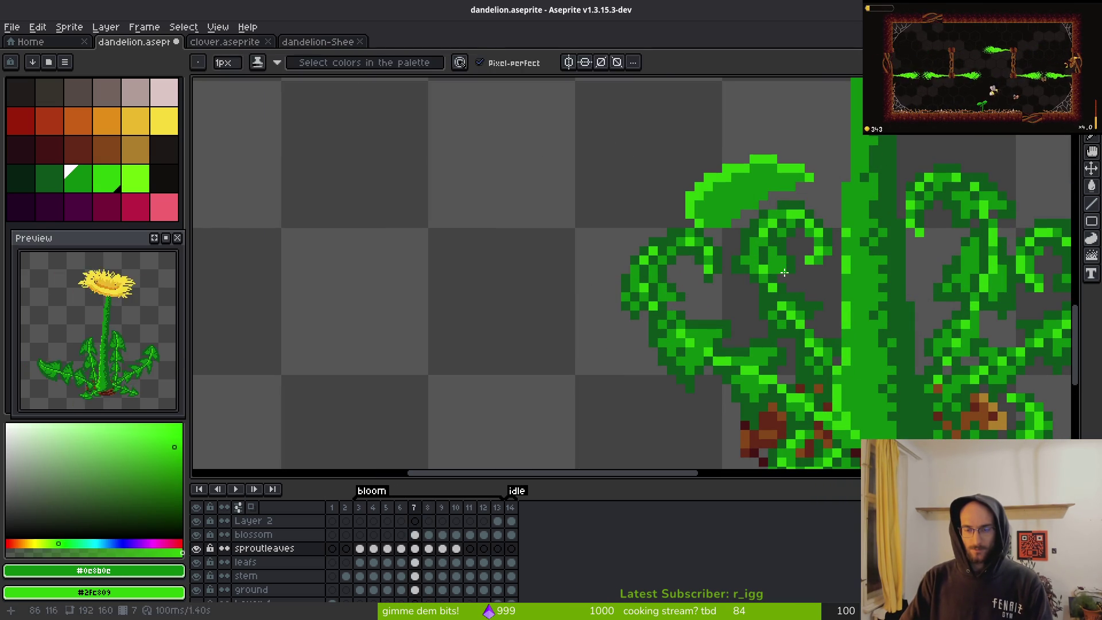
key(period)
mouse_move(763, 288)
mouse_down()
mouse_move(726, 239)
mouse_move(696, 266)
mouse_up()
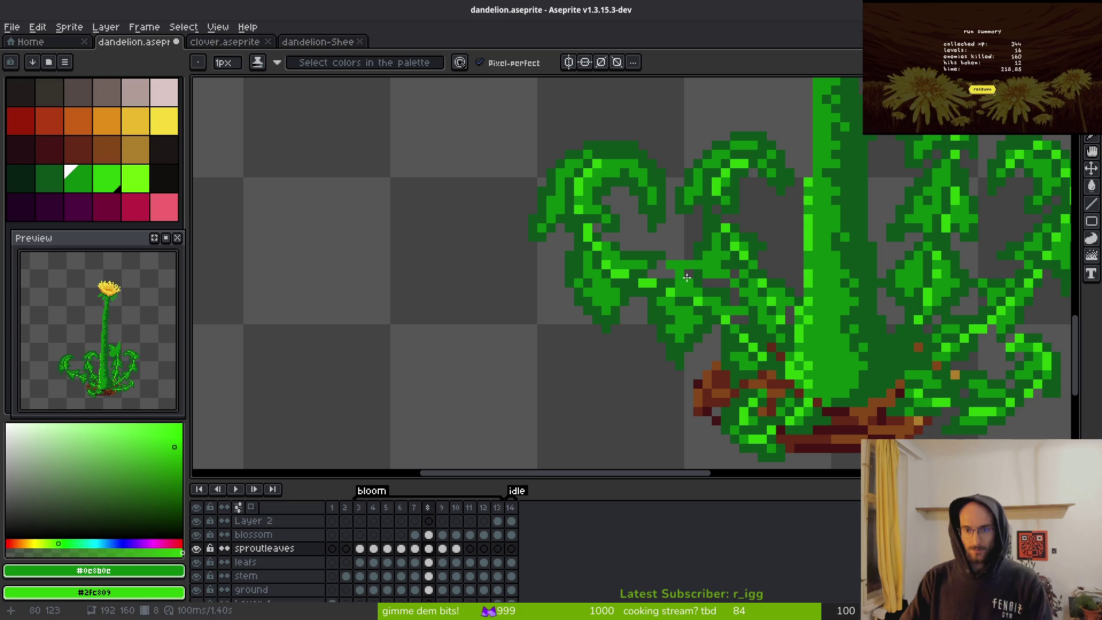
- Hide the leafs layer and add pixels extending the small leaf's bottom-right tip
scroll(704, 287, up, 2)
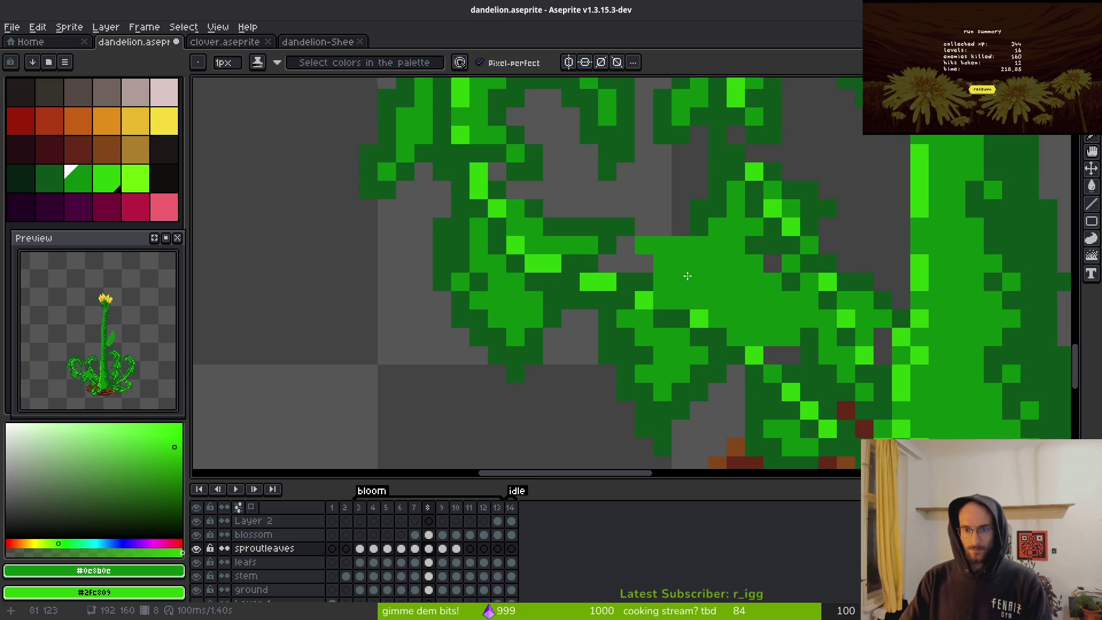
click(195, 562)
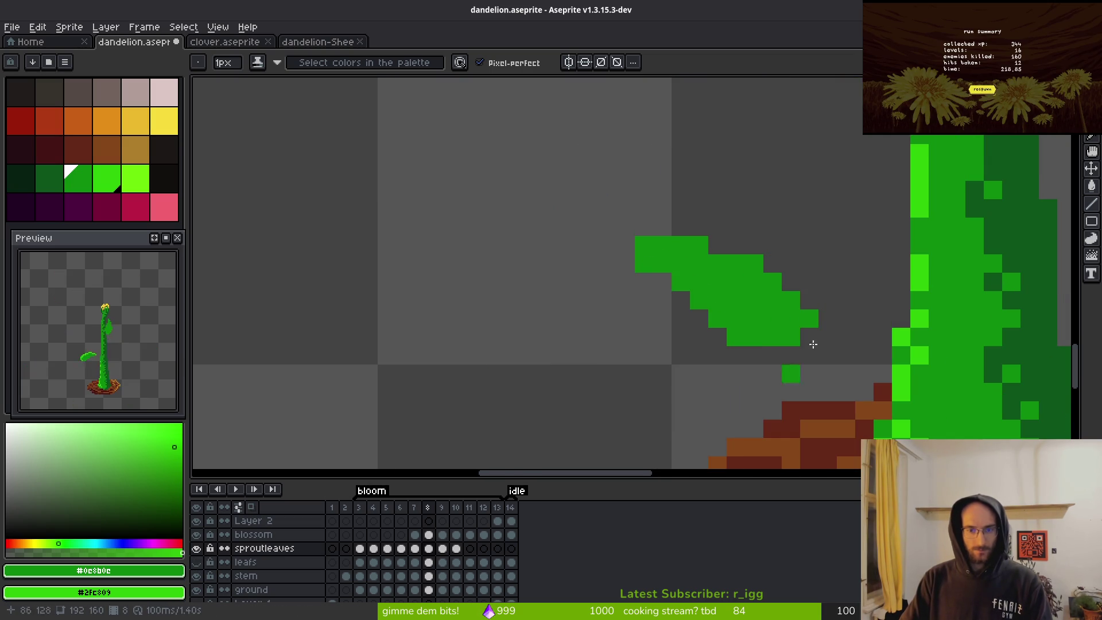
scroll(658, 288, up, 1)
click(677, 311)
drag(855, 367, 873, 387)
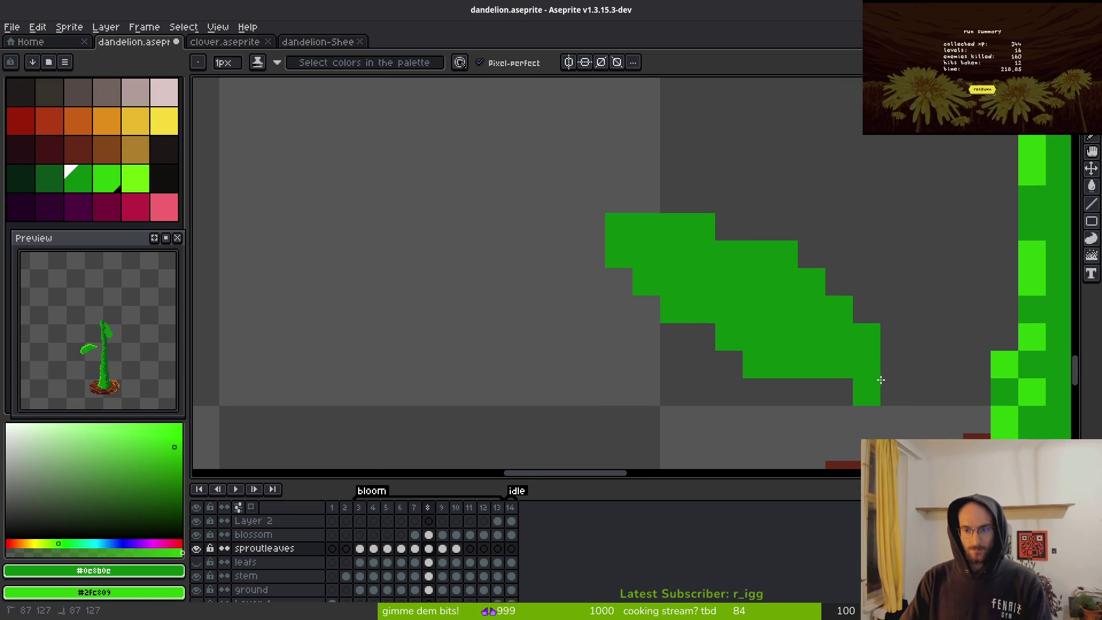
- Fill the selected small leaf shape, deselect, and erase a stray pixel
ctrl+click(764, 358)
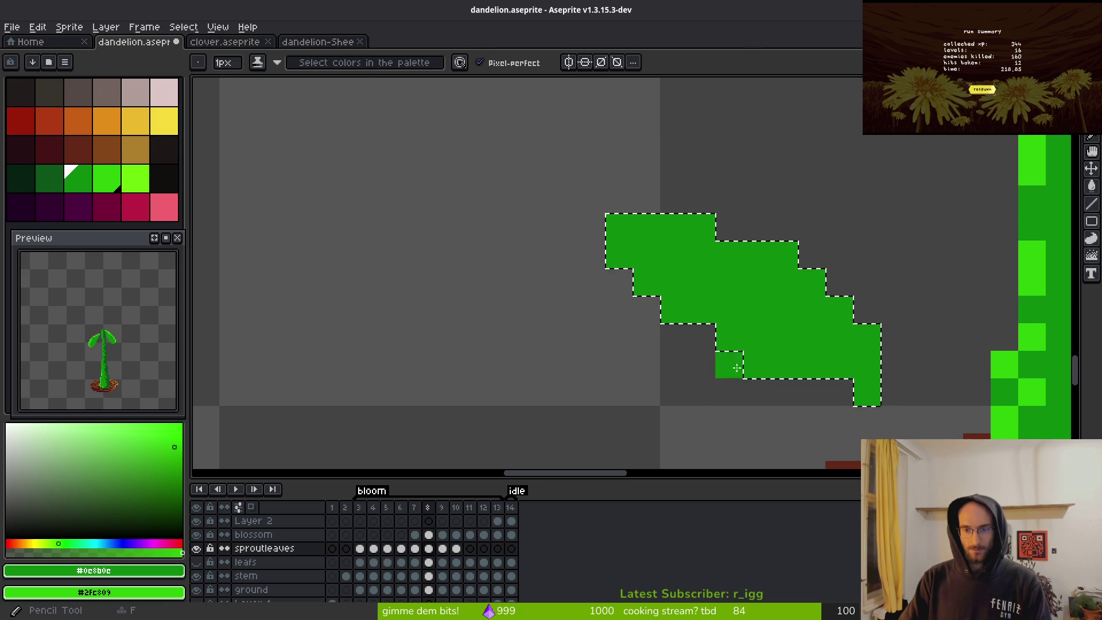
key(Tab)
key(Tab)
key(d)
key(ctrl+d)
key(f)
right_click(756, 364)
- Paint a light-green #2fc809 highlight along the small leaf's top edge
click(728, 232)
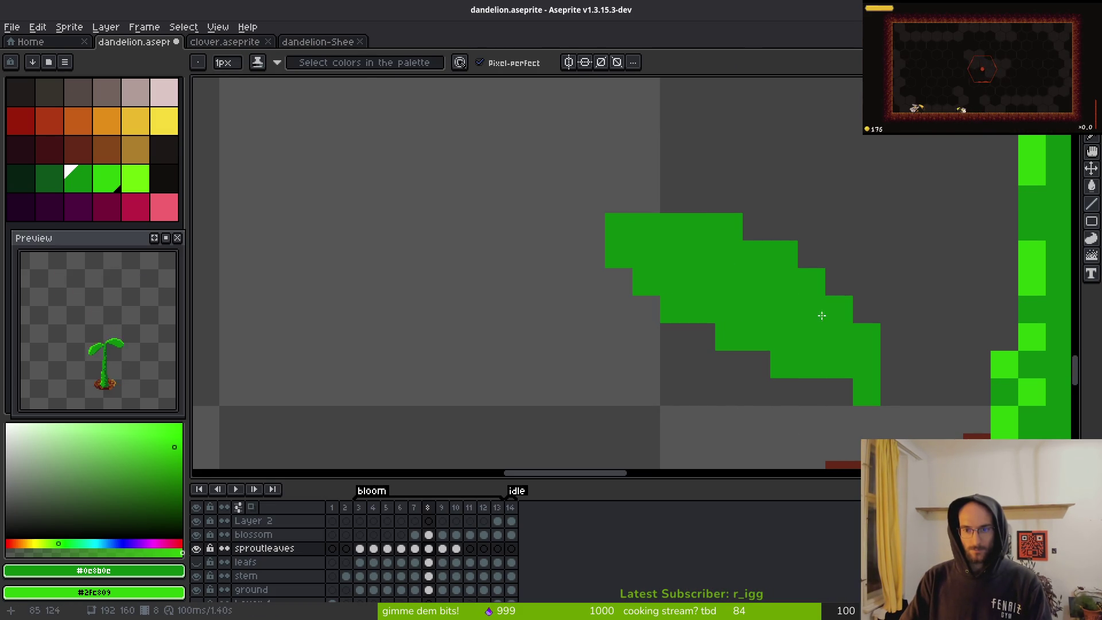
mouse_move(628, 223)
mouse_down()
mouse_move(730, 230)
mouse_move(786, 255)
mouse_move(848, 313)
mouse_up()
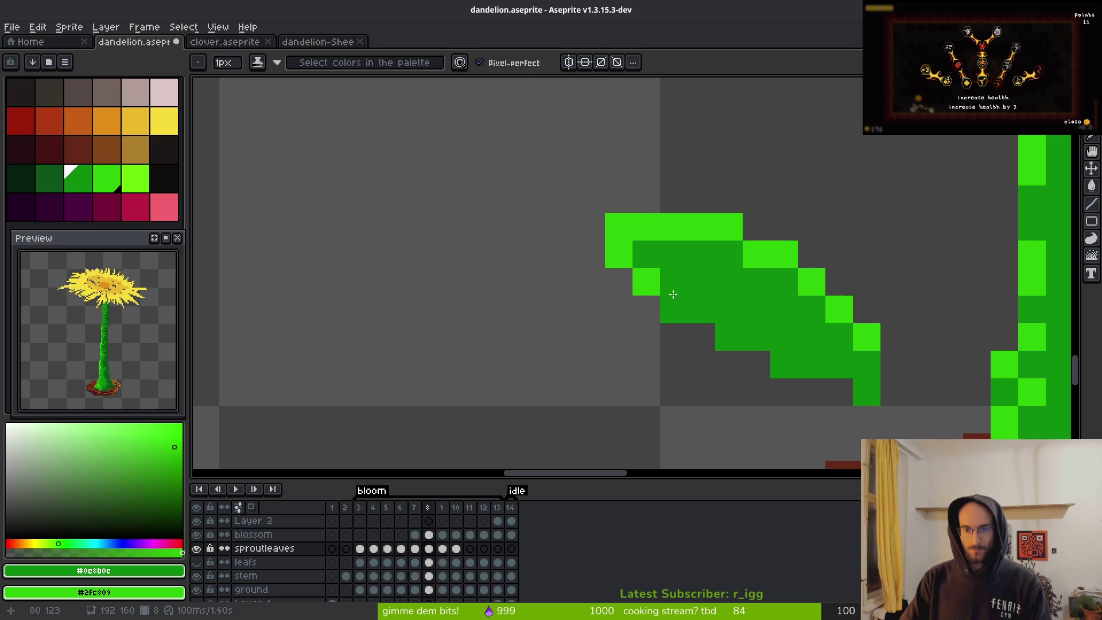
drag(646, 310, 664, 308)
scroll(855, 384, down, 5)
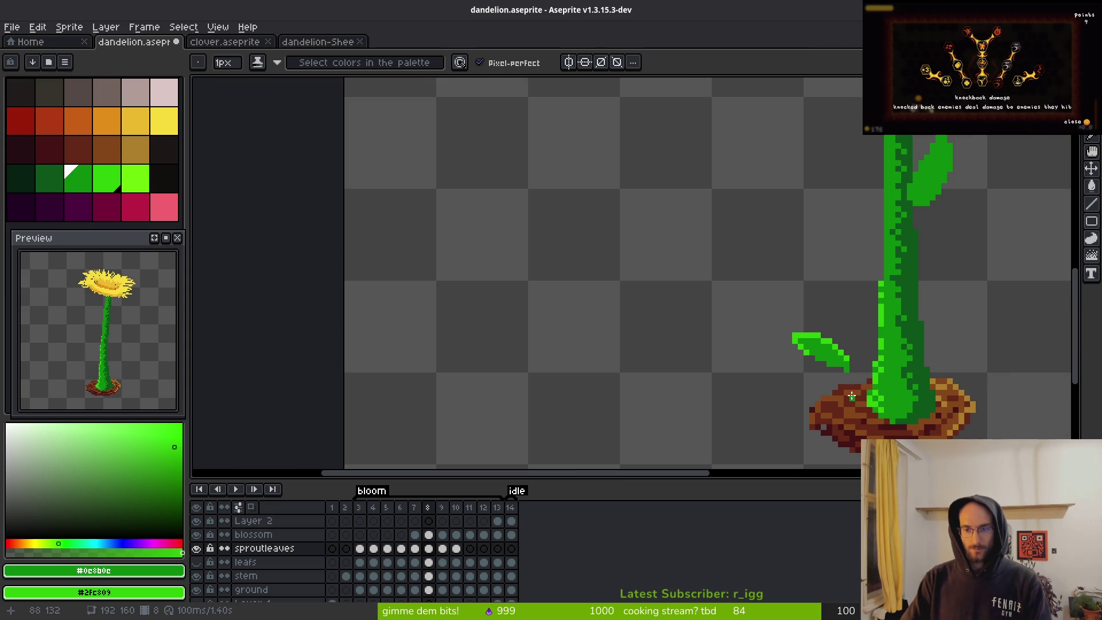
scroll(852, 379, up, 2)
- Check frame 7, then move on to frame 9
scroll(861, 379, down, 2)
key(comma)
scroll(896, 368, down, 2)
key(alt)
scroll(763, 316, up, 2)
key(period)
key(period)
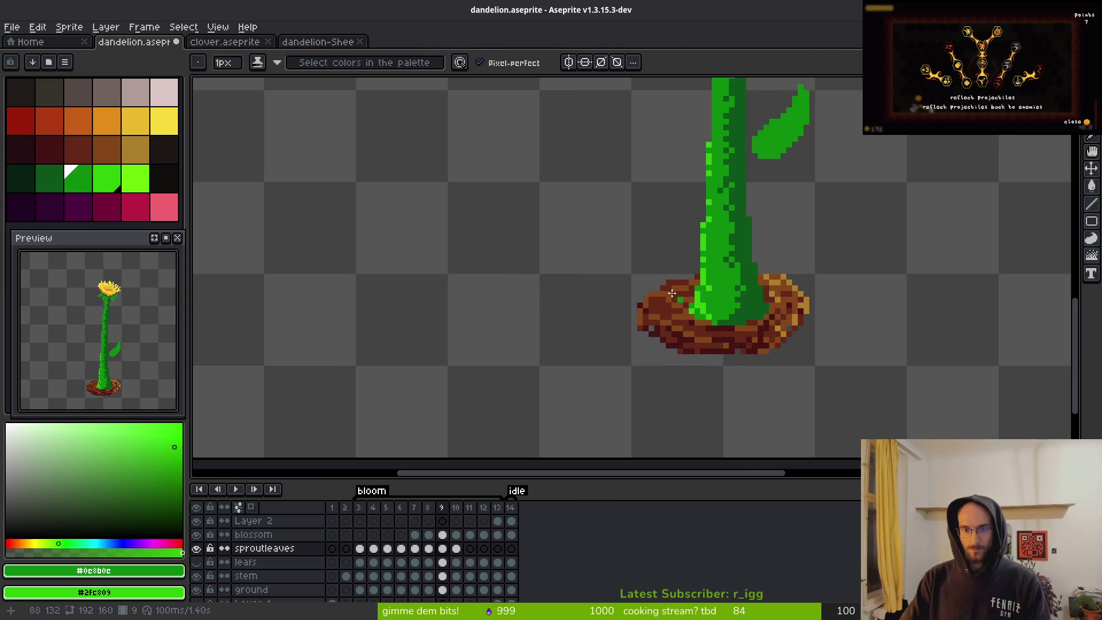
- Redraw the small leaf curling out of the soil at the stem base on frame 9
scroll(626, 310, up, 1)
mouse_move(652, 321)
mouse_down()
mouse_move(561, 356)
mouse_move(674, 360)
mouse_move(660, 326)
mouse_move(577, 346)
mouse_move(615, 327)
mouse_up()
drag(683, 320, 637, 313)
key(e)
mouse_move(677, 352)
mouse_down()
mouse_move(609, 379)
mouse_move(675, 325)
mouse_move(597, 362)
mouse_move(574, 394)
mouse_move(562, 374)
mouse_up()
key(b)
mouse_move(617, 313)
mouse_down()
mouse_move(557, 365)
mouse_move(570, 341)
mouse_up()
- Try bright-green pixels on the leaf's edge and tip, then undo the last edit
right_click(637, 311)
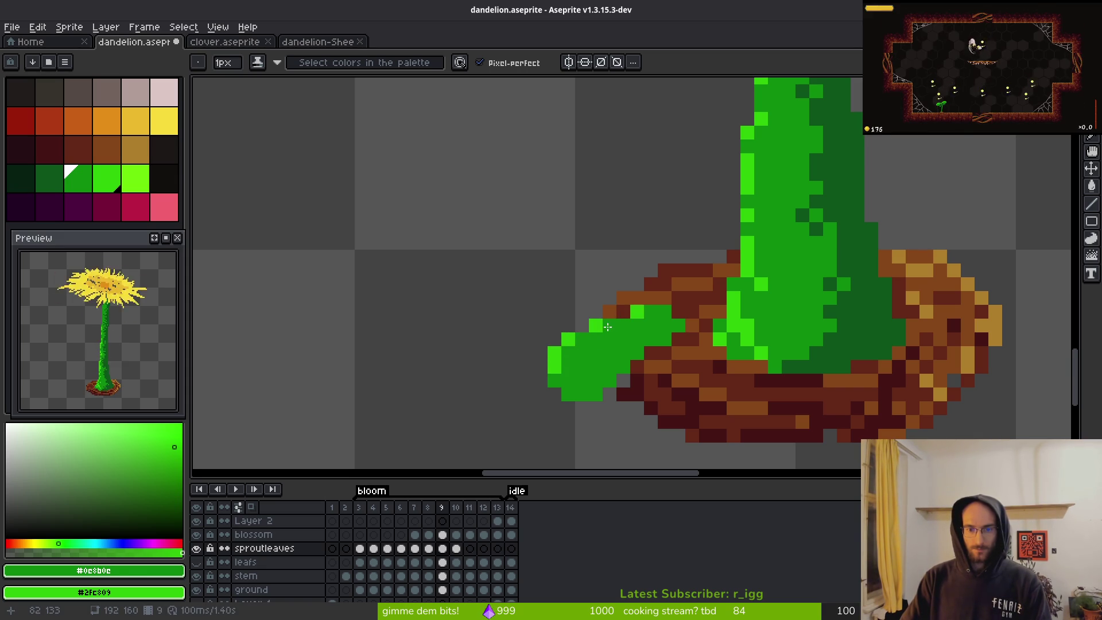
right_click(568, 395)
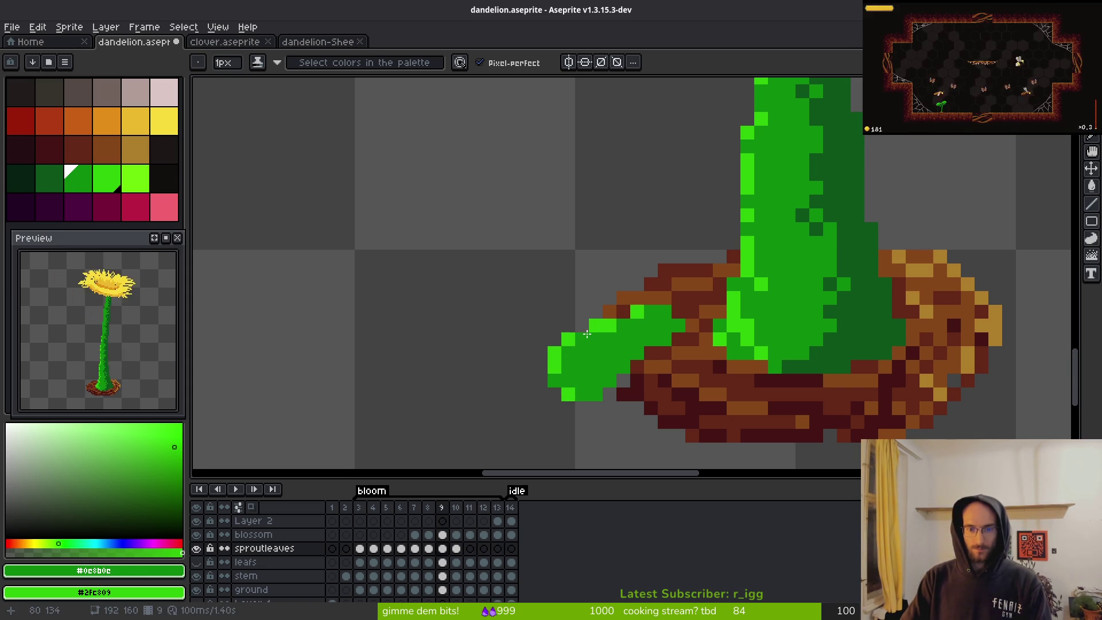
right_click(587, 329)
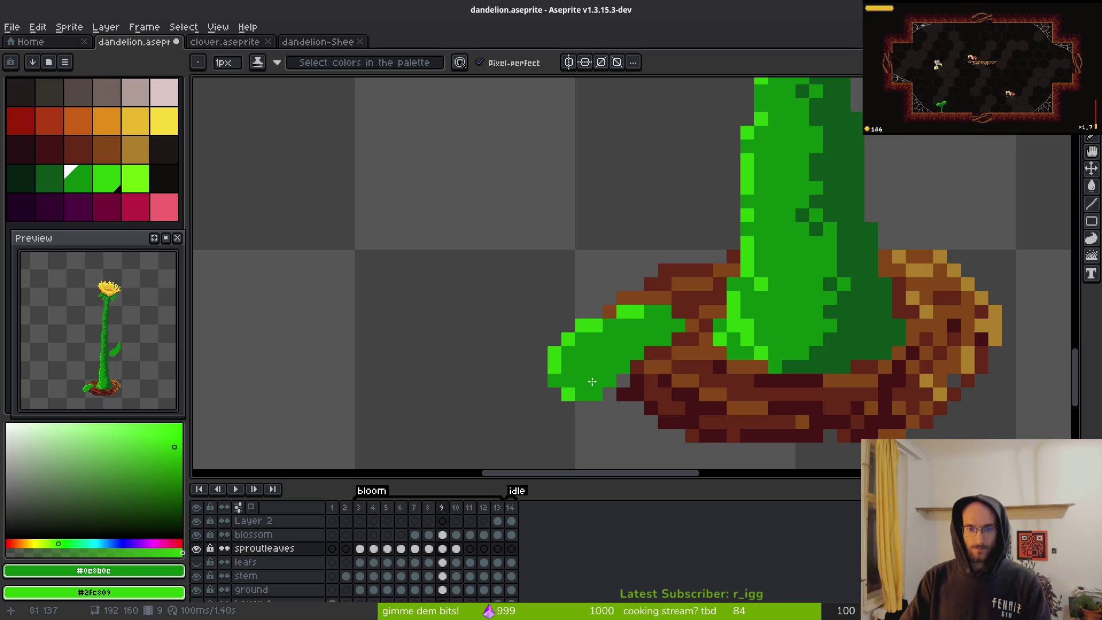
scroll(591, 379, down, 5)
scroll(594, 368, up, 6)
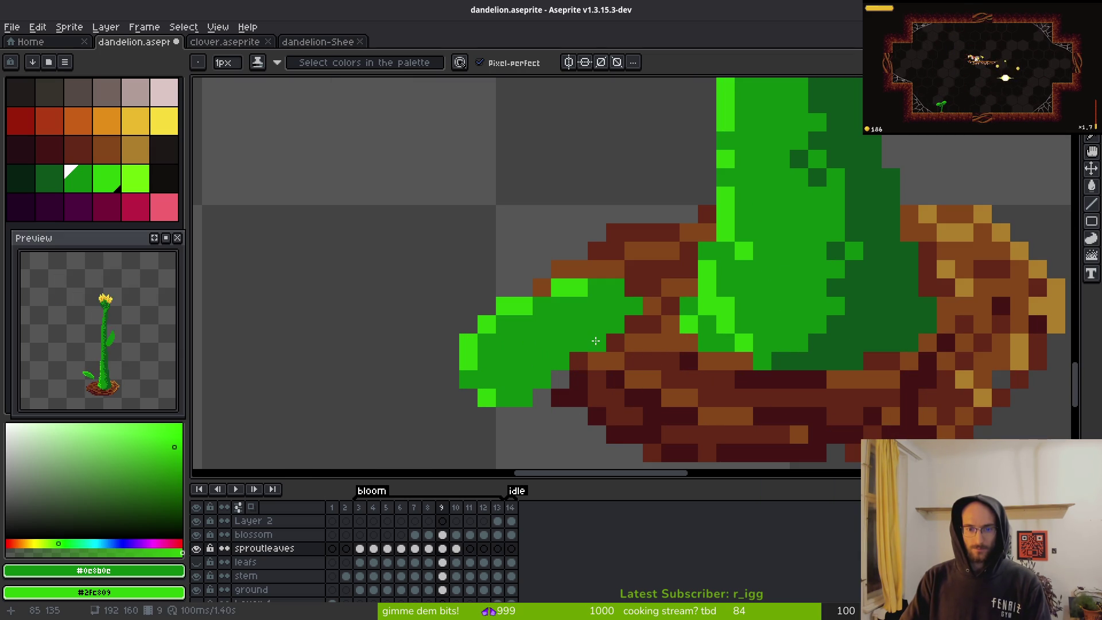
key(ctrl+z)
key(ctrl+z)
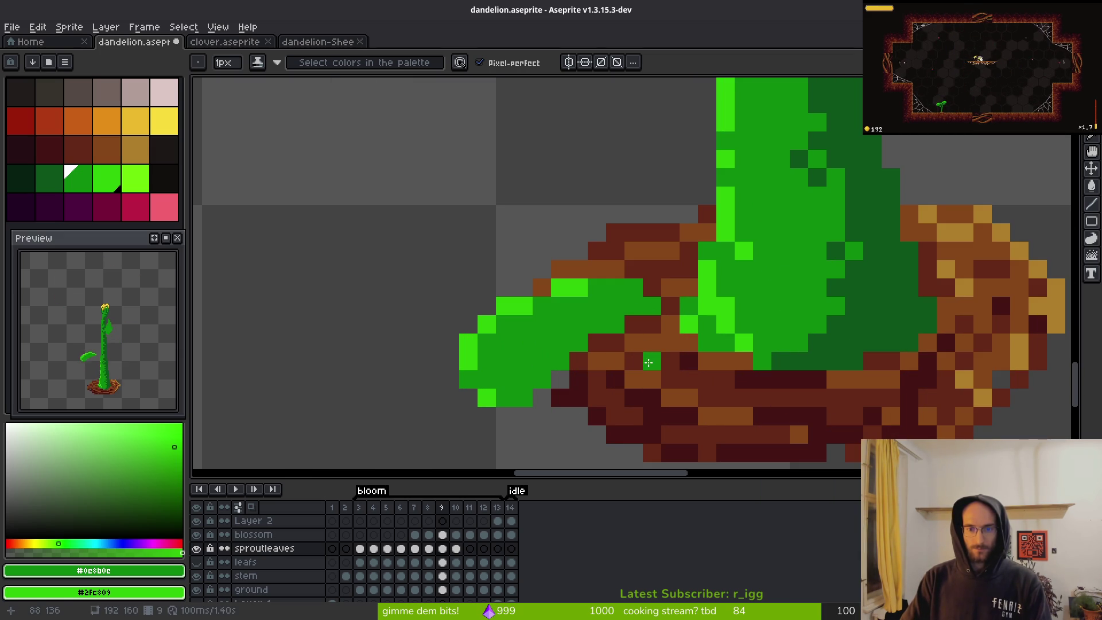
- Add bright-green highlight pixels along the leaf's top edge and tip
click(639, 383)
scroll(646, 381, down, 4)
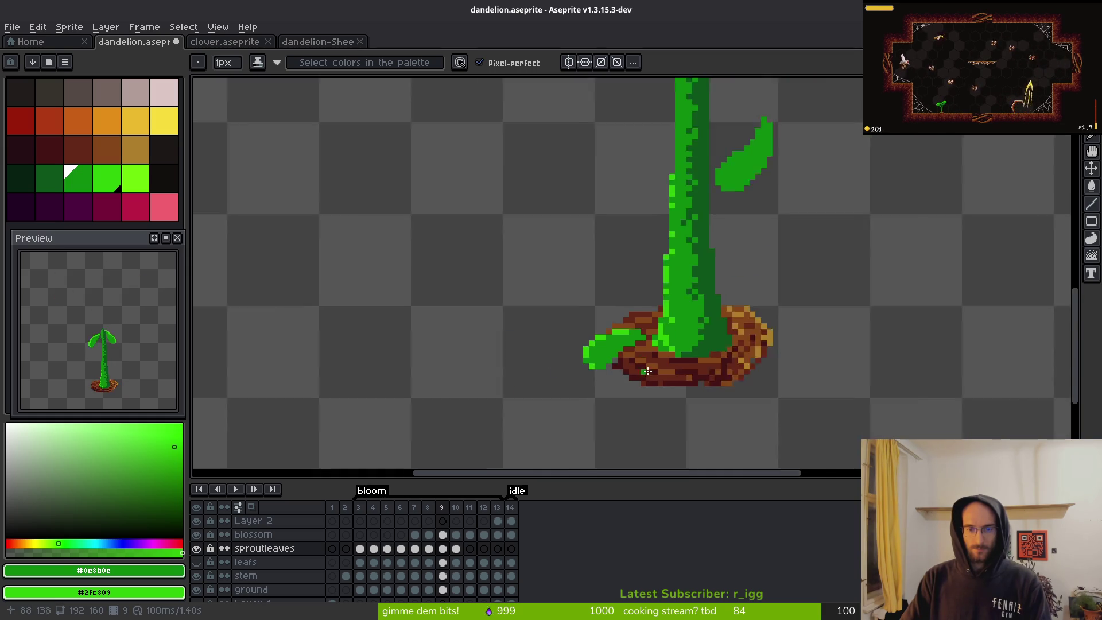
scroll(648, 379, up, 8)
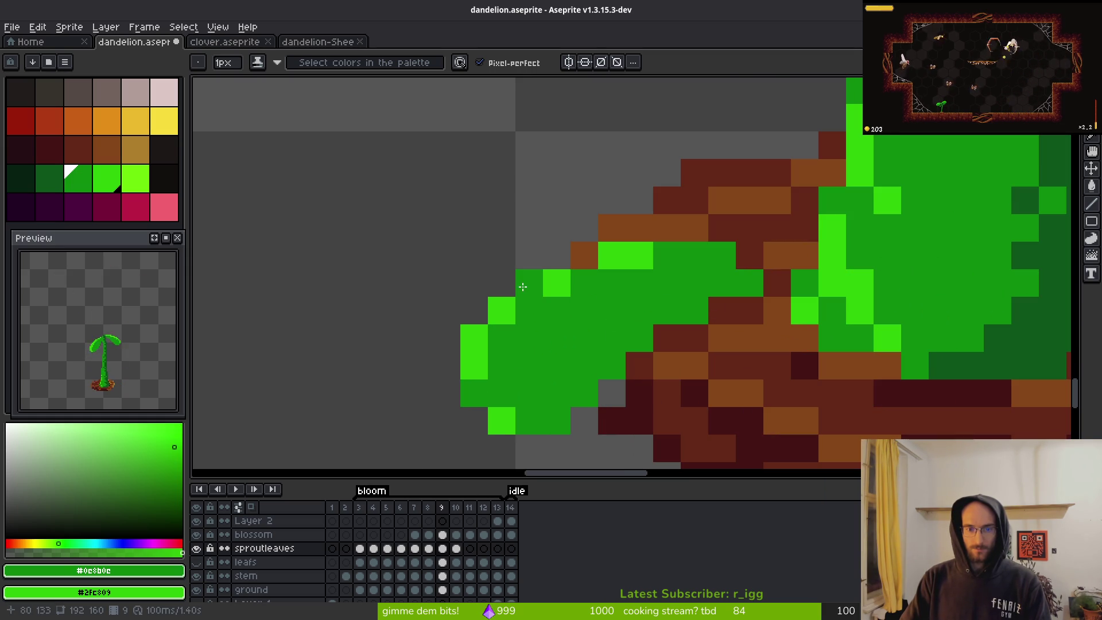
right_click(542, 291)
click(565, 287)
right_click(556, 255)
right_click(584, 255)
- Save dandelion.aseprite
scroll(673, 347, down, 4)
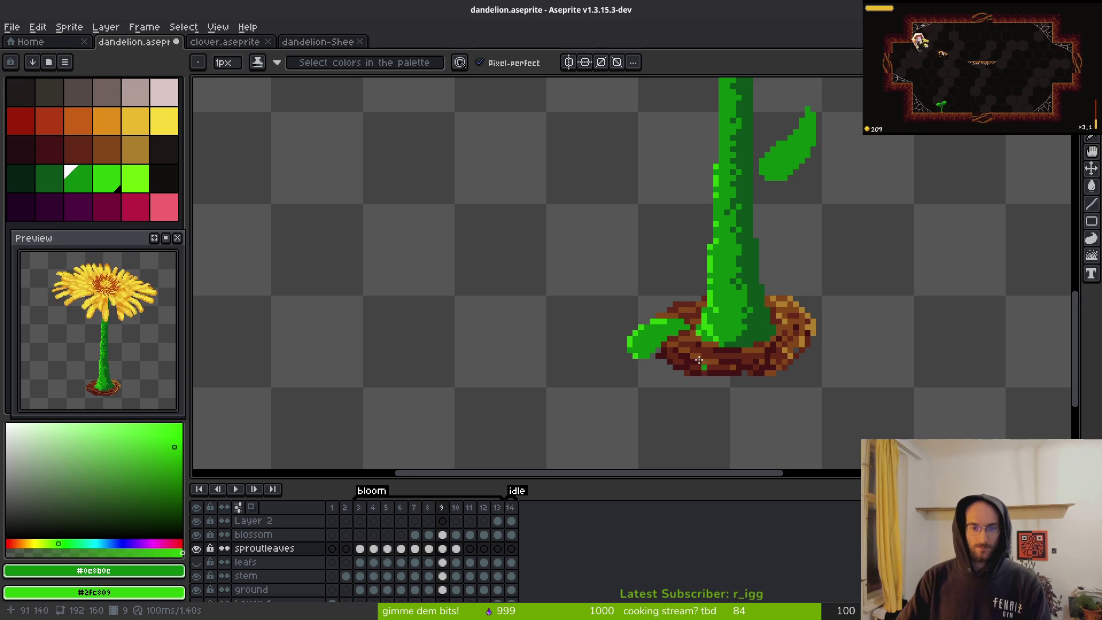
scroll(684, 353, up, 2)
scroll(702, 362, down, 4)
key(ctrl+s)
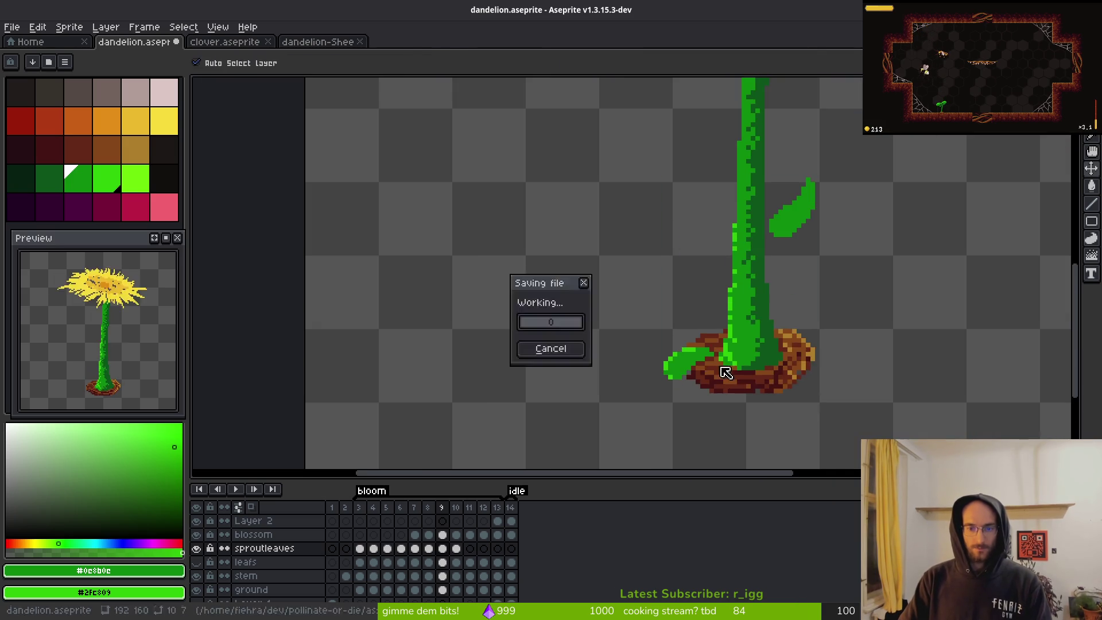
- Touch up two leaf edge pixels, shifting one right and lightening one to bright green
scroll(673, 339, up, 5)
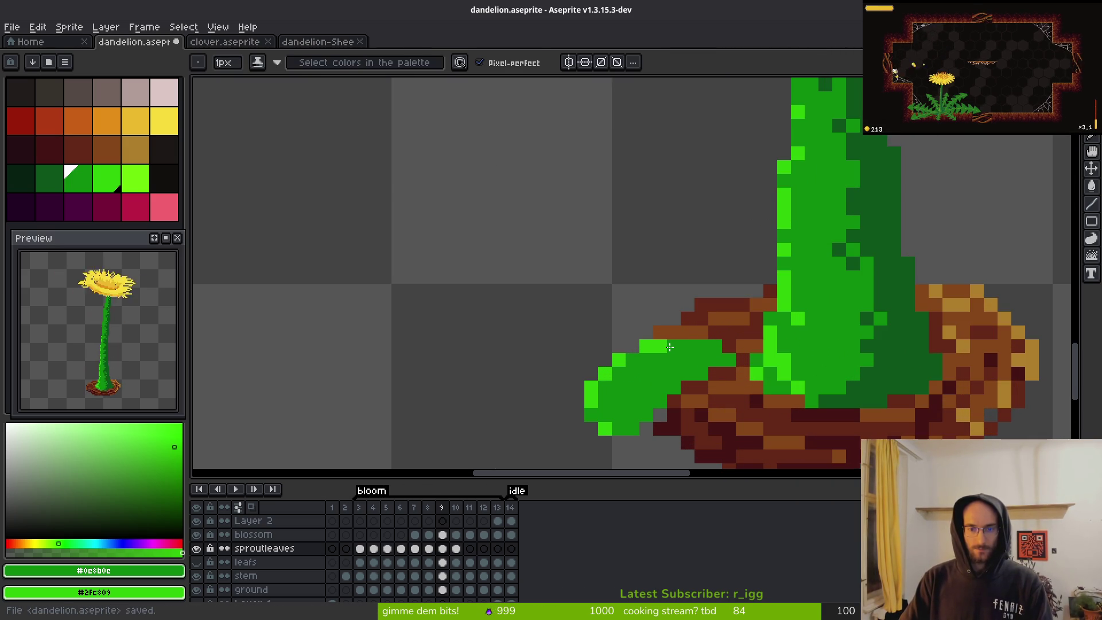
click(679, 339)
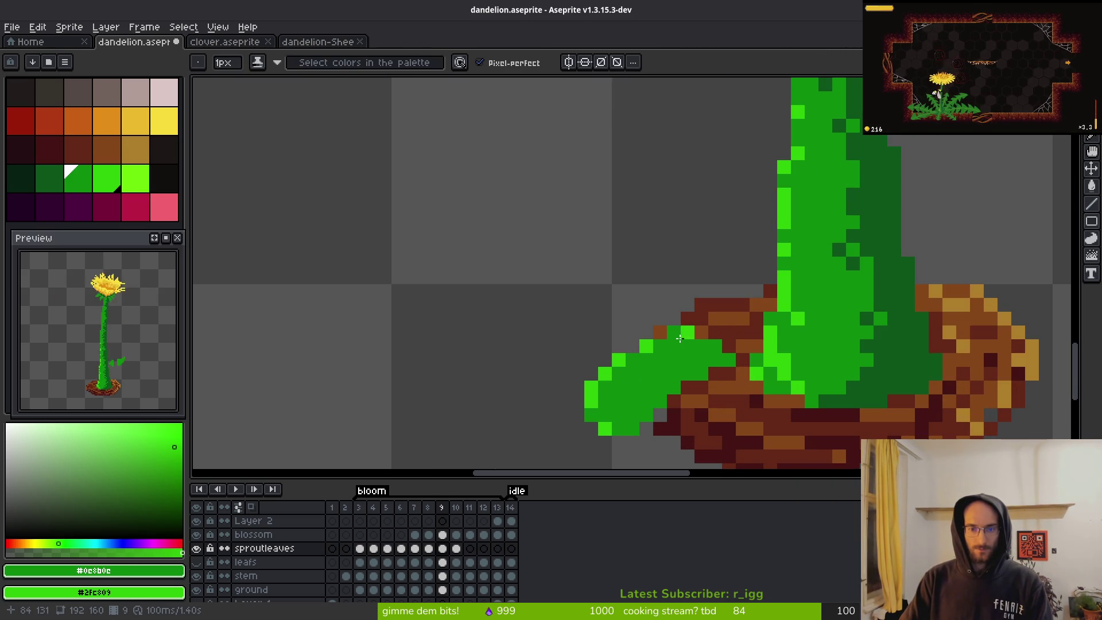
scroll(703, 349, down, 4)
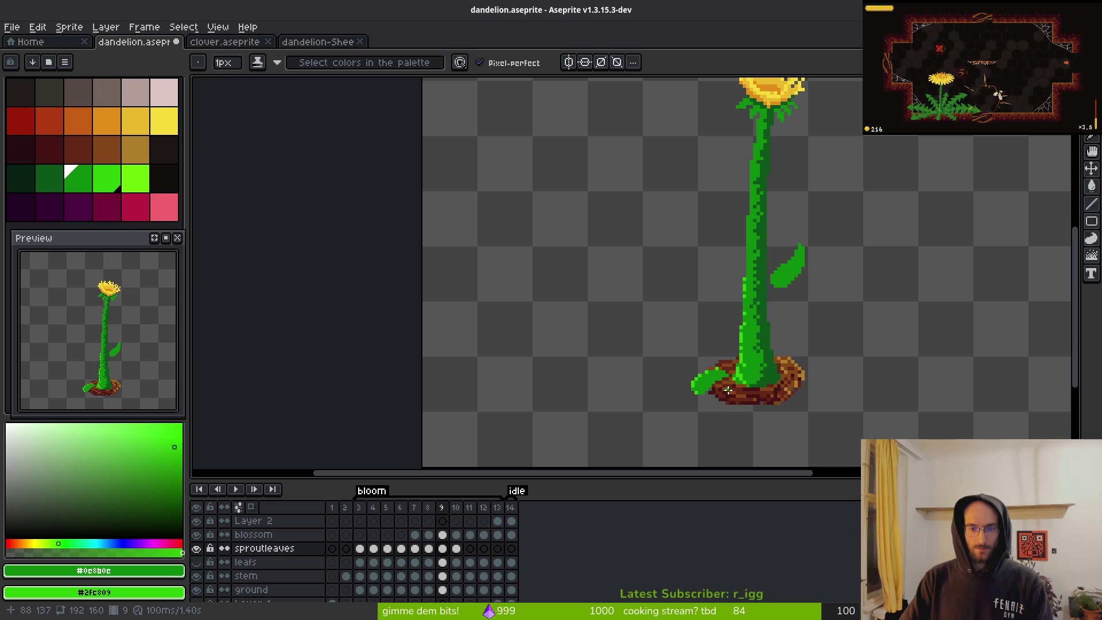
scroll(728, 390, up, 4)
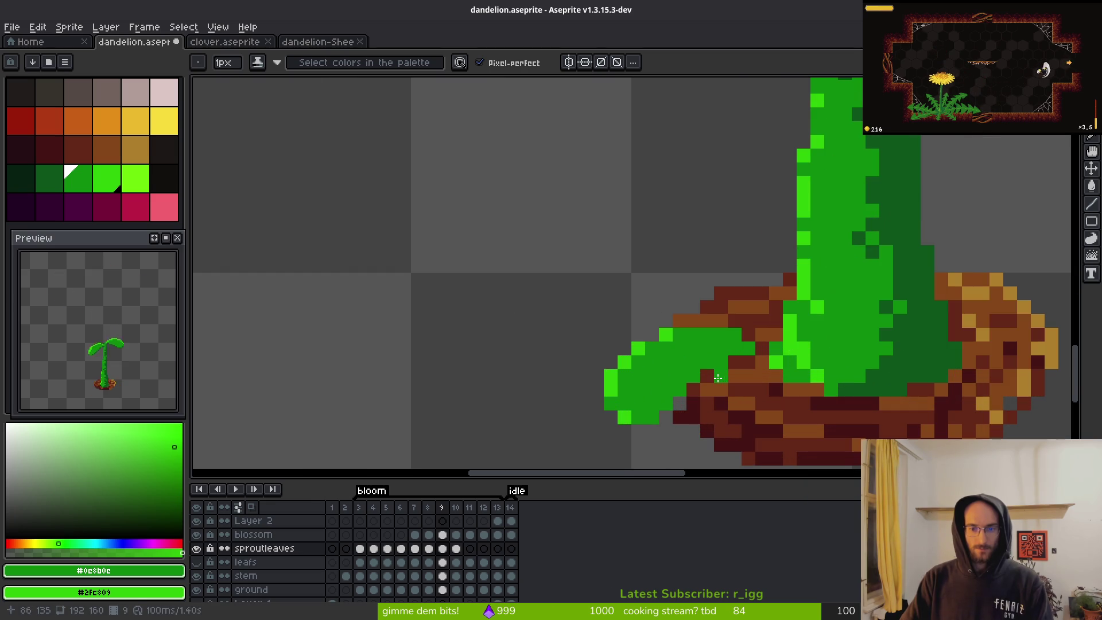
click(655, 349)
scroll(718, 370, down, 4)
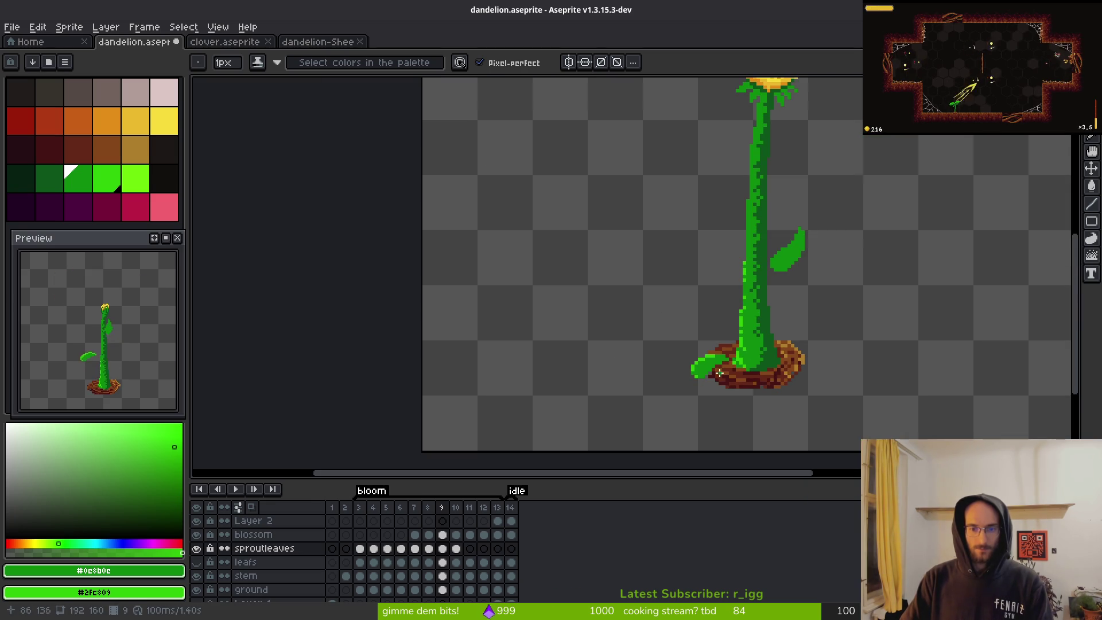
scroll(756, 376, up, 1)
scroll(804, 373, down, 5)
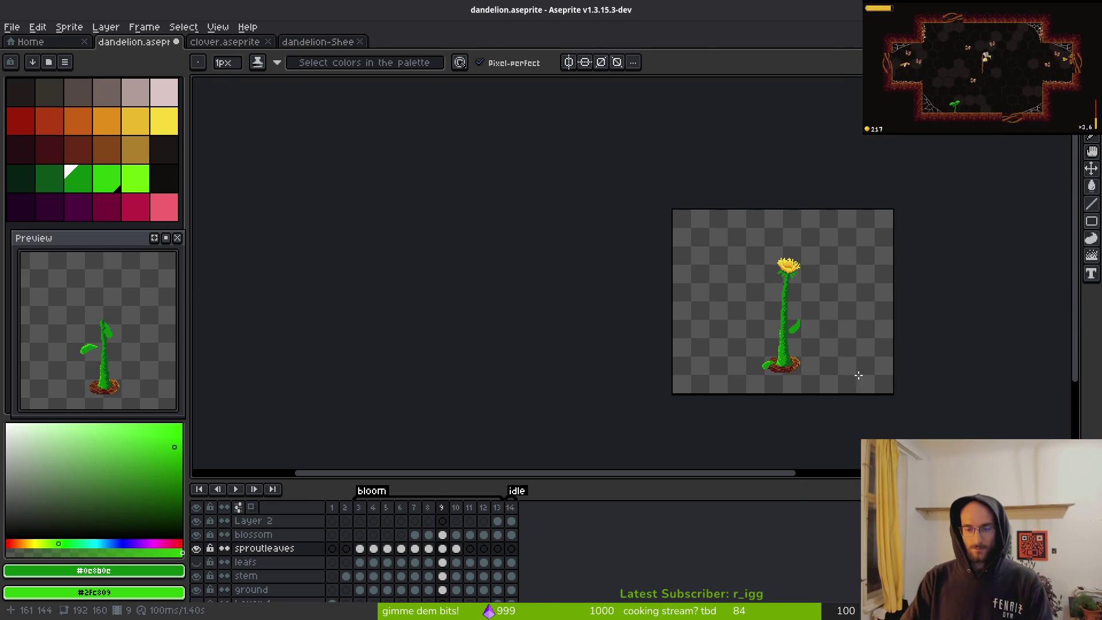
key(alt)
- Paint the small green leaf left of the dirt mound on frame 10, erasing stray pixels and adding a bright highlight
scroll(775, 364, up, 5)
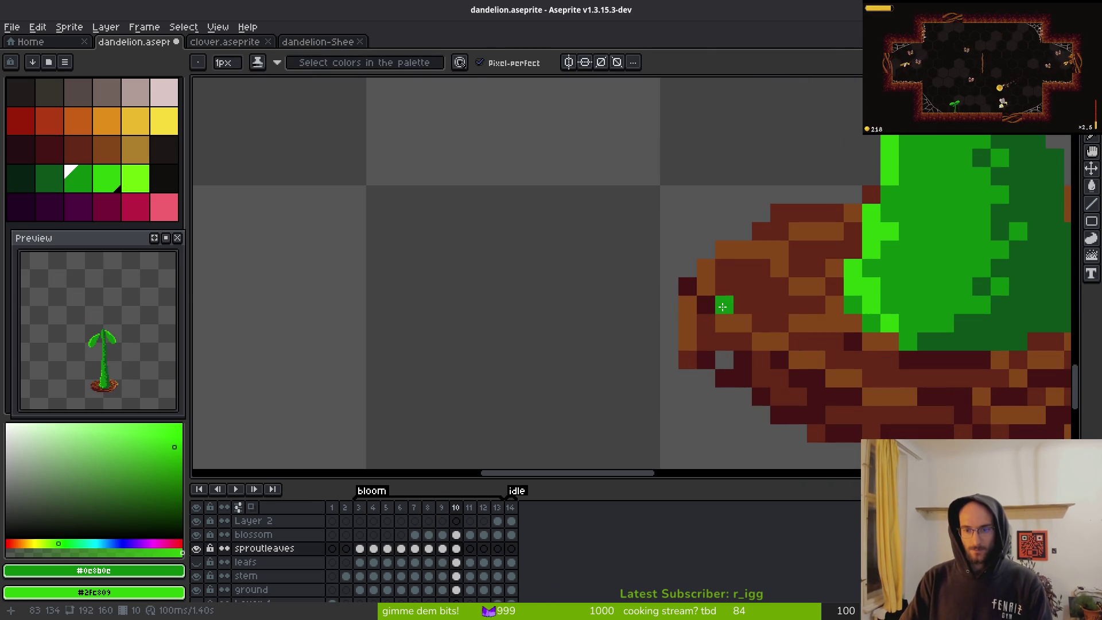
mouse_move(689, 308)
mouse_down()
mouse_move(718, 339)
mouse_move(704, 313)
mouse_move(706, 323)
mouse_move(764, 306)
mouse_up()
key(e)
key(b)
mouse_move(761, 267)
mouse_down()
mouse_move(778, 304)
mouse_move(754, 287)
mouse_up()
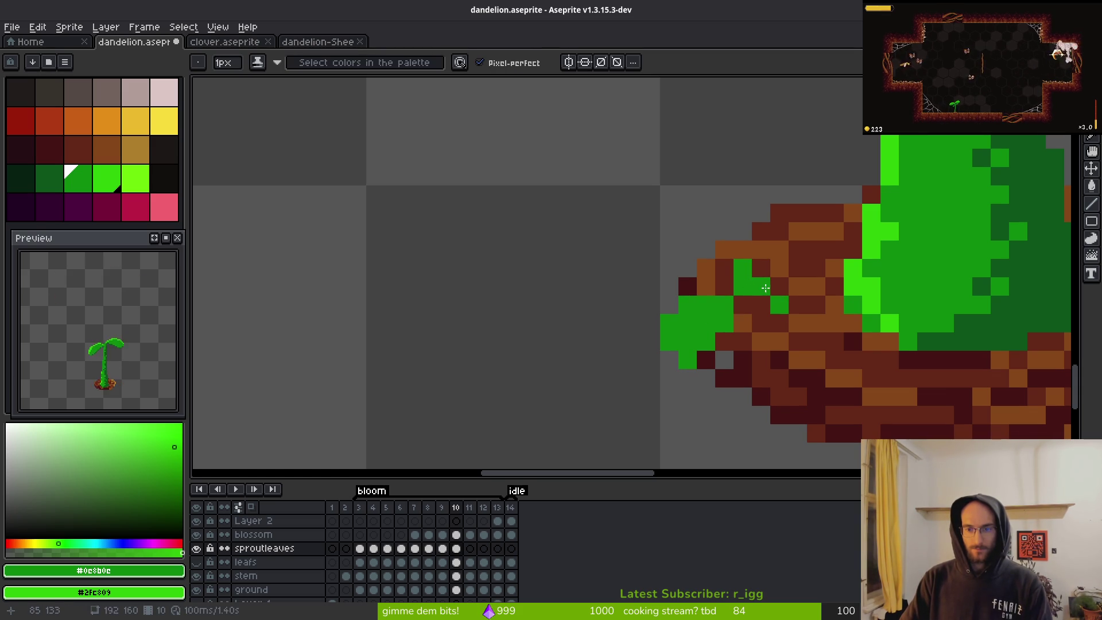
key(e)
click(740, 268)
key(b)
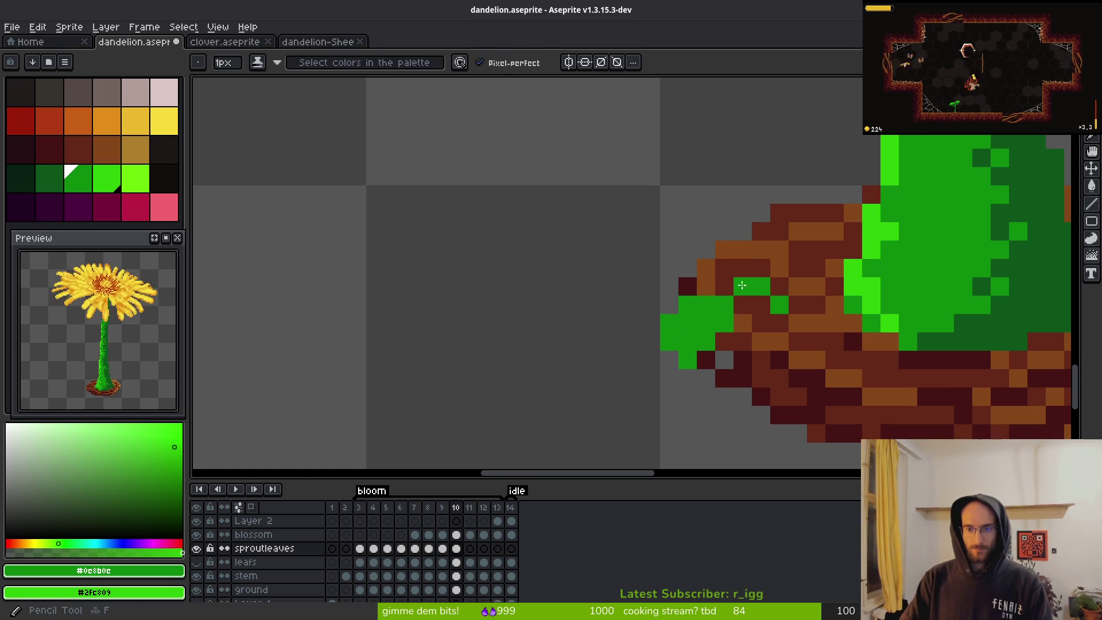
click(775, 291)
key(e)
click(780, 287)
key(b)
right_click(706, 304)
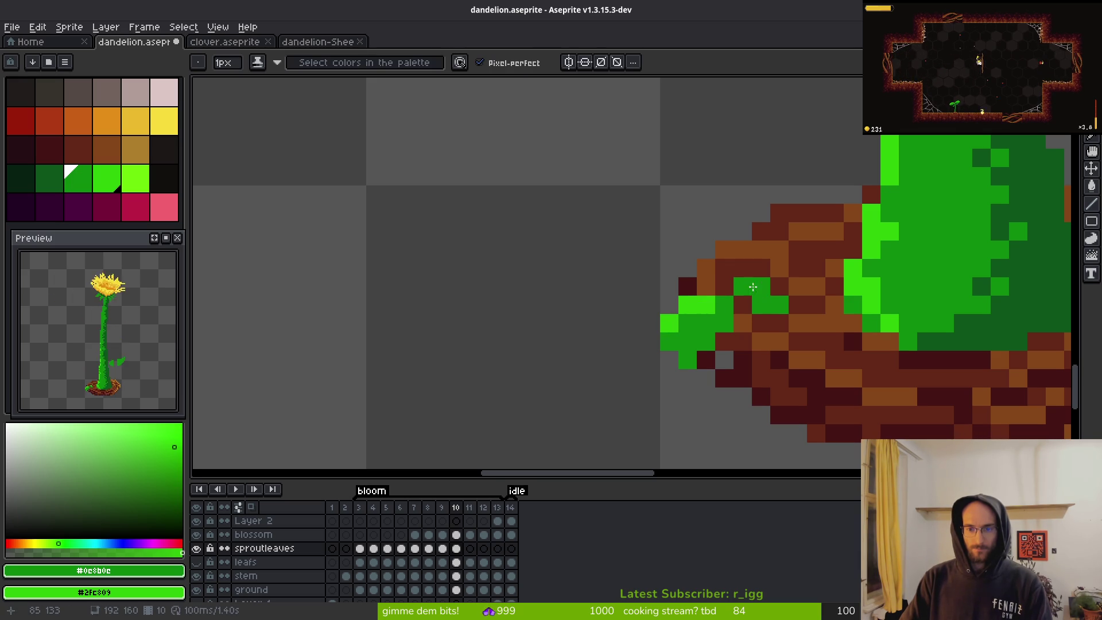
- Move the small leaf one pixel left and add a green pixel to it
scroll(801, 339, down, 5)
key(i)
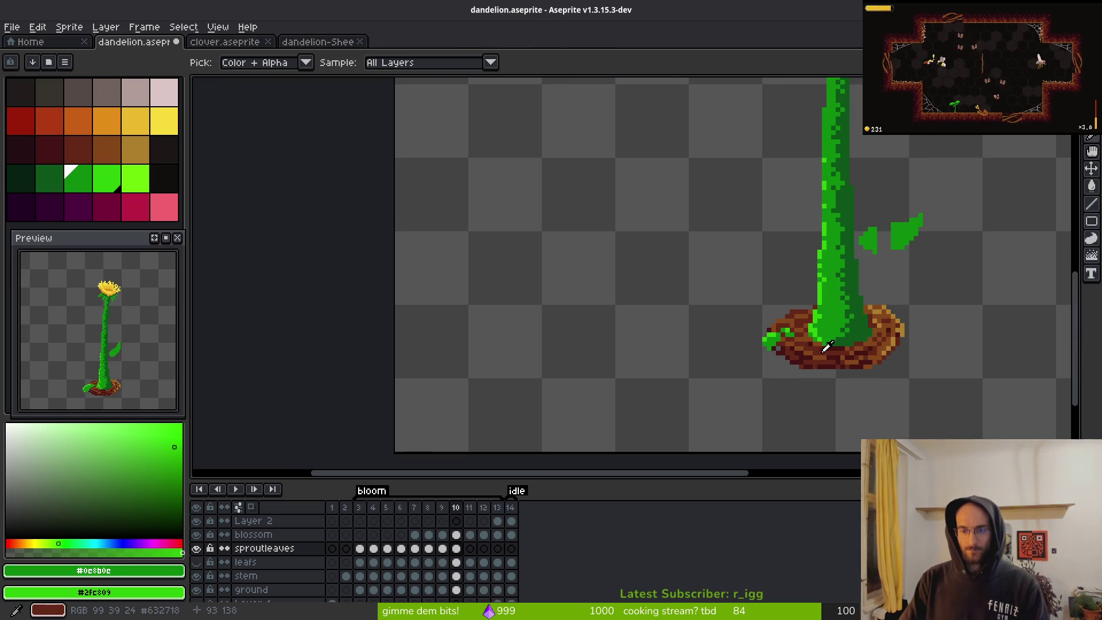
scroll(829, 347, up, 5)
key(m)
drag(677, 269, 775, 367)
mouse_move(760, 315)
mouse_down()
mouse_move(722, 315)
mouse_move(740, 333)
mouse_up()
key(b)
click(762, 264)
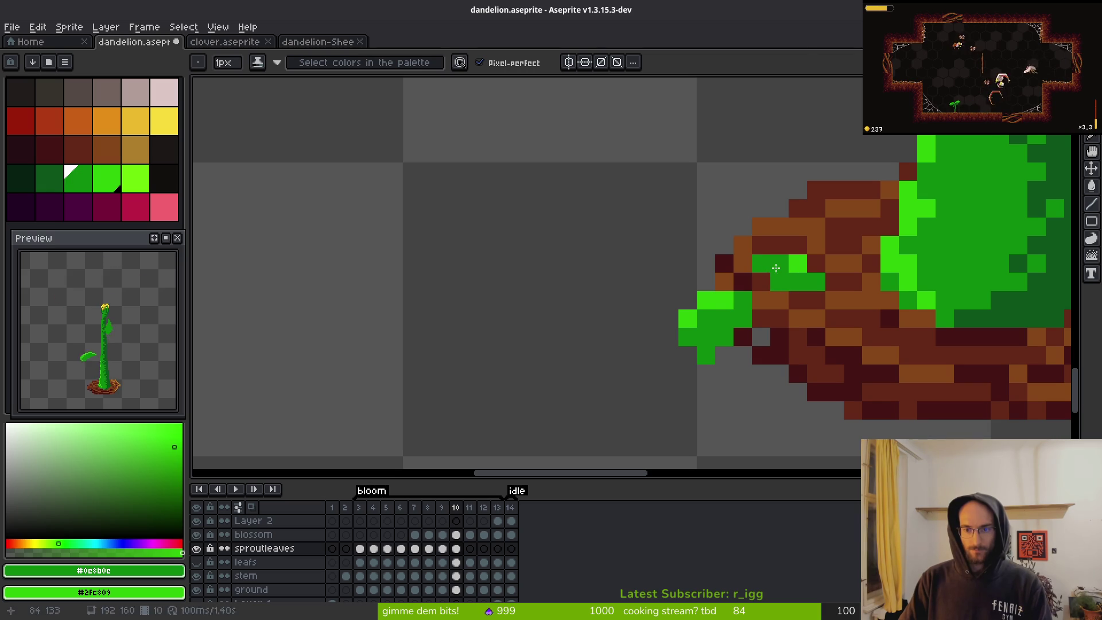
- On frame 11, replace a misplaced green pixel with one a row lower on the soil left of the stem
key(Right)
scroll(767, 287, down, 4)
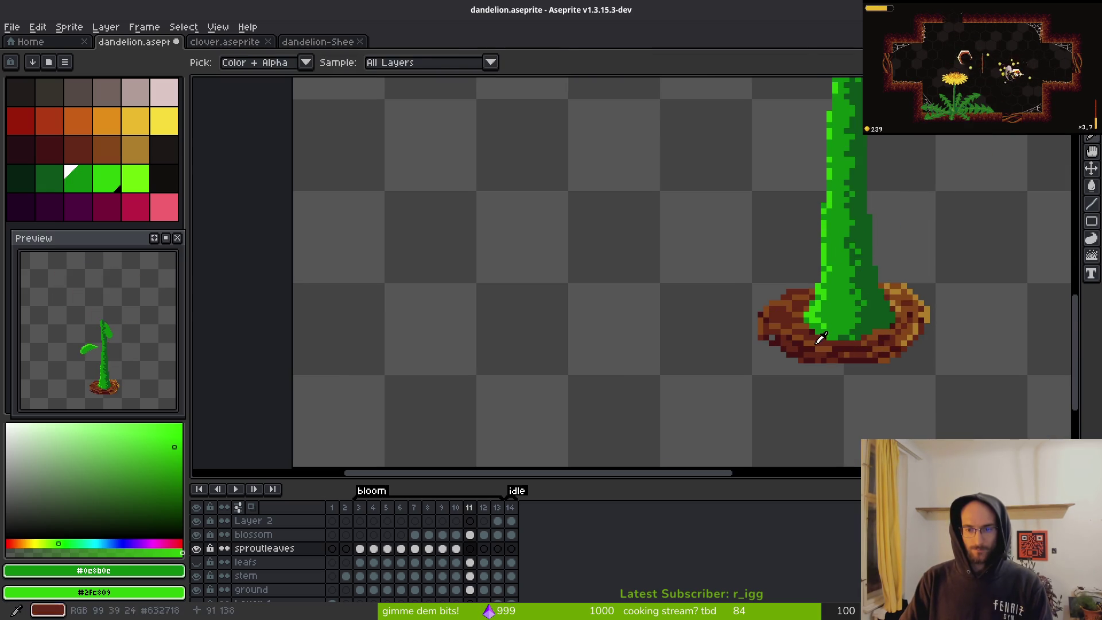
scroll(774, 315, up, 3)
key(ctrl+z)
click(765, 306)
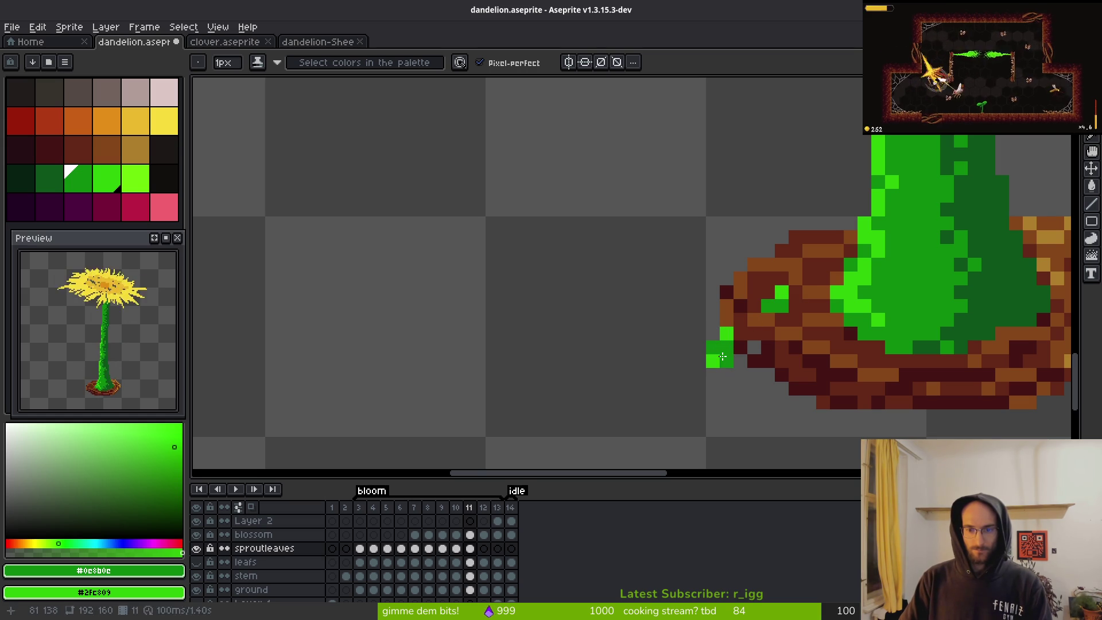
- On frame 11, move the small base sprout leaf one pixel up and left
key(comma)
scroll(746, 356, down, 5)
key(i)
key(period)
scroll(747, 344, up, 3)
drag(704, 296, 807, 371)
click(758, 336)
drag(758, 336, 744, 322)
key(Return)
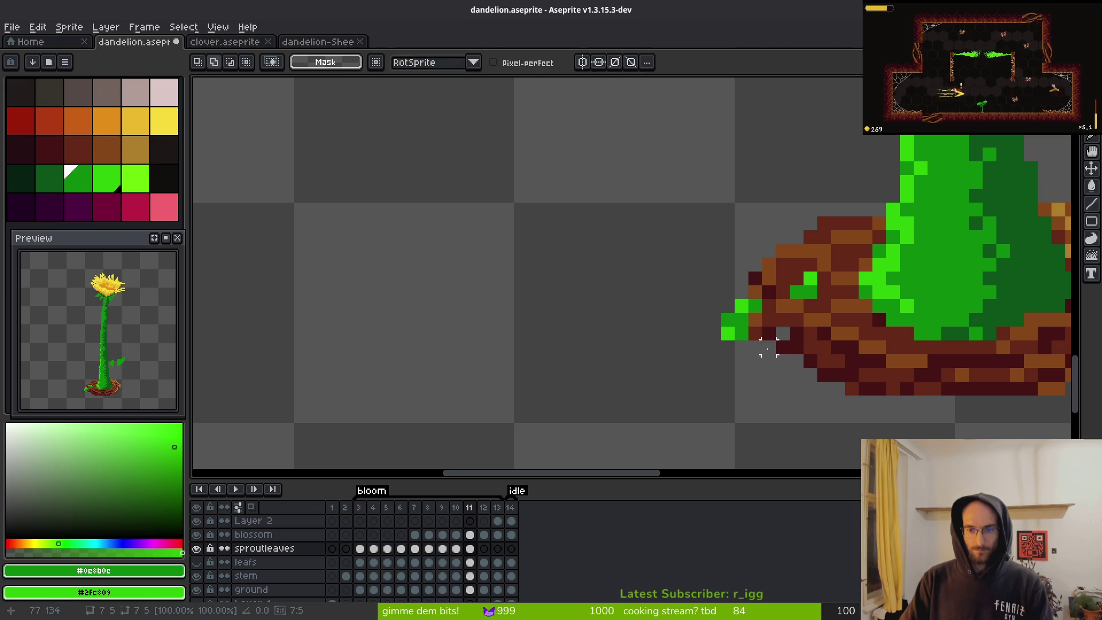
- Select the left leaf at the stem base and nudge it into place
key(m)
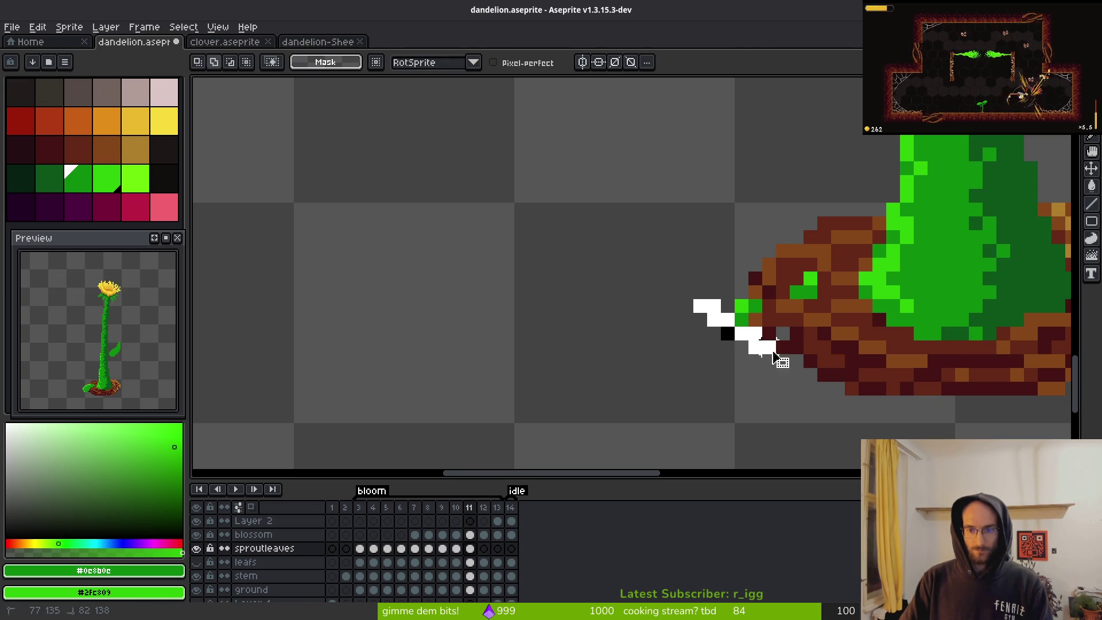
mouse_move(691, 283)
mouse_down()
mouse_move(793, 371)
mouse_move(779, 340)
mouse_up()
click(765, 340)
key(Return)
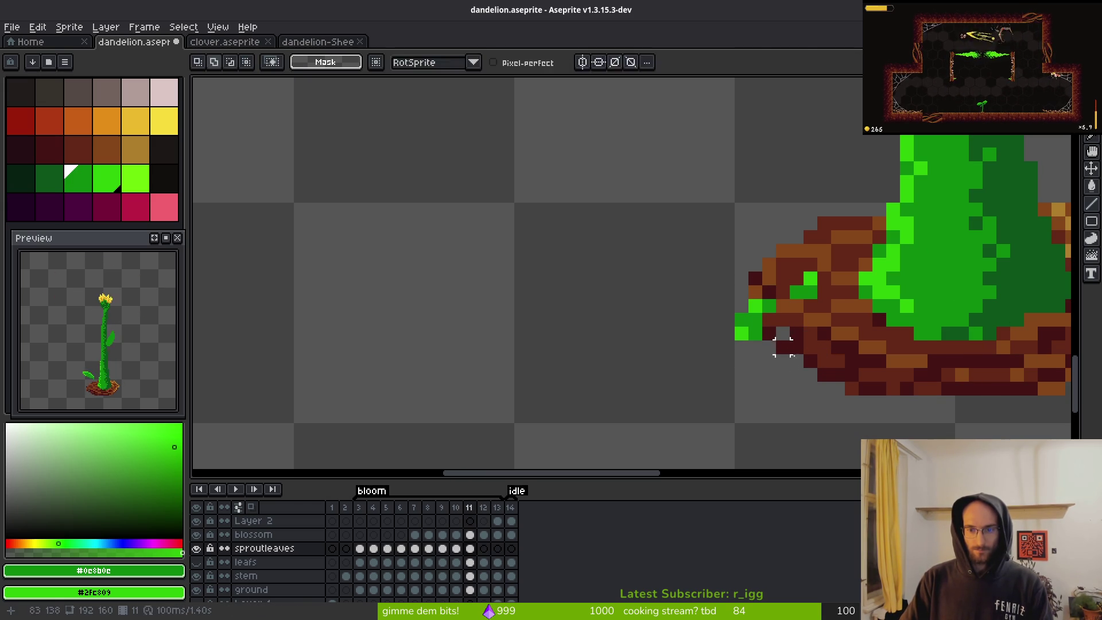
- Fill the gap and hole in the split stem leaf so it becomes one solid green shape
scroll(798, 355, down, 3)
key(i)
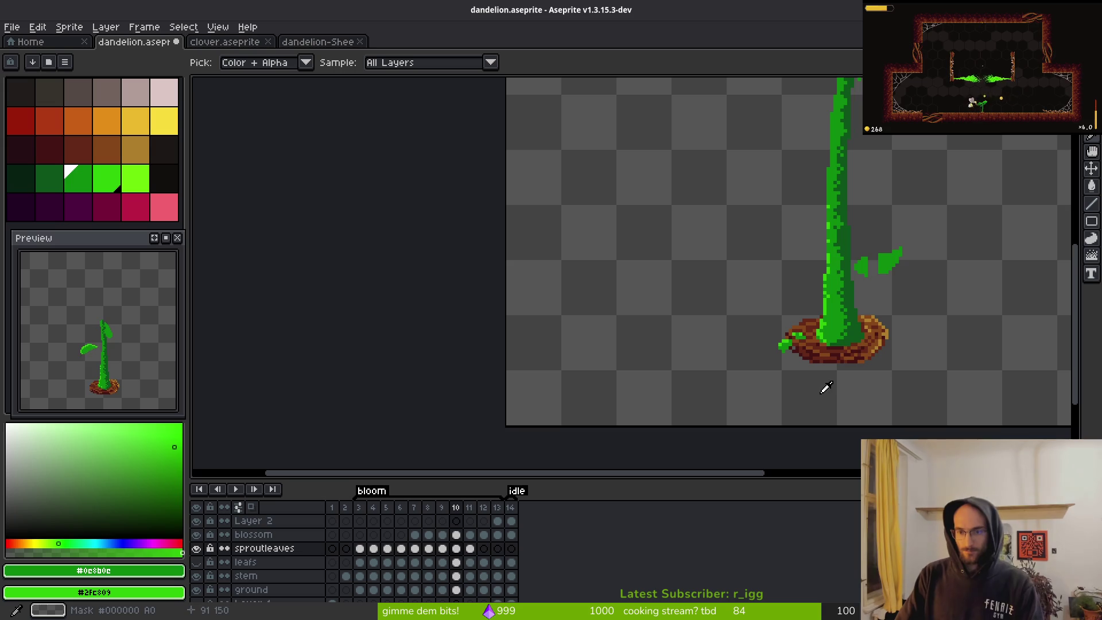
key(f)
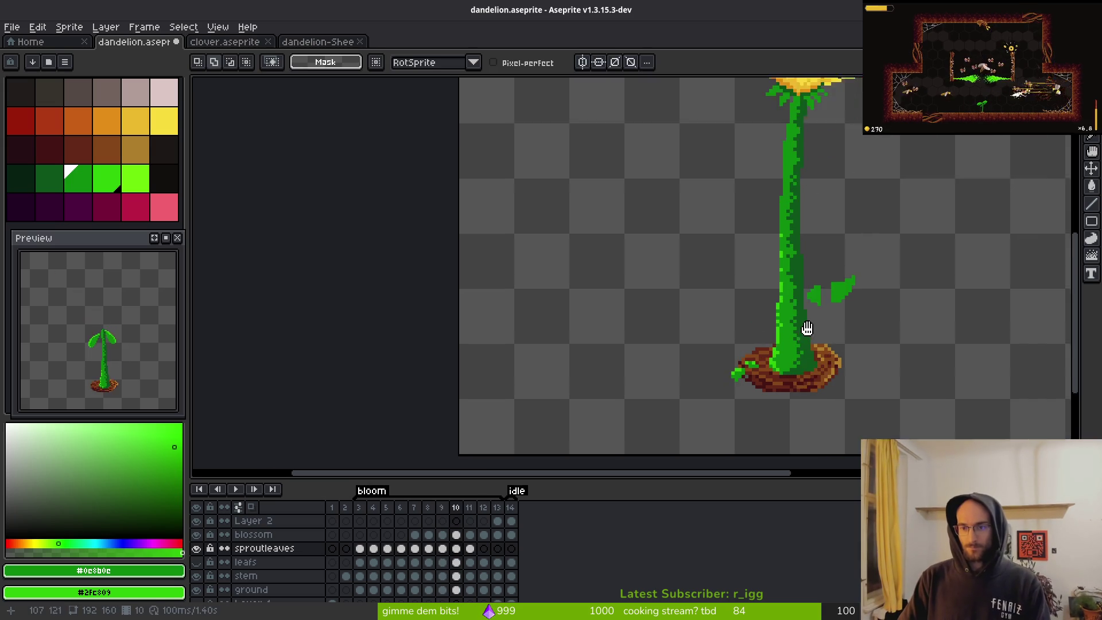
scroll(771, 288, up, 3)
drag(709, 279, 728, 276)
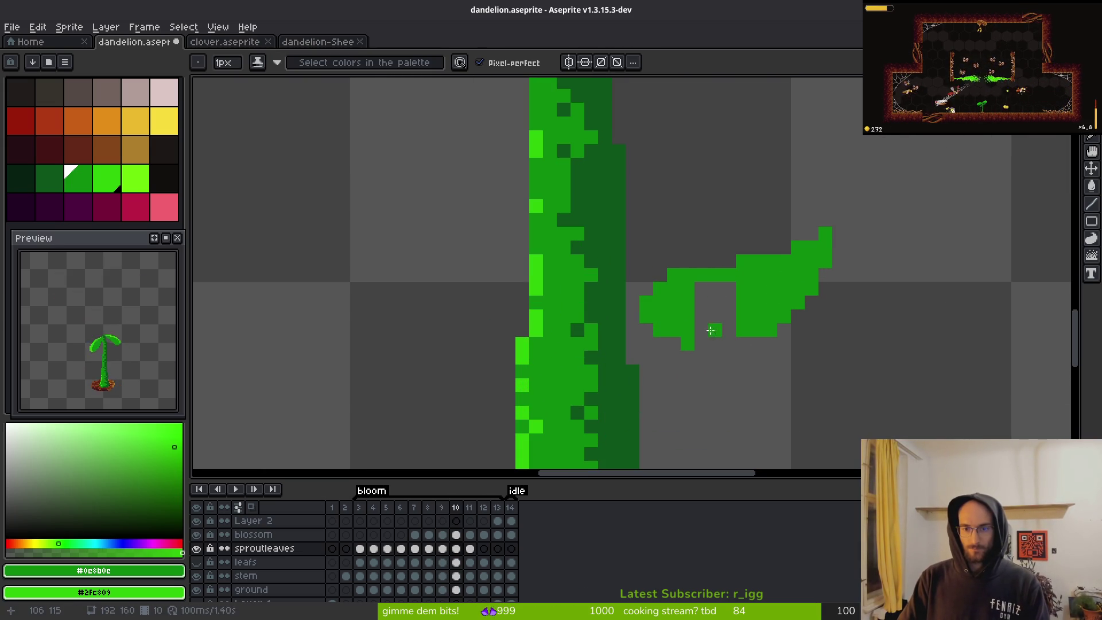
mouse_move(723, 337)
mouse_down()
mouse_move(725, 304)
mouse_move(705, 309)
mouse_up()
- Step back through the earlier frames to frame 7
scroll(705, 309, down, 2)
key(Left)
key(Left)
scroll(723, 310, up, 2)
scroll(792, 332, down, 4)
key(i)
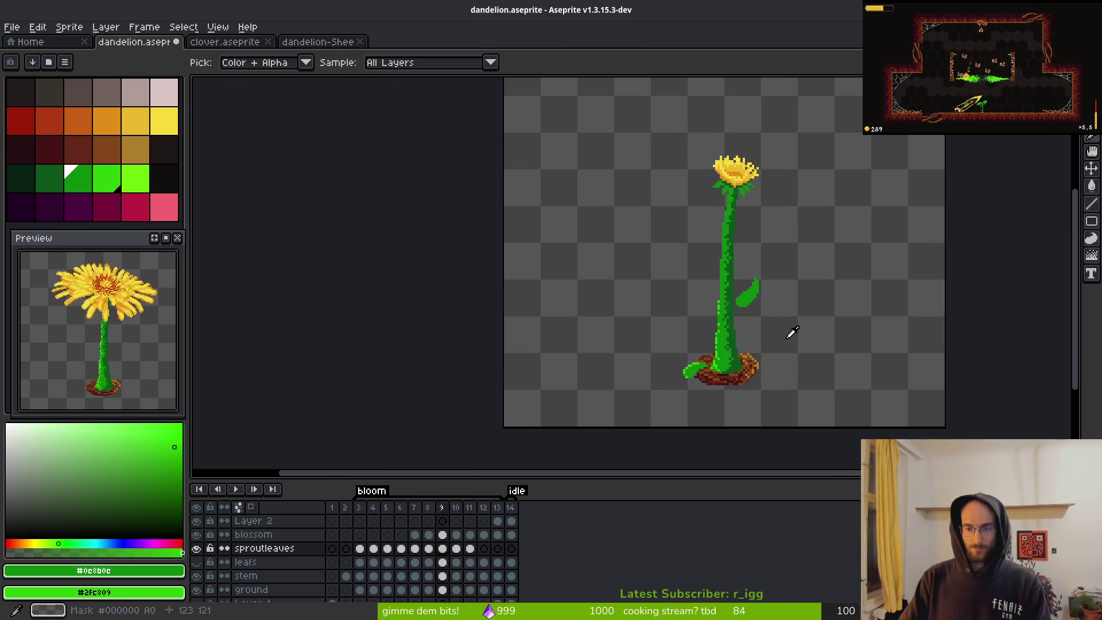
key(Left)
key(Left)
- On frame 5, repaint a right-leaf edge pixel bright green after undoing a darkening stroke
key(Right)
key(Left)
key(b)
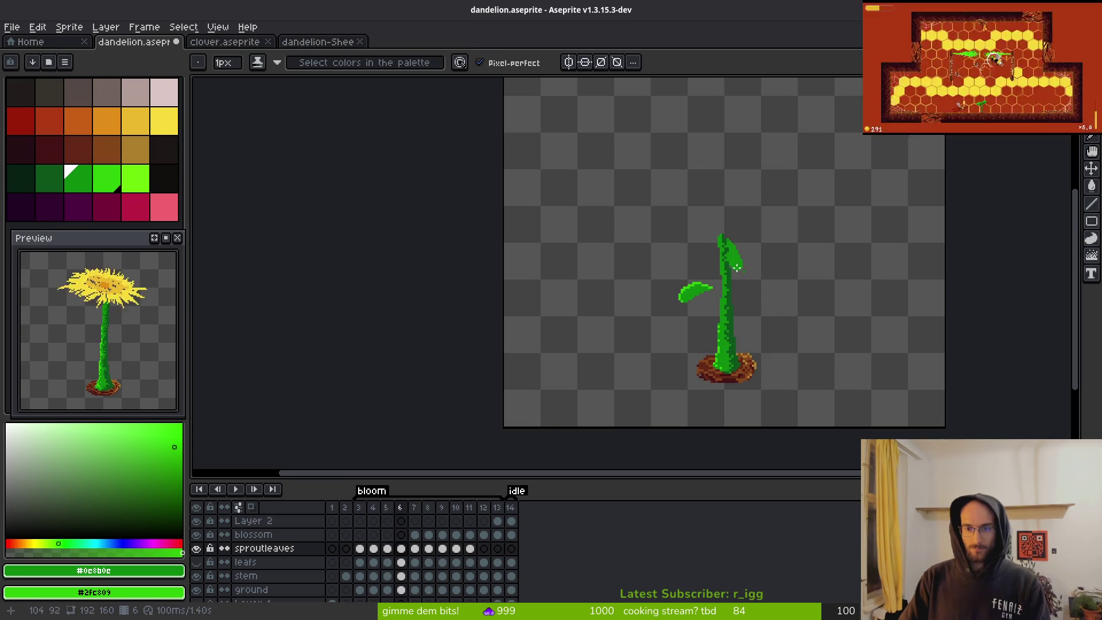
scroll(732, 261, up, 4)
key(Left)
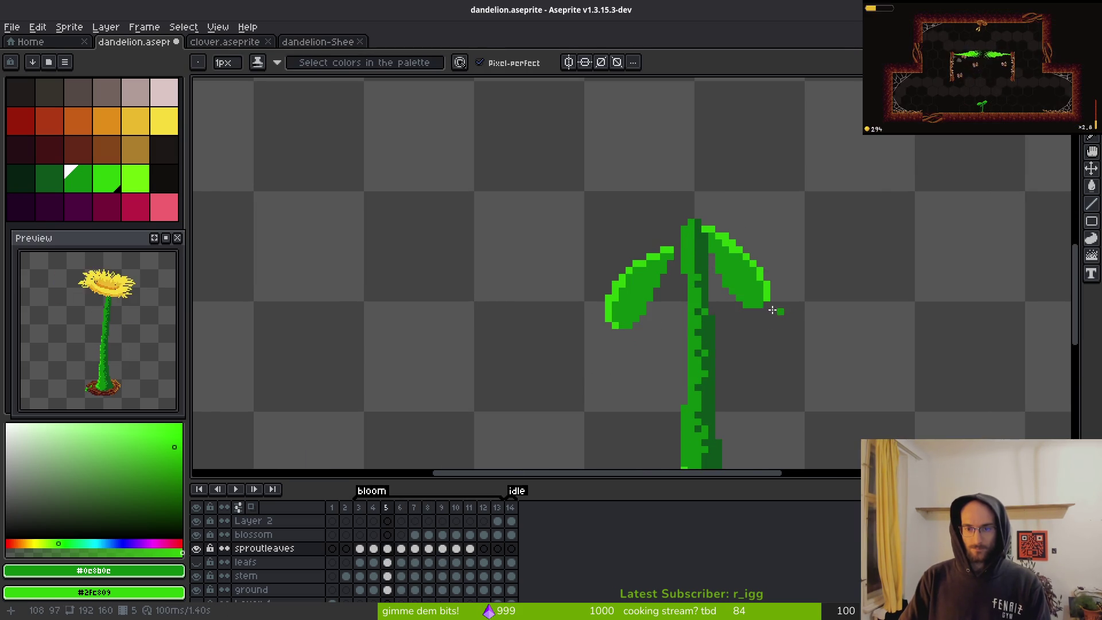
scroll(739, 276, up, 3)
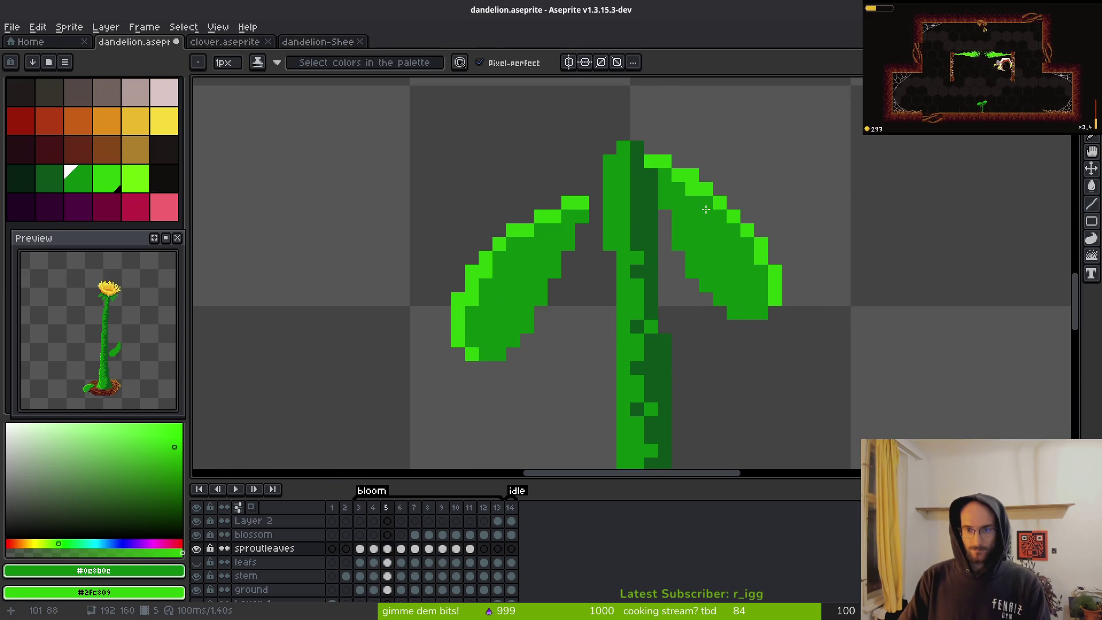
mouse_move(685, 191)
mouse_down()
mouse_move(774, 288)
mouse_move(745, 232)
mouse_up()
key(ctrl+z)
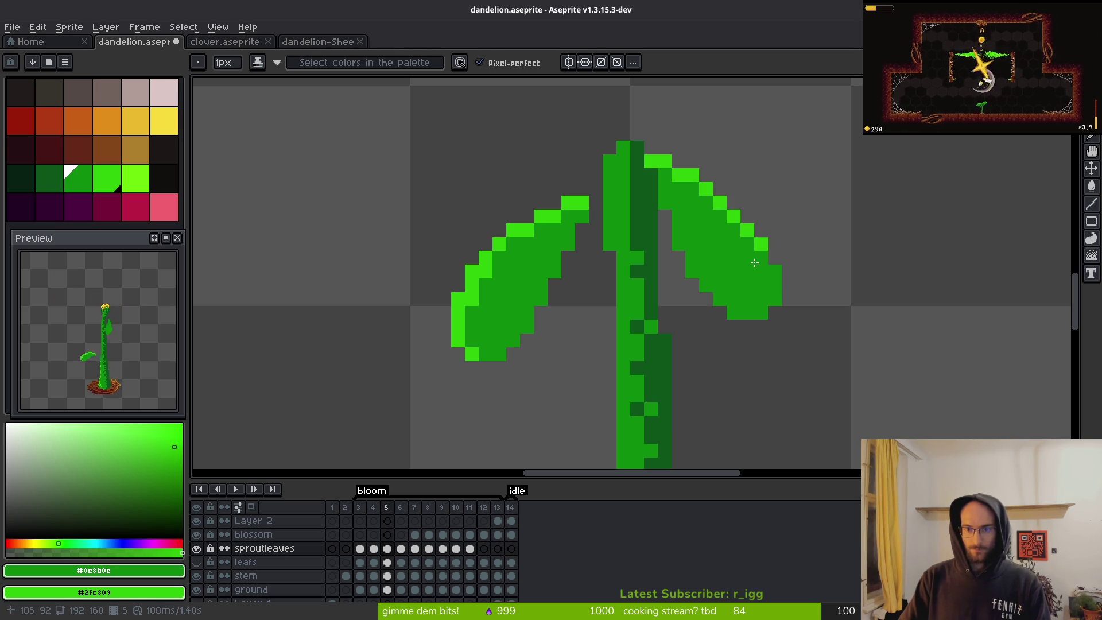
alt+click(716, 200)
click(695, 249)
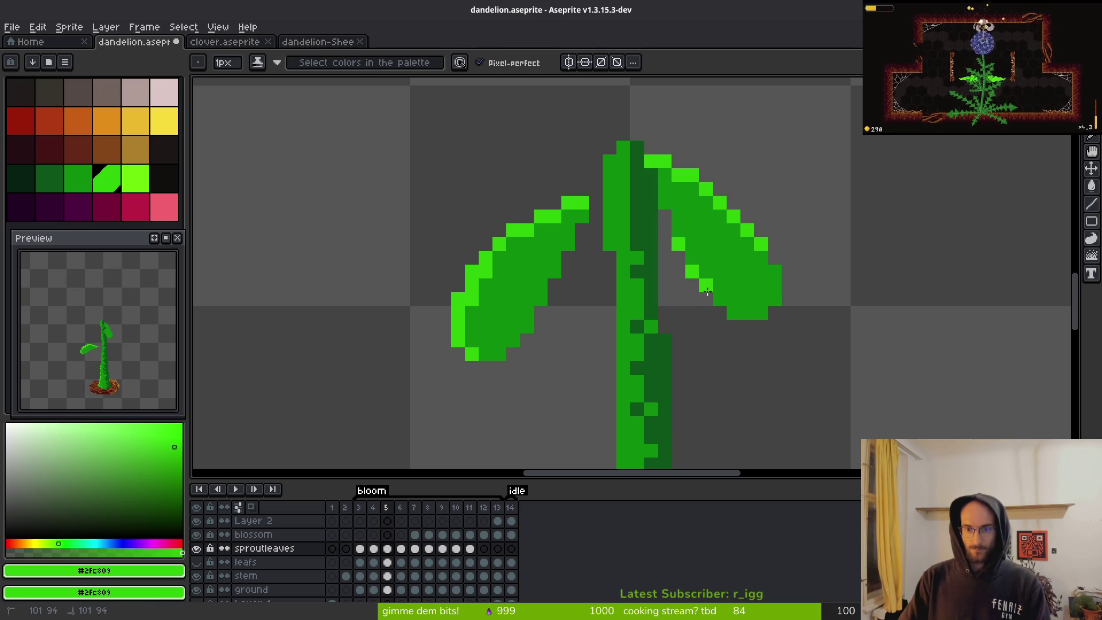
- Zoom and pan over the frame 5 sprout to inspect its leaves, then advance to frame 6
scroll(873, 367, down, 5)
scroll(799, 329, up, 3)
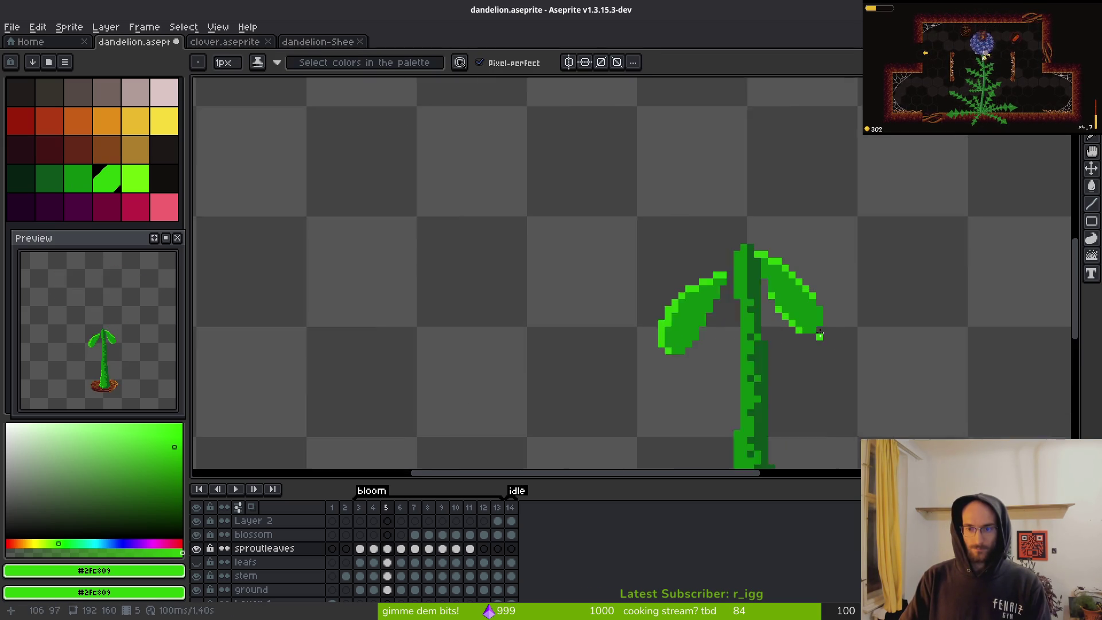
scroll(871, 356, down, 5)
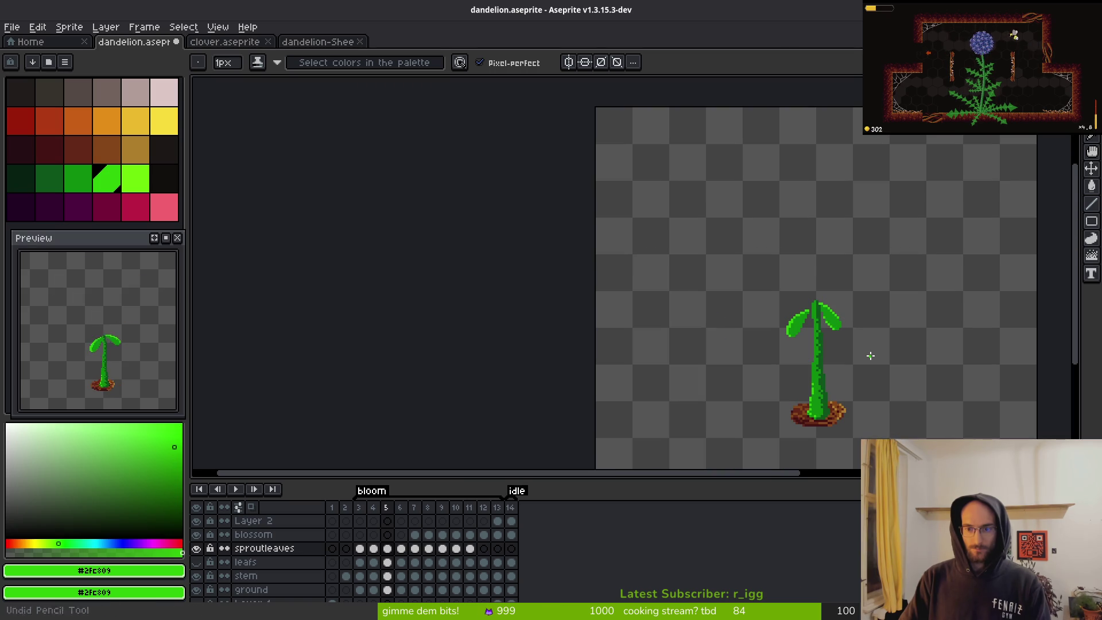
scroll(861, 350, up, 1)
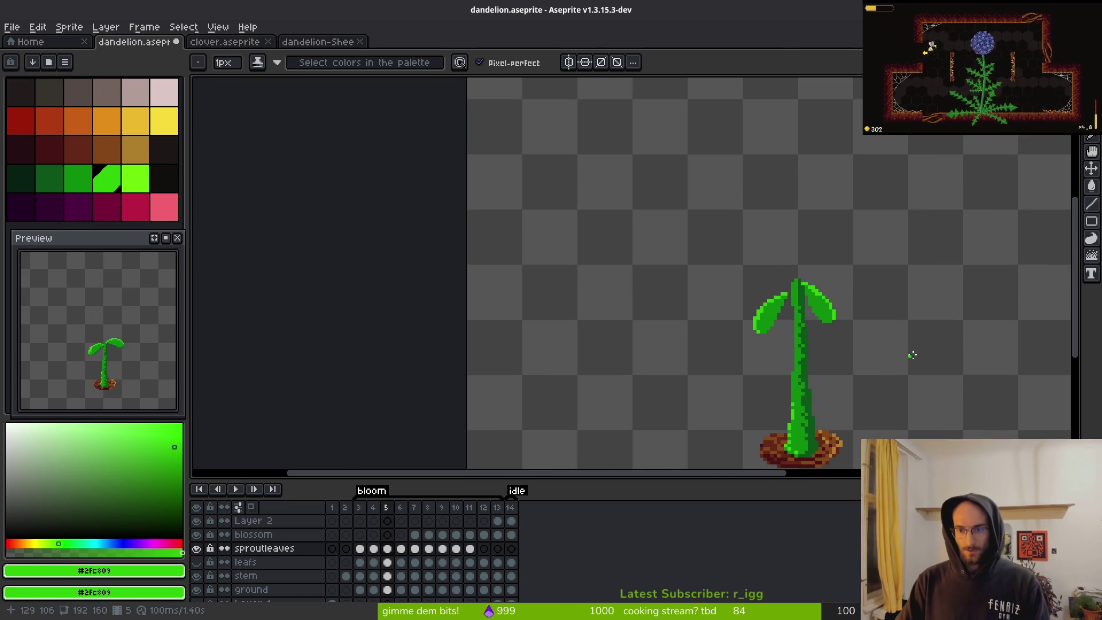
scroll(910, 339, up, 1)
scroll(905, 320, up, 2)
scroll(807, 316, down, 2)
drag(823, 310, 755, 261)
key(Right)
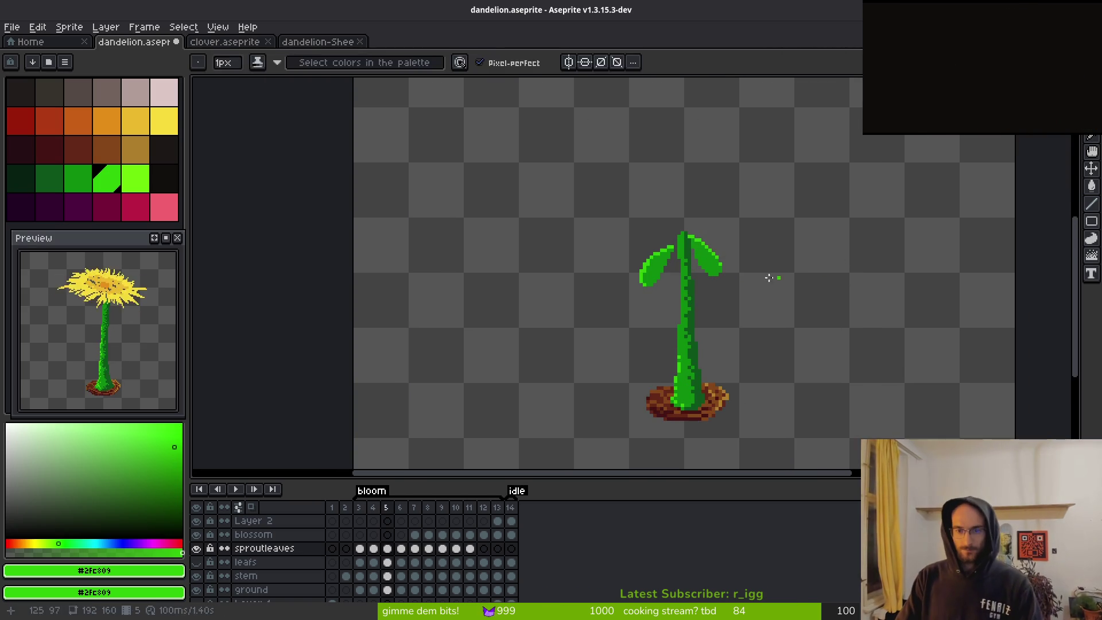
scroll(722, 278, up, 1)
scroll(726, 288, up, 1)
- Dot light-green highlight pixels down the frame 6 leaf's right edge and at its top
click(701, 170)
click(737, 206)
click(755, 243)
click(774, 261)
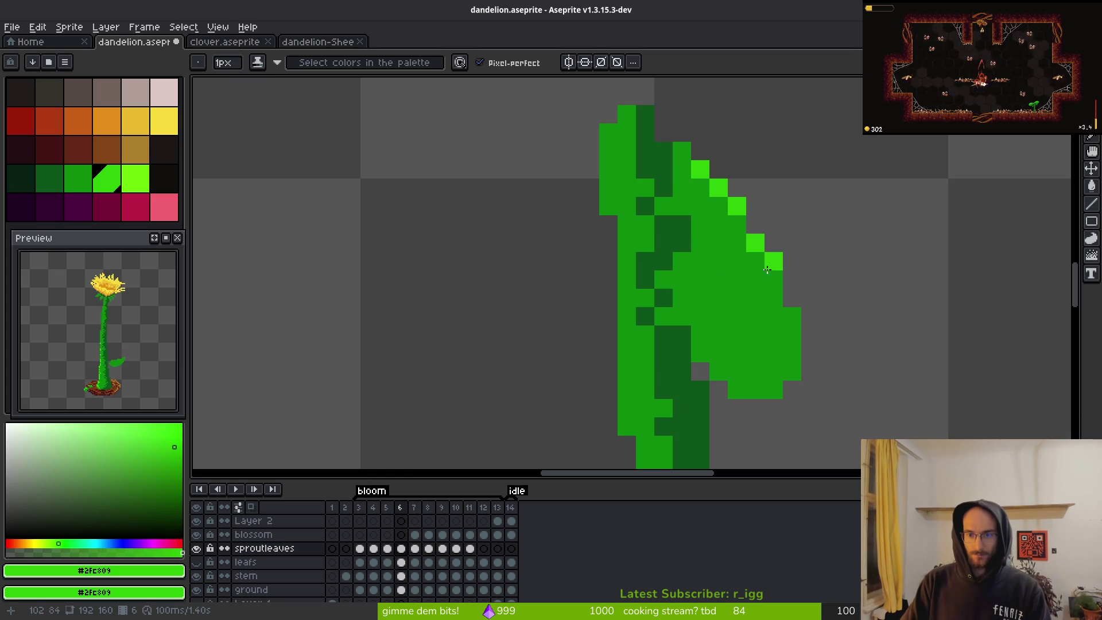
click(792, 316)
click(682, 152)
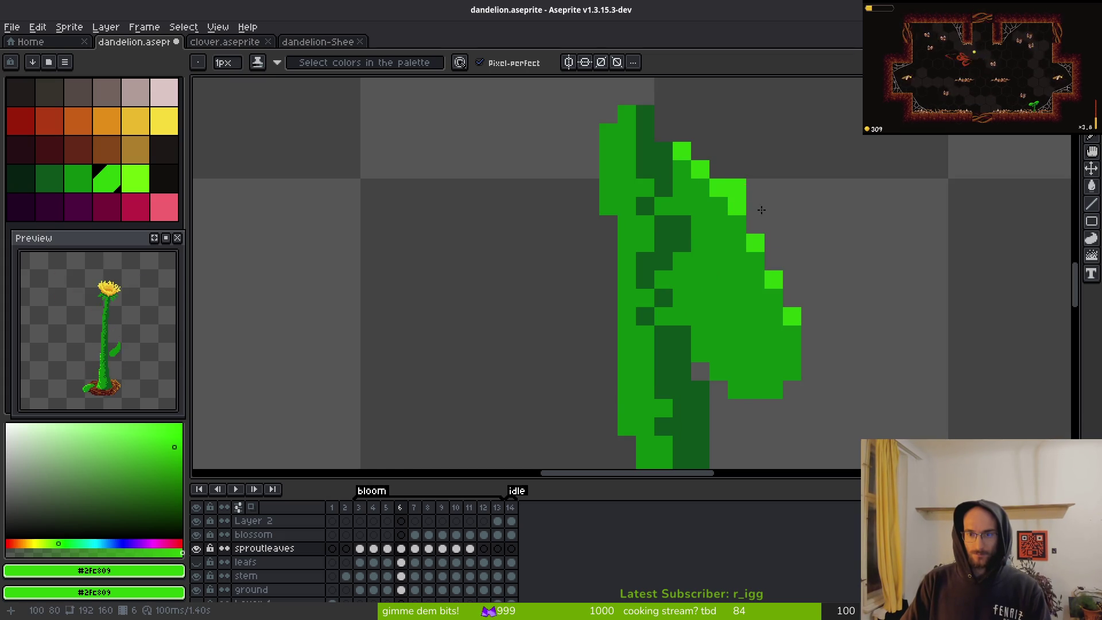
scroll(693, 172, down, 4)
scroll(746, 259, up, 3)
scroll(803, 315, down, 5)
- Compare frame 7 with frame 6, then draw light-green highlights along the frame 8 leaf edge
key(period)
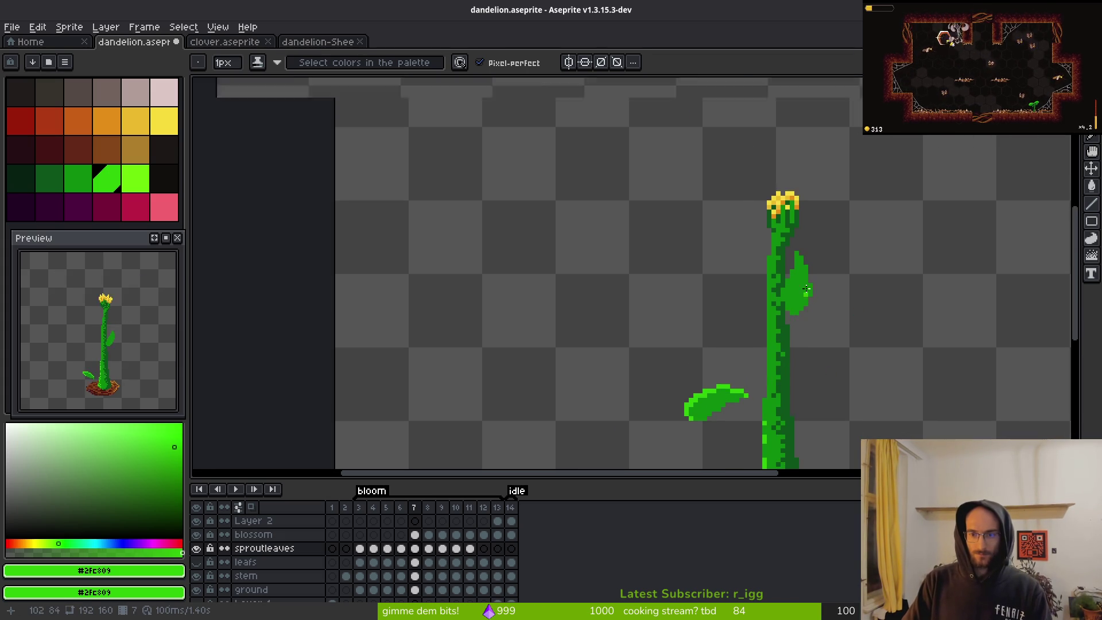
scroll(808, 293, up, 2)
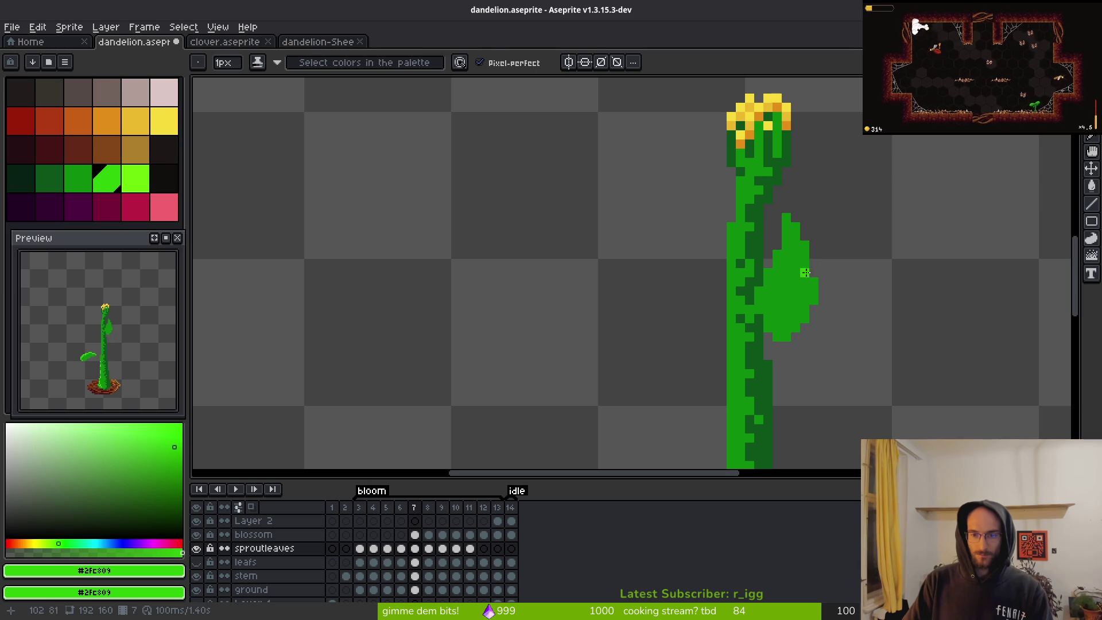
key(comma)
key(period)
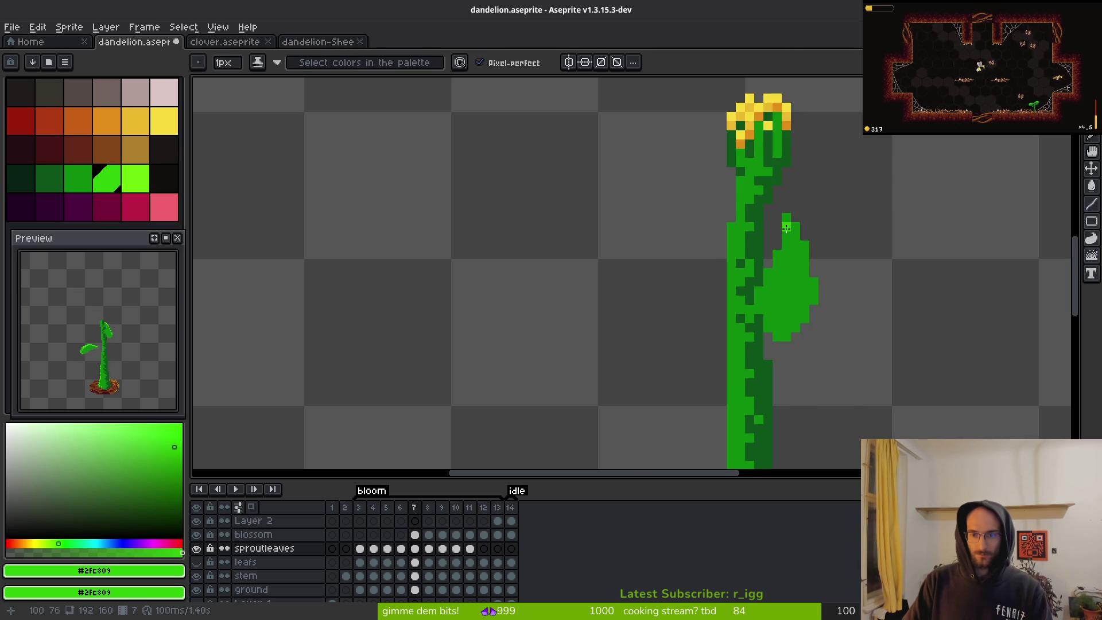
key(period)
scroll(855, 298, down, 3)
scroll(834, 306, up, 4)
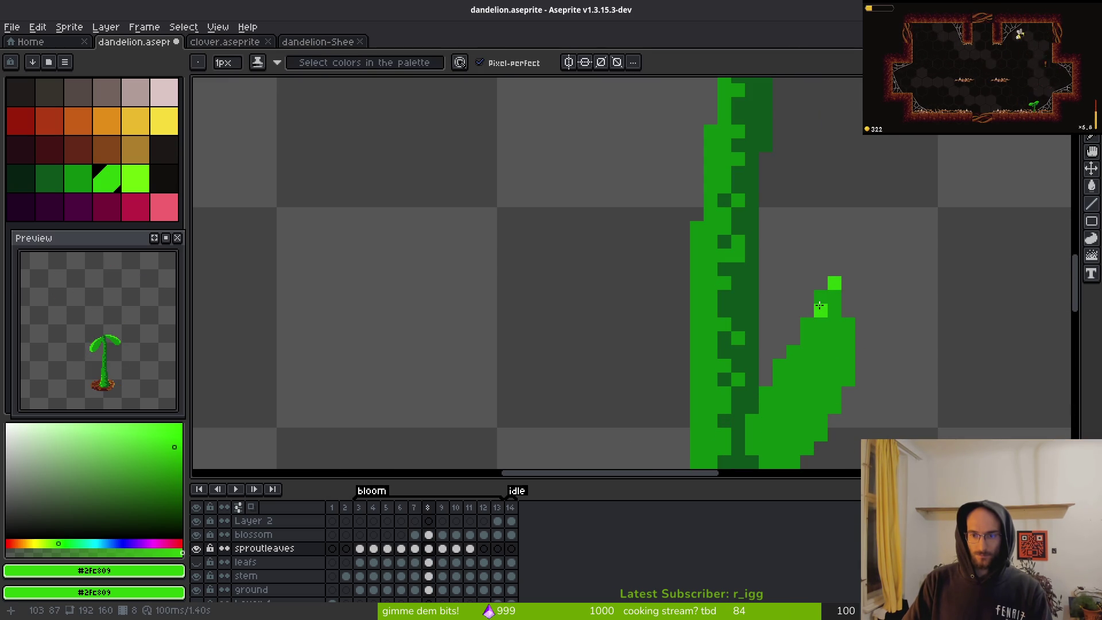
drag(816, 306, 797, 354)
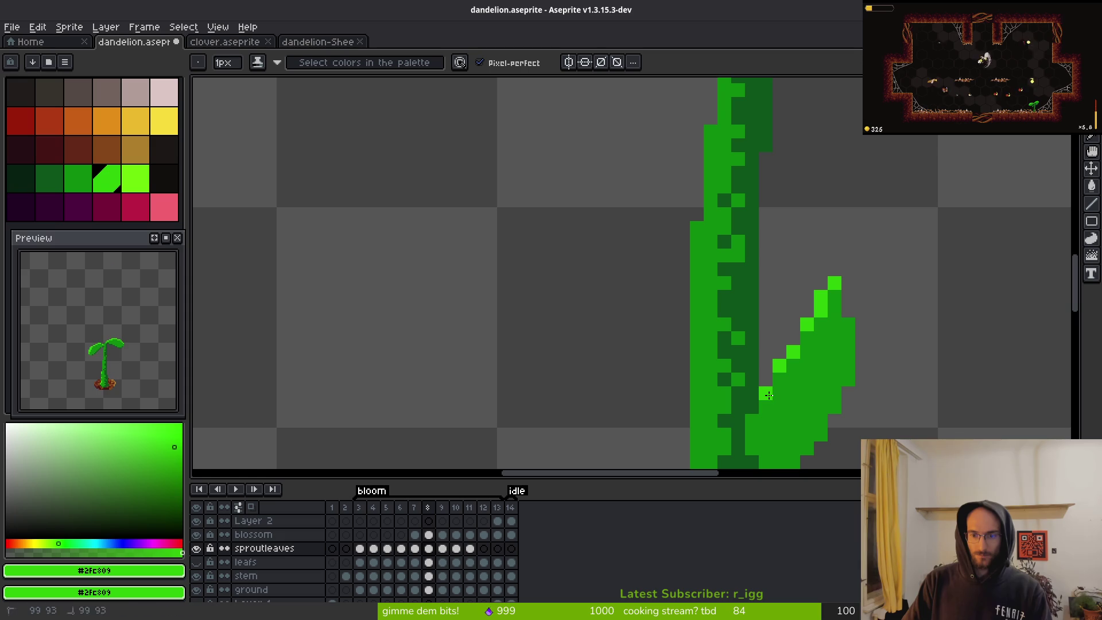
drag(760, 421, 749, 437)
- Flip back through frames 6 and 7 to compare, then move on to frame 9
scroll(833, 373, down, 3)
key(alt)
key(comma)
key(comma)
key(period)
scroll(849, 310, up, 2)
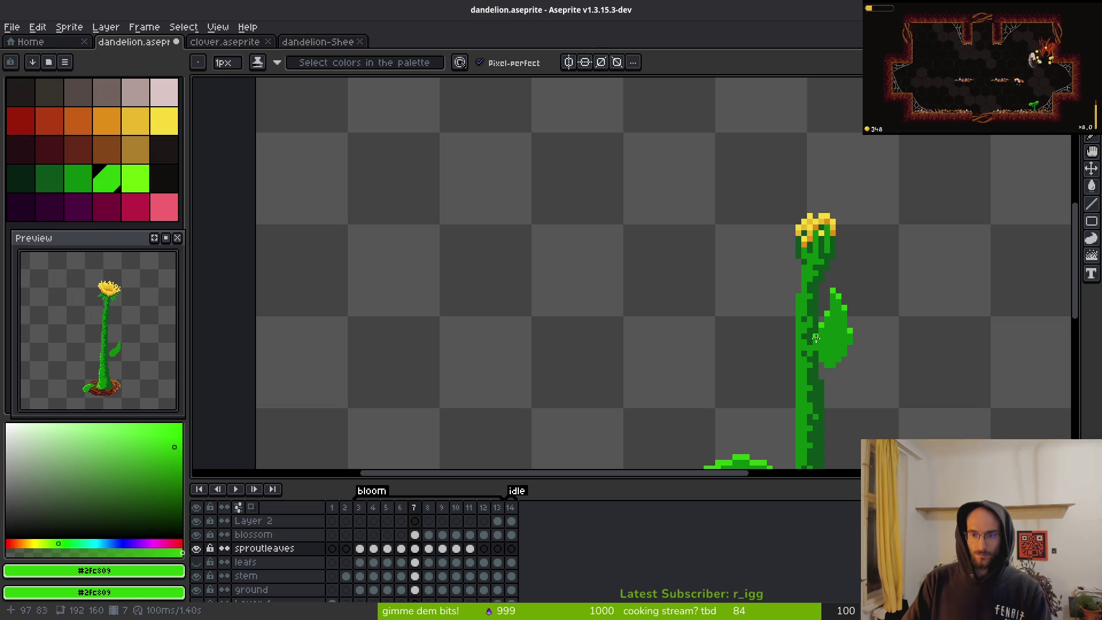
scroll(817, 342, down, 4)
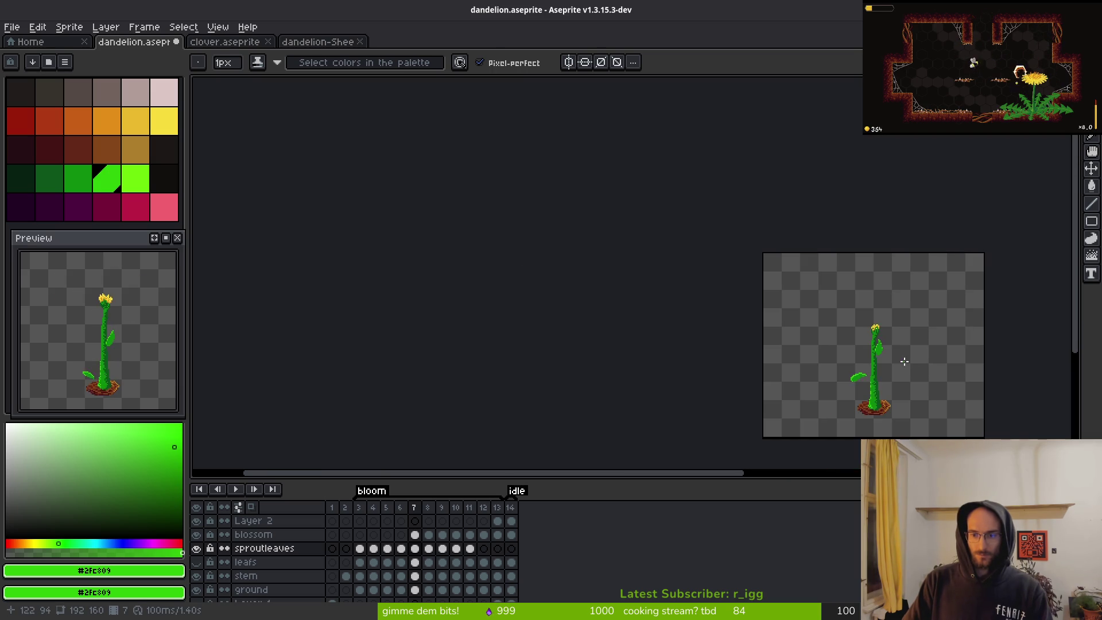
key(period)
scroll(884, 365, up, 3)
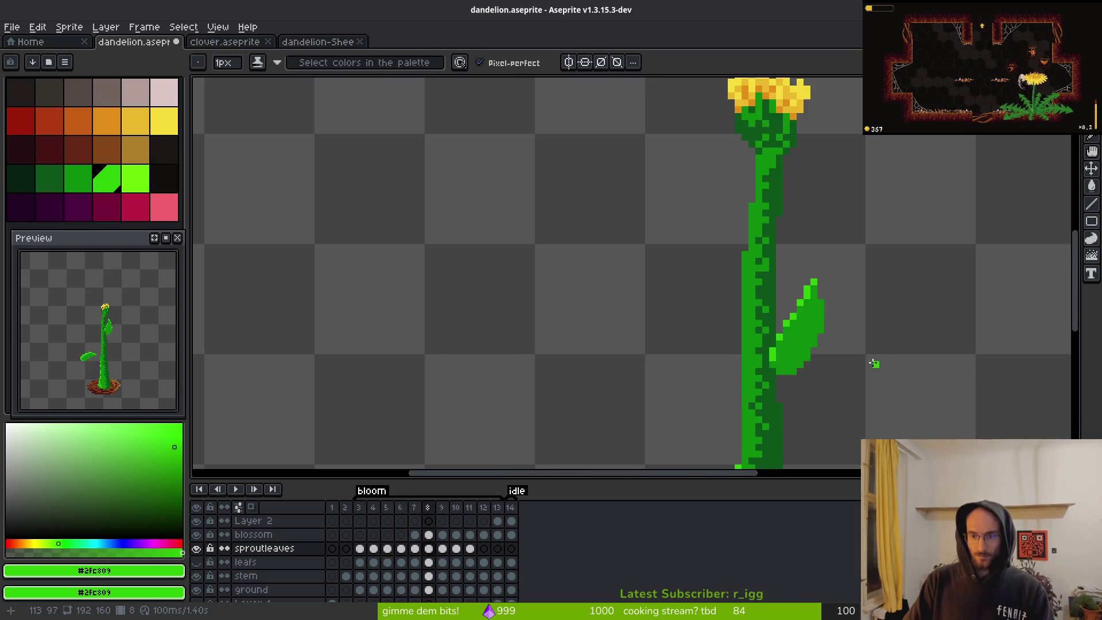
key(period)
scroll(867, 369, up, 5)
- Add light-green highlight pixels along the frame 9 leaf edge, undoing an overlong stroke
click(742, 163)
mouse_move(742, 163)
mouse_down()
mouse_move(723, 216)
mouse_move(743, 190)
mouse_move(718, 242)
mouse_move(678, 290)
mouse_move(610, 317)
mouse_move(558, 373)
mouse_move(534, 401)
mouse_move(540, 431)
mouse_up()
key(ctrl+z)
scroll(654, 367, down, 3)
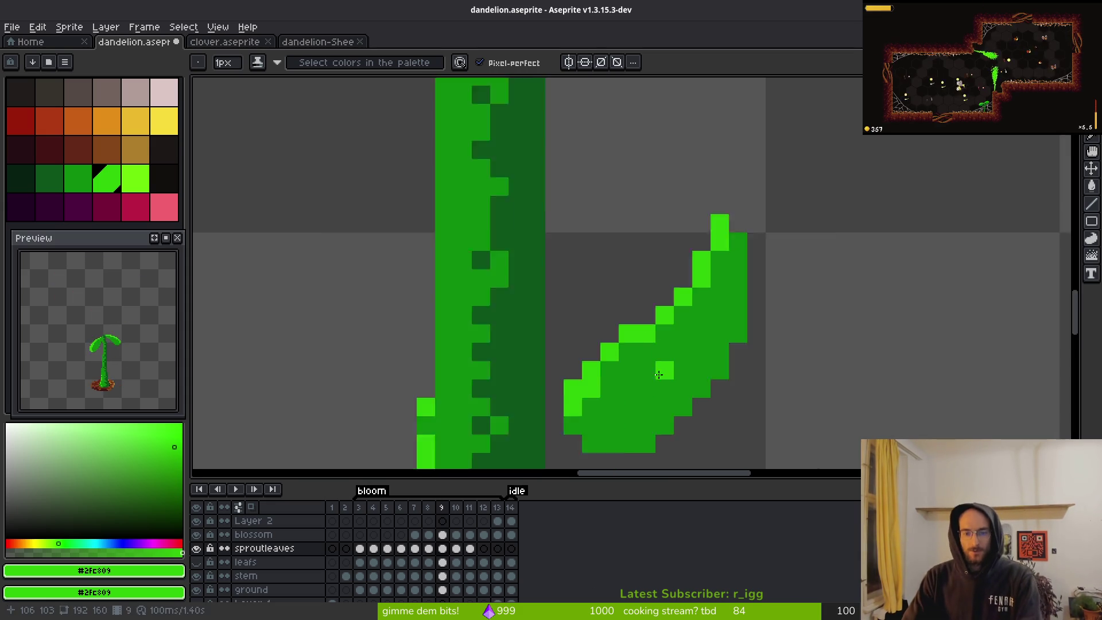
scroll(655, 344, up, 2)
drag(637, 319, 666, 324)
scroll(666, 325, down, 3)
- On frame 10, draw light-green highlights along the side leaf's upper edge
key(period)
scroll(678, 344, up, 3)
key(ctrl+z)
mouse_move(600, 344)
mouse_down()
mouse_move(654, 294)
mouse_move(637, 293)
mouse_move(675, 293)
mouse_up()
click(743, 285)
click(729, 275)
click(766, 274)
click(803, 256)
- Repaint stray frame 10 highlights with base green and add one corrected highlight pixel
alt+right_click(763, 299)
right_click(747, 293)
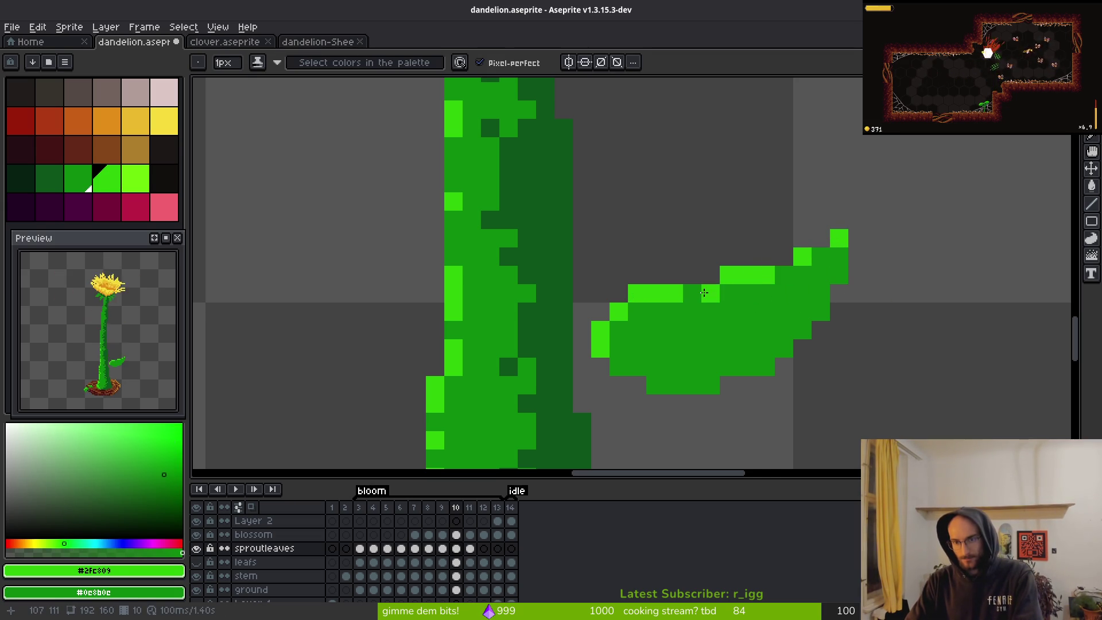
right_click(766, 274)
right_click(784, 275)
click(785, 293)
scroll(780, 287, down, 1)
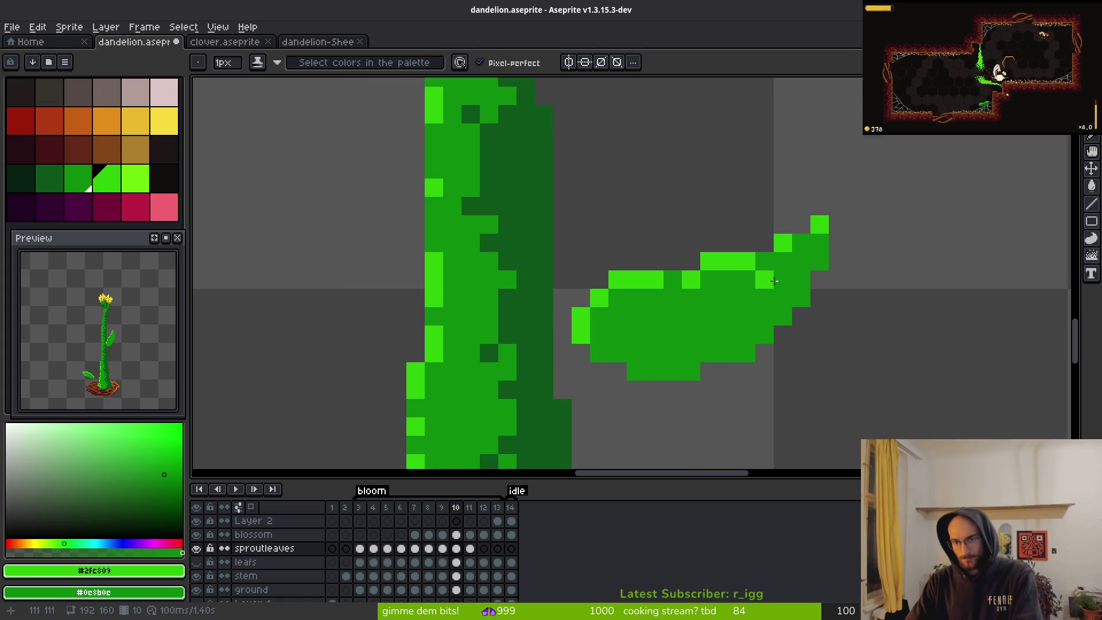
scroll(773, 308, down, 4)
key(Right)
scroll(790, 329, up, 3)
- On frame 11, outline and fill a small base-green leaf right of the stem base
drag(625, 282, 638, 310)
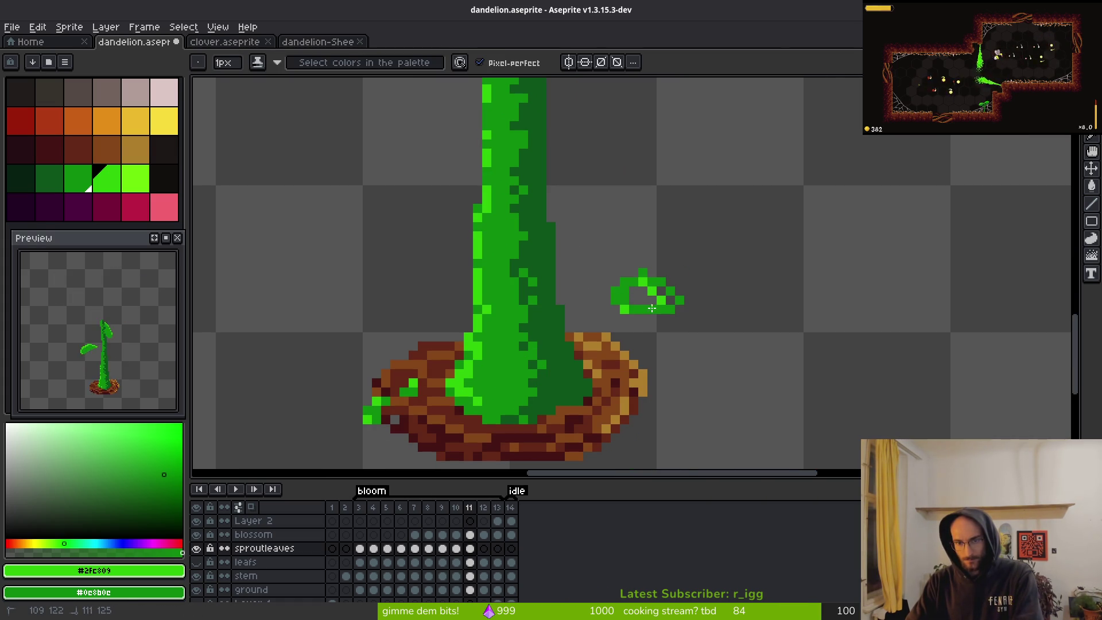
drag(652, 295, 637, 296)
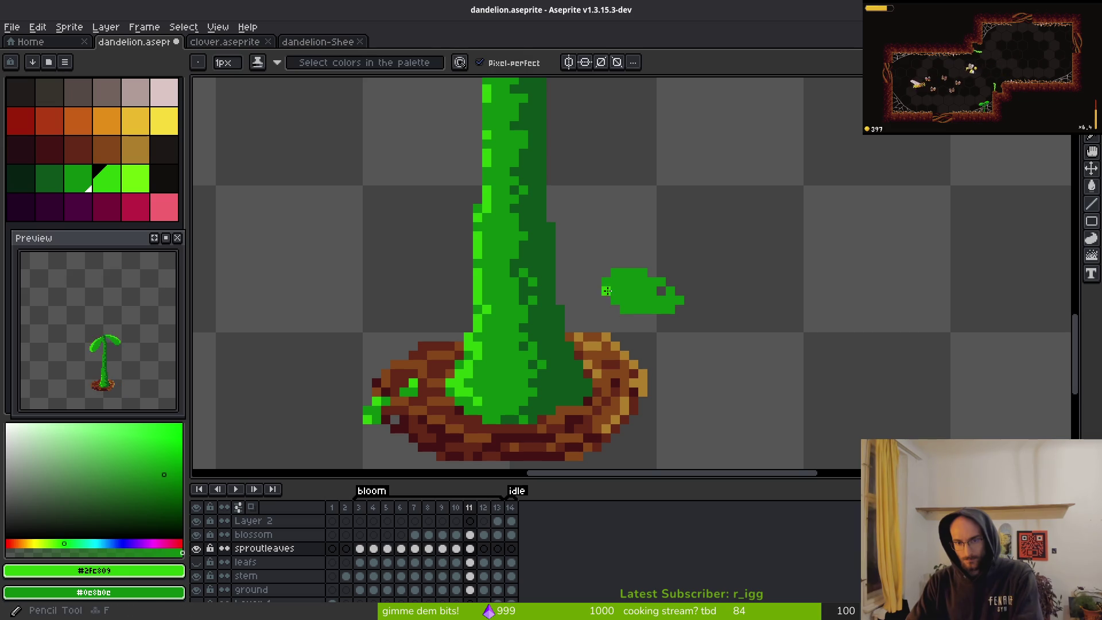
drag(673, 299, 689, 318)
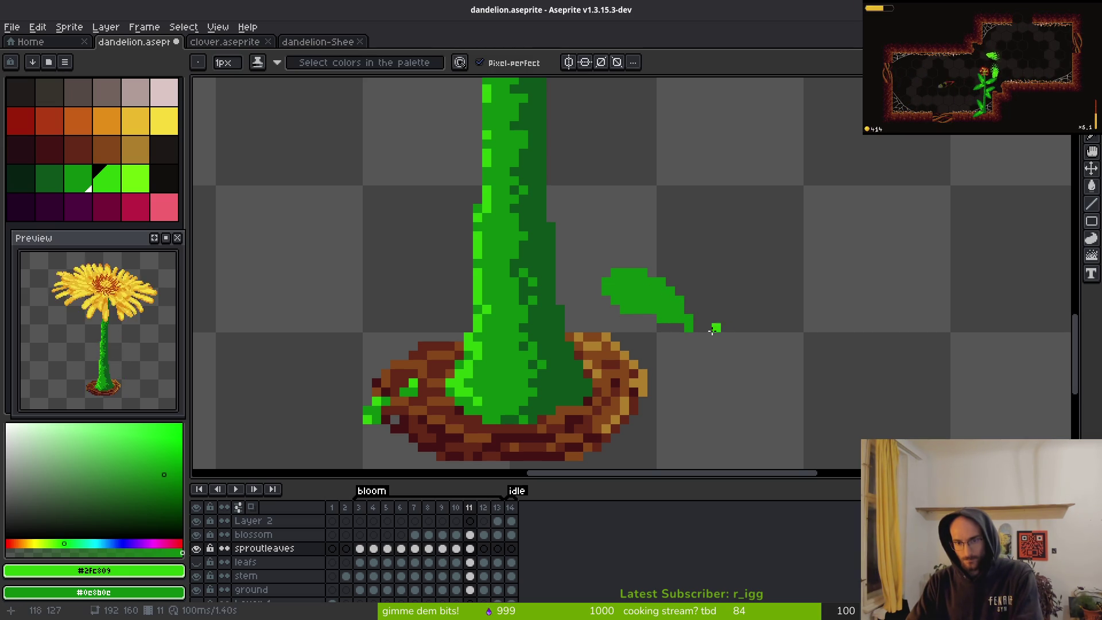
scroll(665, 299, up, 2)
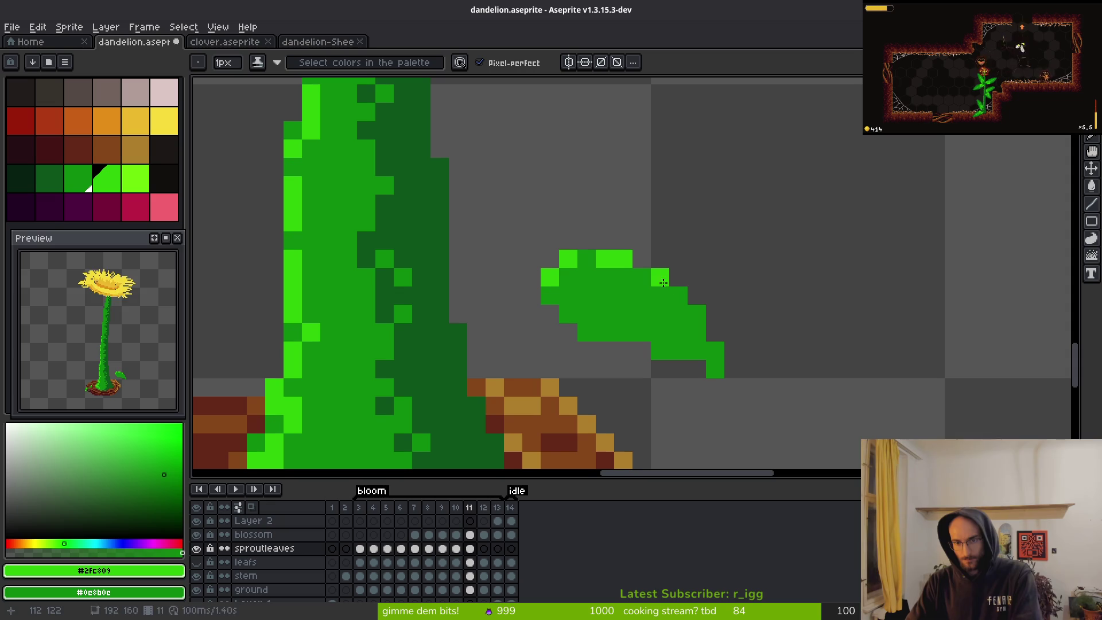
scroll(588, 333, down, 3)
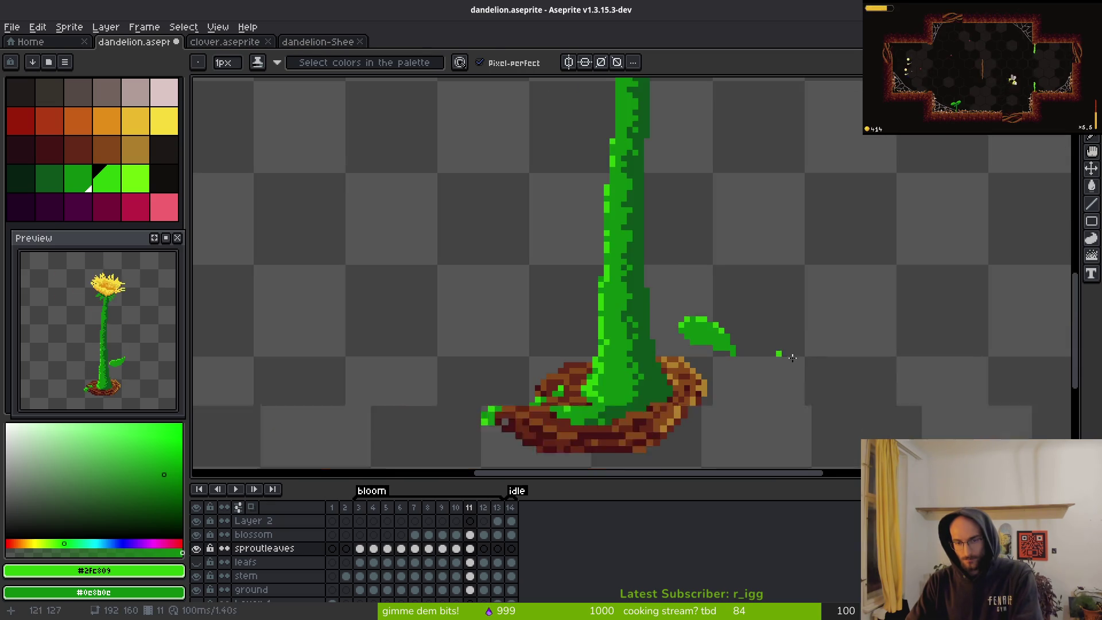
scroll(641, 357, up, 3)
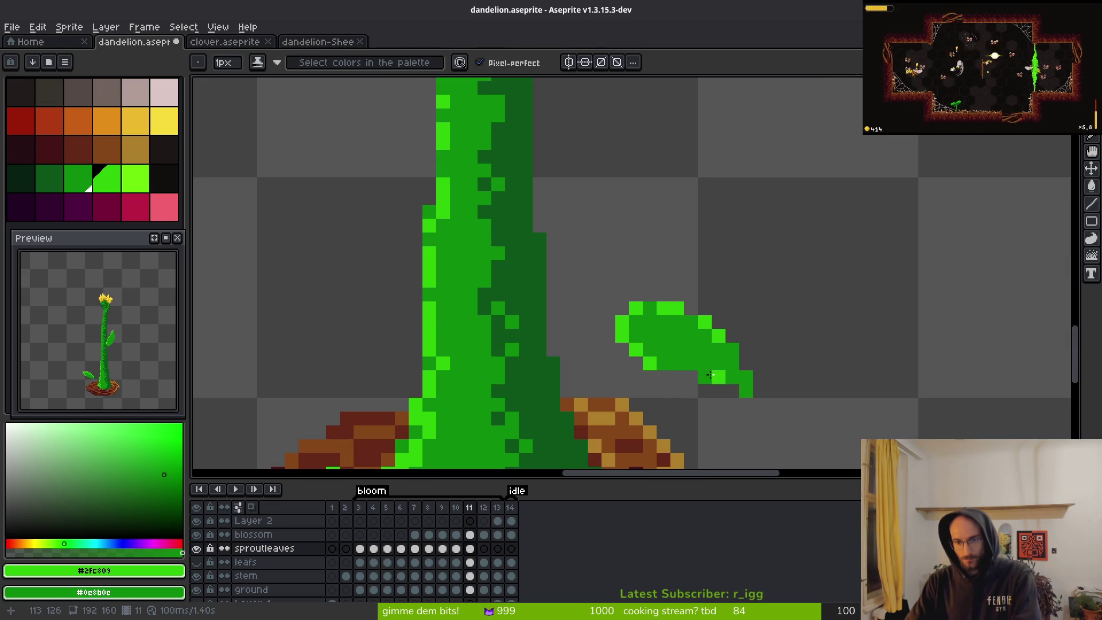
key(e)
key(b)
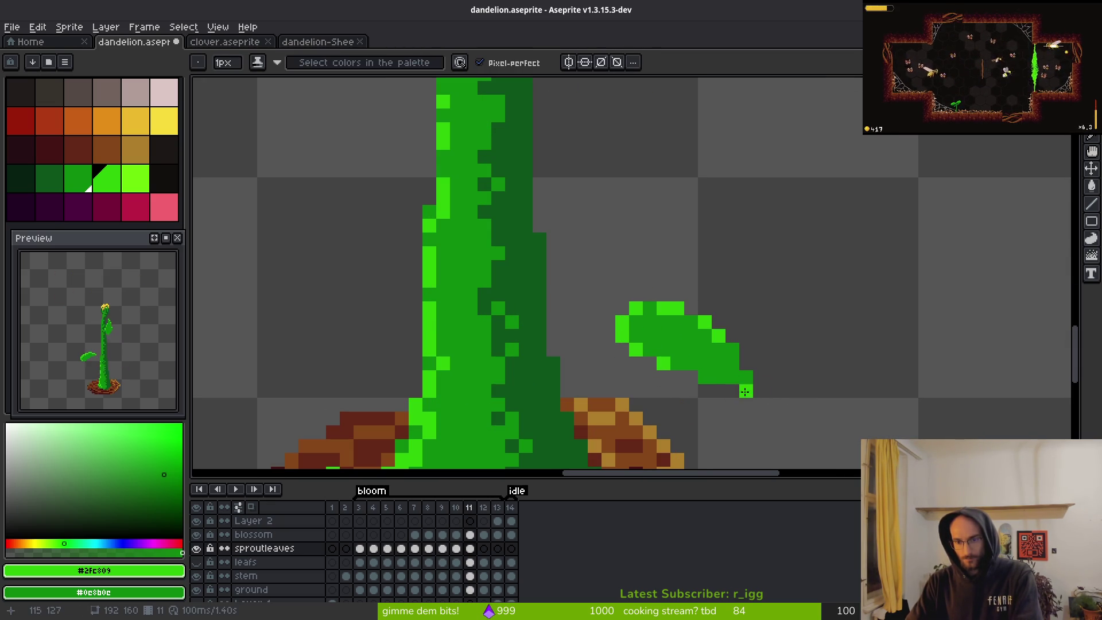
scroll(745, 391, down, 2)
key(Right)
scroll(799, 411, up, 2)
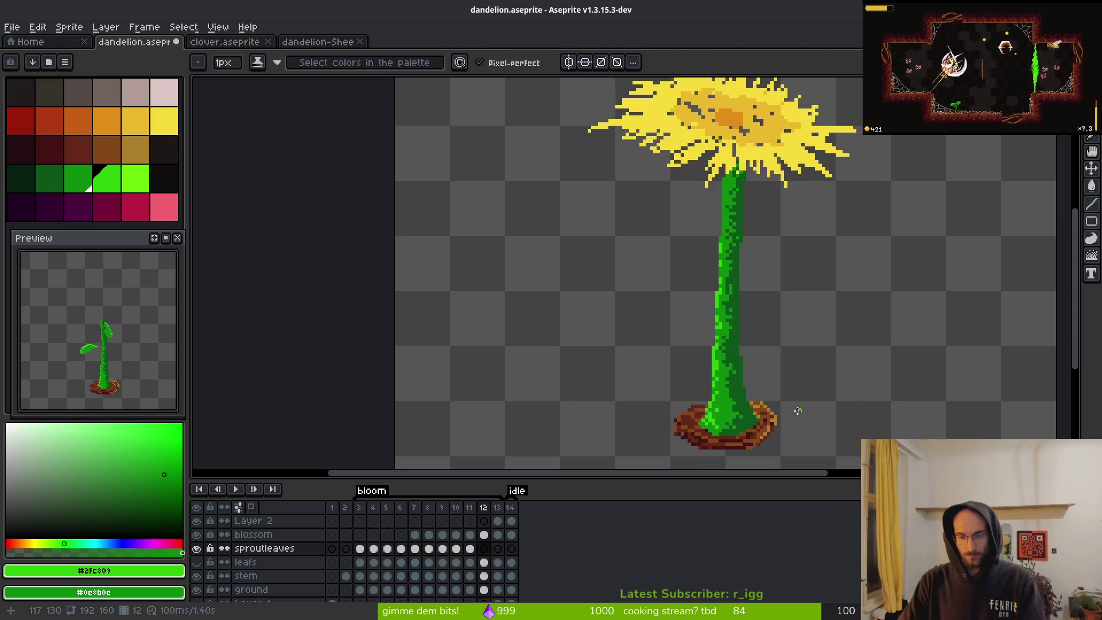
- Erase stray light-green pixels on the leaf and re-place a highlight pixel lower down
scroll(712, 325, up, 6)
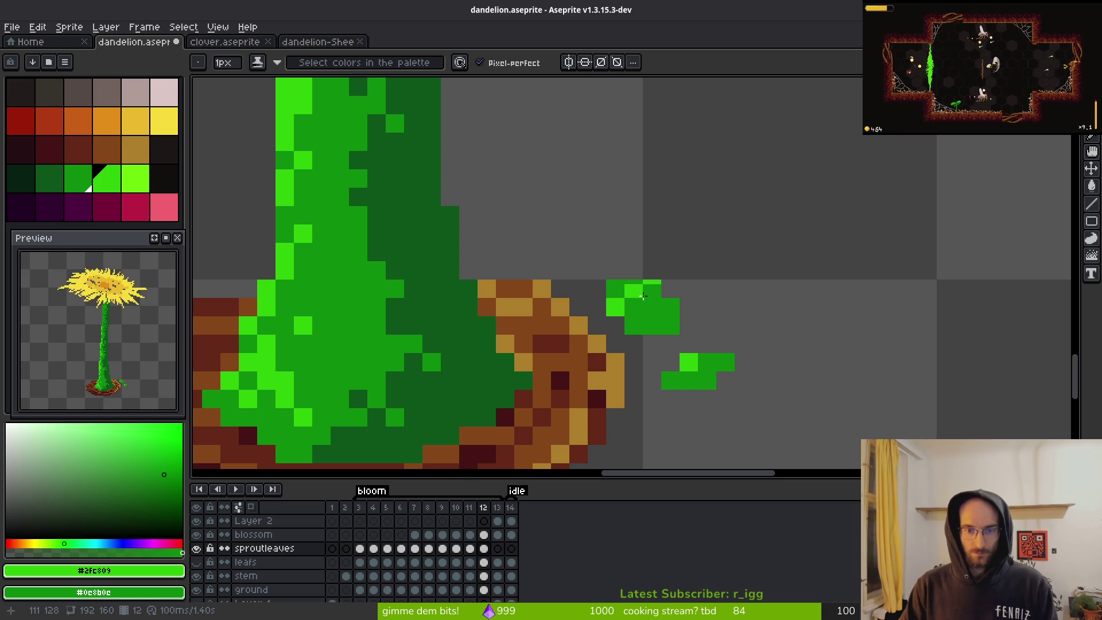
key(ctrl+z)
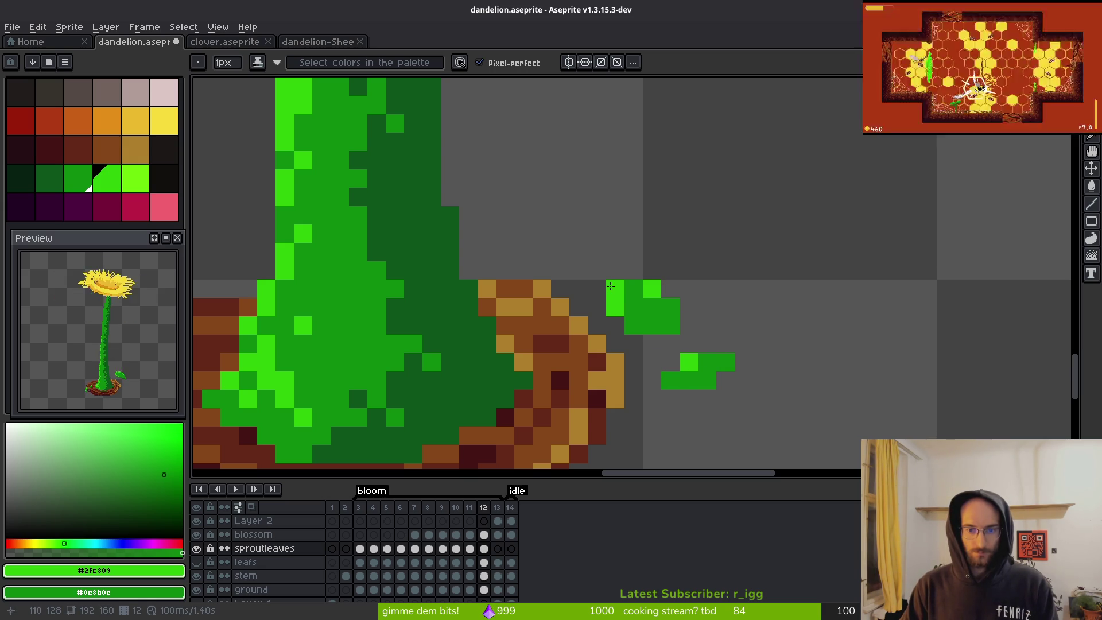
key(w)
key(Tab)
key(Tab)
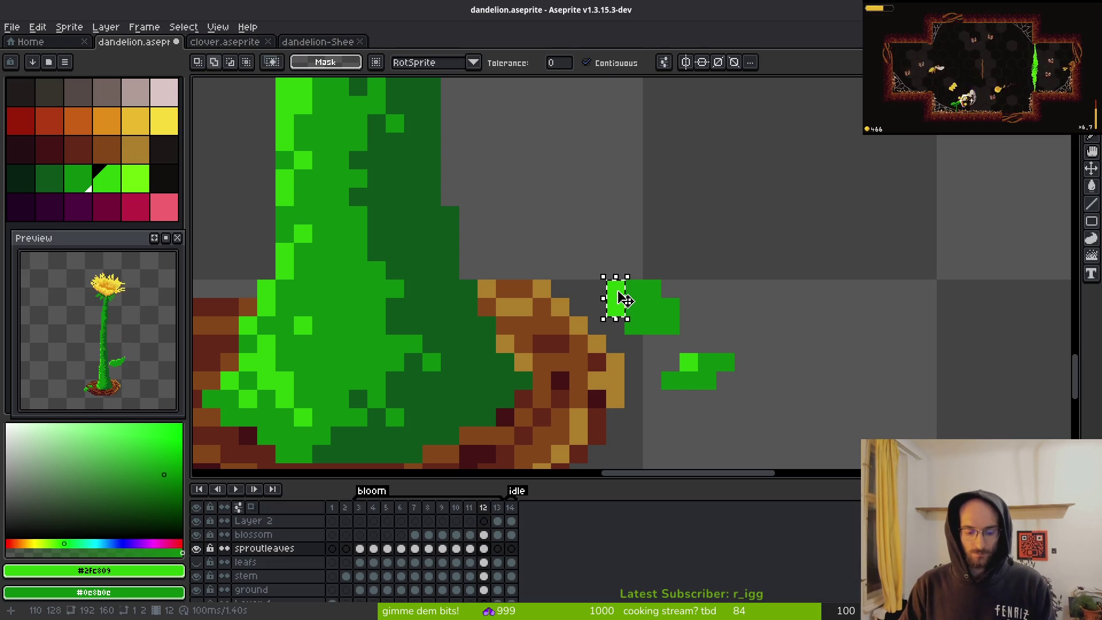
key(ctrl+d)
key(e)
drag(634, 308, 635, 290)
key(b)
click(634, 294)
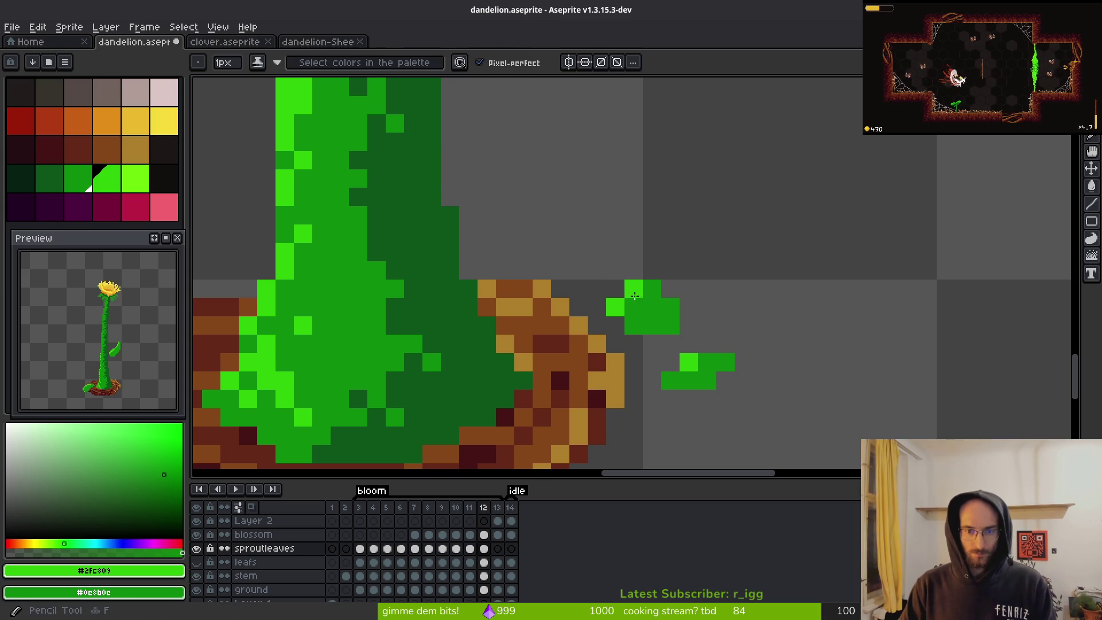
key(ctrl+z)
click(630, 322)
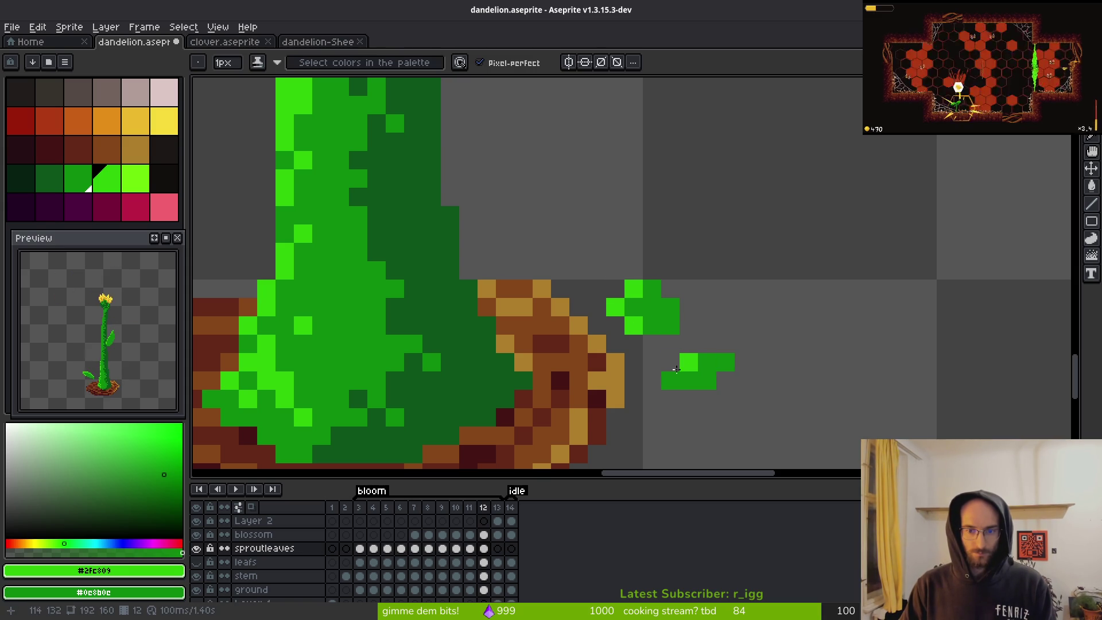
scroll(819, 319, down, 4)
- On frame 13, paint a dark-green and bright-green bud pixel beside the stem base
key(alt)
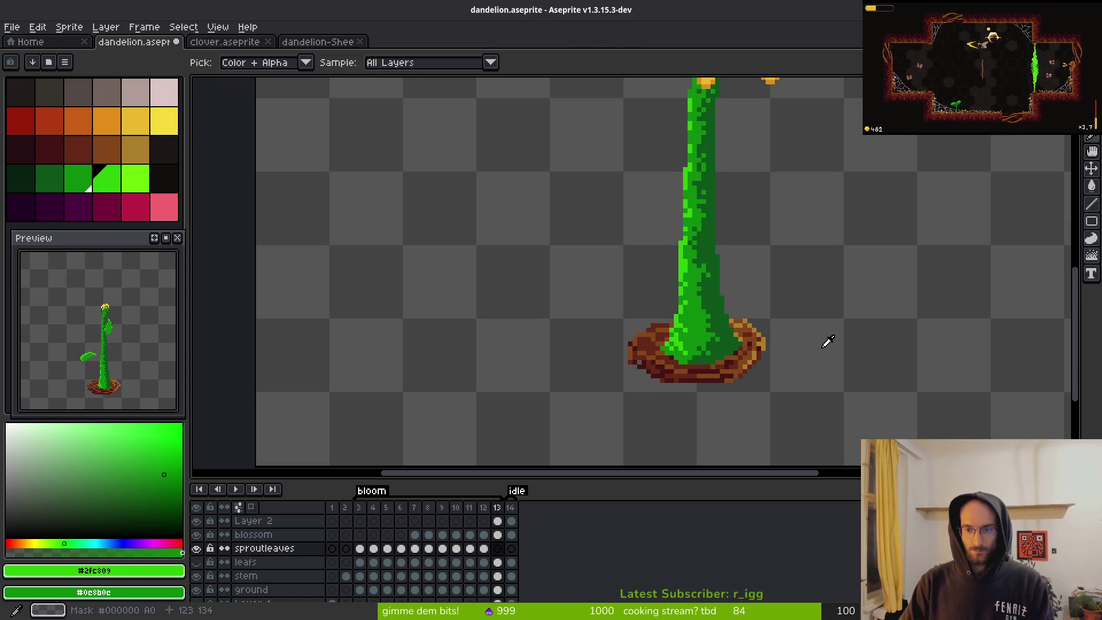
alt+click(791, 340)
scroll(791, 340, up, 4)
key(.)
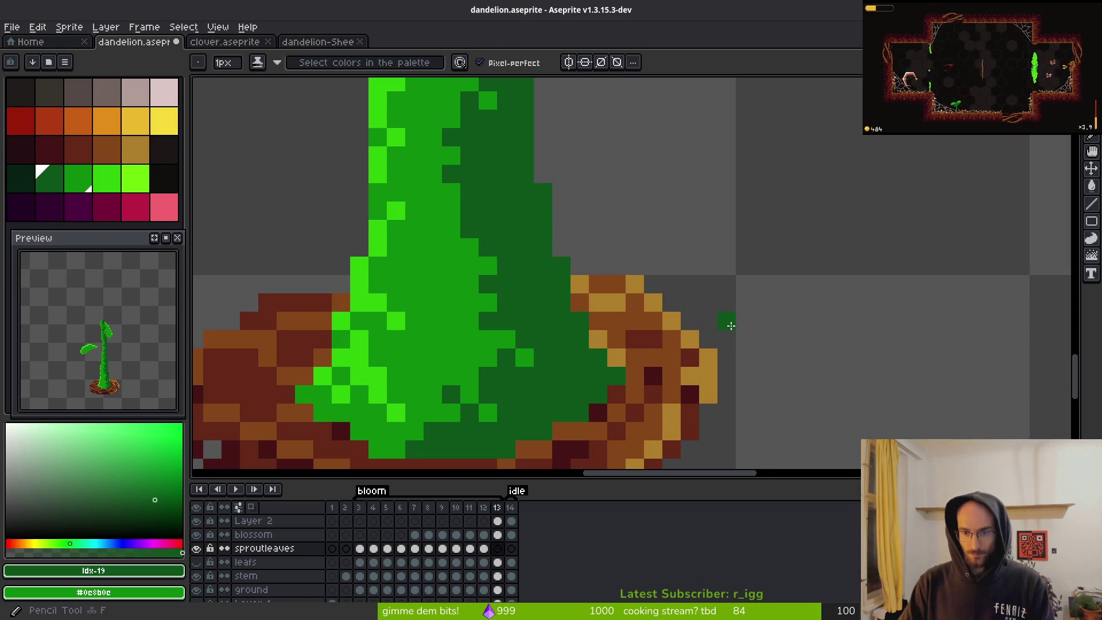
click(737, 321)
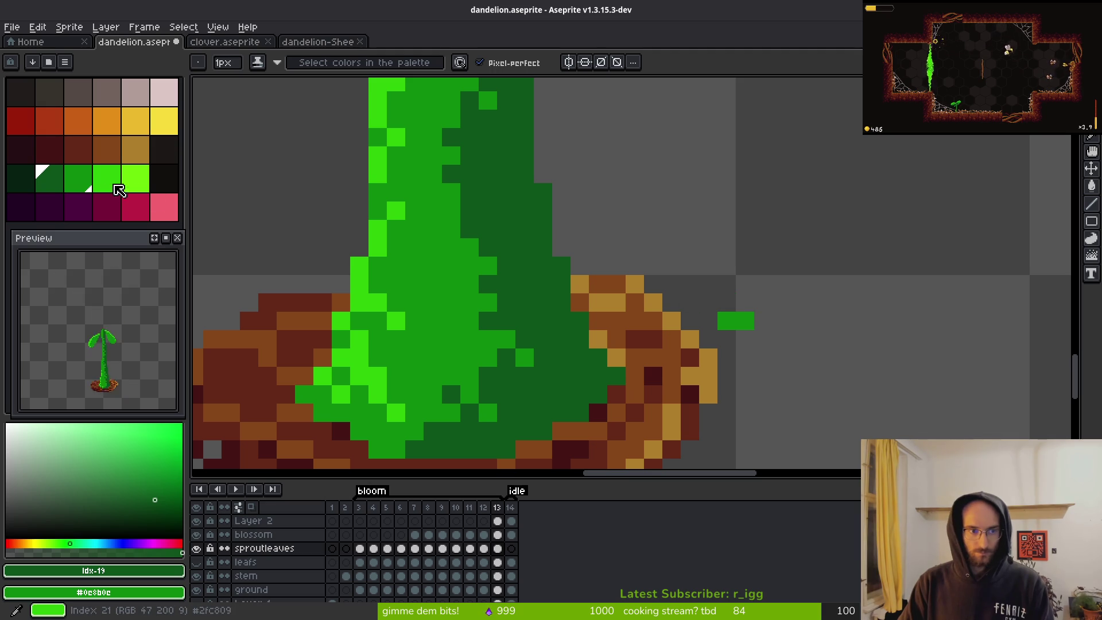
click(107, 178)
click(690, 303)
click(793, 368)
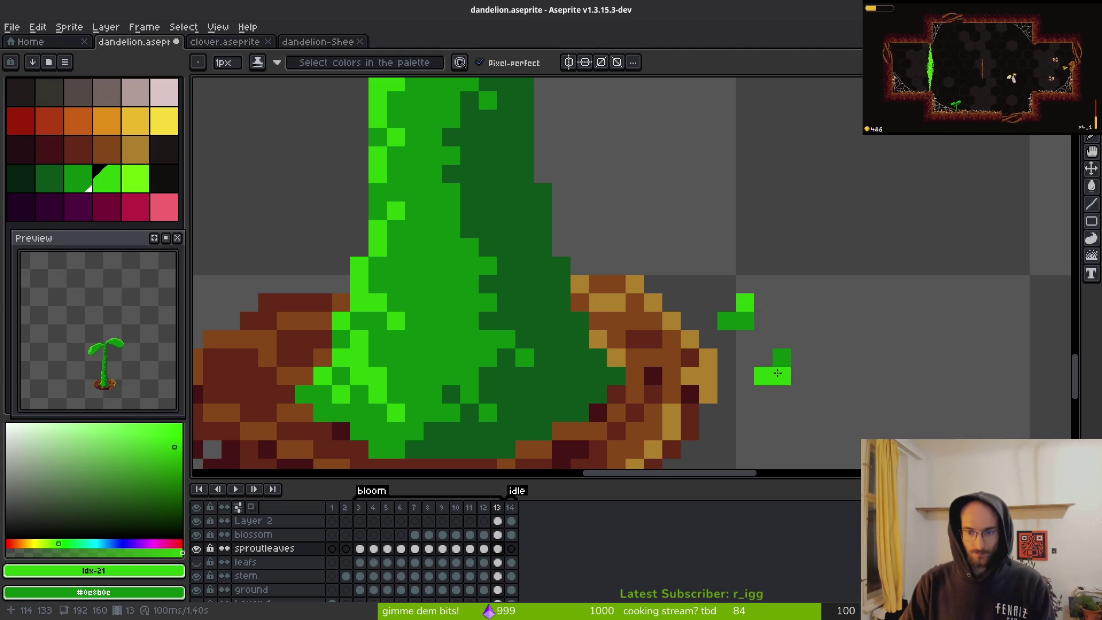
scroll(760, 388, down, 5)
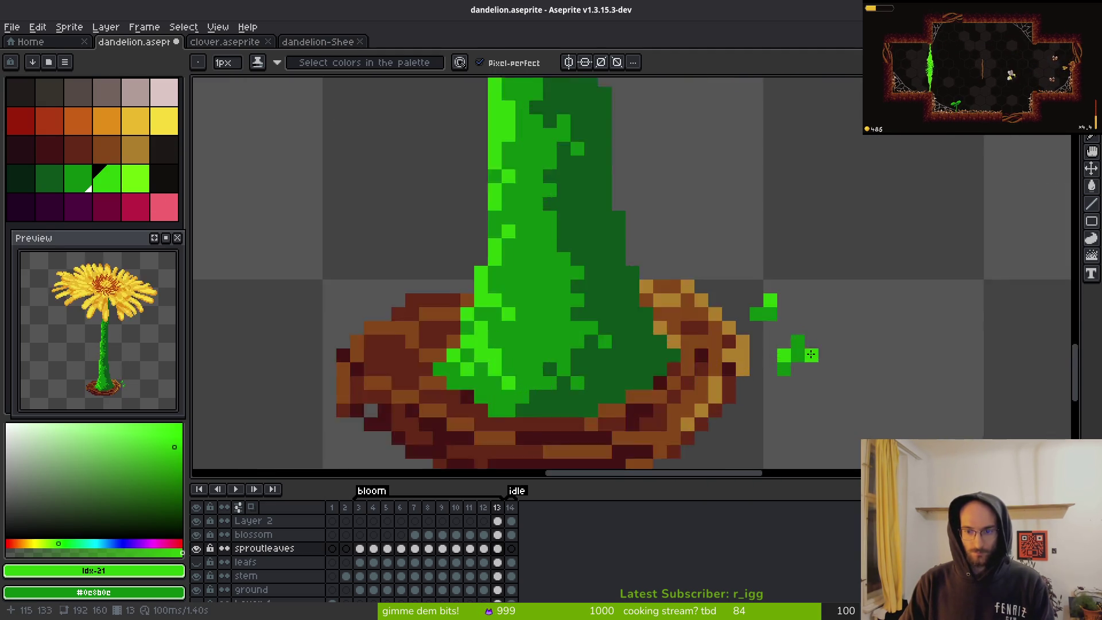
key(comma)
key(period)
scroll(903, 362, up, 5)
- Lasso the small bud and nudge it one pixel right and one pixel up
key(q)
drag(735, 260, 769, 293)
key(Right)
key(Up)
key(ctrl+d)
scroll(829, 316, down, 2)
scroll(736, 249, up, 3)
key(b)
scroll(850, 299, down, 4)
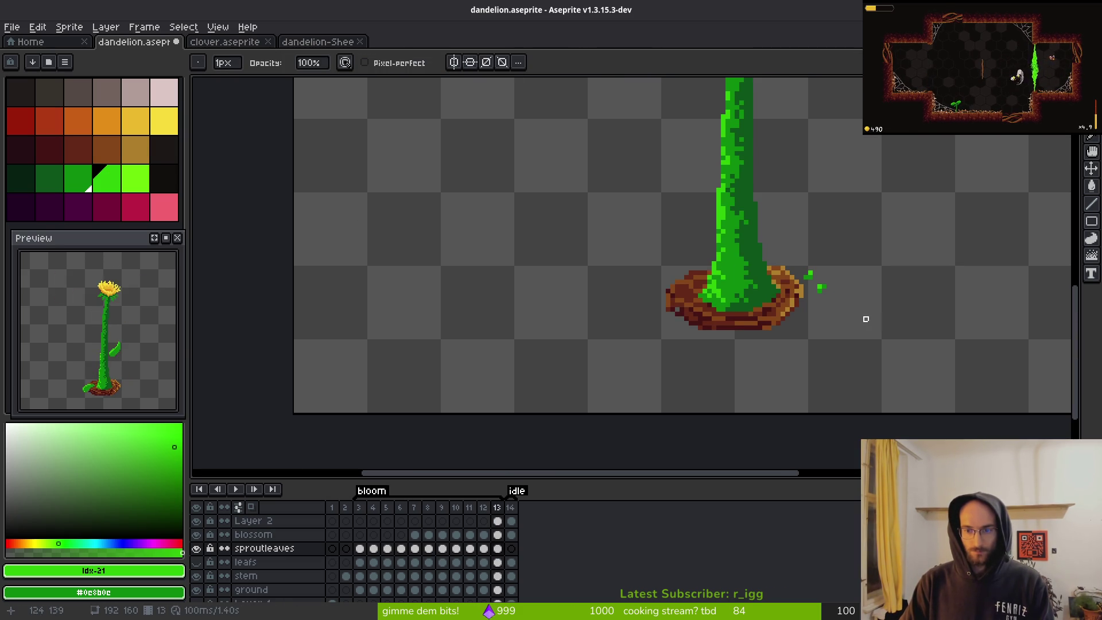
- Make the leafs layer visible again
scroll(870, 318, down, 4)
key(Left)
key(Left)
key(Right)
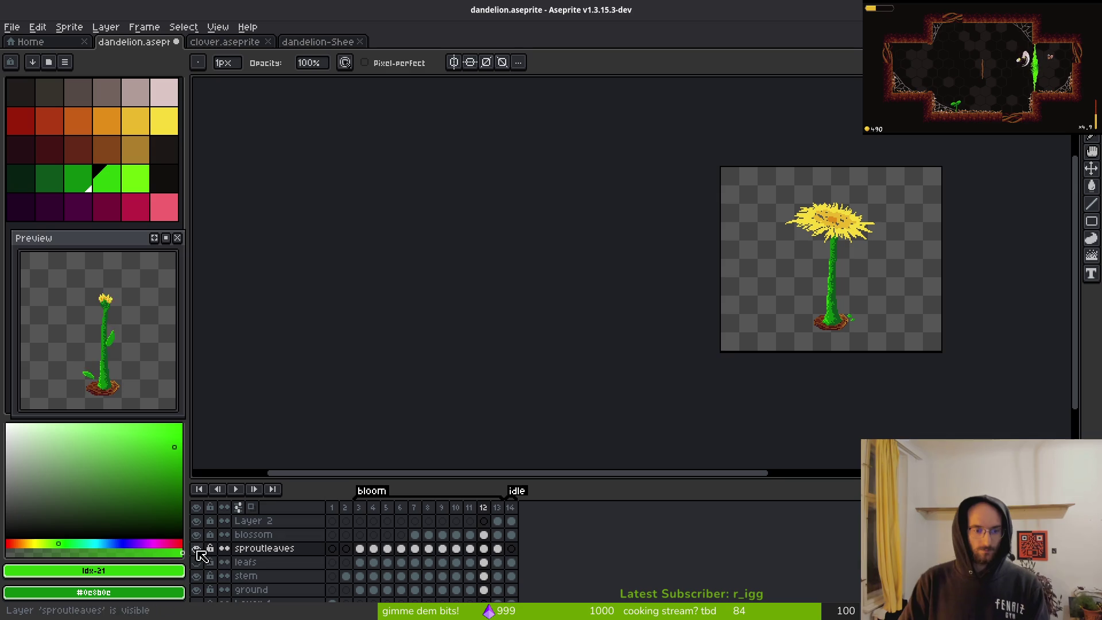
click(197, 563)
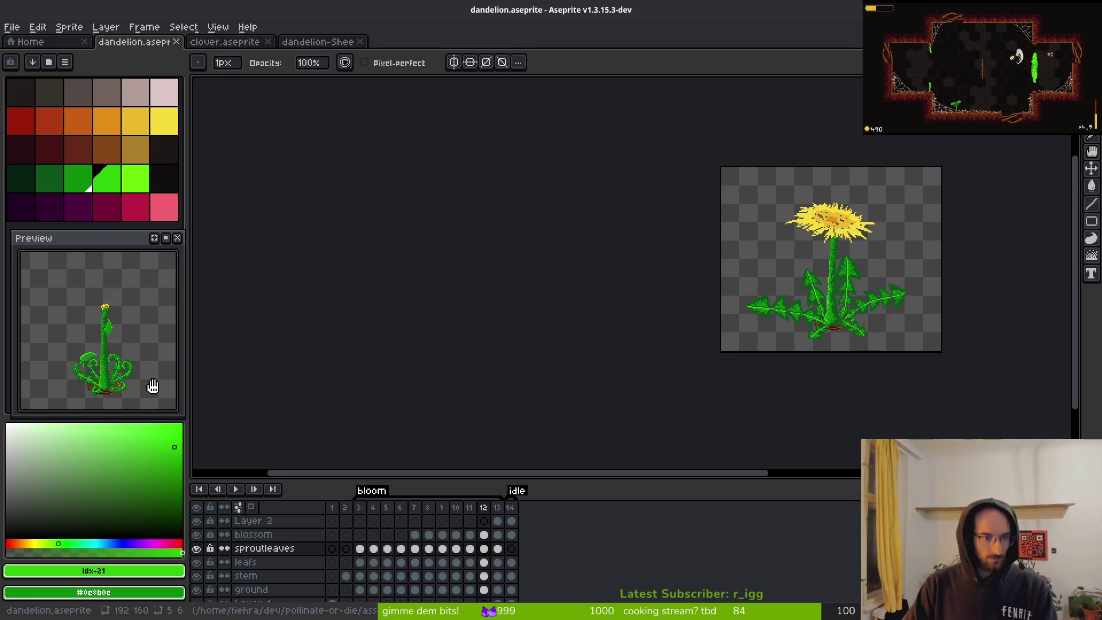
- Change the preview's playback speed and play the growth animation
right_click(167, 240)
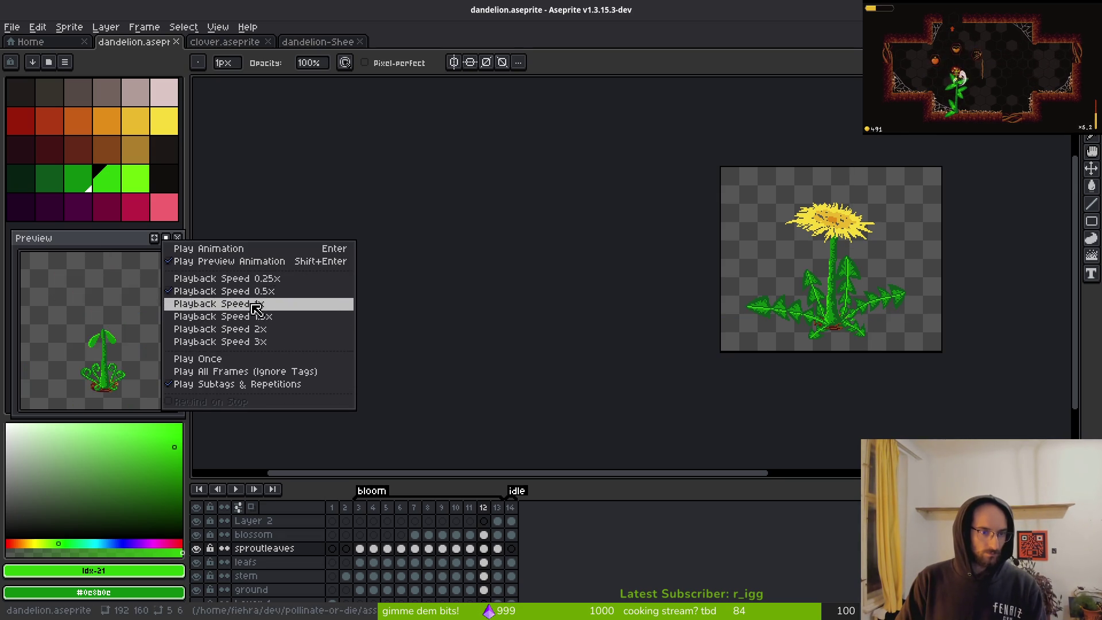
click(259, 302)
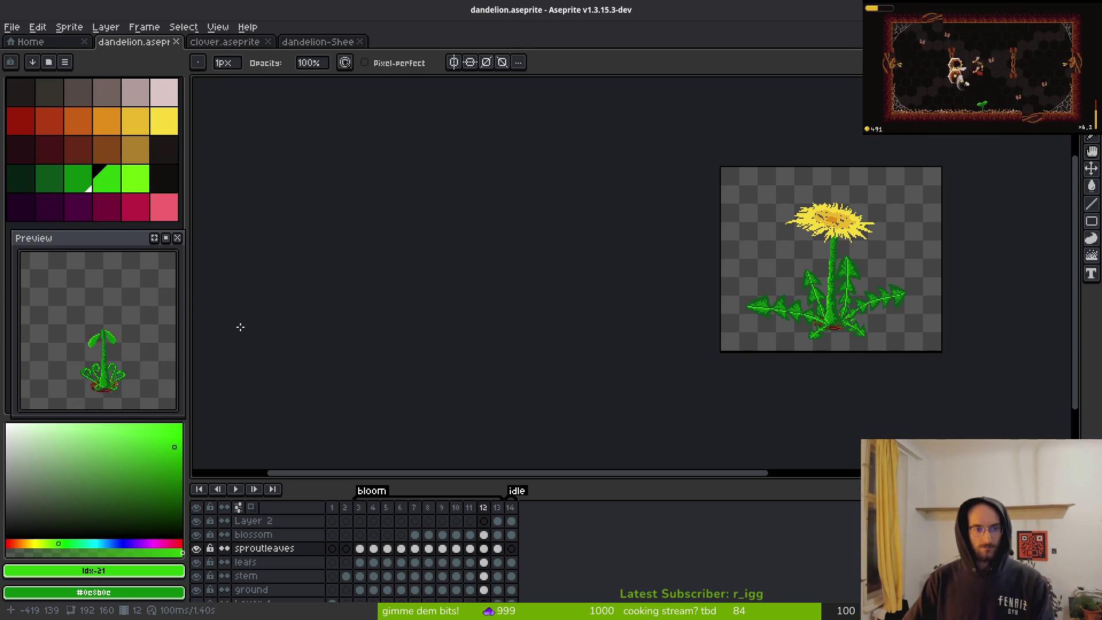
key(Return)
key(i)
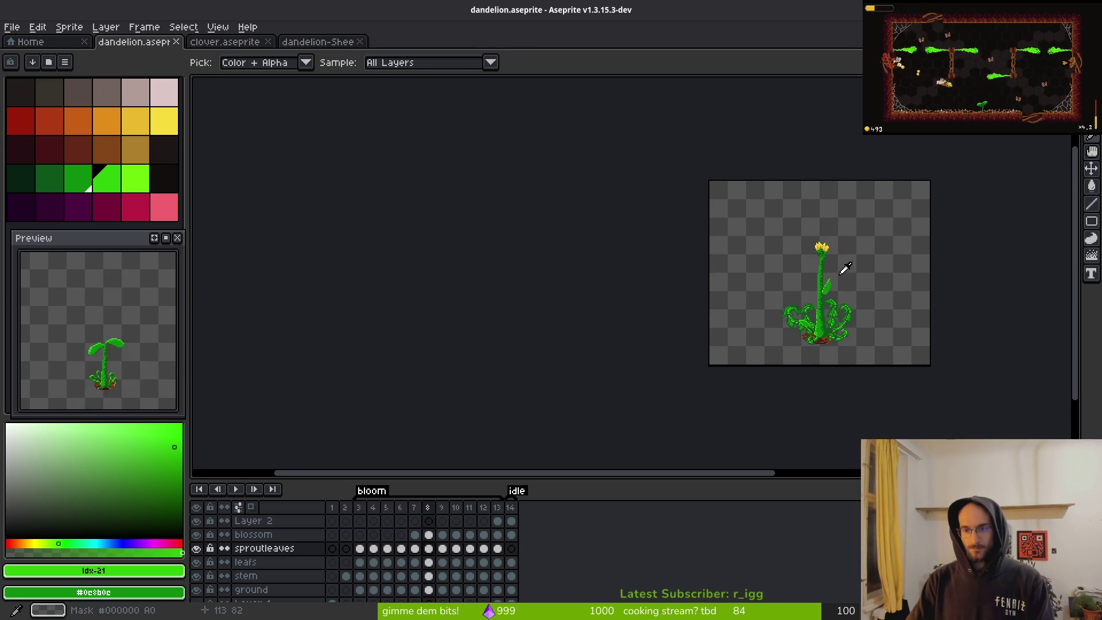
- On frame 5, lasso the left sprout leaf, rotate it about 16° and shift it down-right
key(b)
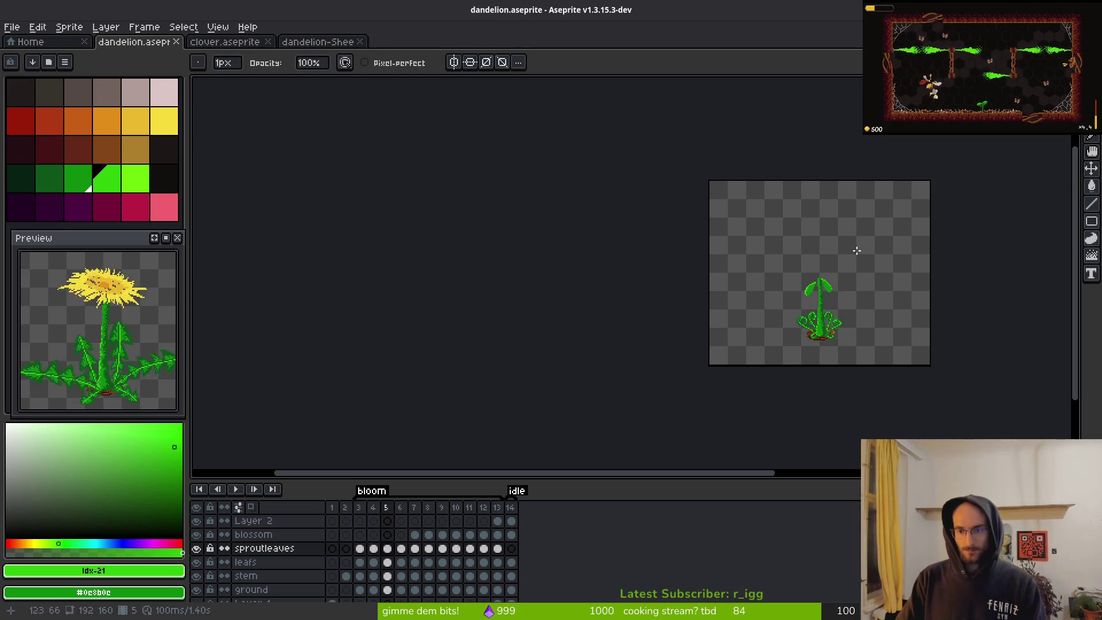
scroll(831, 271, up, 5)
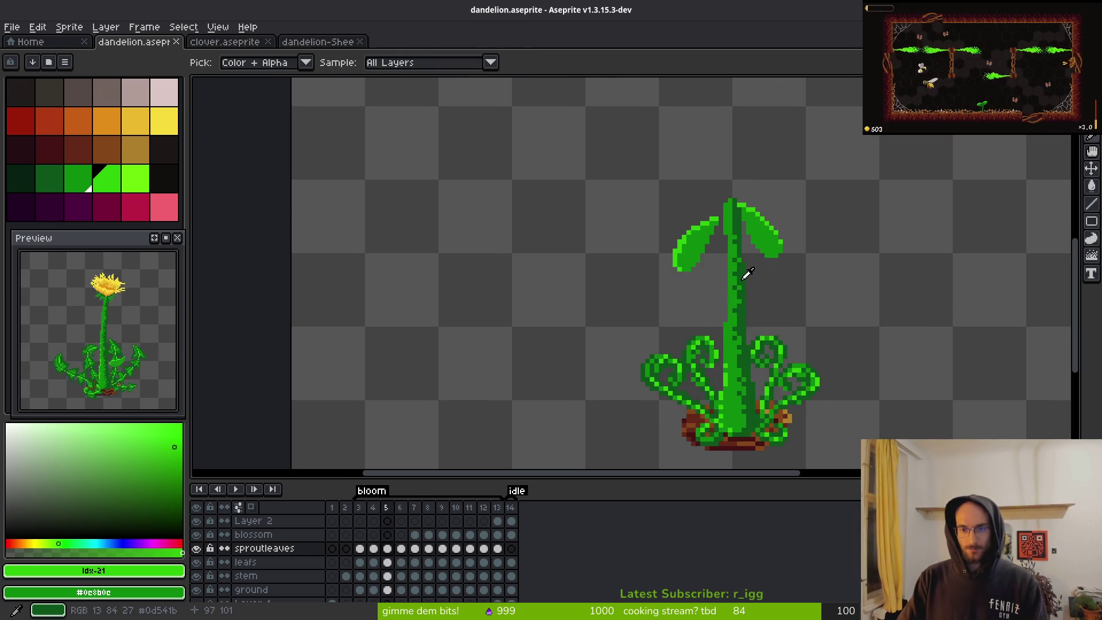
key(q)
scroll(730, 265, up, 2)
mouse_move(729, 172)
mouse_down()
mouse_move(614, 324)
mouse_move(729, 182)
mouse_up()
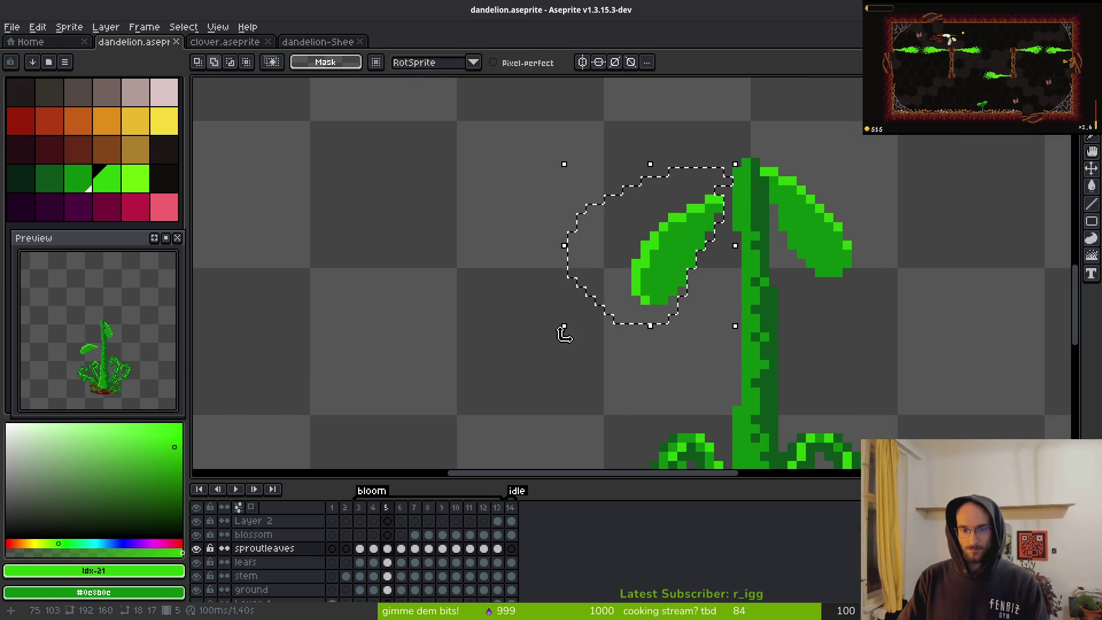
mouse_move(551, 324)
mouse_down()
mouse_move(592, 356)
mouse_move(574, 348)
mouse_up()
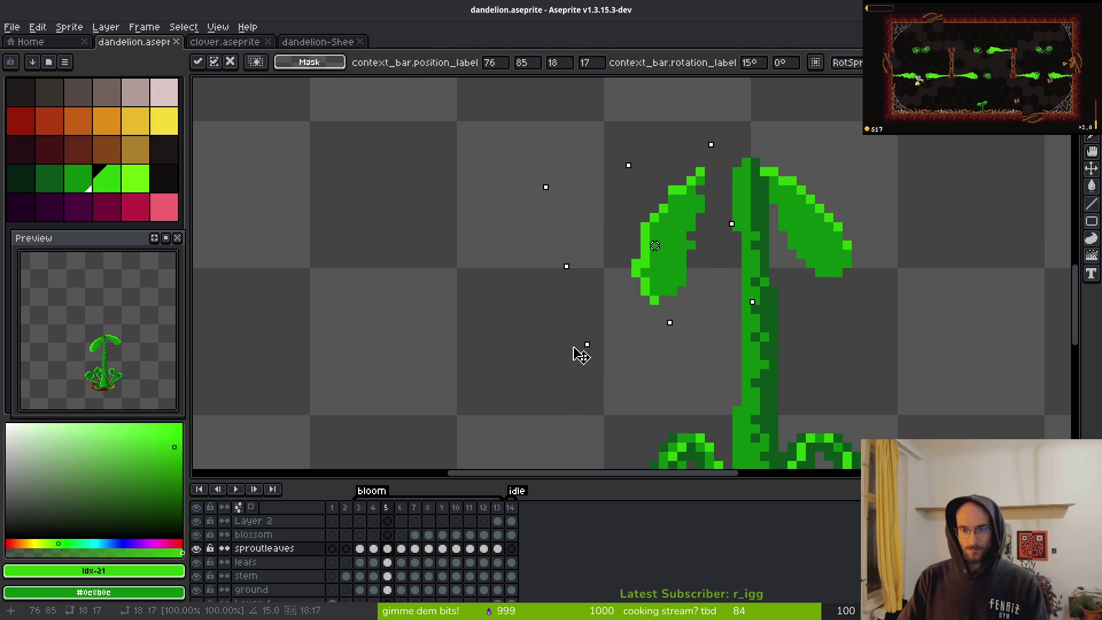
drag(692, 234, 710, 253)
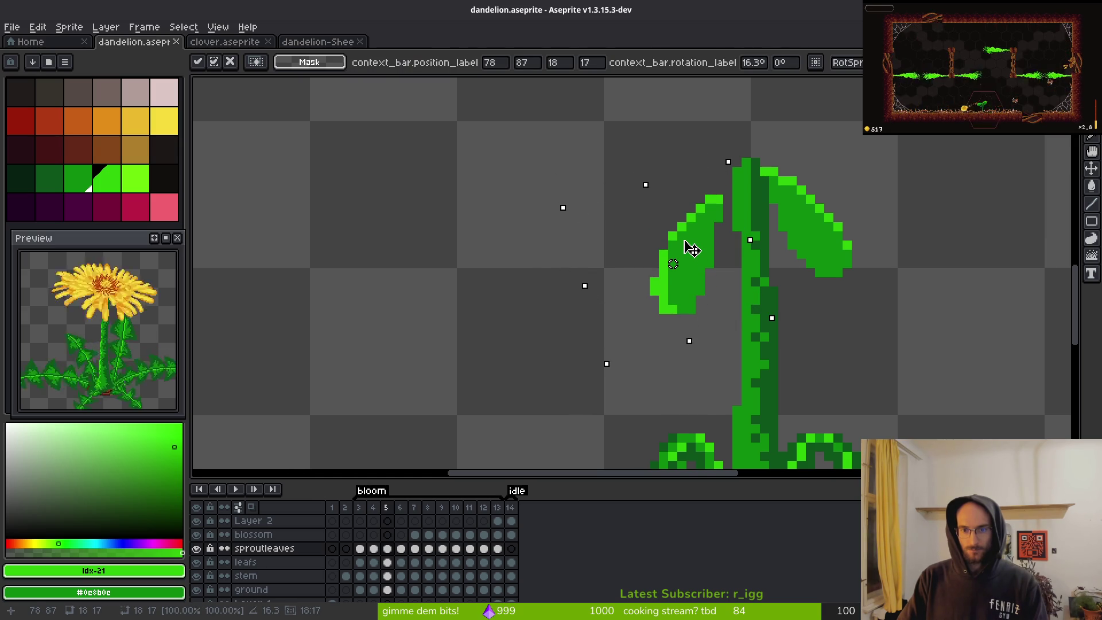
key(Return)
- Erase a stray pixel on the transformed leaf
key(e)
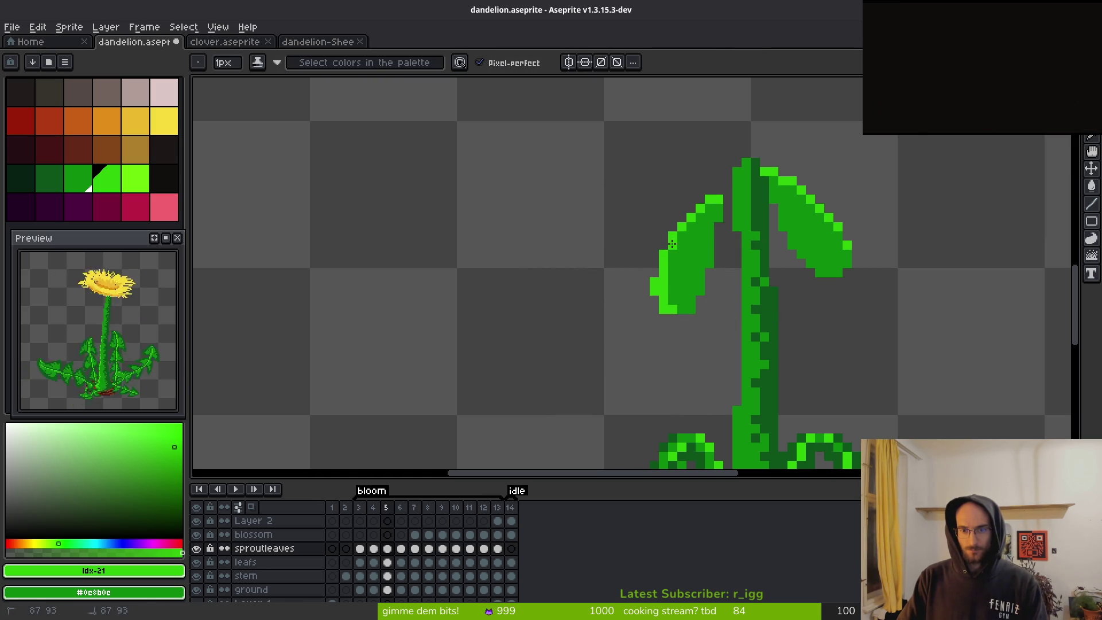
scroll(672, 294, up, 2)
click(656, 323)
key(b)
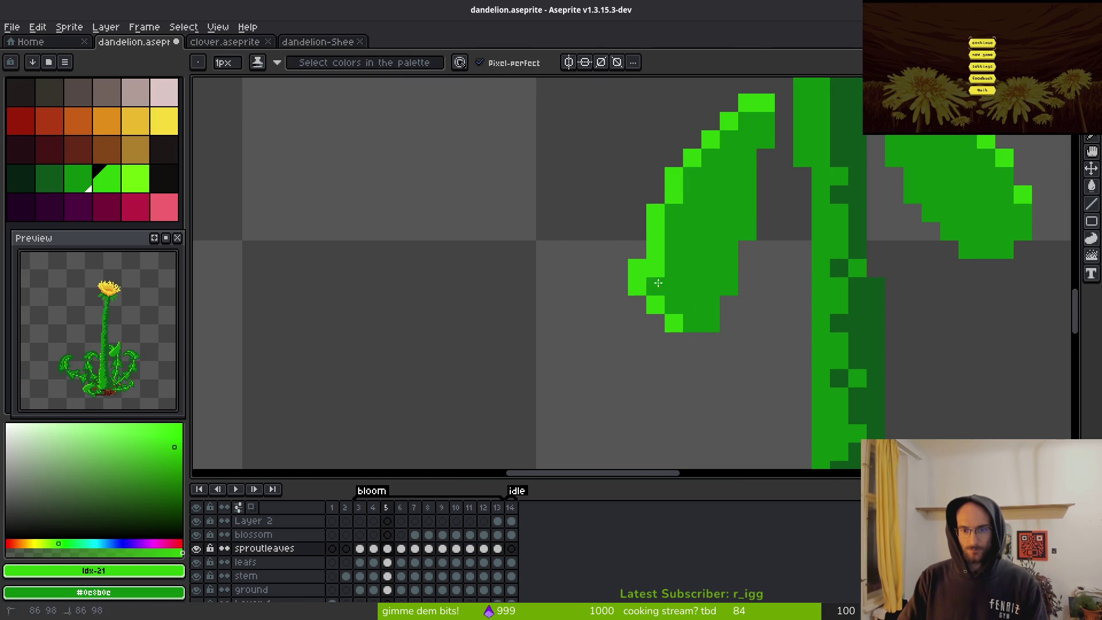
scroll(741, 301, down, 3)
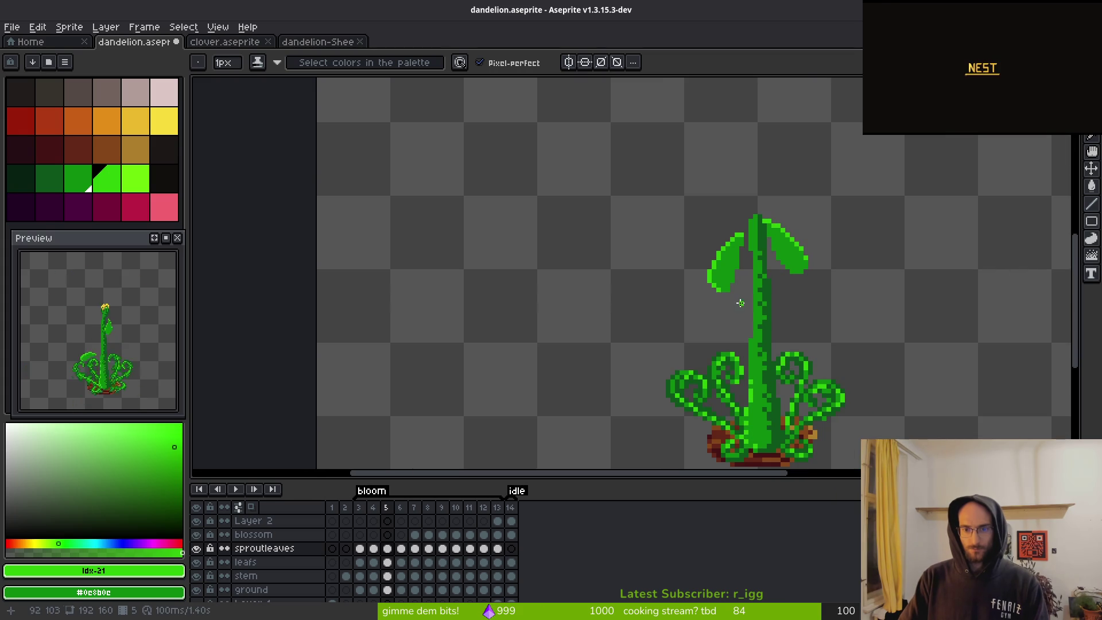
scroll(725, 246, up, 2)
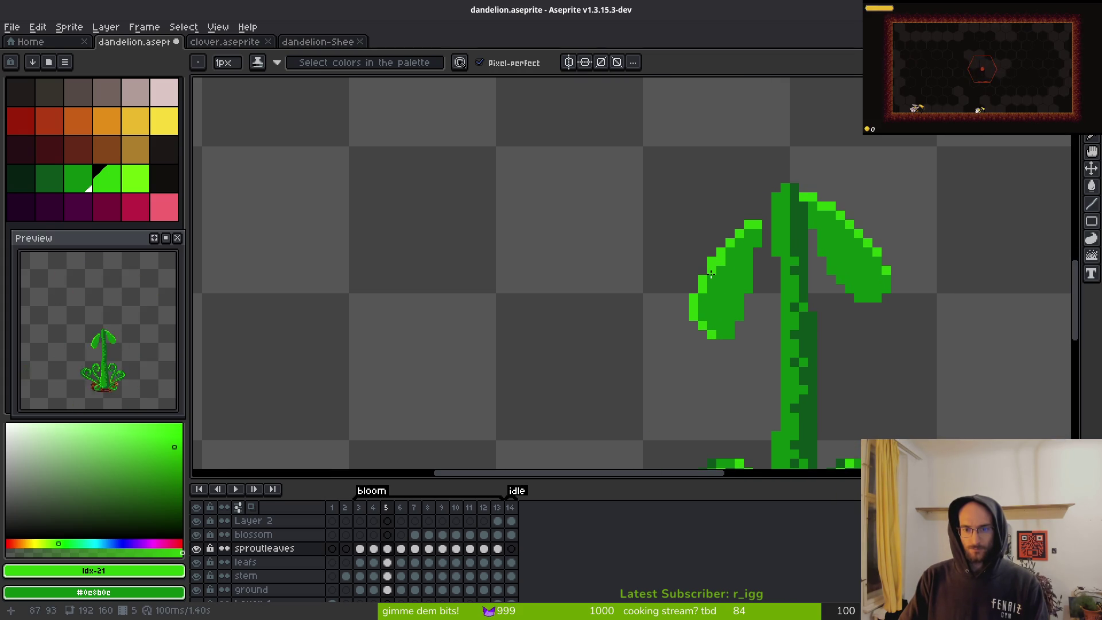
scroll(701, 297, down, 3)
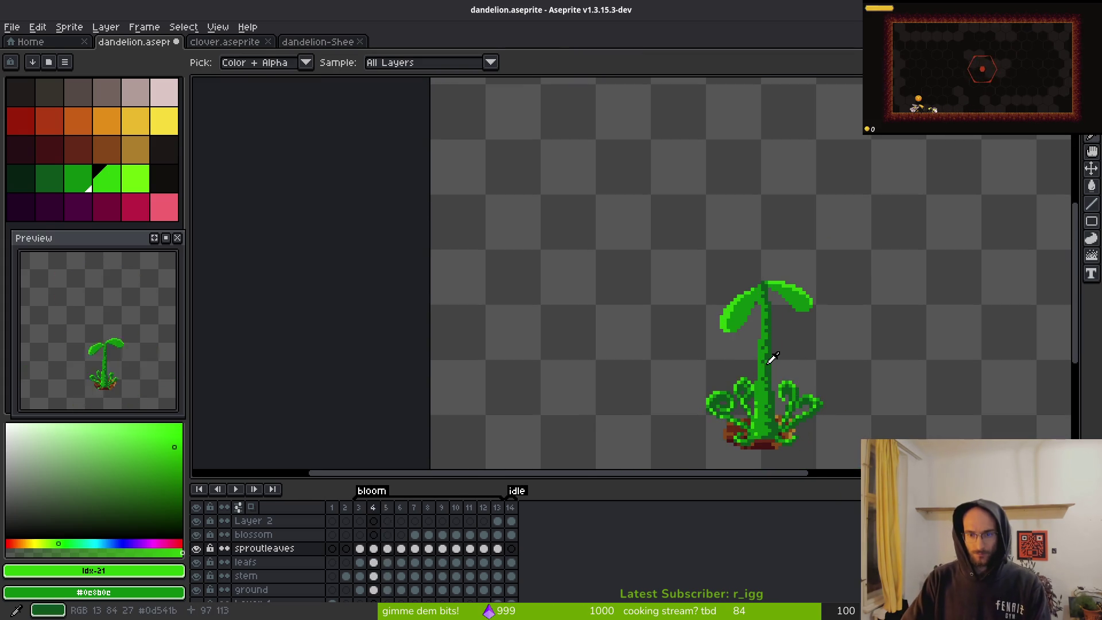
- Reshade the leaf edges with bright-green and darker pixels, undoing one stray pixel
key(period)
scroll(769, 344, up, 3)
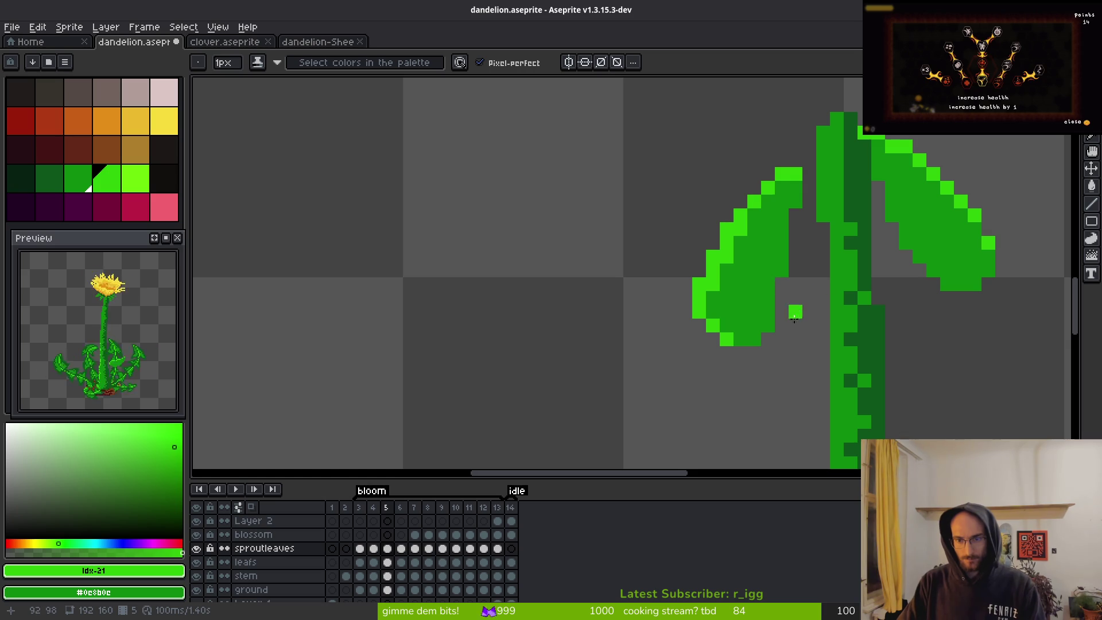
scroll(849, 351, down, 3)
scroll(846, 385, up, 3)
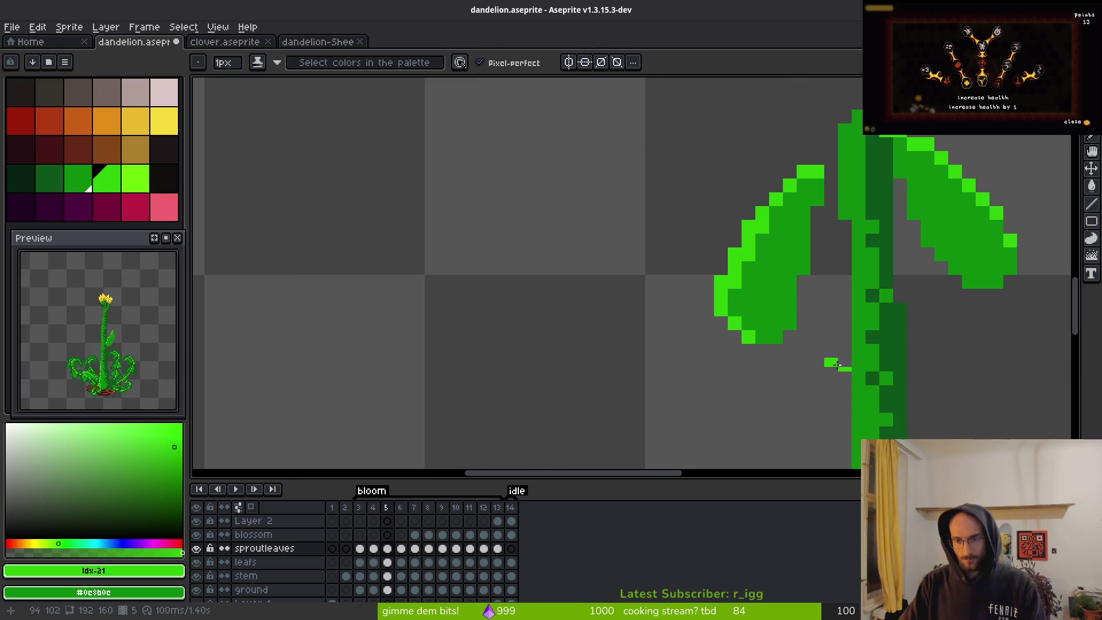
scroll(746, 344, up, 2)
click(750, 339)
click(791, 376)
right_click(798, 345)
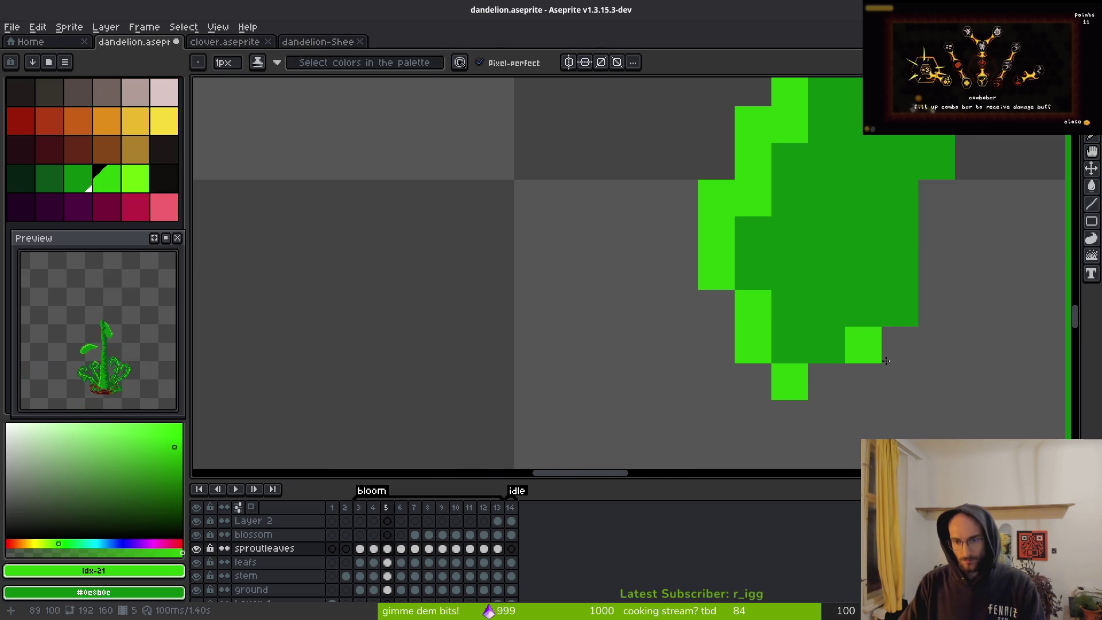
right_click(827, 382)
right_click(863, 382)
right_click(901, 345)
click(900, 271)
scroll(931, 248, down, 5)
scroll(899, 259, up, 4)
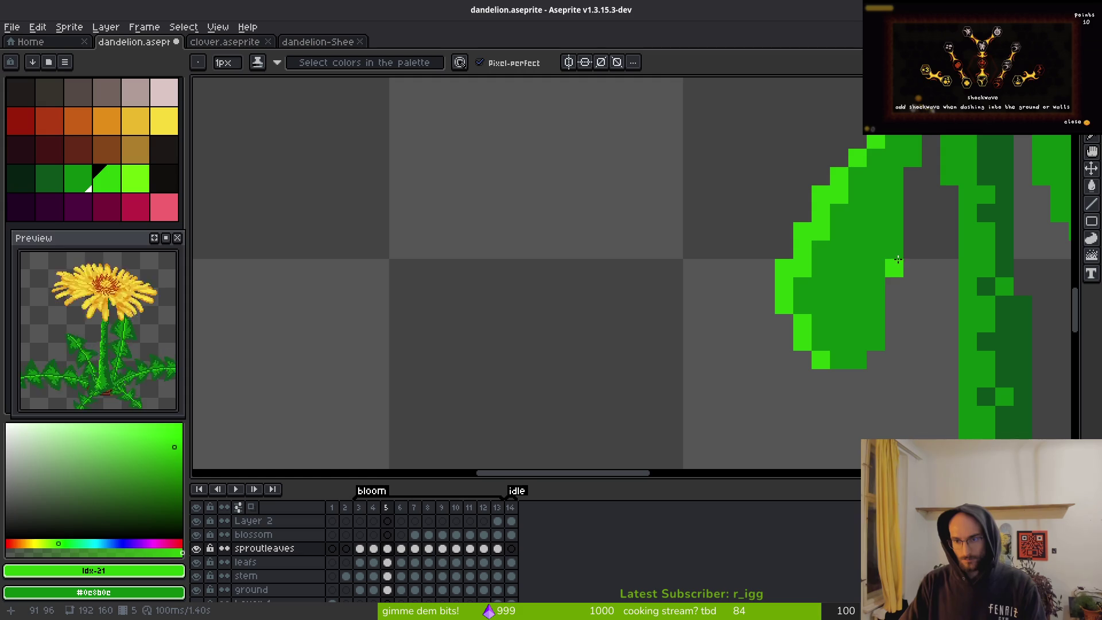
key(ctrl+z)
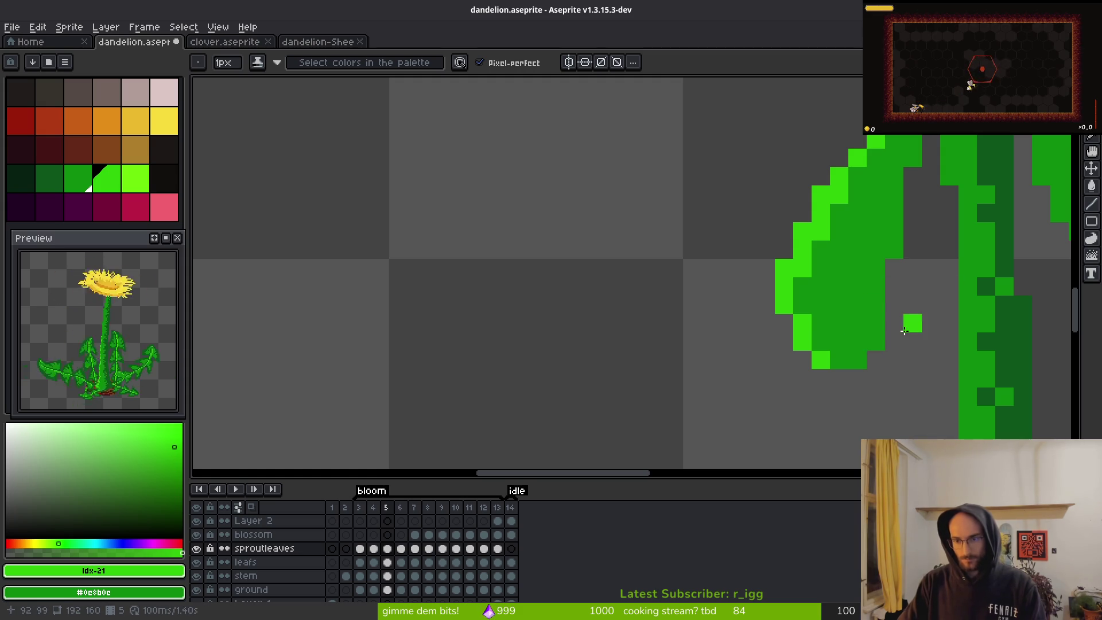
- Compare the reshaded leaf against frame 4, then return to frame 5
scroll(824, 322, down, 1)
scroll(823, 322, down, 3)
scroll(838, 292, up, 2)
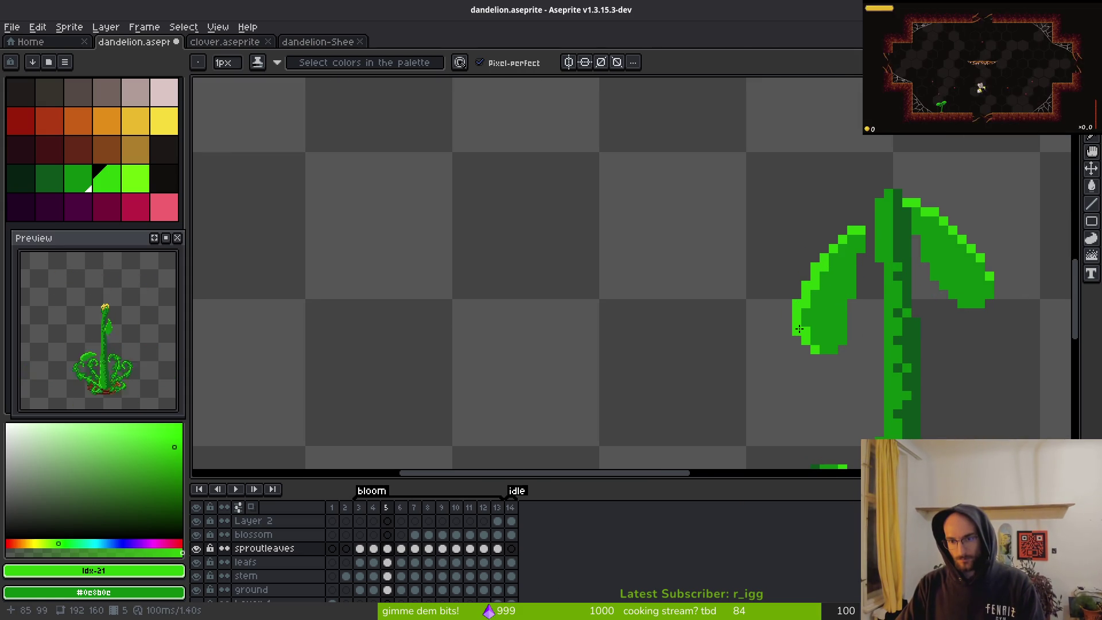
scroll(834, 316, down, 1)
scroll(807, 326, up, 1)
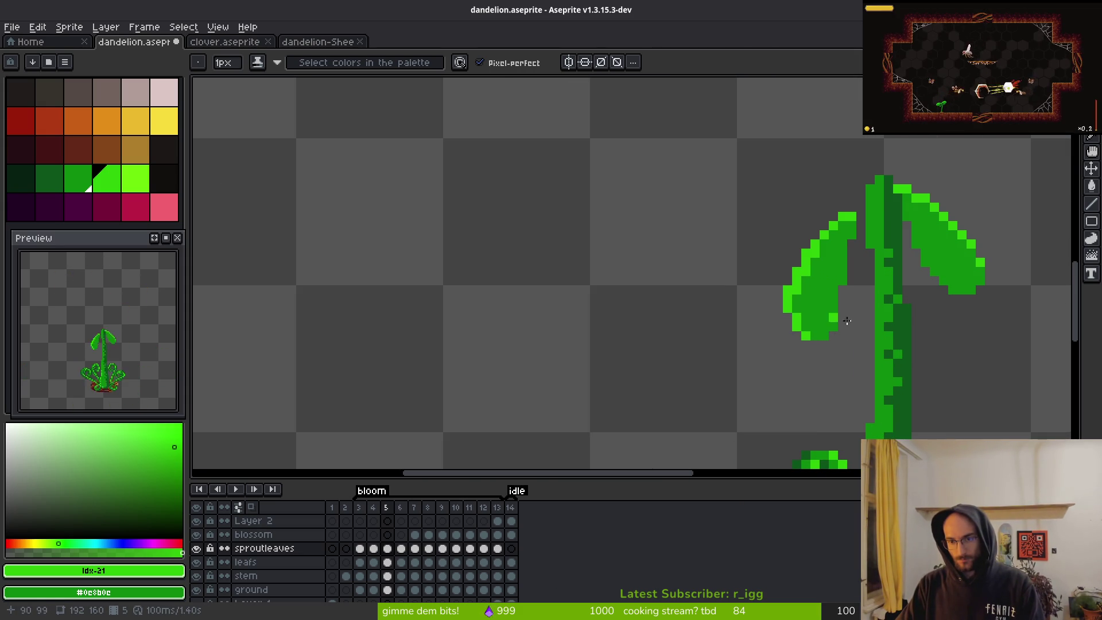
scroll(816, 322, down, 3)
key(Left)
key(i)
key(Right)
- On frame 6, lasso the left sprout leaf and rotate it about 15°
key(Right)
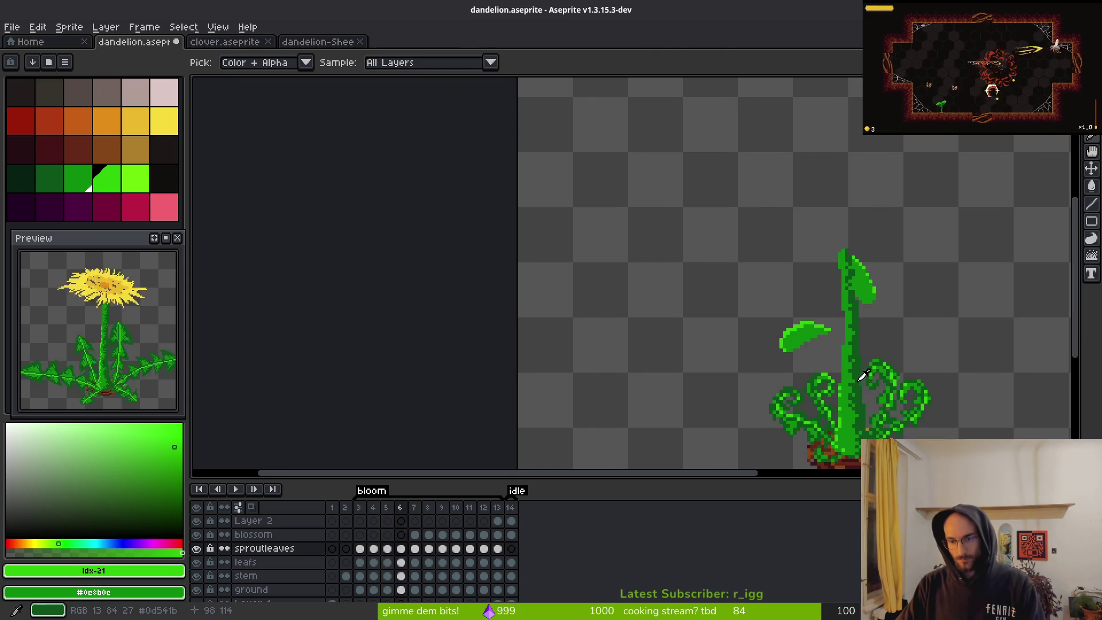
scroll(825, 342, up, 3)
key(q)
mouse_move(778, 244)
mouse_down()
mouse_move(674, 266)
mouse_move(849, 314)
mouse_up()
mouse_move(803, 244)
mouse_down()
mouse_move(733, 252)
mouse_move(850, 300)
mouse_move(868, 394)
mouse_move(890, 381)
mouse_move(895, 369)
mouse_move(766, 316)
mouse_up()
key(Up)
key(Right)
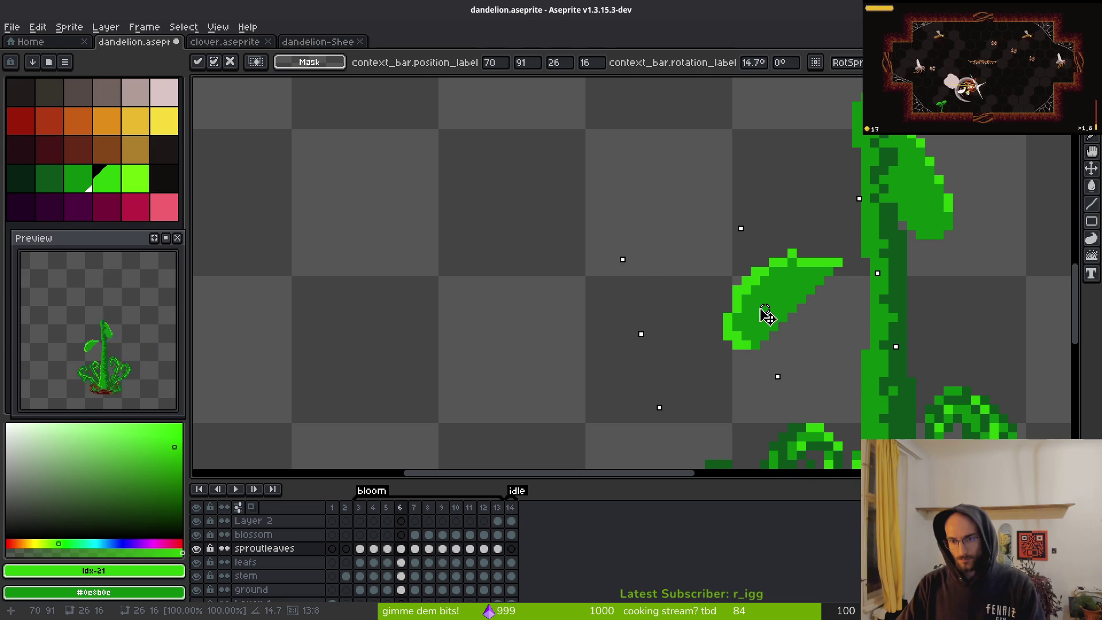
key(Return)
scroll(770, 312, up, 3)
- Lighten the leaf's lower-left edge pixels and compare against neighbouring frames
key(f)
key(e)
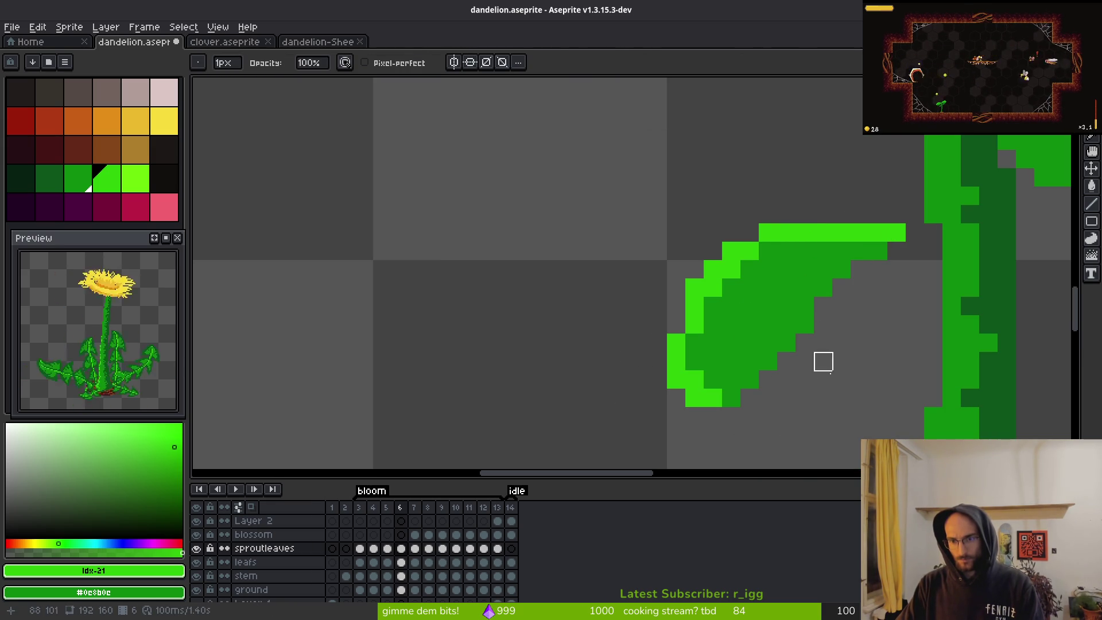
key(b)
click(730, 304)
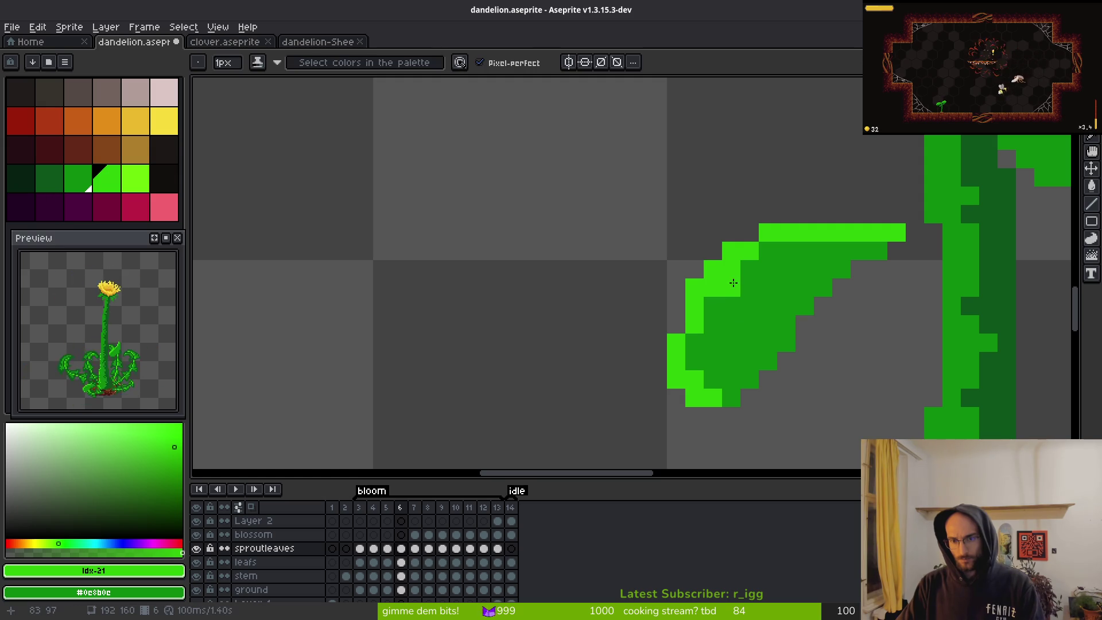
drag(681, 329, 699, 335)
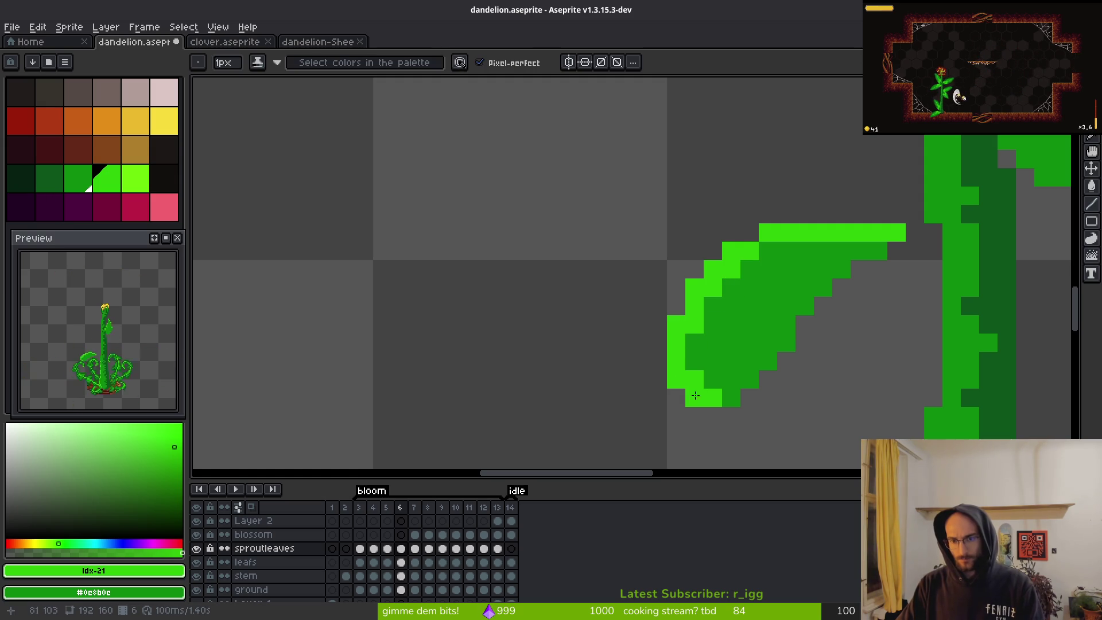
scroll(718, 395, down, 2)
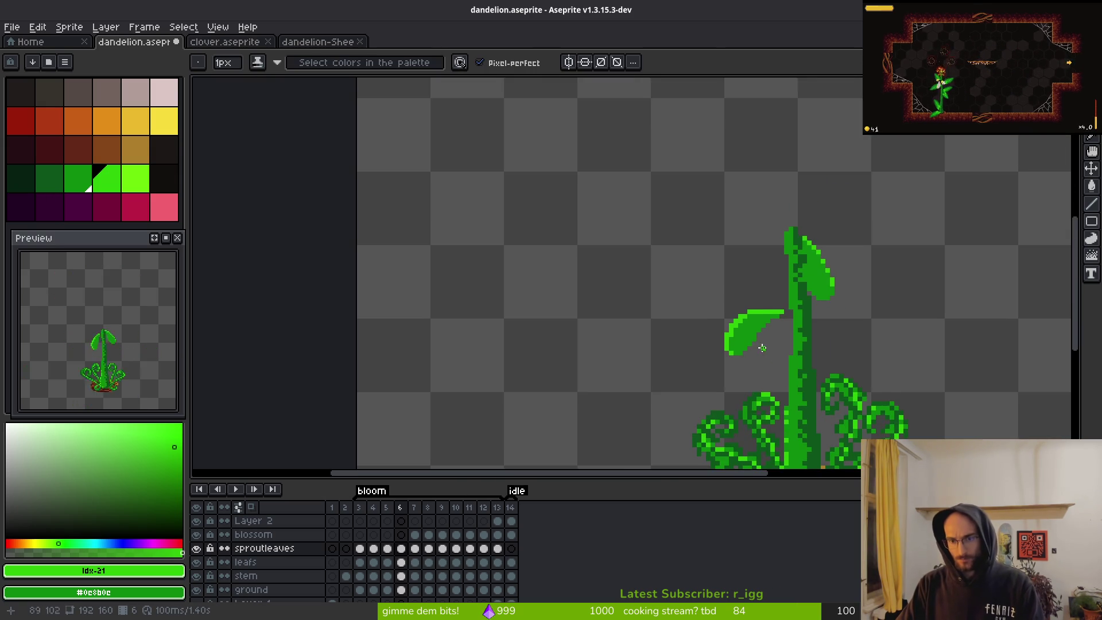
scroll(717, 395, up, 1)
scroll(811, 379, down, 1)
key(Left)
key(Right)
key(Right)
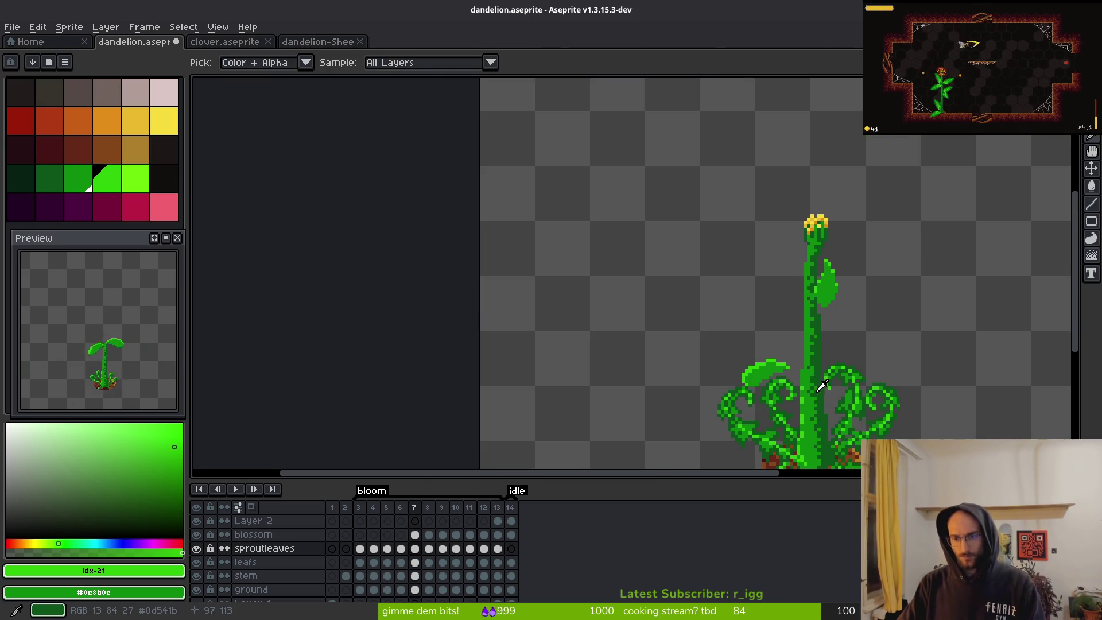
key(Left)
- Extend the leaf tip with light-green pixels and turn the old tip medium green
scroll(801, 360, up, 4)
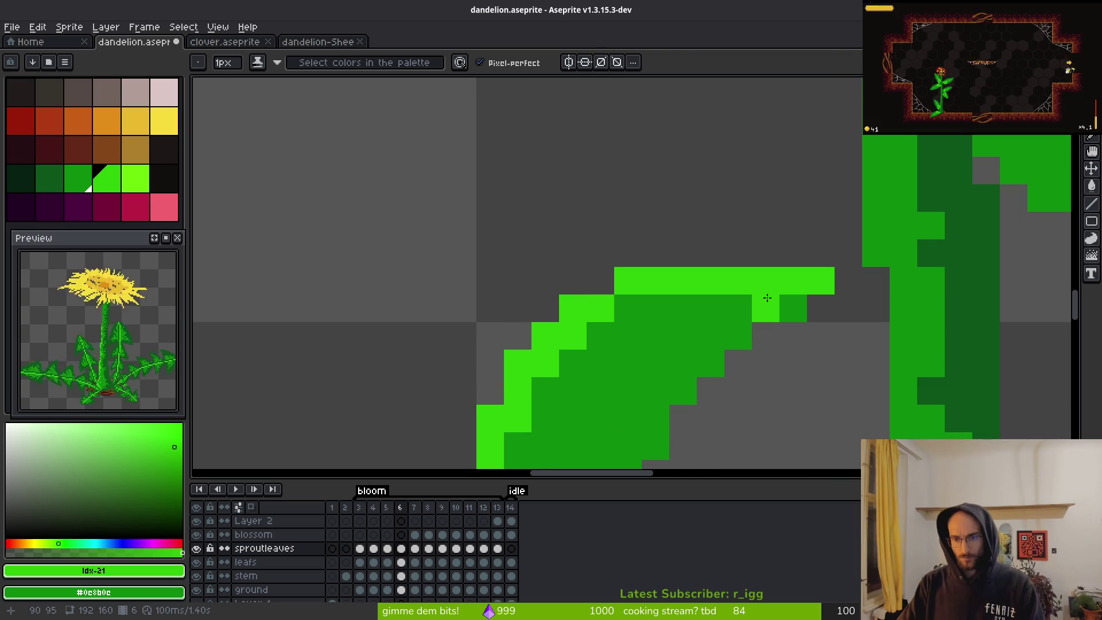
click(780, 308)
scroll(821, 336, down, 3)
scroll(821, 336, up, 3)
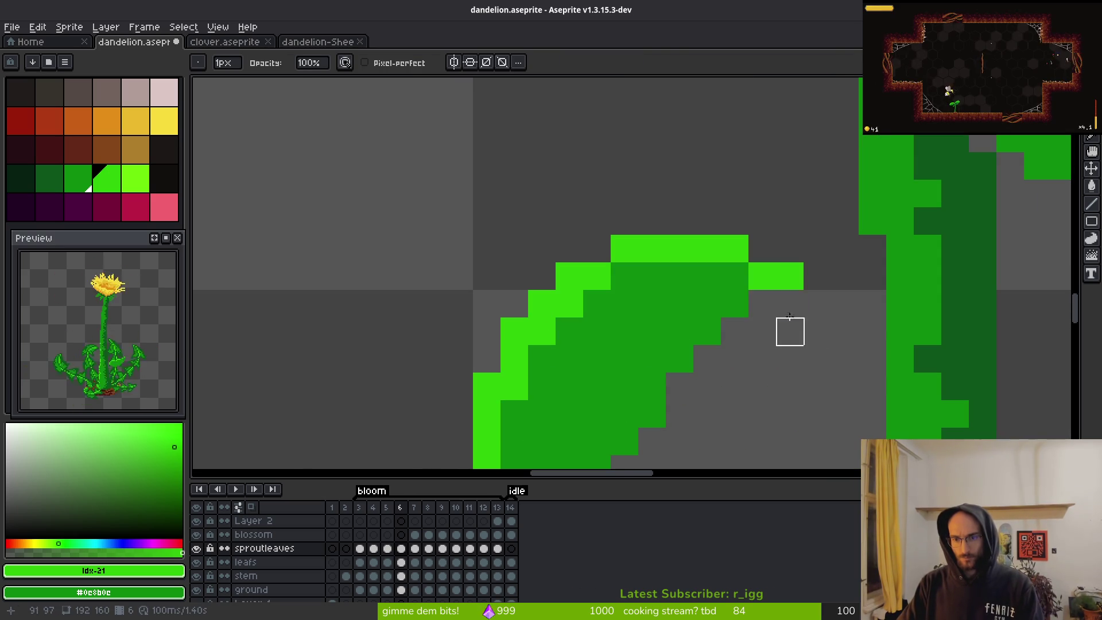
key(shift+b)
click(763, 277)
click(790, 331)
key(ctrl+z)
key(ctrl+z)
scroll(804, 325, down, 3)
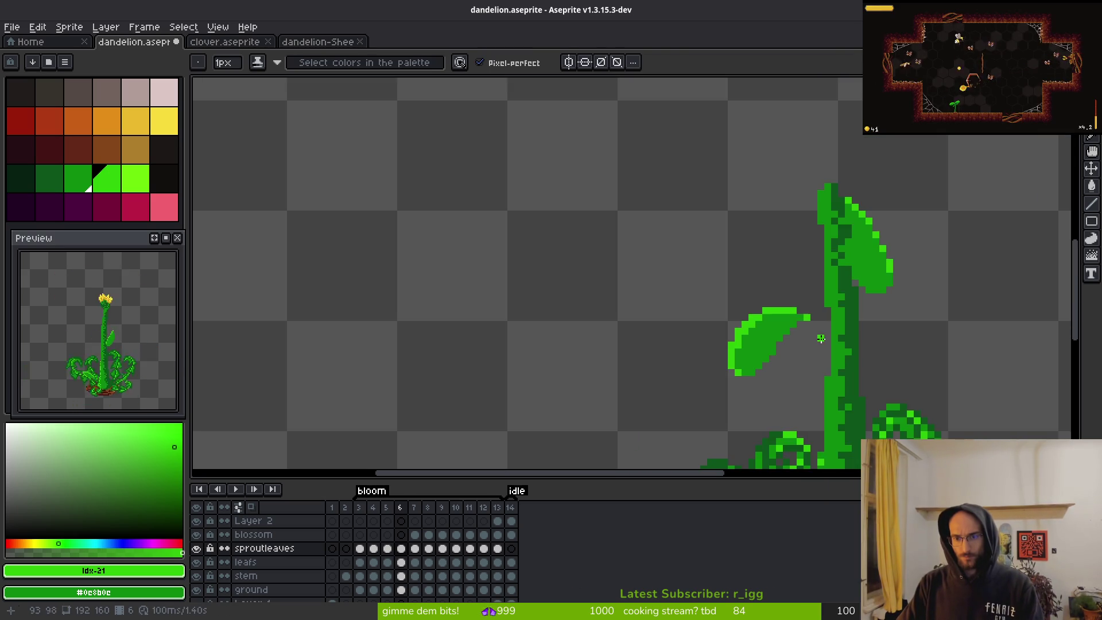
scroll(792, 299, up, 2)
click(783, 288)
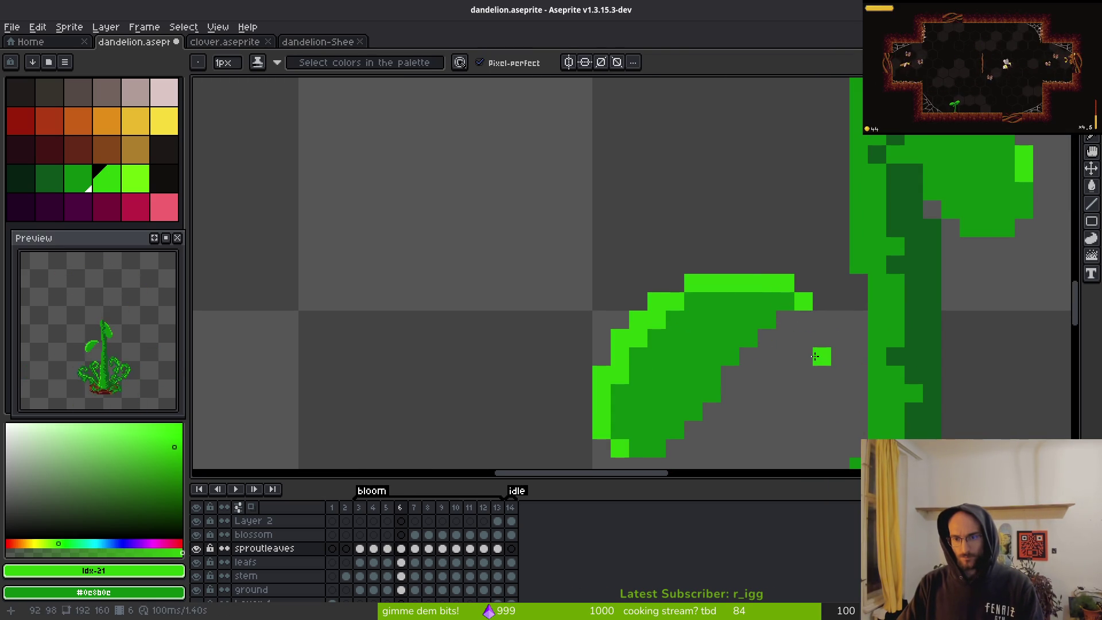
click(821, 302)
right_click(804, 302)
click(780, 334)
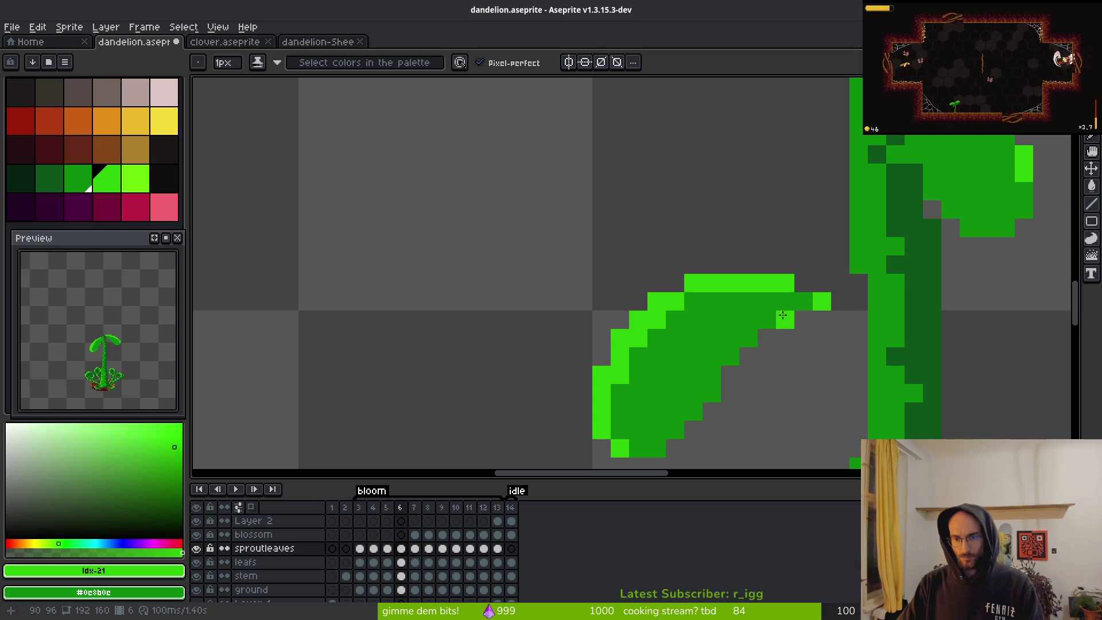
- Touch up the pixels around the leaf tip, removing the one above its right end
scroll(819, 353, down, 3)
scroll(819, 352, up, 3)
click(801, 356)
scroll(814, 365, down, 2)
scroll(814, 365, down, 1)
scroll(764, 299, up, 4)
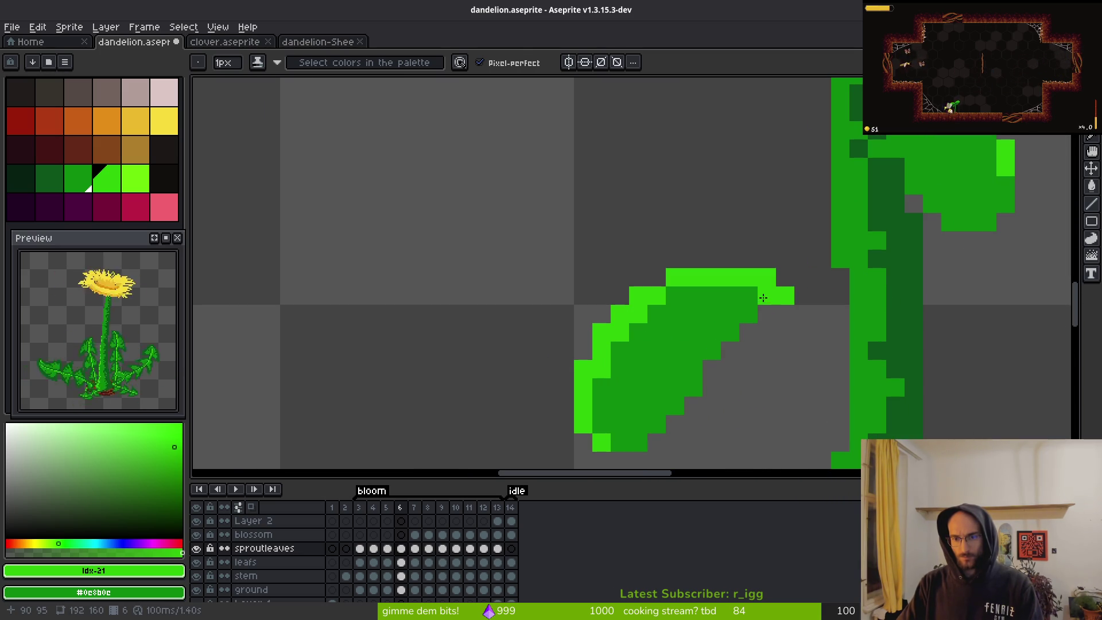
right_click(767, 278)
scroll(822, 349, down, 2)
scroll(821, 349, up, 4)
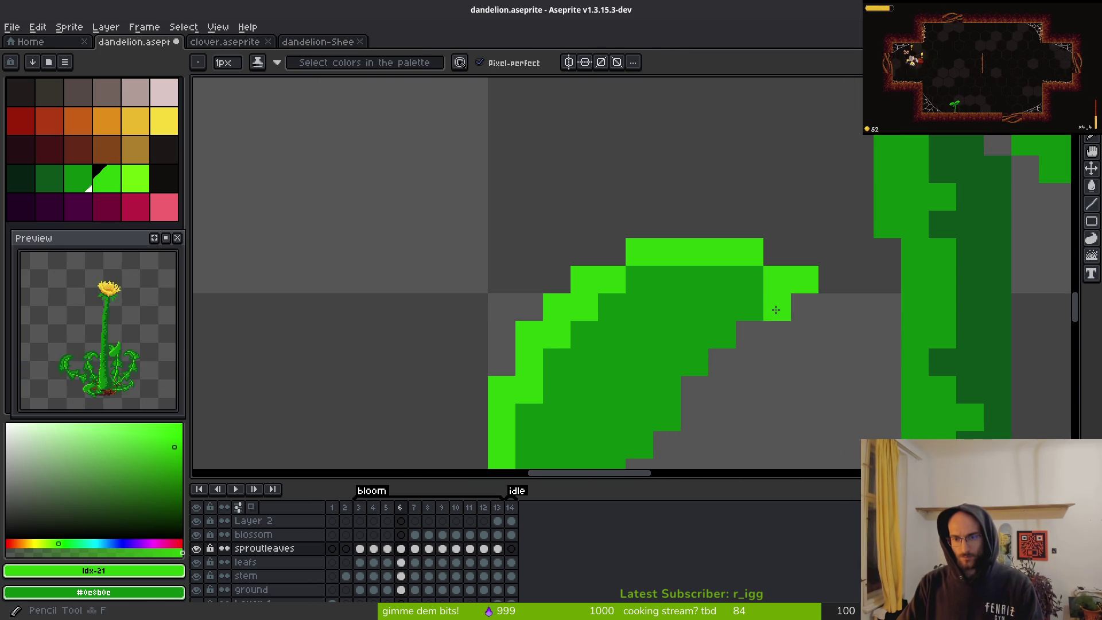
scroll(832, 359, down, 3)
scroll(831, 359, down, 3)
scroll(803, 328, up, 5)
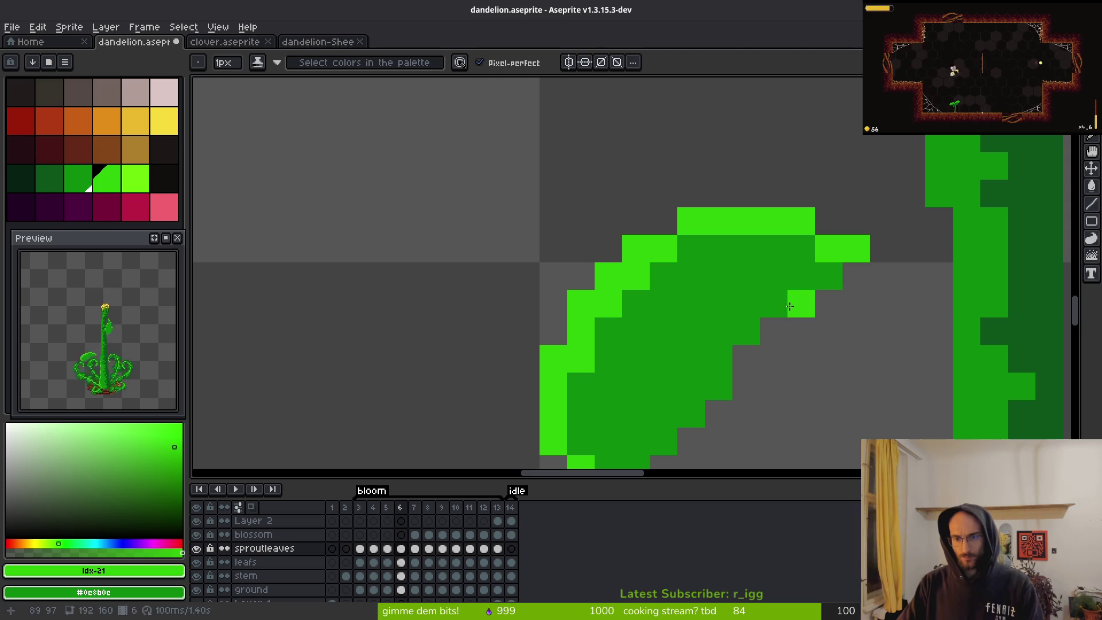
scroll(844, 352, down, 5)
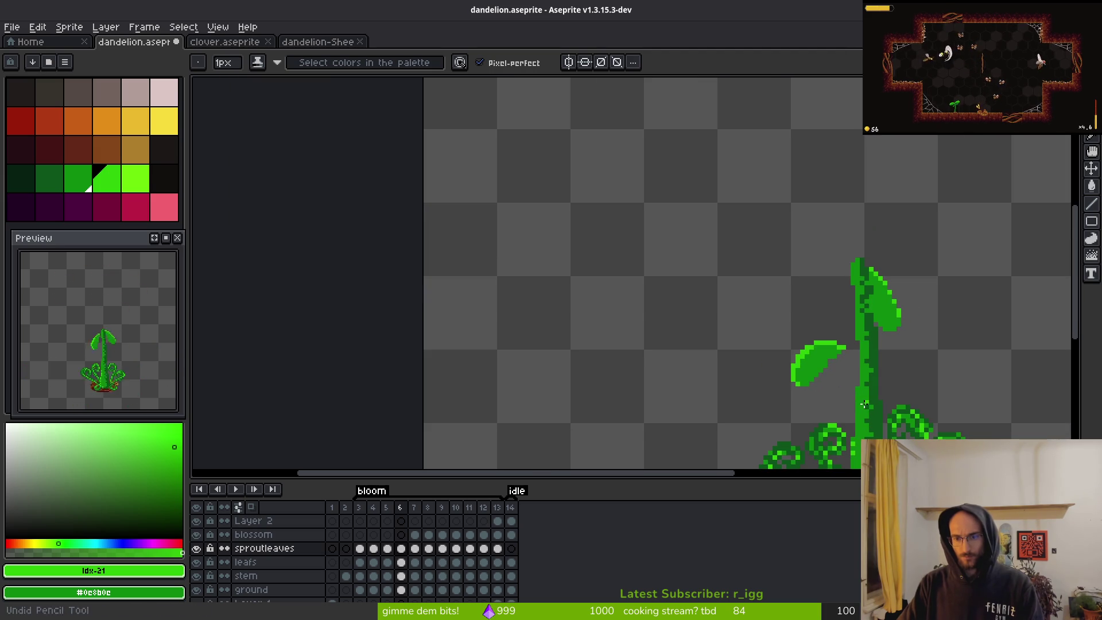
scroll(793, 357, down, 2)
- Save dandelion.aseprite and move on to frame 7
key(ctrl+s)
scroll(823, 367, down, 2)
key(Right)
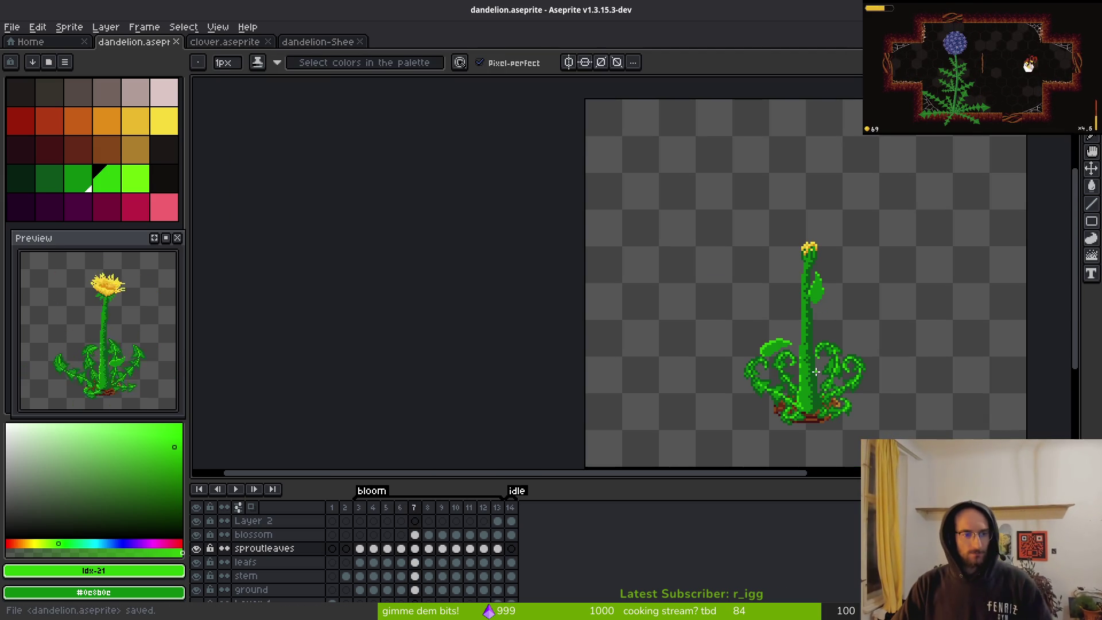
- Replace the dark green #0d541b in both frame 3 sprout leaves with a lighter green
scroll(849, 333, up, 4)
scroll(844, 344, down, 5)
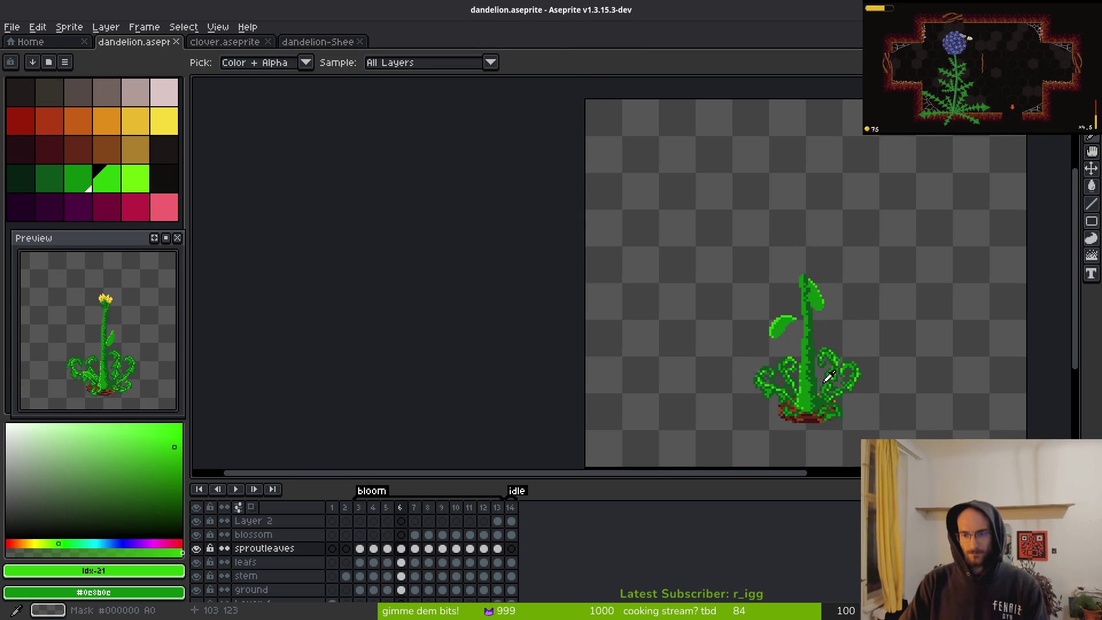
scroll(849, 362, down, 4)
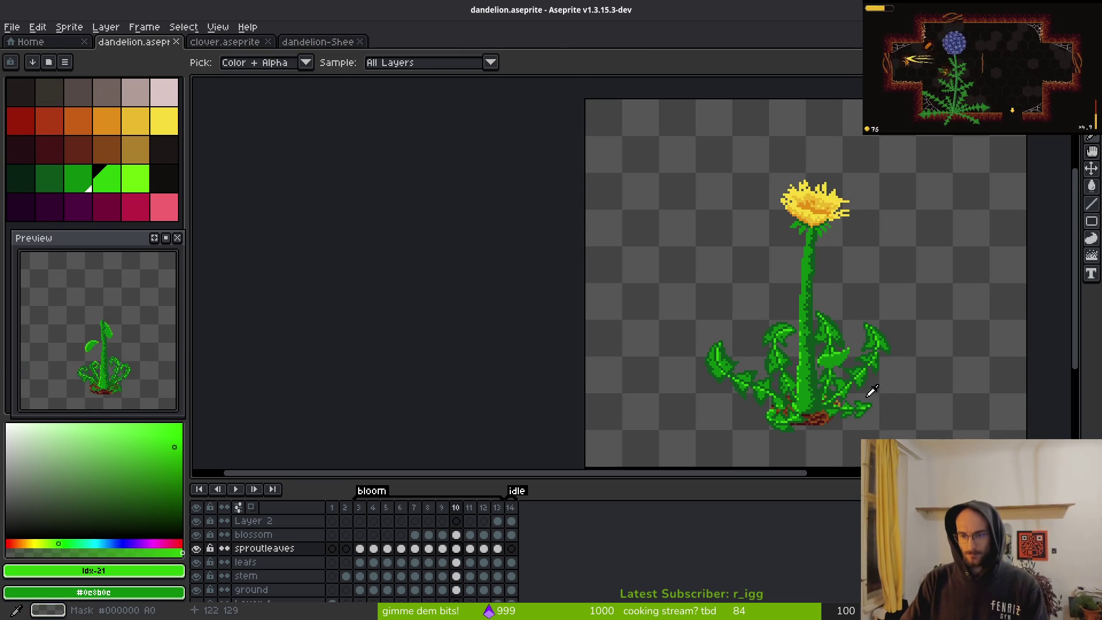
scroll(868, 346, up, 11)
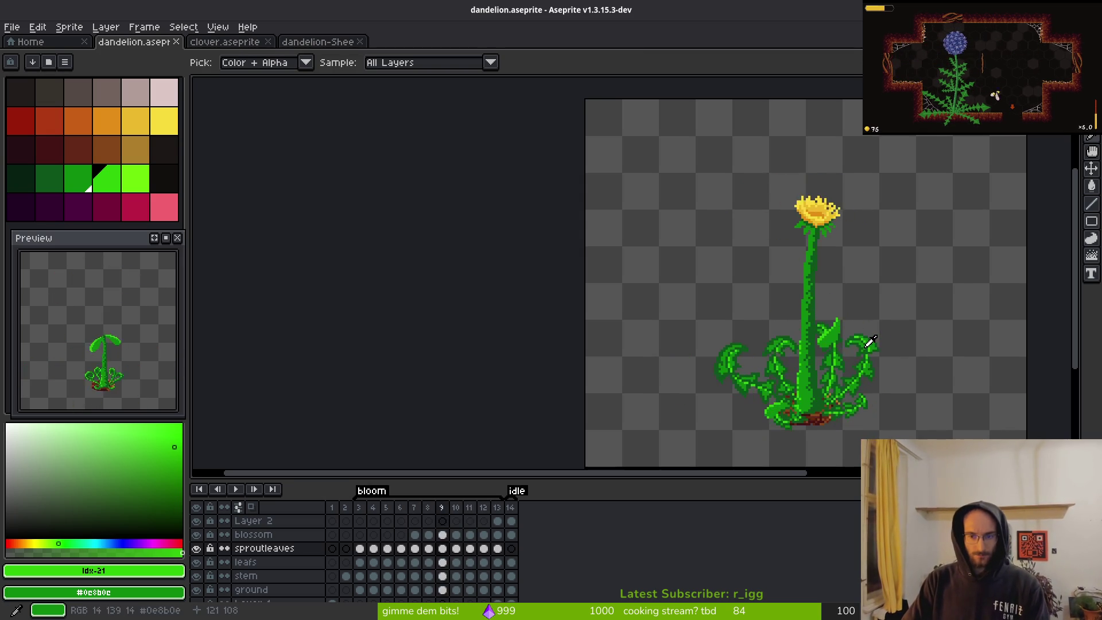
scroll(884, 362, down, 2)
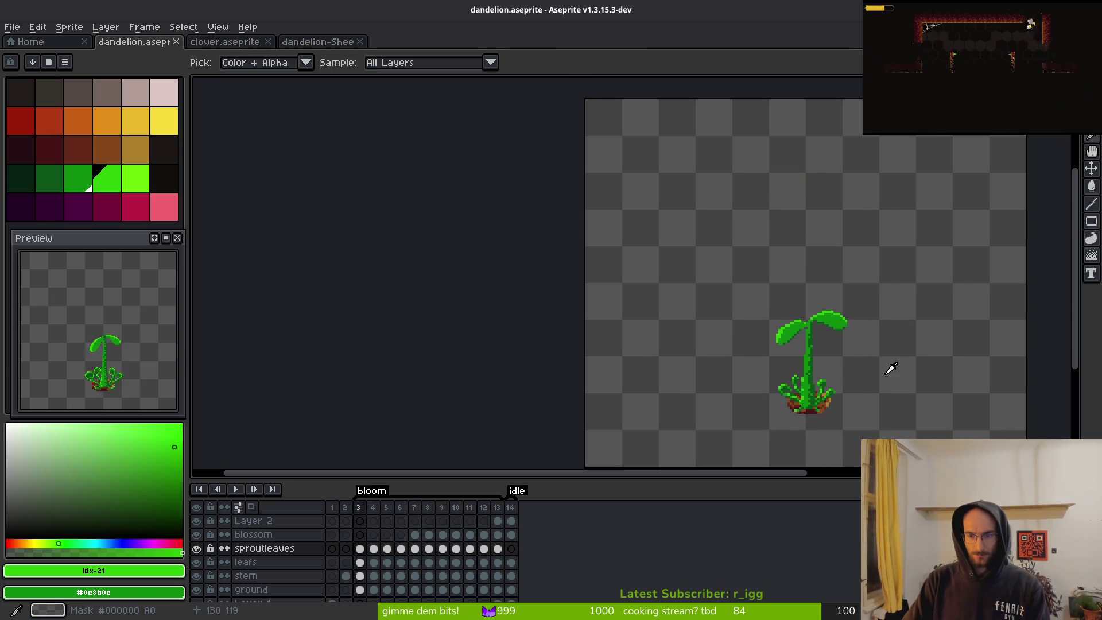
scroll(873, 365, down, 1)
scroll(857, 359, up, 1)
scroll(858, 352, up, 3)
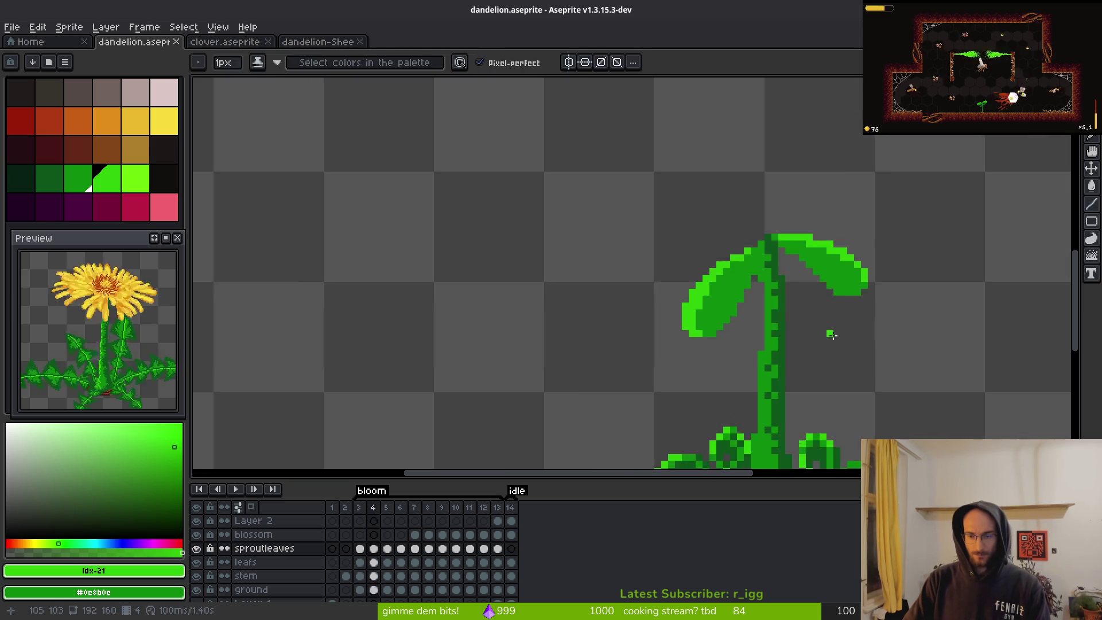
scroll(857, 342, up, 3)
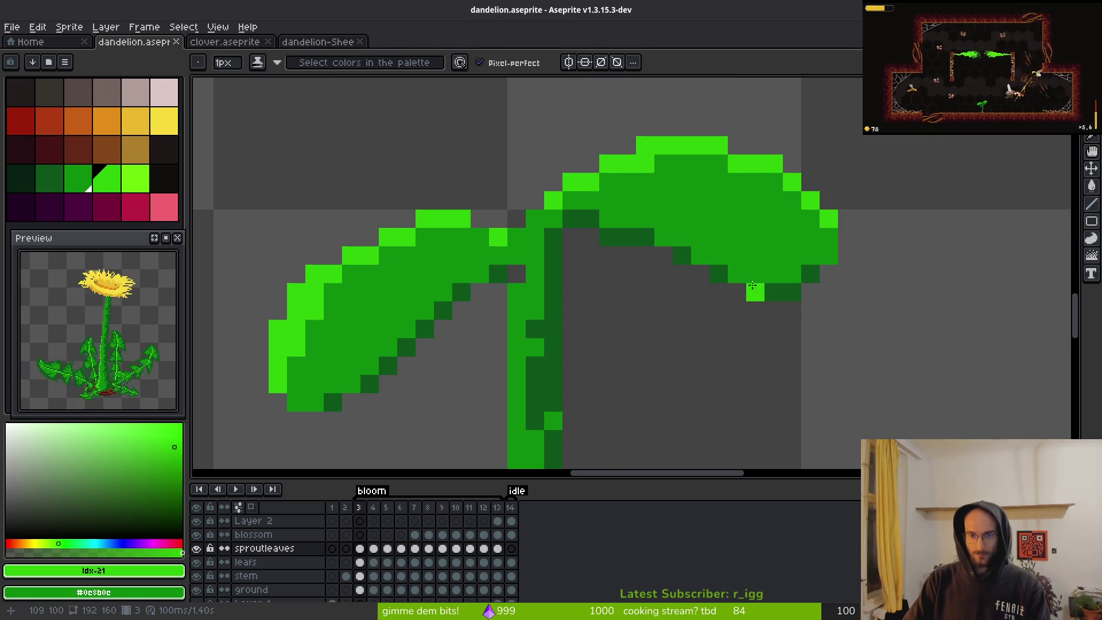
scroll(735, 274, down, 1)
mouse_move(817, 118)
mouse_down()
mouse_move(837, 271)
mouse_move(830, 103)
mouse_up()
click(764, 290)
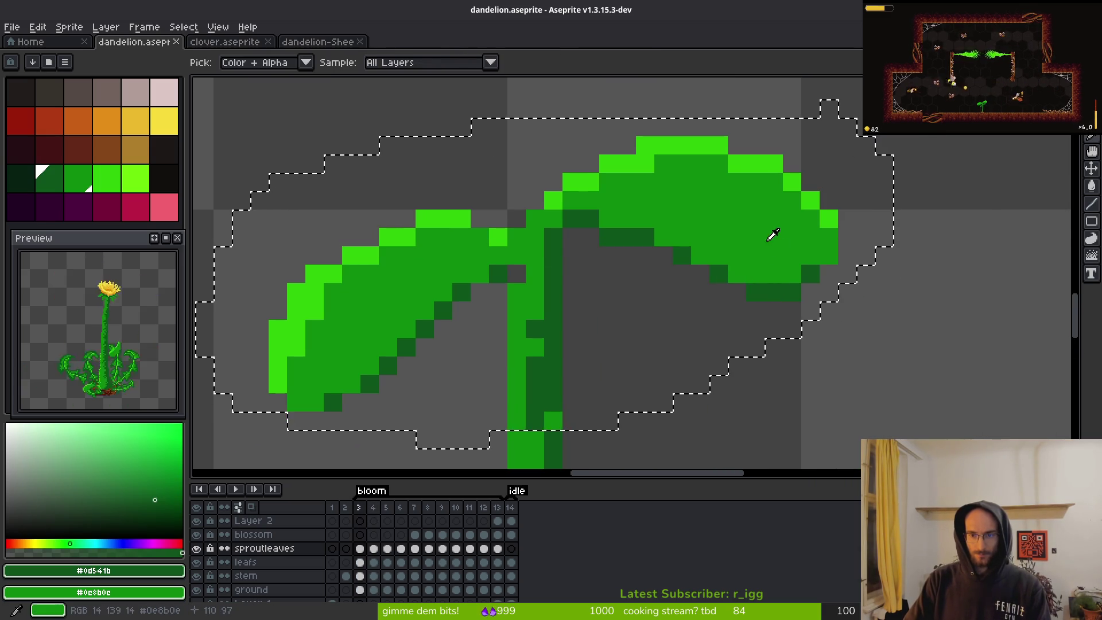
key(shift+r)
click(920, 161)
- Deselect the leaves, save dandelion.aseprite and start playback
scroll(919, 165, down, 3)
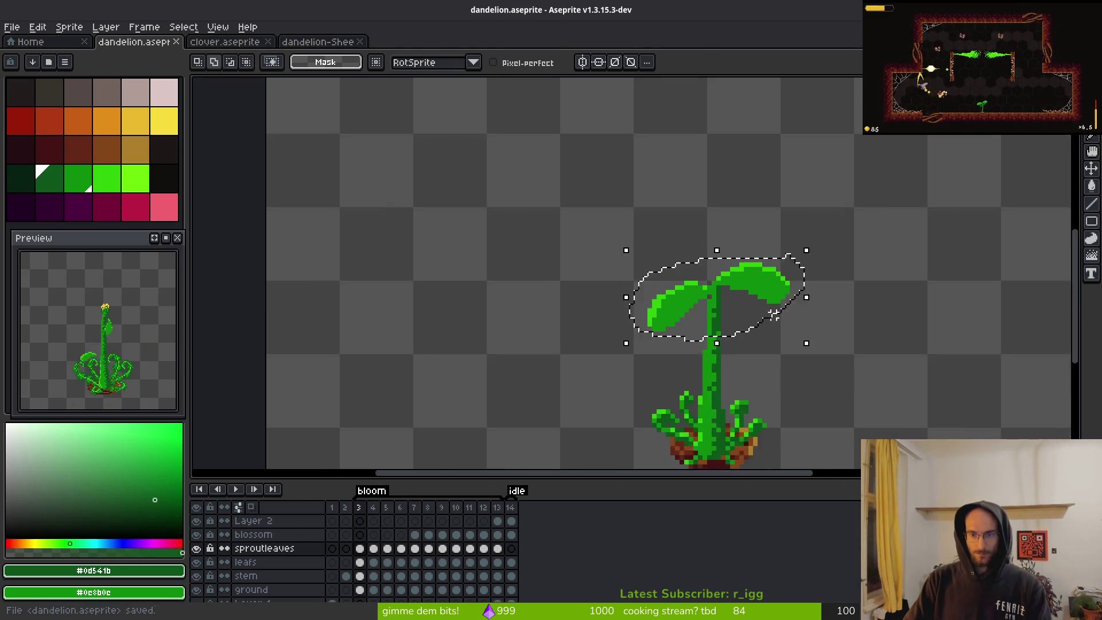
key(ctrl+d)
key(Left)
key(ctrl+s)
key(Return)
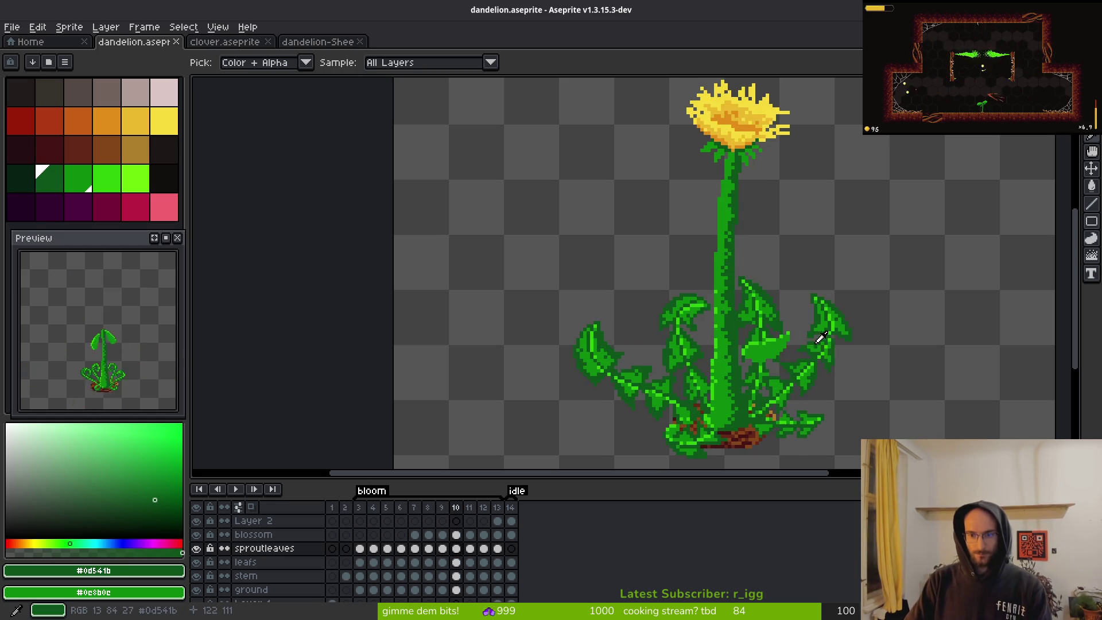
- Extend the bloom tag's start from frame 3 to frame 2 and replay the growth animation
key(m)
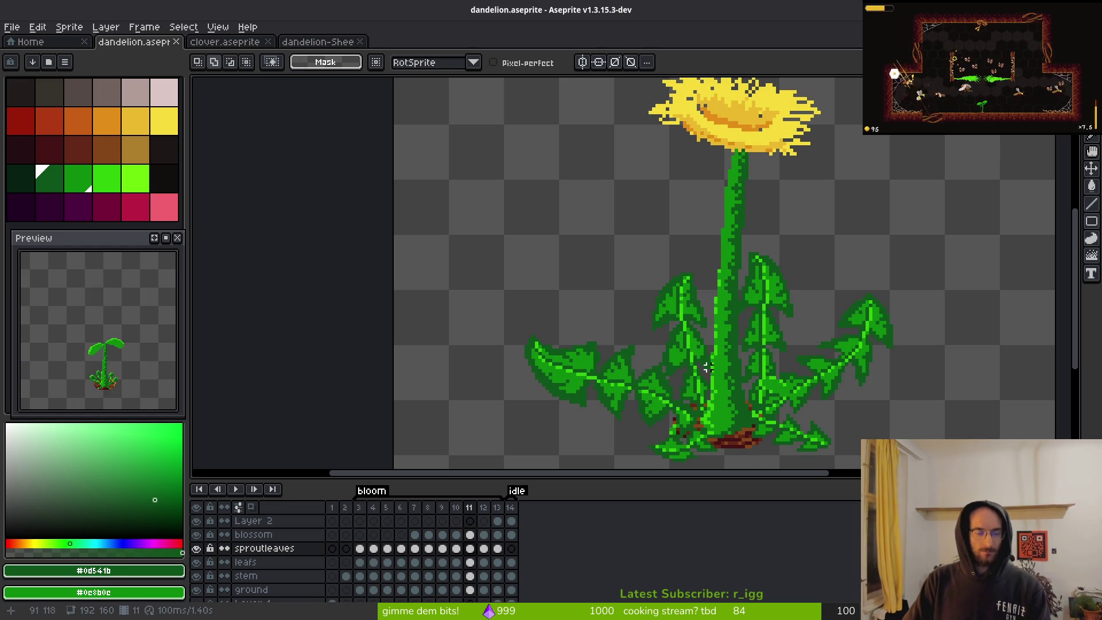
scroll(93, 373, down, 1)
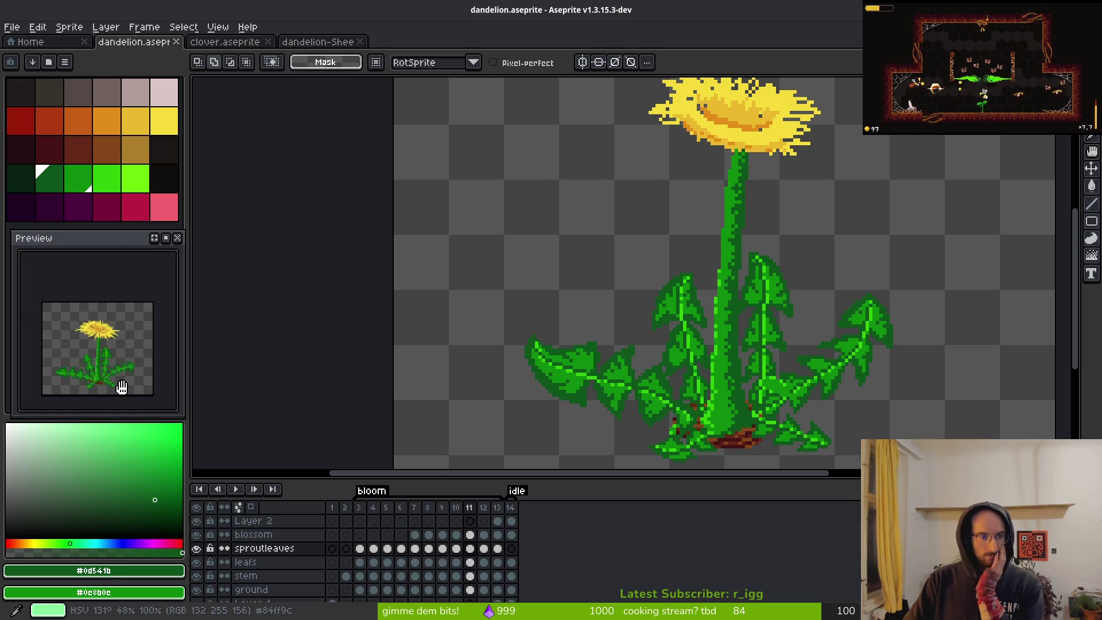
scroll(629, 323, down, 2)
key(Return)
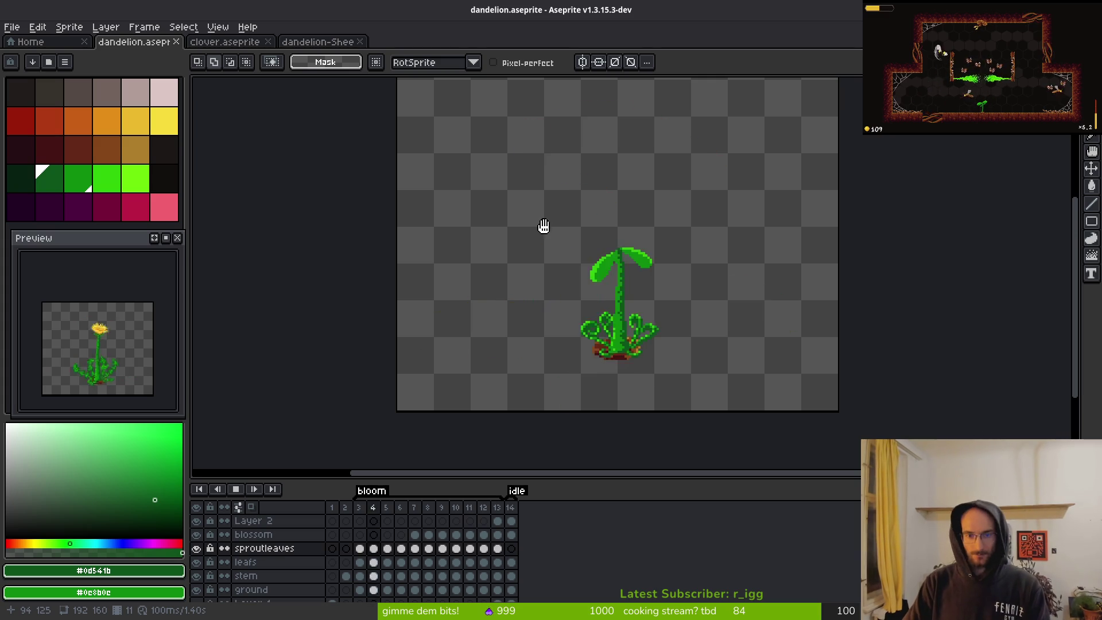
scroll(672, 310, down, 2)
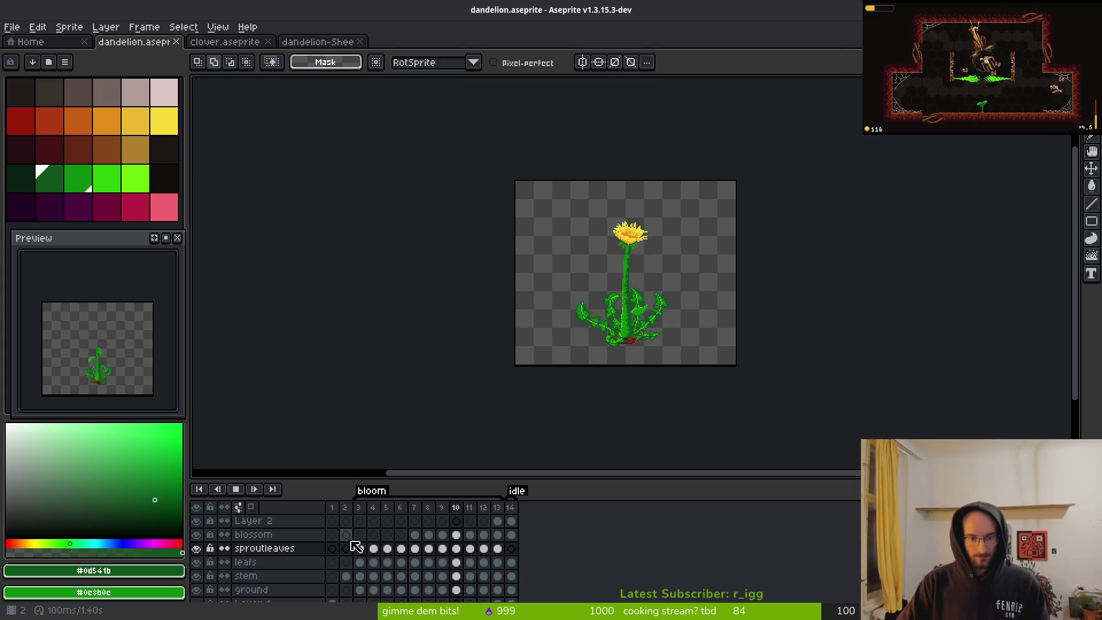
drag(354, 496, 343, 496)
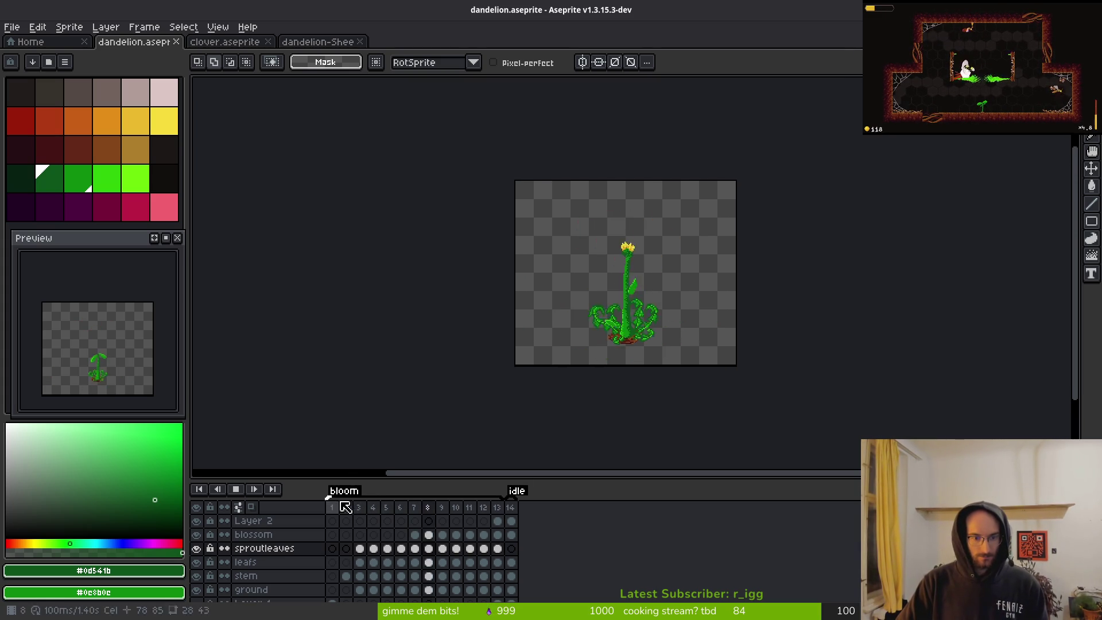
key(Return)
key(Return)
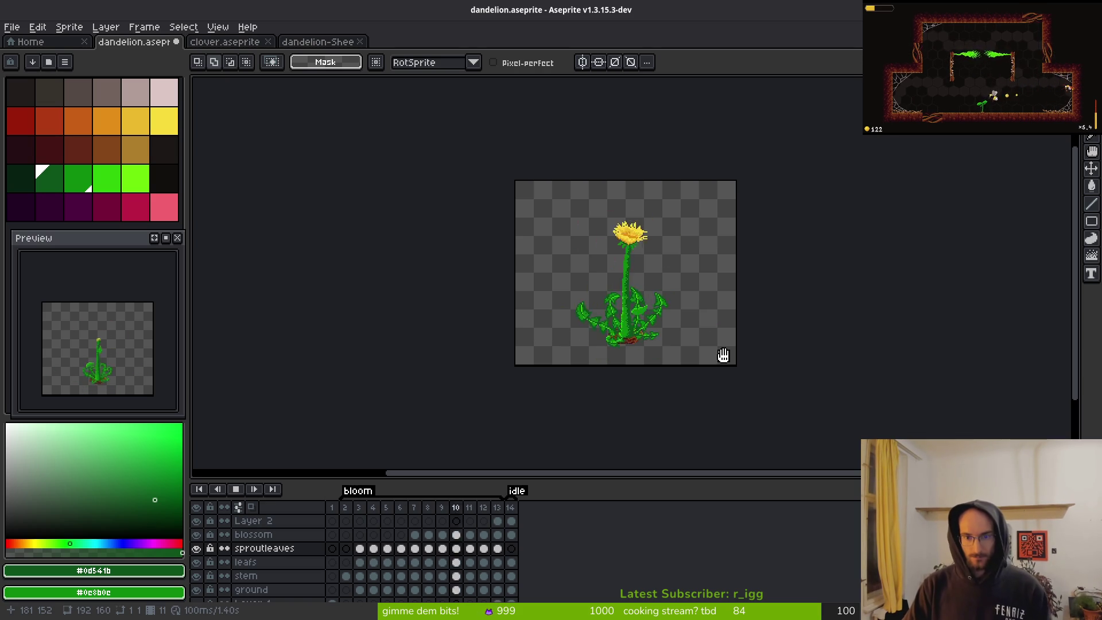
scroll(722, 353, up, 2)
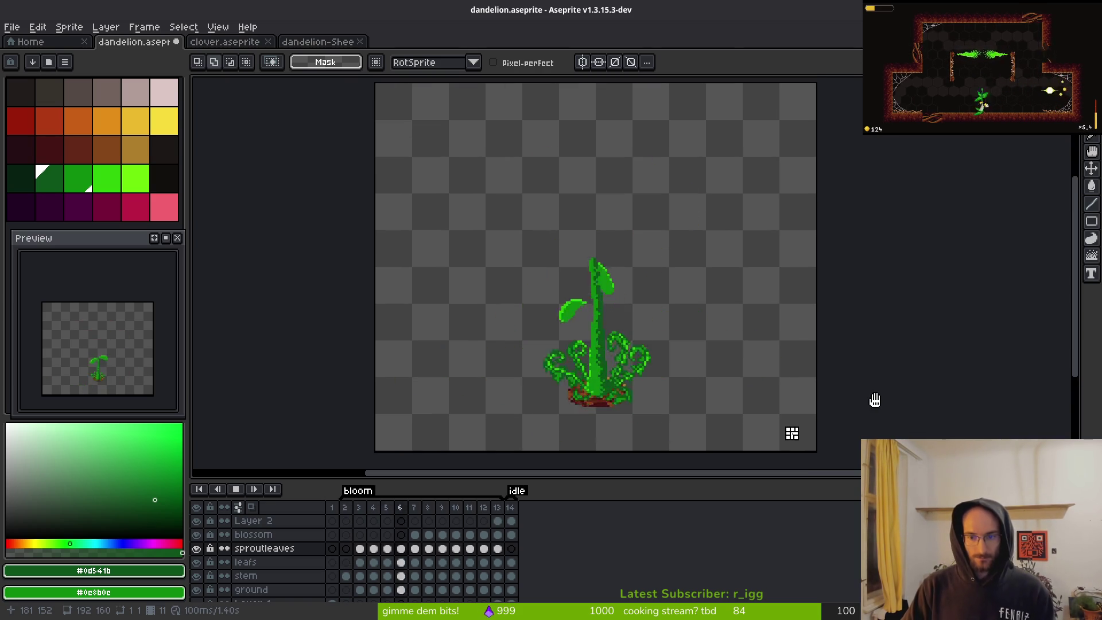
key(Return)
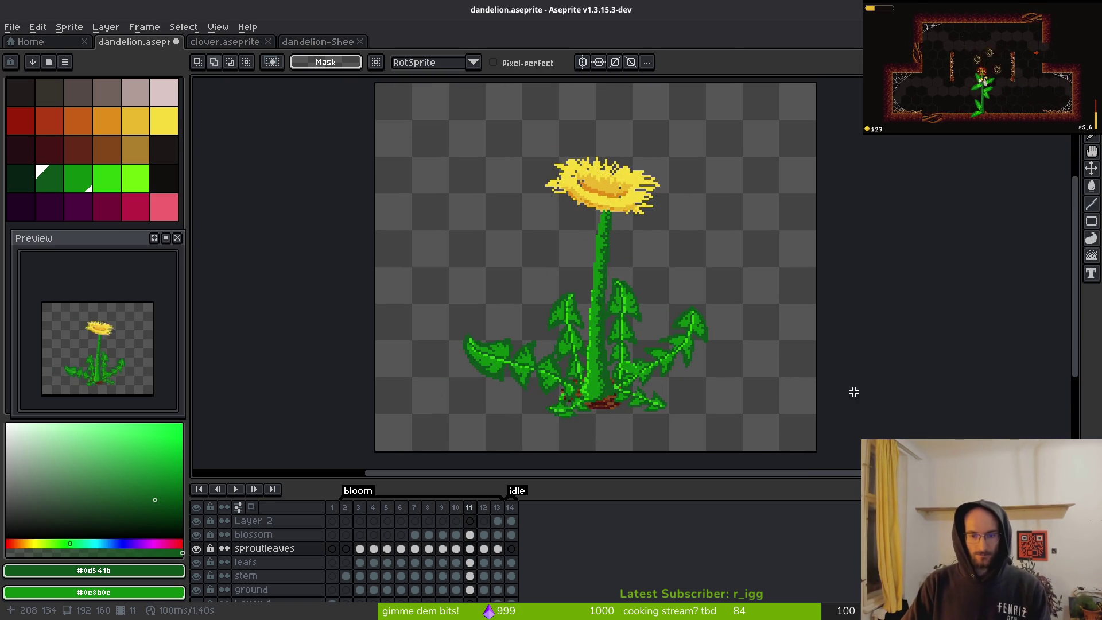
key(Return)
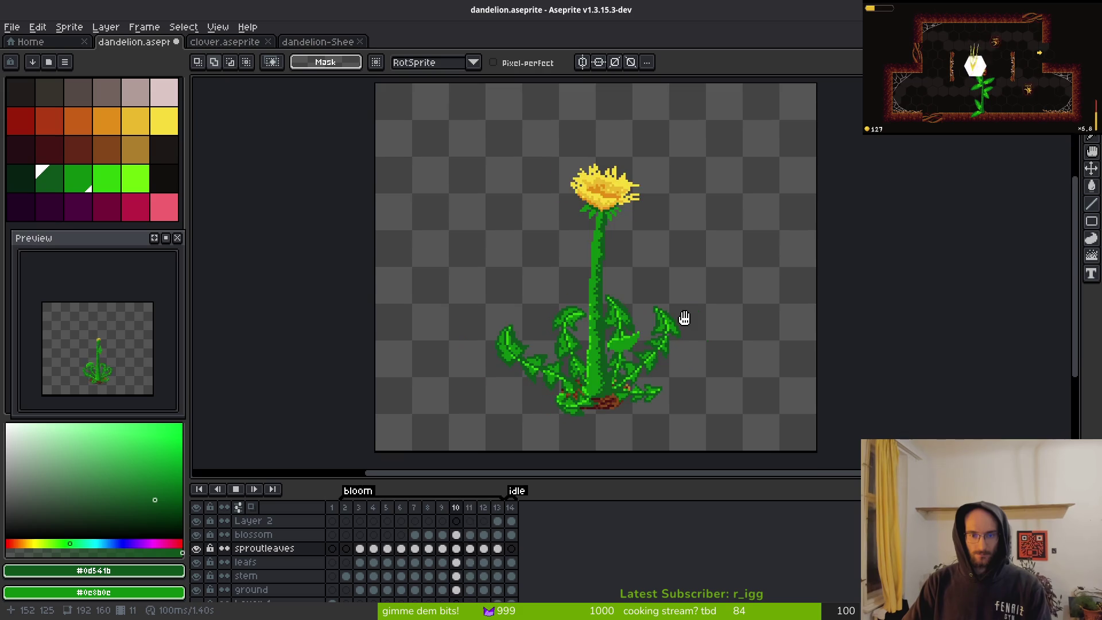
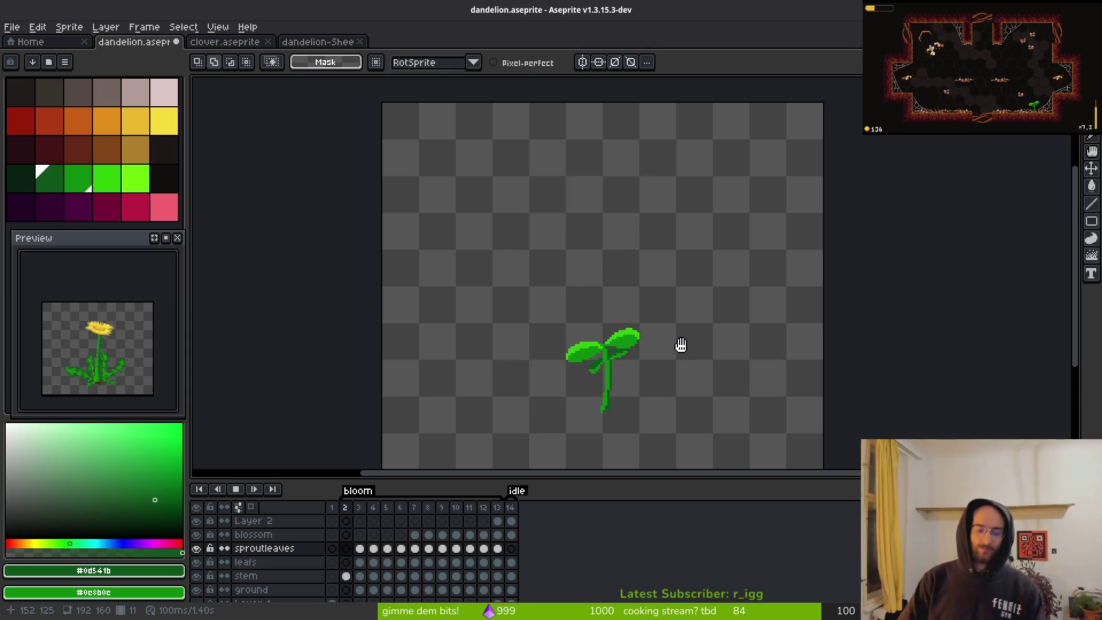
- Switch back to the Aseprite window from the window overview
key(super)
click(685, 352)
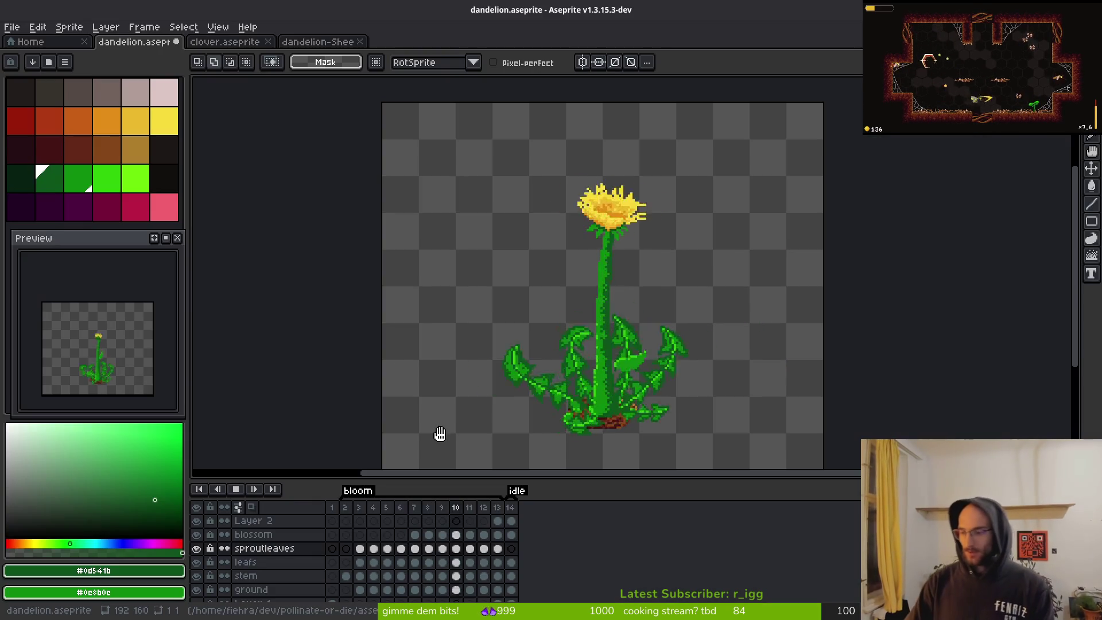
scroll(598, 275, down, 3)
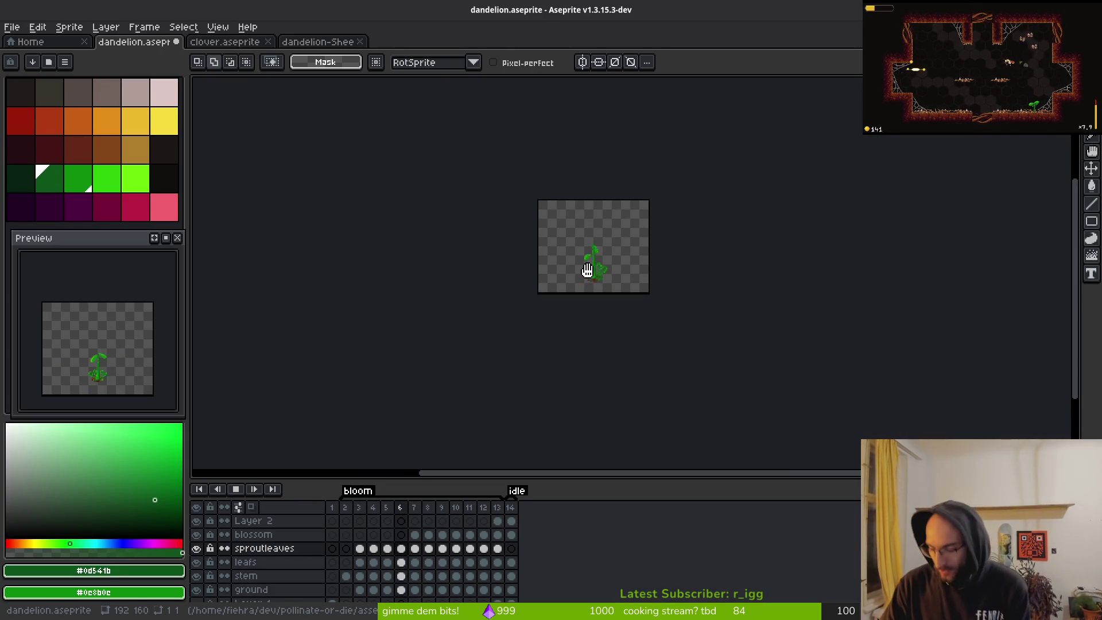
- Step between the bud and bloom frames up to frame 13's fuller bloom
key(i)
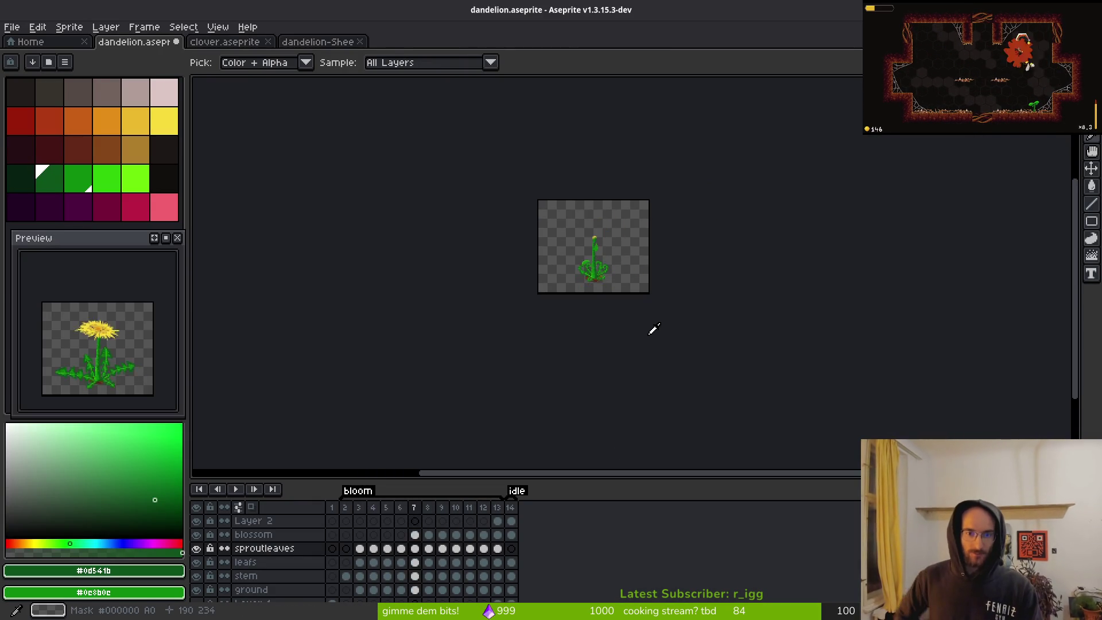
key(m)
scroll(622, 328, up, 4)
scroll(622, 328, down, 1)
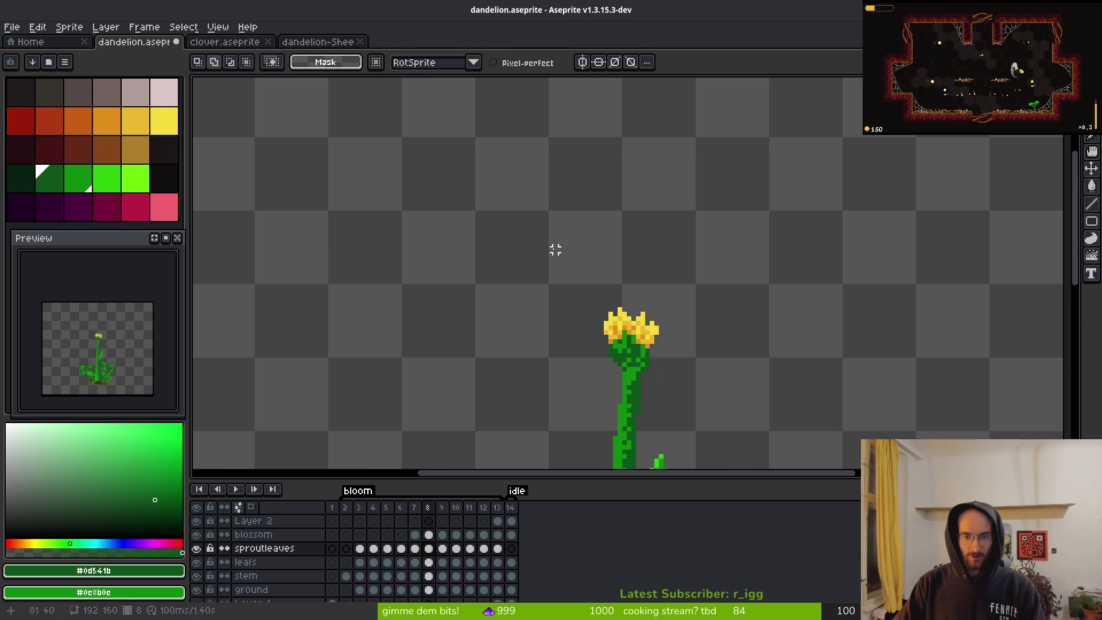
key(Right)
scroll(652, 295, up, 1)
scroll(659, 301, up, 1)
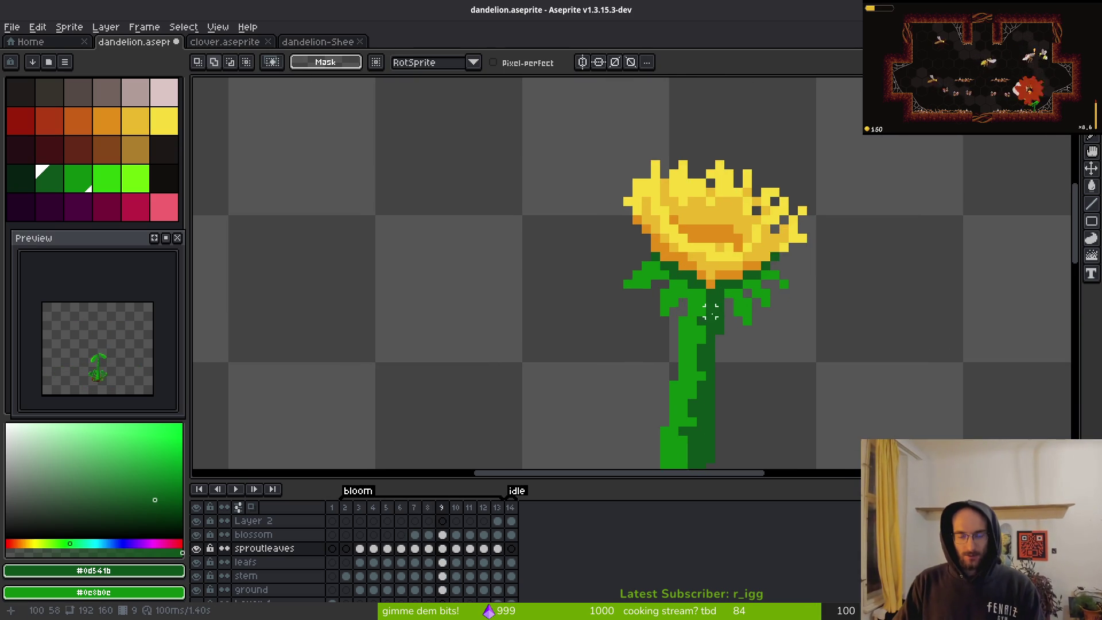
key(Left)
key(Right)
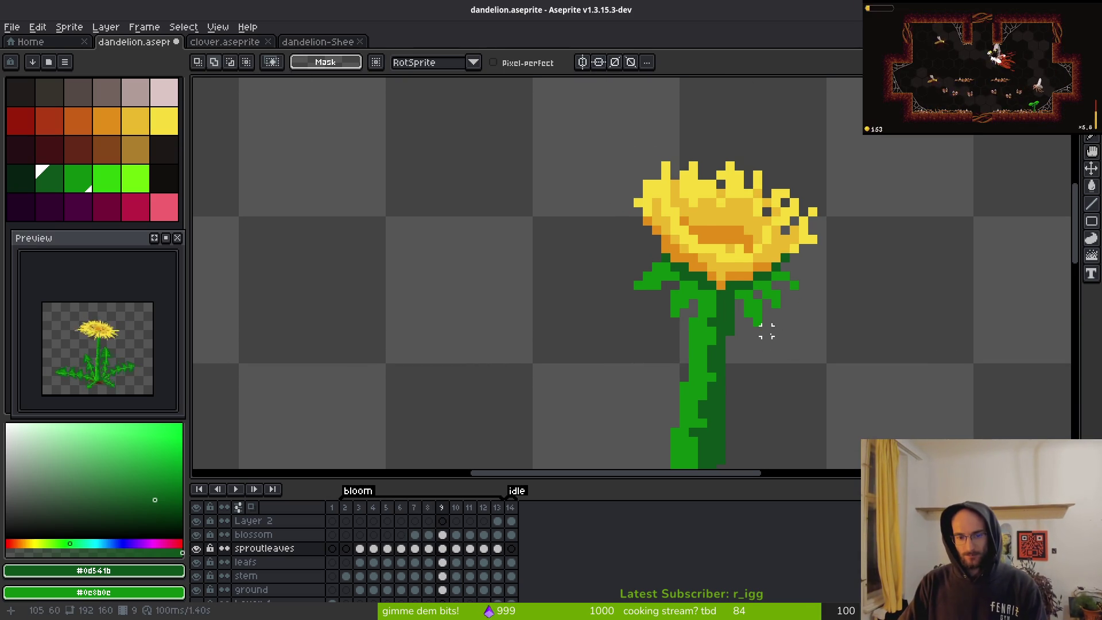
key(Right)
key(Right)
key(Right)
scroll(775, 319, down, 1)
key(Right)
scroll(803, 339, down, 1)
- Compare frames 12 and 13, then settle on frame 9 after checking frame 8
key(i)
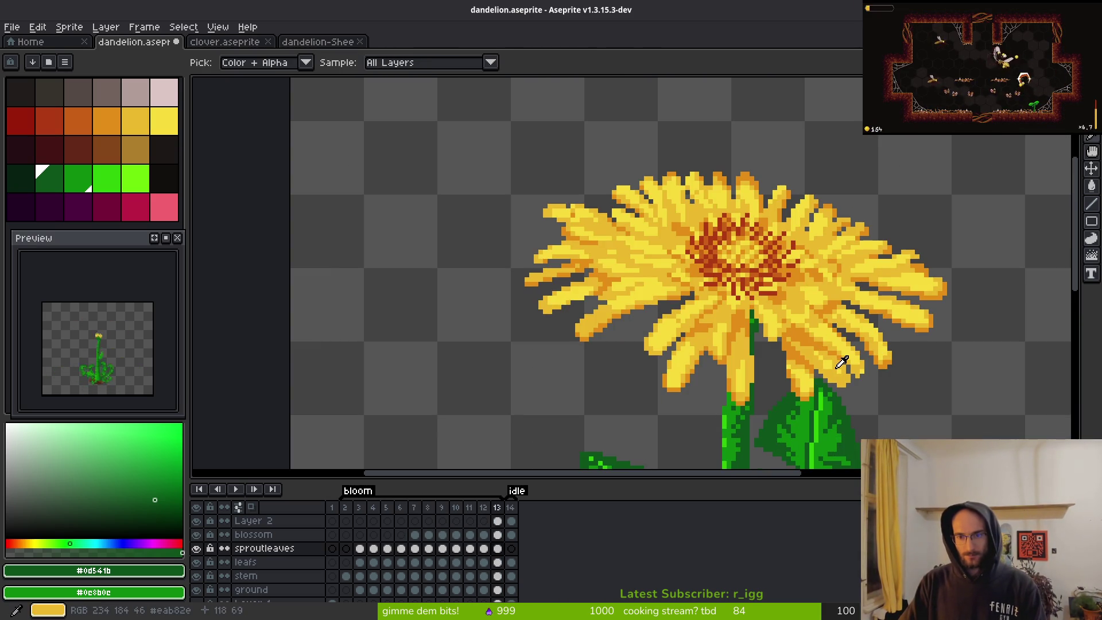
key(Left)
key(Right)
key(Left)
key(Left)
key(Left)
key(Left)
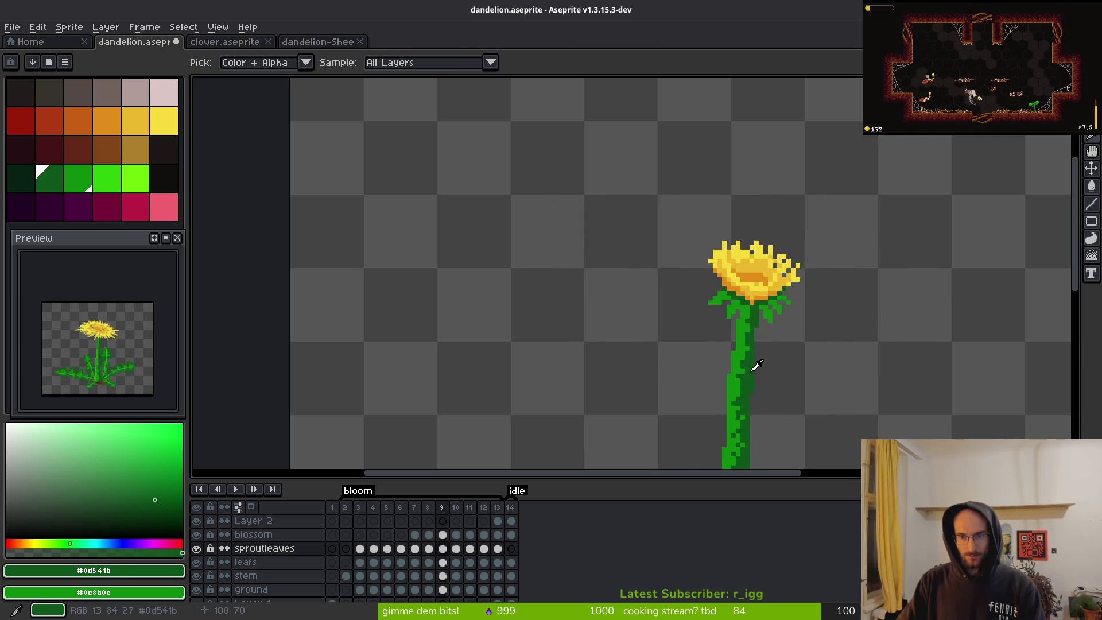
key(Right)
key(m)
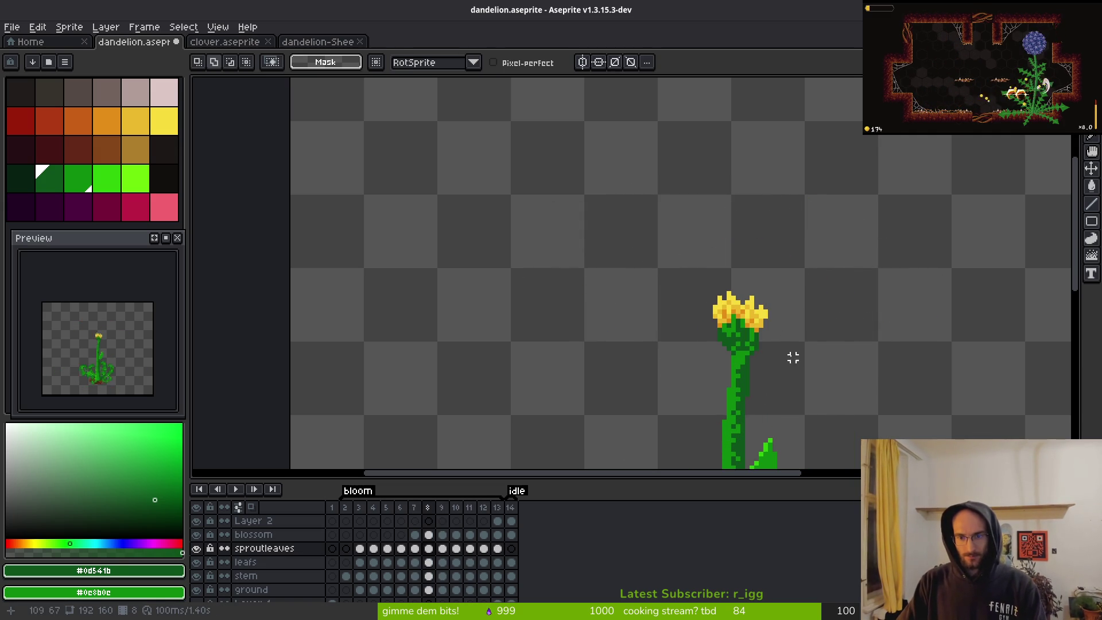
key(Right)
key(Left)
key(Right)
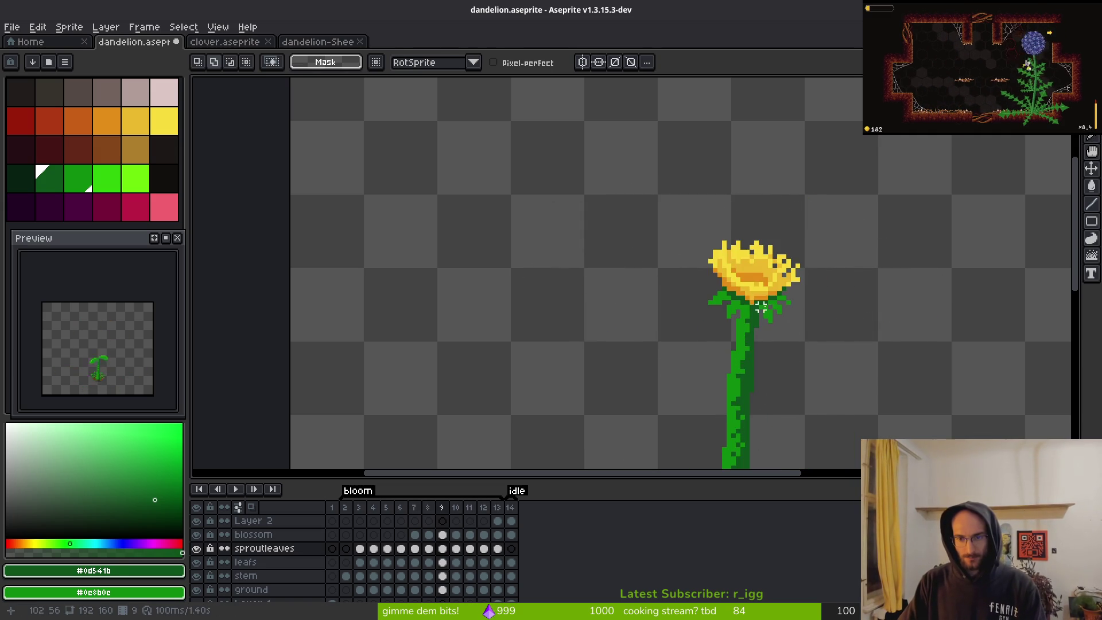
- Zoom in on frame 9, choose the Pencil and make the blossom layer active
scroll(760, 319, up, 1)
key(i)
key(b)
scroll(753, 319, up, 1)
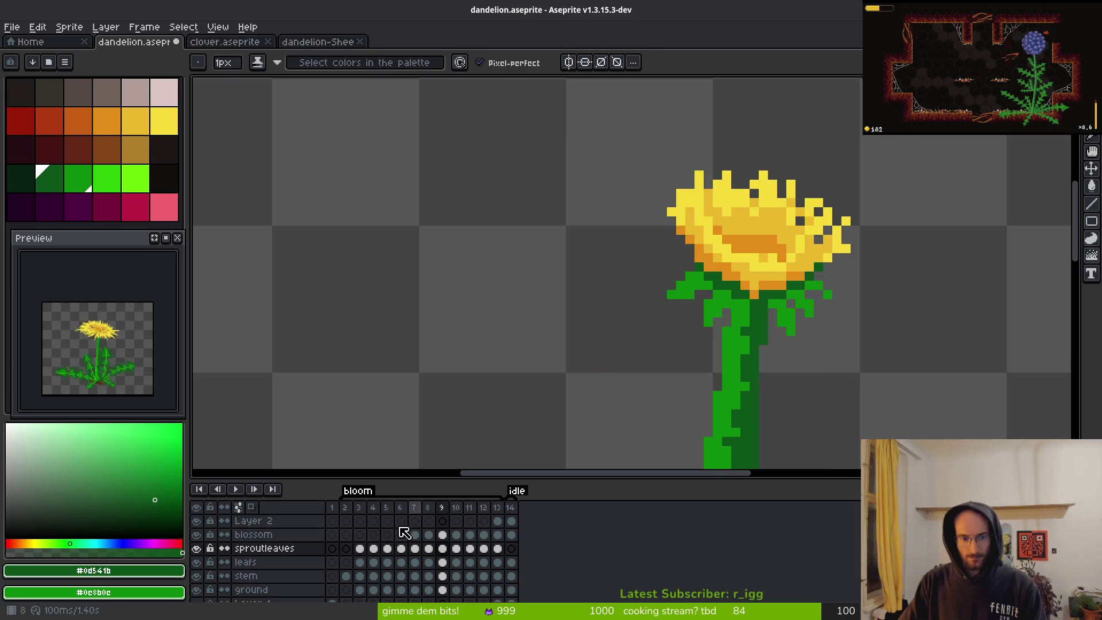
click(443, 535)
- Toggle the blossom layer, then make Layer 1 and refBackground visible
click(196, 534)
click(197, 534)
scroll(678, 328, up, 2)
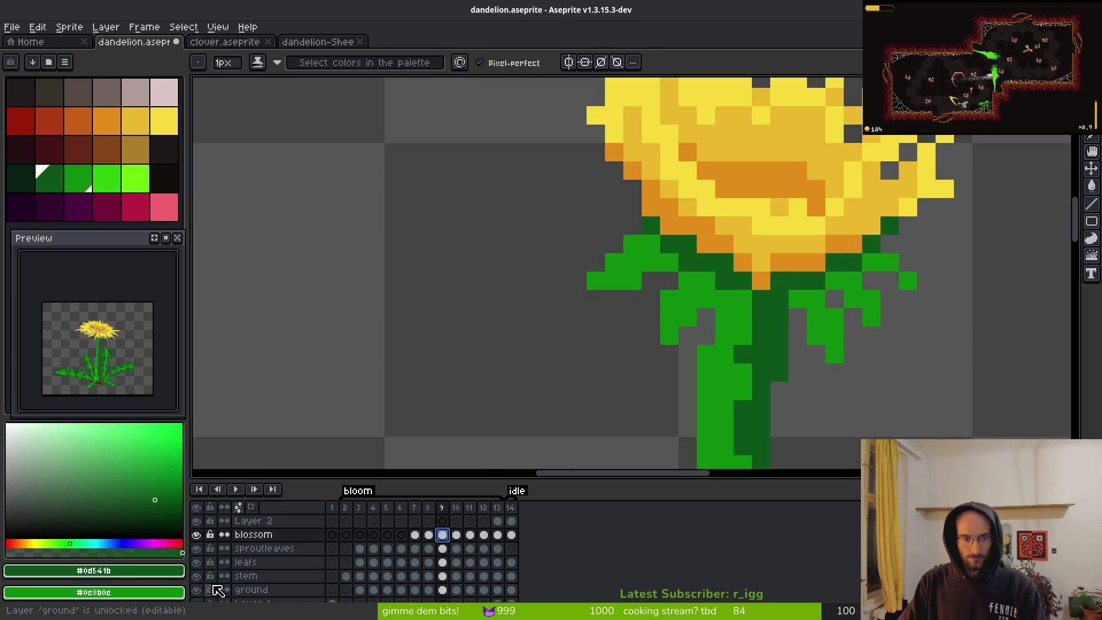
scroll(251, 593, down, 1)
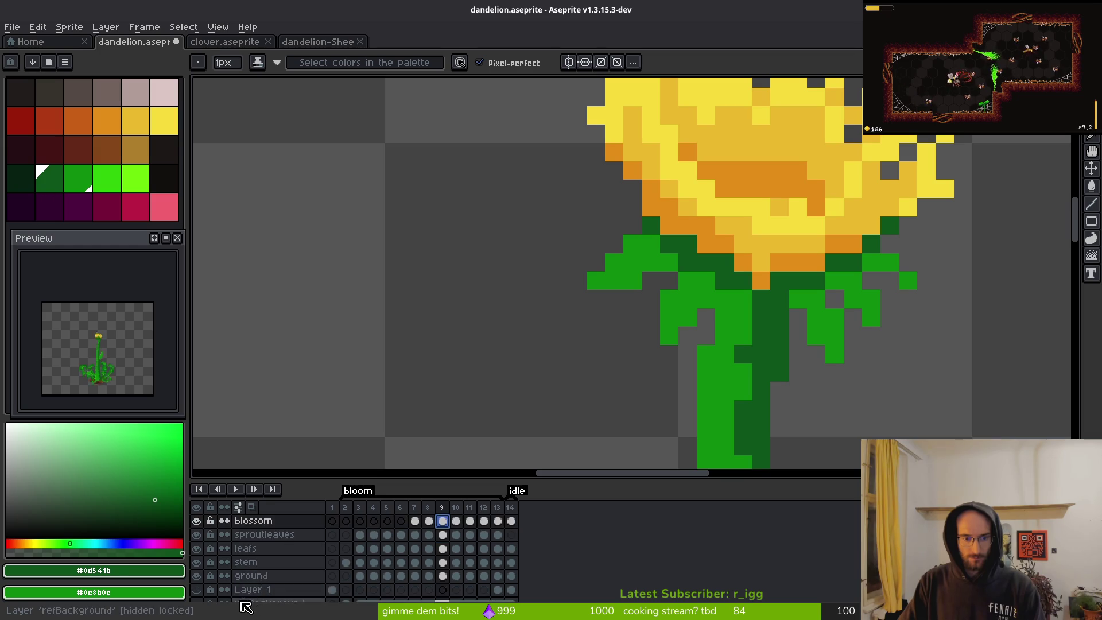
scroll(691, 398, up, 1)
click(196, 594)
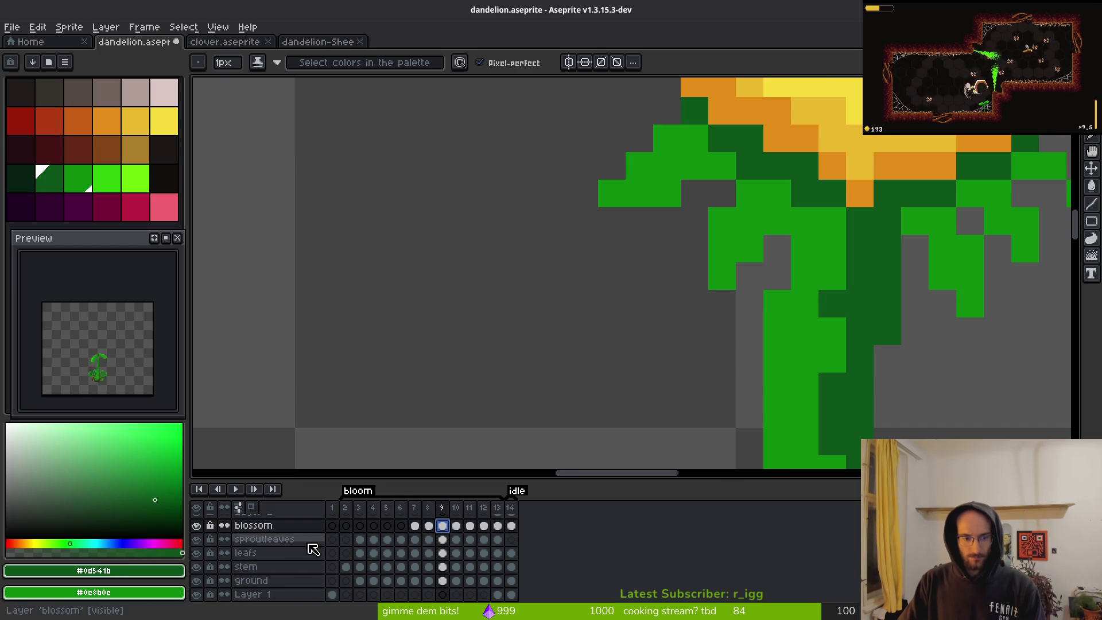
scroll(207, 600, down, 2)
click(197, 580)
scroll(714, 362, down, 1)
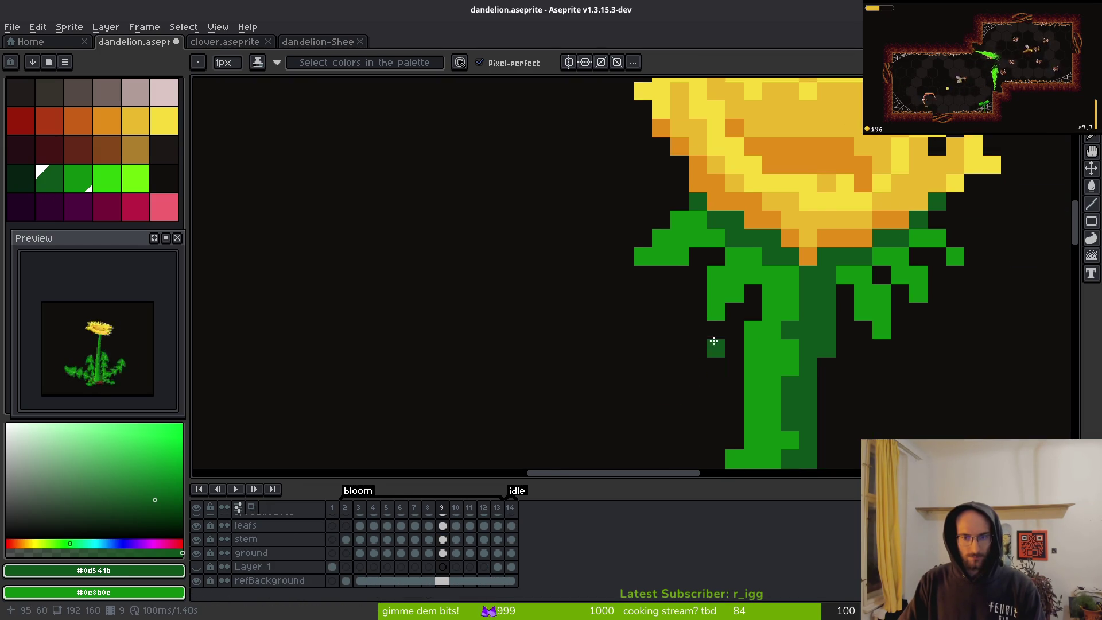
scroll(620, 333, up, 1)
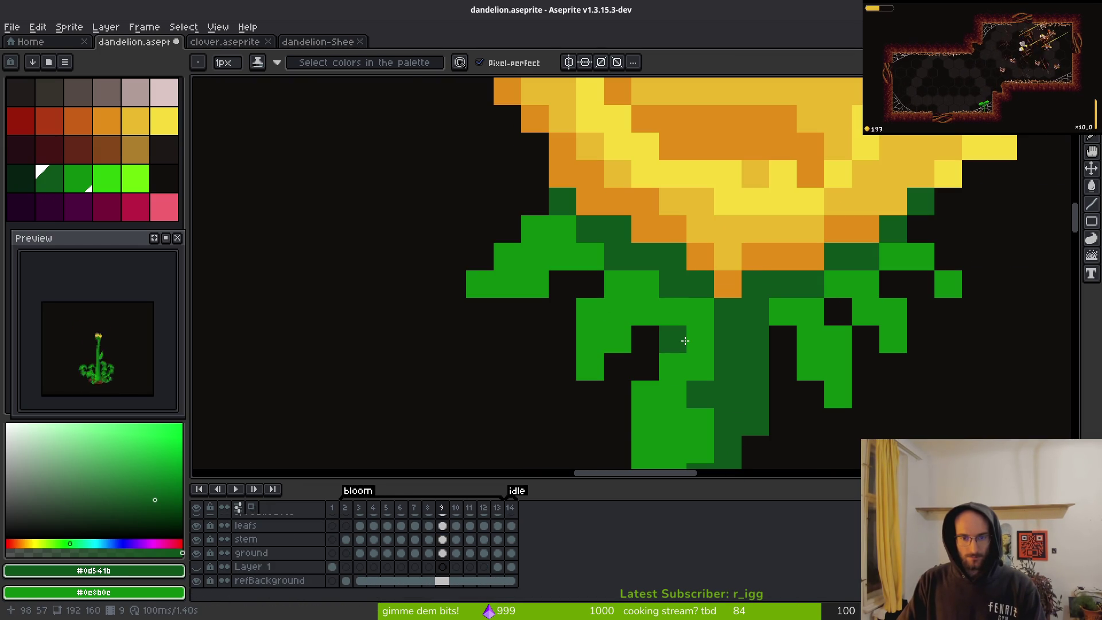
- On frame 11, paint one bright green and one dark green stem pixel, then hide refBackground
key(Right)
key(Right)
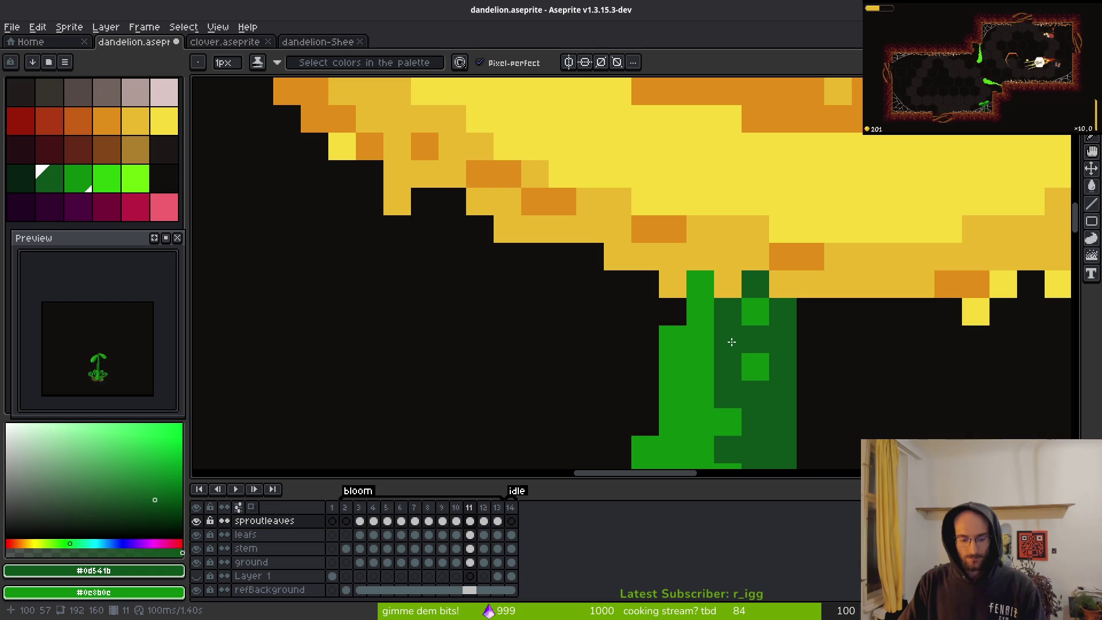
right_click(735, 341)
click(660, 363)
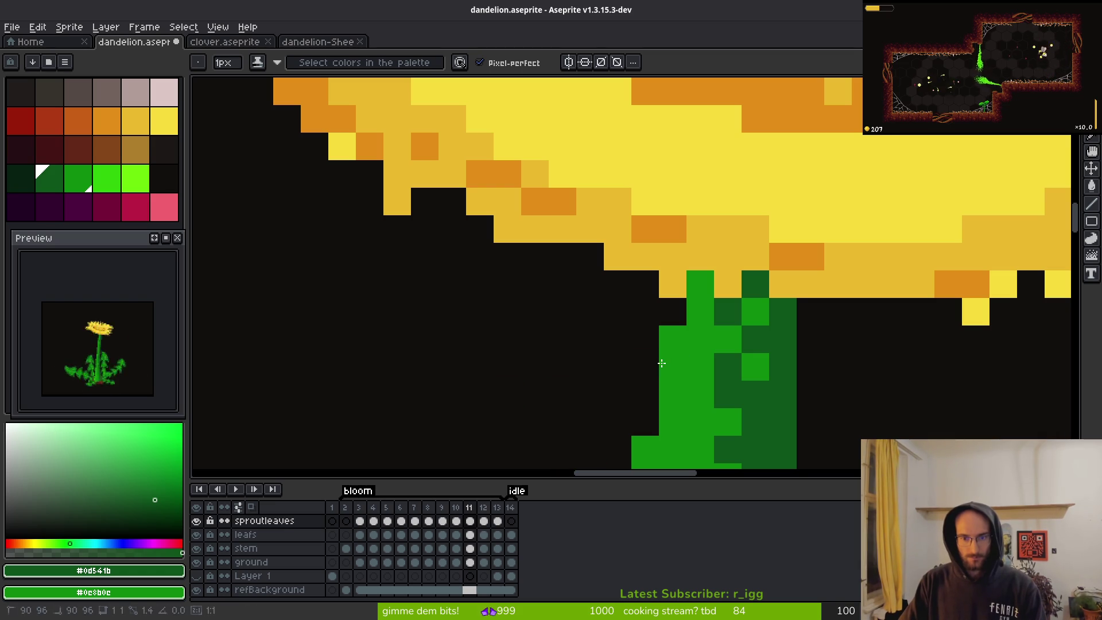
click(197, 590)
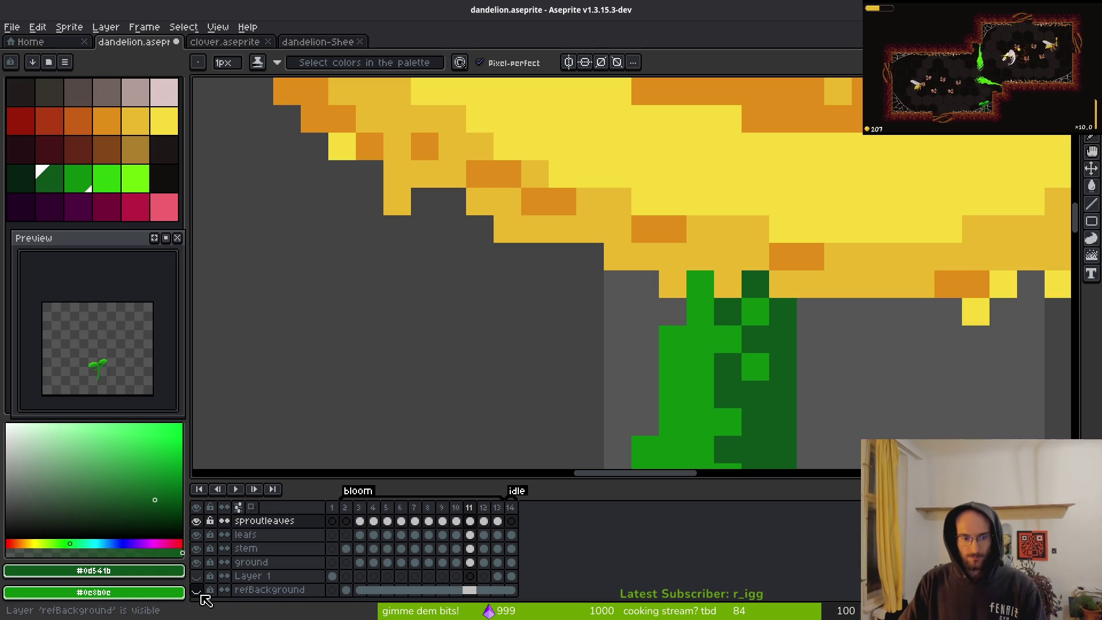
- Make sproutleaves active on frame 10 and enlarge the timeline to show all layers
click(278, 521)
key(Left)
scroll(606, 392, down, 3)
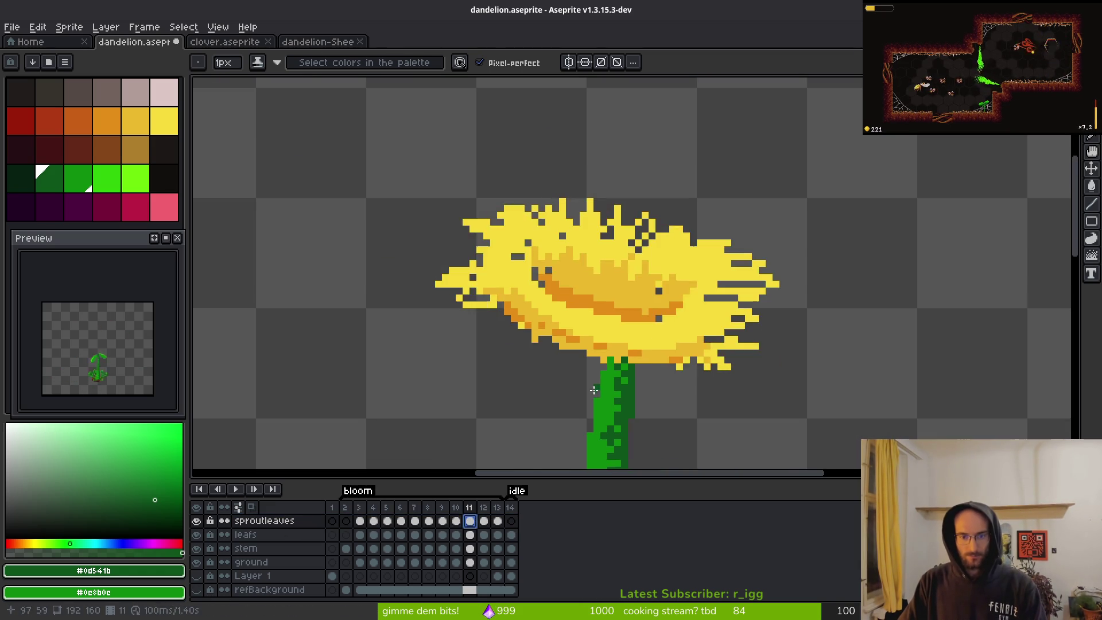
scroll(605, 393, up, 2)
scroll(605, 393, down, 1)
scroll(696, 310, up, 1)
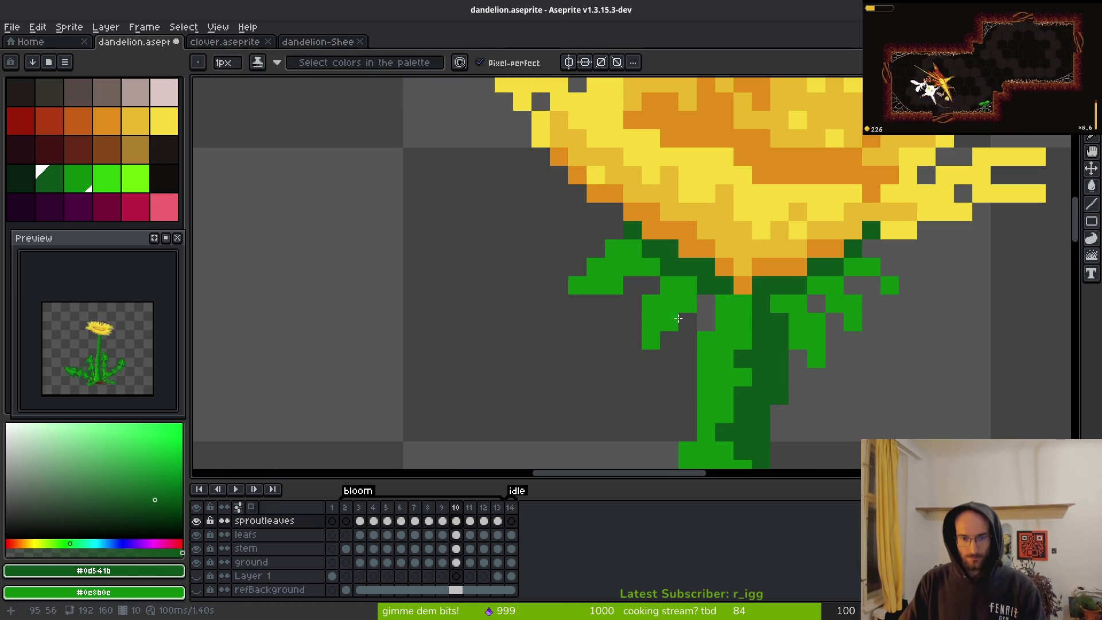
scroll(463, 538, up, 2)
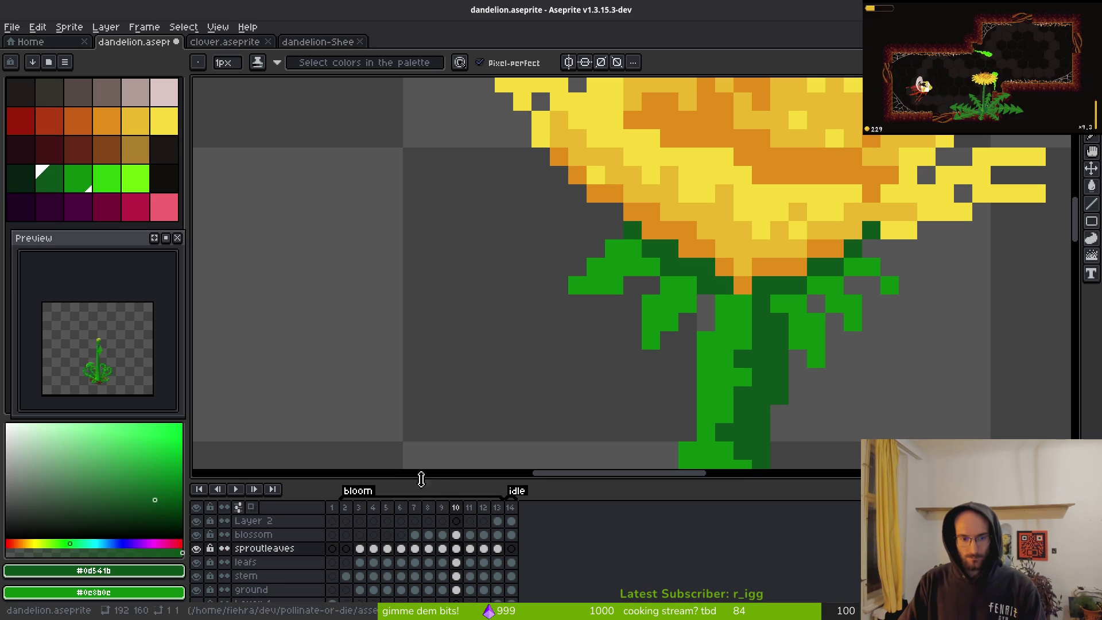
drag(434, 481, 434, 409)
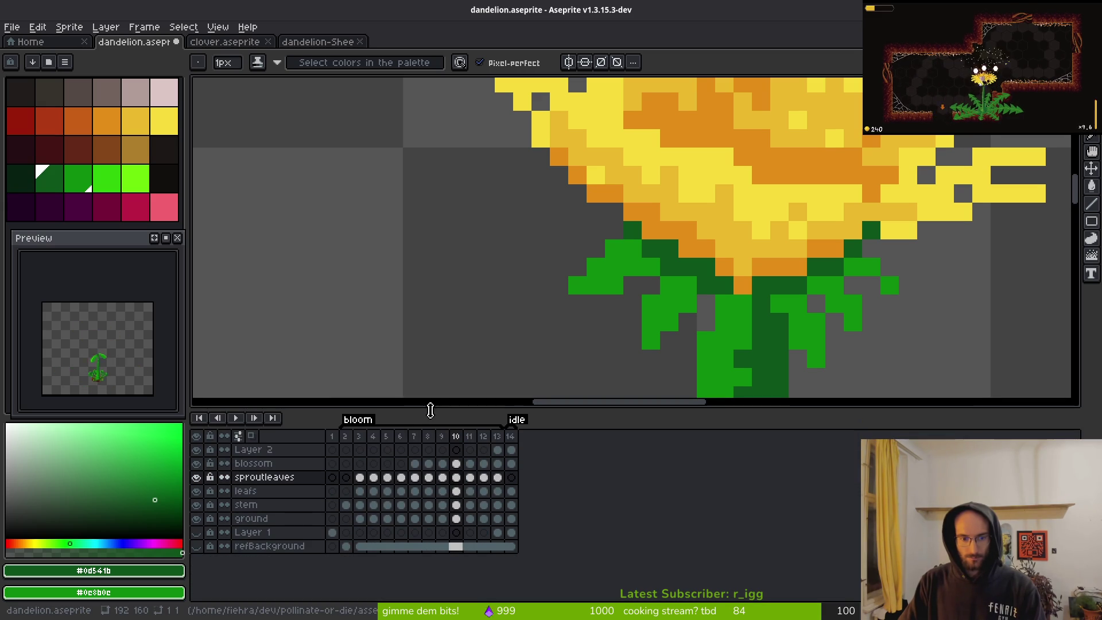
- Delete Layer 1 from the sprite and play the animation to review it
click(250, 539)
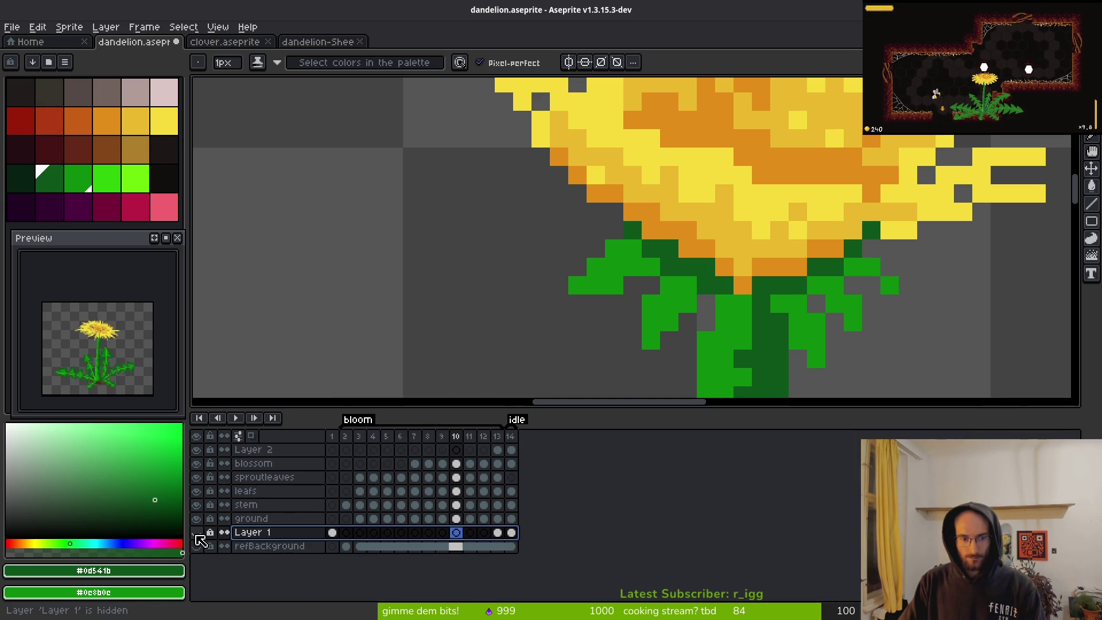
click(336, 533)
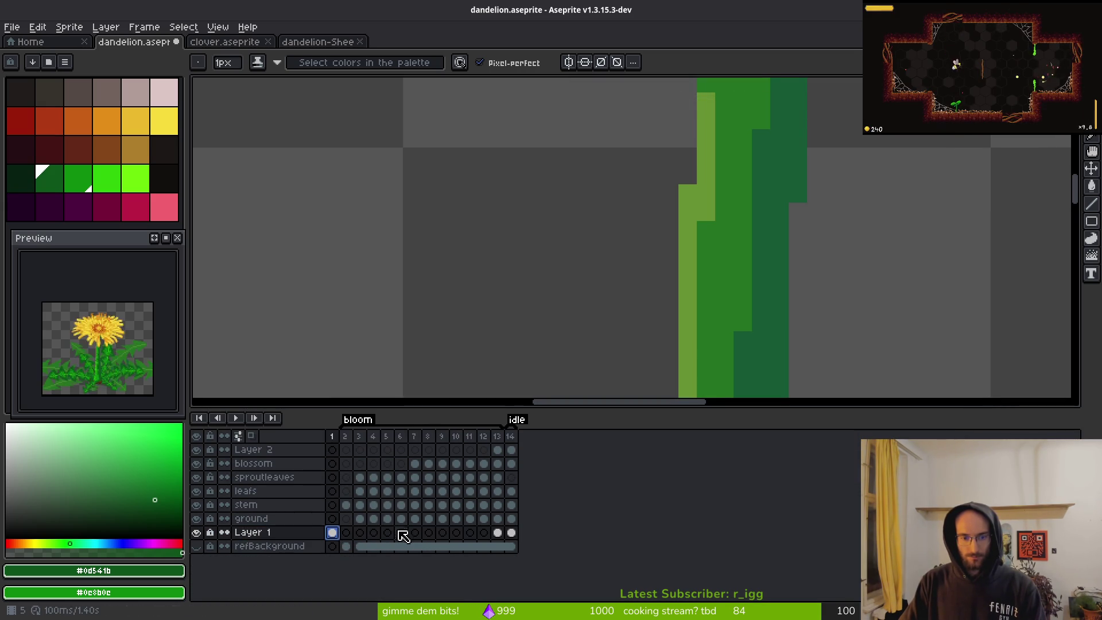
click(269, 533)
key(Delete)
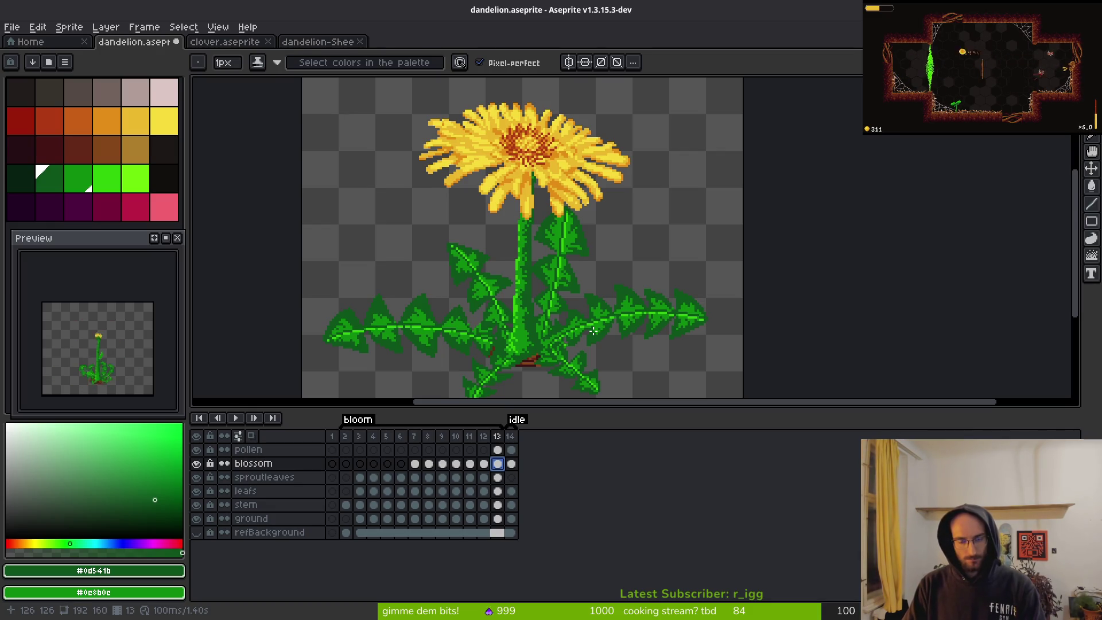
key(Return)
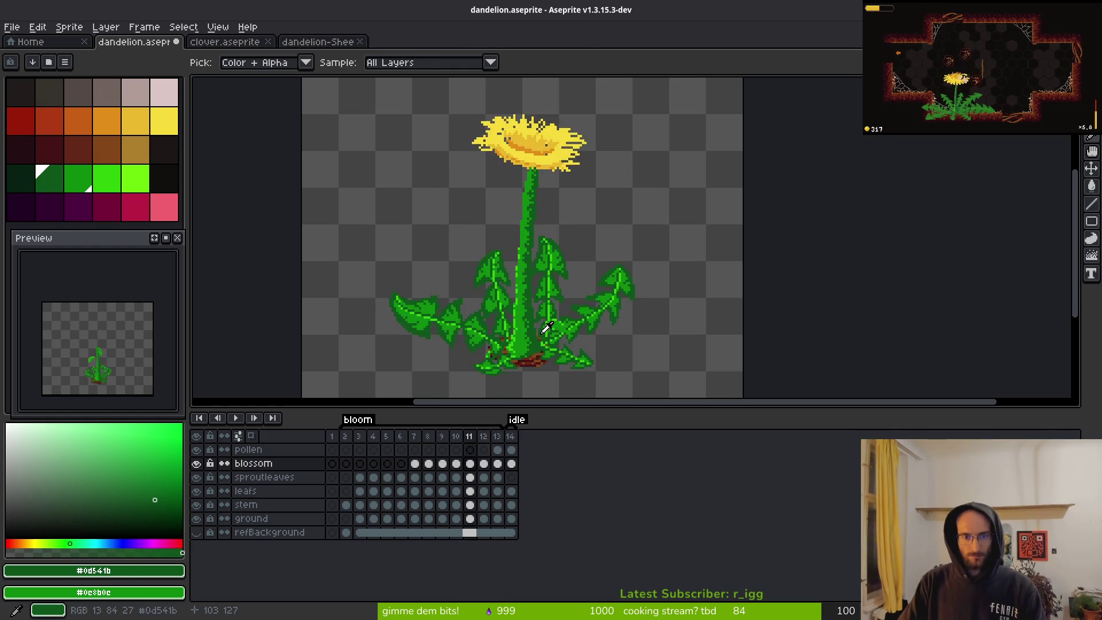
scroll(561, 254, up, 4)
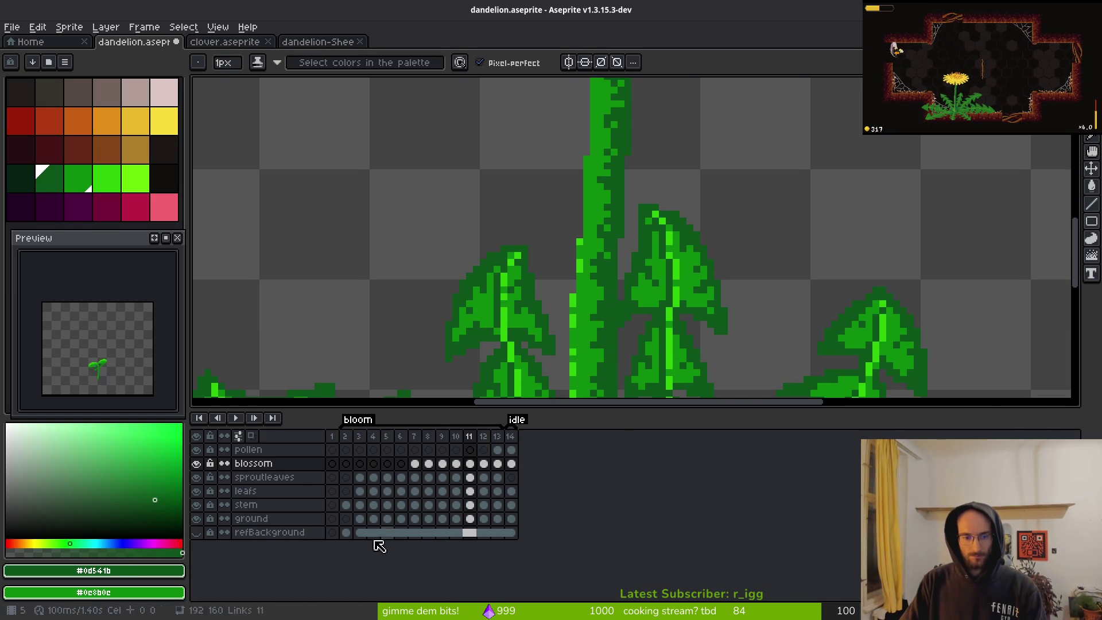
- Stop playback, pick the bright green from the sprout leaf and step through frames 6–8
click(374, 504)
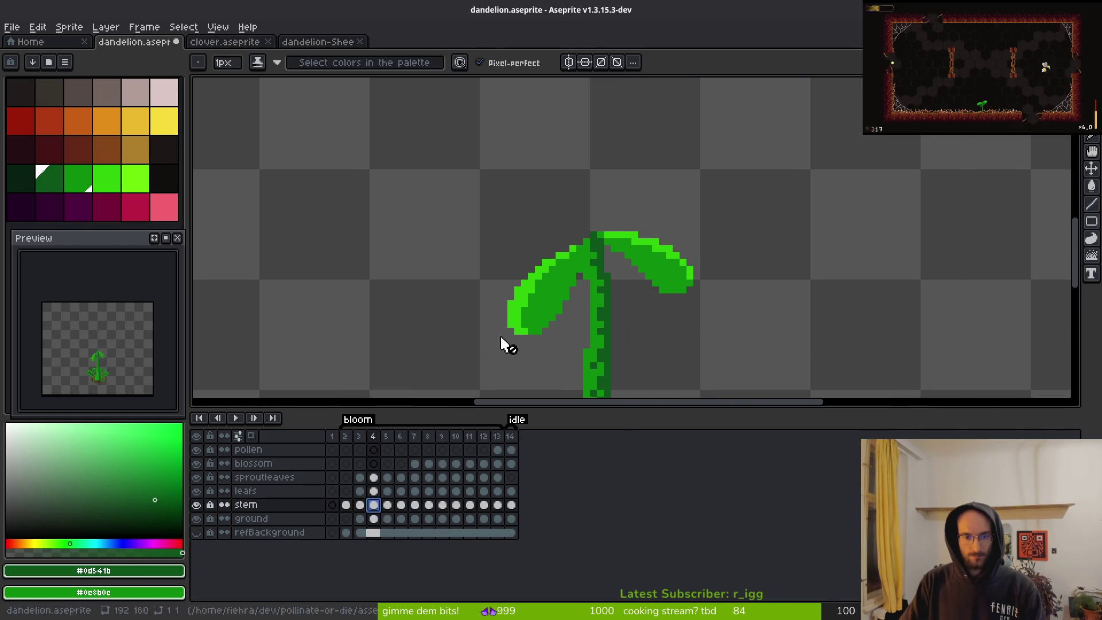
alt+click(568, 271)
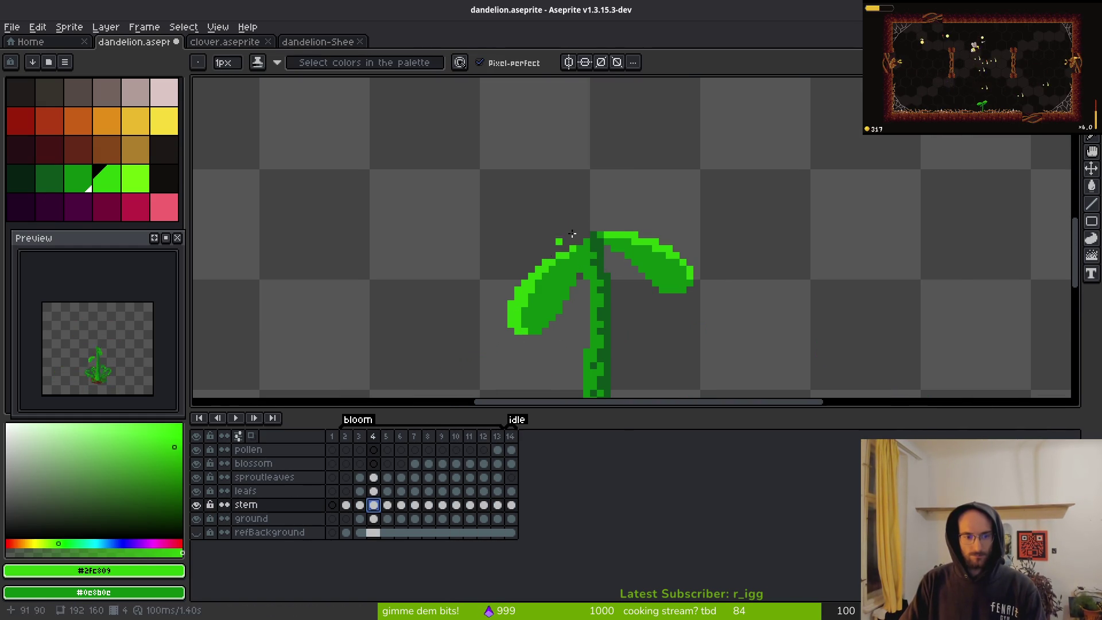
key(Right)
key(Right)
key(Right)
scroll(645, 260, down, 2)
scroll(591, 337, up, 3)
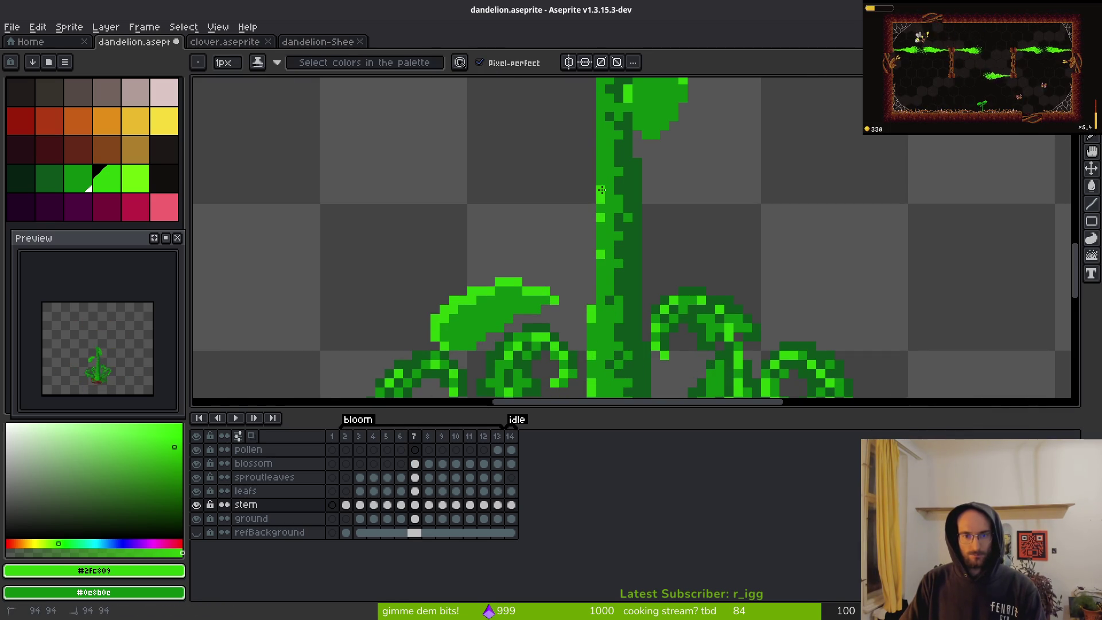
scroll(602, 190, down, 4)
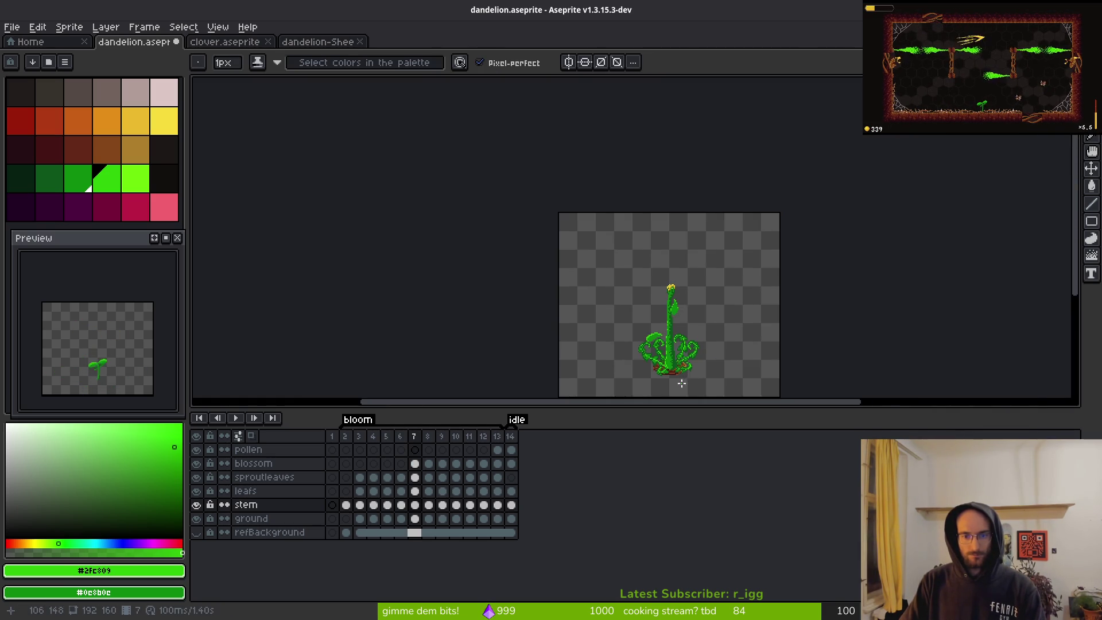
scroll(682, 384, up, 3)
key(Left)
scroll(668, 271, up, 1)
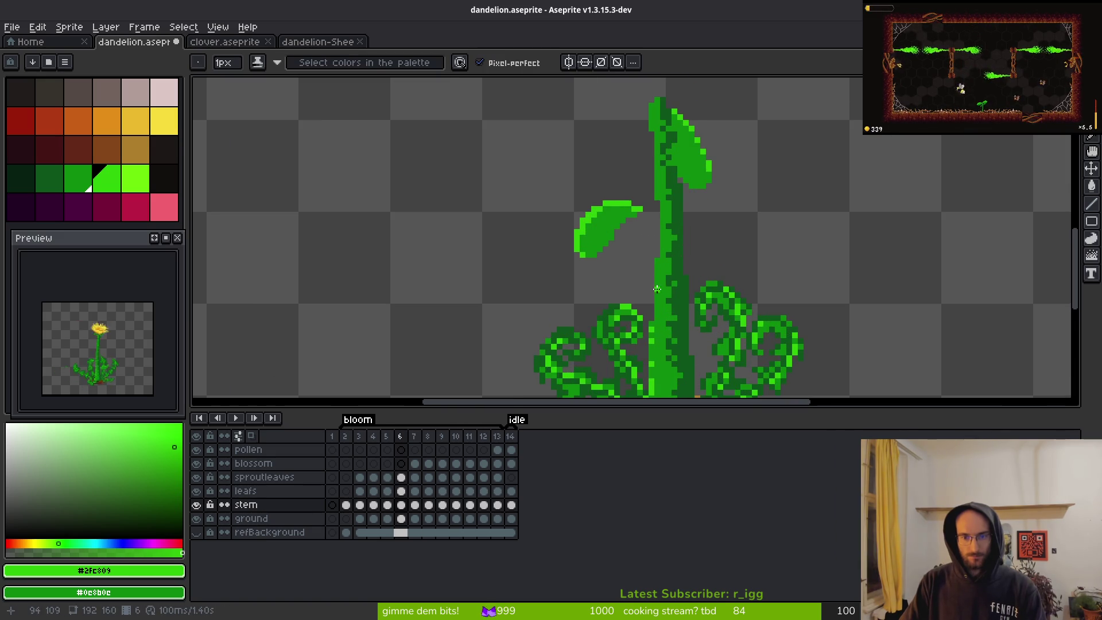
scroll(658, 287, up, 3)
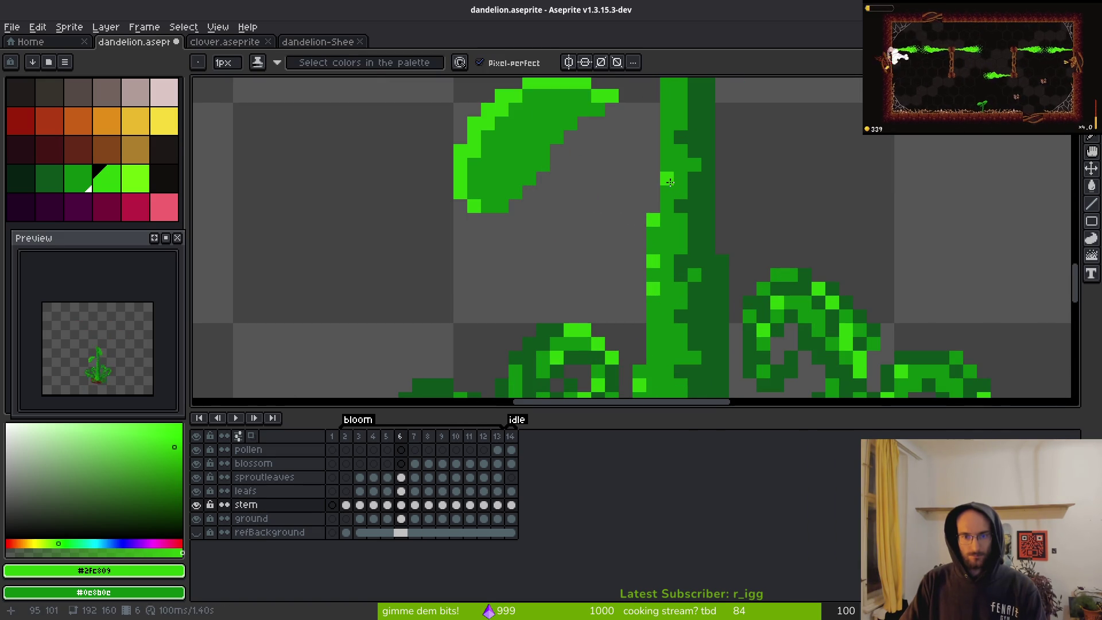
scroll(721, 294, down, 3)
scroll(721, 294, down, 1)
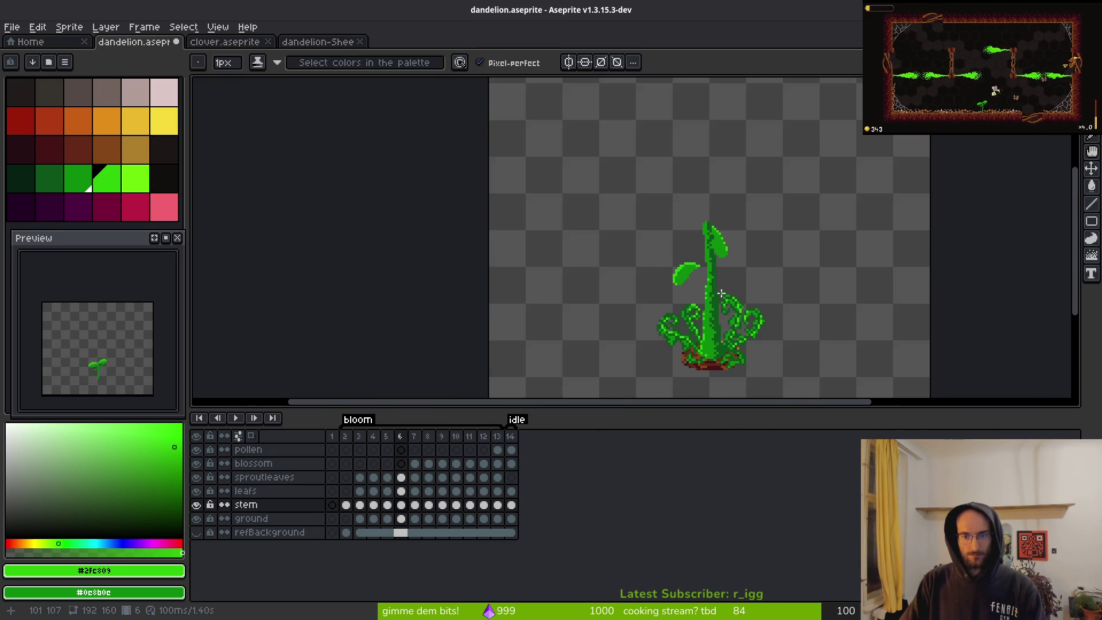
scroll(683, 238, up, 3)
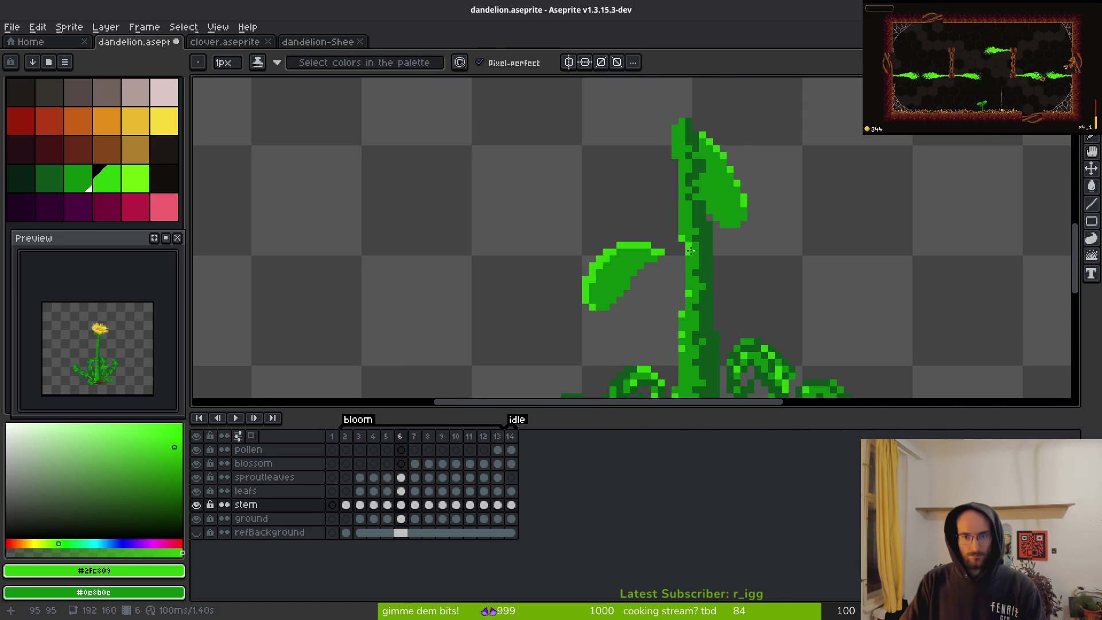
key(period)
key(period)
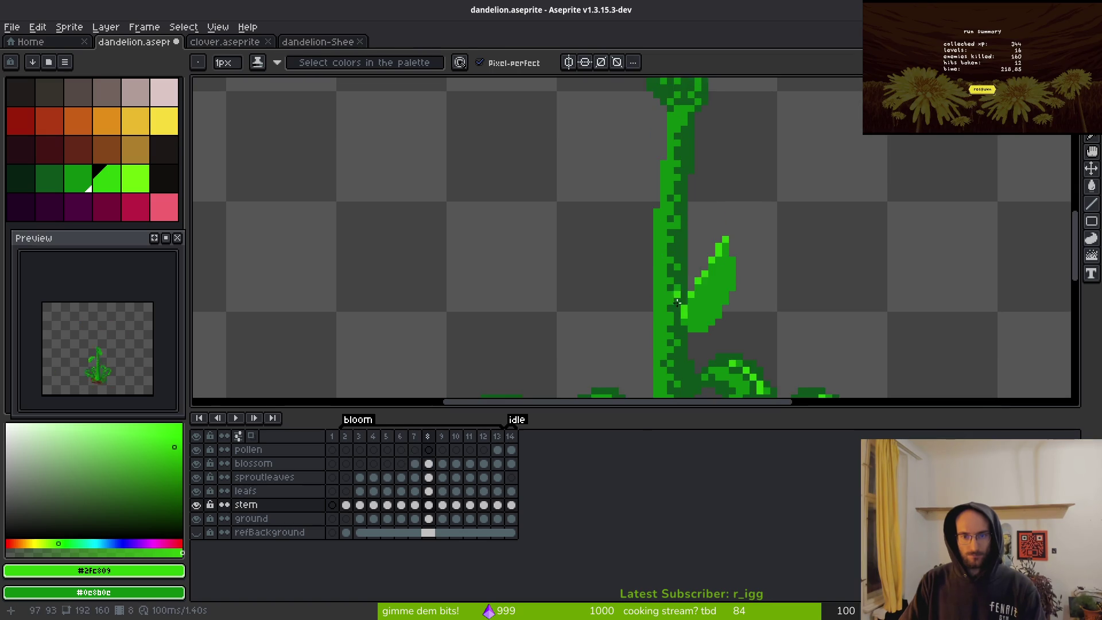
scroll(678, 297, down, 2)
- On frame 9, draw a short vertical highlight line and a light-green pixel on the stem's left edge
key(l)
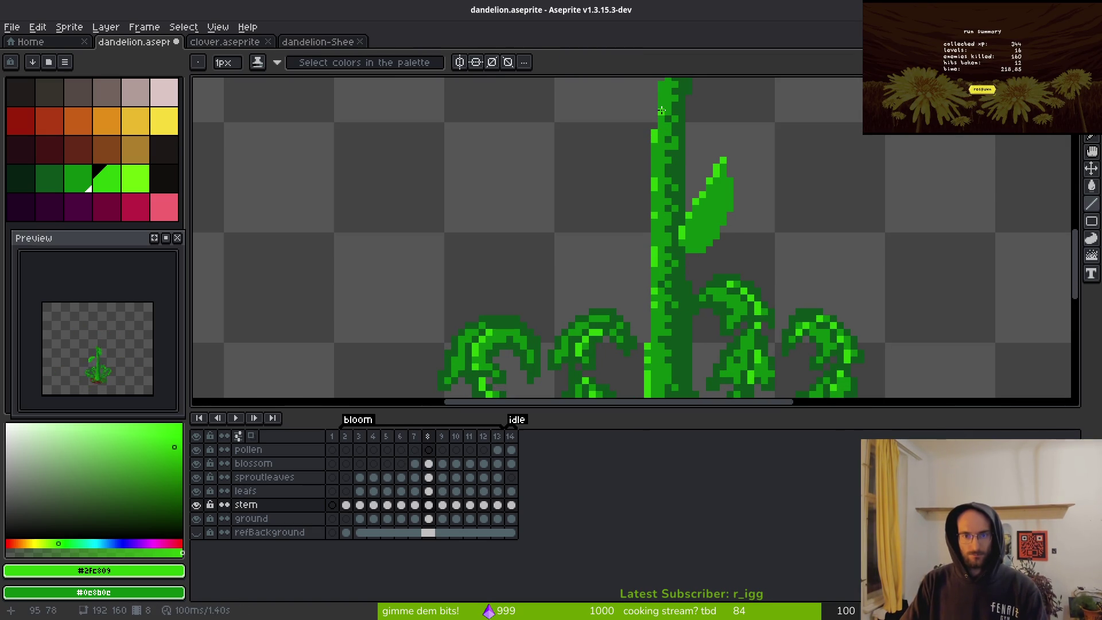
scroll(695, 191, down, 3)
scroll(689, 201, up, 2)
key(period)
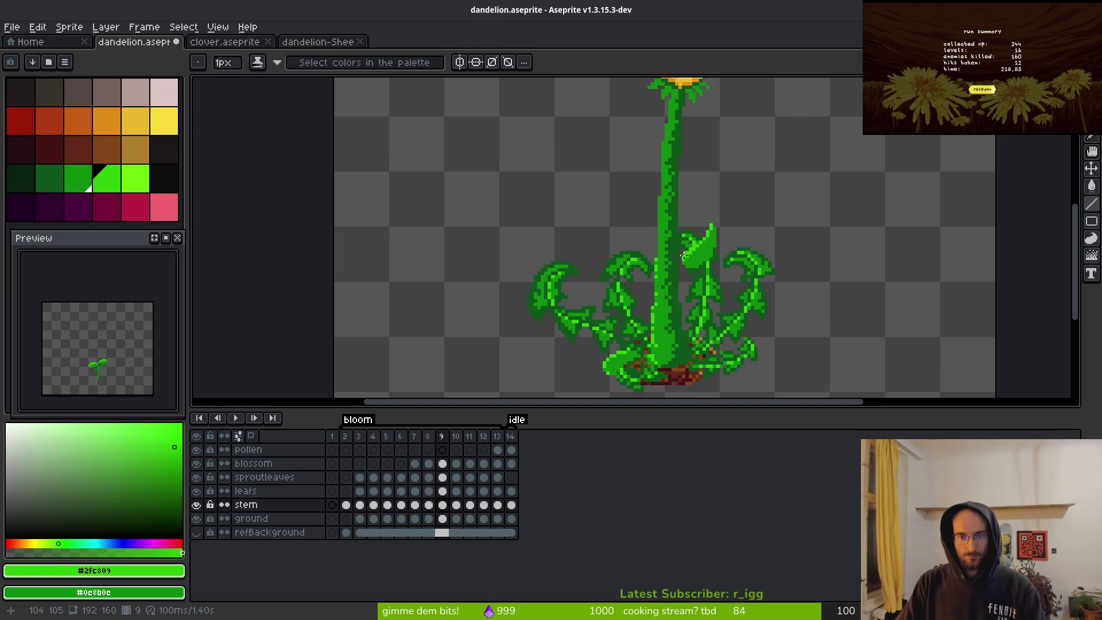
scroll(665, 220, up, 1)
scroll(666, 220, up, 1)
drag(654, 253, 654, 262)
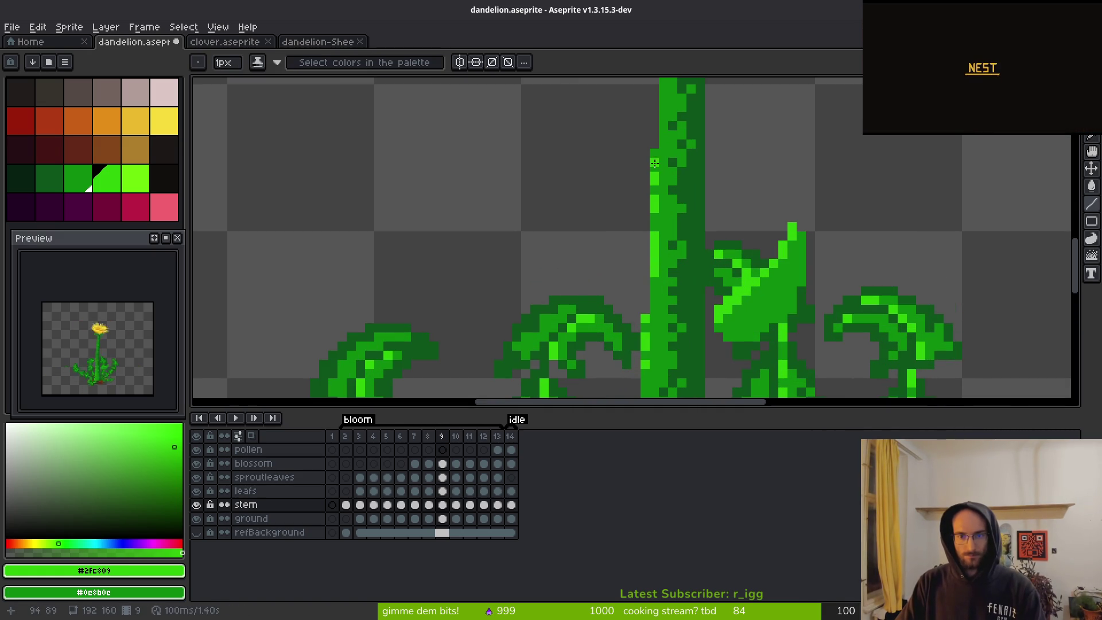
drag(656, 152, 654, 304)
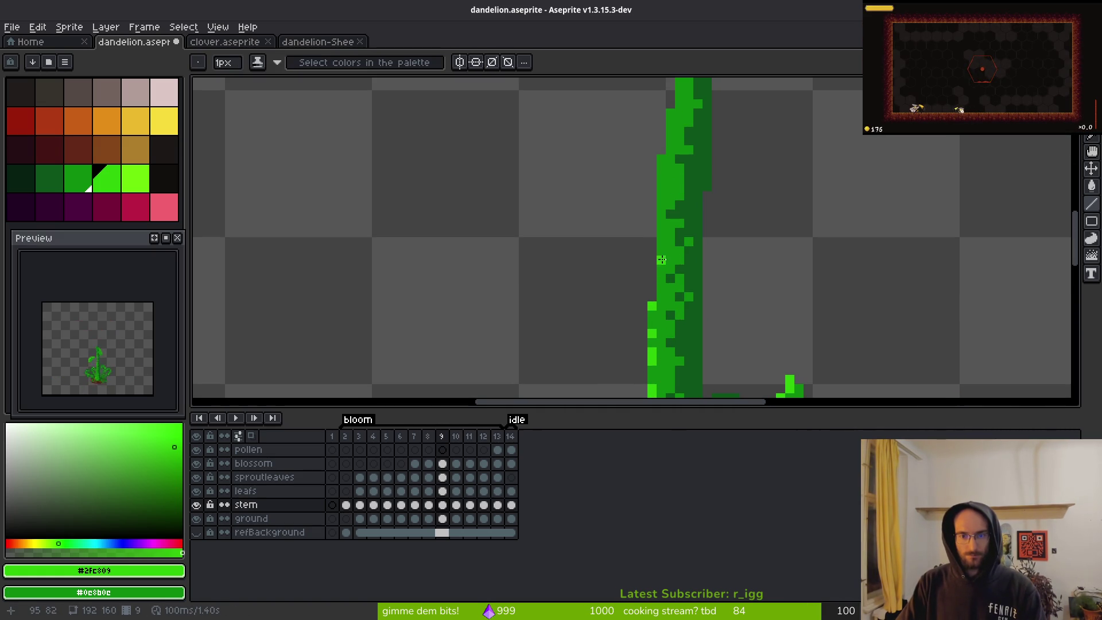
click(661, 177)
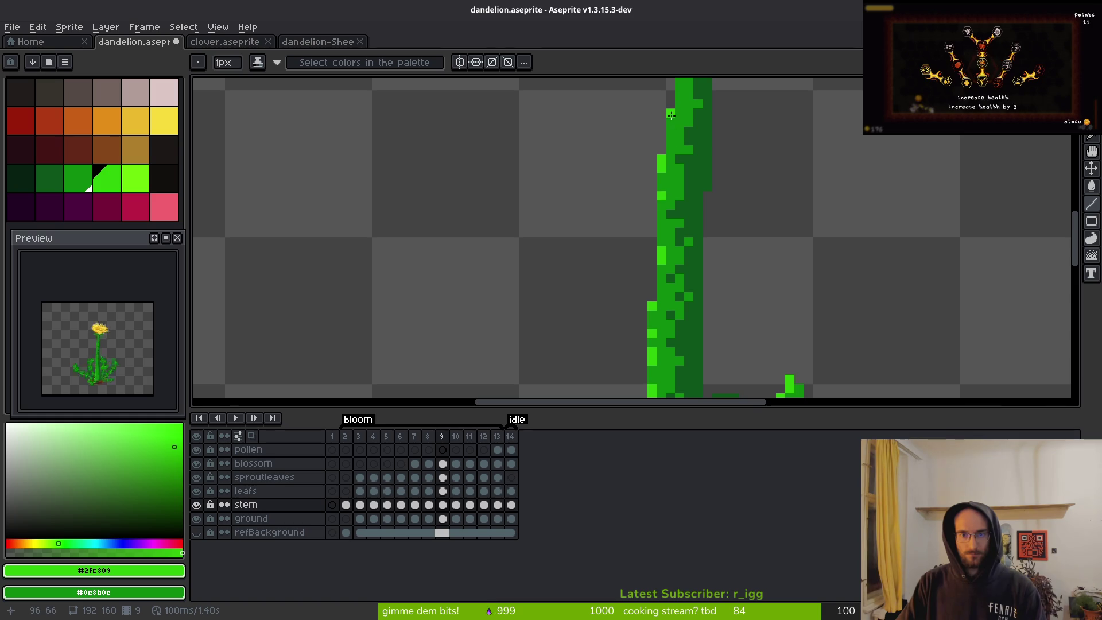
scroll(729, 189, down, 3)
scroll(741, 218, down, 1)
- On frame 10, add two highlight pixels along the stem's left edge
key(Right)
scroll(738, 221, up, 3)
scroll(738, 221, up, 1)
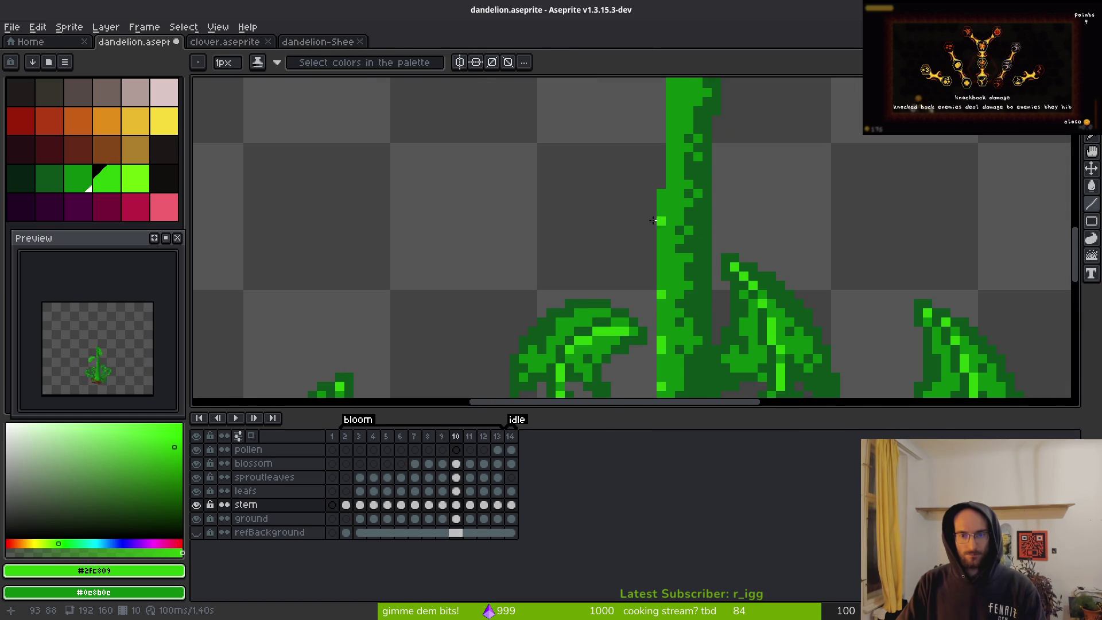
scroll(682, 279, up, 3)
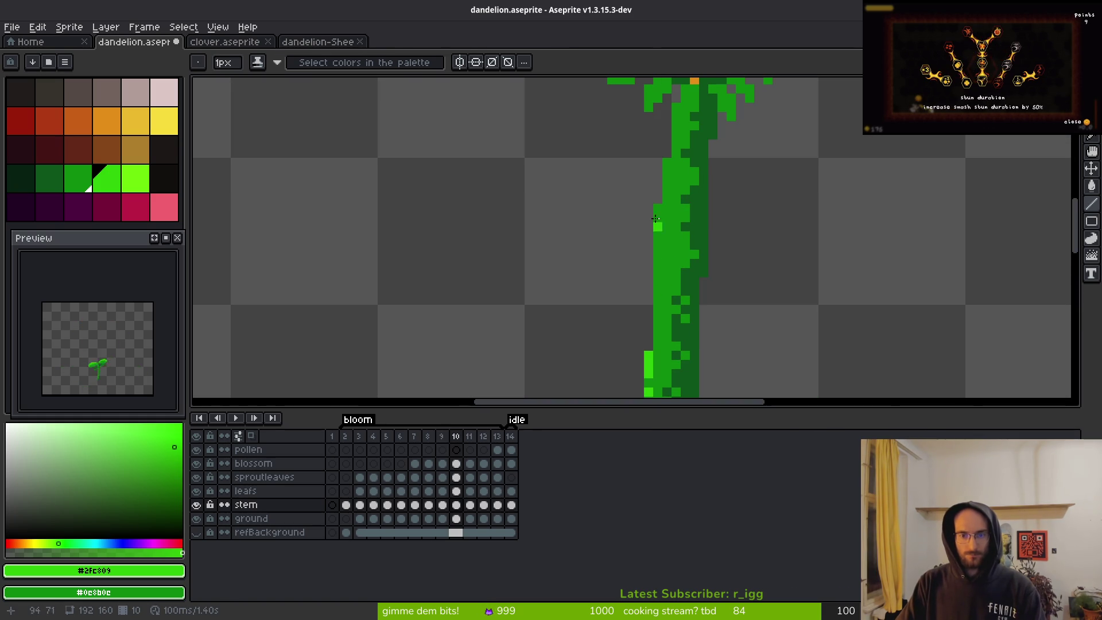
click(657, 245)
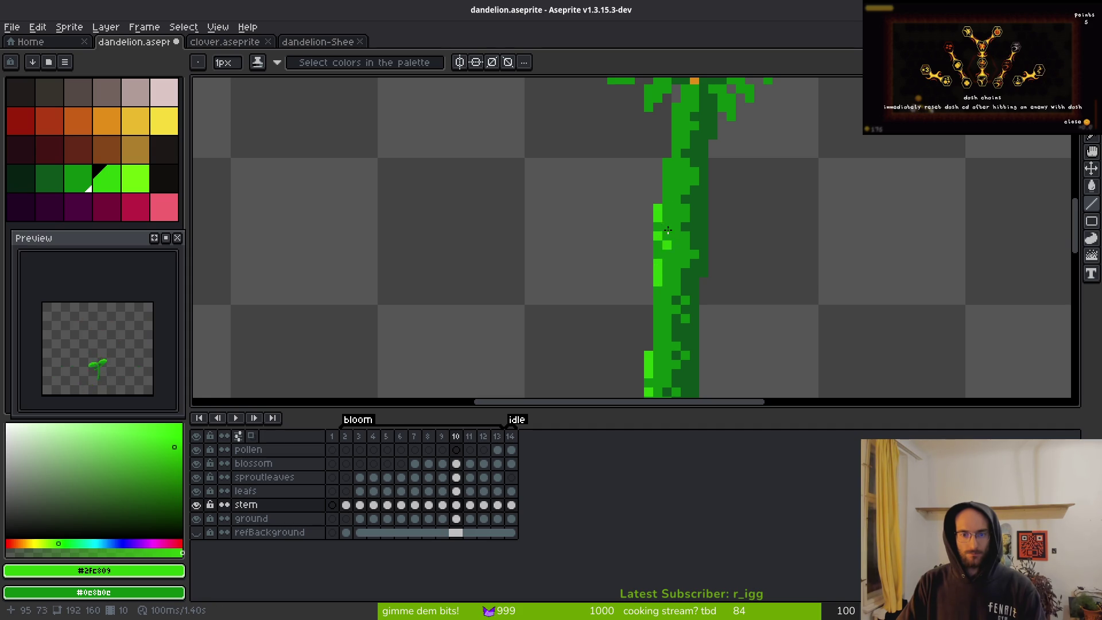
click(666, 164)
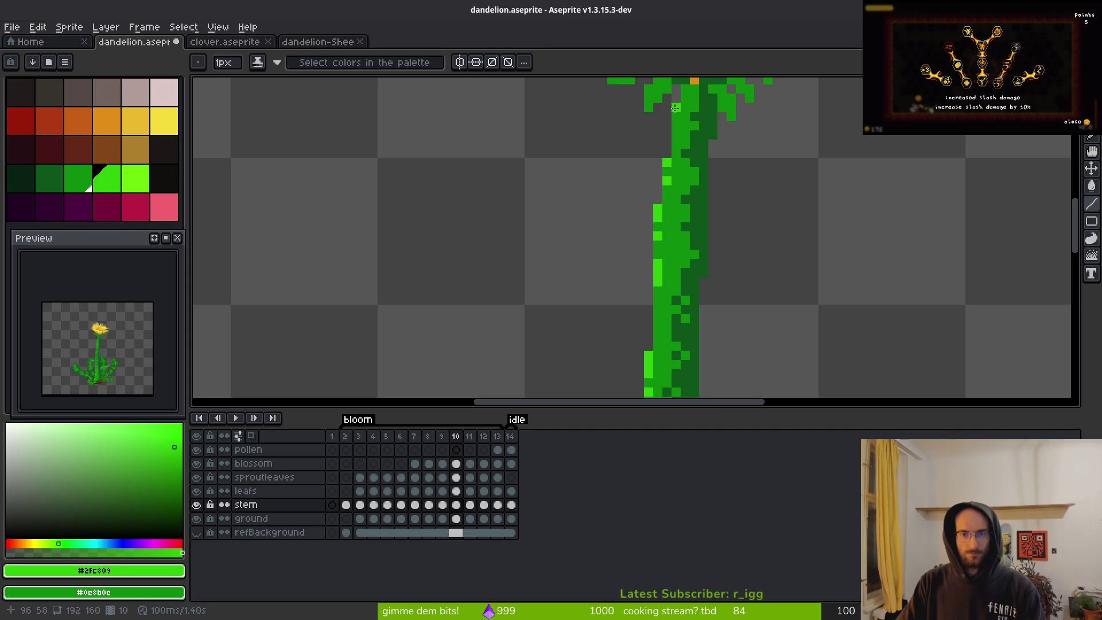
scroll(807, 226, down, 4)
scroll(721, 237, up, 3)
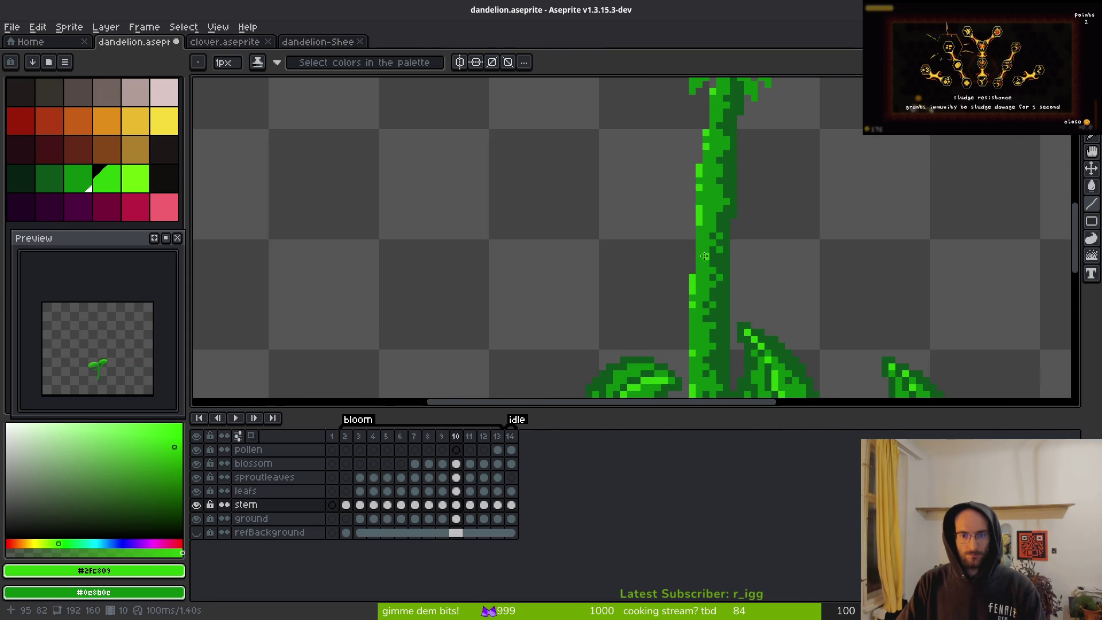
scroll(747, 253, down, 3)
- On frame 11, paint a vertical highlight run along the stem's left edge
key(Right)
scroll(723, 248, up, 3)
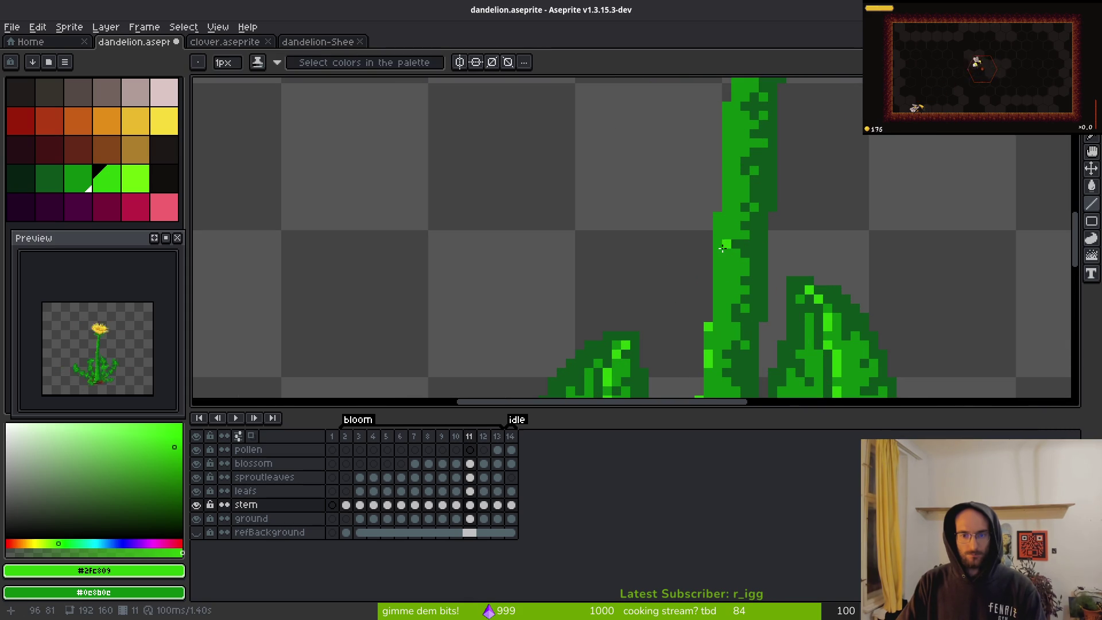
drag(719, 250, 719, 221)
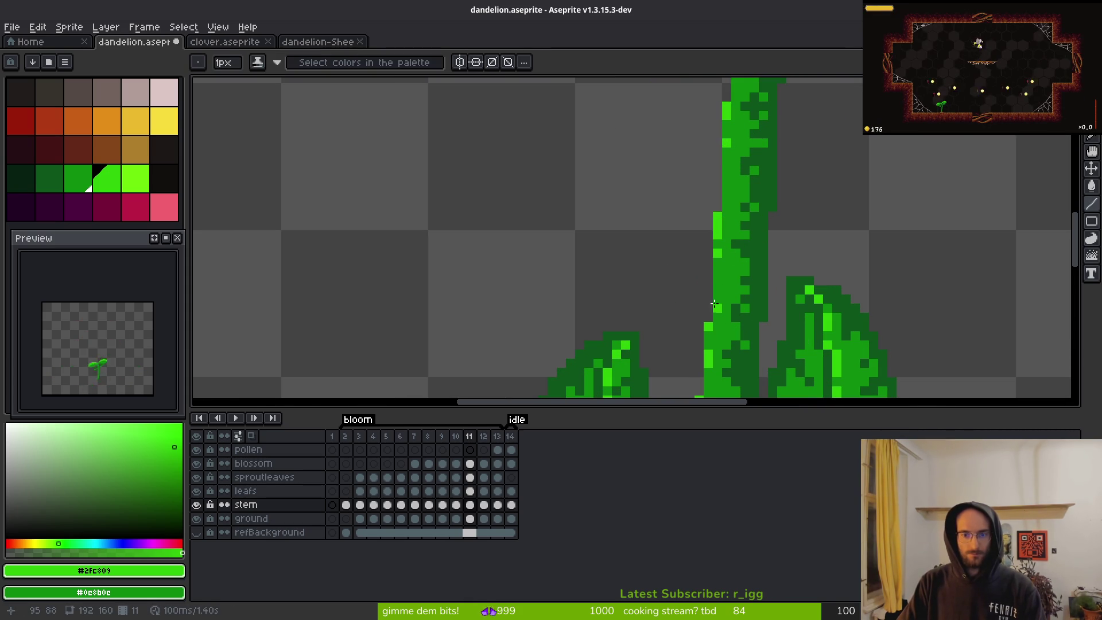
scroll(717, 281, up, 3)
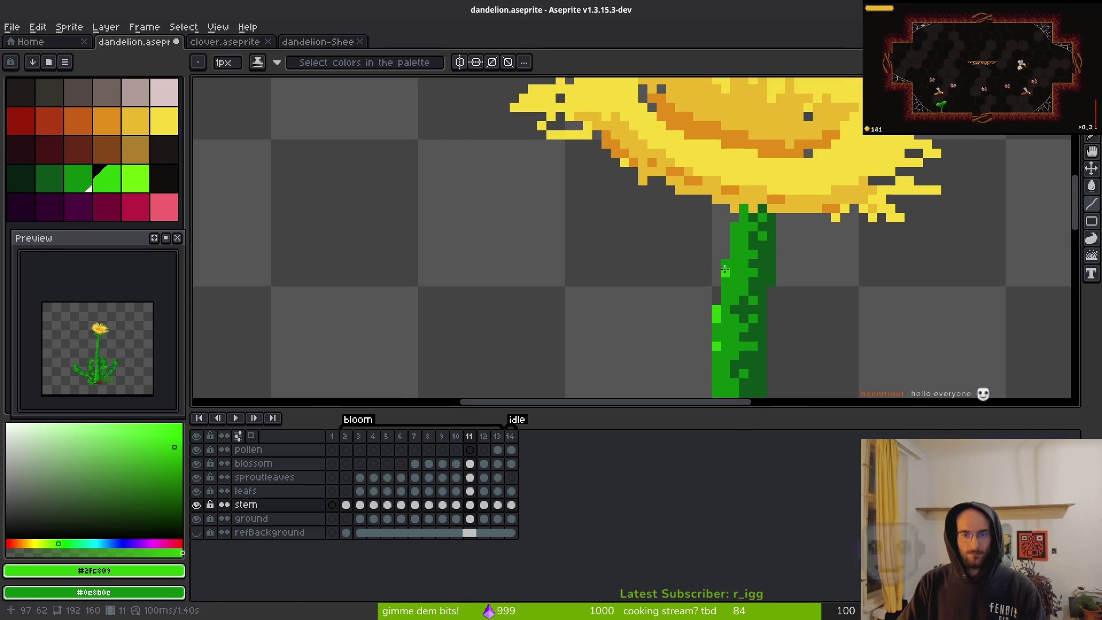
scroll(721, 247, down, 2)
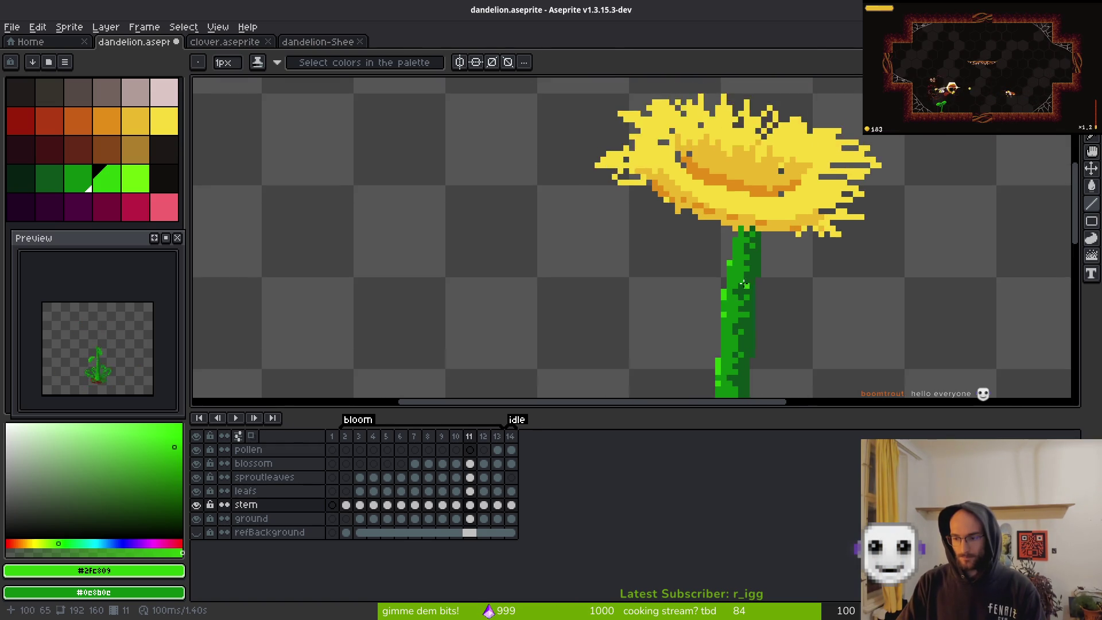
- Add a bright green highlight pixel to the stem on frame 12 and compare it with frame 13
key(period)
scroll(710, 266, up, 4)
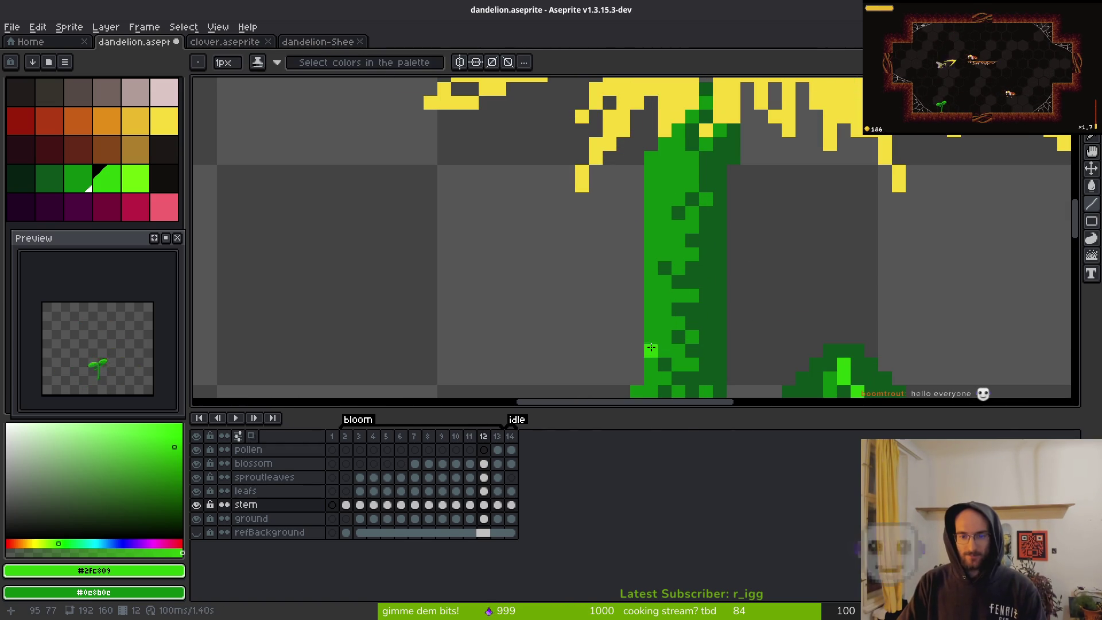
click(649, 326)
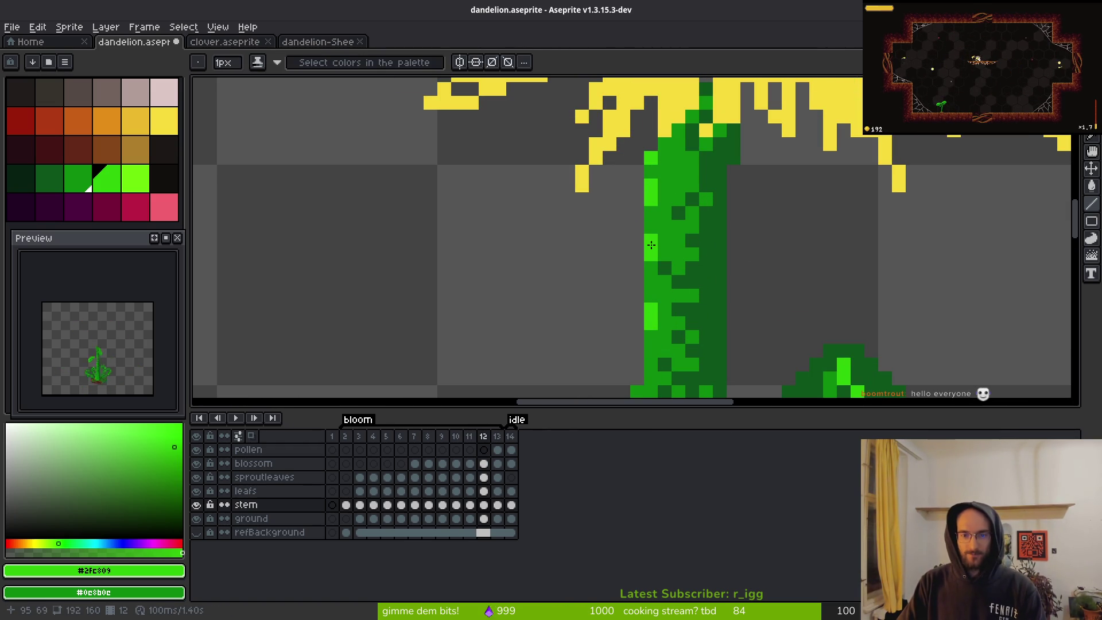
scroll(658, 252, down, 4)
scroll(656, 303, up, 3)
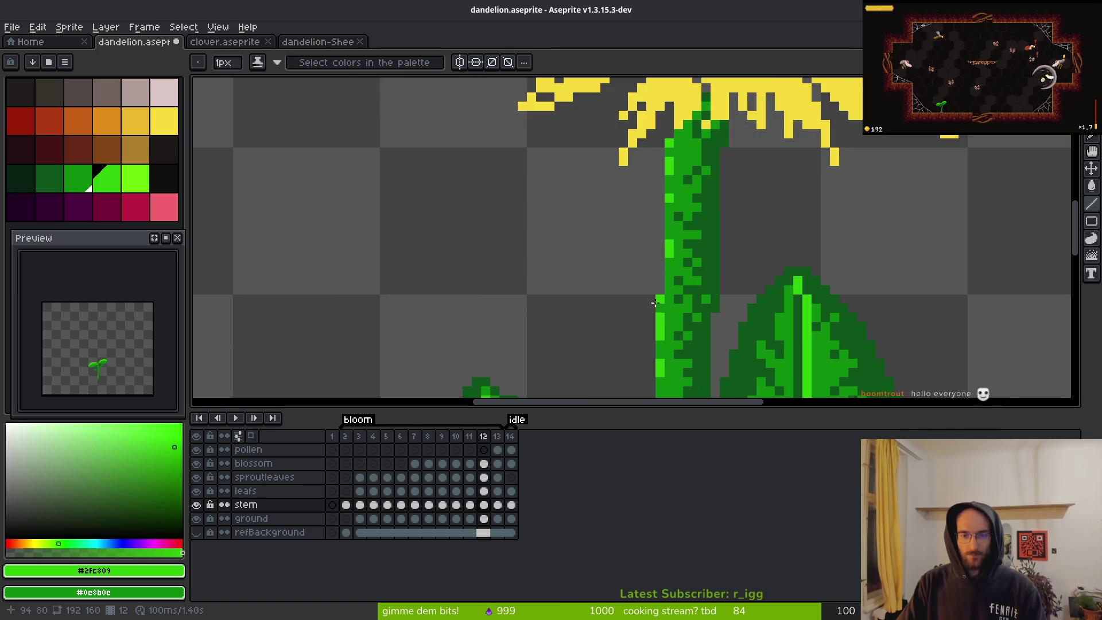
scroll(697, 291, down, 3)
key(Right)
key(Left)
key(Right)
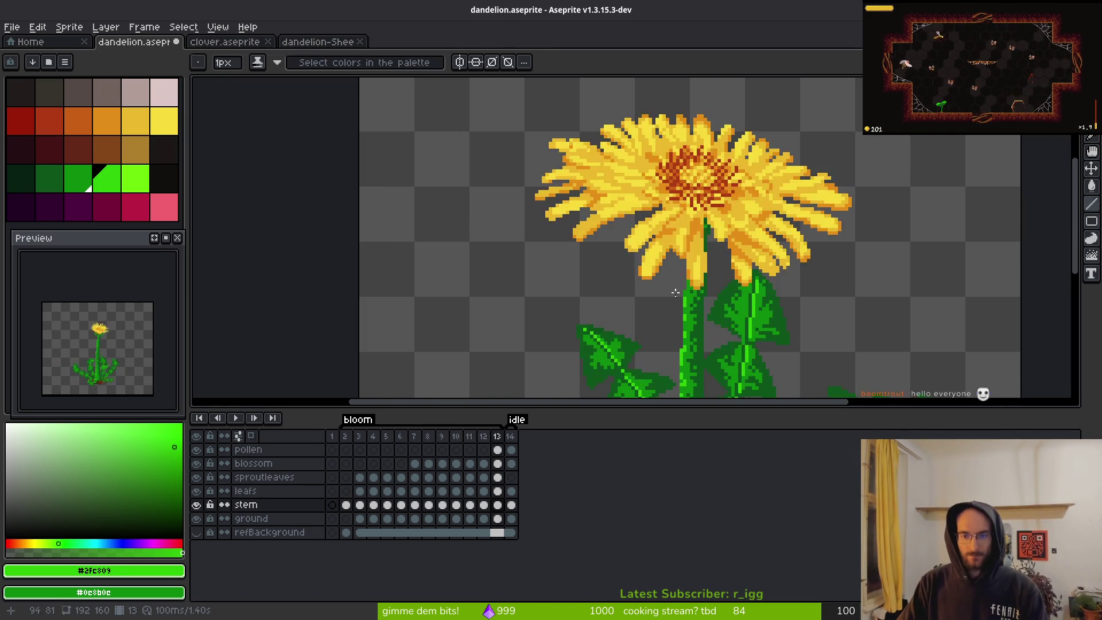
scroll(721, 299, up, 3)
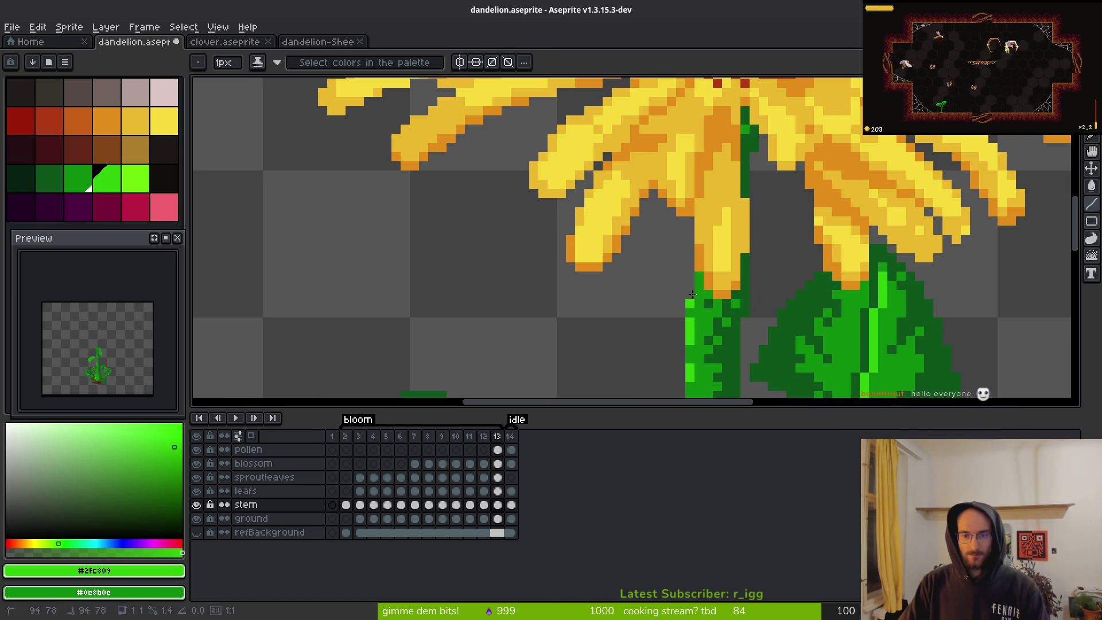
scroll(749, 291, down, 4)
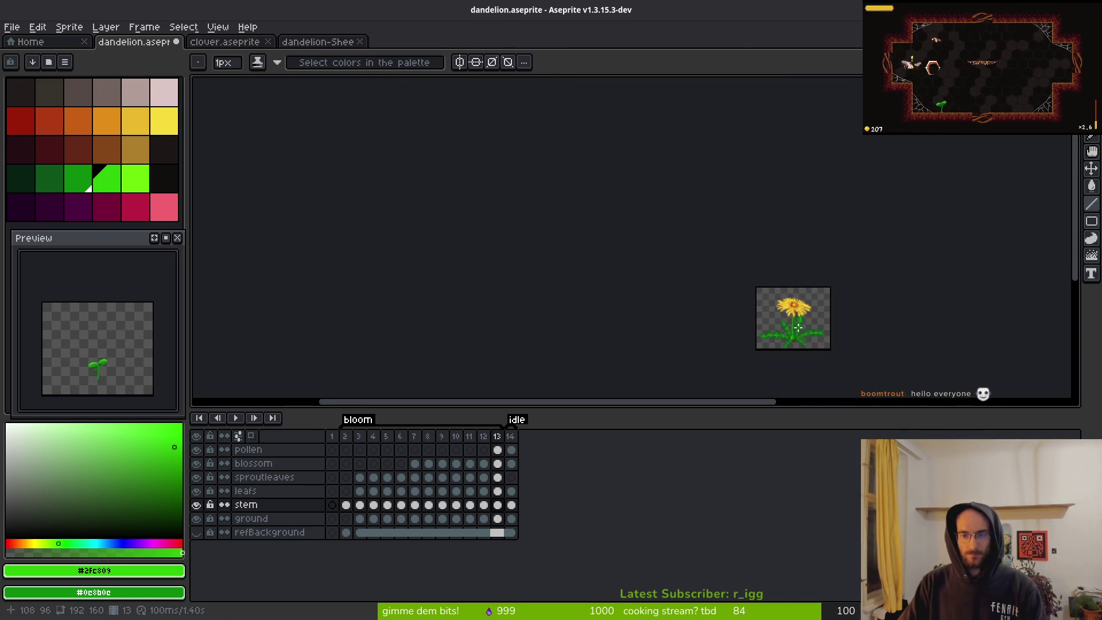
scroll(772, 289, up, 2)
key(alt)
- Return to frame 6 and bring the stem and upper leaf into view
key(Left)
key(Left)
key(Left)
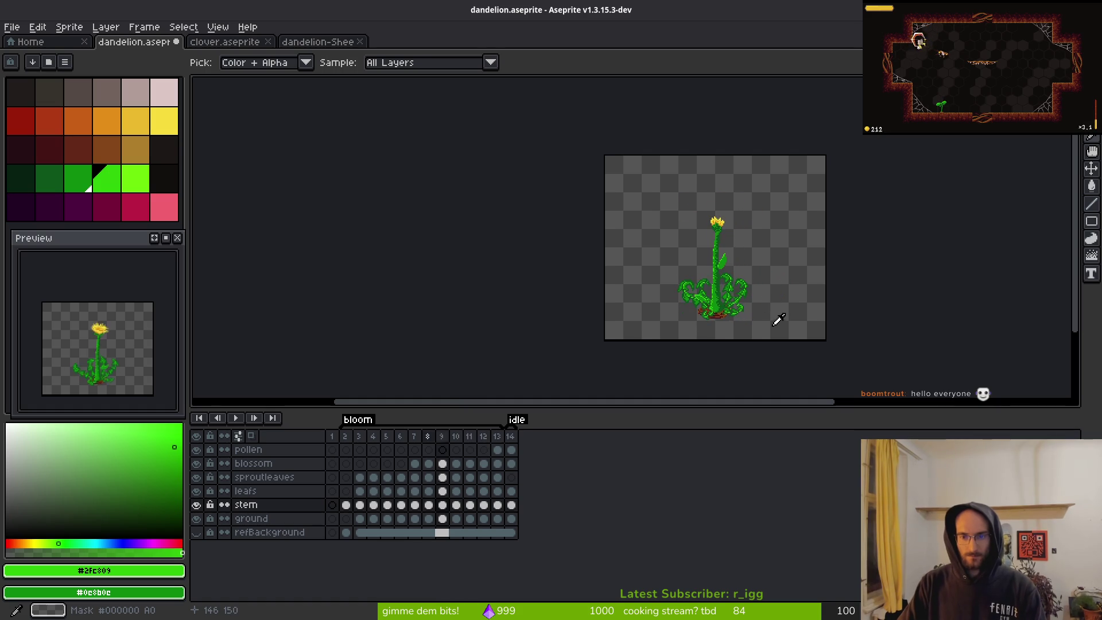
scroll(763, 293, up, 5)
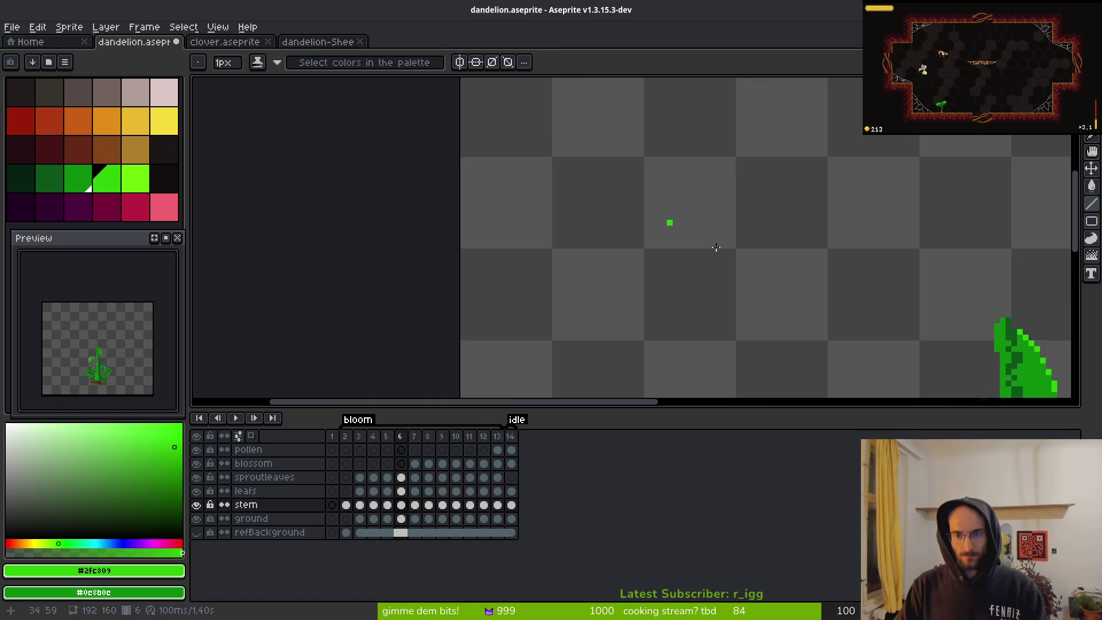
drag(808, 194, 798, 281)
scroll(792, 276, up, 1)
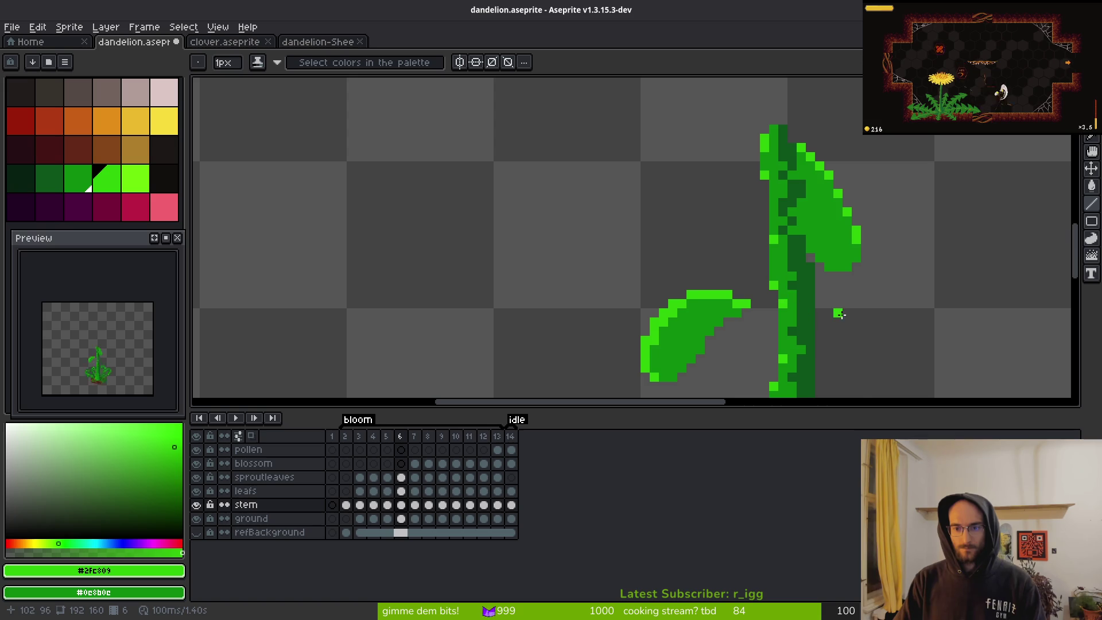
scroll(844, 314, down, 2)
scroll(771, 289, up, 2)
scroll(752, 262, down, 3)
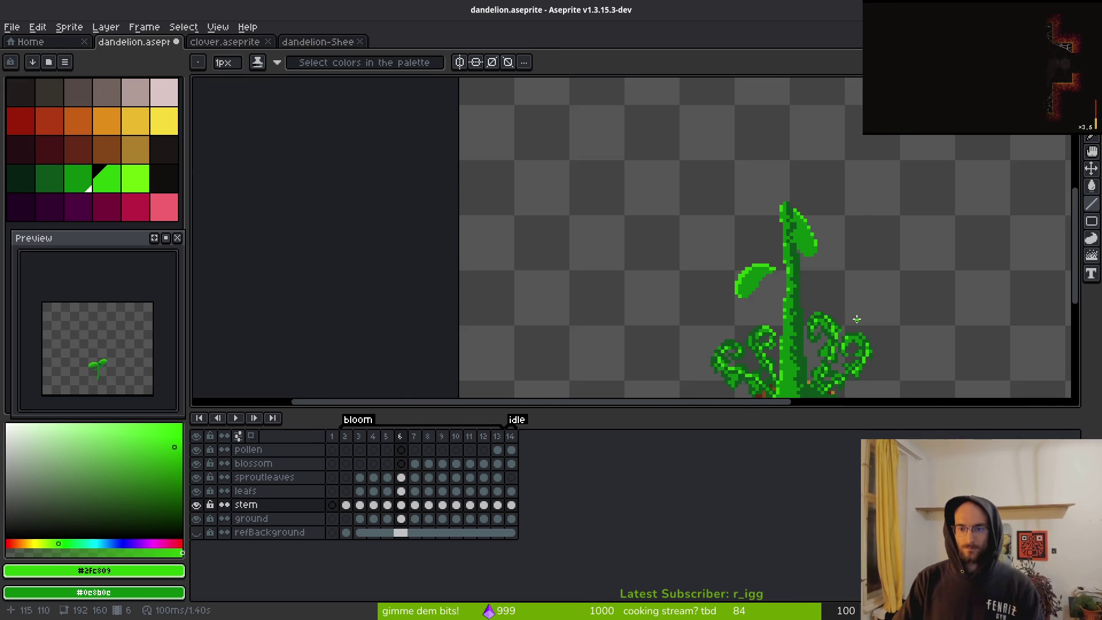
scroll(819, 256, up, 3)
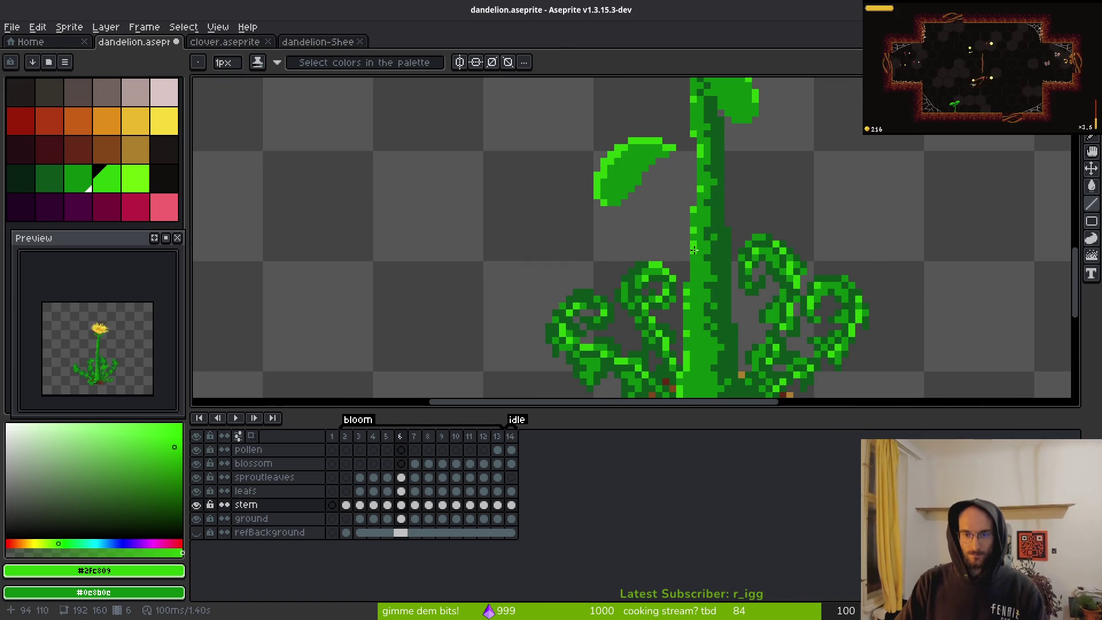
scroll(711, 256, down, 3)
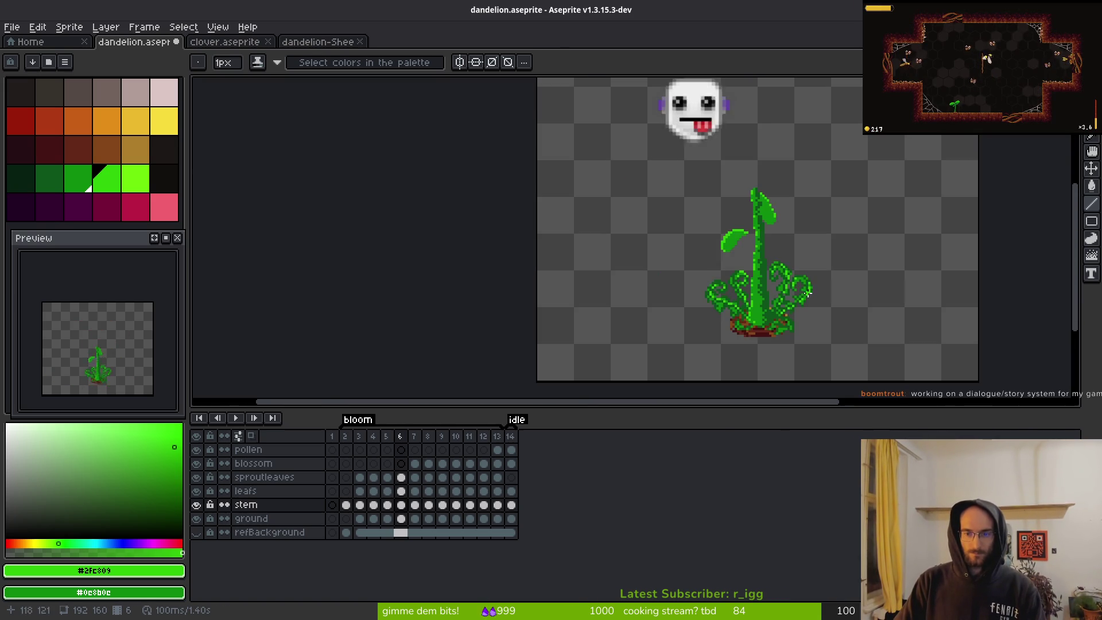
- On the next frame, repaint three stem pixels in bright green
key(Right)
scroll(741, 256, up, 4)
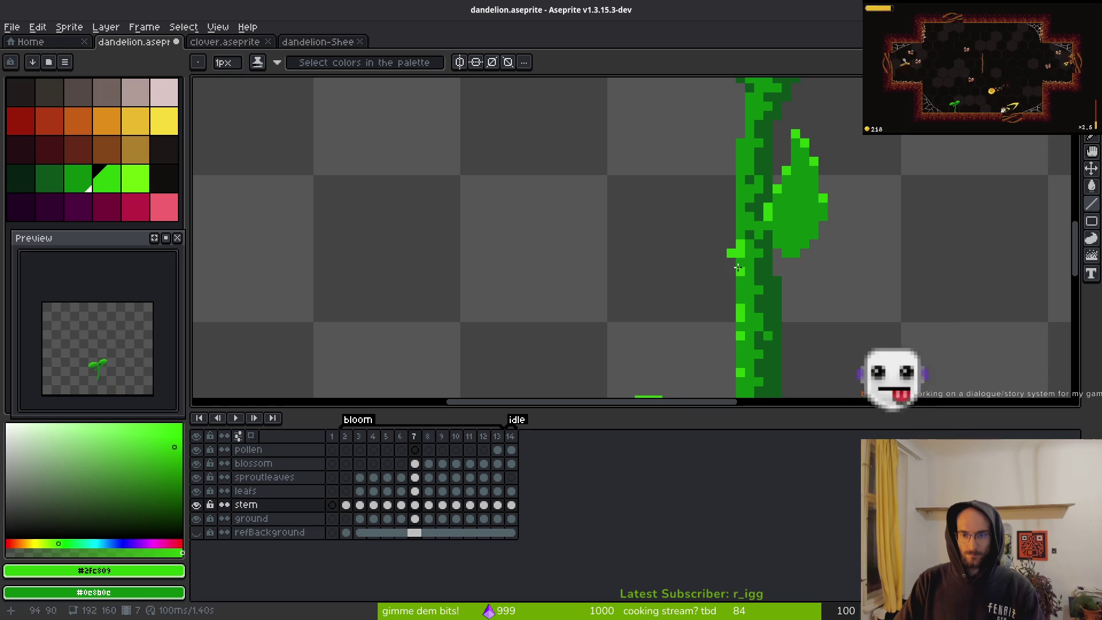
scroll(751, 260, up, 3)
click(714, 283)
click(718, 269)
scroll(718, 270, down, 3)
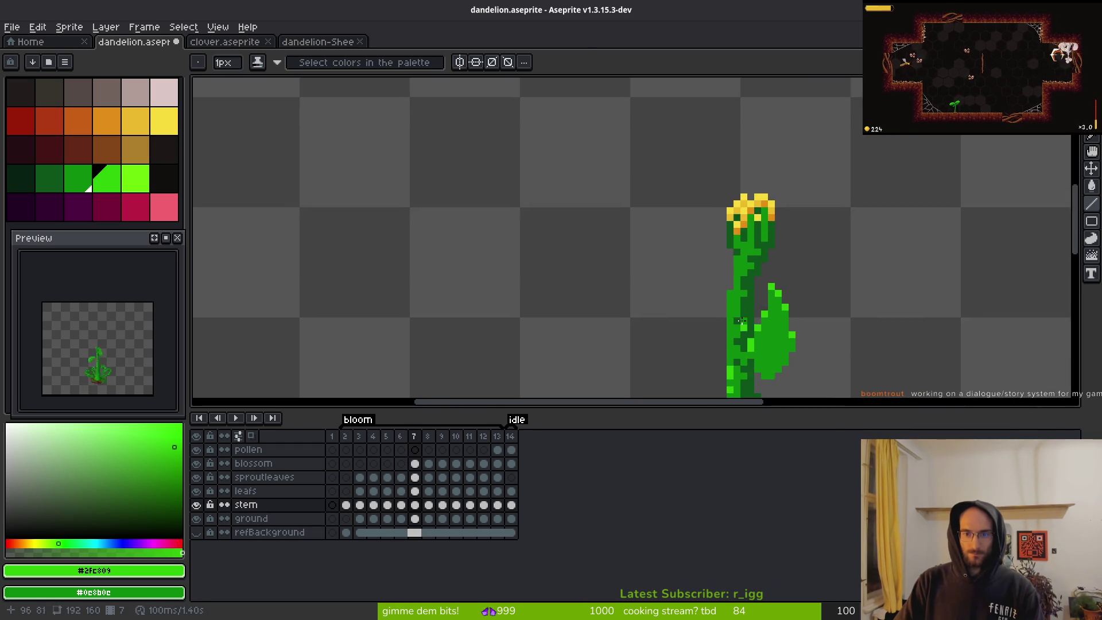
scroll(718, 270, up, 2)
click(717, 271)
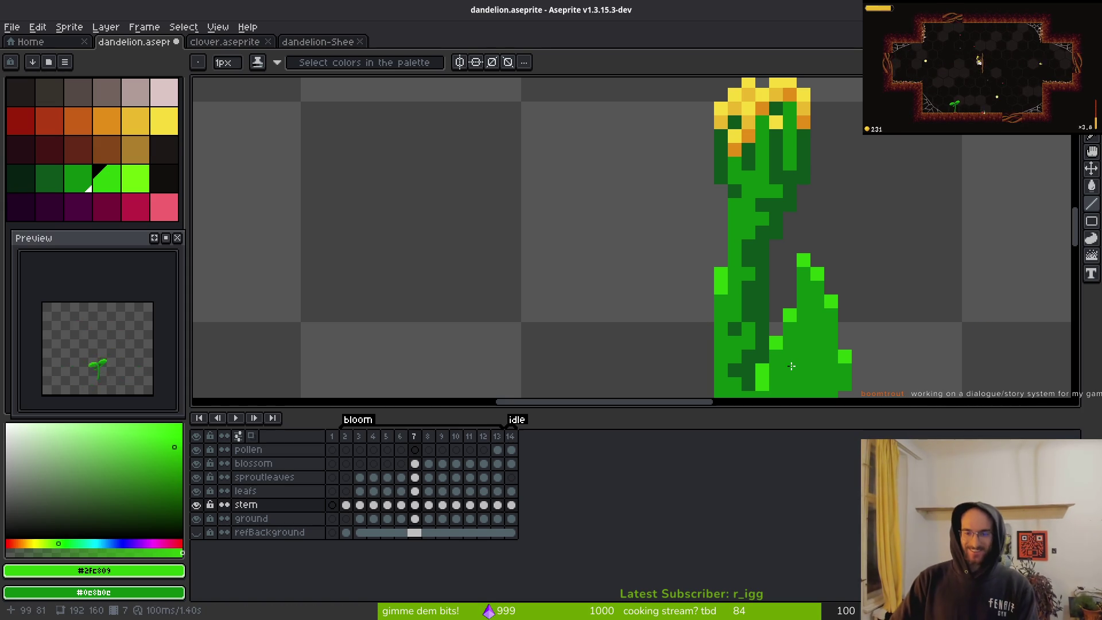
- Step through the later frames and play the animation to check the stem
key(Right)
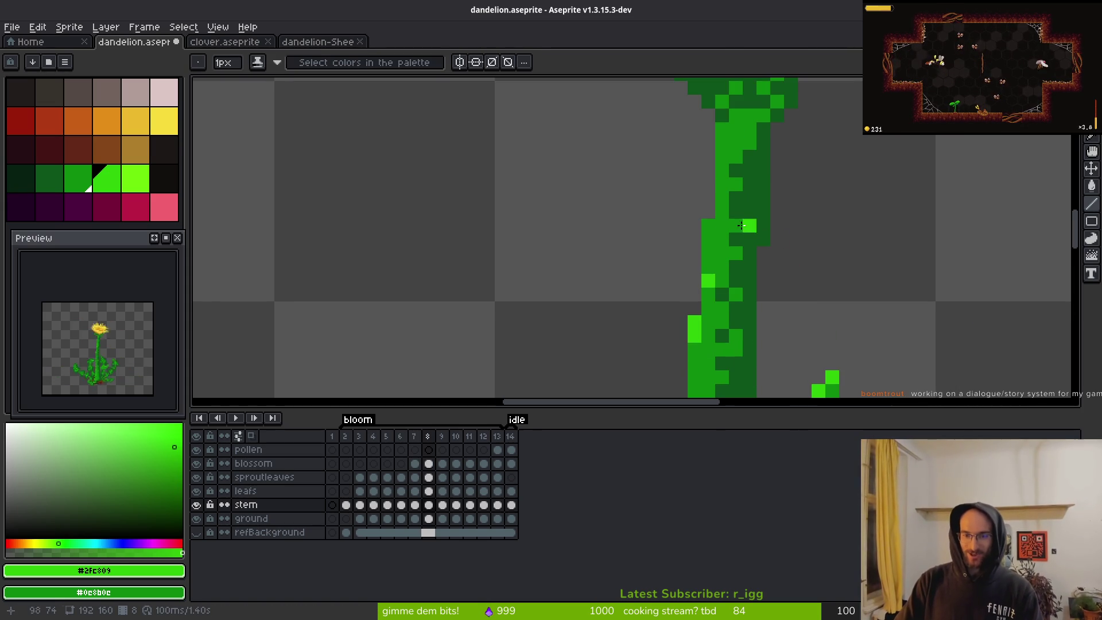
scroll(739, 194, down, 5)
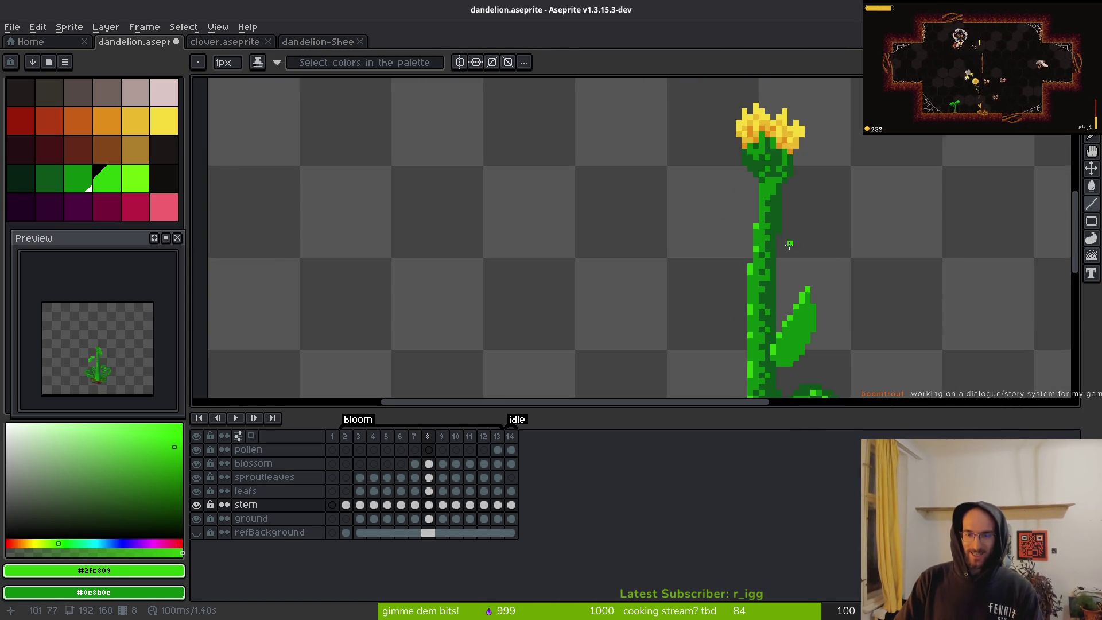
scroll(705, 213, up, 5)
key(Right)
scroll(847, 244, down, 3)
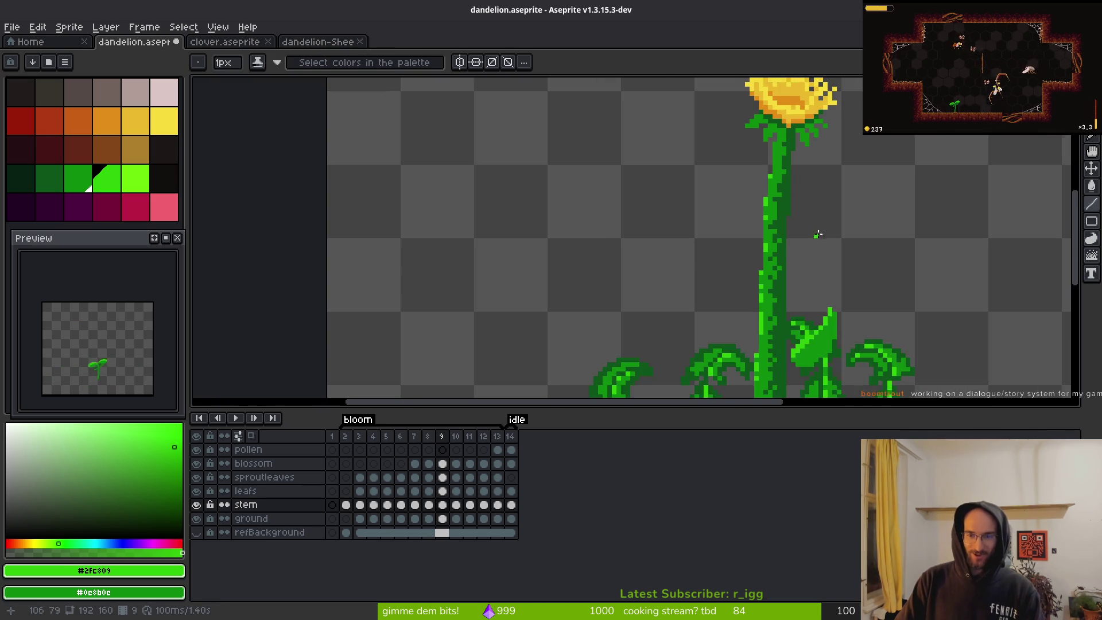
key(Right)
scroll(844, 322, down, 2)
key(Return)
key(i)
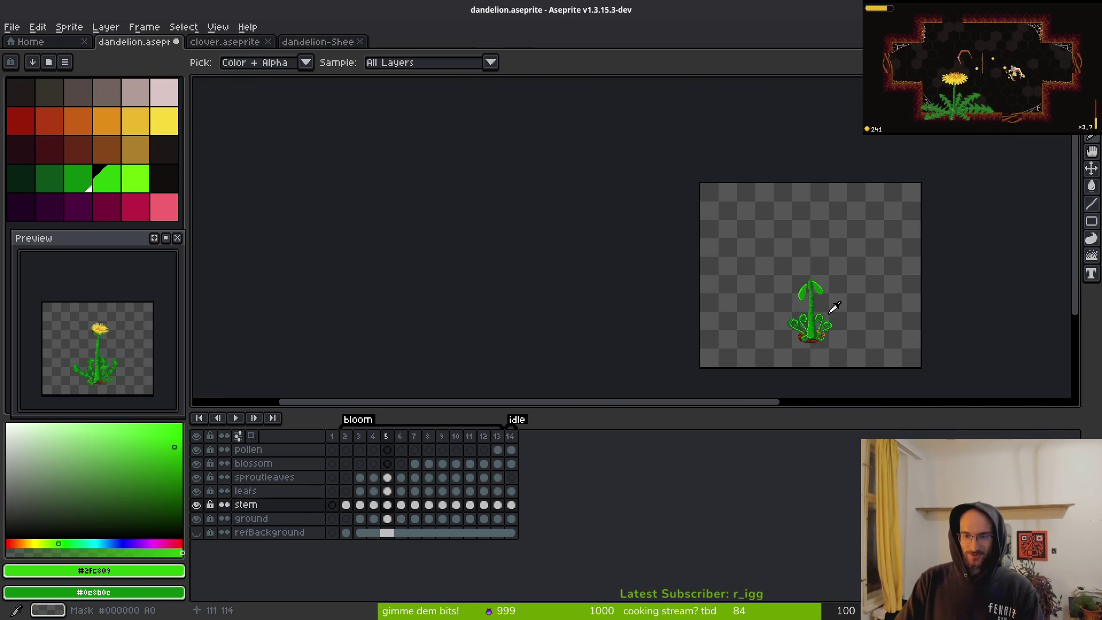
- Step back to the sprout frames, then forward to select frame 7's blossom cel
key(Left)
key(Left)
key(Left)
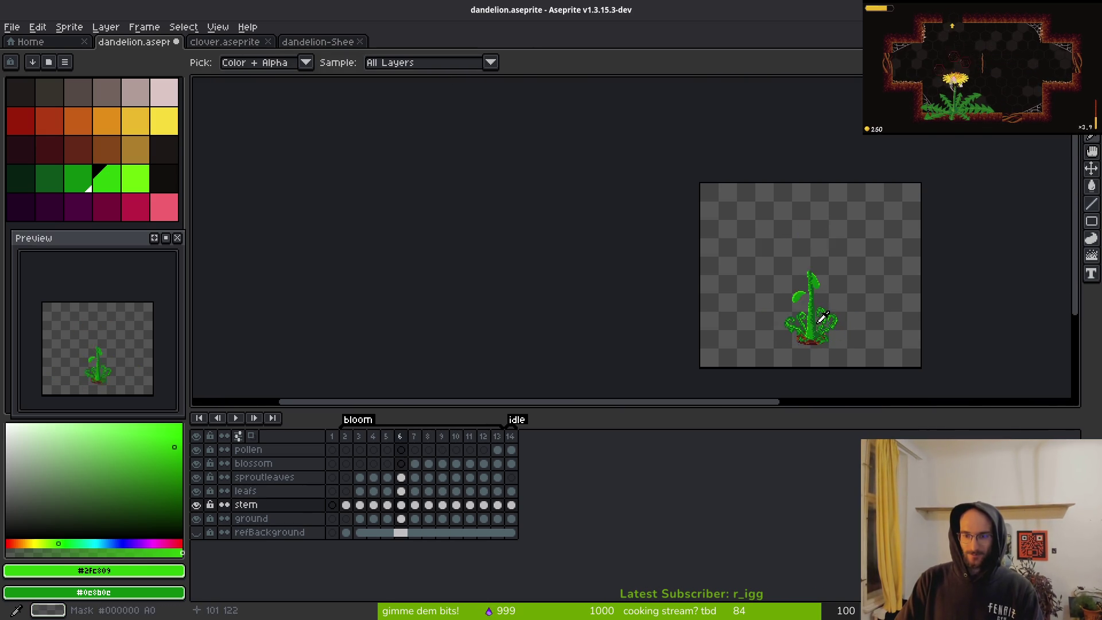
key(b)
scroll(807, 291, up, 6)
key(Left)
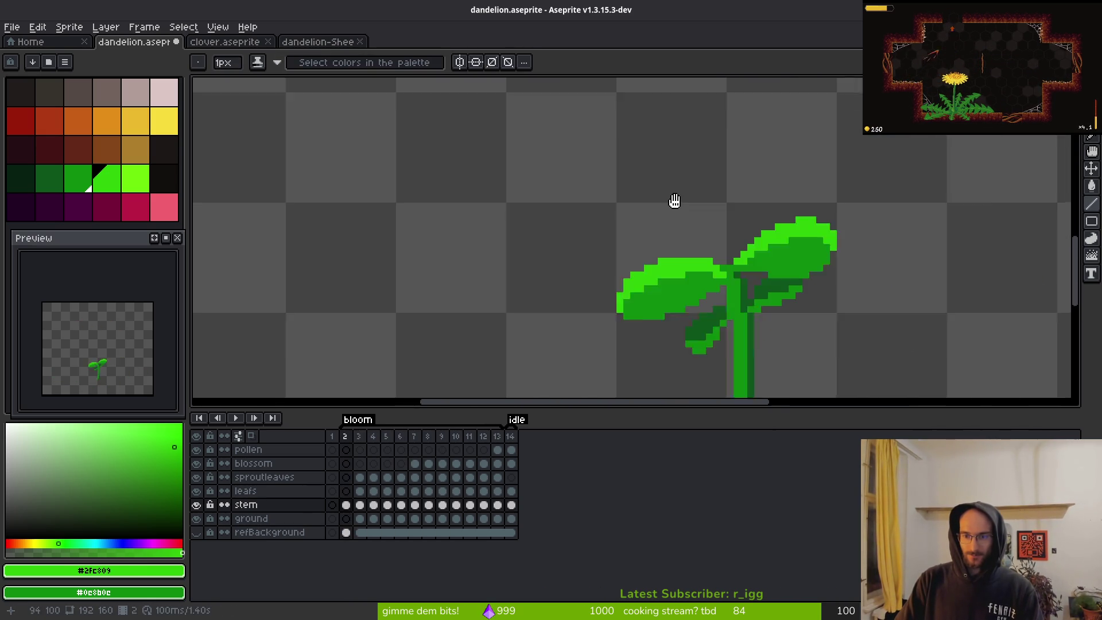
key(Right)
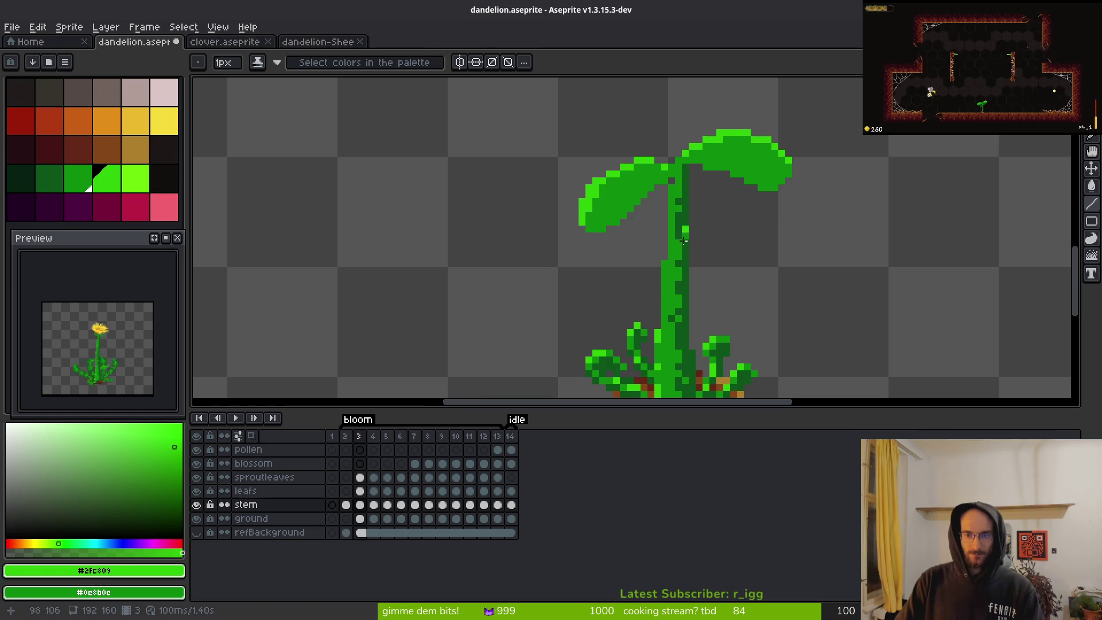
key(Right)
key(Right)
key(Right)
scroll(740, 262, down, 2)
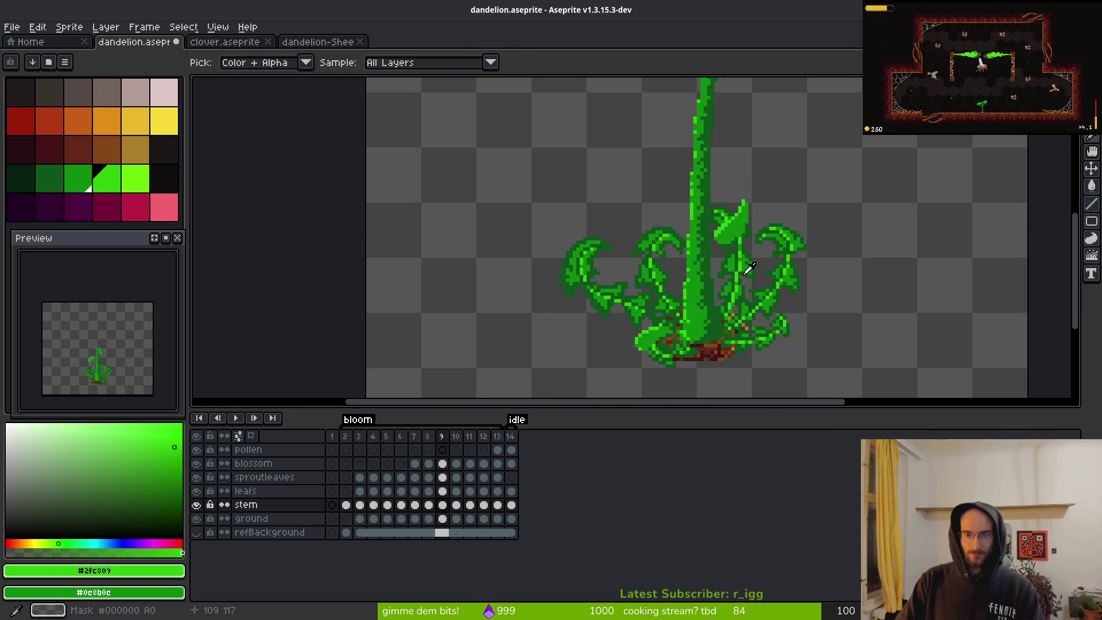
key(Right)
key(Right)
key(Right)
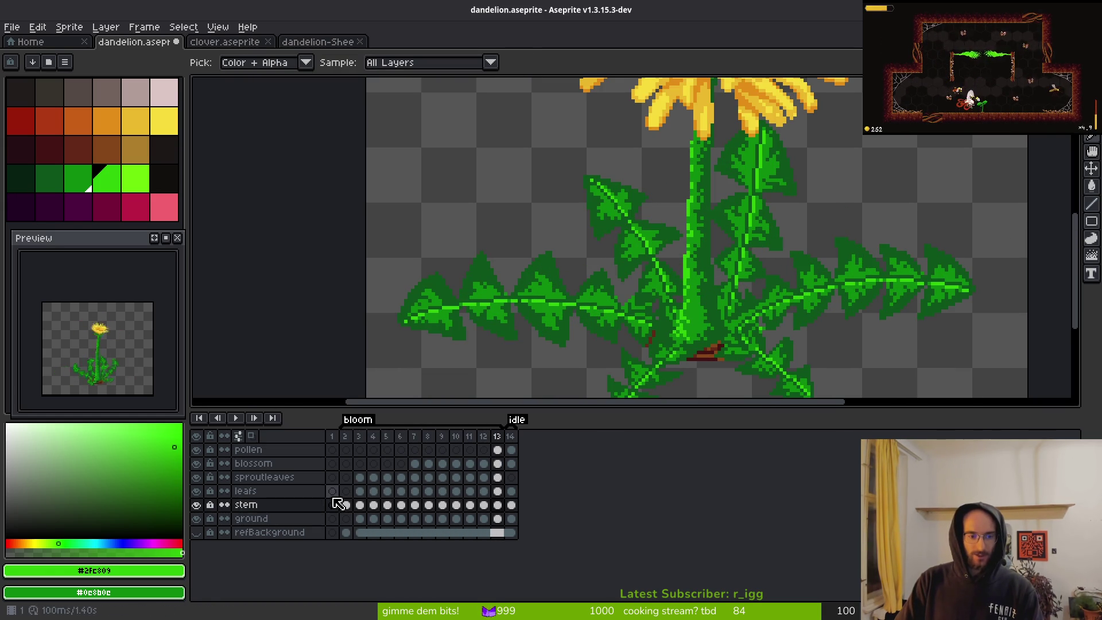
click(415, 463)
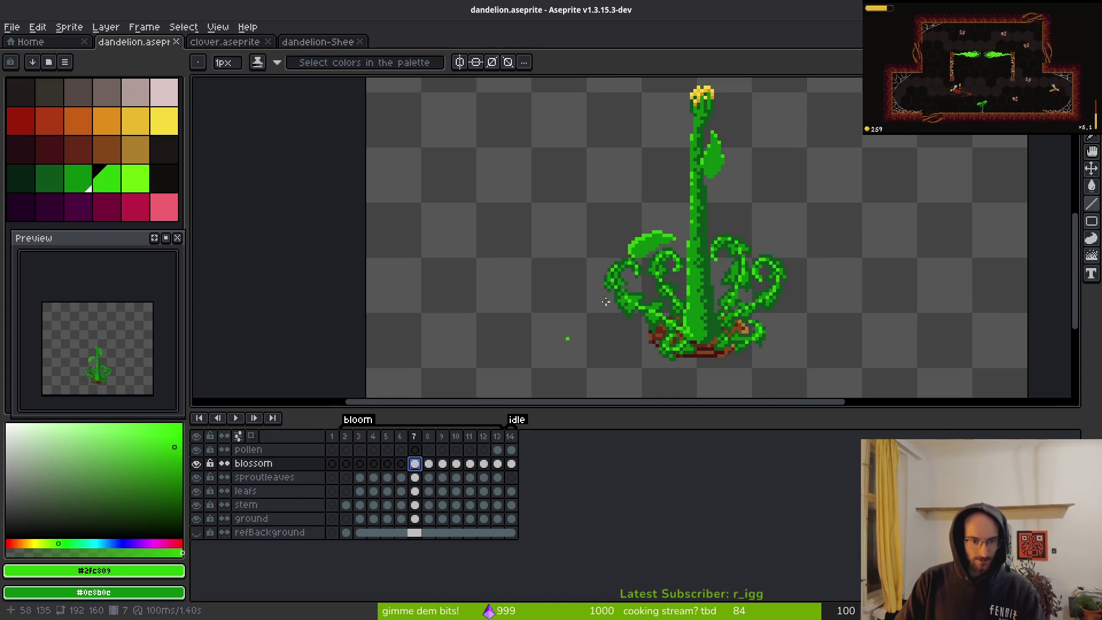
- On the open-flower frame, sample the flower's dark green and darken two sepal pixels
scroll(685, 296, up, 3)
key(Right)
key(Right)
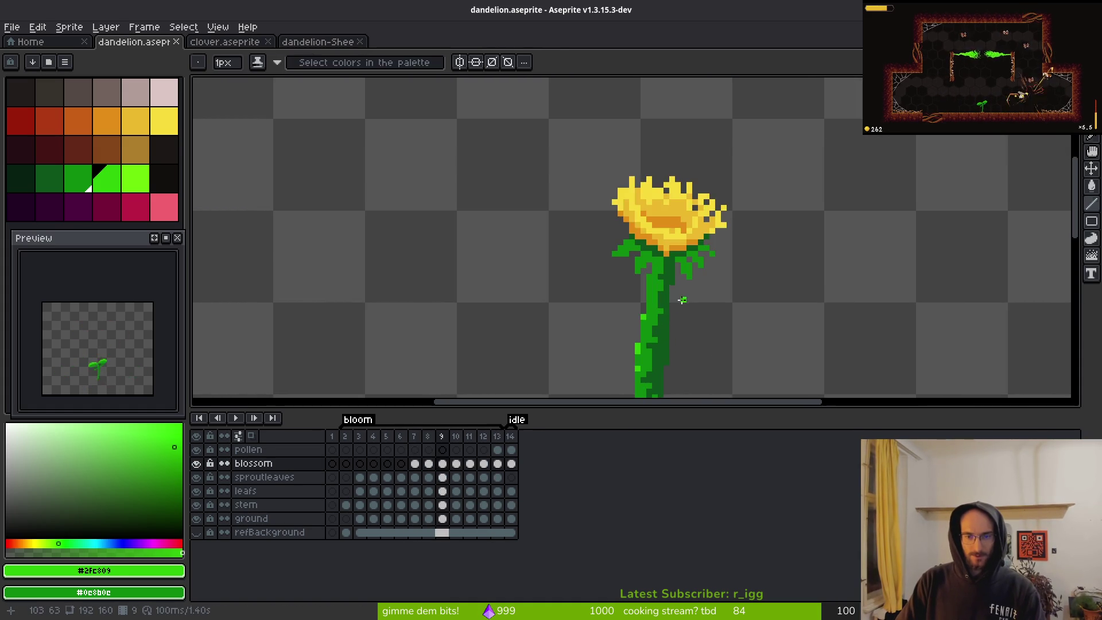
scroll(685, 296, up, 2)
alt+click(674, 245)
scroll(626, 251, up, 2)
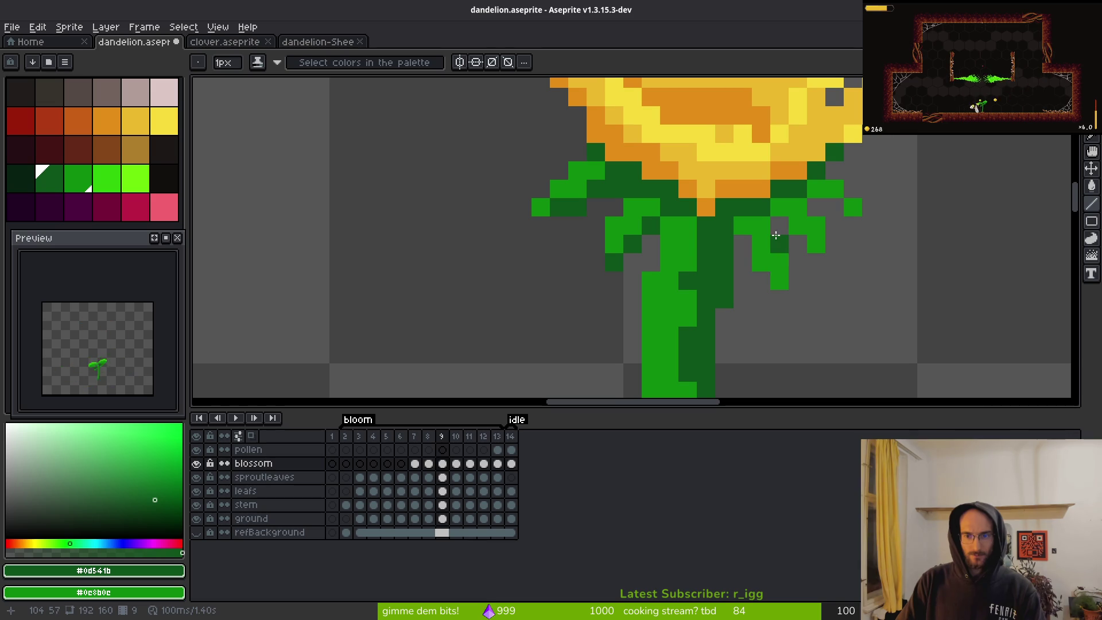
drag(816, 221, 820, 238)
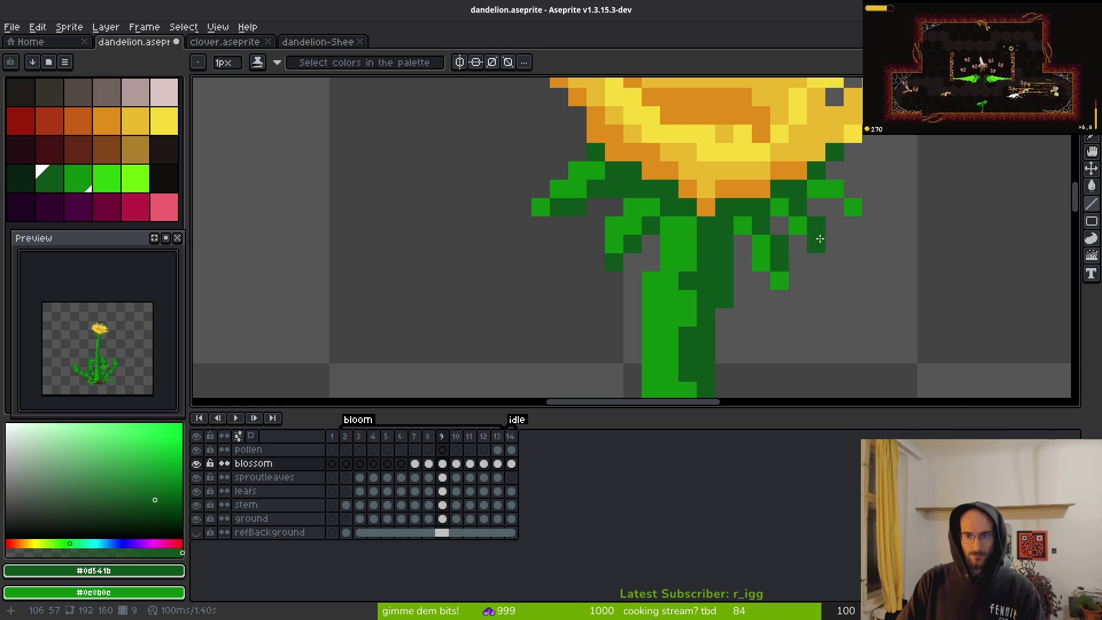
scroll(875, 209, down, 5)
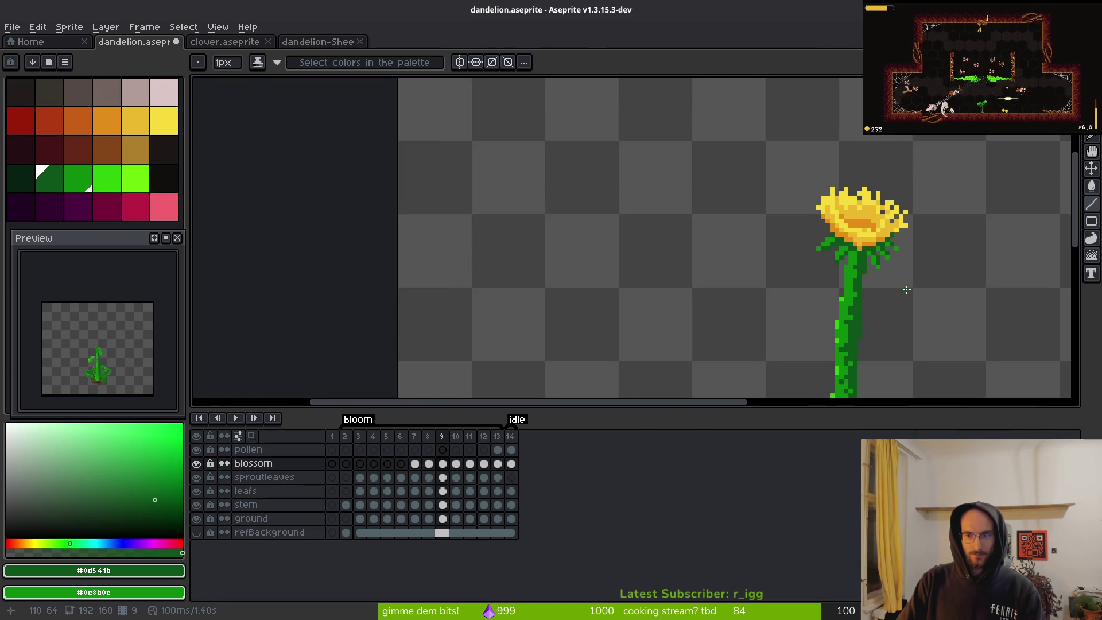
scroll(804, 279, up, 1)
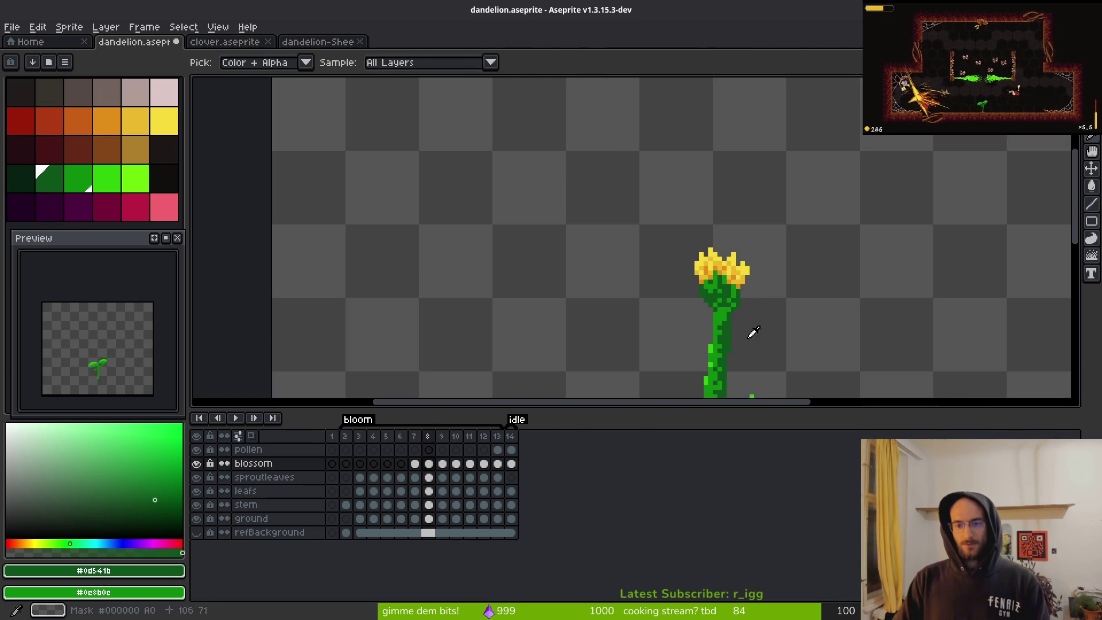
- On the previous frame, sample the petal yellow and the flower-head green
key(Left)
scroll(746, 275, up, 2)
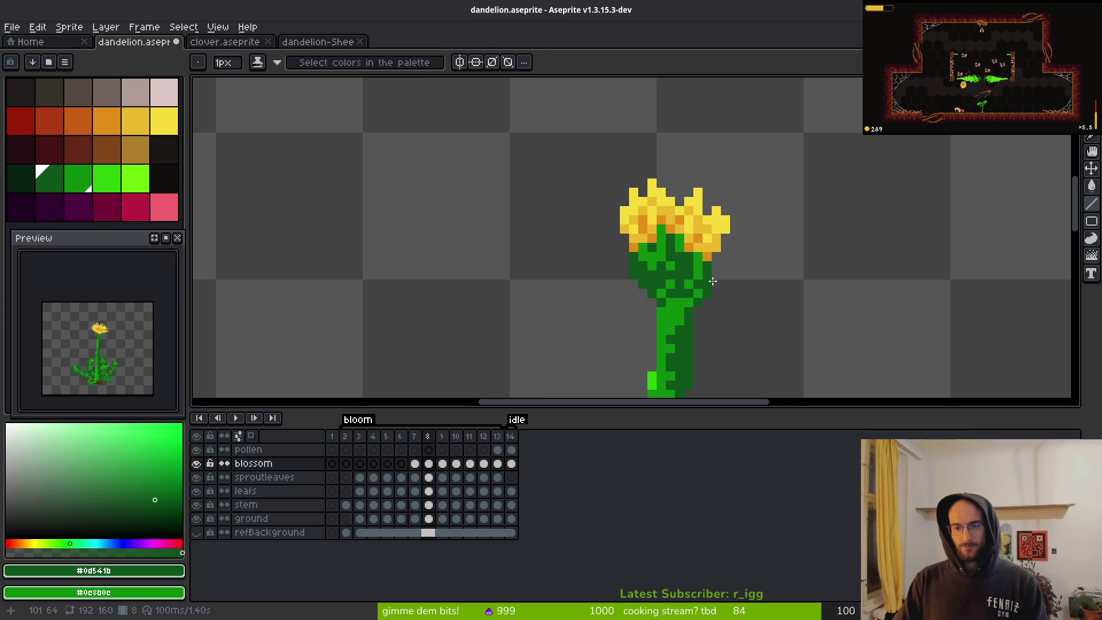
scroll(739, 285, up, 2)
drag(739, 284, 744, 266)
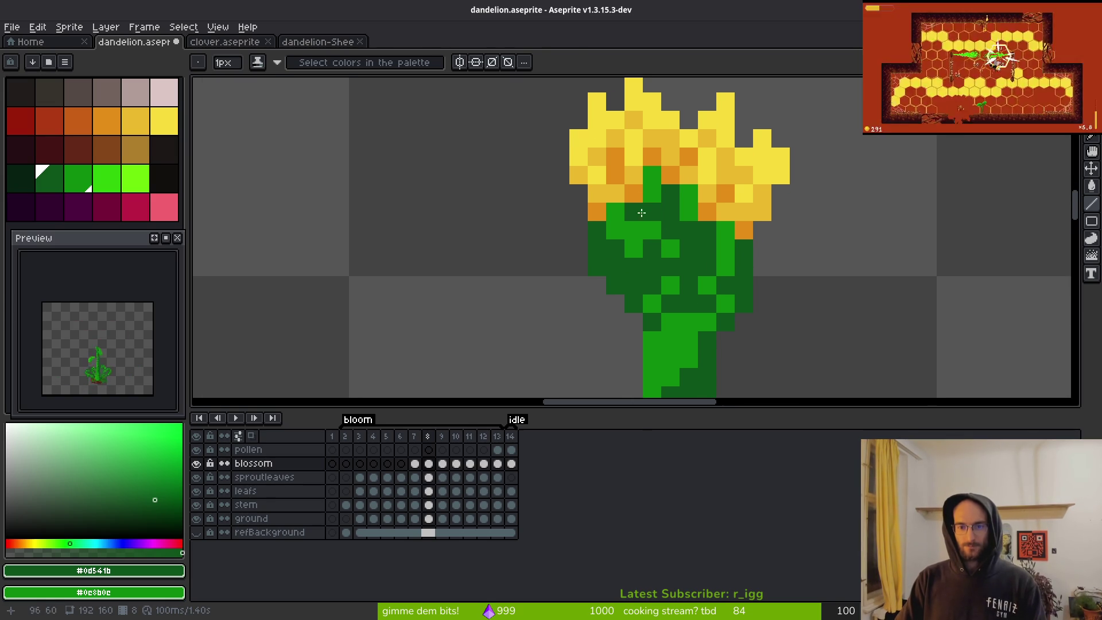
alt+click(621, 199)
scroll(688, 212, down, 5)
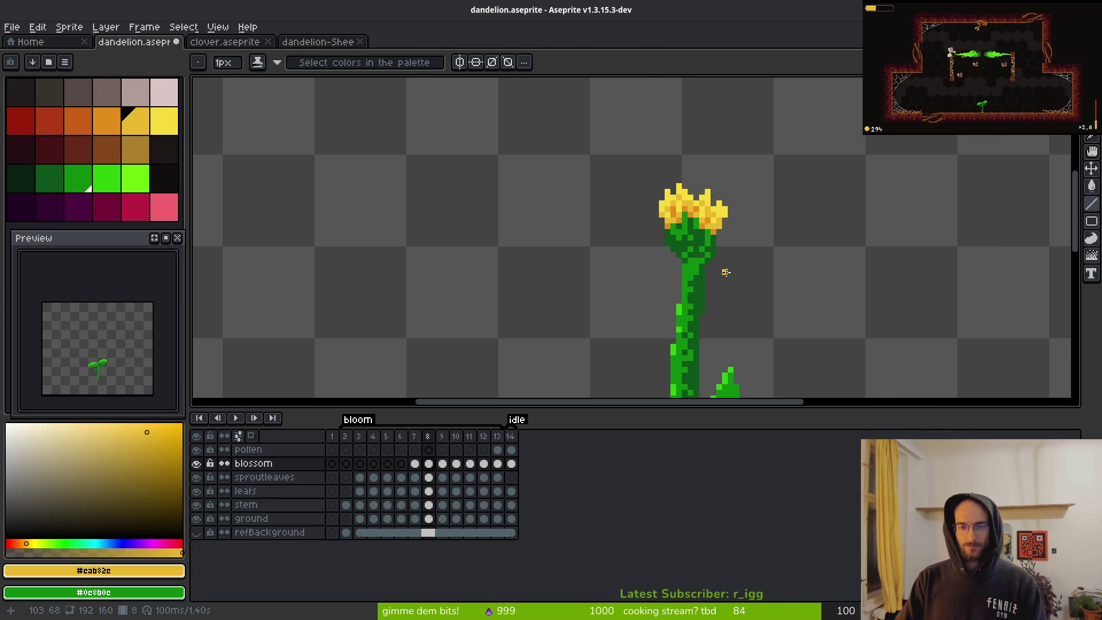
scroll(721, 267, up, 4)
alt+click(676, 253)
scroll(782, 253, down, 3)
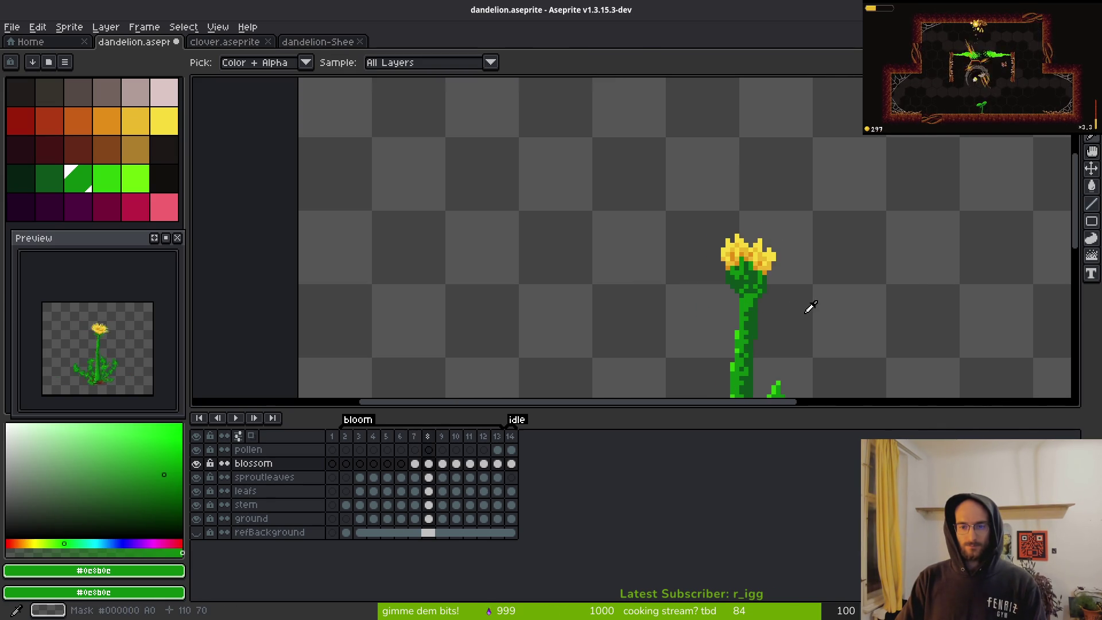
- Compare frames 9 and 10, set dark green as secondary colour, and shade a sepal pixel
key(Right)
key(Right)
key(Left)
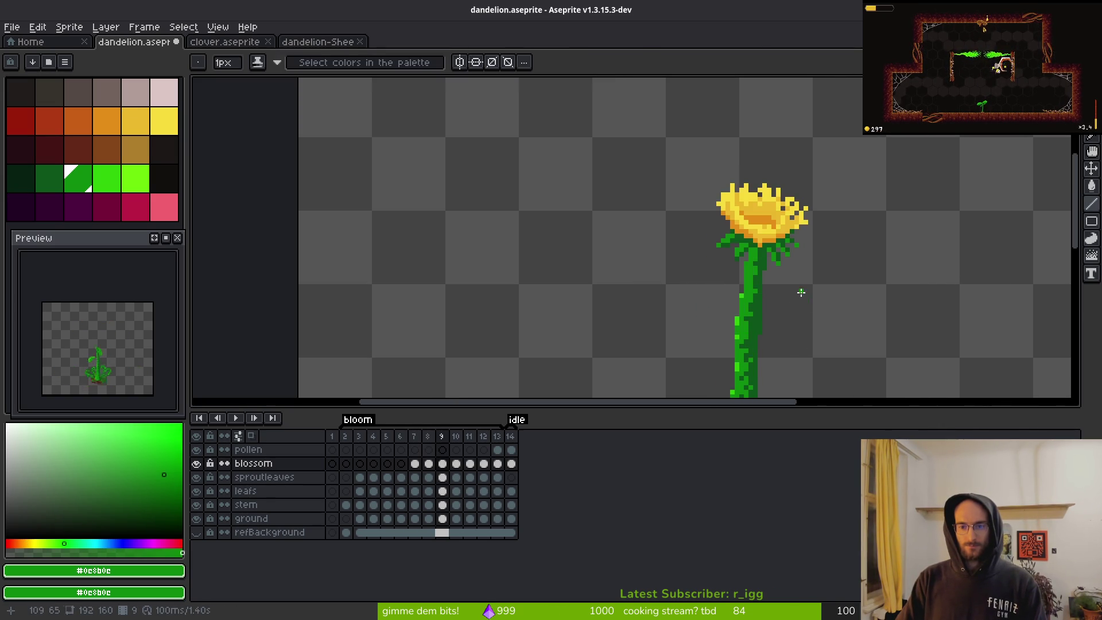
scroll(799, 292, down, 1)
key(Right)
scroll(763, 278, up, 6)
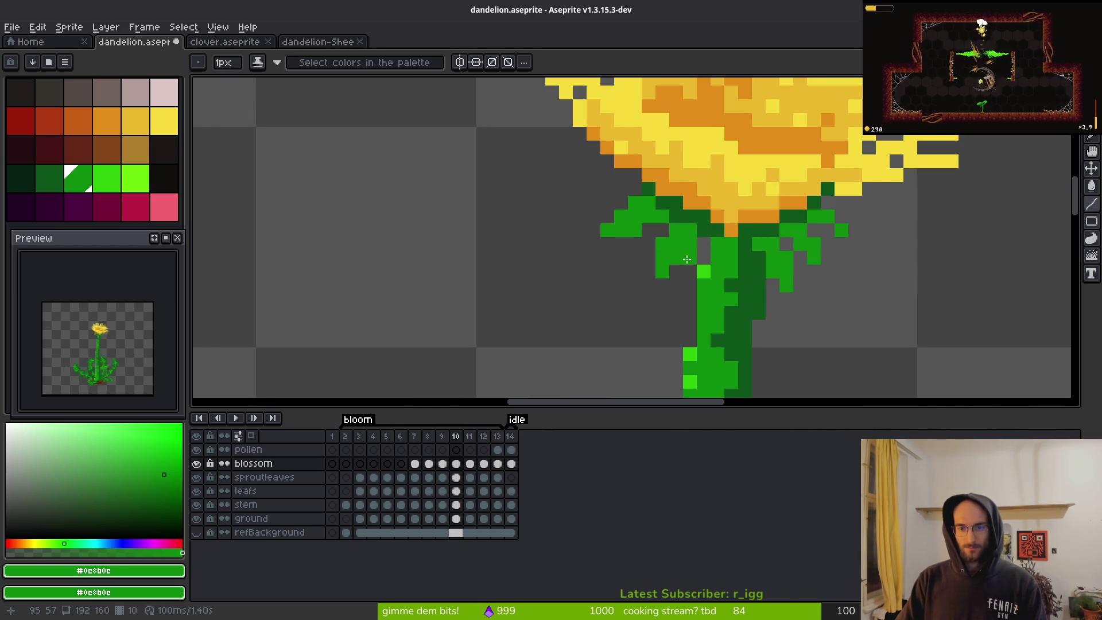
alt+right_click(704, 227)
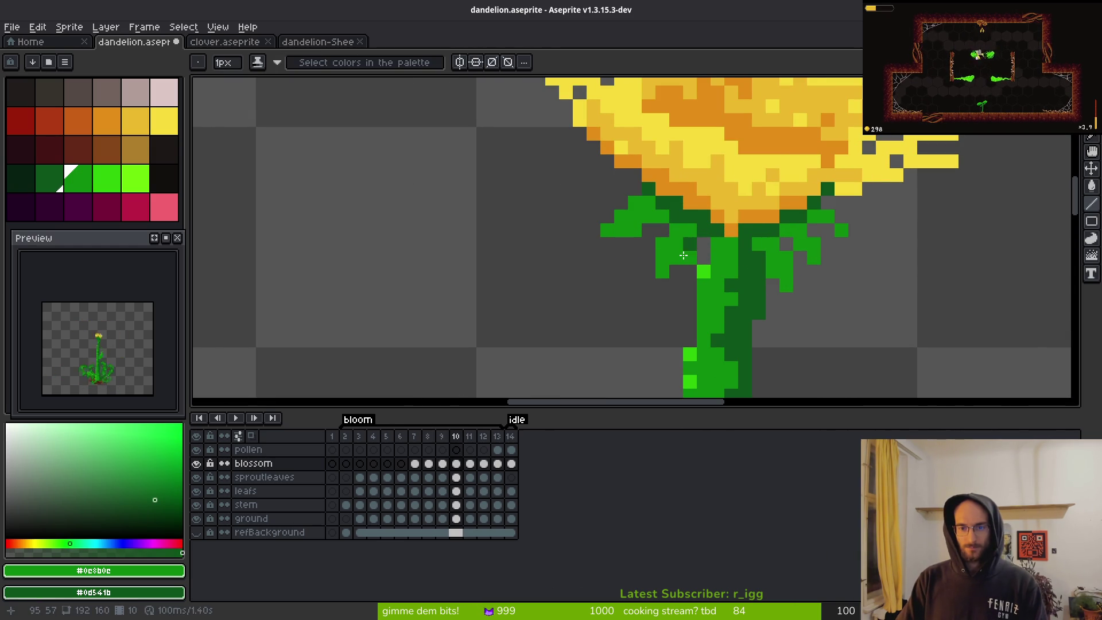
click(644, 219)
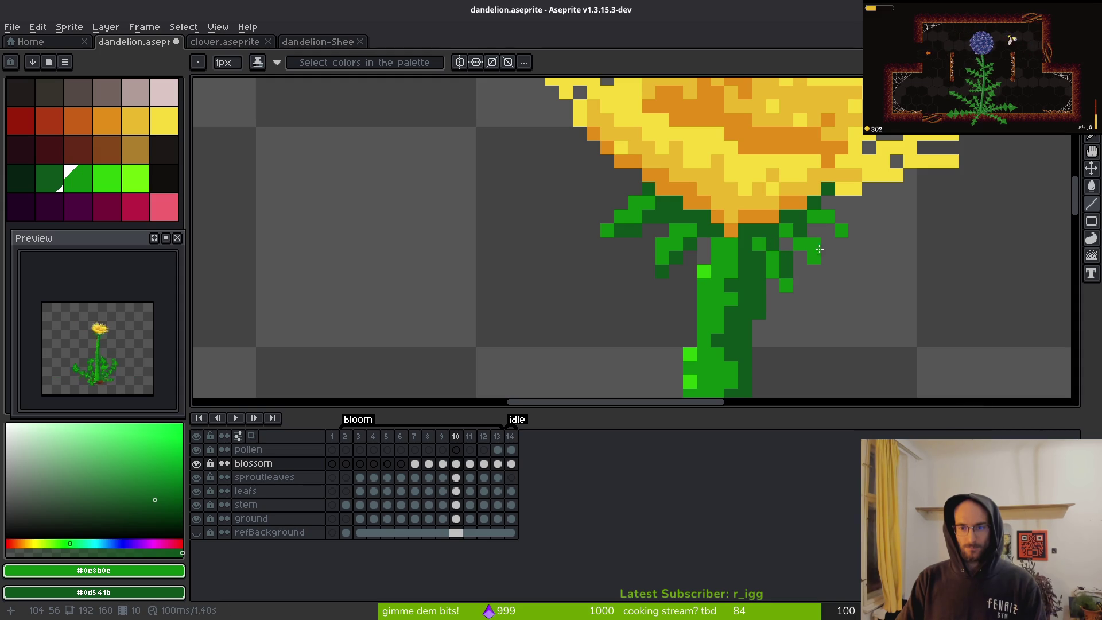
- Flip back and forth between the bloom frames to compare, ending on frame 11
scroll(931, 261, down, 3)
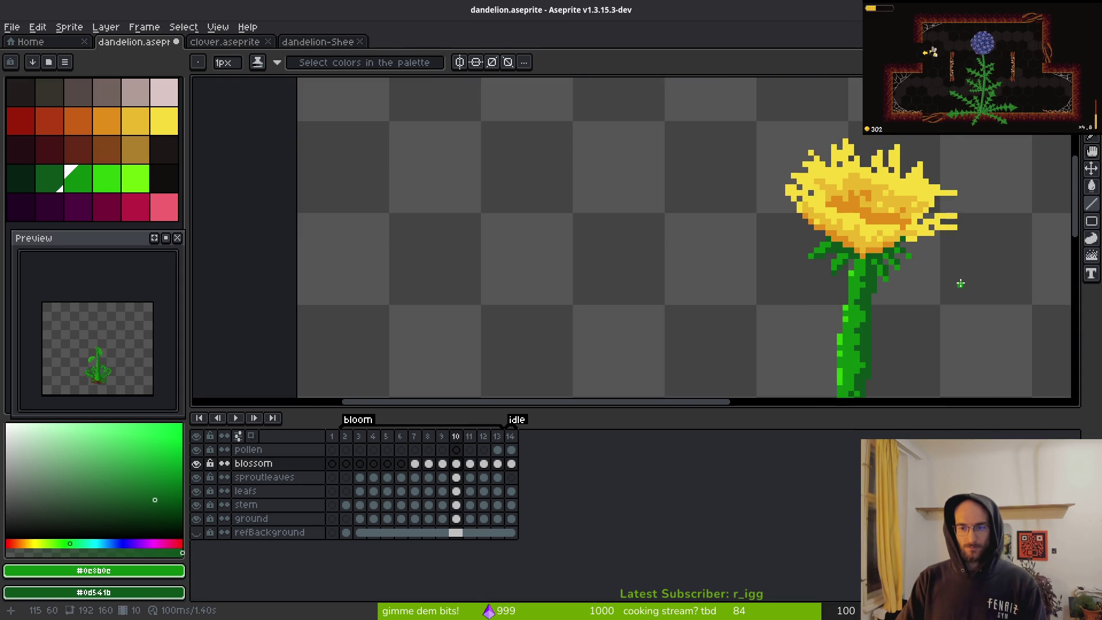
key(Left)
key(Right)
key(Left)
key(Right)
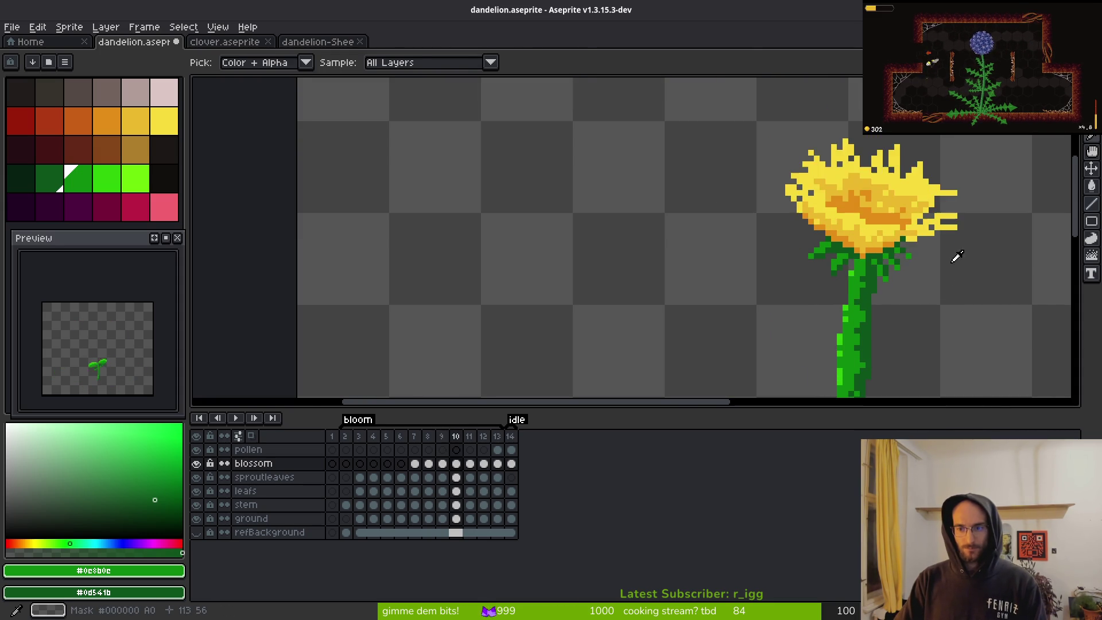
scroll(941, 264, up, 1)
key(Left)
key(Right)
key(Left)
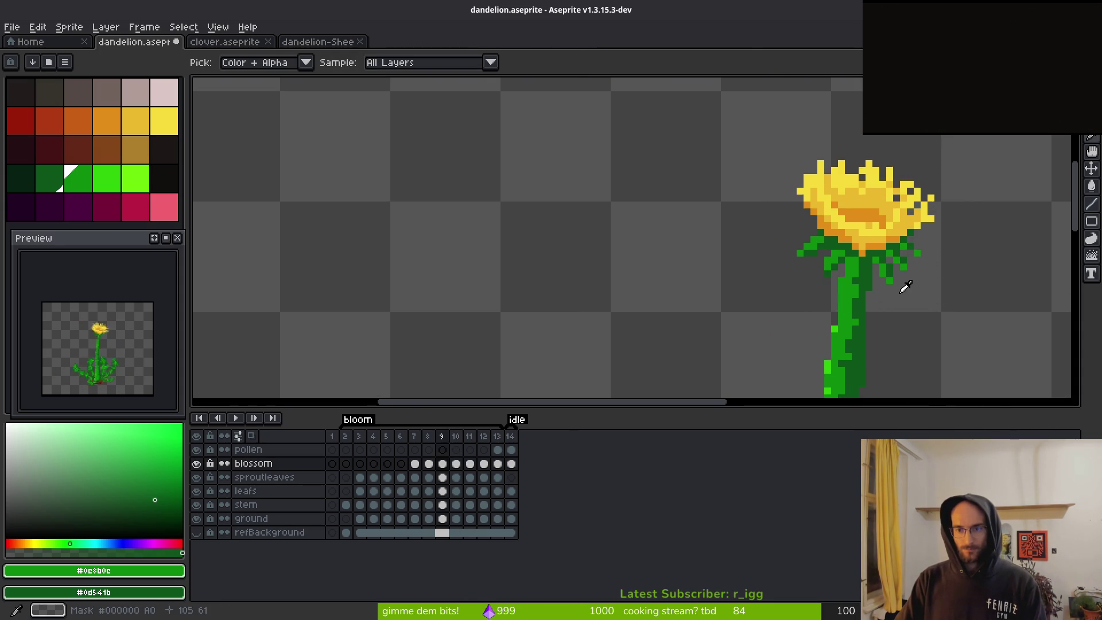
key(Right)
key(Left)
key(Right)
key(Right)
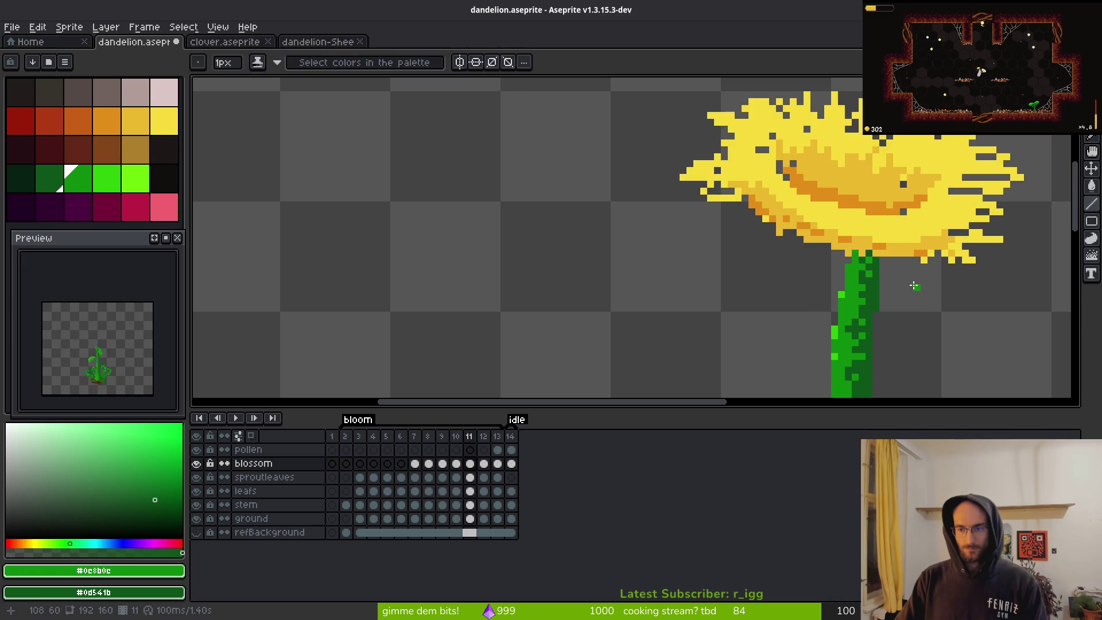
- Compare the frame 10 and frame 11 blossoms, ending back on frame 11
key(Left)
key(Right)
scroll(932, 287, up, 2)
scroll(905, 283, down, 1)
key(Left)
scroll(918, 287, down, 3)
scroll(933, 287, up, 1)
key(Right)
scroll(810, 256, up, 1)
key(Left)
scroll(732, 245, up, 1)
key(Right)
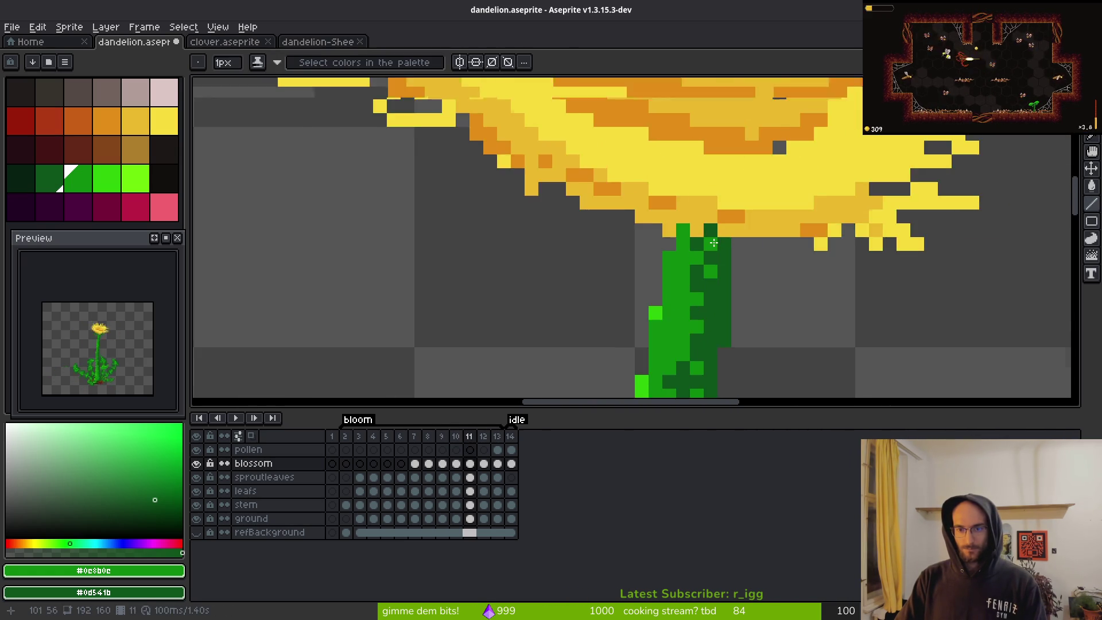
scroll(752, 241, up, 1)
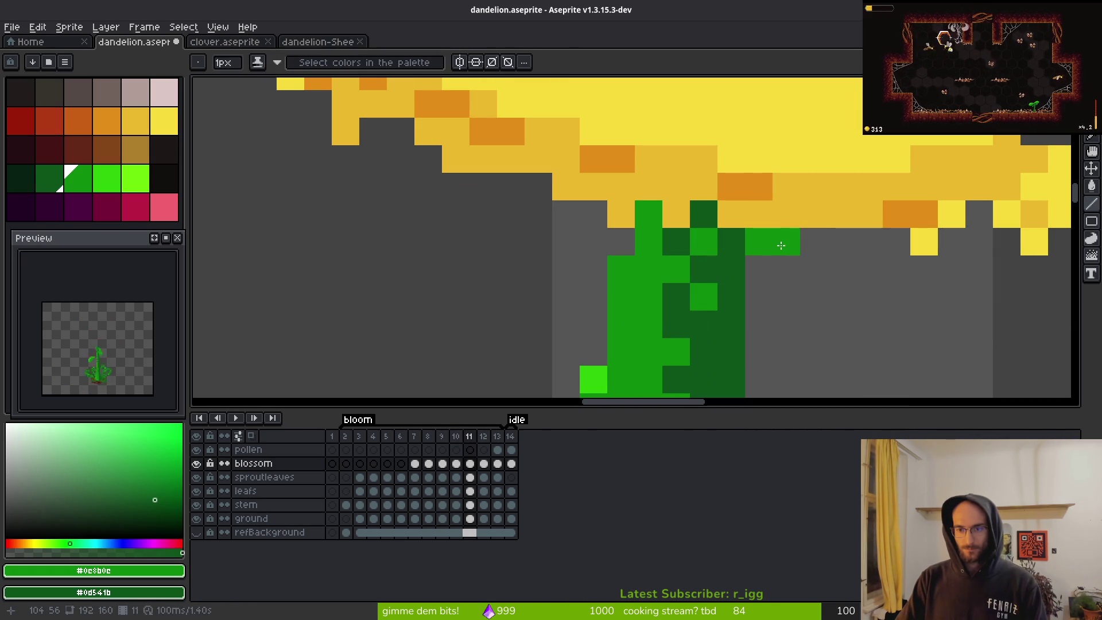
- Paint dark and light green sepal pixels right of the stem top, erasing strays
right_click(787, 242)
right_click(786, 270)
drag(786, 269, 786, 297)
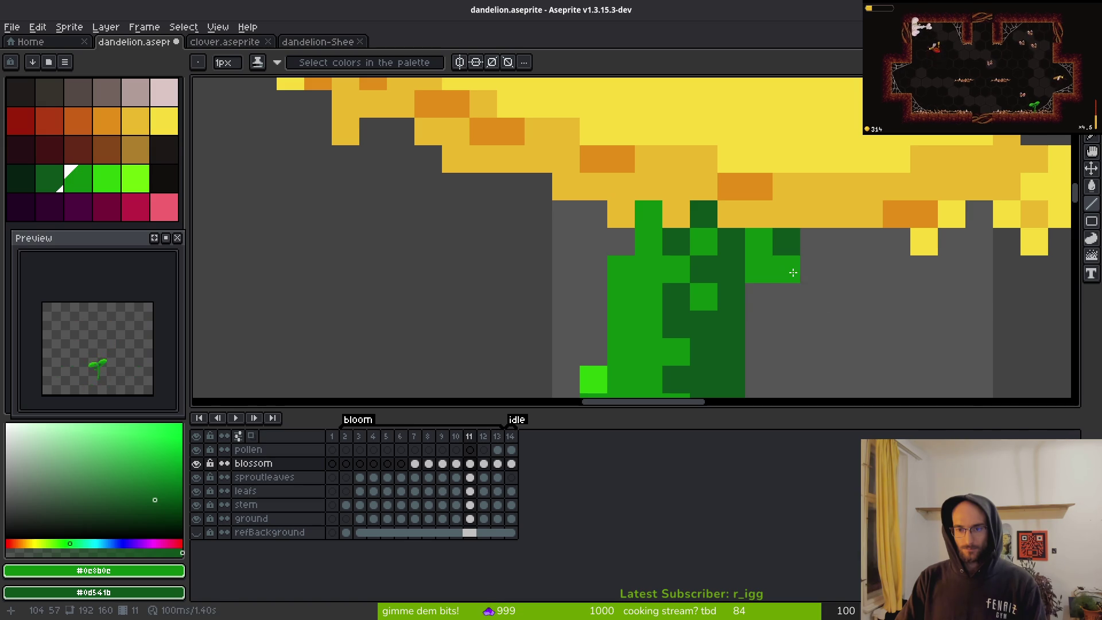
right_click(814, 269)
right_click(814, 297)
key(e)
click(766, 270)
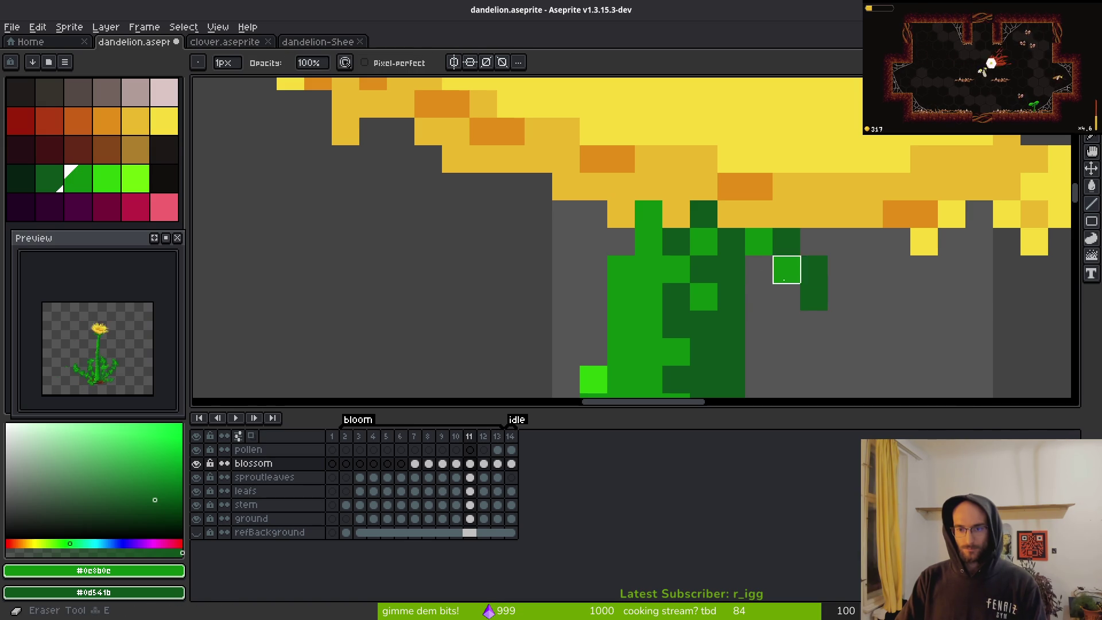
click(814, 297)
- Draw the left sepal in light green and shade it with dark green
scroll(689, 270, down, 1)
key(b)
scroll(592, 258, up, 1)
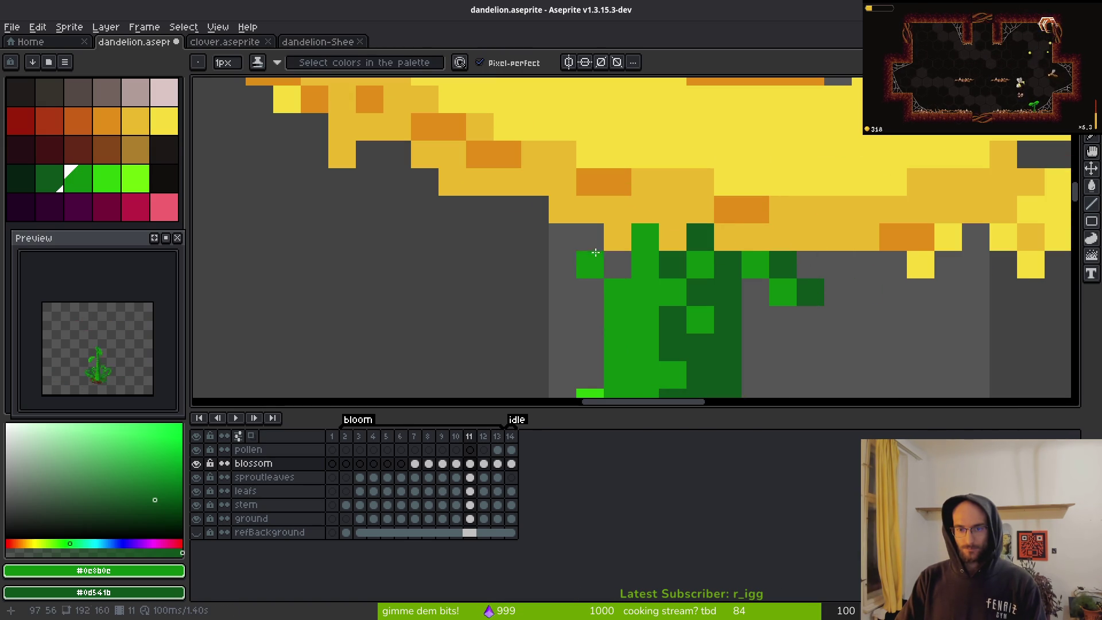
click(585, 255)
right_click(590, 265)
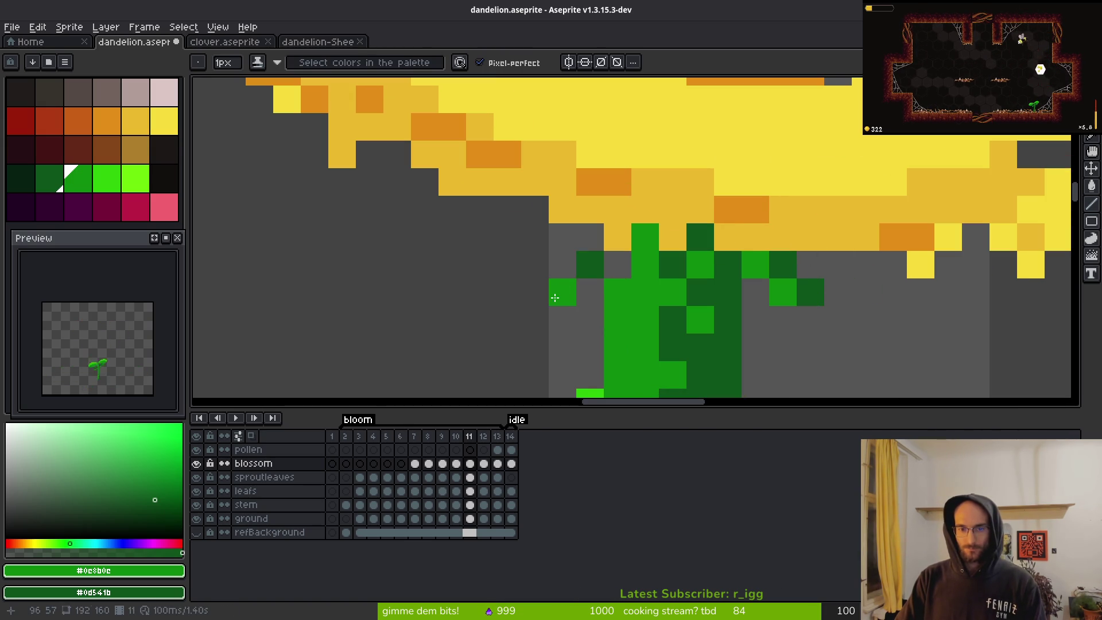
right_click(555, 292)
right_click(524, 293)
click(590, 237)
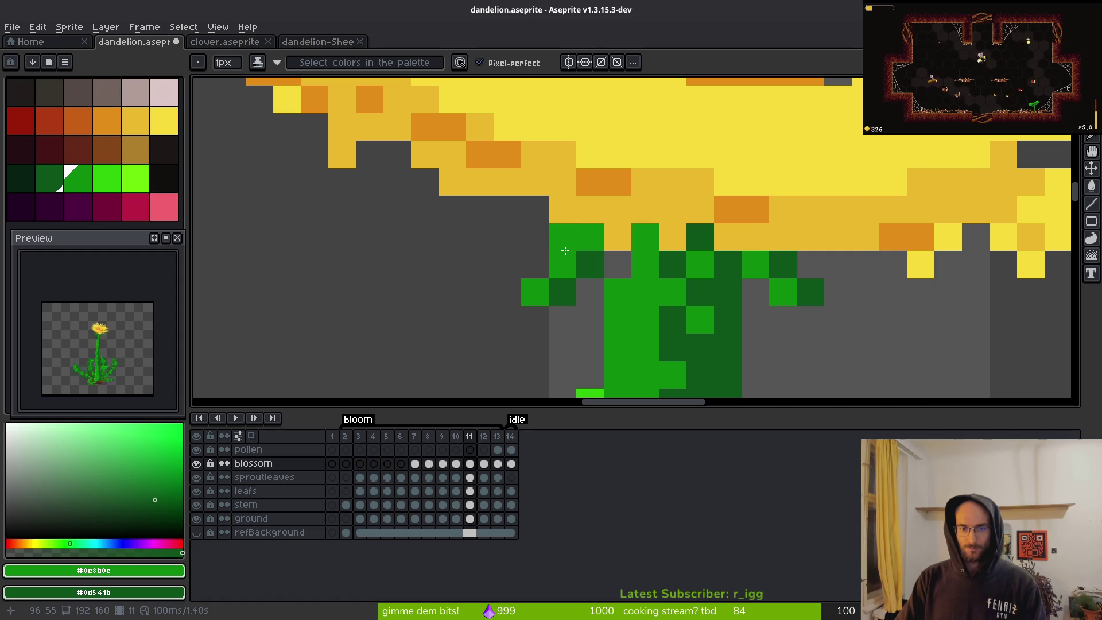
click(535, 265)
click(508, 293)
right_click(572, 298)
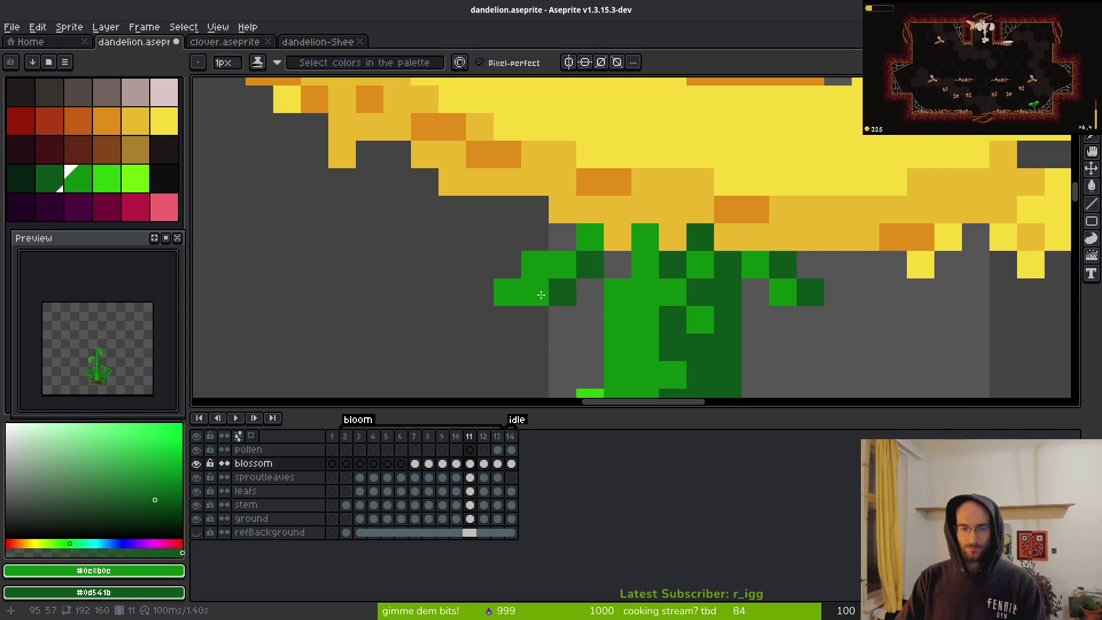
right_click(535, 292)
- Extend the left sepal to its tip with light green and dark green shading
scroll(535, 292, down, 5)
scroll(584, 237, up, 5)
right_click(584, 237)
click(587, 259)
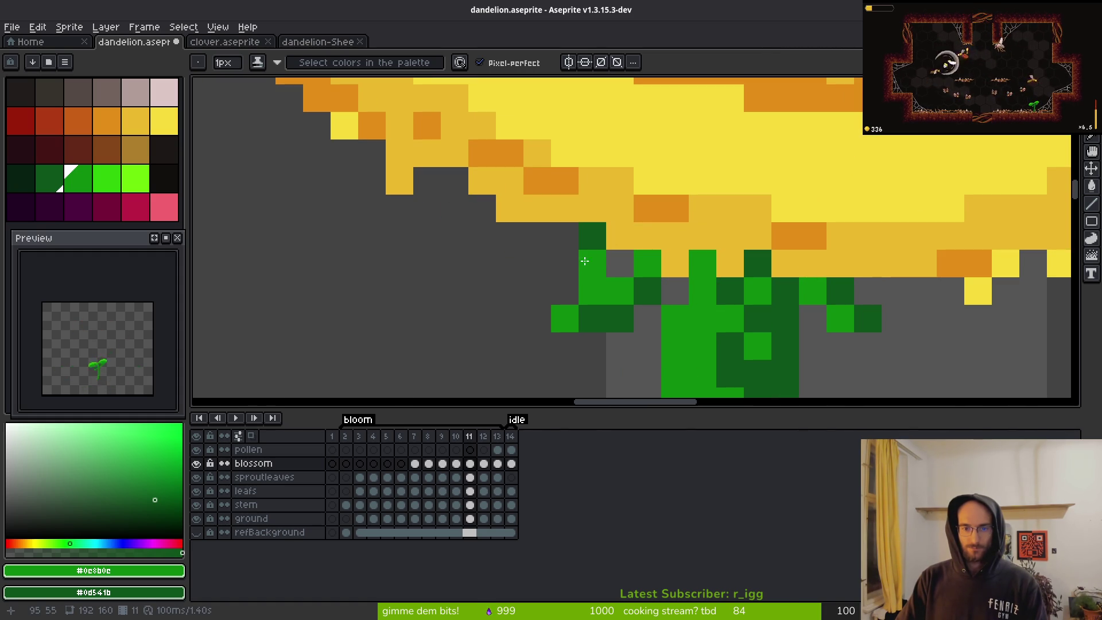
right_click(588, 260)
mouse_move(593, 236)
mouse_down()
mouse_move(565, 236)
mouse_move(558, 262)
mouse_up()
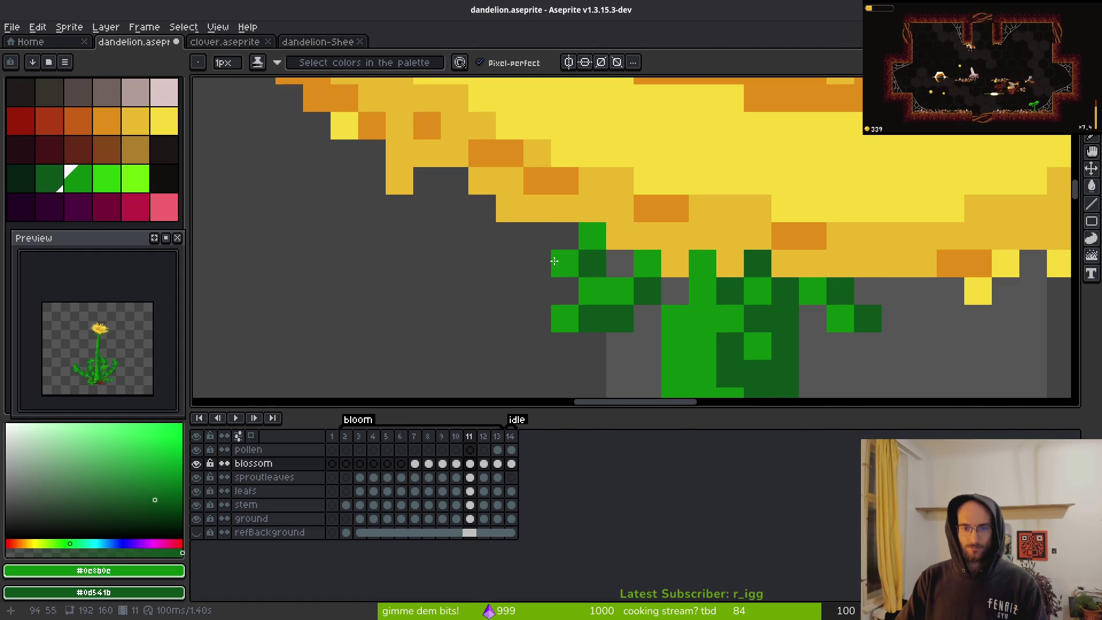
right_click(554, 261)
click(533, 257)
right_click(568, 258)
click(678, 292)
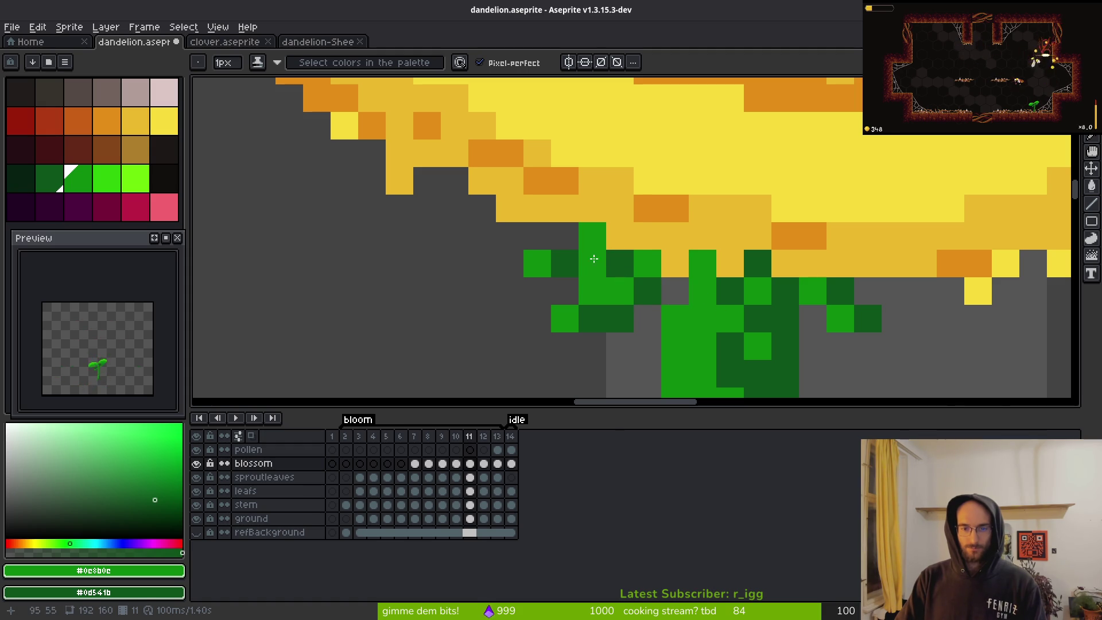
right_click(595, 260)
click(573, 260)
- Erase extra green left of the stem and add a dark green pixel under the blossom
scroll(717, 314, down, 1)
key(e)
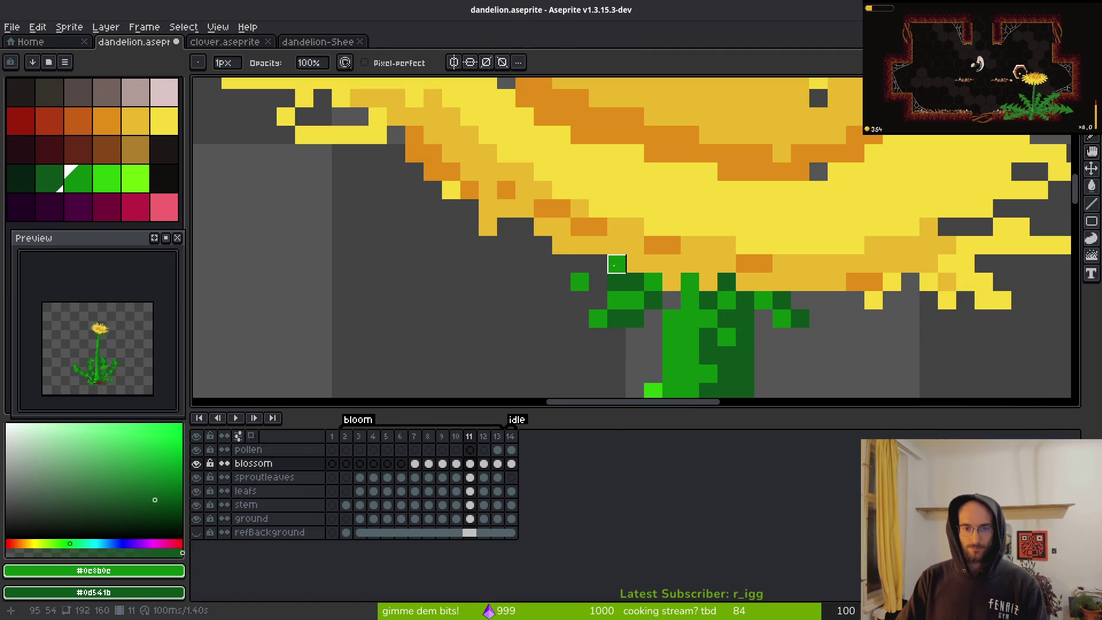
key(b)
click(593, 282)
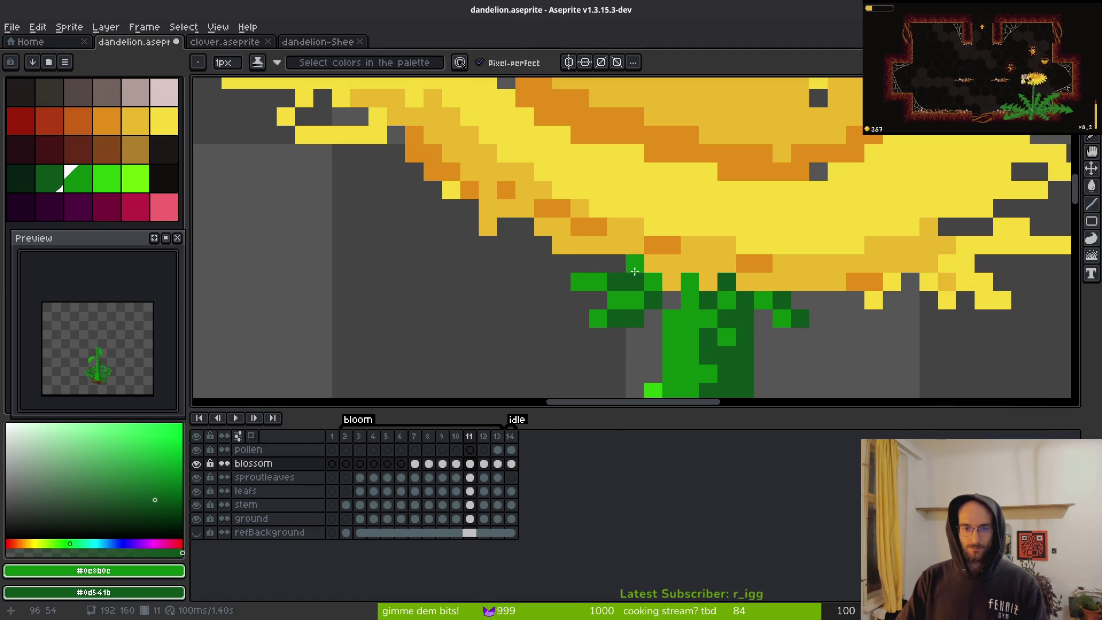
key(e)
drag(617, 282, 574, 282)
key(b)
click(666, 298)
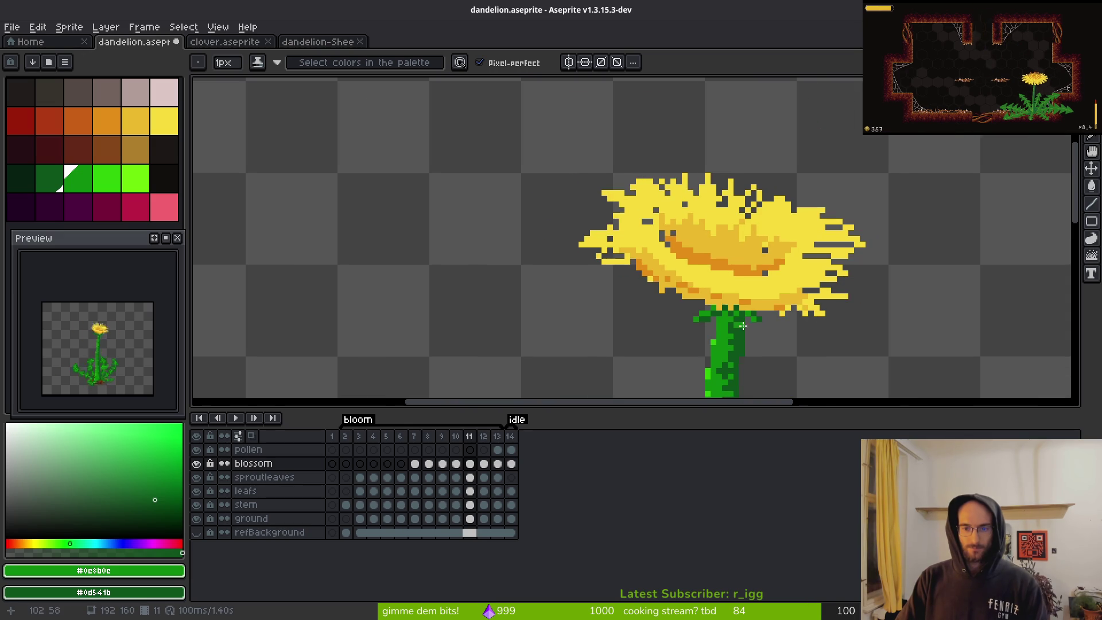
- Check against frame 10, then draw a short row of green sepal pixels
scroll(686, 282, down, 3)
key(comma)
key(i)
key(period)
key(b)
scroll(678, 313, up, 3)
mouse_move(686, 312)
mouse_down()
mouse_move(649, 323)
mouse_move(667, 331)
mouse_move(703, 313)
mouse_up()
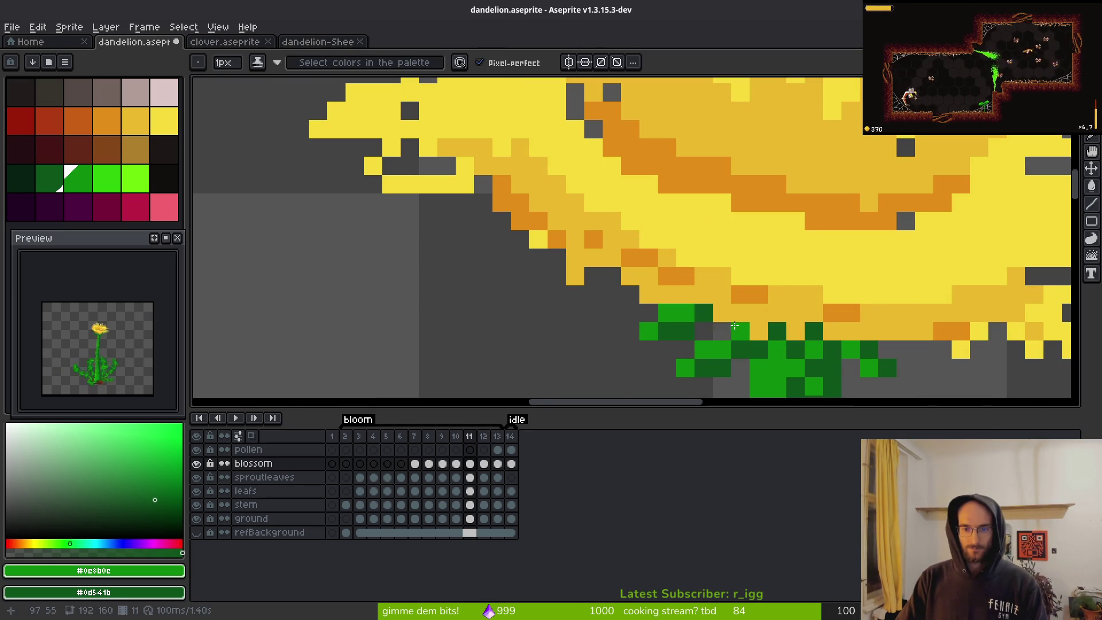
- Repaint and brighten the sepal pixels at the stem top, erasing stray pixels
scroll(735, 325, down, 3)
scroll(650, 316, up, 2)
scroll(649, 317, up, 2)
click(566, 279)
right_click(566, 280)
click(621, 252)
right_click(593, 265)
click(566, 279)
drag(565, 252, 593, 252)
key(e)
click(565, 224)
click(539, 252)
key(b)
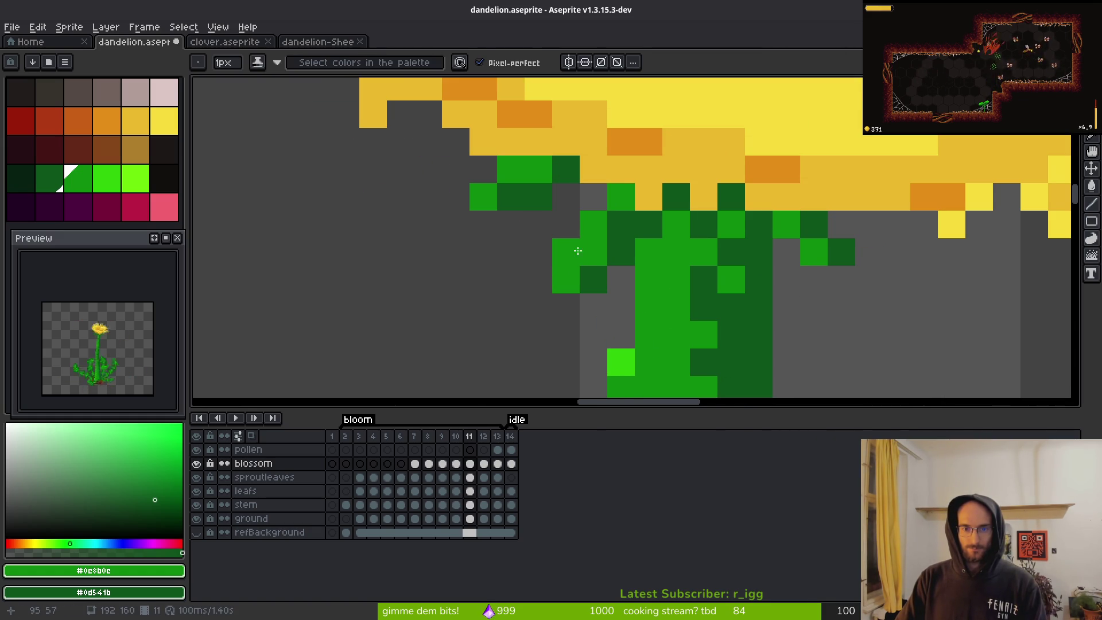
- Darken and brighten pixels high on the left sepal, erasing two outer pixels
right_click(575, 191)
click(569, 173)
key(e)
click(511, 169)
click(484, 197)
key(b)
- Refine the left sepal with bright and dark green pixels, removing strays
click(511, 197)
click(538, 223)
click(519, 226)
right_click(539, 224)
click(524, 192)
key(e)
click(536, 167)
click(511, 197)
key(b)
click(566, 197)
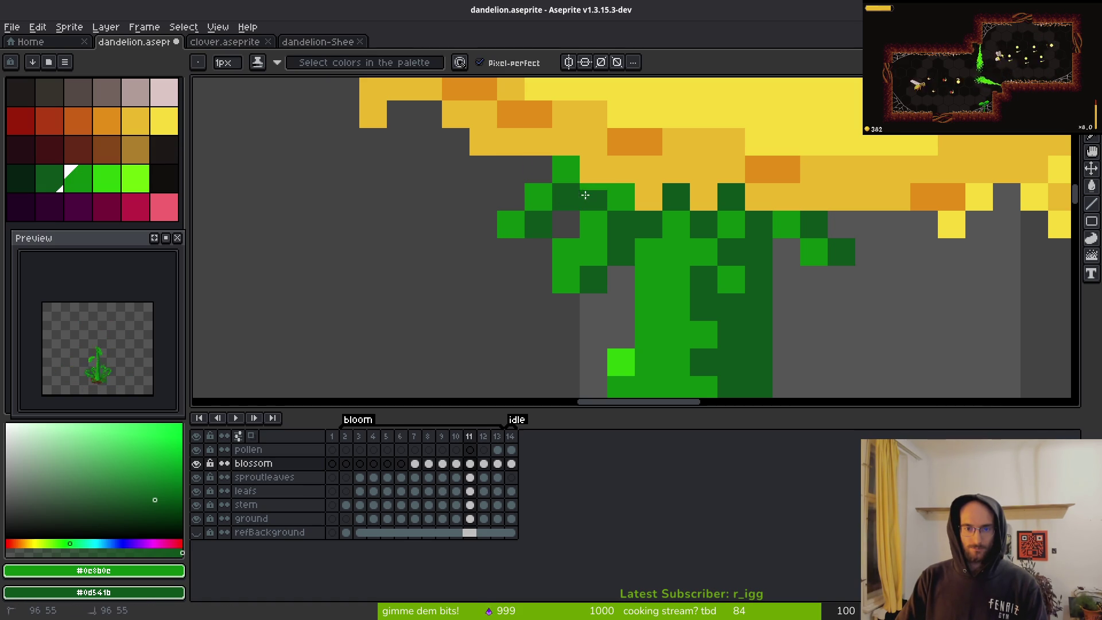
- Add a green pixel right of the stem, placing it one row higher
scroll(672, 319, down, 5)
scroll(671, 319, down, 1)
scroll(711, 288, up, 3)
click(712, 316)
scroll(701, 325, down, 2)
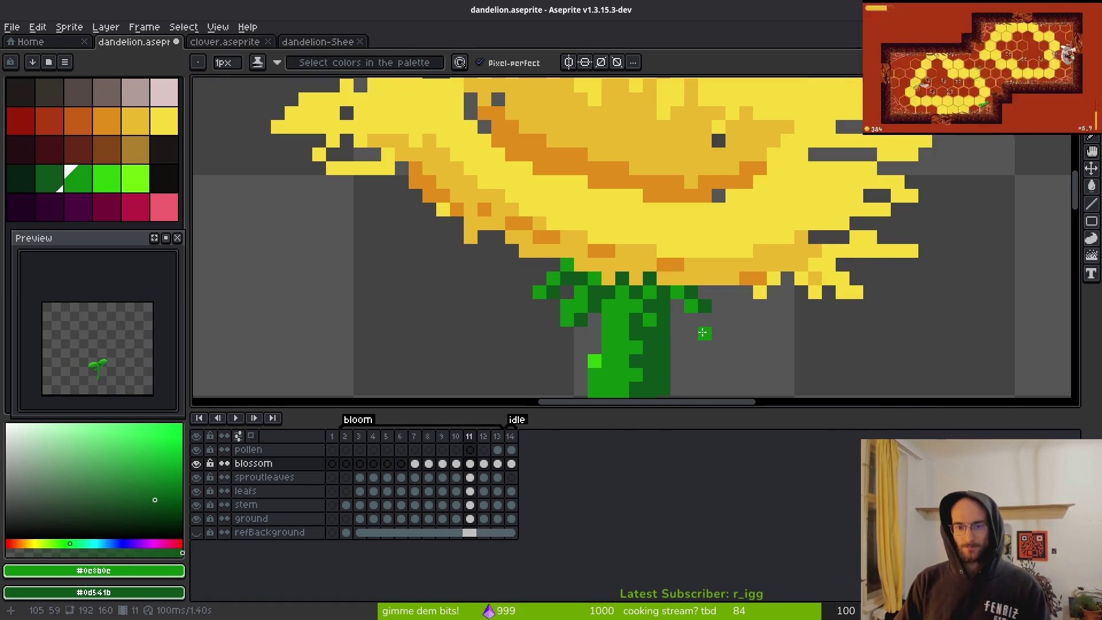
key(ctrl+z)
click(698, 316)
- Save dandelion.aseprite
scroll(703, 316, down, 4)
key(ctrl+s)
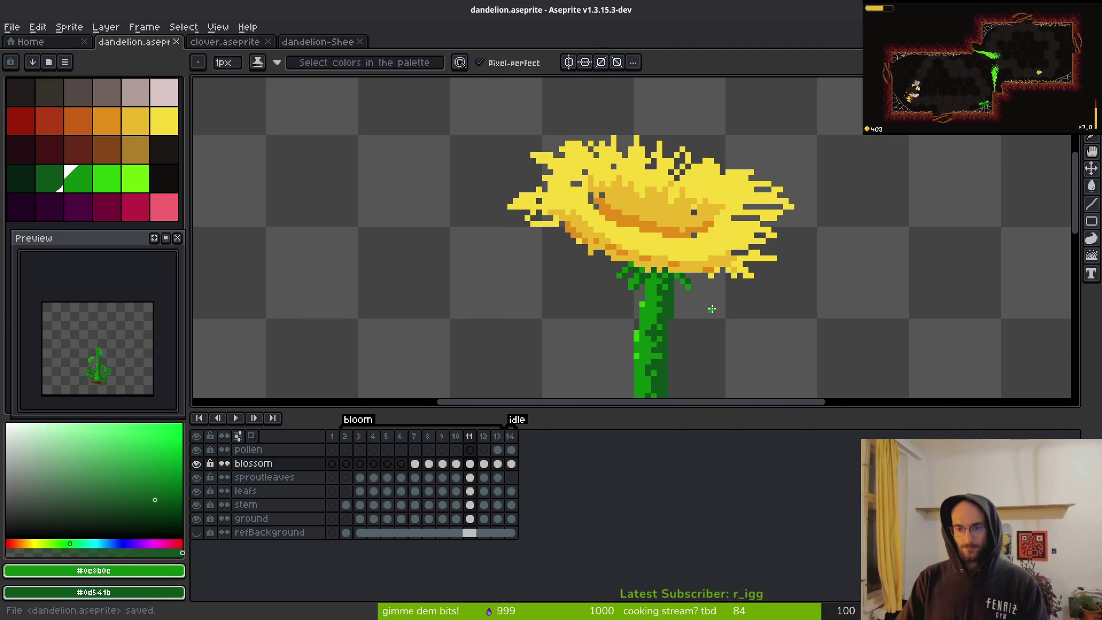
scroll(694, 296, down, 1)
- Flip between frames 10 and 12 to compare blossoms, then return to frame 9
scroll(728, 304, down, 1)
key(i)
key(Left)
key(Right)
key(Right)
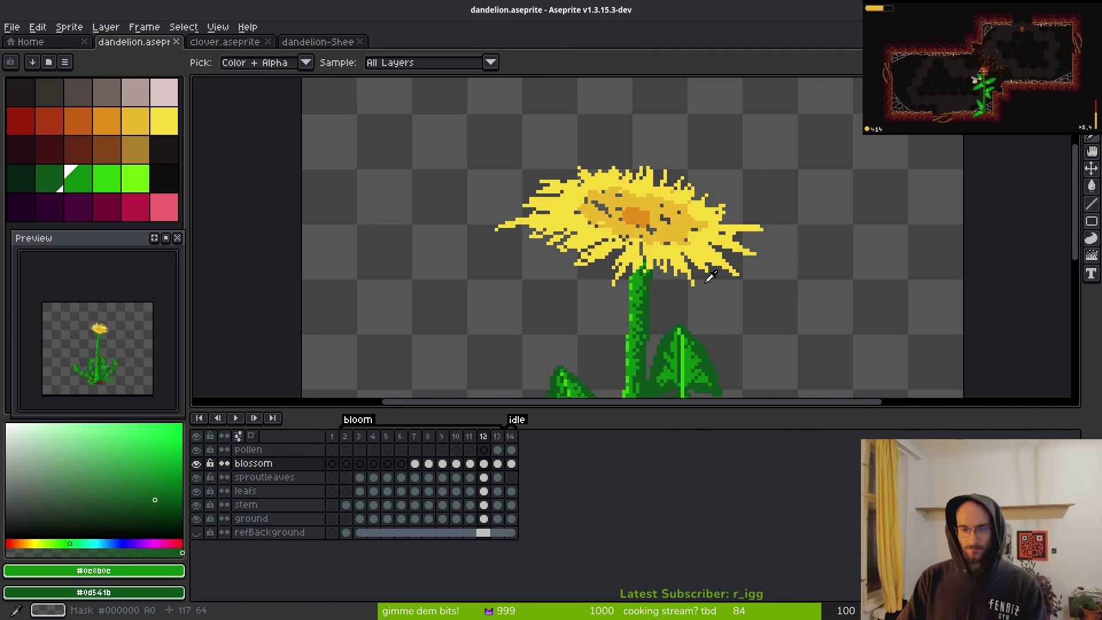
key(Left)
key(Left)
key(Left)
key(Right)
key(b)
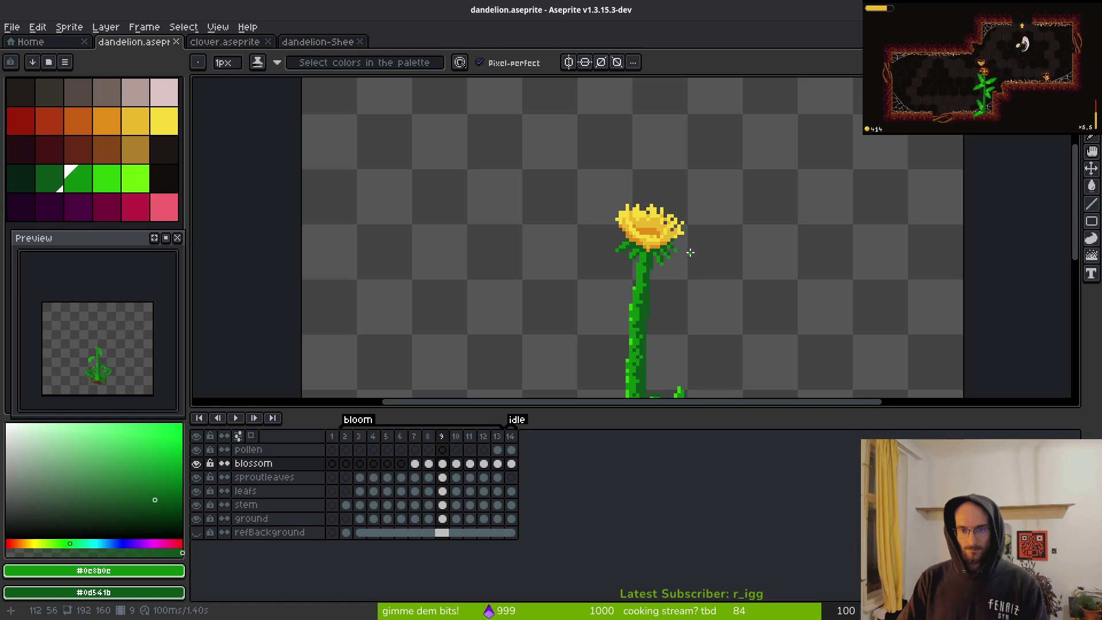
scroll(691, 253, up, 4)
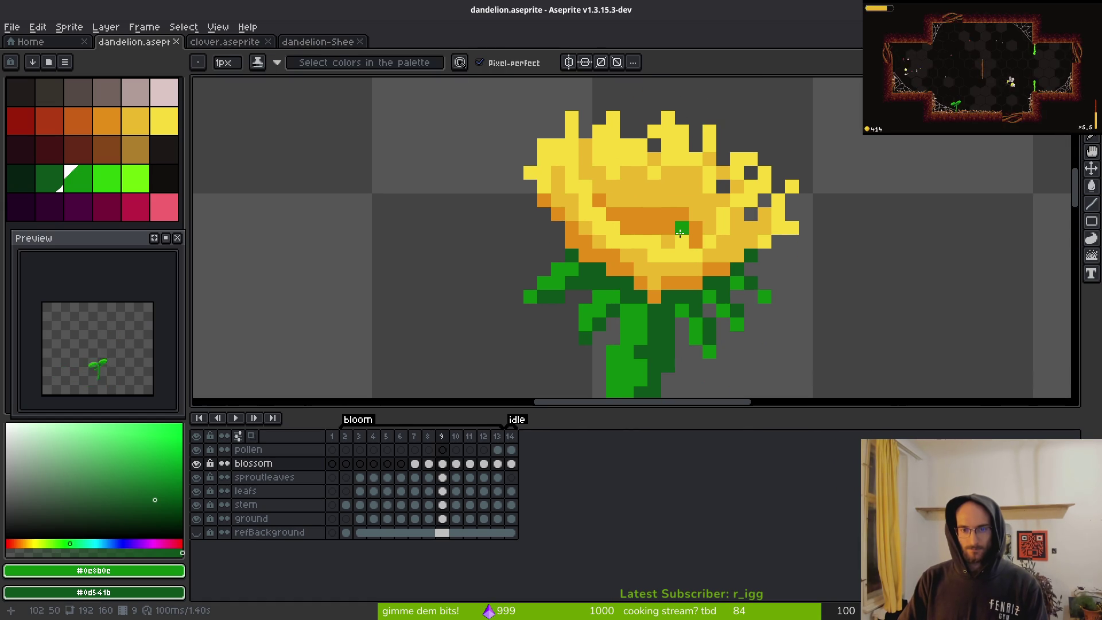
scroll(702, 189, up, 1)
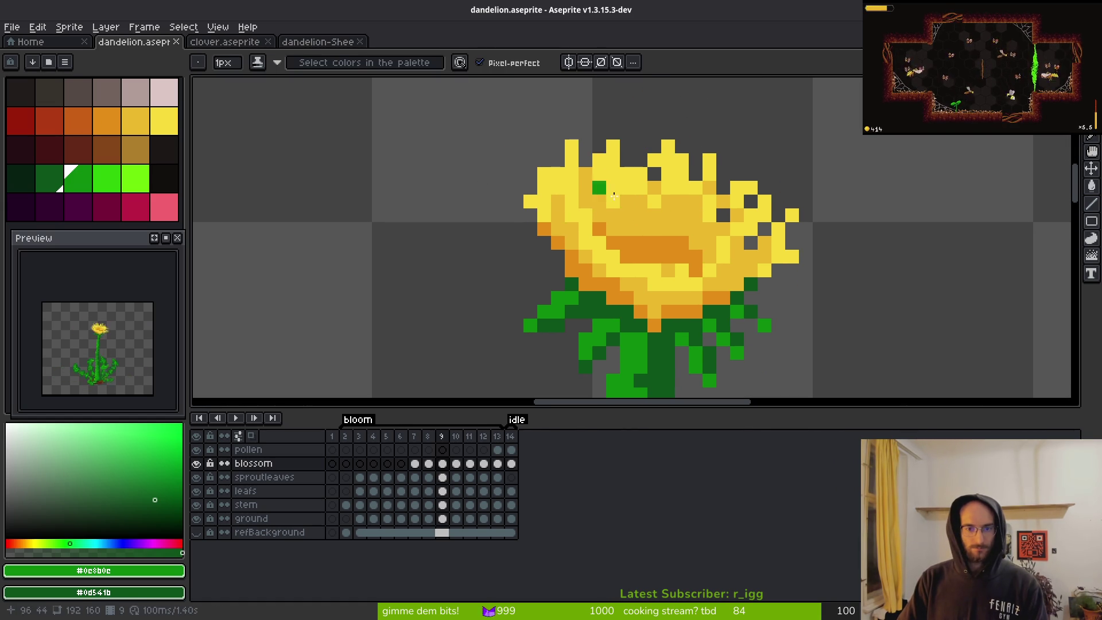
- Paint bright yellow pixels to extend the blossom's top spike and upper-left petals
alt+click(660, 271)
scroll(639, 258, up, 1)
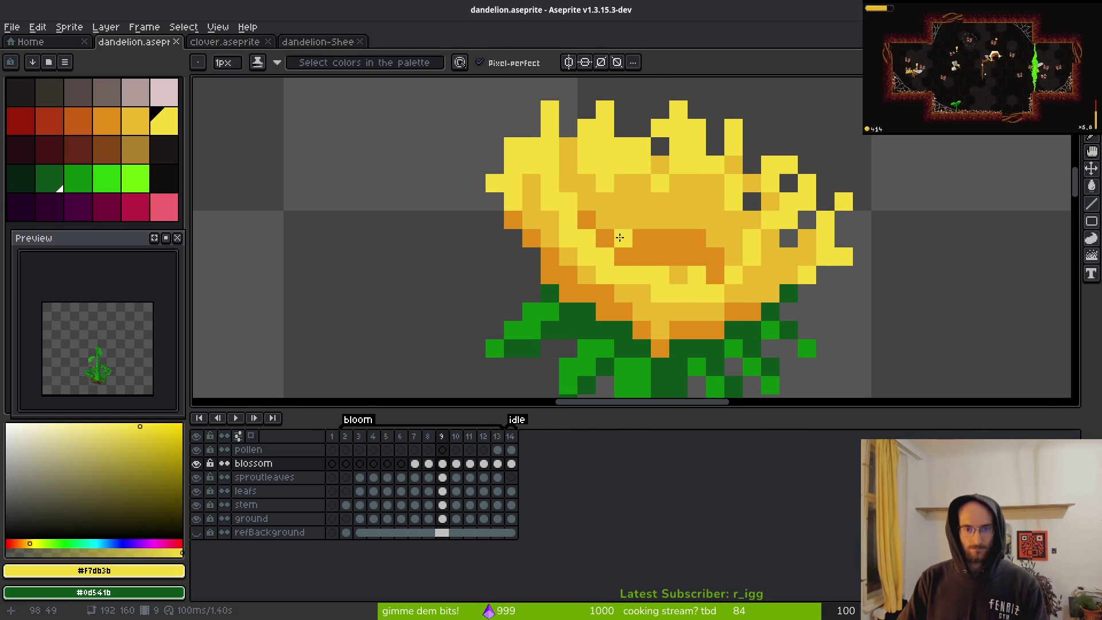
drag(618, 234, 626, 255)
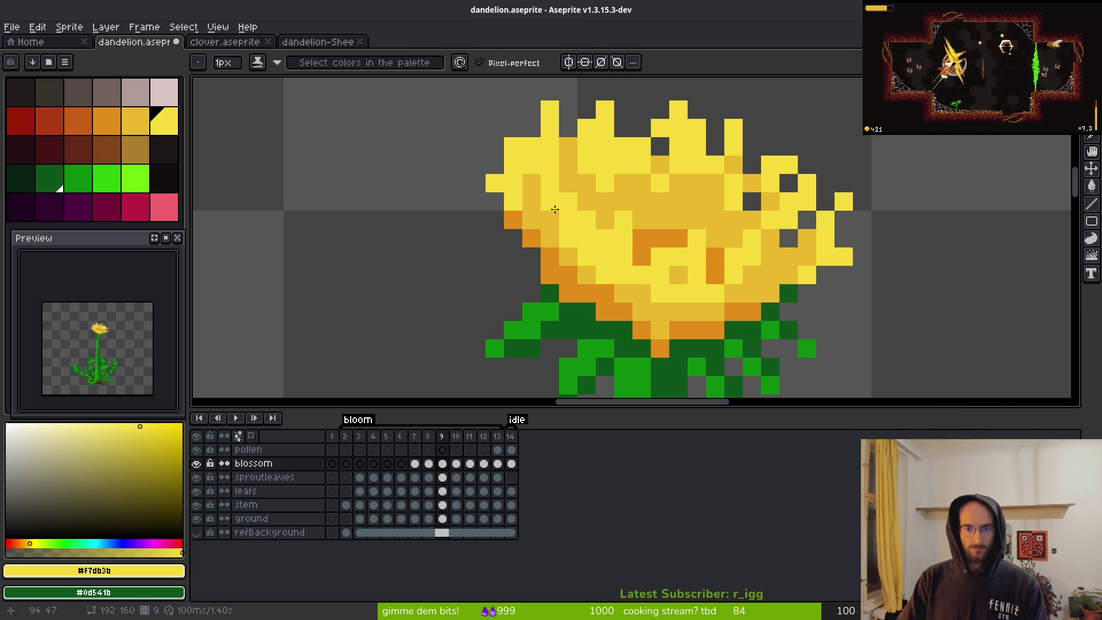
alt+click(585, 268)
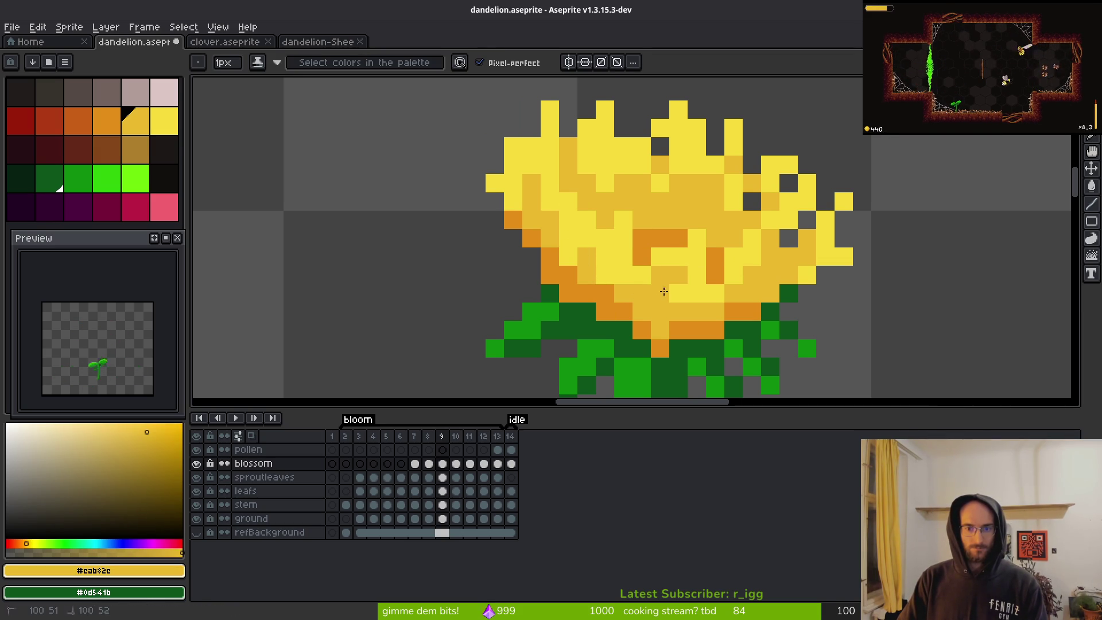
alt+click(639, 275)
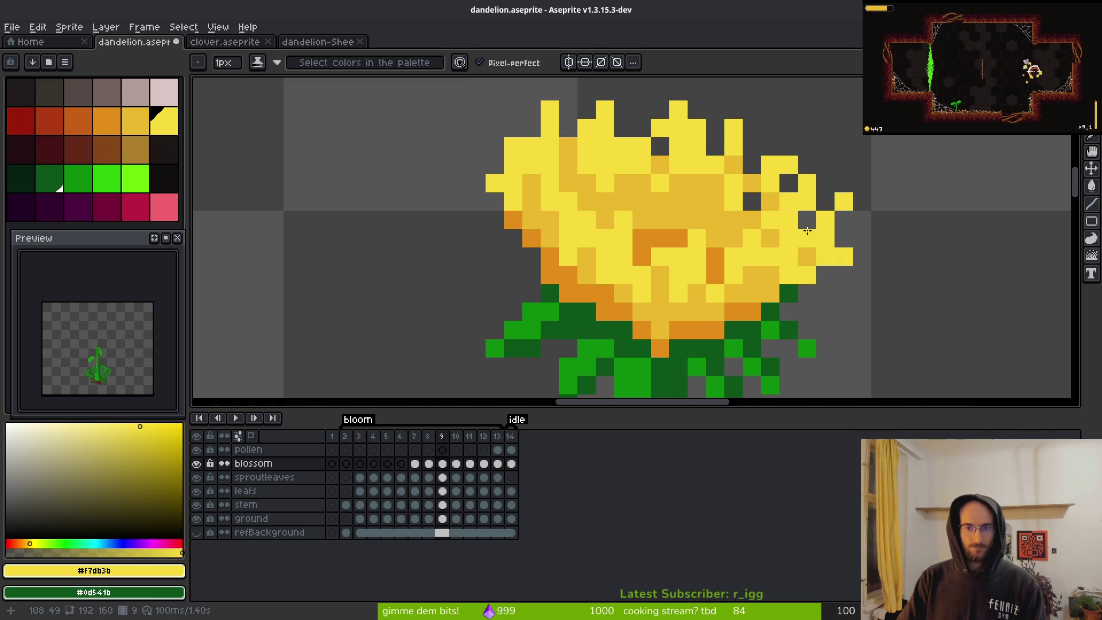
drag(678, 137, 647, 179)
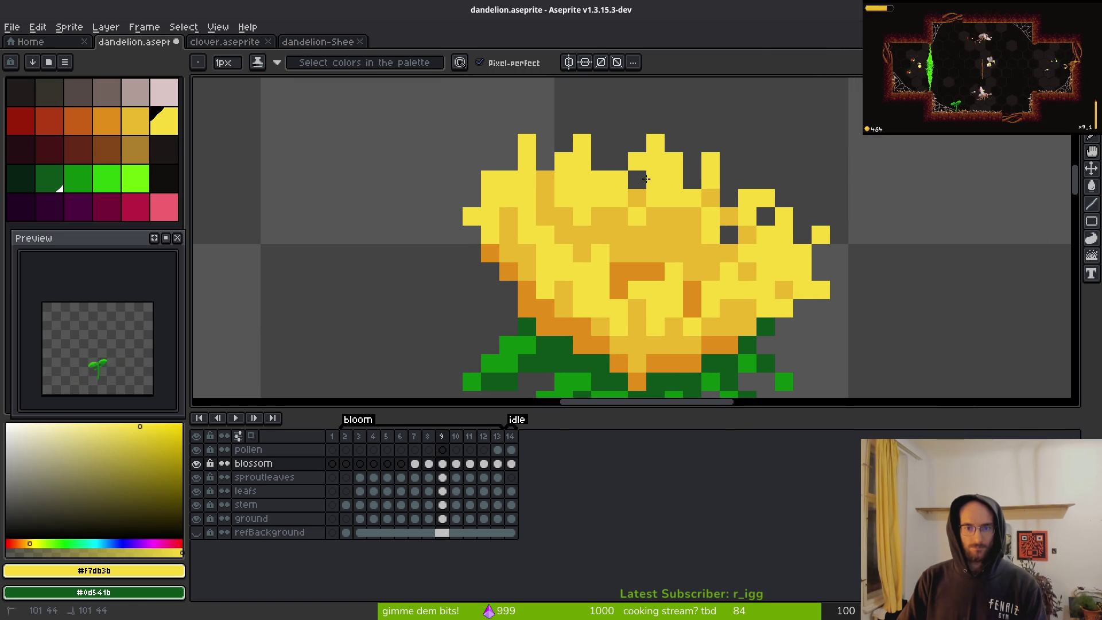
click(600, 143)
mouse_move(490, 143)
mouse_down()
mouse_move(509, 161)
mouse_move(473, 177)
mouse_up()
key(e)
key(b)
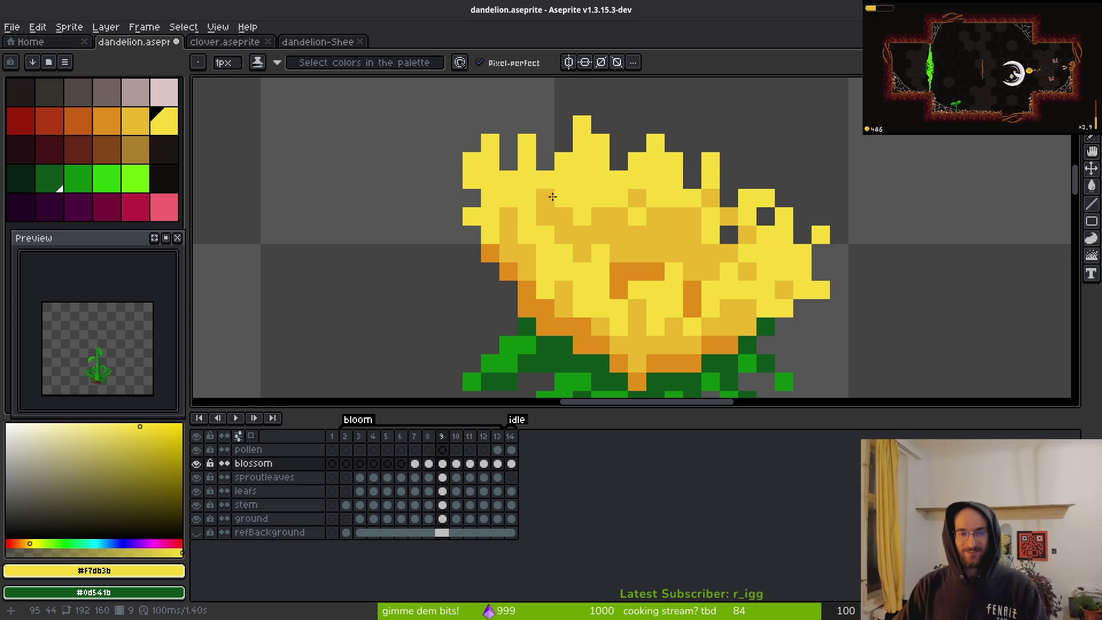
drag(537, 178, 566, 192)
- Add darker yellow shading pixels into the blossom
key(alt)
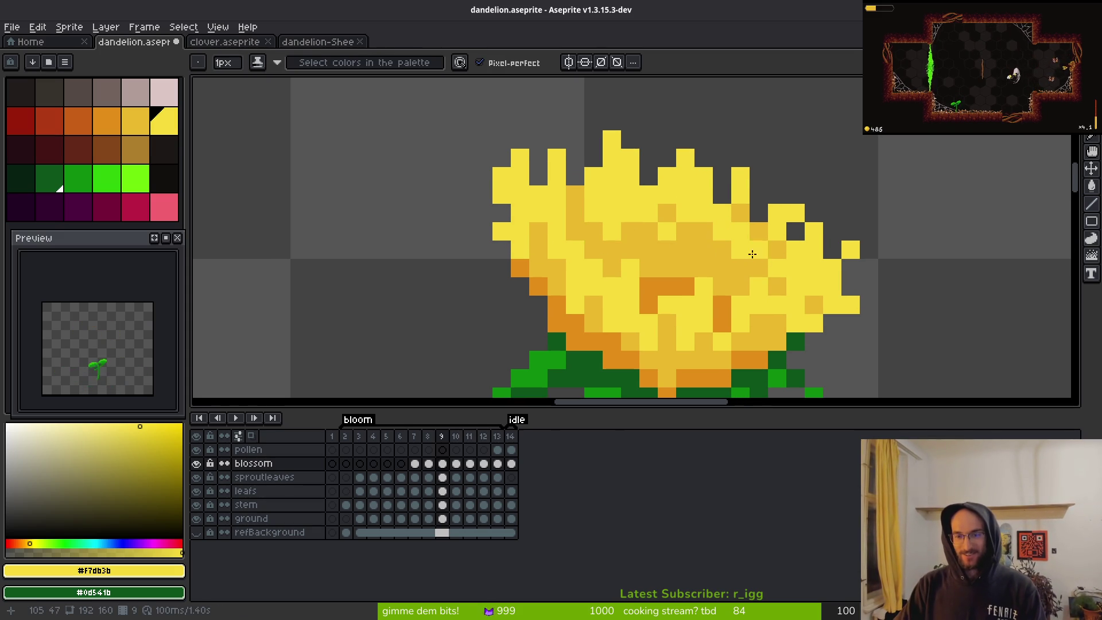
alt+click(759, 258)
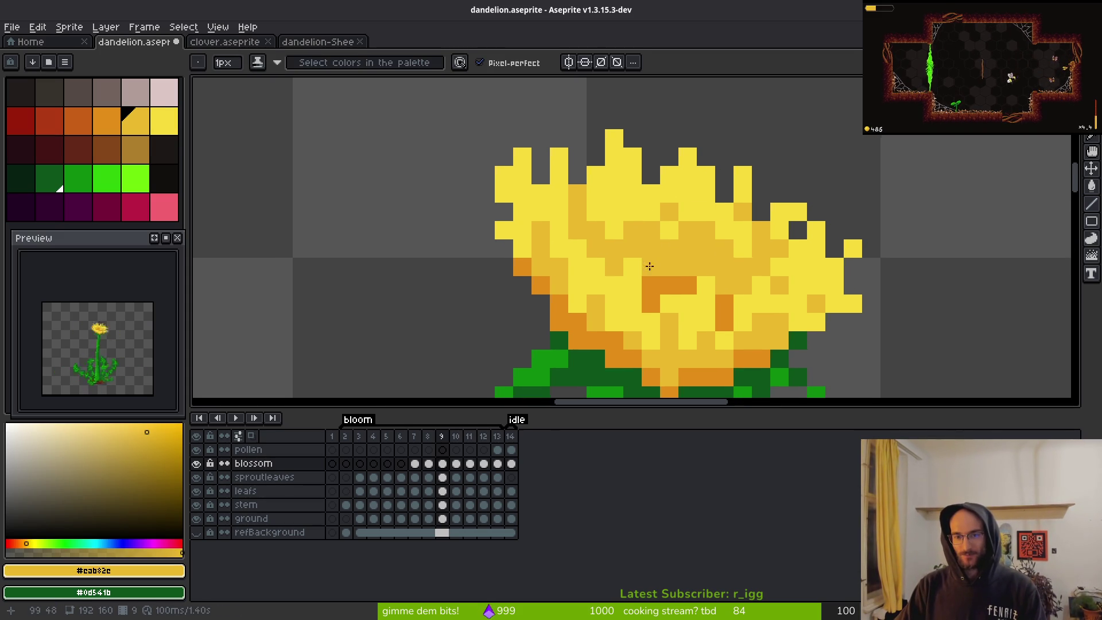
click(632, 219)
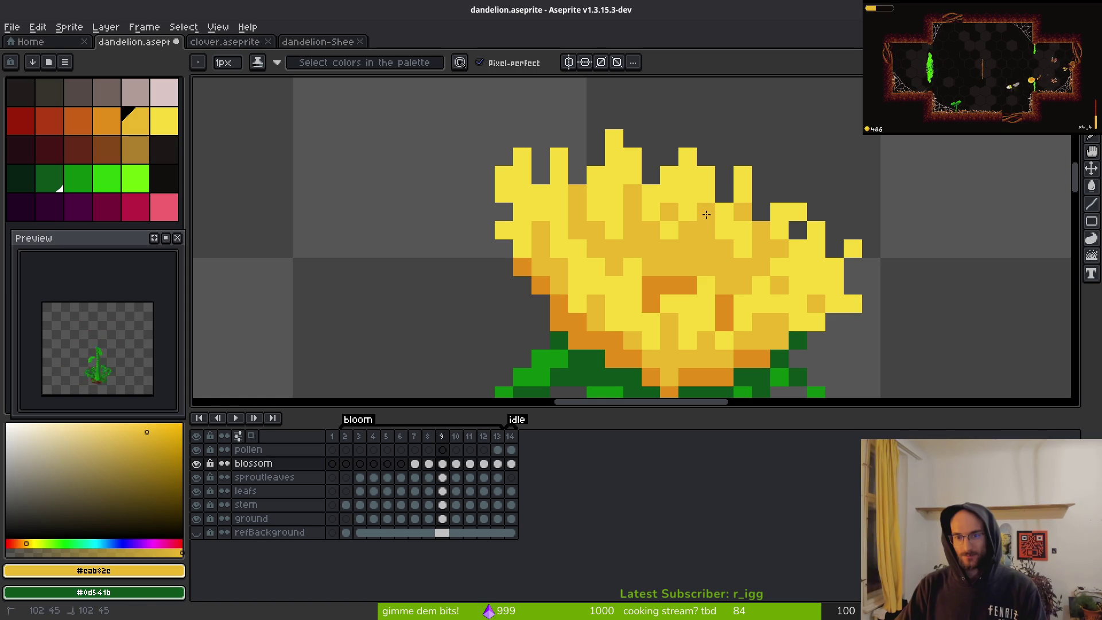
drag(738, 308, 763, 245)
alt+click(812, 239)
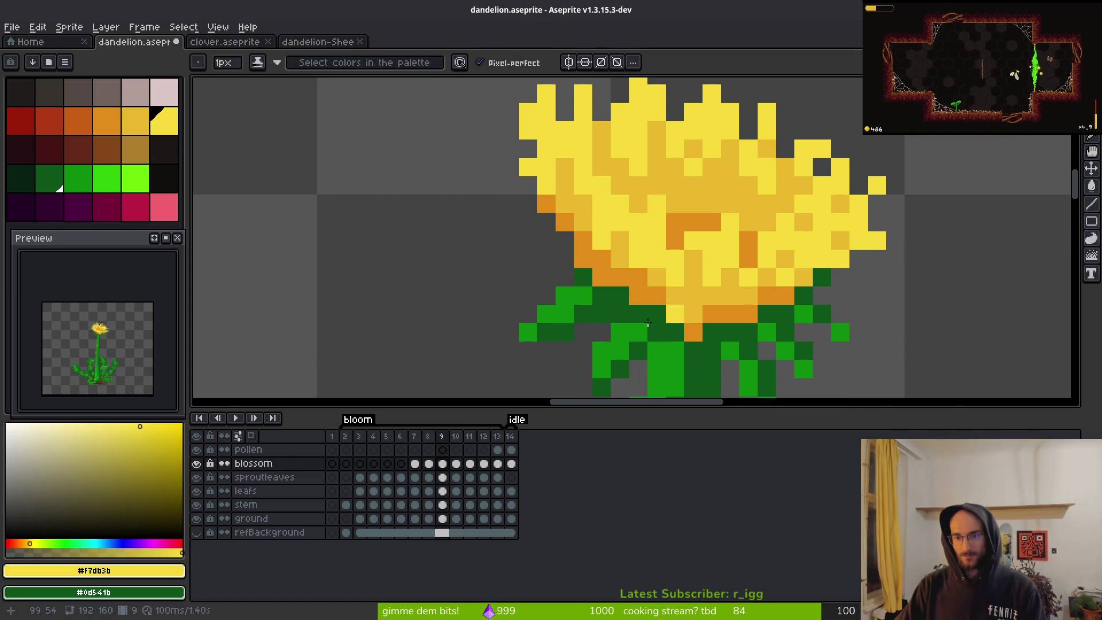
alt+click(621, 277)
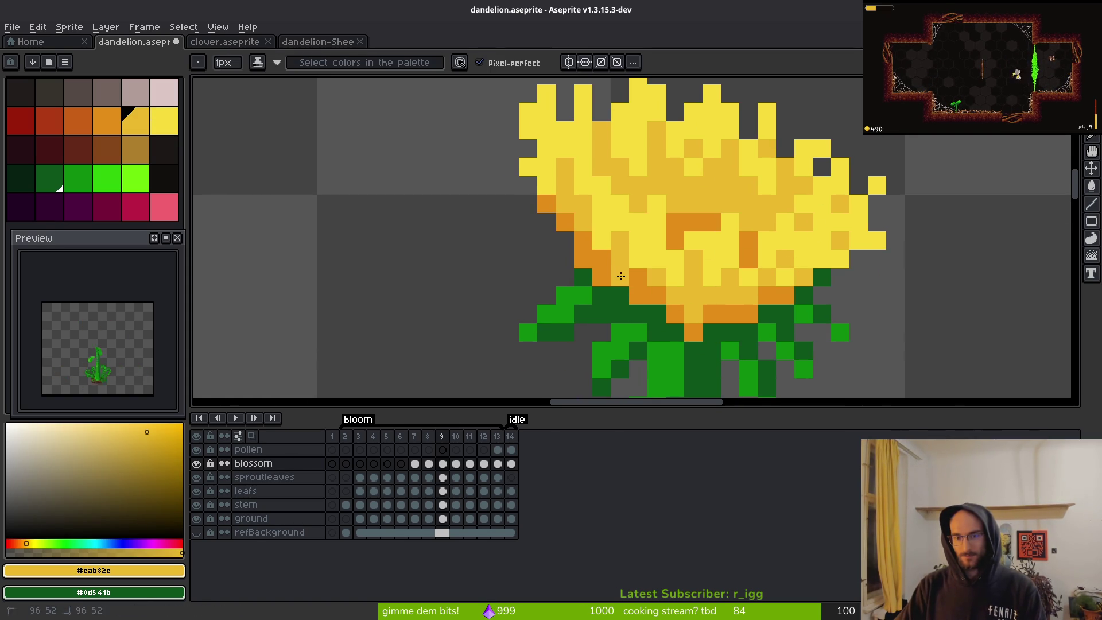
scroll(746, 321, down, 5)
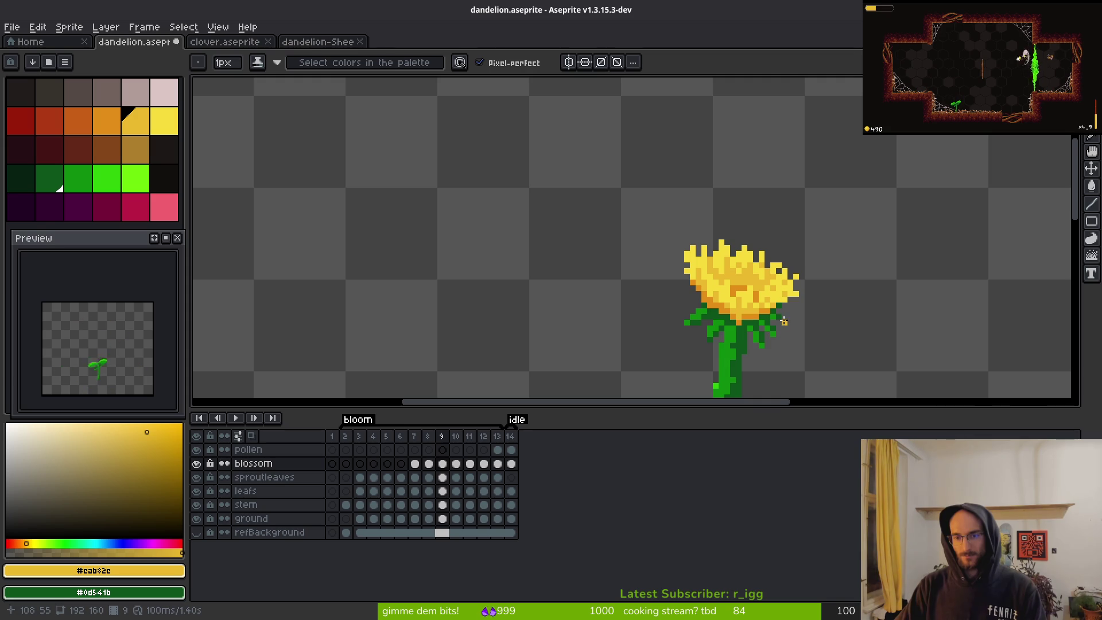
- Paint orange shading streaks into the blossom, sampling orange from the canvas
key(alt)
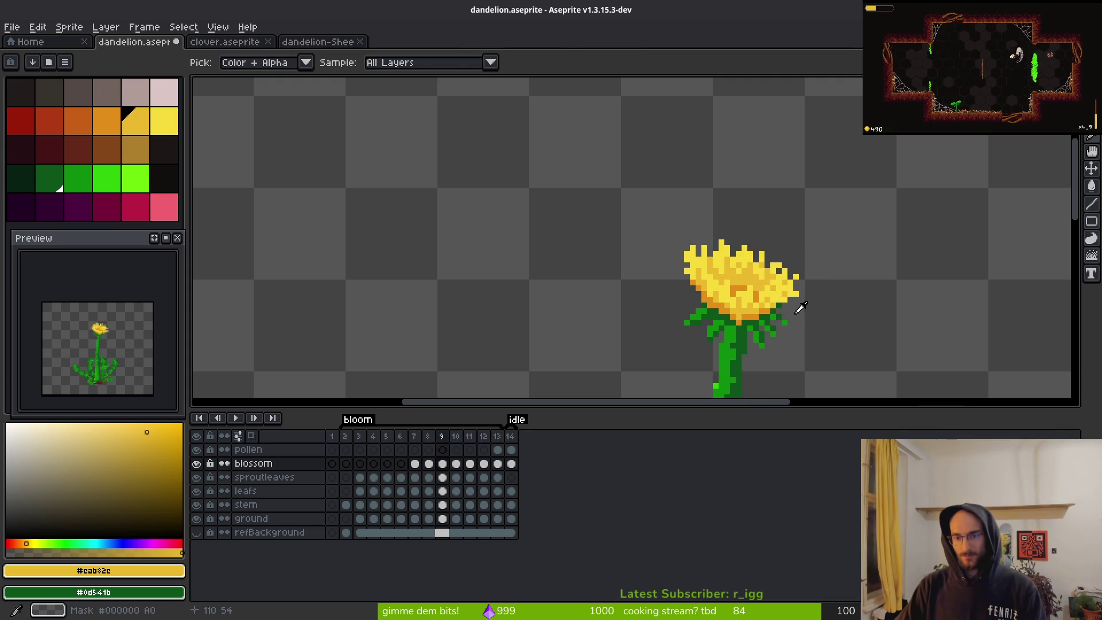
scroll(760, 290, up, 2)
alt+click(669, 270)
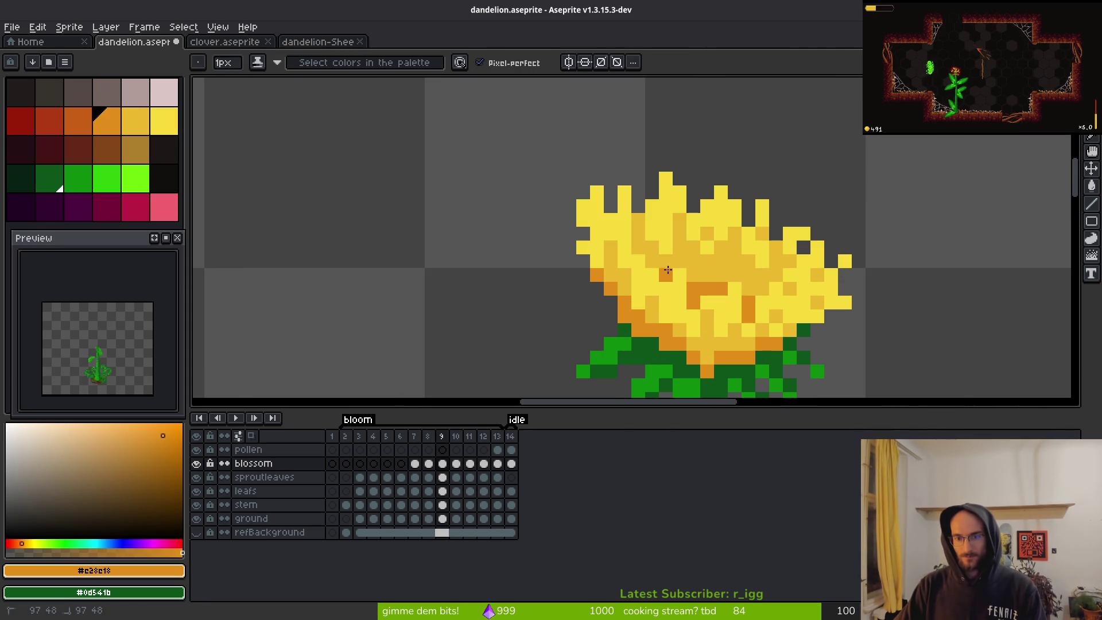
click(680, 271)
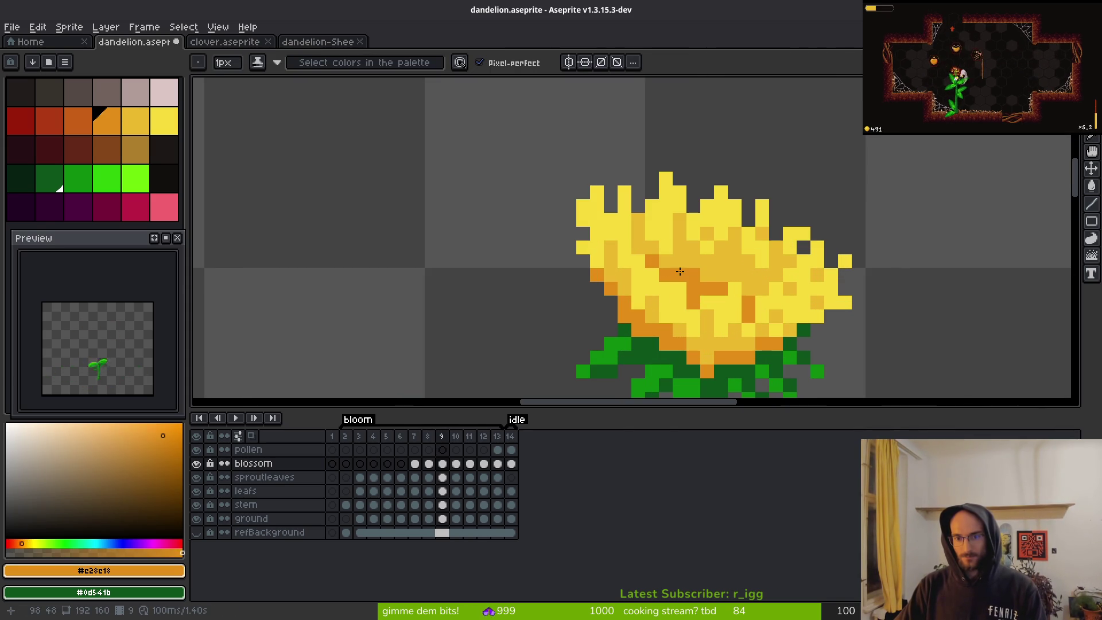
click(665, 265)
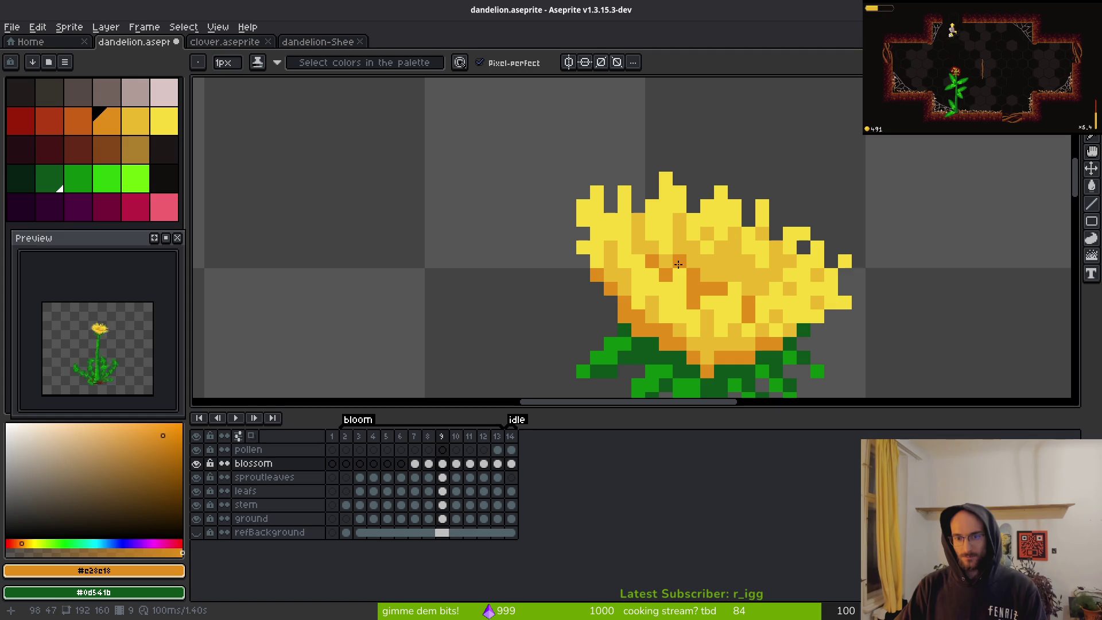
click(736, 275)
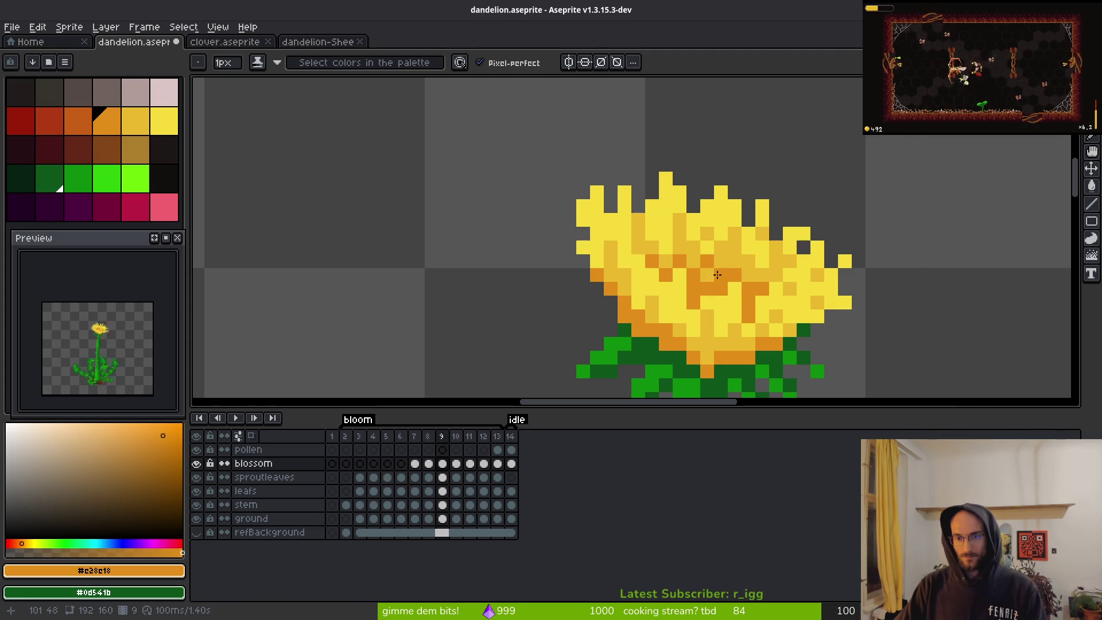
scroll(717, 275, down, 2)
scroll(712, 276, up, 3)
- Repaint individual blossom pixels with alternating bright and darker yellows
key(i)
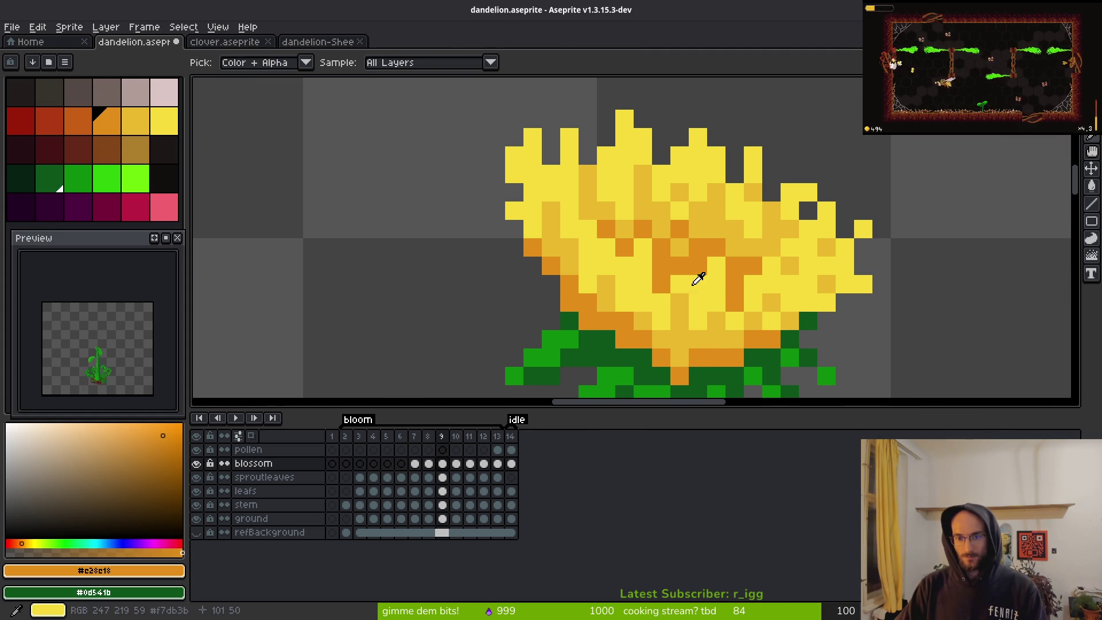
click(686, 286)
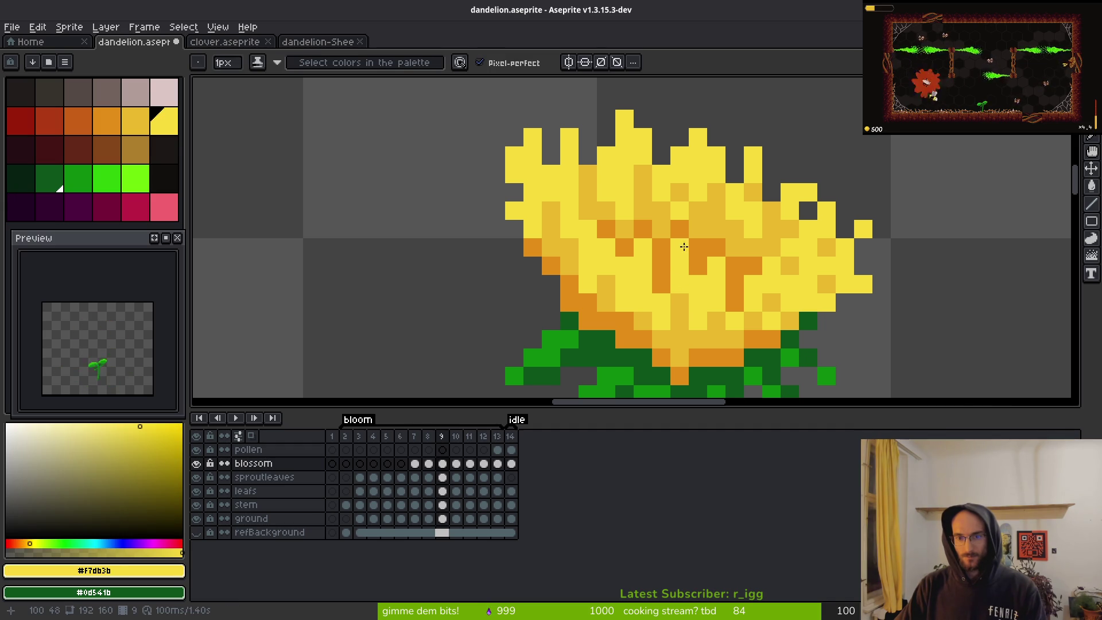
alt+click(685, 272)
scroll(741, 341, down, 3)
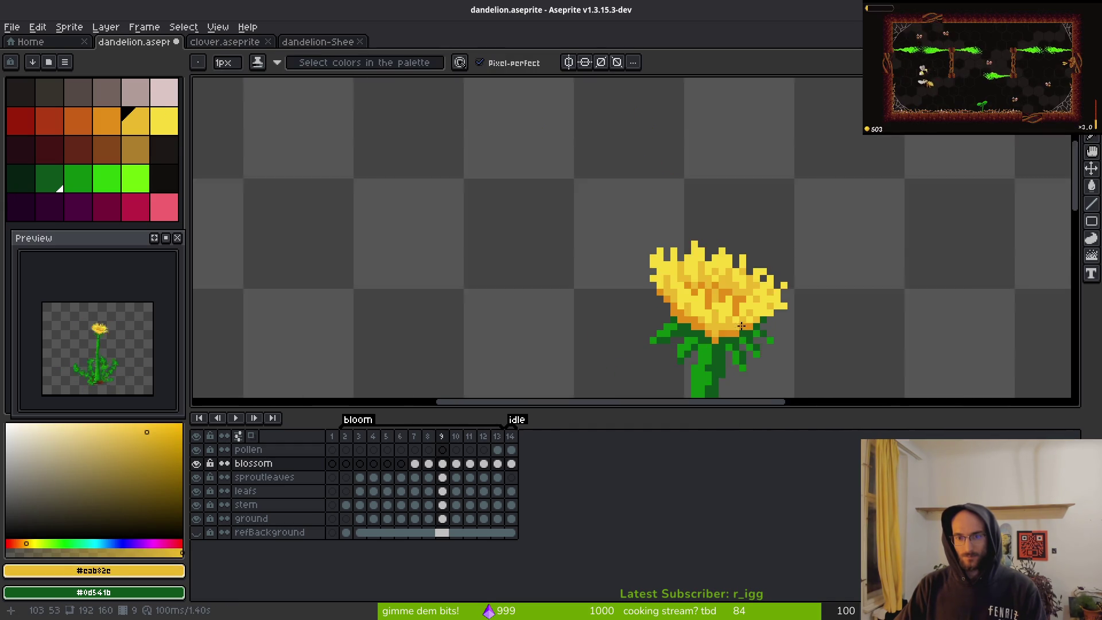
scroll(747, 331, up, 3)
alt+click(694, 296)
click(691, 273)
click(692, 310)
alt+click(689, 295)
click(706, 327)
alt+click(683, 295)
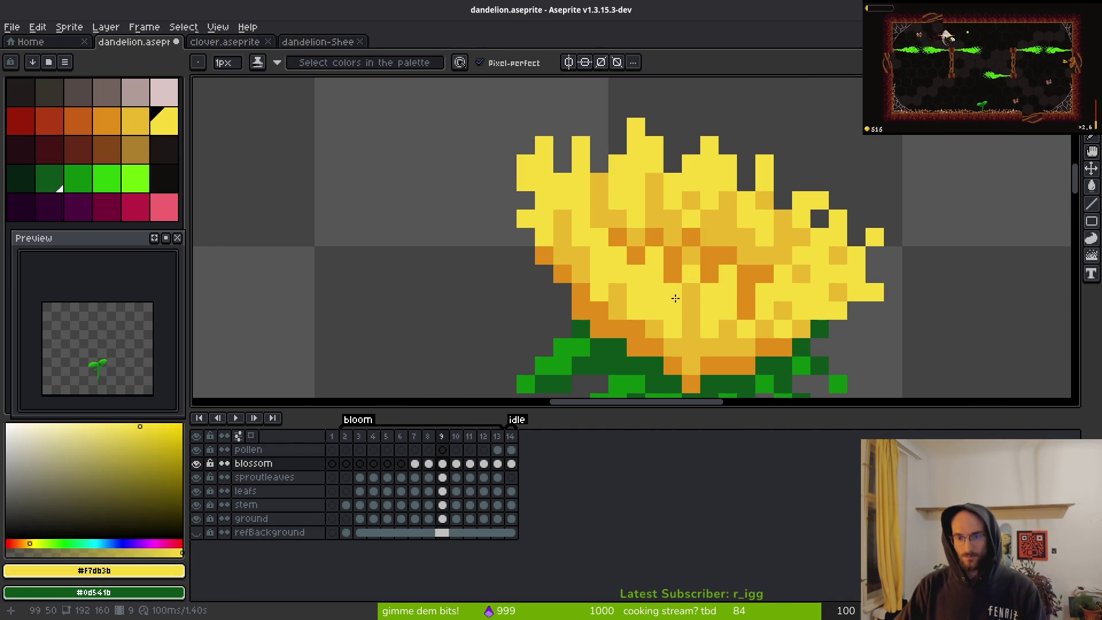
scroll(738, 325, down, 3)
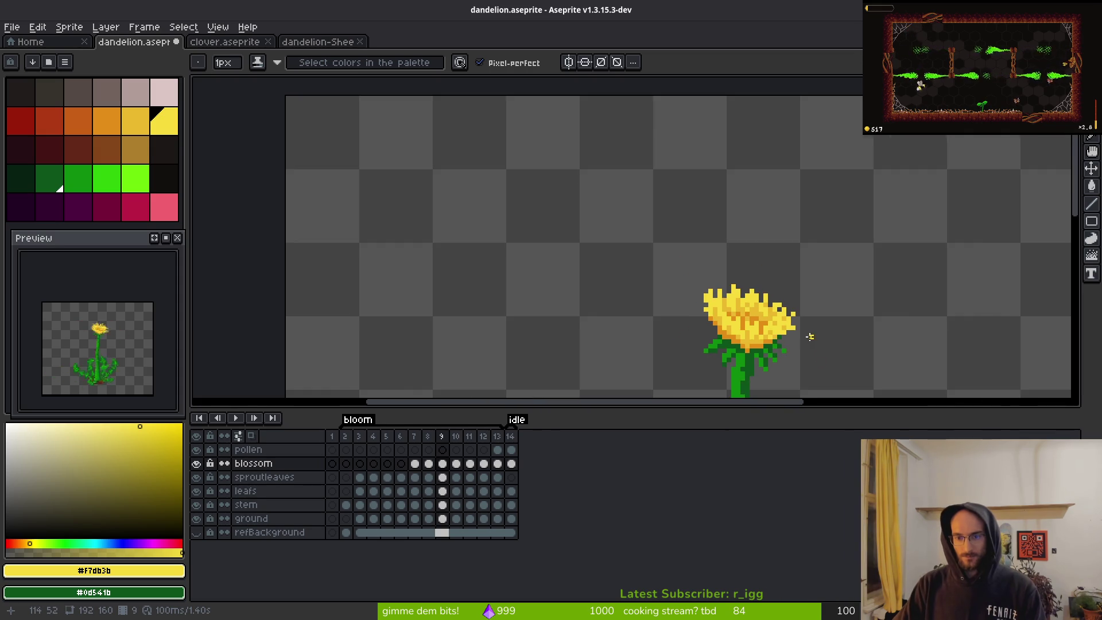
scroll(758, 290, up, 2)
scroll(729, 293, up, 2)
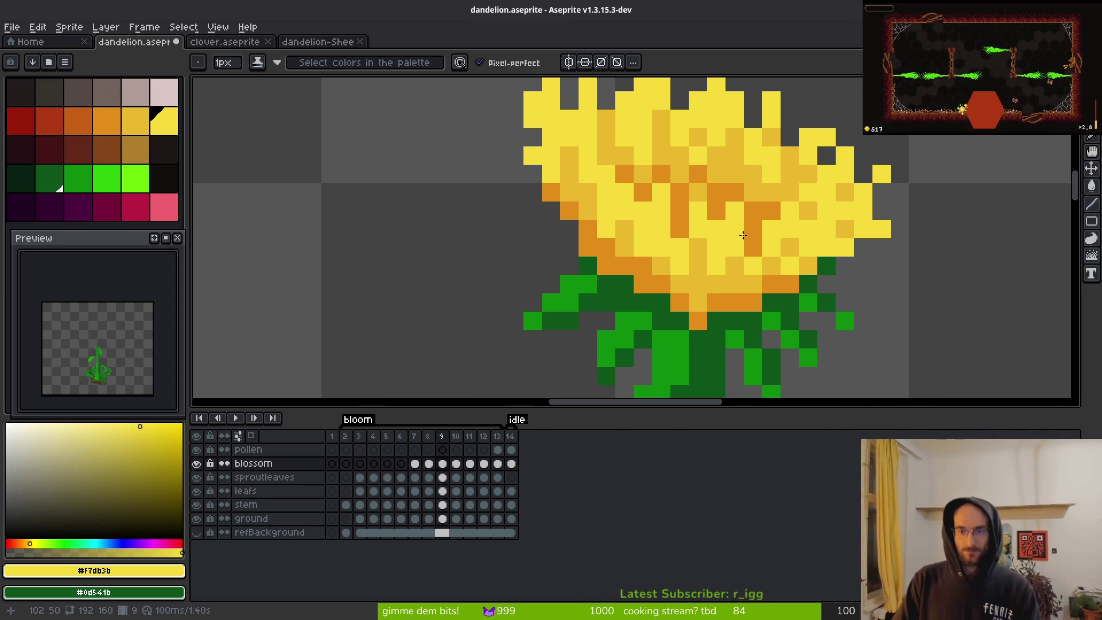
scroll(741, 238, down, 1)
scroll(728, 225, up, 1)
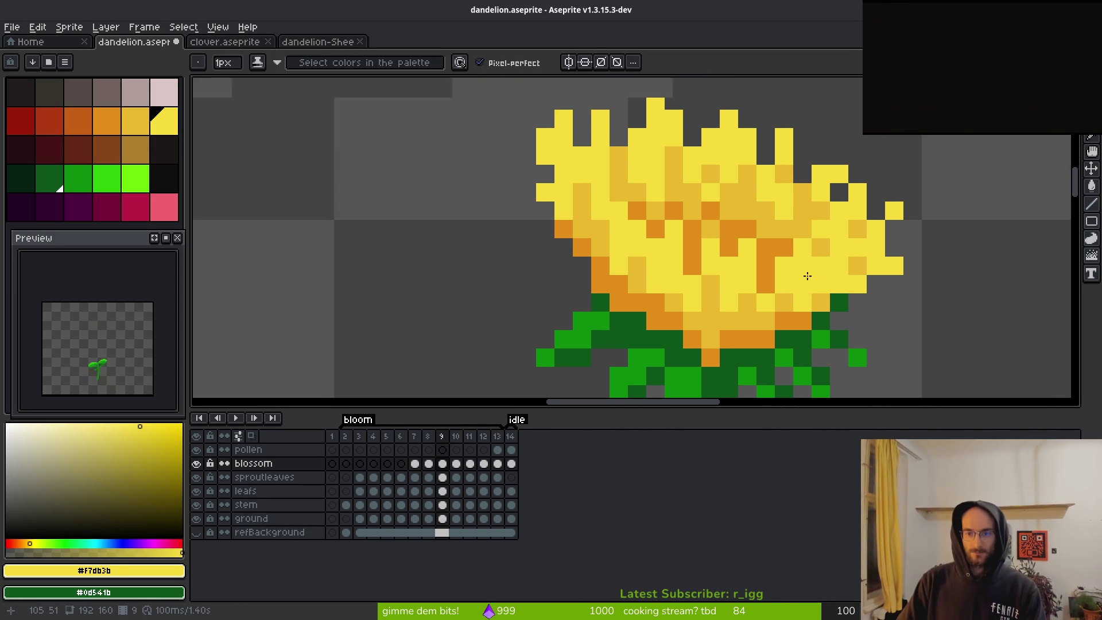
scroll(736, 247, down, 3)
scroll(735, 247, up, 3)
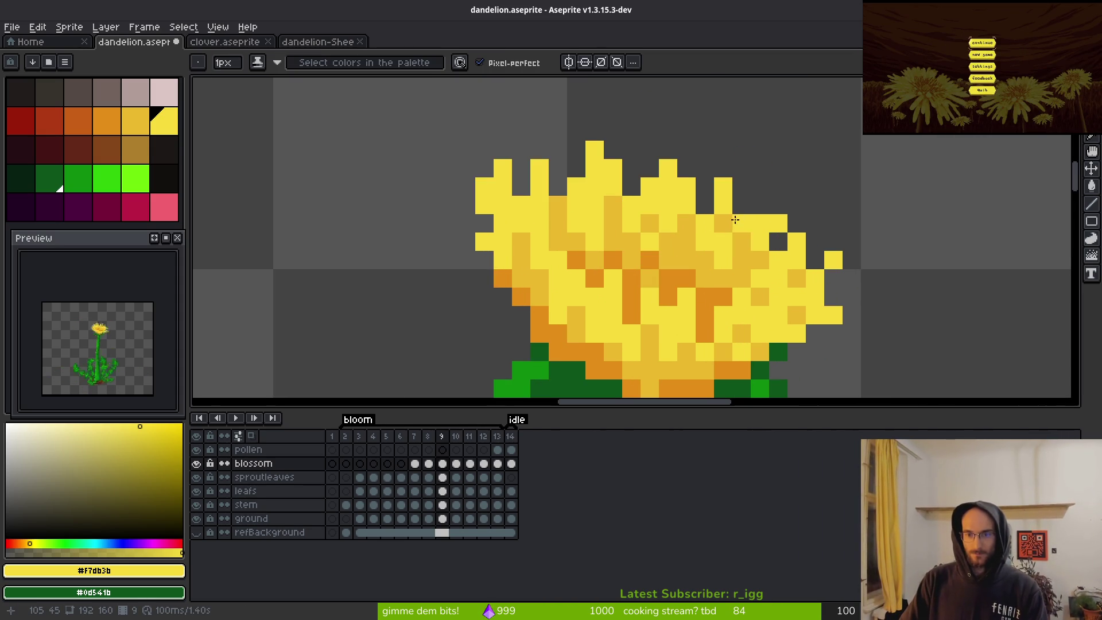
- Add a yellow pixel at the blossom's top-right edge and darken and lighten nearby petal pixels
click(777, 204)
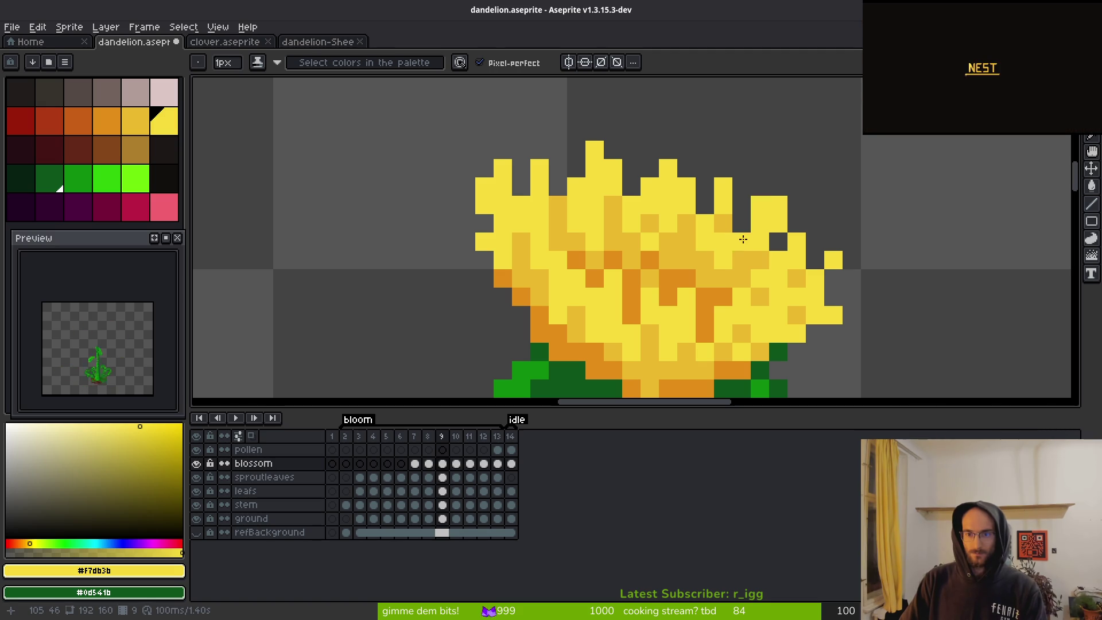
alt+click(763, 229)
click(778, 222)
click(778, 278)
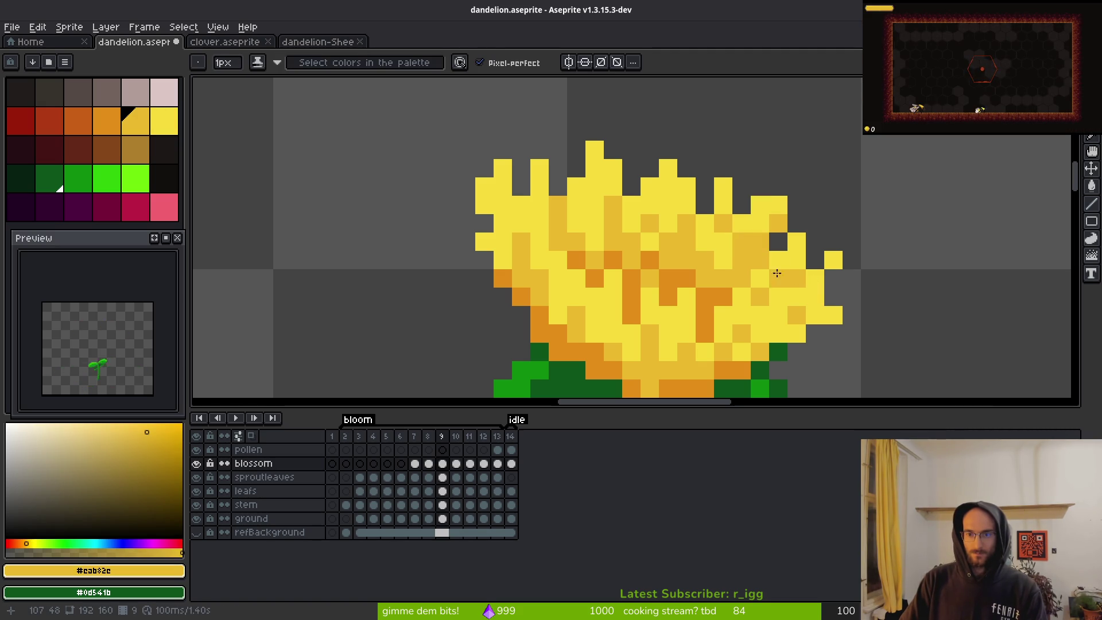
alt+click(753, 225)
click(744, 243)
scroll(775, 258, down, 5)
scroll(814, 287, up, 4)
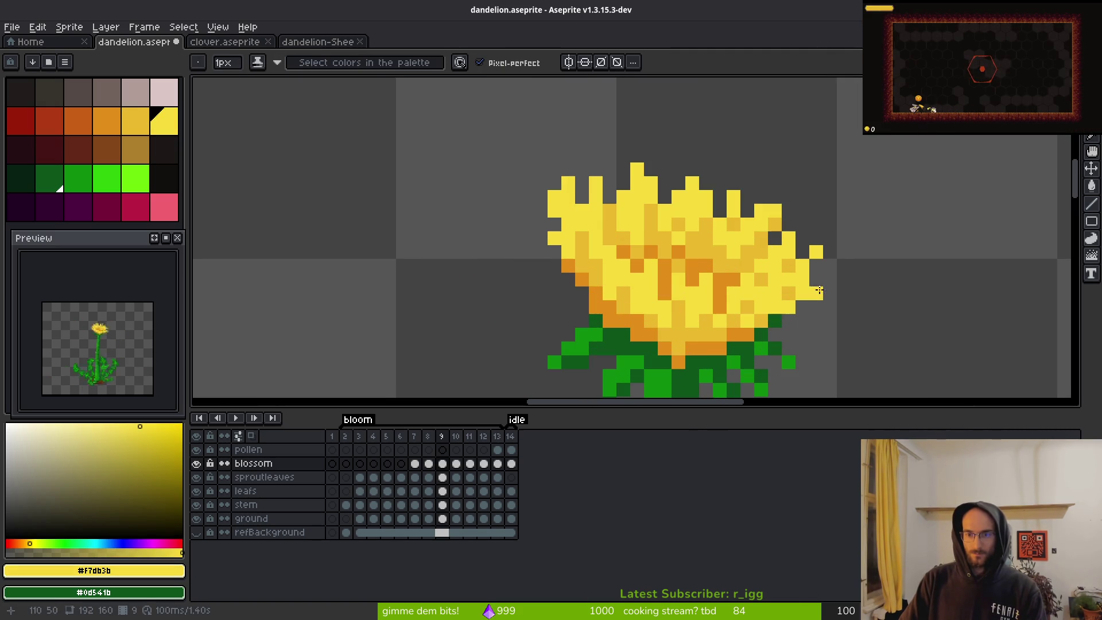
- Sample darker yellow, stem green, gold and orange, then touch up the blossom with yellow
alt+click(804, 251)
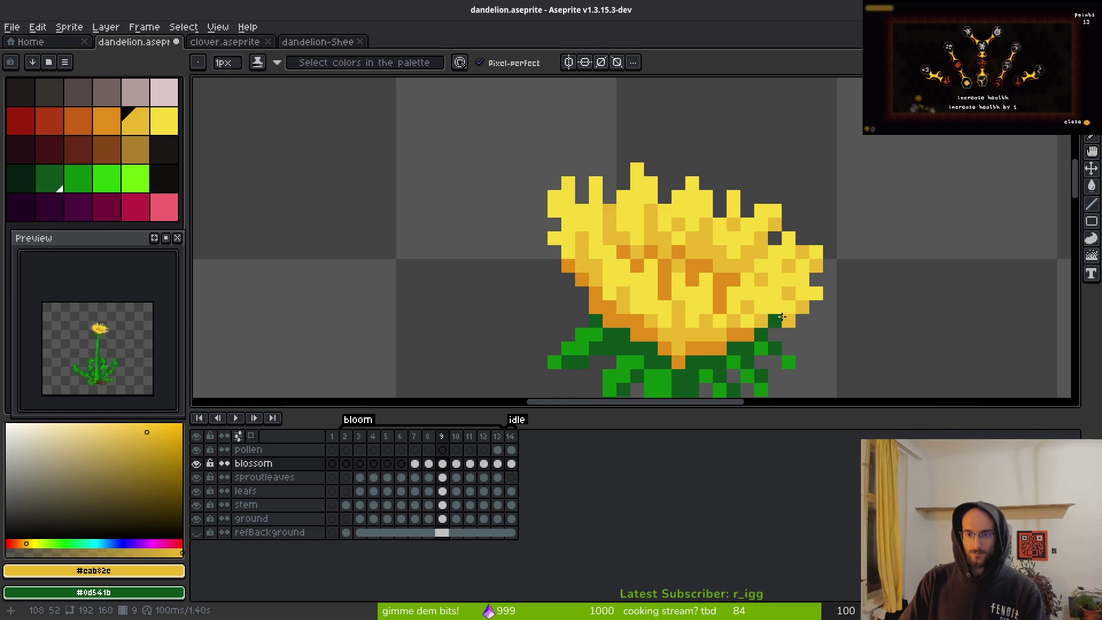
scroll(780, 314, down, 4)
scroll(740, 290, up, 5)
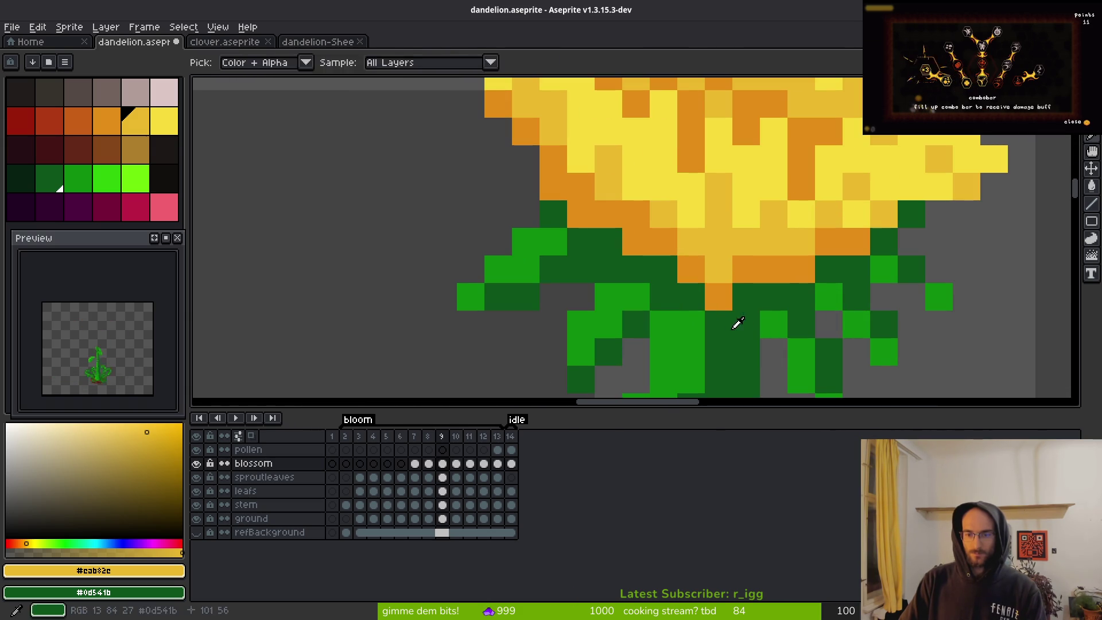
alt+click(717, 299)
scroll(716, 299, down, 5)
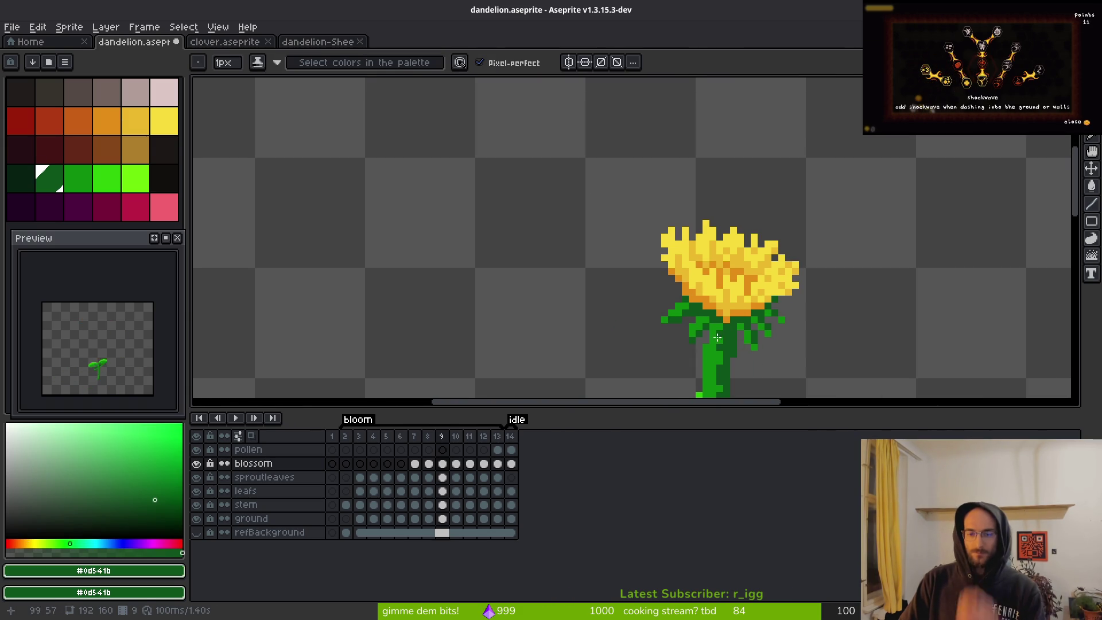
scroll(729, 333, up, 4)
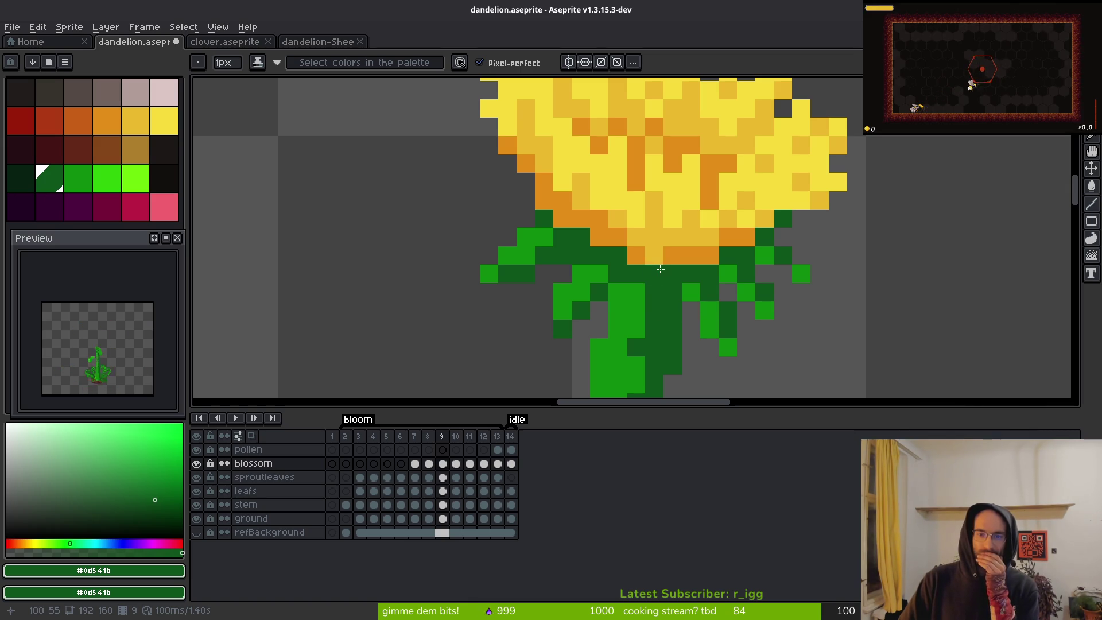
alt+click(660, 229)
alt+click(679, 250)
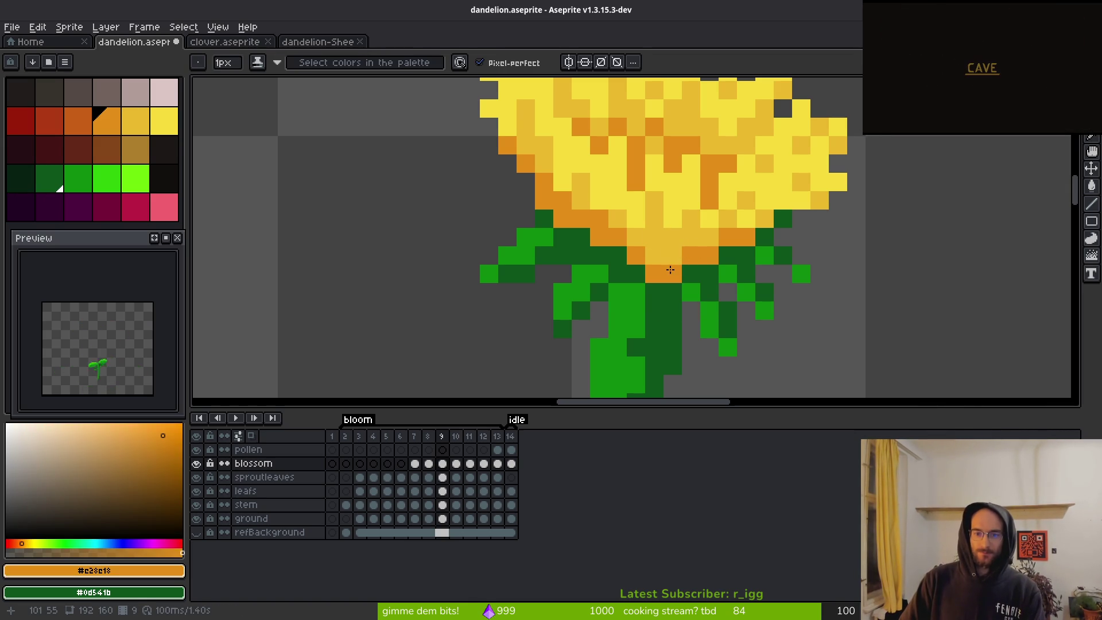
scroll(691, 274, down, 5)
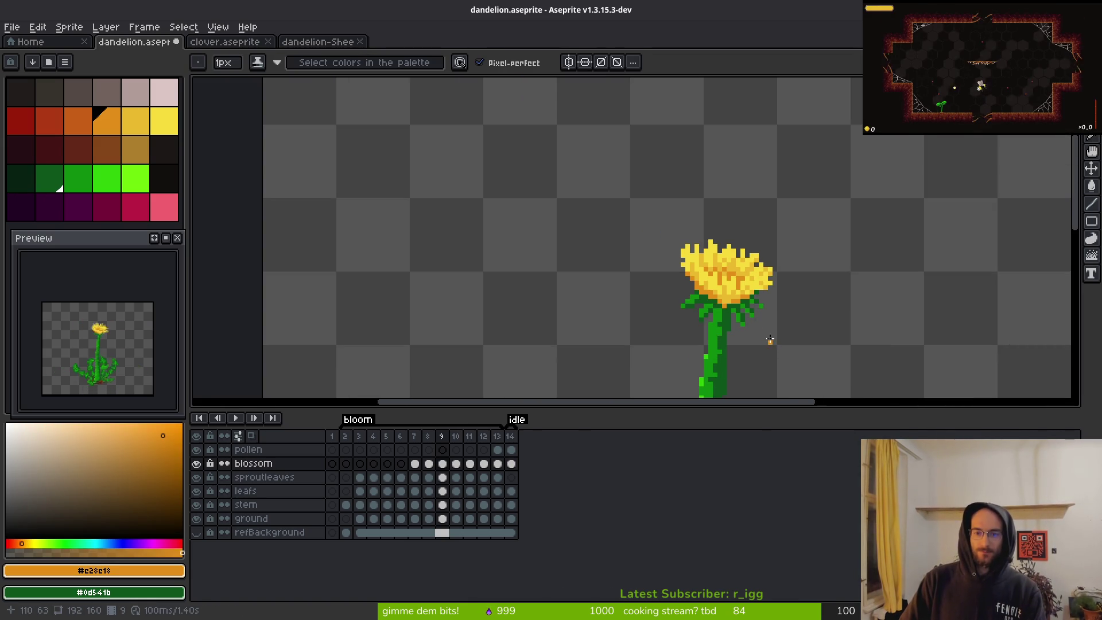
scroll(720, 325, up, 4)
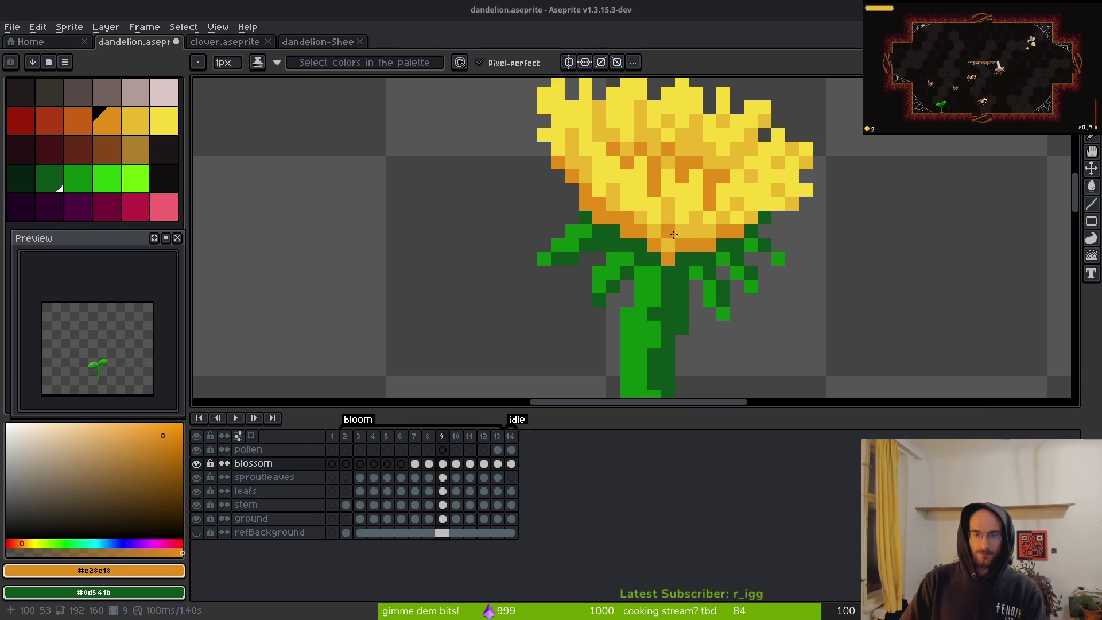
alt+click(679, 253)
alt+click(677, 224)
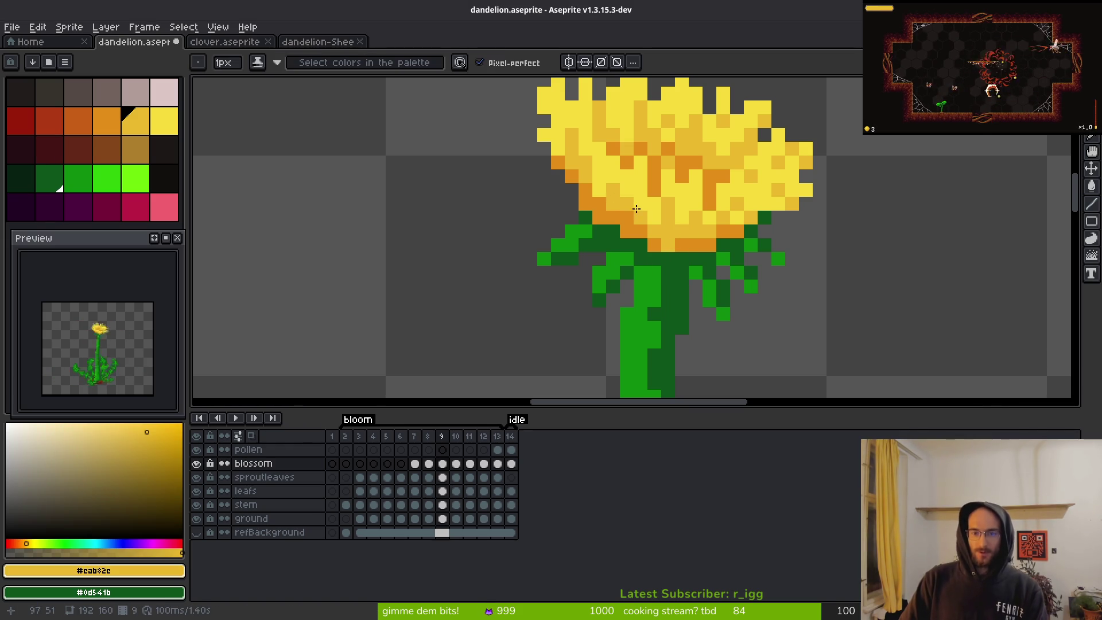
drag(689, 221, 729, 268)
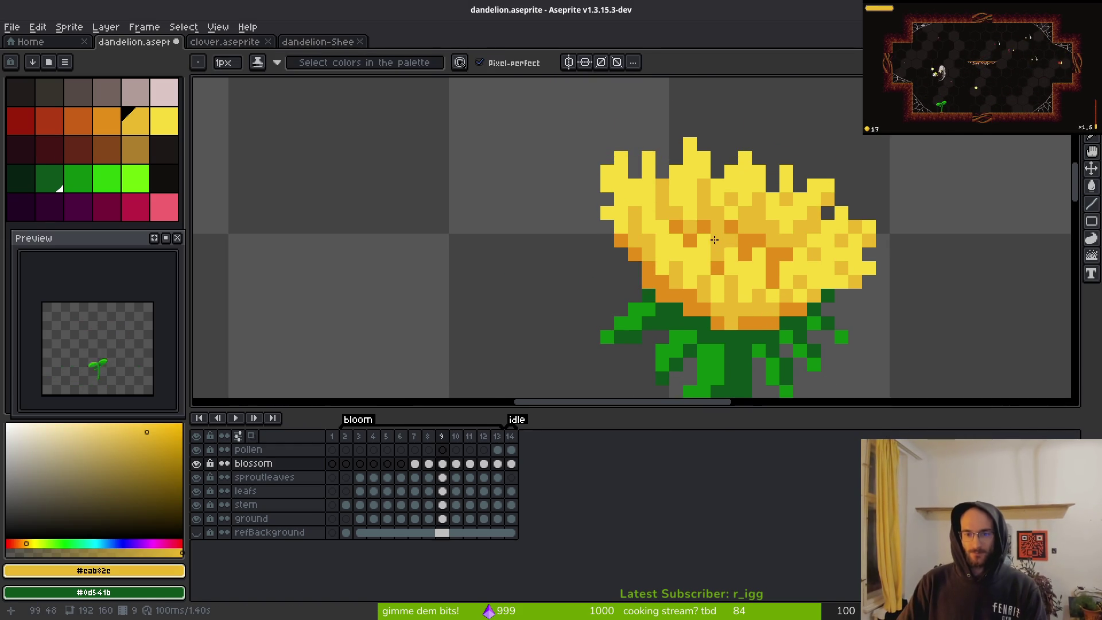
- Paint a mid-yellow pixel onto the upper-left petals of the blossom
scroll(714, 241, up, 3)
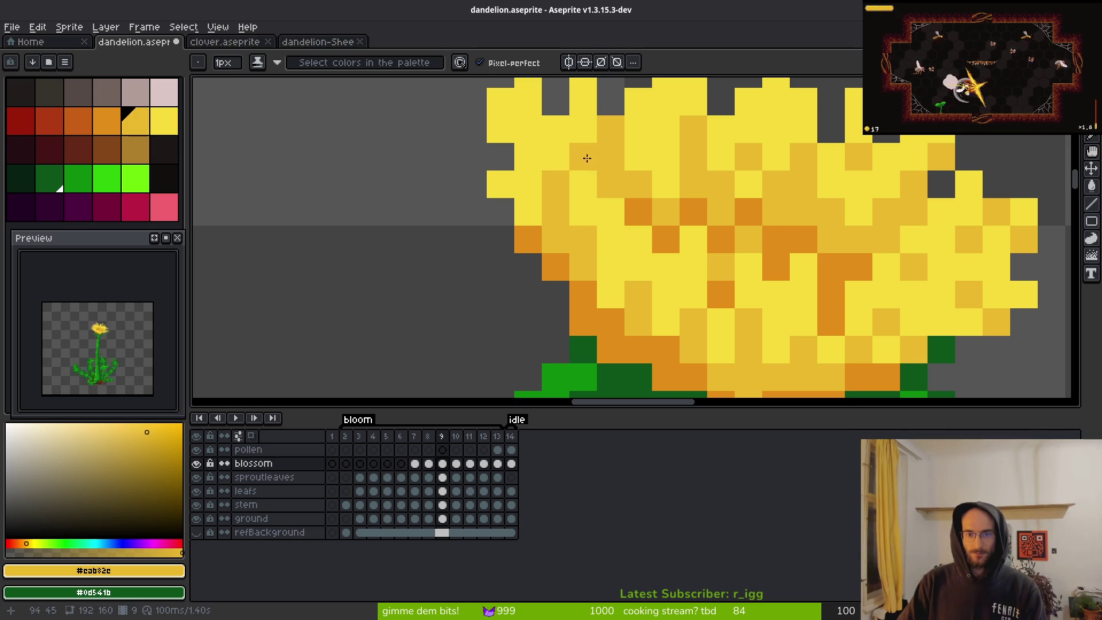
drag(583, 155, 670, 302)
key(alt)
drag(606, 287, 563, 157)
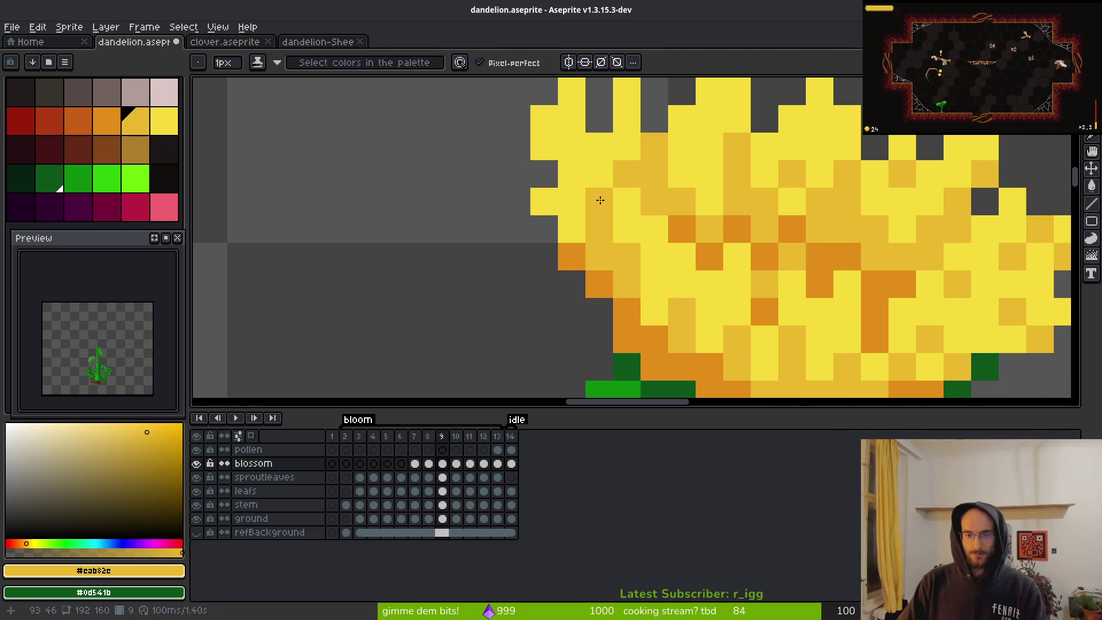
click(581, 229)
click(600, 243)
click(550, 207)
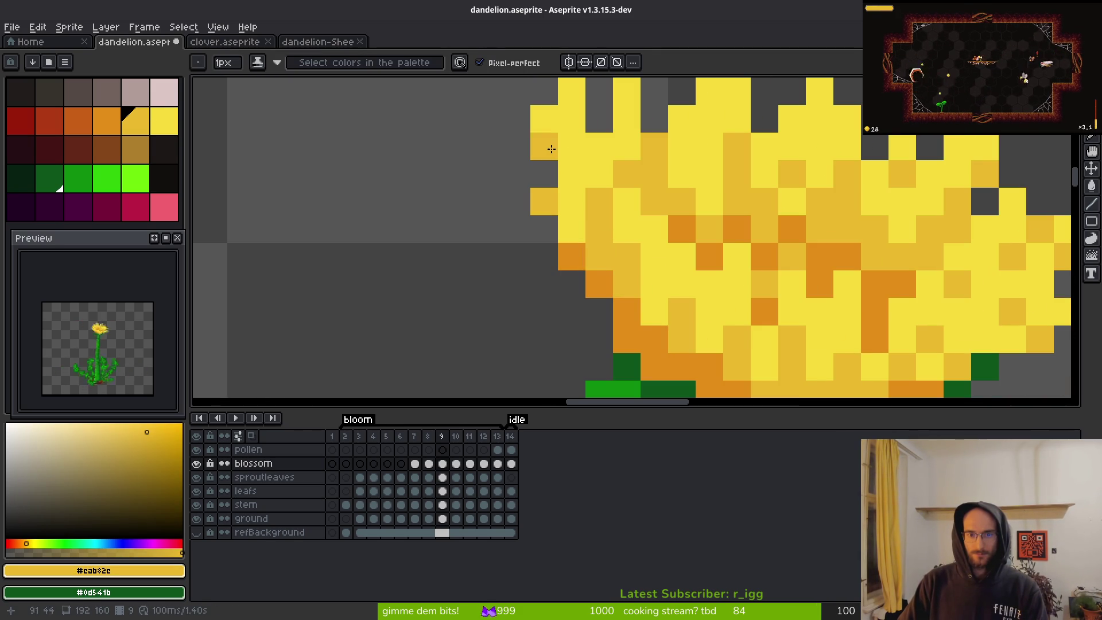
- Sample the orange shade from the blossom
scroll(678, 219, down, 5)
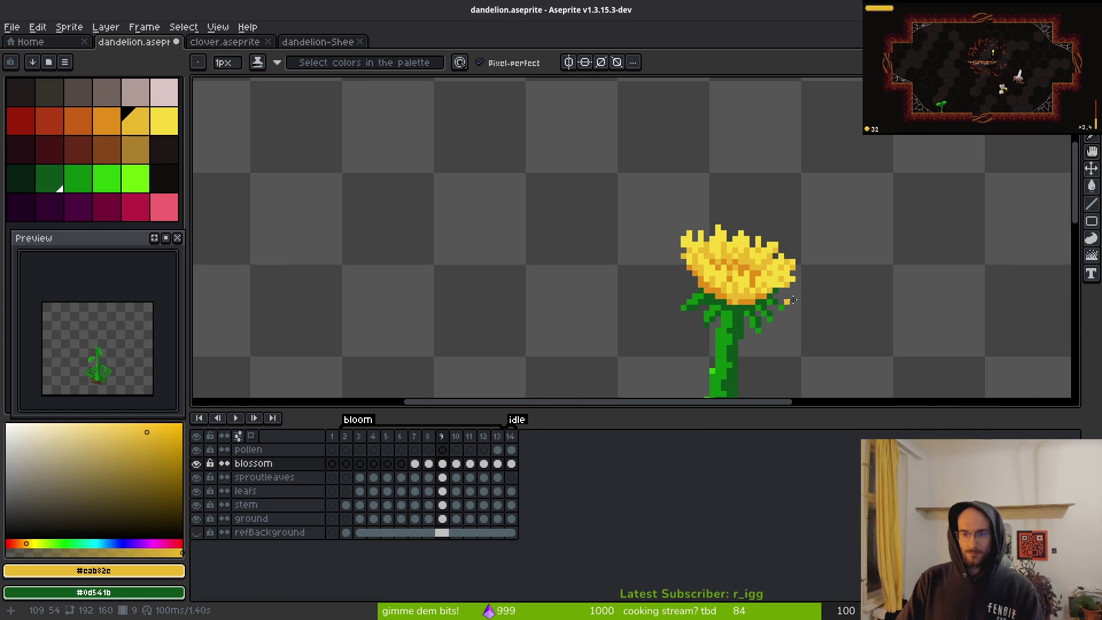
scroll(781, 302, up, 5)
scroll(846, 333, down, 4)
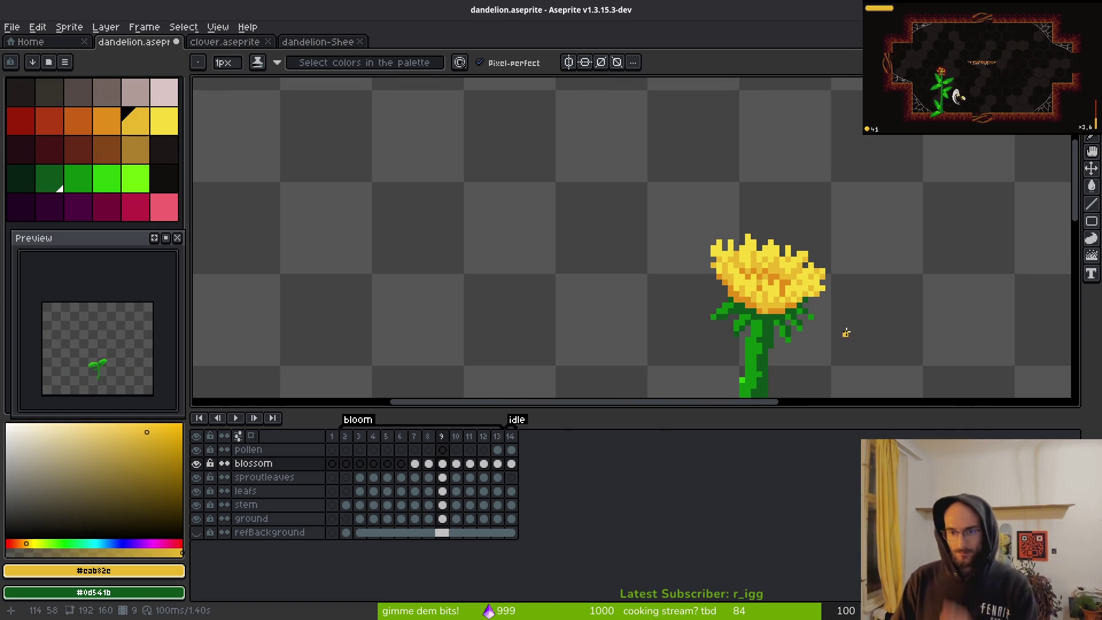
scroll(821, 274, up, 4)
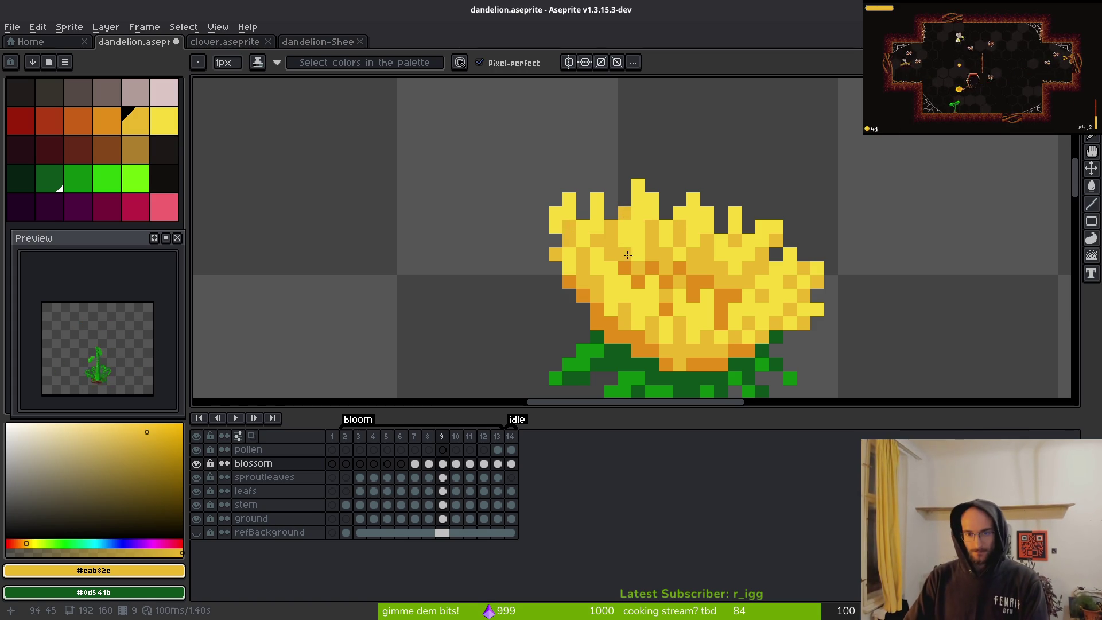
scroll(583, 233, down, 3)
scroll(611, 235, up, 3)
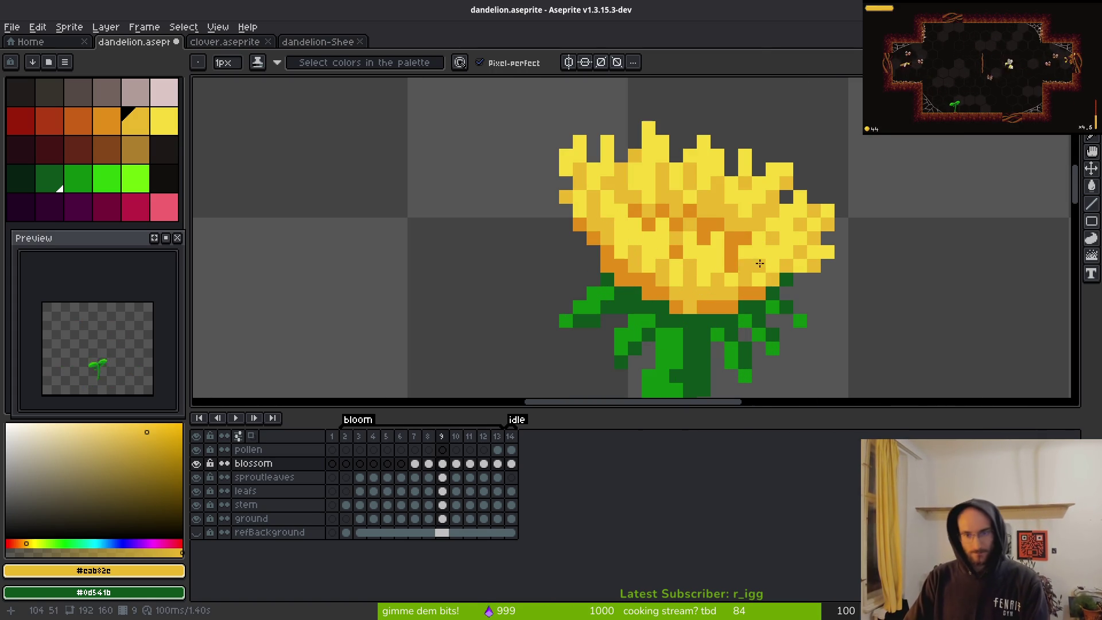
scroll(734, 264, down, 3)
scroll(730, 265, up, 3)
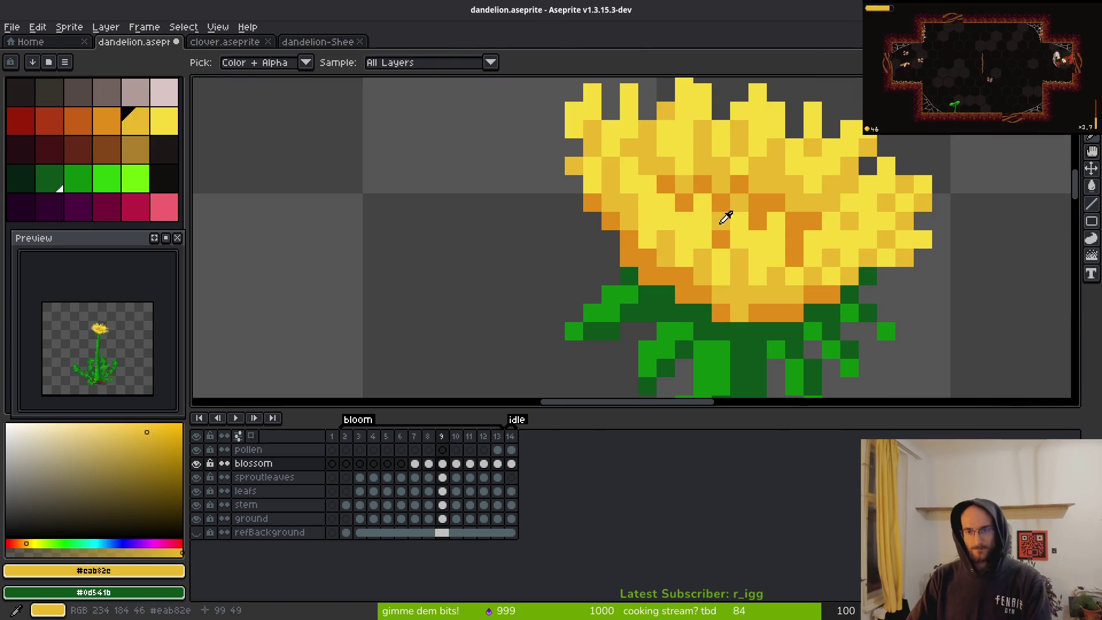
alt+click(718, 228)
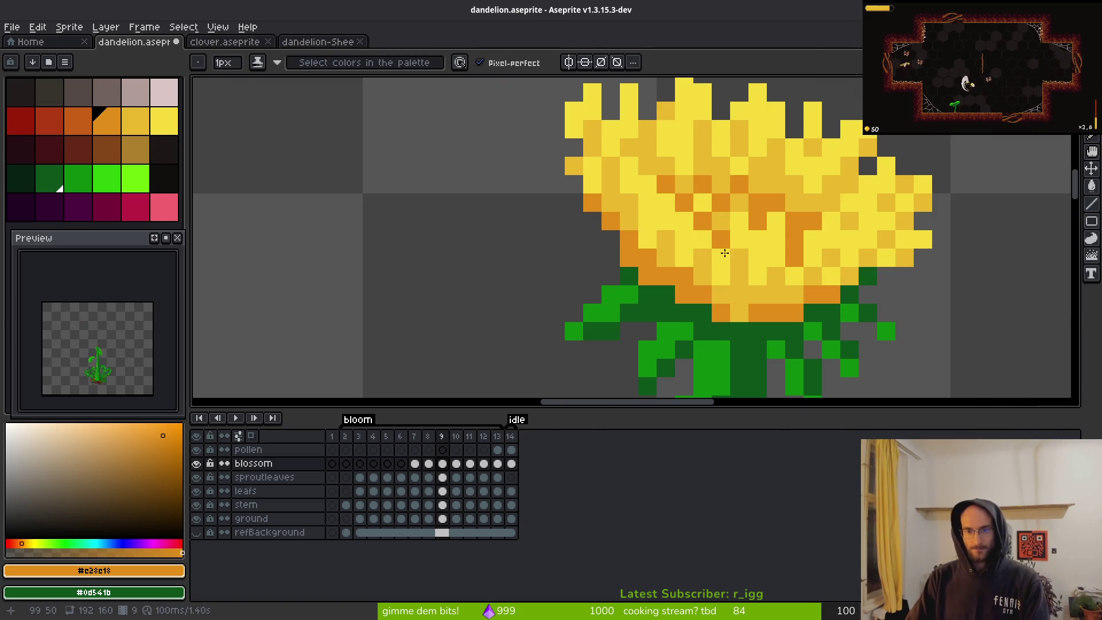
scroll(751, 293, down, 3)
scroll(750, 294, up, 3)
- Pick the mid yellow from the petals and save the dandelion file
key(w)
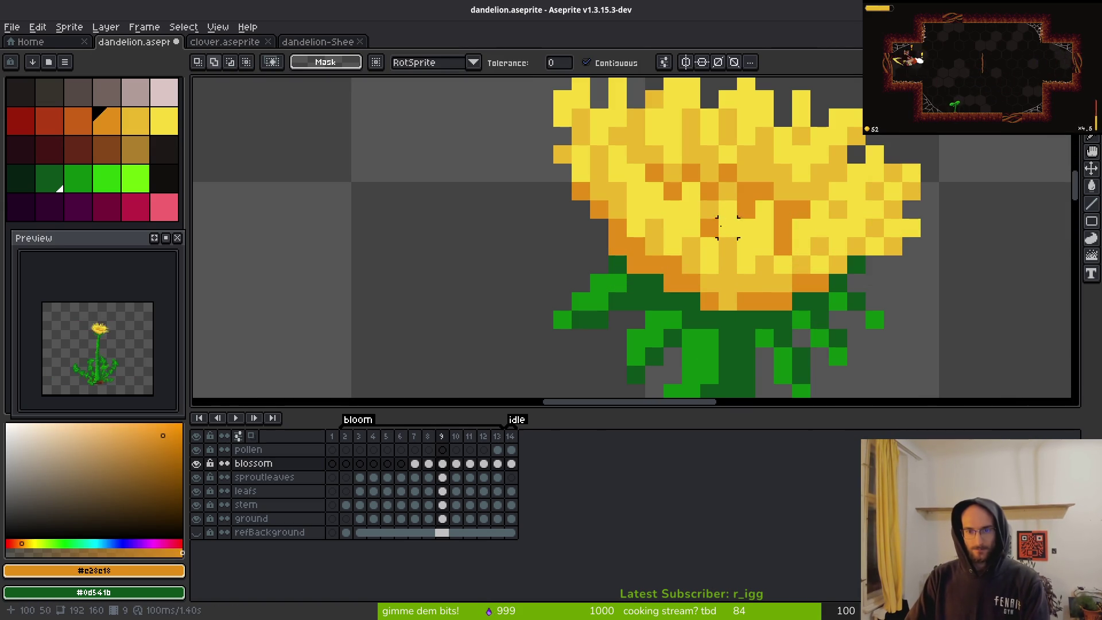
key(ctrl)
key(alt)
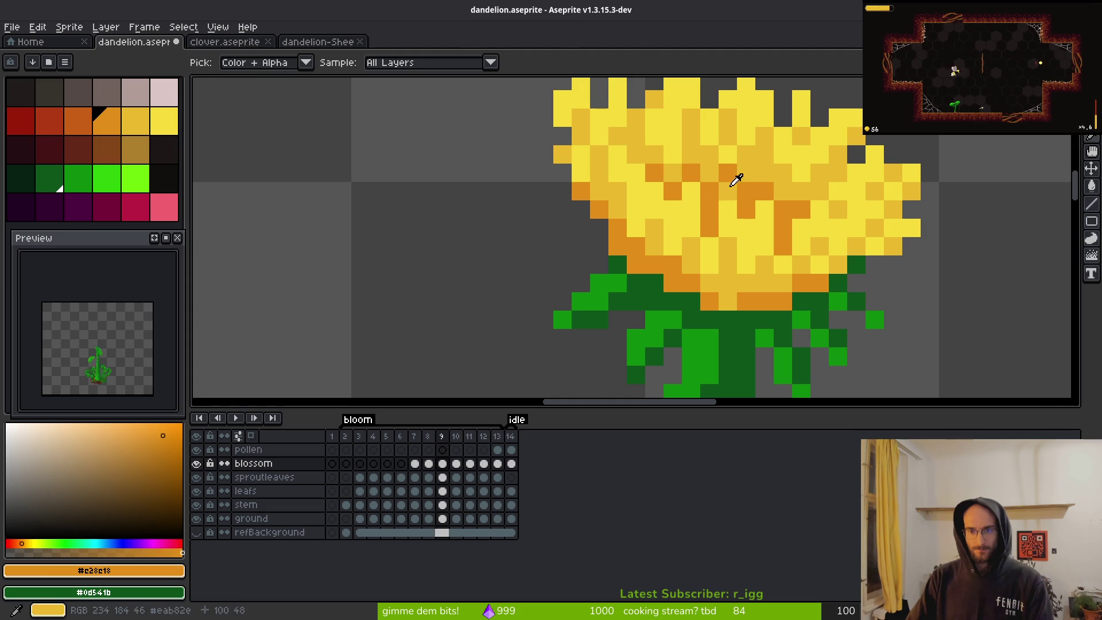
alt+click(736, 180)
scroll(749, 213, down, 3)
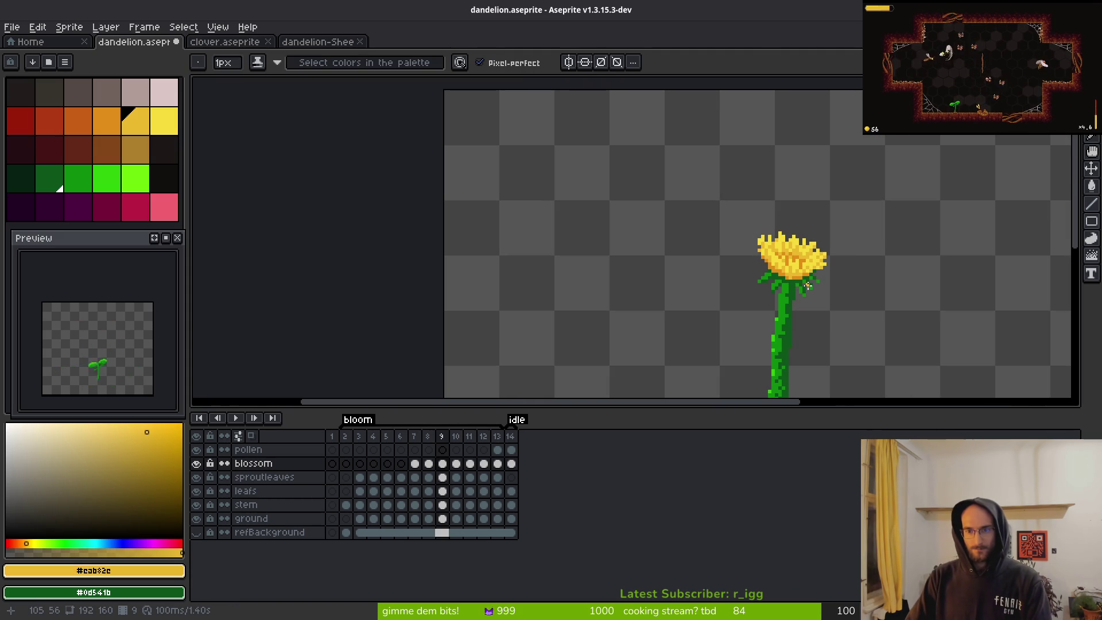
scroll(788, 274, up, 4)
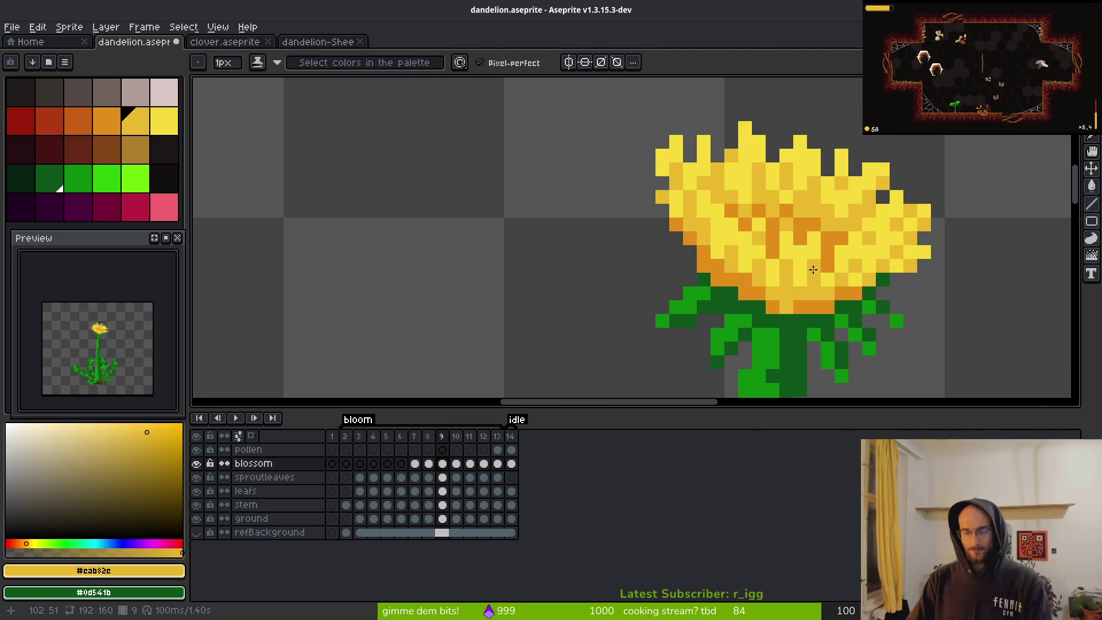
key(ctrl+s)
- Try an orange pixel on the right petals, then undo the stray stroke
alt+click(737, 198)
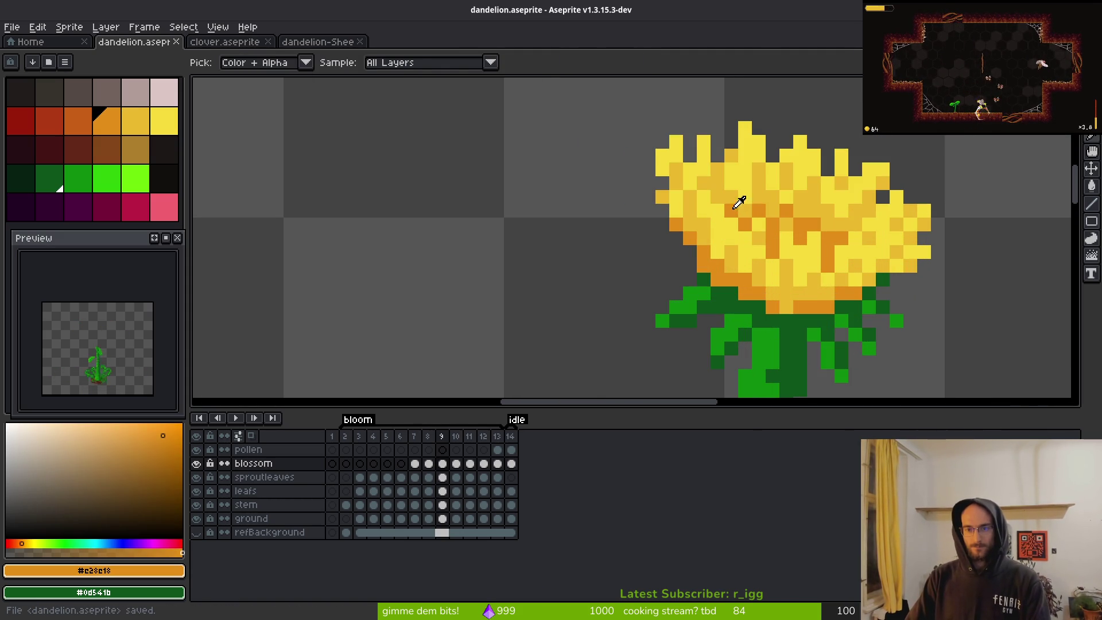
click(759, 225)
scroll(811, 238, down, 4)
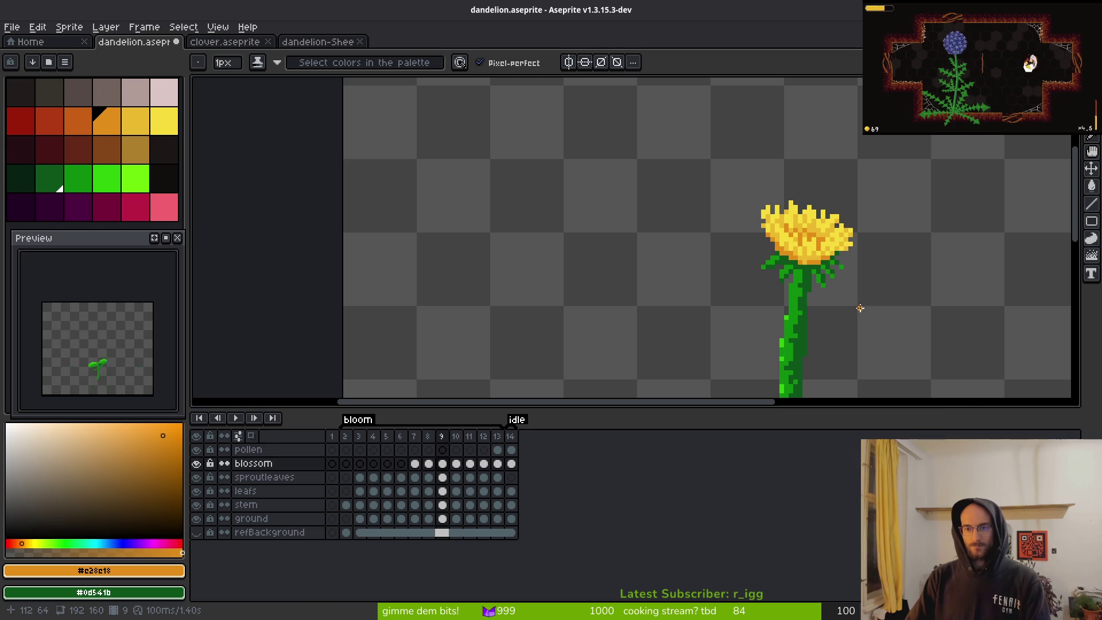
key(ctrl+z)
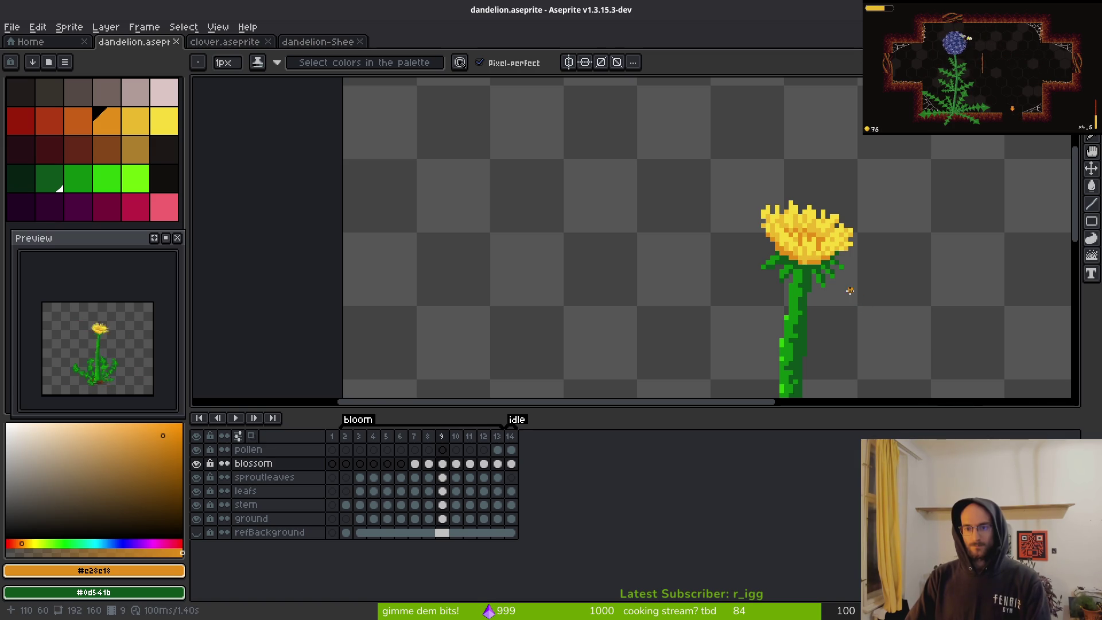
scroll(825, 247, up, 3)
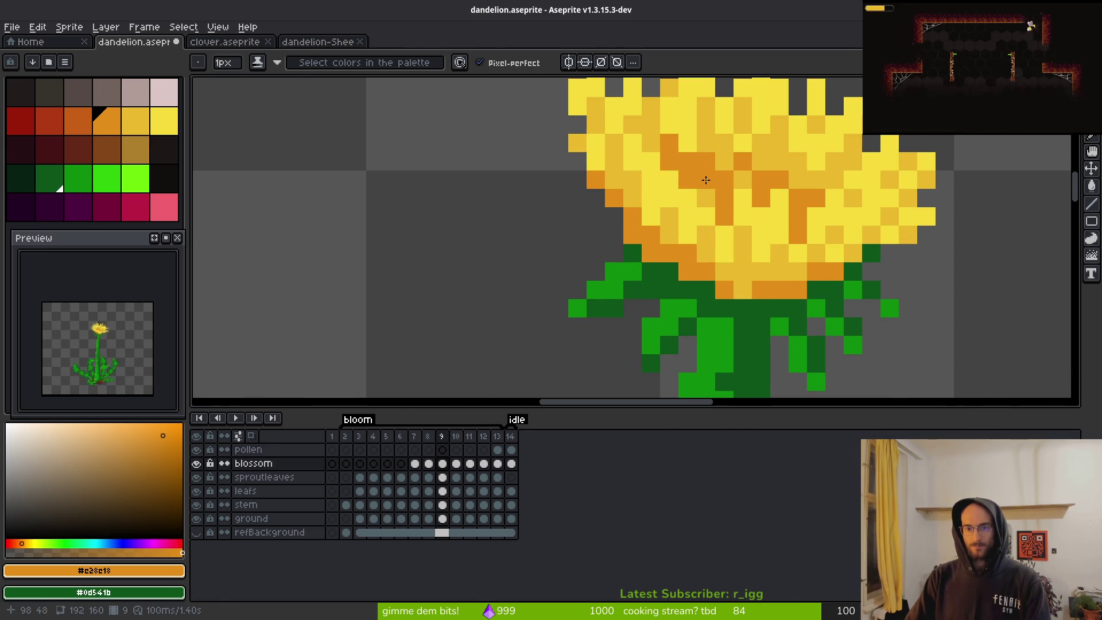
- Add a mid- and bright-yellow petal tip jutting from the blossom's right edge
alt+click(701, 161)
scroll(701, 161, down, 3)
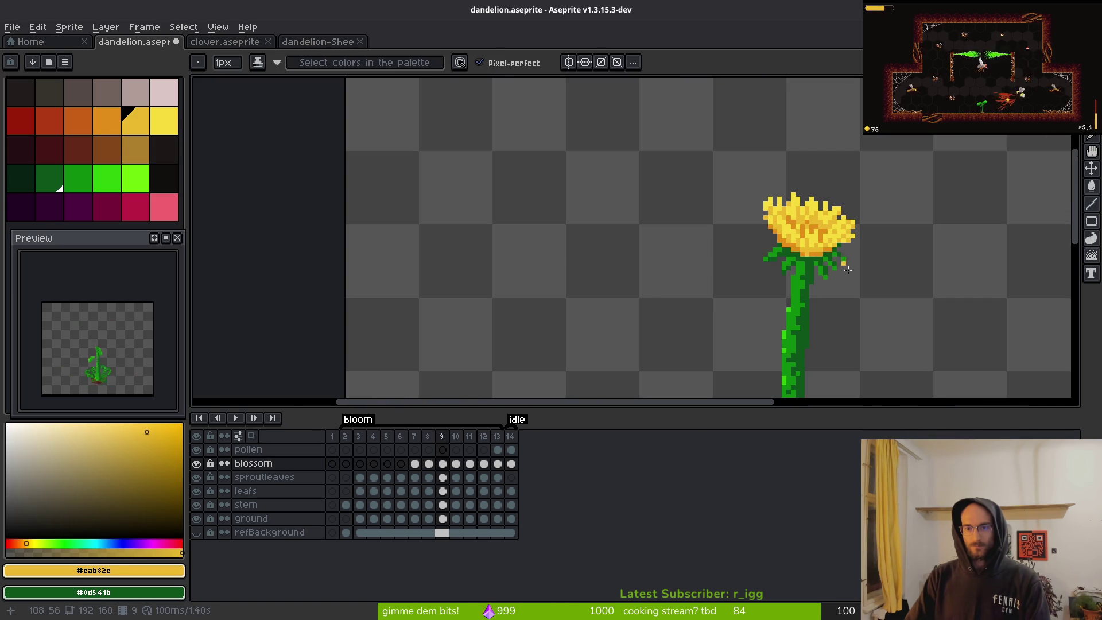
scroll(857, 284, up, 3)
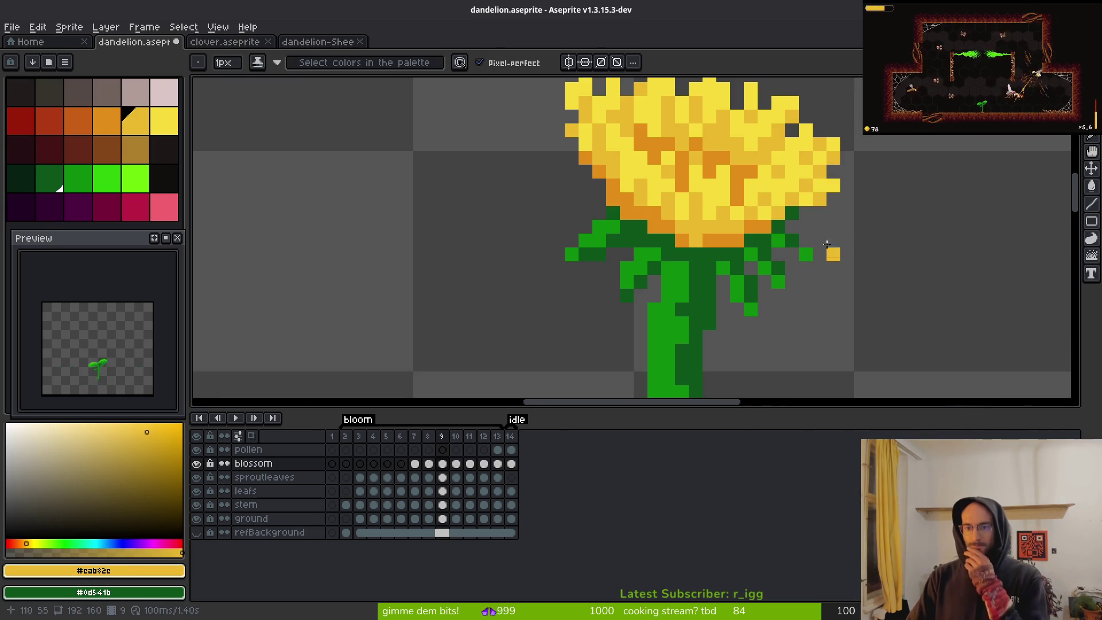
scroll(752, 225, down, 3)
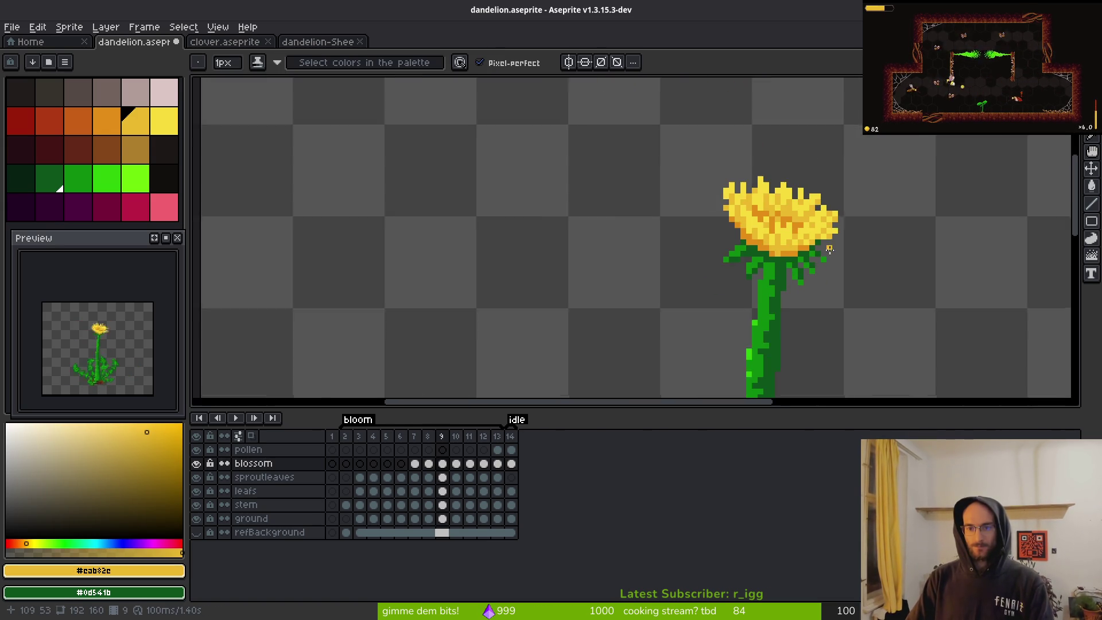
scroll(826, 253, up, 3)
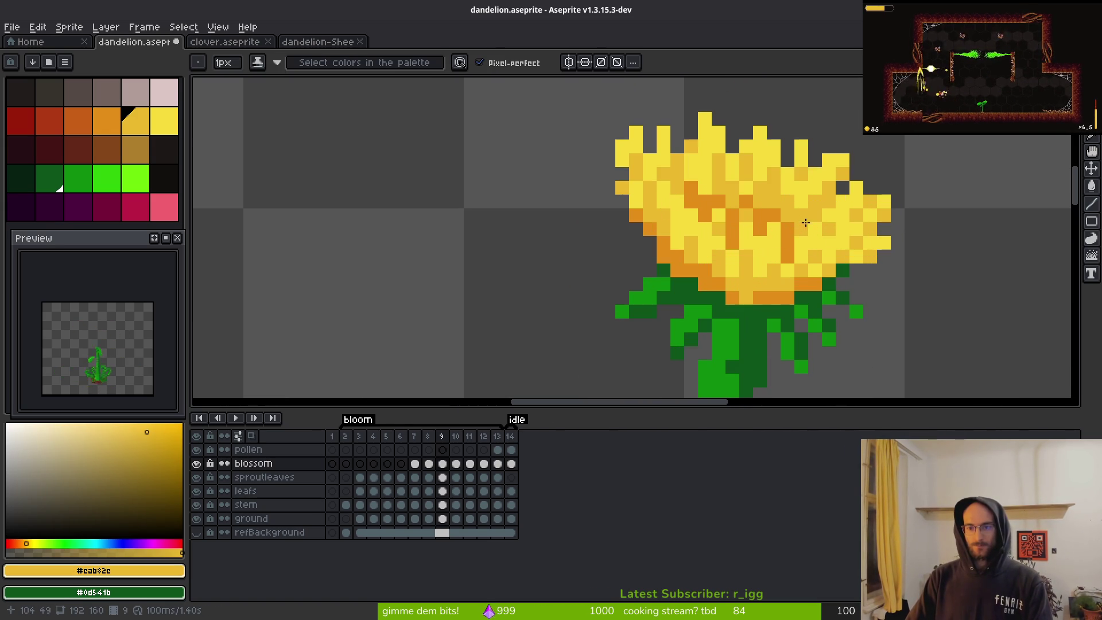
scroll(839, 257, down, 3)
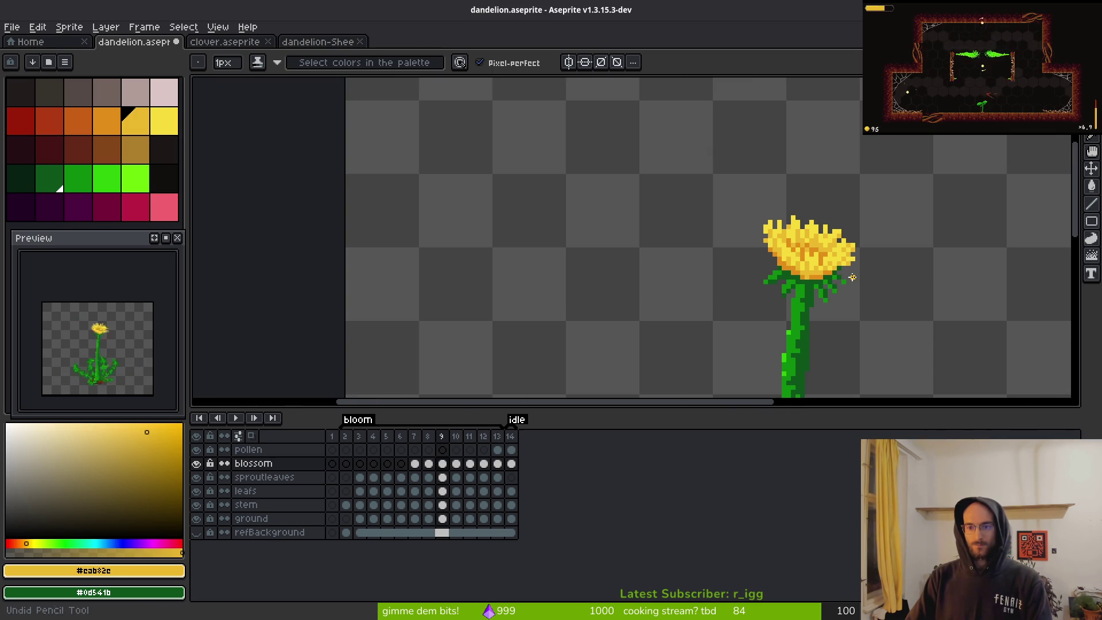
scroll(815, 258, up, 3)
scroll(814, 262, down, 3)
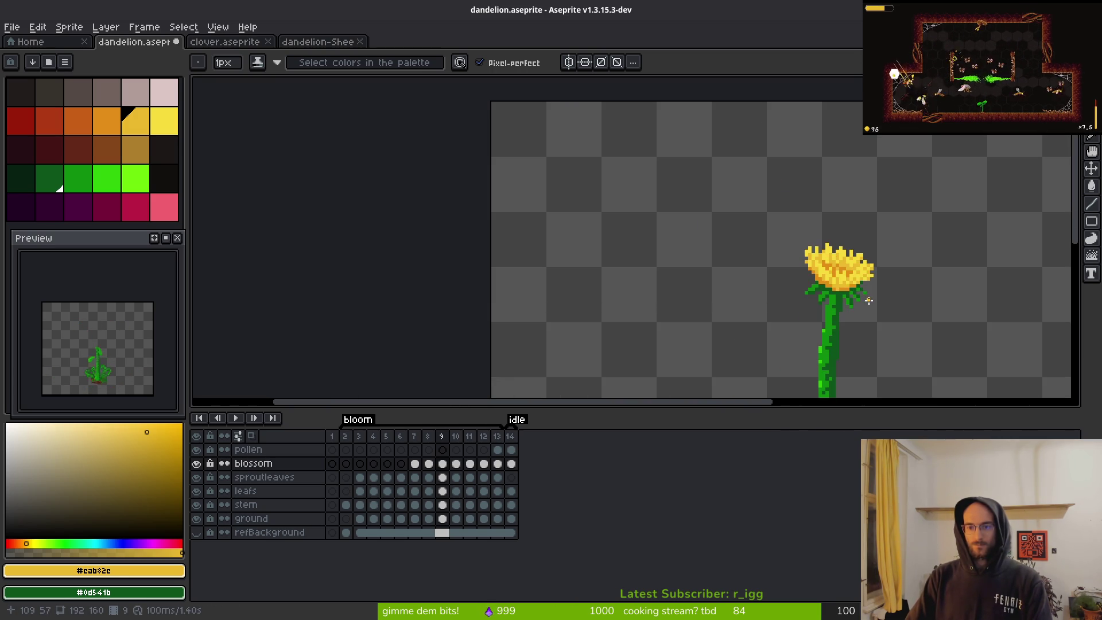
scroll(869, 300, up, 4)
alt+click(783, 227)
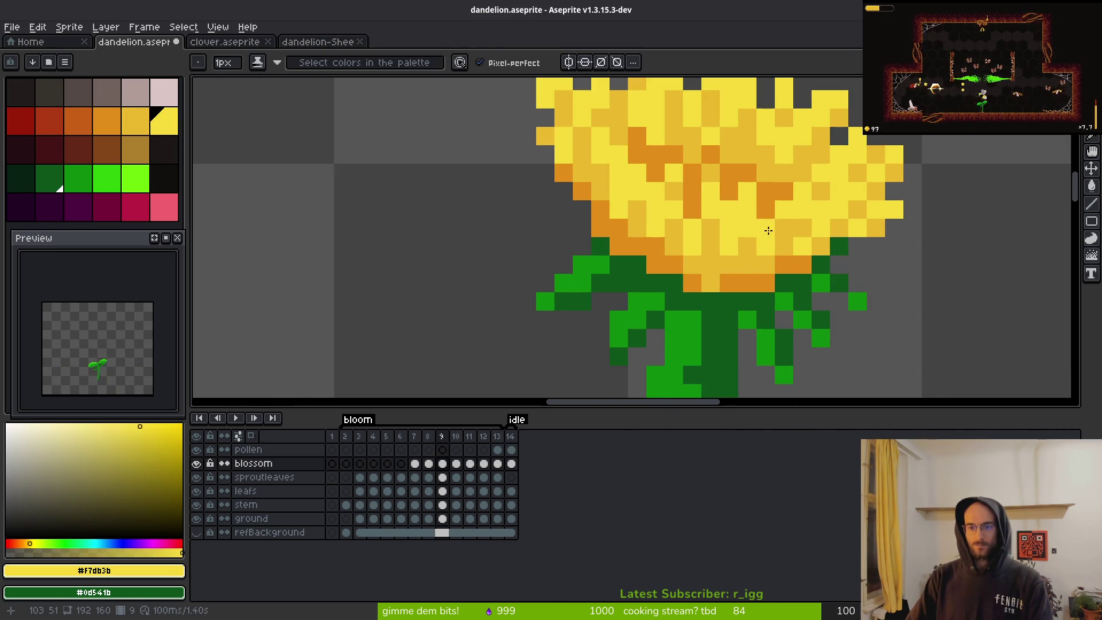
scroll(837, 241, down, 2)
scroll(838, 241, up, 3)
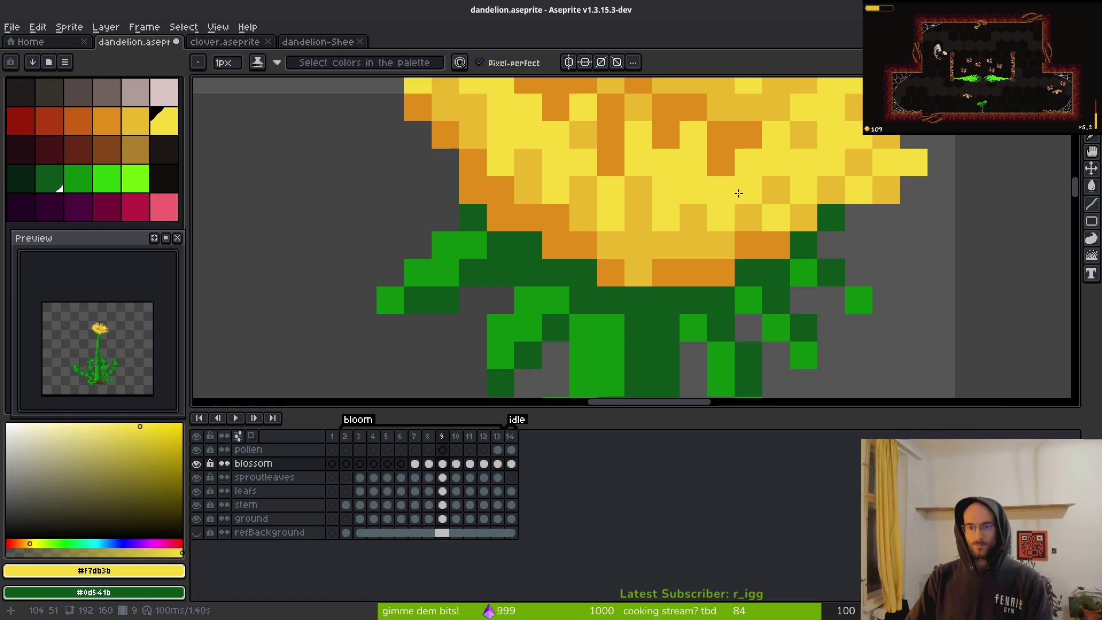
scroll(847, 238, down, 5)
scroll(842, 245, up, 4)
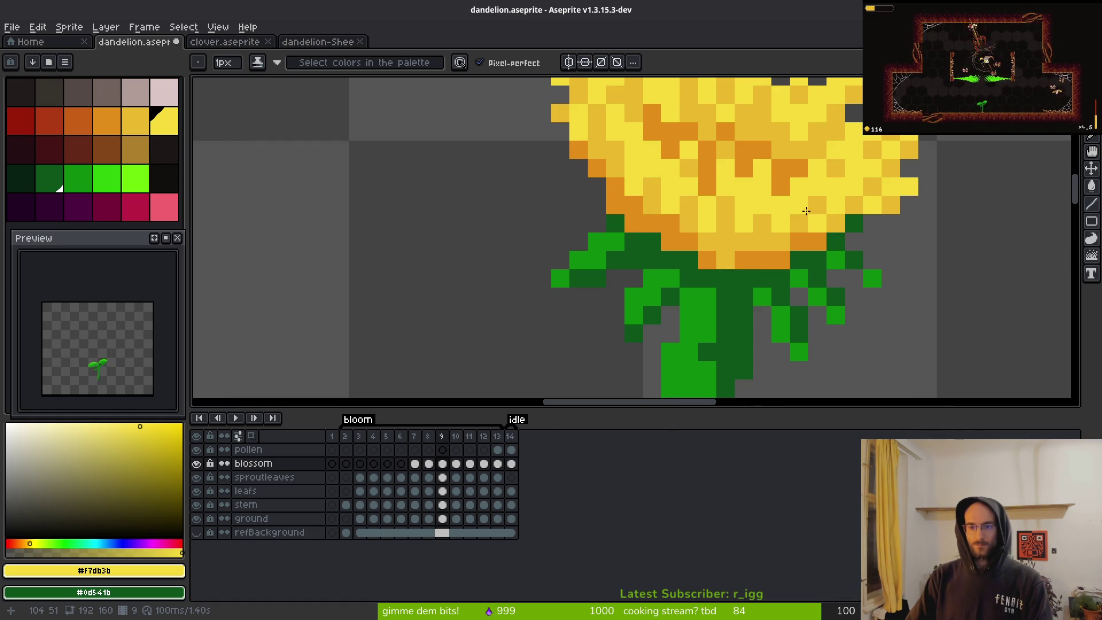
scroll(891, 265, down, 5)
scroll(891, 266, up, 4)
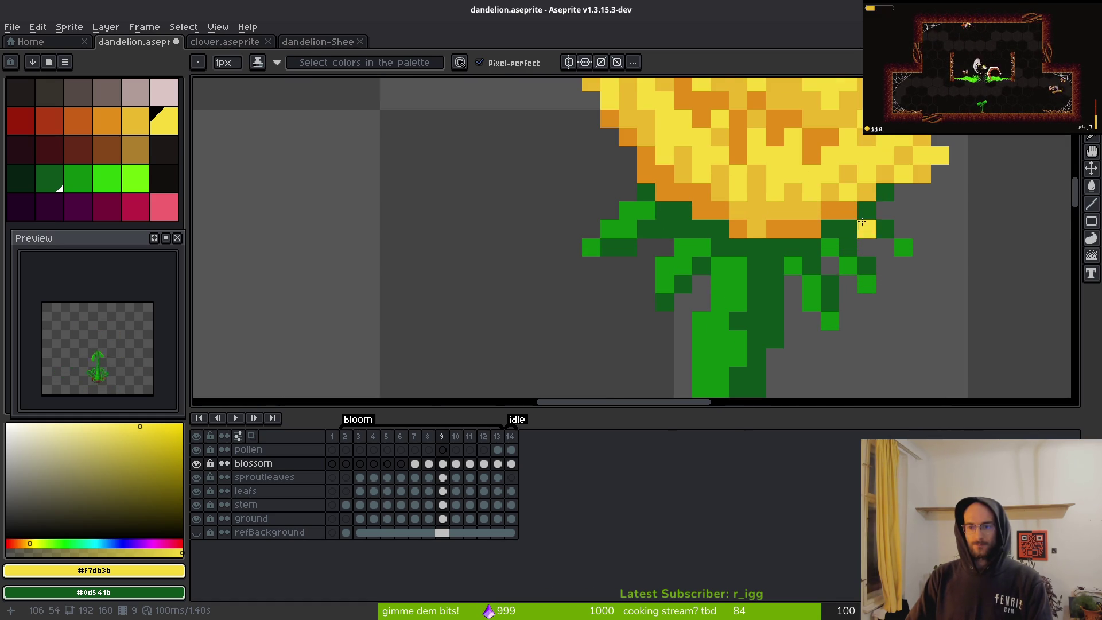
alt+click(856, 167)
scroll(910, 234, down, 4)
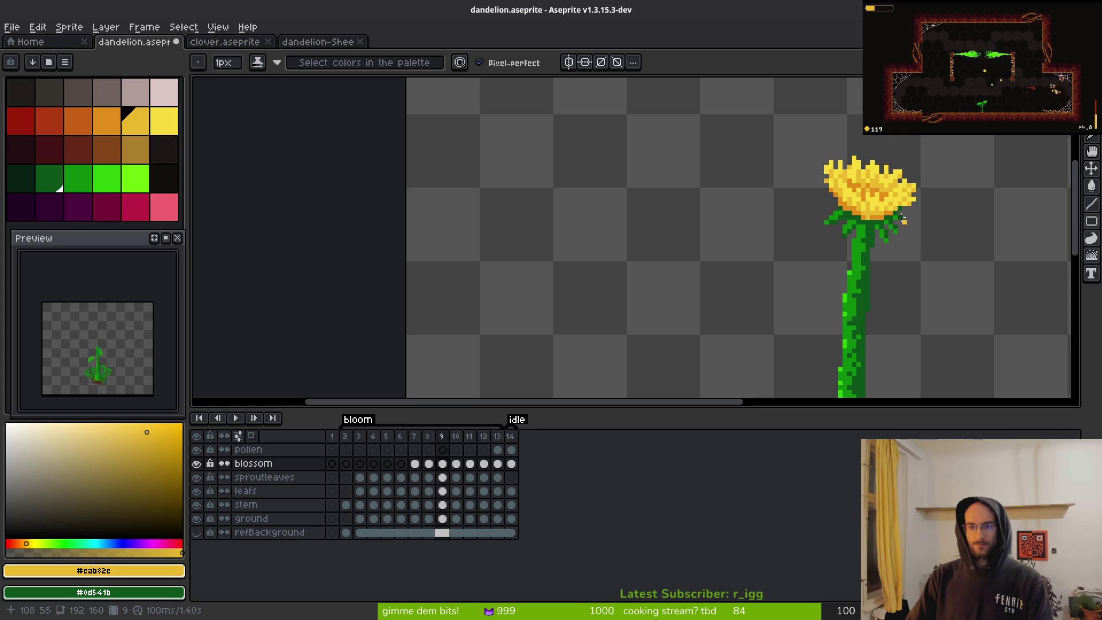
scroll(900, 204, up, 5)
drag(817, 149, 837, 165)
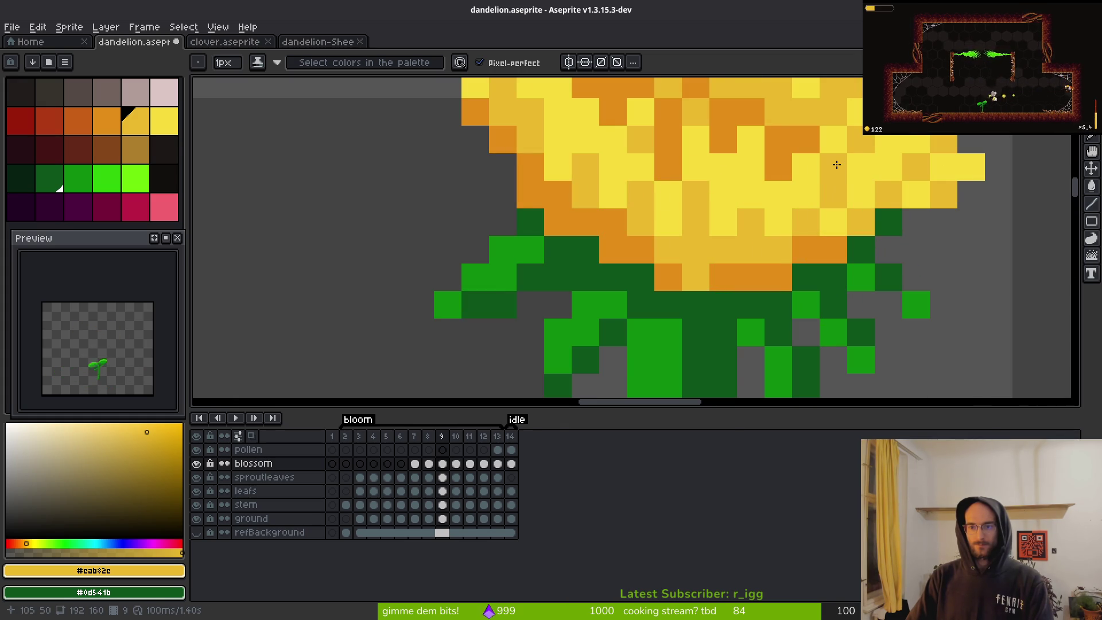
scroll(913, 261, down, 5)
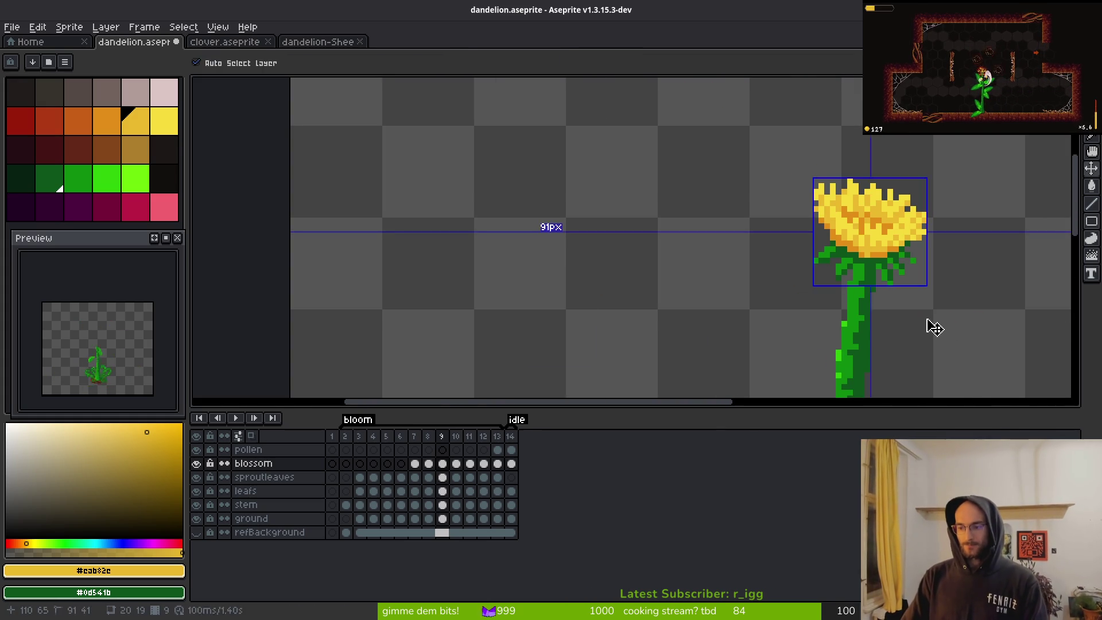
- Save dandelion.aseprite
key(ctrl+s)
scroll(862, 290, up, 3)
scroll(822, 275, down, 2)
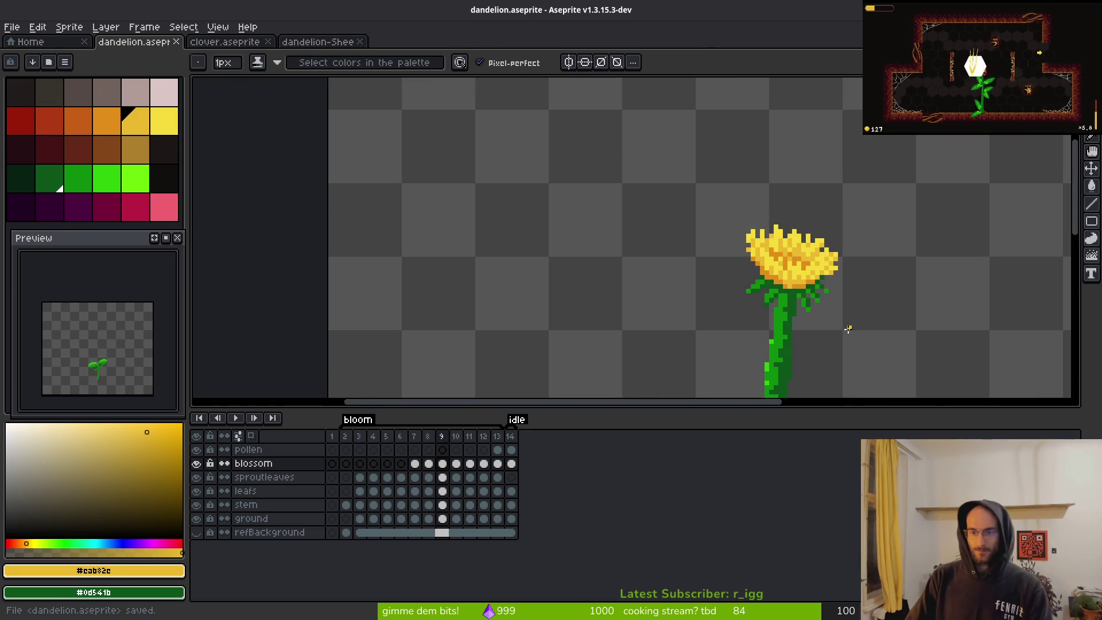
key(i)
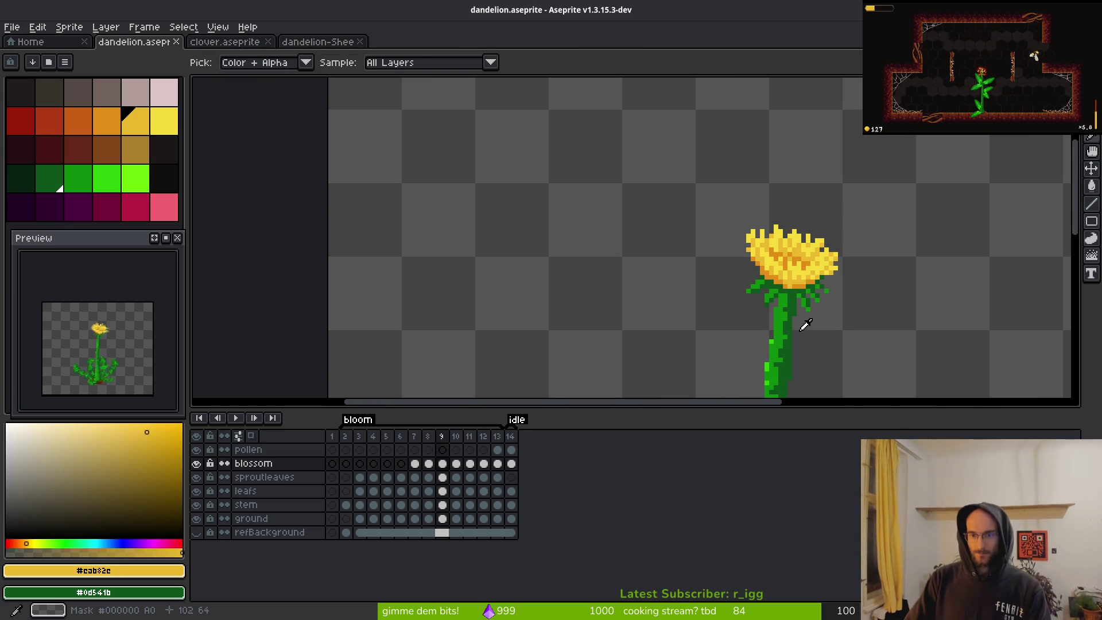
- Step to bloom frame 12 and turn on onion skinning with F3
key(Right)
key(b)
key(i)
key(Left)
key(Right)
key(Right)
key(Right)
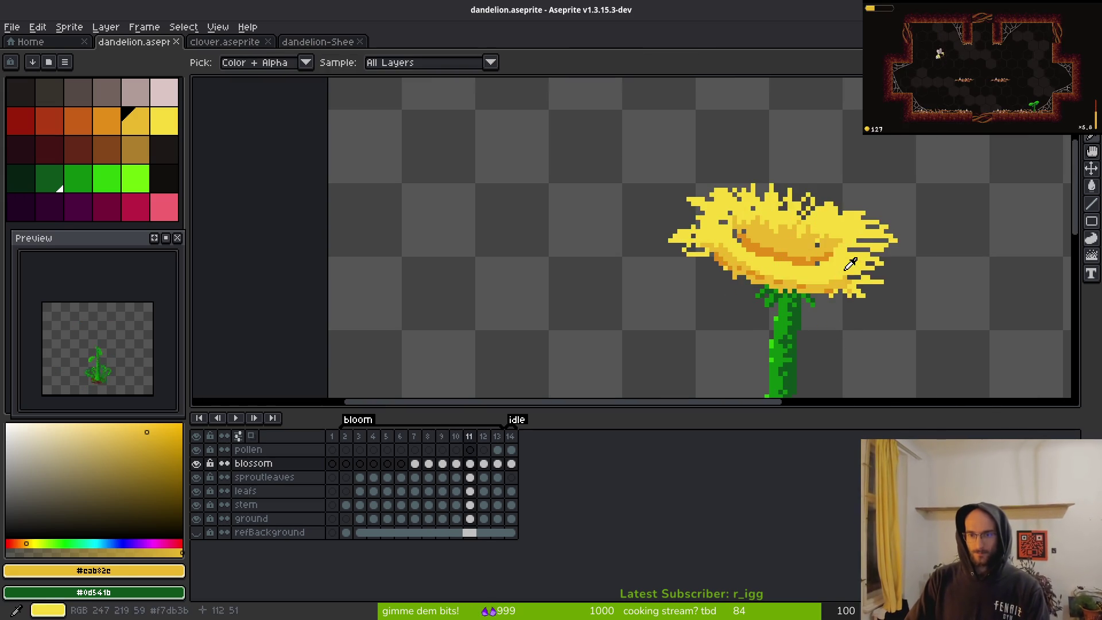
drag(912, 310, 668, 220)
key(b)
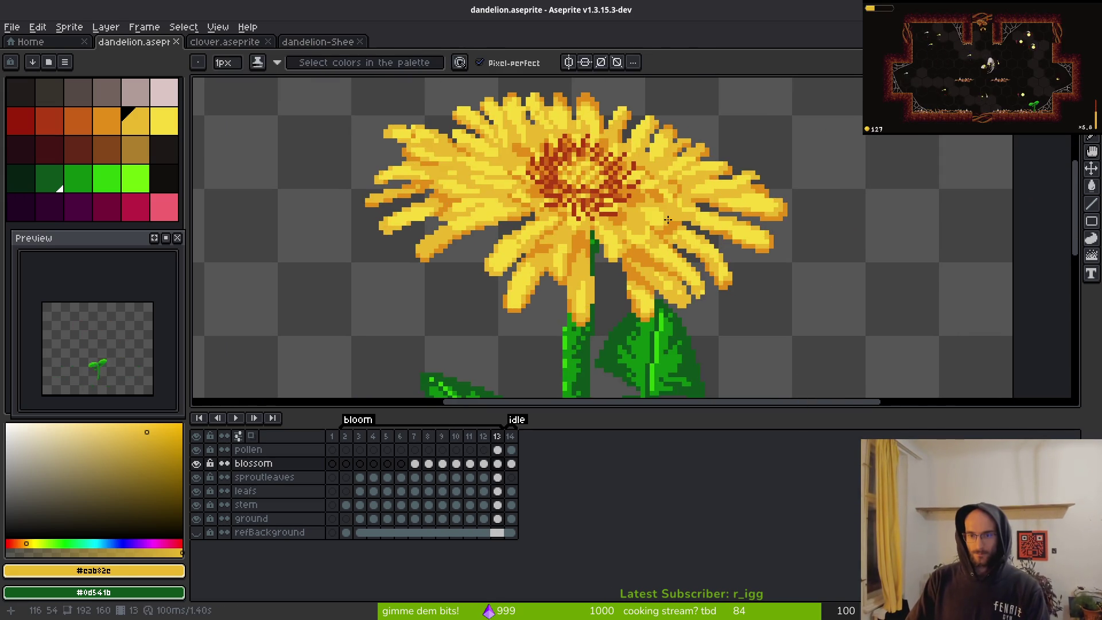
key(Left)
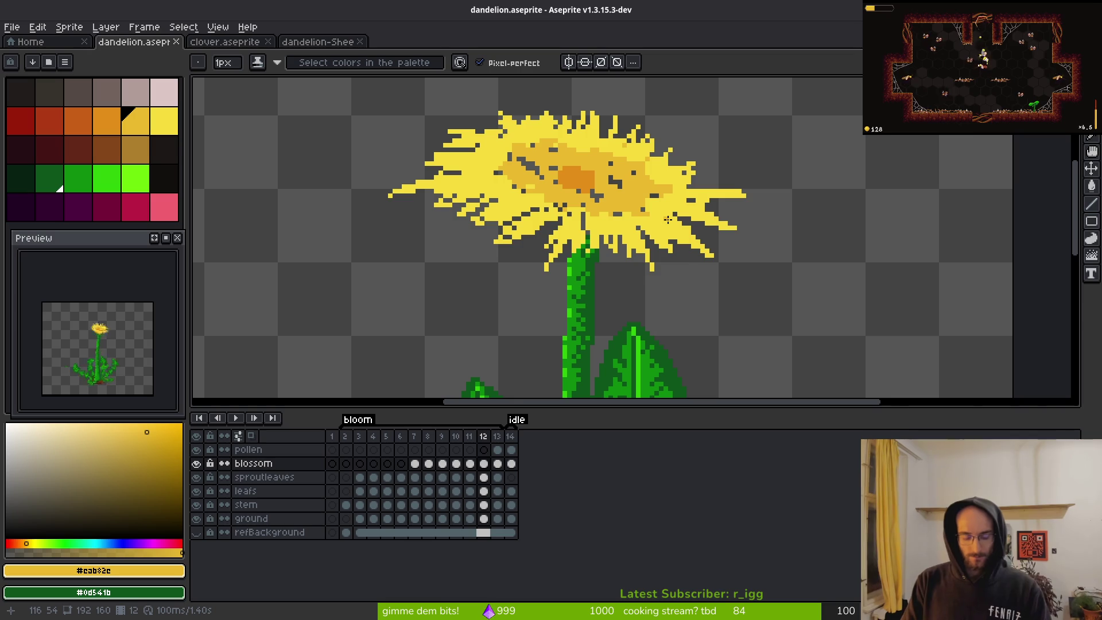
key(F3)
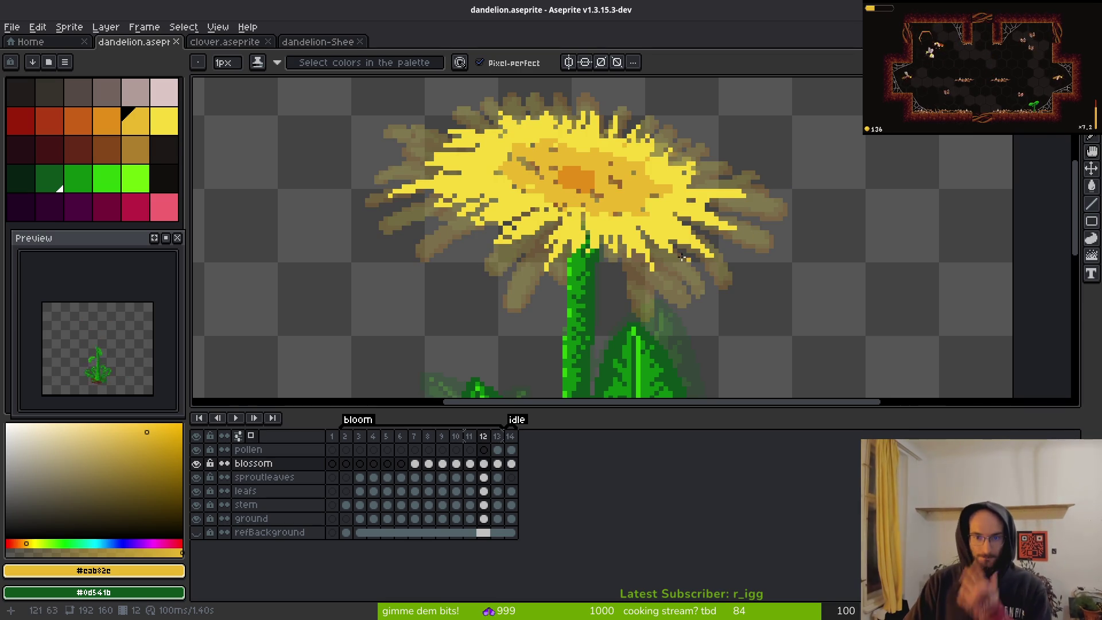
- Sample the bright petal yellow #f7db3b from the blossom for the Pencil
scroll(747, 299, up, 2)
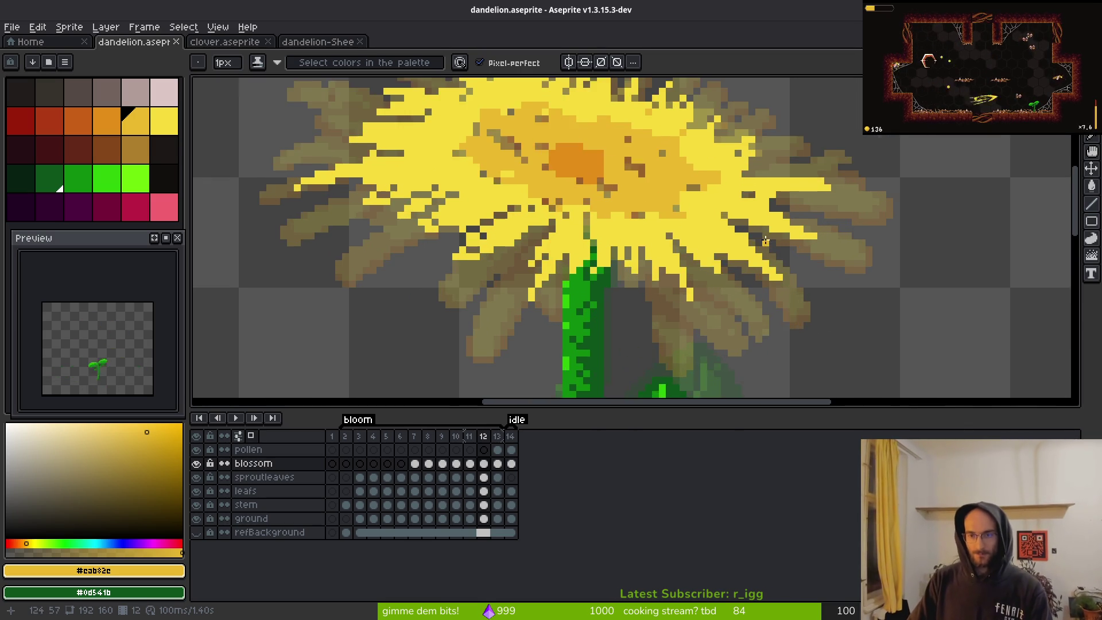
key(i)
click(714, 263)
key(b)
scroll(713, 263, up, 3)
- Paint yellow along the right-side petal edges of frame 12, filling olive gaps
mouse_move(684, 170)
mouse_down()
mouse_move(735, 265)
mouse_move(642, 224)
mouse_up()
drag(746, 273, 718, 278)
click(796, 287)
scroll(796, 287, down, 3)
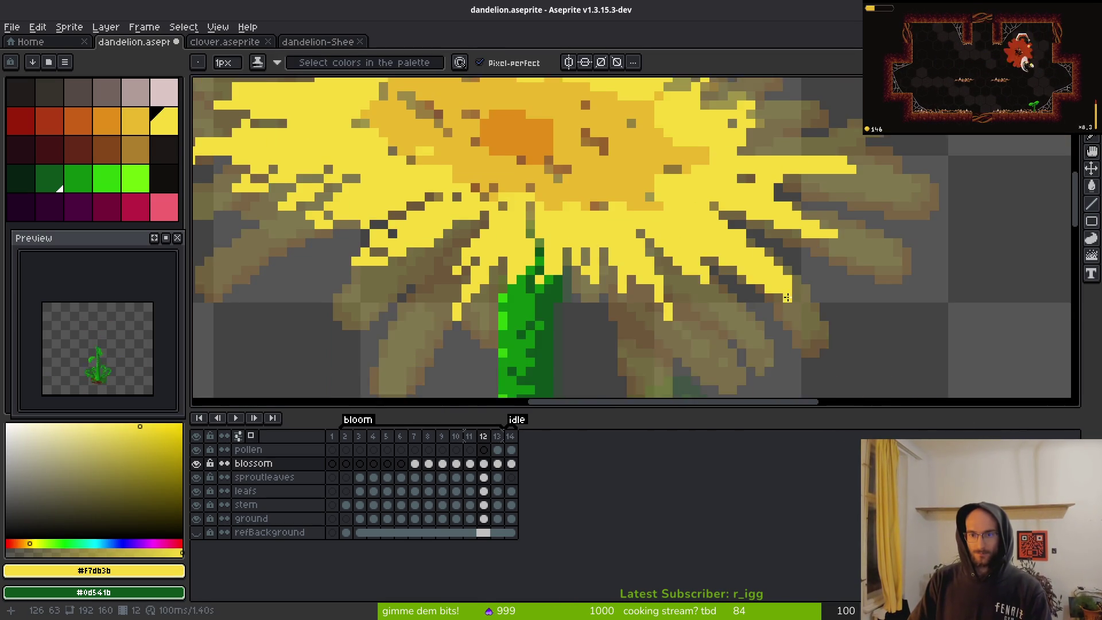
scroll(776, 241, up, 2)
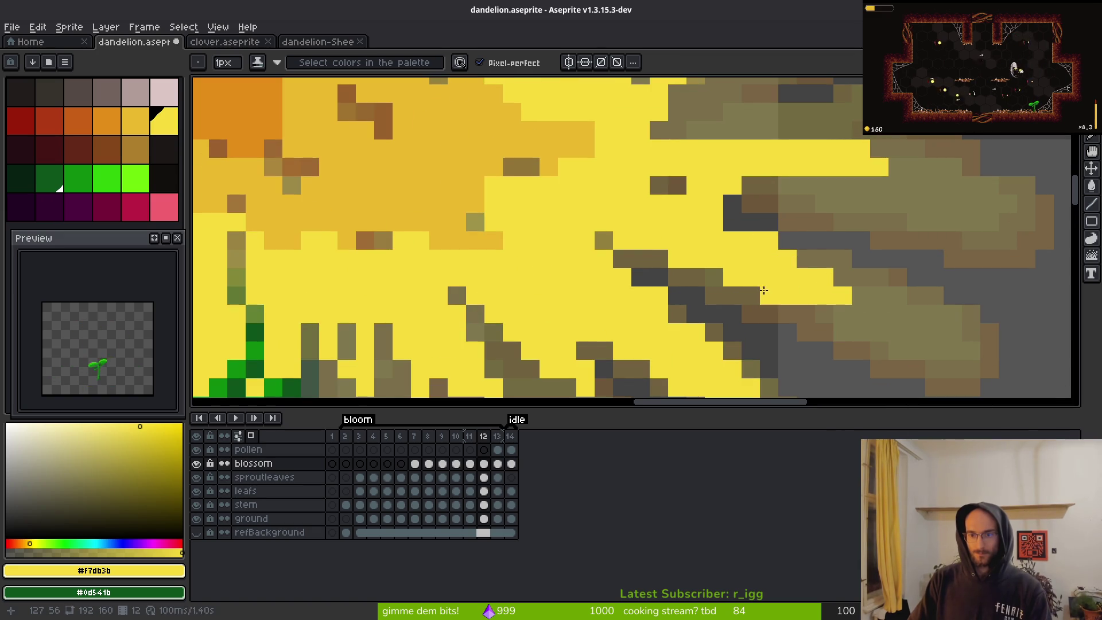
click(806, 260)
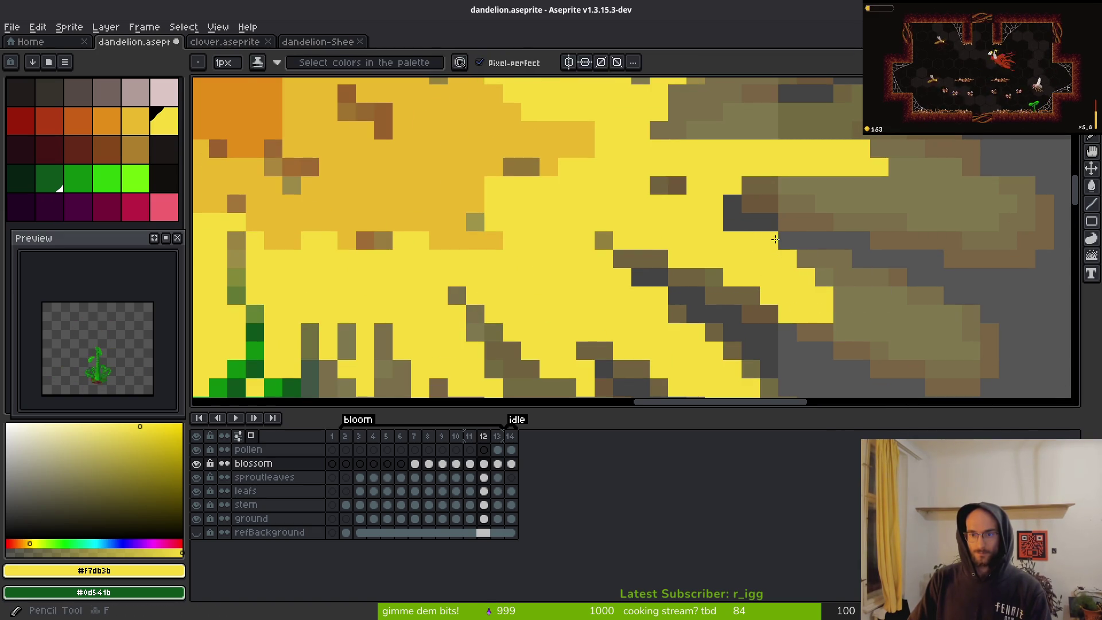
scroll(826, 269, up, 3)
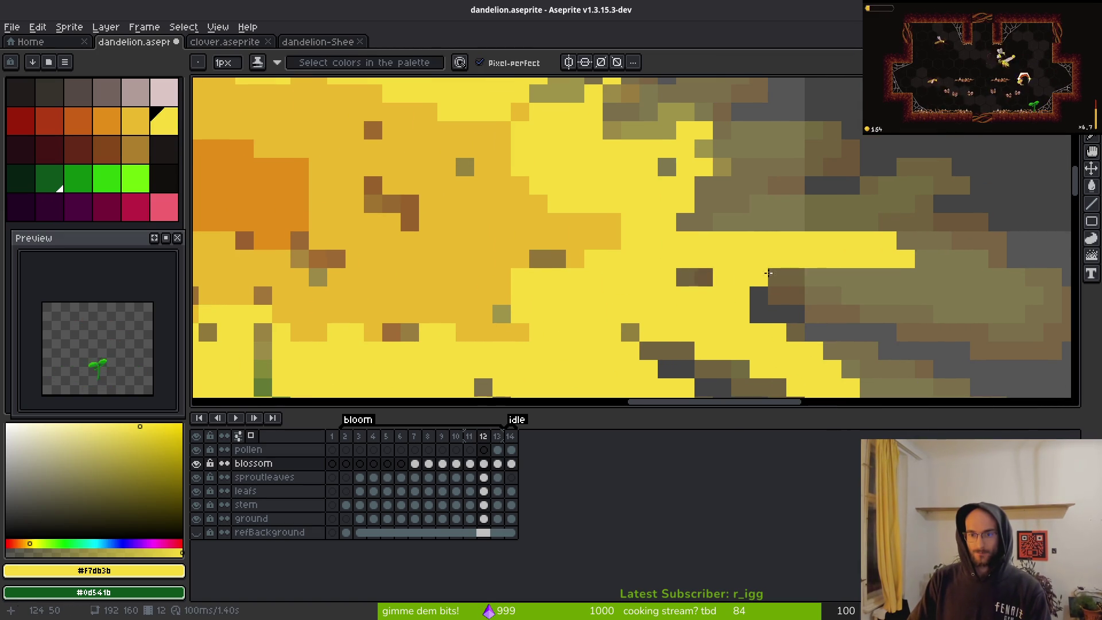
scroll(770, 263, right, 5)
mouse_move(779, 226)
mouse_down()
mouse_move(810, 253)
mouse_move(776, 261)
mouse_move(798, 281)
mouse_move(780, 281)
mouse_move(834, 281)
mouse_move(835, 263)
mouse_up()
- Erase a stray petal pixel, then try a yellow row of petal pixels and undo it
key(e)
click(779, 281)
key(b)
key(e)
click(651, 244)
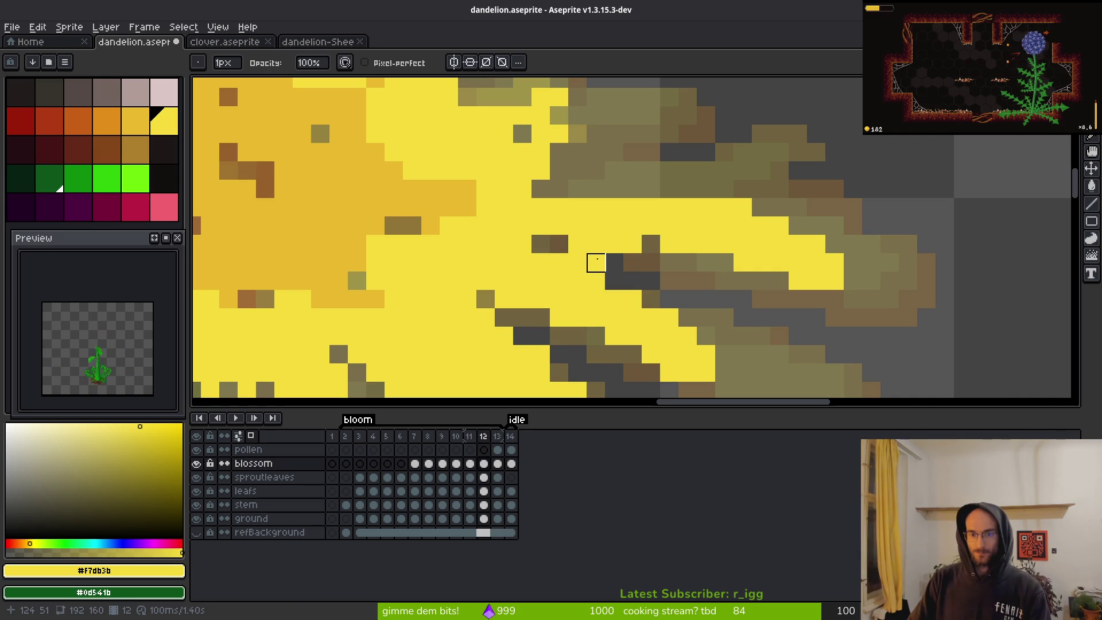
scroll(707, 272, down, 4)
scroll(684, 251, up, 4)
key(b)
drag(681, 194, 615, 193)
key(ctrl+z)
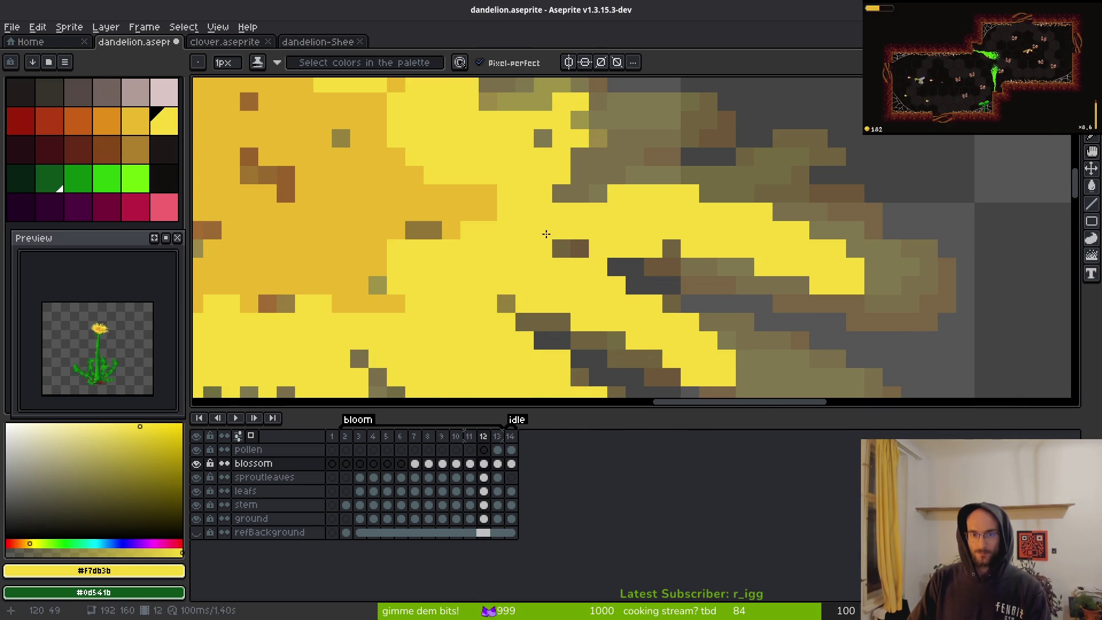
- Extend a petal downward in yellow, remove one stray pixel, and paint more yellow
scroll(689, 266, down, 3)
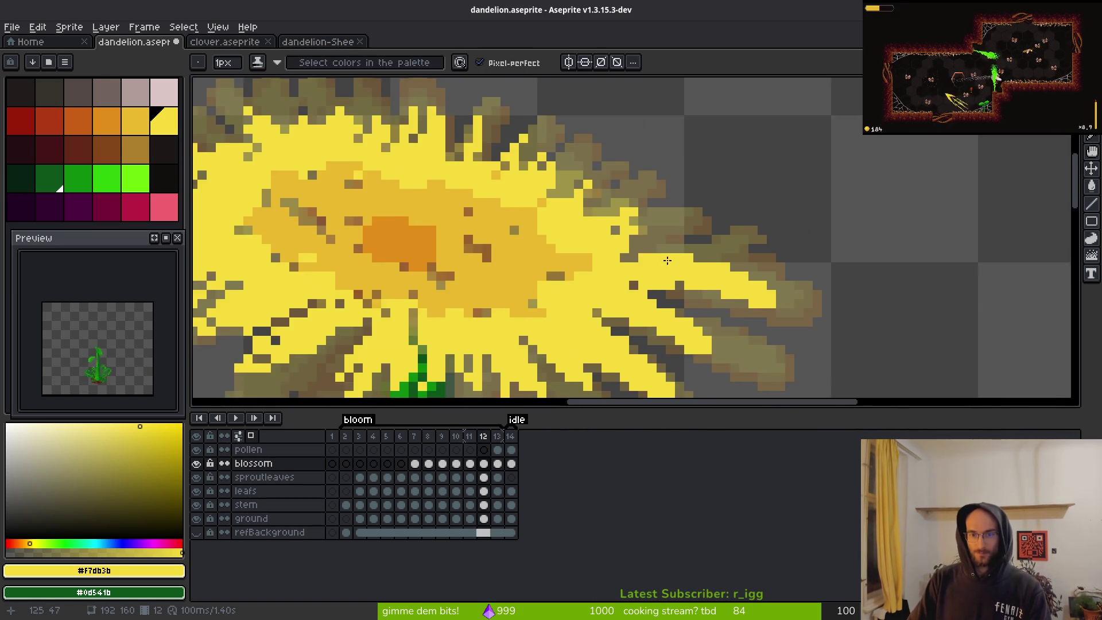
scroll(741, 266, up, 4)
mouse_move(653, 214)
mouse_down()
mouse_move(713, 217)
mouse_move(652, 247)
mouse_up()
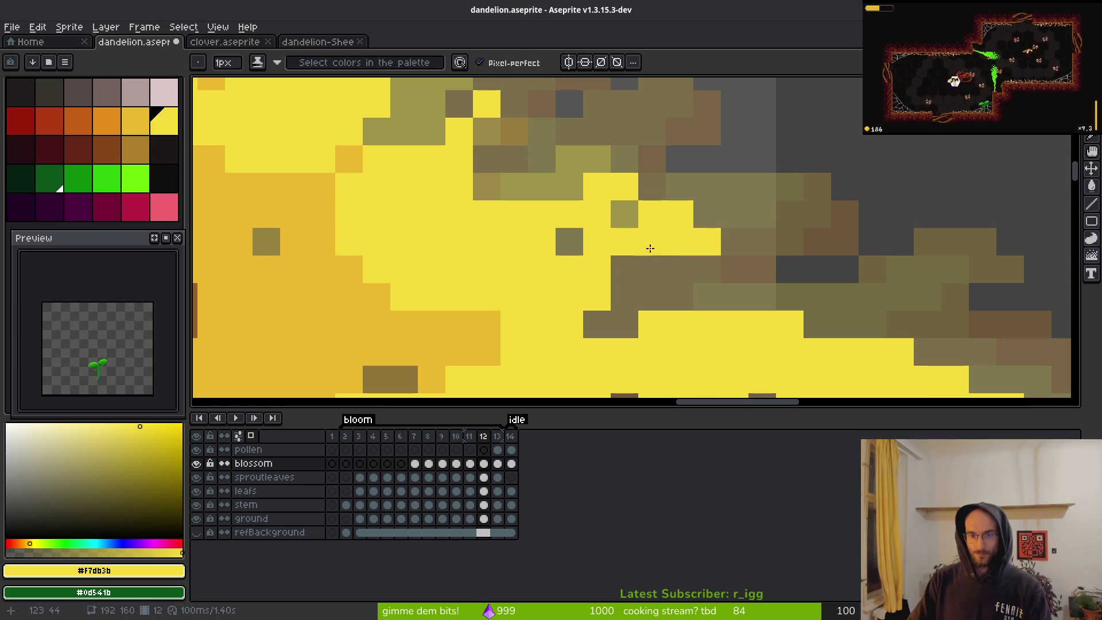
key(e)
click(654, 244)
key(b)
mouse_move(706, 214)
mouse_down()
mouse_move(726, 241)
mouse_move(613, 268)
mouse_move(670, 268)
mouse_move(629, 291)
mouse_up()
scroll(672, 278, up, 3)
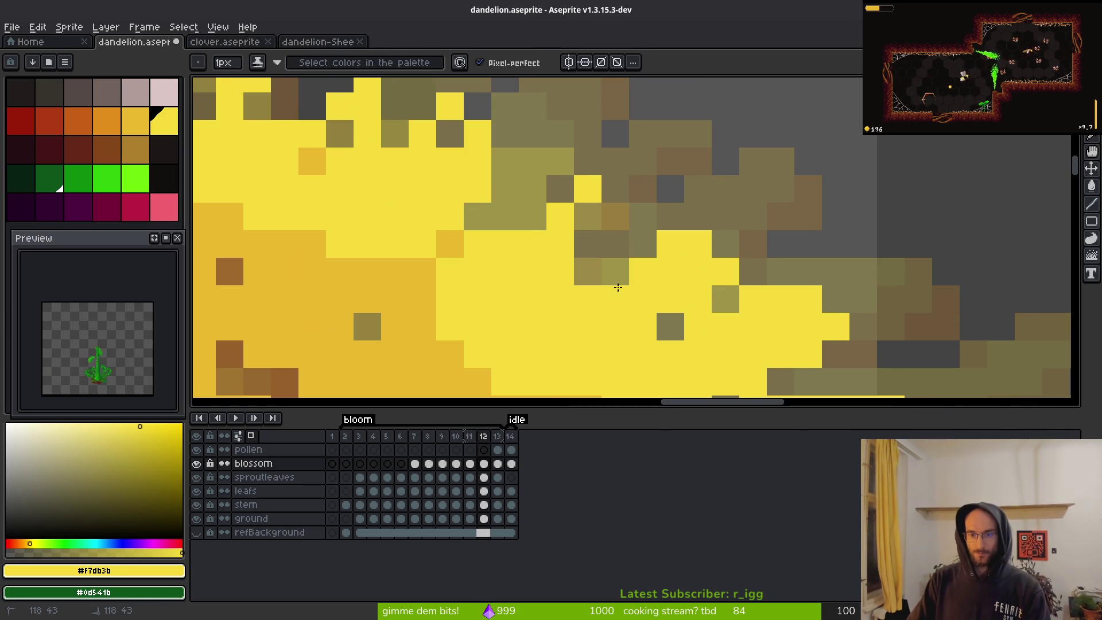
scroll(614, 280, down, 3)
scroll(436, 230, up, 3)
- Extend the left petal tips in yellow and erase a few excess pixels
mouse_move(391, 241)
mouse_down()
mouse_move(426, 215)
mouse_move(457, 248)
mouse_move(522, 234)
mouse_move(524, 184)
mouse_up()
scroll(524, 184, down, 3)
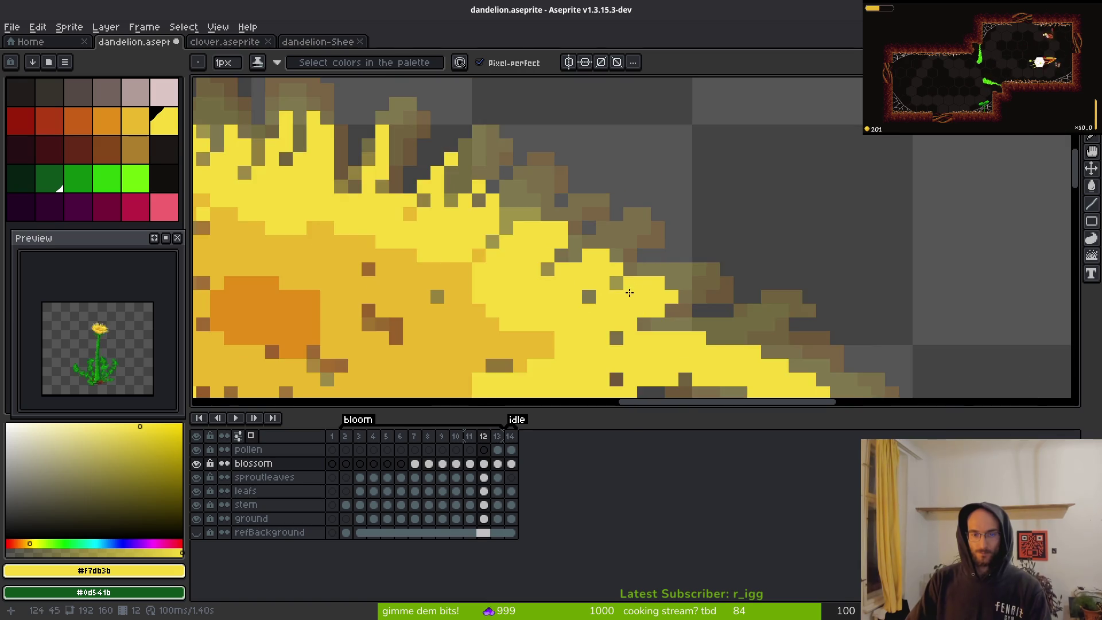
scroll(374, 173, up, 2)
key(e)
drag(373, 172, 440, 205)
key(b)
scroll(439, 205, down, 3)
scroll(636, 254, up, 3)
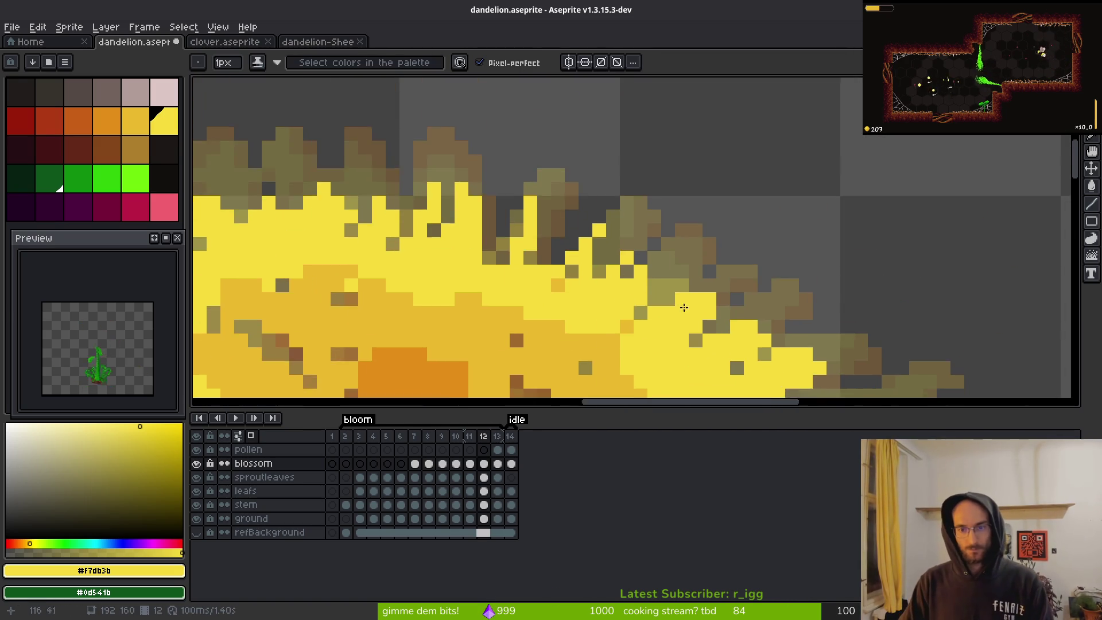
- Paint olive petal cells yellow, undo them, and lengthen a petal tip by one pixel
drag(636, 253, 638, 235)
mouse_move(547, 224)
mouse_down()
mouse_move(543, 178)
mouse_move(504, 215)
mouse_up()
key(ctrl+z)
key(ctrl+z)
key(ctrl+z)
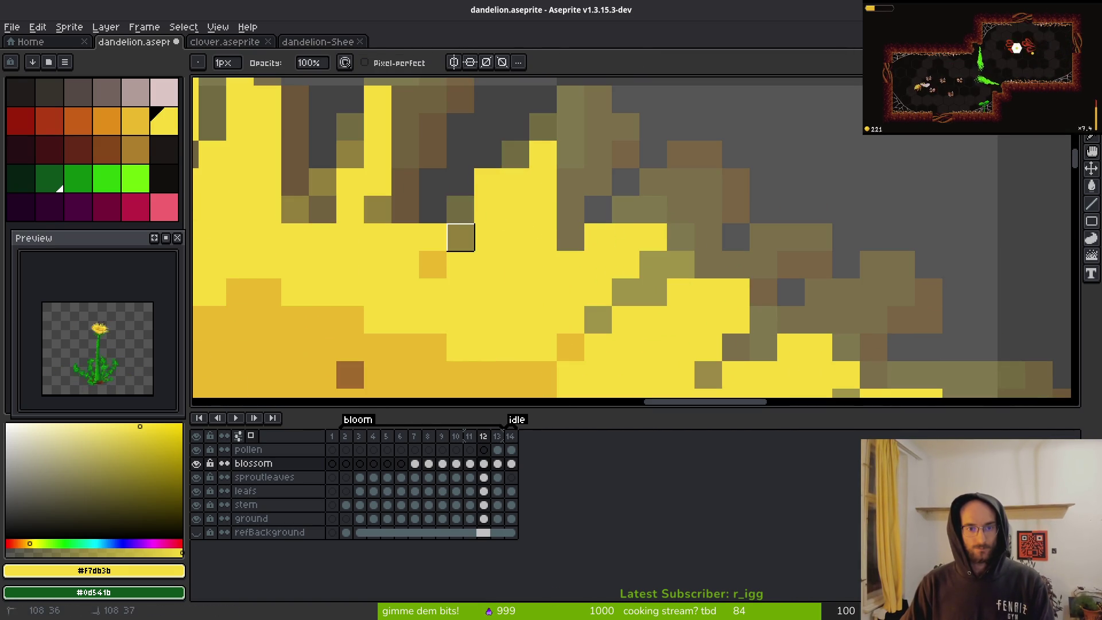
click(565, 165)
drag(565, 165, 561, 200)
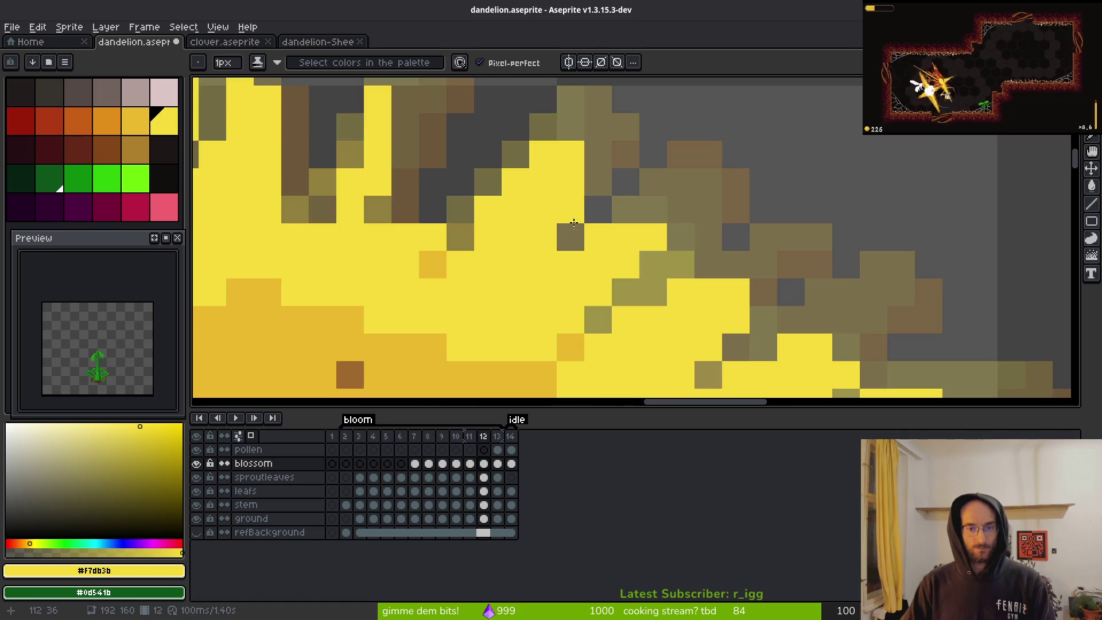
scroll(574, 223, down, 3)
scroll(622, 264, up, 2)
- Paint a brown gap and several upper petal pixels yellow, undoing part of the stroke
key(e)
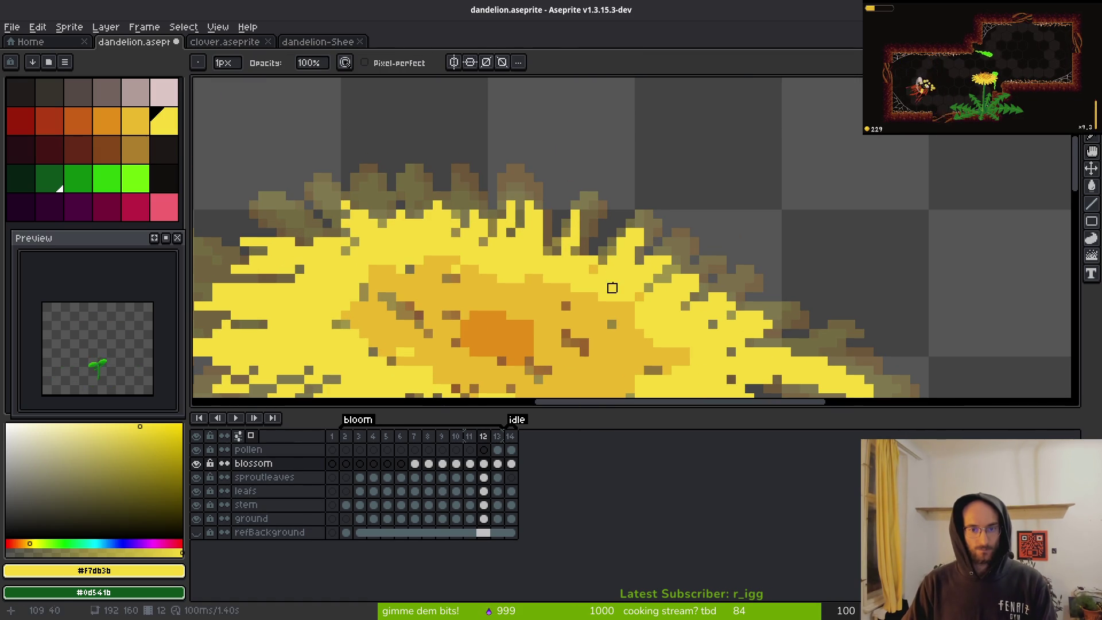
scroll(612, 287, up, 3)
key(b)
scroll(583, 258, up, 2)
mouse_move(542, 179)
mouse_down()
mouse_move(496, 287)
mouse_move(539, 225)
mouse_up()
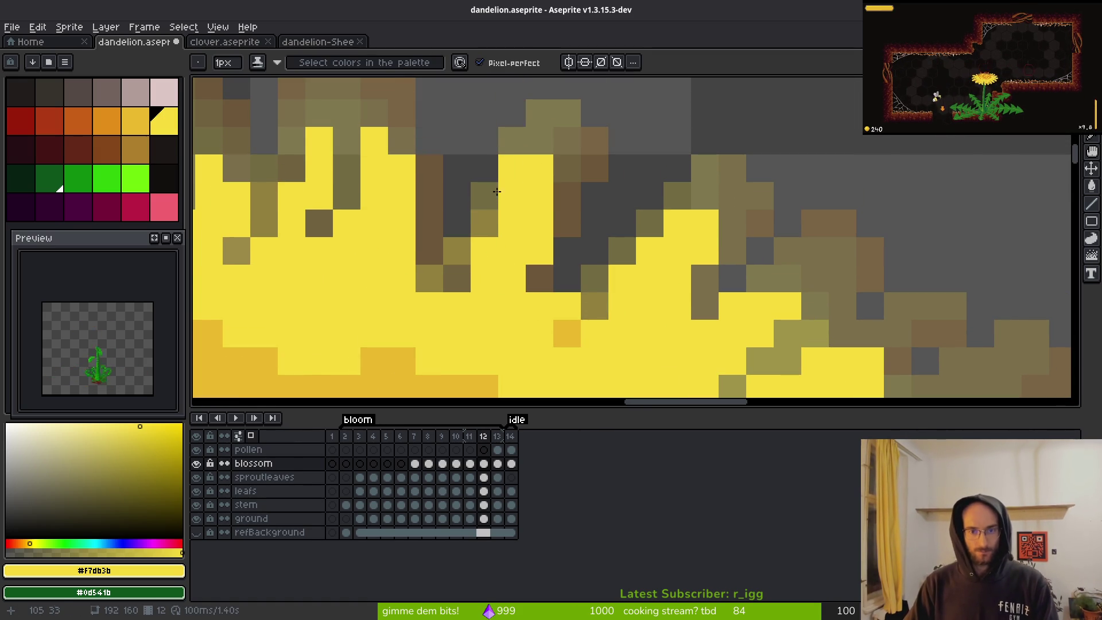
mouse_move(545, 151)
mouse_down()
mouse_move(566, 189)
mouse_move(620, 195)
mouse_up()
scroll(615, 217, down, 1)
scroll(605, 224, up, 1)
key(ctrl+z)
key(ctrl+z)
scroll(556, 164, up, 3)
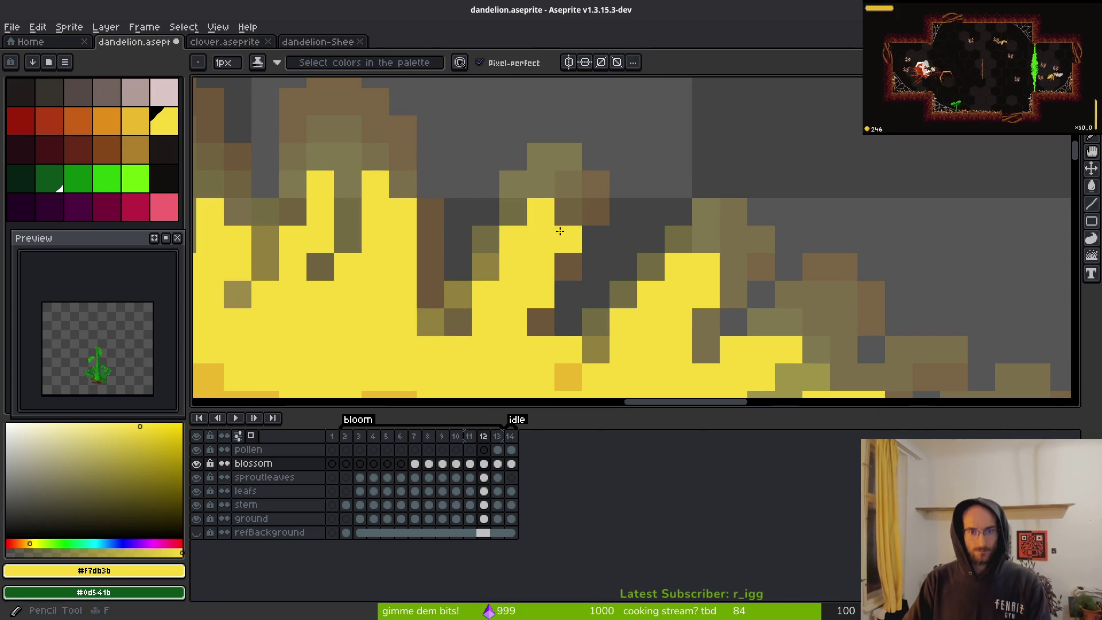
scroll(614, 274, down, 5)
scroll(615, 273, up, 3)
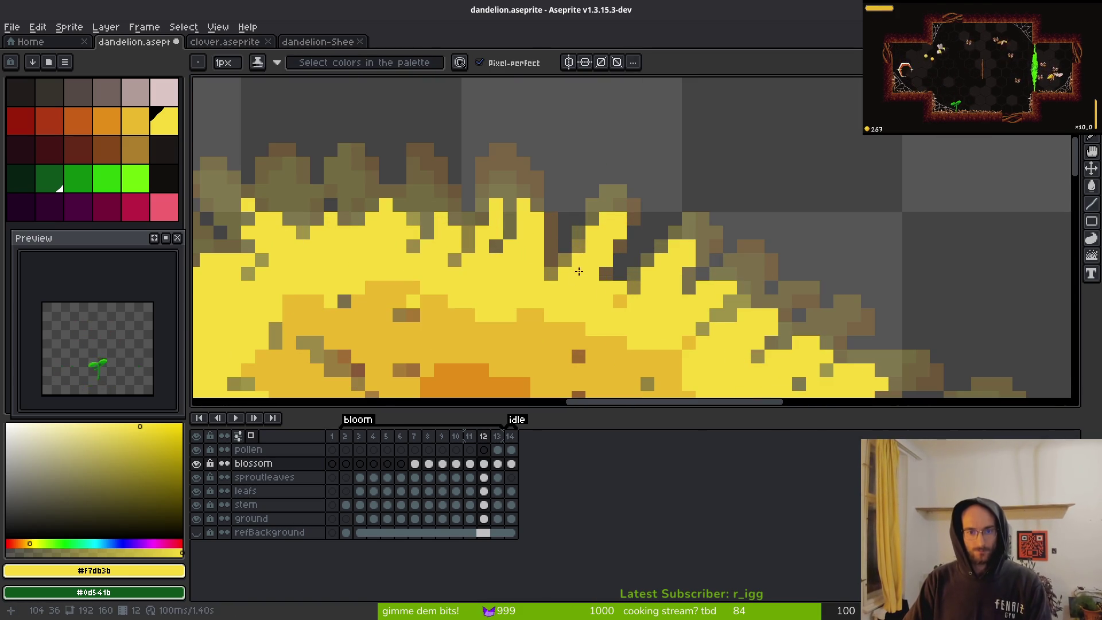
- Reshape the top petal tip by erasing pixels and drawing a tall yellow tip
drag(603, 265, 608, 284)
scroll(608, 284, up, 2)
mouse_move(595, 322)
mouse_down()
mouse_move(598, 258)
mouse_move(505, 163)
mouse_move(505, 254)
mouse_move(479, 254)
mouse_up()
key(e)
mouse_move(534, 189)
mouse_down()
mouse_move(534, 227)
mouse_move(562, 254)
mouse_move(613, 224)
mouse_move(612, 275)
mouse_move(580, 236)
mouse_up()
key(f)
mouse_move(588, 197)
mouse_down()
mouse_move(565, 302)
mouse_move(566, 224)
mouse_move(591, 166)
mouse_up()
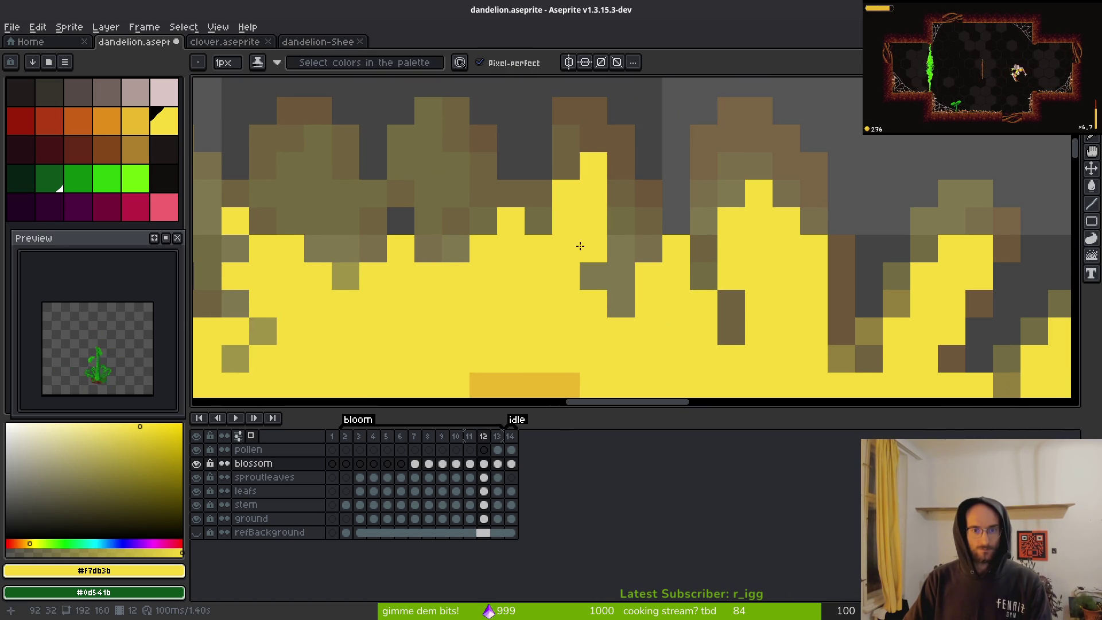
scroll(567, 167, down, 3)
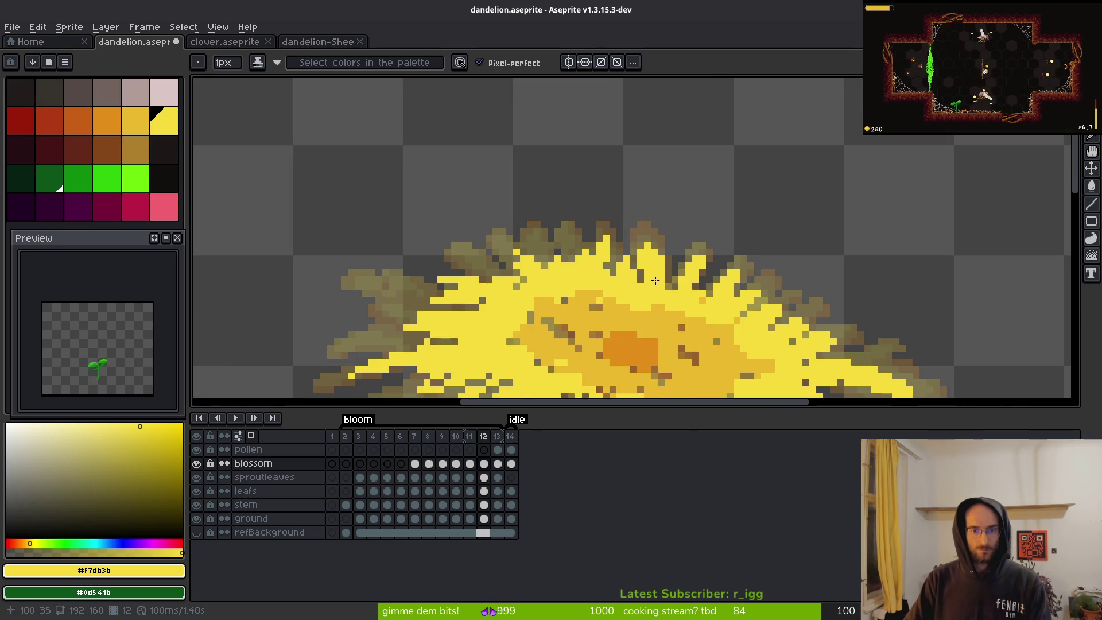
scroll(616, 275, up, 2)
drag(631, 280, 621, 281)
- Erase two stray yellow pixels and paint a yellow row along the petal tips
key(e)
click(530, 219)
key(b)
key(e)
click(511, 256)
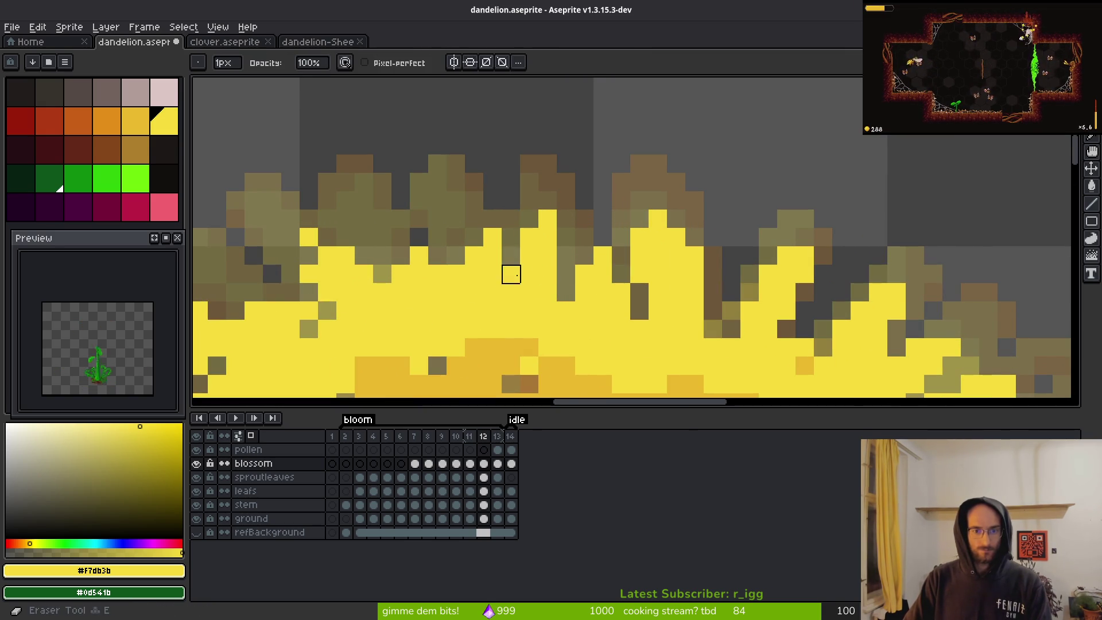
scroll(511, 273, up, 1)
key(b)
mouse_move(597, 124)
mouse_down()
mouse_move(635, 216)
mouse_move(618, 165)
mouse_move(652, 124)
mouse_up()
scroll(660, 172, down, 1)
- Fill the remaining olive onion-skin petal pixels with yellow one by one
key(e)
key(b)
scroll(671, 248, up, 2)
click(625, 251)
click(588, 252)
click(661, 289)
click(625, 179)
click(661, 216)
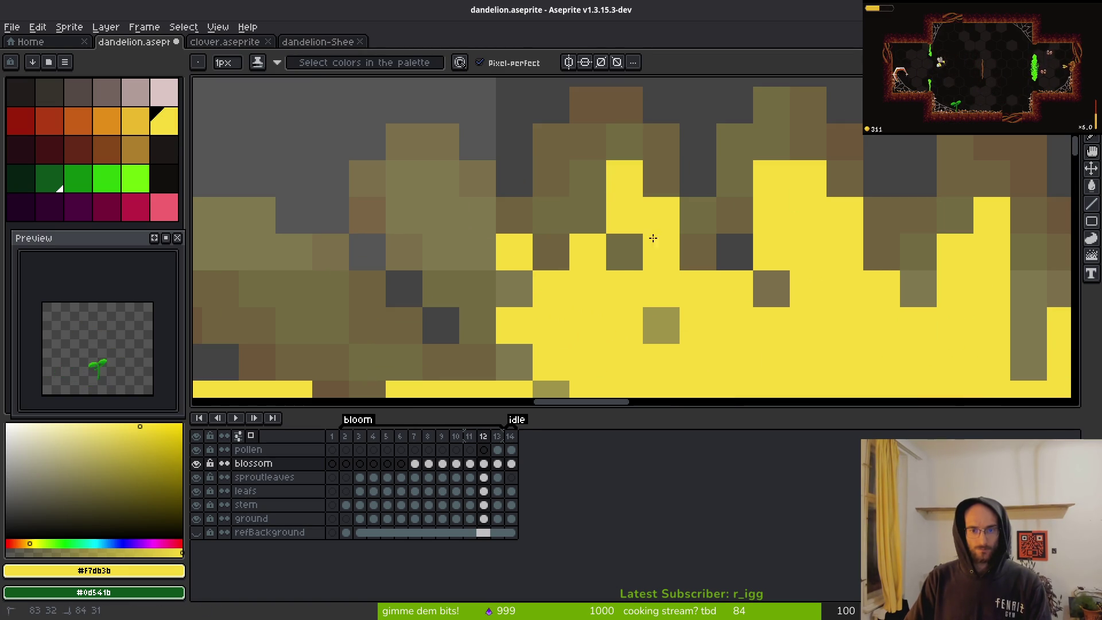
click(625, 252)
click(661, 326)
- Erase one extra yellow pixel and paint a last olive pixel yellow
key(e)
click(624, 289)
key(b)
click(647, 184)
scroll(647, 187, down, 5)
scroll(675, 305, up, 5)
scroll(675, 304, down, 5)
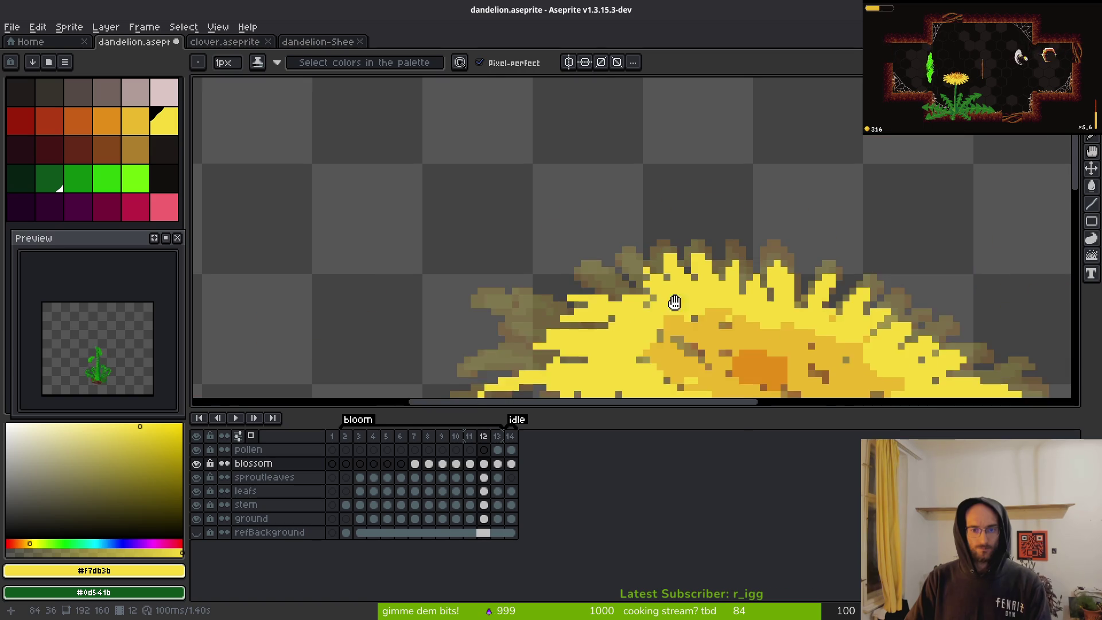
- Fill three olive pixels on the left-side petals with yellow
scroll(676, 304, up, 3)
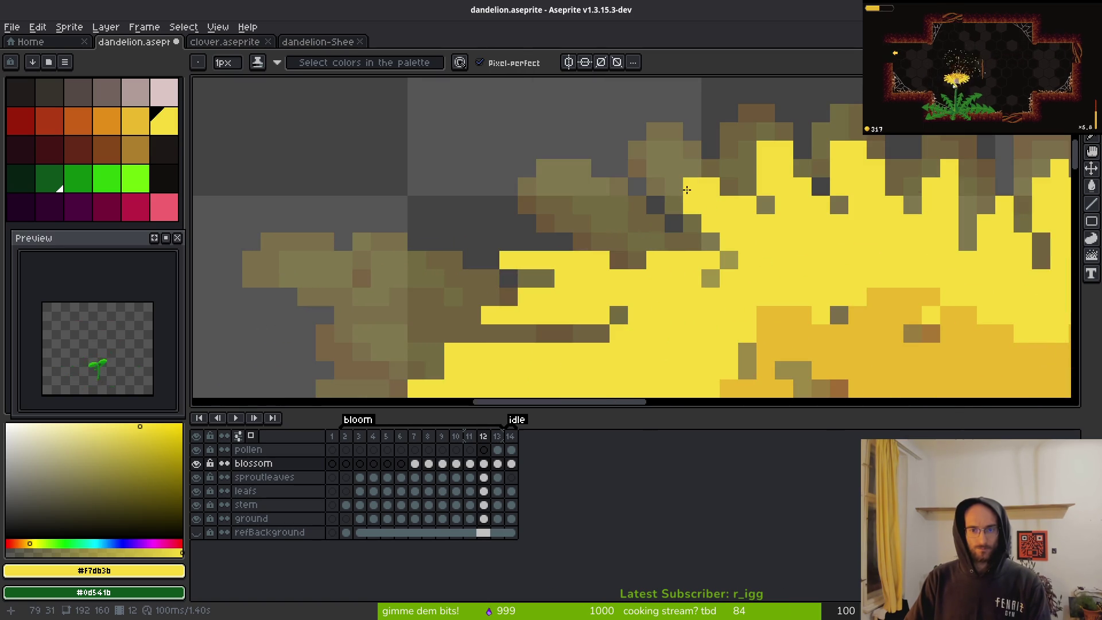
key(e)
scroll(766, 224, down, 3)
scroll(769, 254, up, 2)
key(b)
scroll(769, 253, up, 1)
click(672, 234)
scroll(712, 291, up, 2)
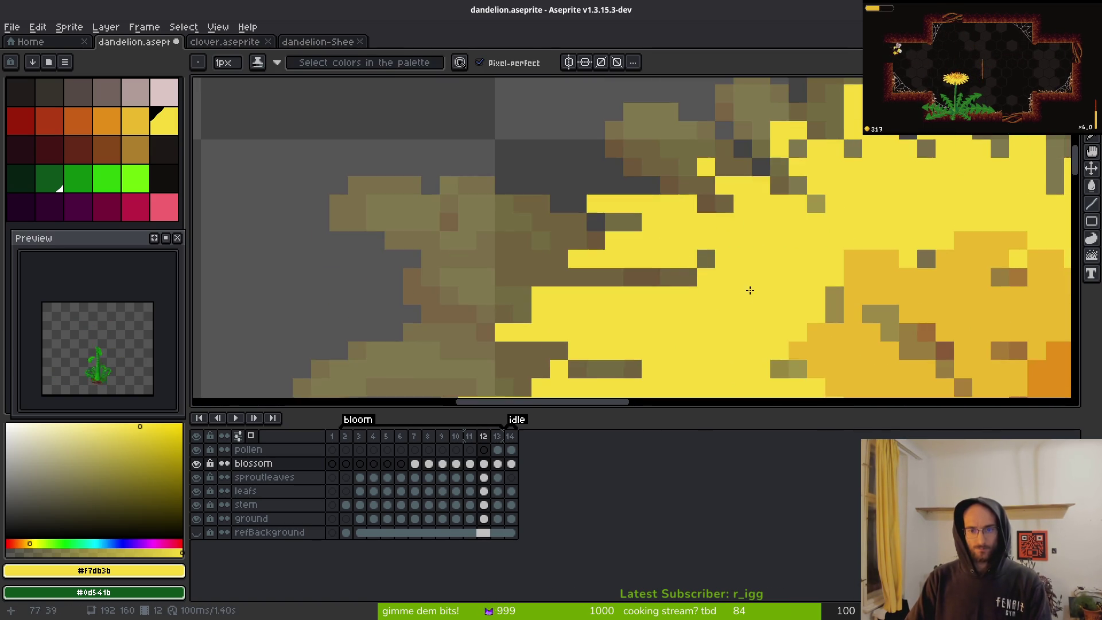
mouse_move(701, 270)
mouse_down()
mouse_move(676, 242)
mouse_move(676, 270)
mouse_up()
drag(618, 167, 645, 167)
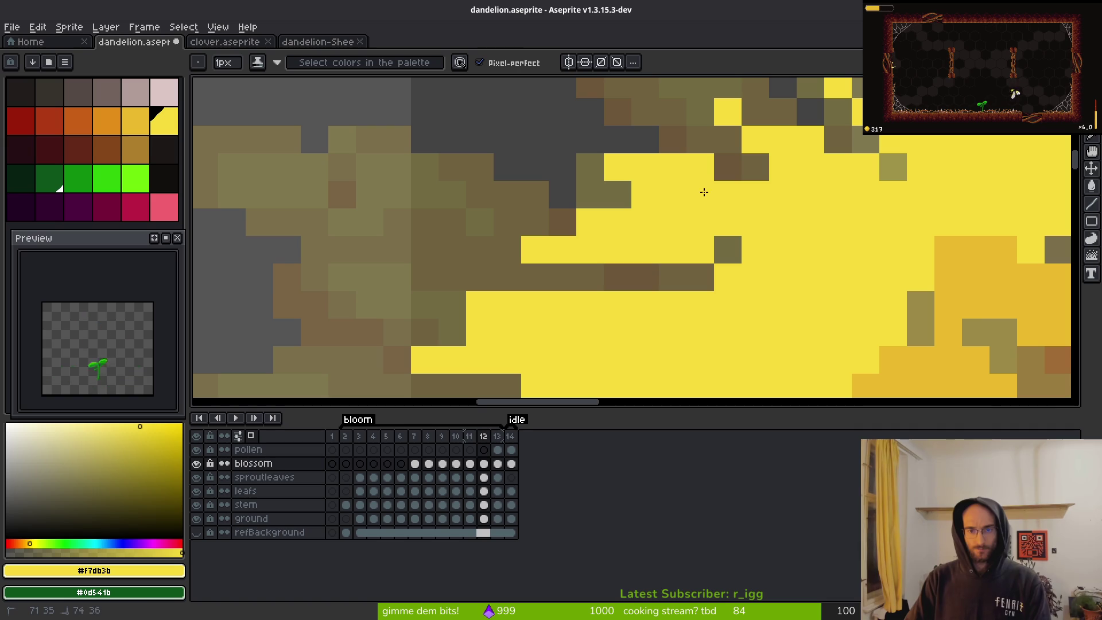
- Erase stray yellow pixels along the left petal edge
key(e)
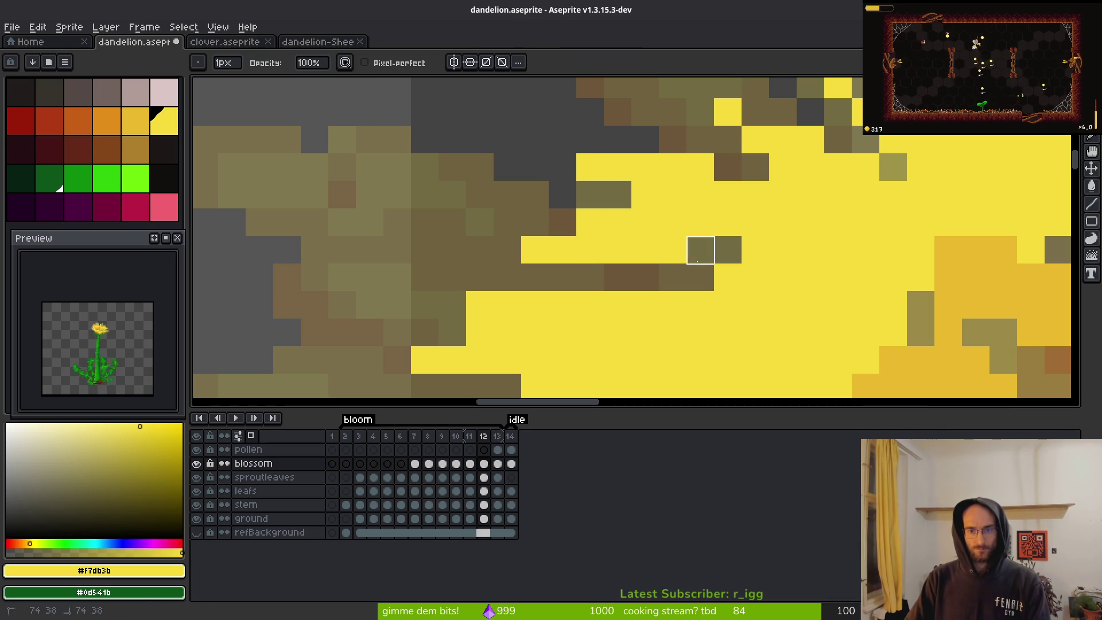
drag(728, 278, 755, 278)
click(718, 244)
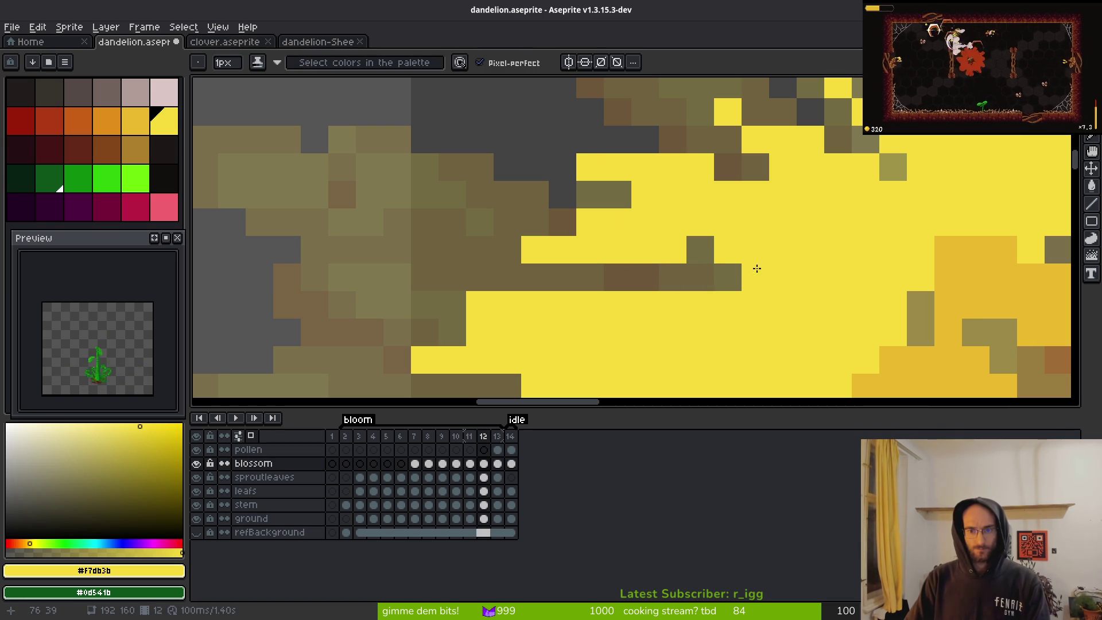
click(701, 250)
key(b)
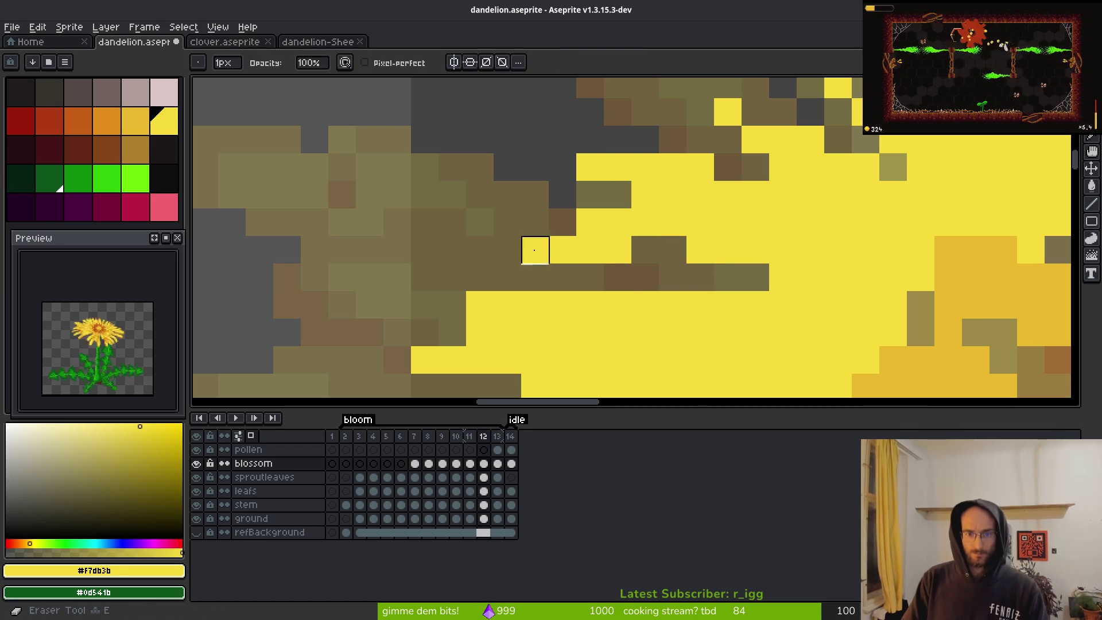
scroll(679, 289, down, 3)
scroll(662, 224, up, 5)
key(e)
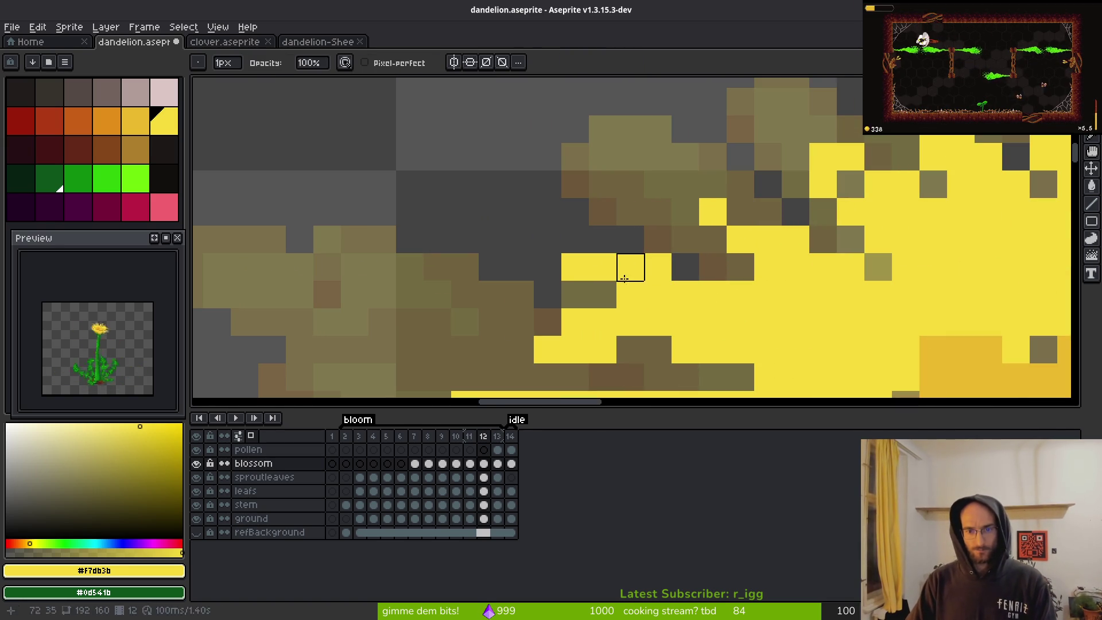
key(b)
scroll(660, 264, down, 4)
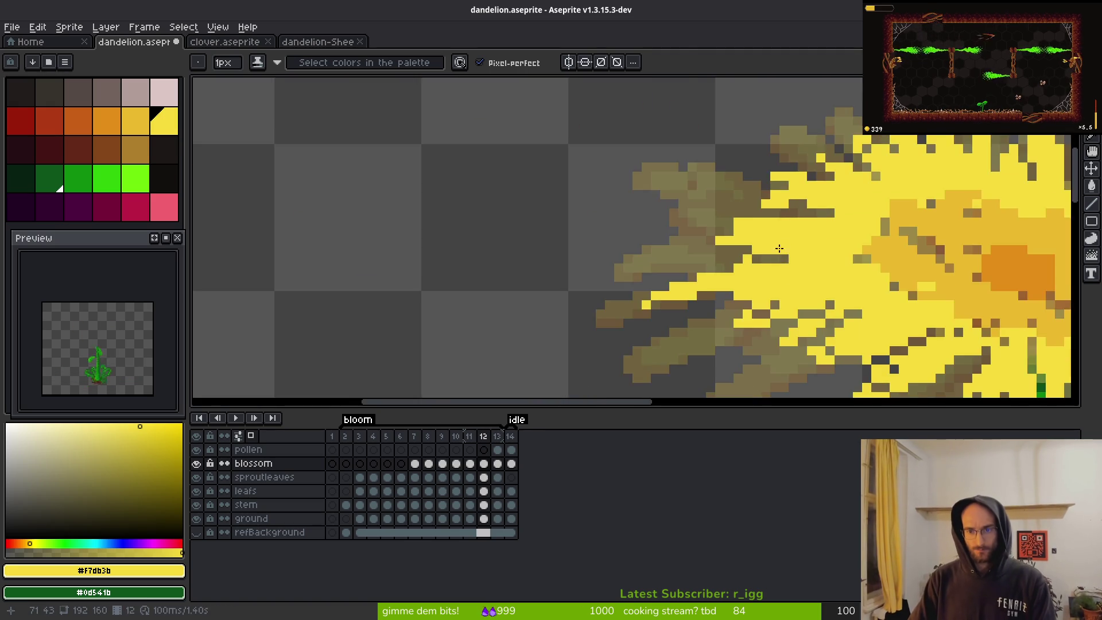
scroll(781, 249, up, 3)
- Erase more yellow pixels off the petal edge, then try filling a dark gap and undo it
key(e)
key(b)
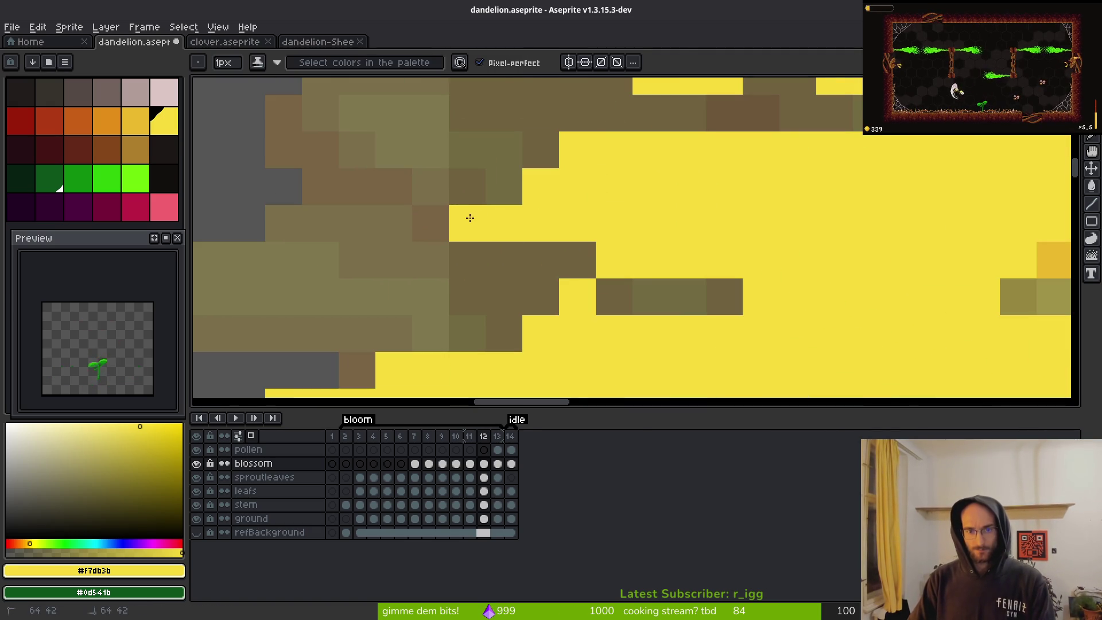
key(b)
scroll(469, 226, down, 5)
scroll(625, 253, up, 4)
scroll(686, 297, down, 4)
key(e)
scroll(675, 231, up, 3)
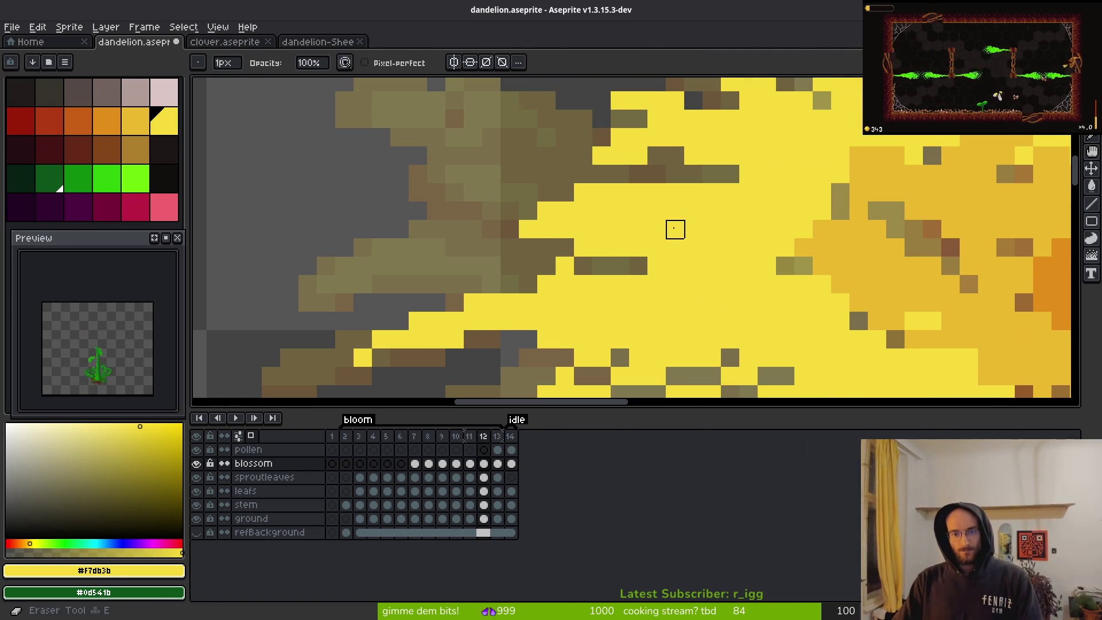
drag(693, 193, 746, 212)
key(b)
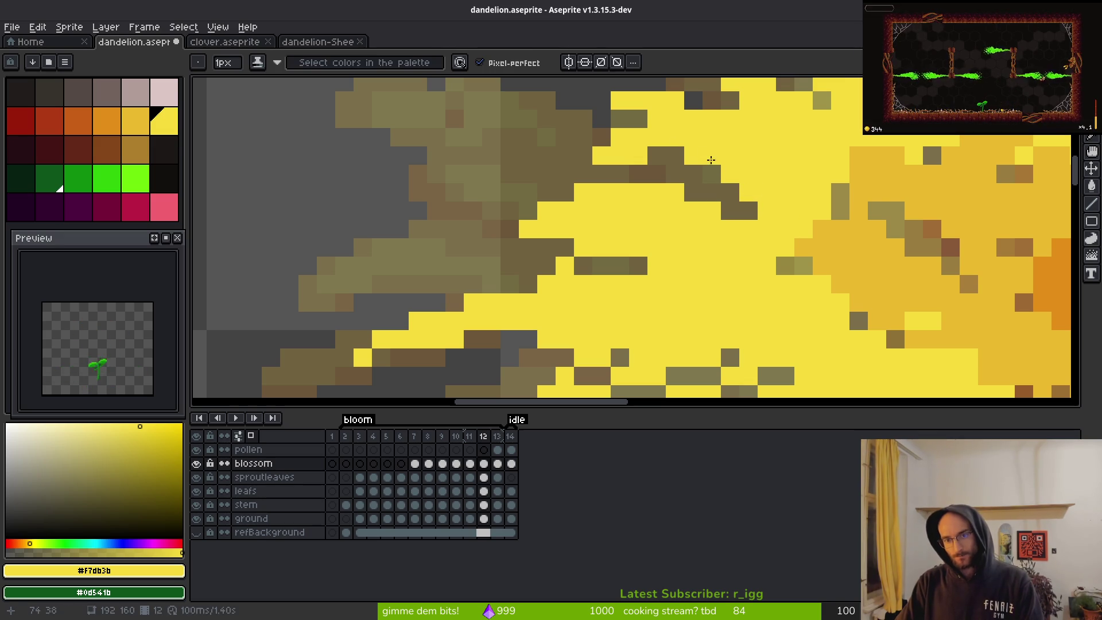
drag(691, 163, 731, 180)
key(ctrl+z)
scroll(729, 211, down, 3)
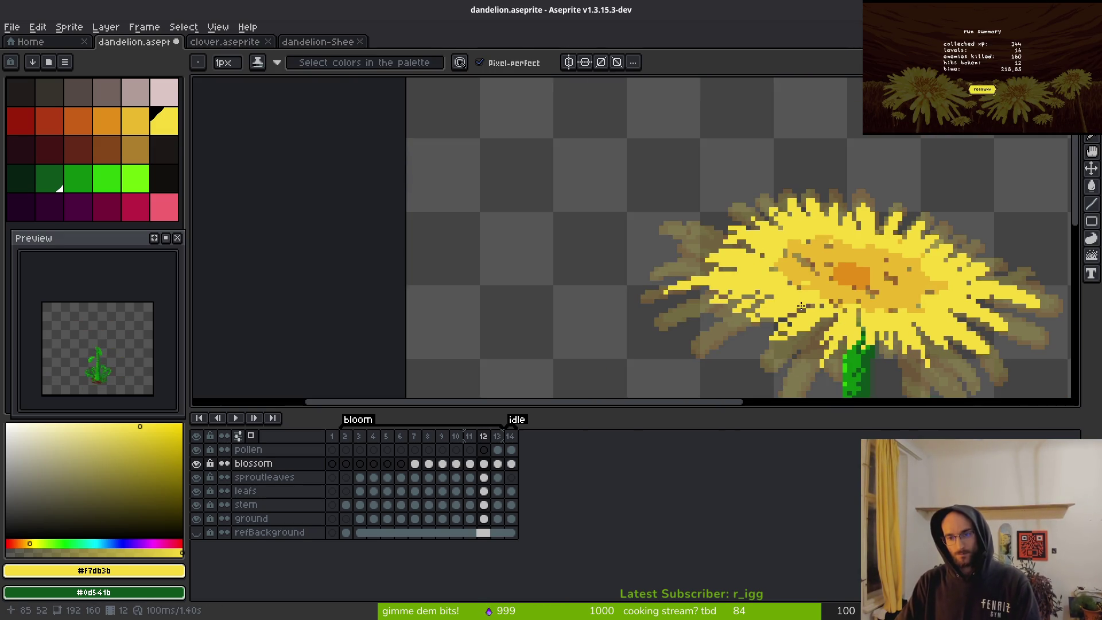
- Bring the left petal tips into view and erase a stray yellow pixel, then undo it
scroll(613, 232, up, 3)
key(e)
drag(655, 273, 682, 196)
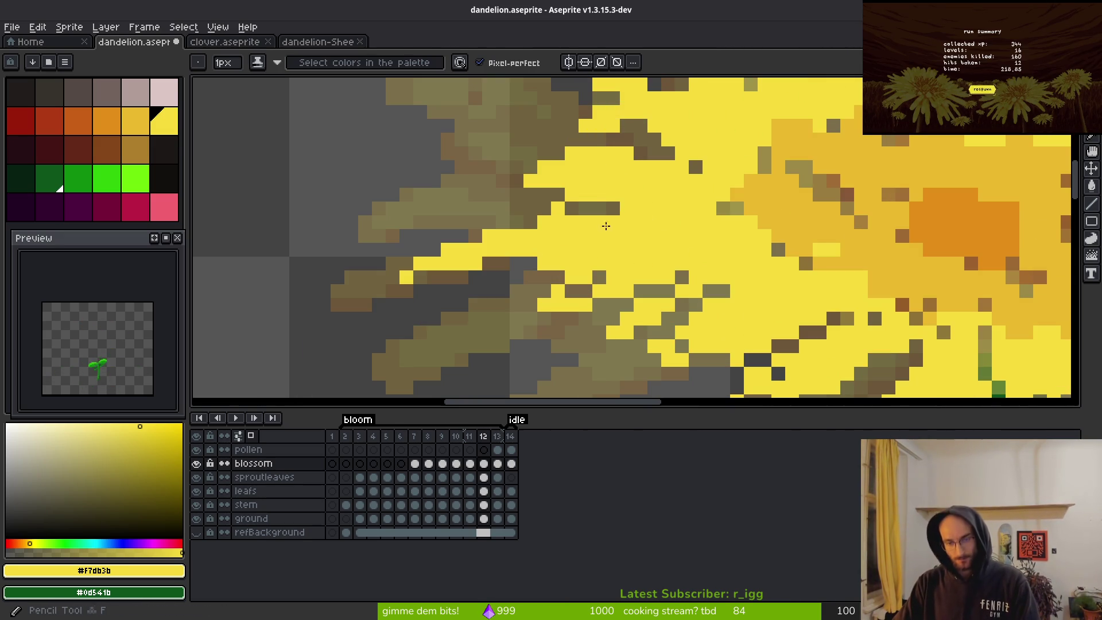
drag(589, 287, 553, 234)
key(b)
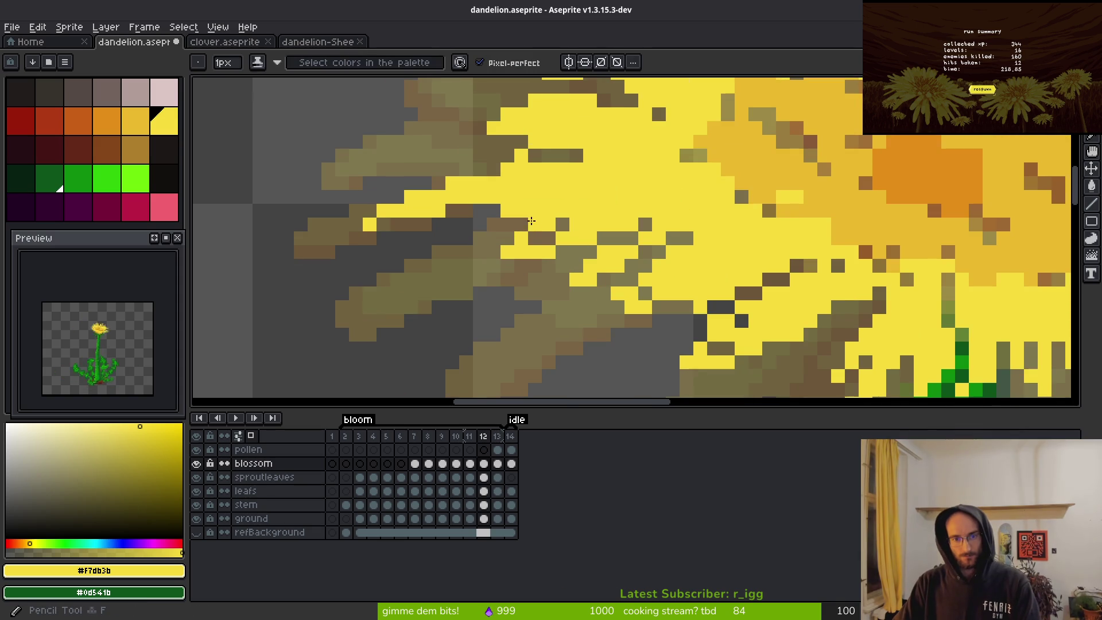
mouse_move(487, 224)
mouse_down()
mouse_move(583, 246)
mouse_move(533, 281)
mouse_up()
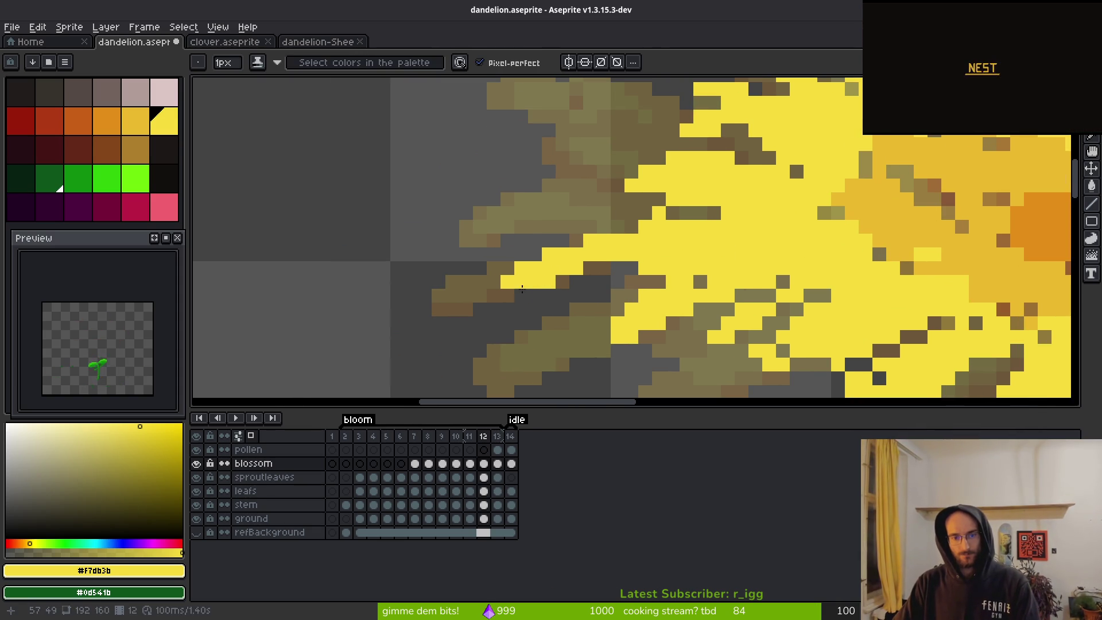
scroll(527, 287, down, 4)
scroll(602, 271, up, 2)
key(e)
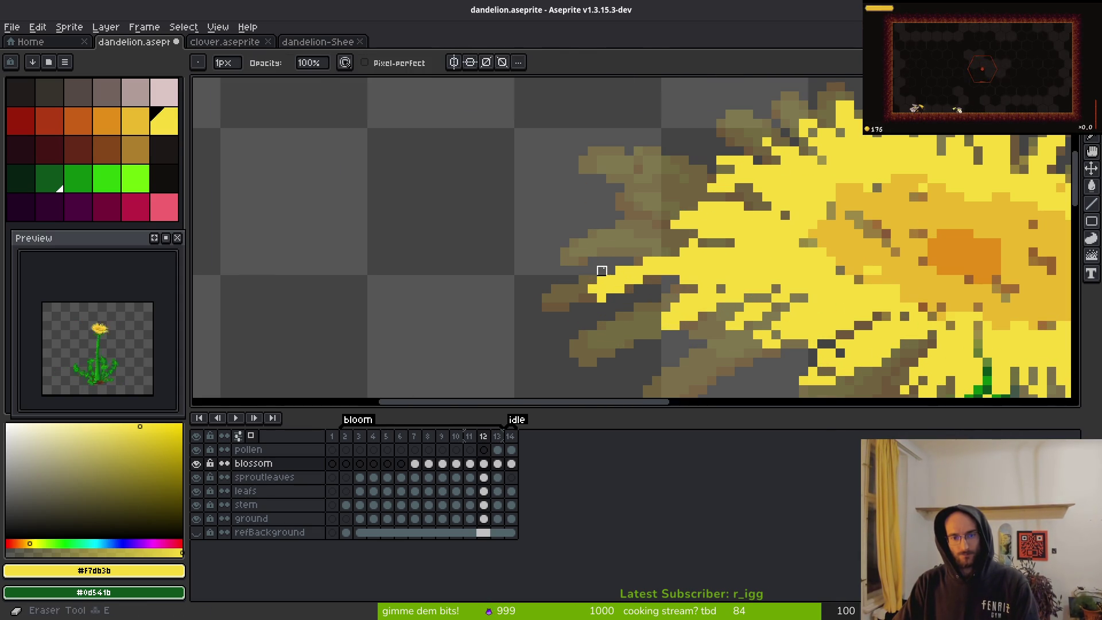
click(602, 279)
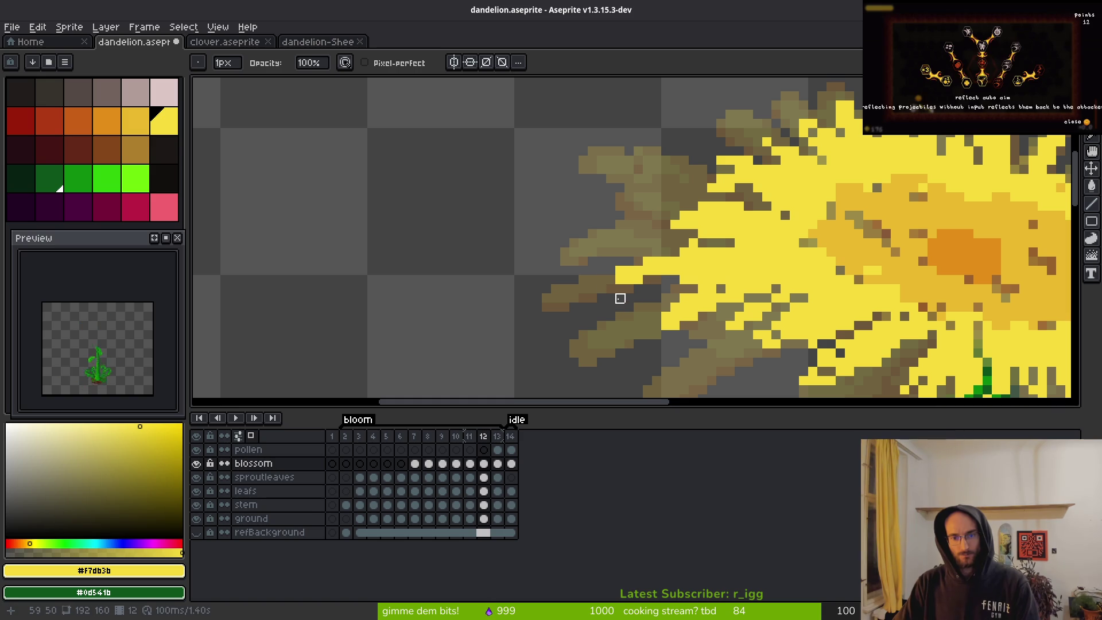
key(ctrl+z)
- Remove a yellow edge pixel, fill a petal gap with yellow, and erase strays along a petal
scroll(740, 270, up, 2)
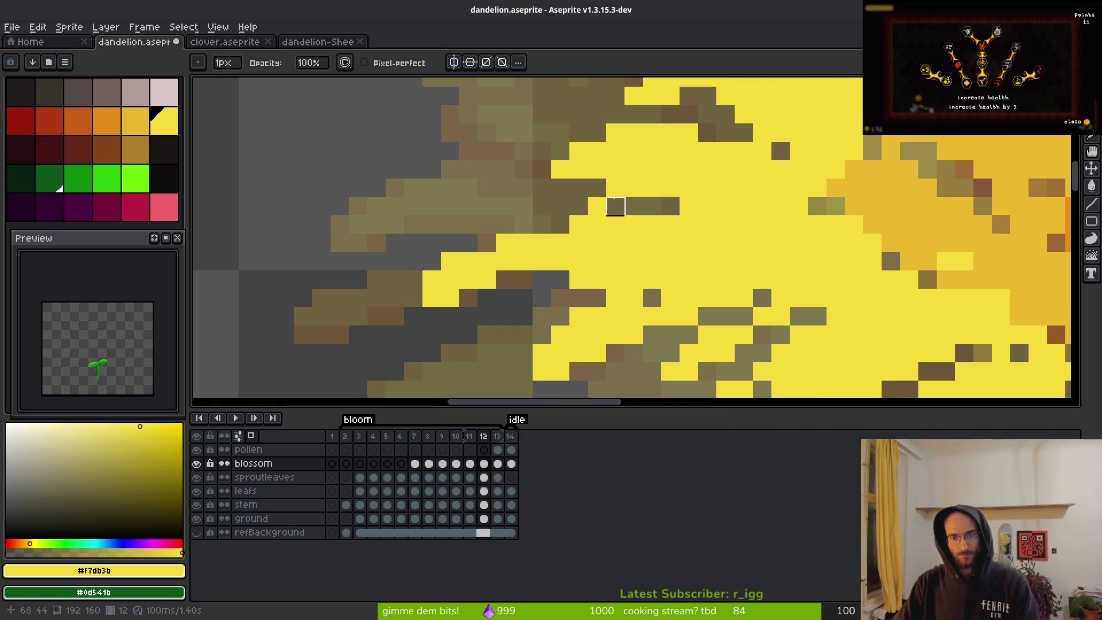
key(b)
key(e)
click(579, 224)
key(b)
click(615, 206)
key(e)
key(b)
key(e)
drag(634, 187, 670, 206)
key(b)
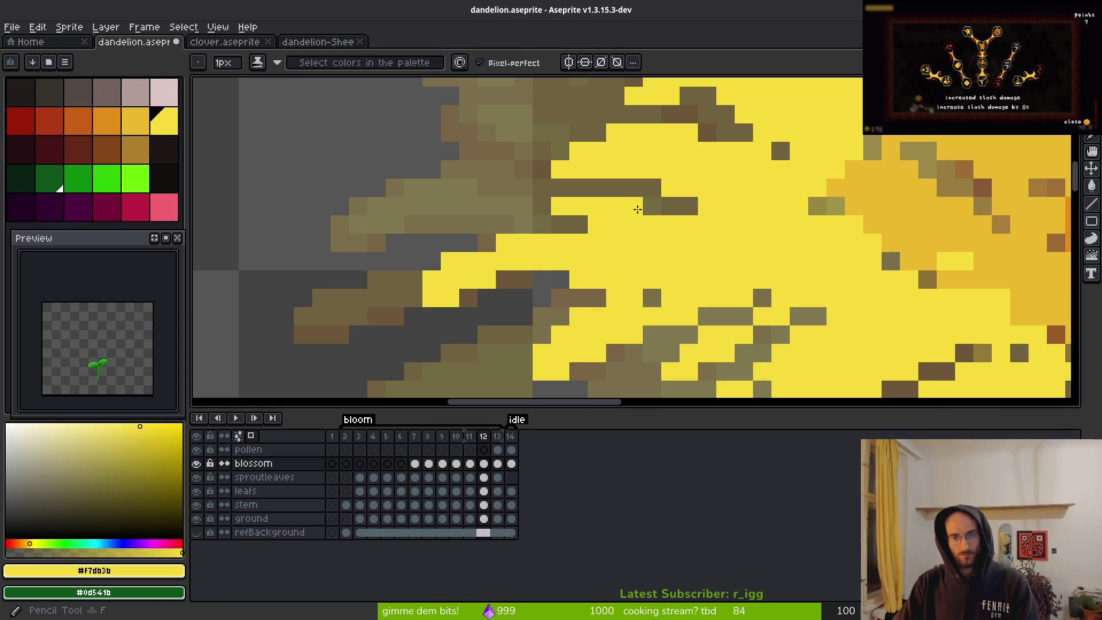
- Hide the timeline to enlarge the canvas and fill a brown gap pixel with yellow
scroll(670, 206, down, 3)
scroll(631, 201, up, 3)
key(Tab)
key(Tab)
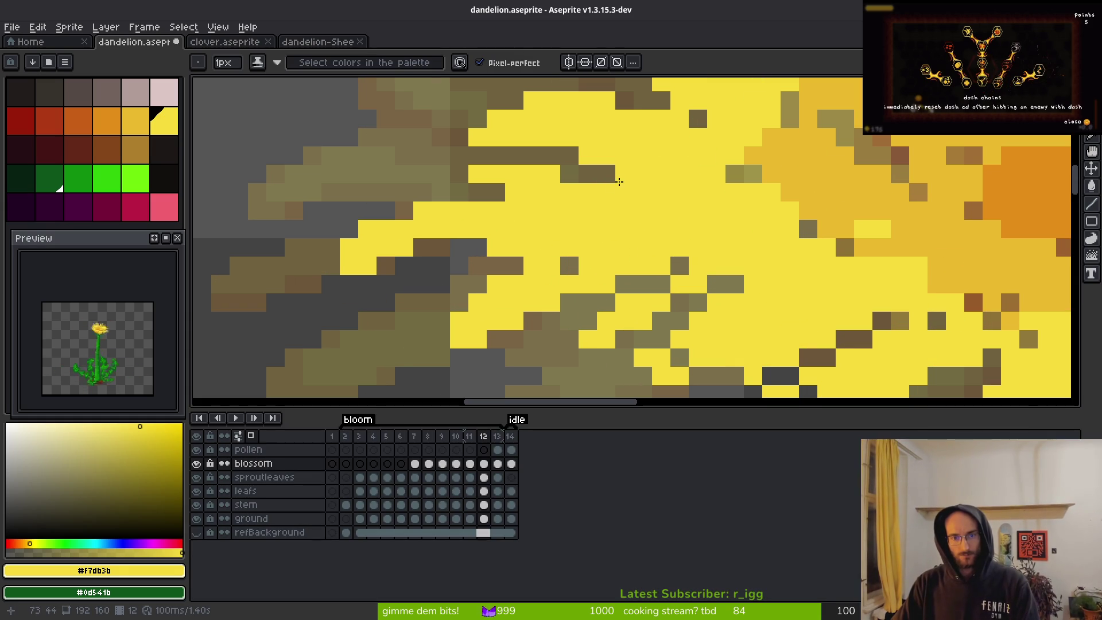
click(603, 173)
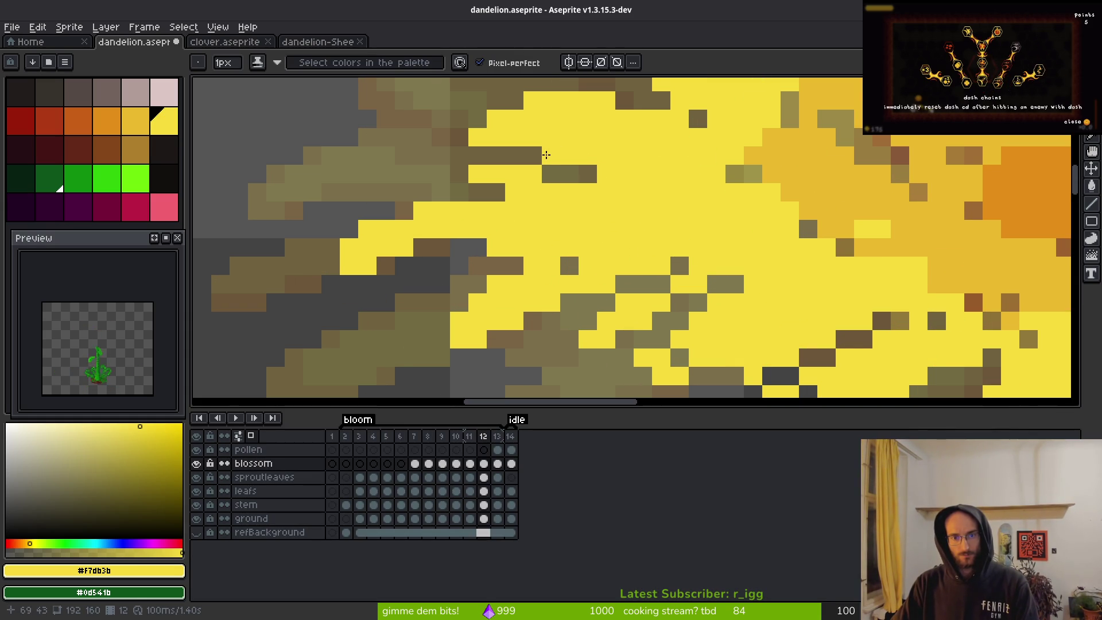
scroll(546, 155, down, 4)
scroll(657, 170, up, 3)
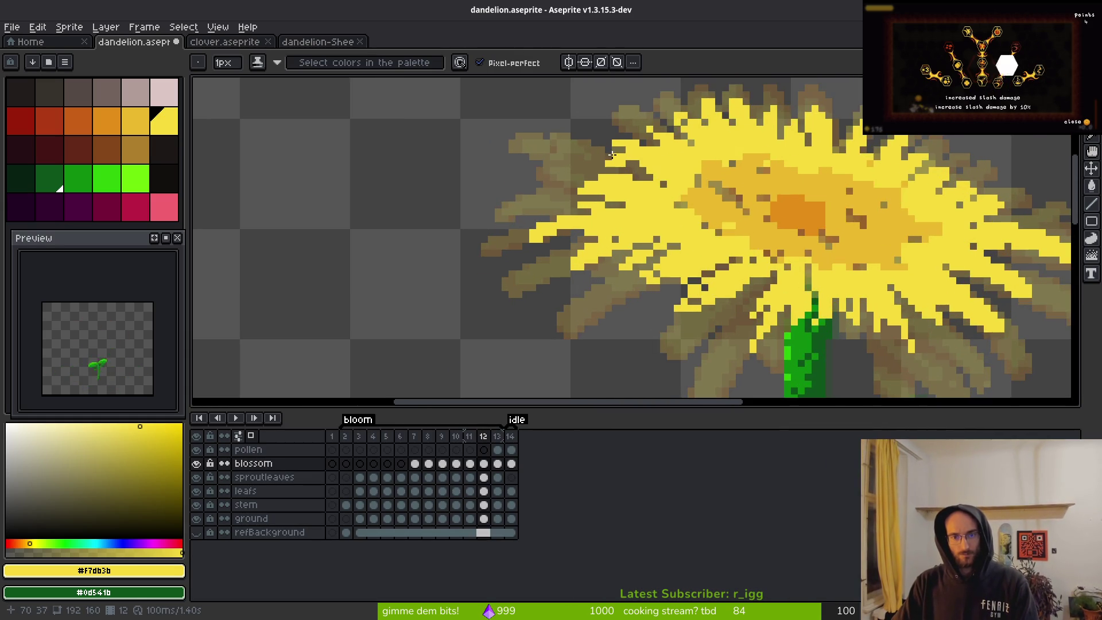
- Erase a diagonal run of yellow pixels to thin the lower-left petals
drag(704, 226, 571, 128)
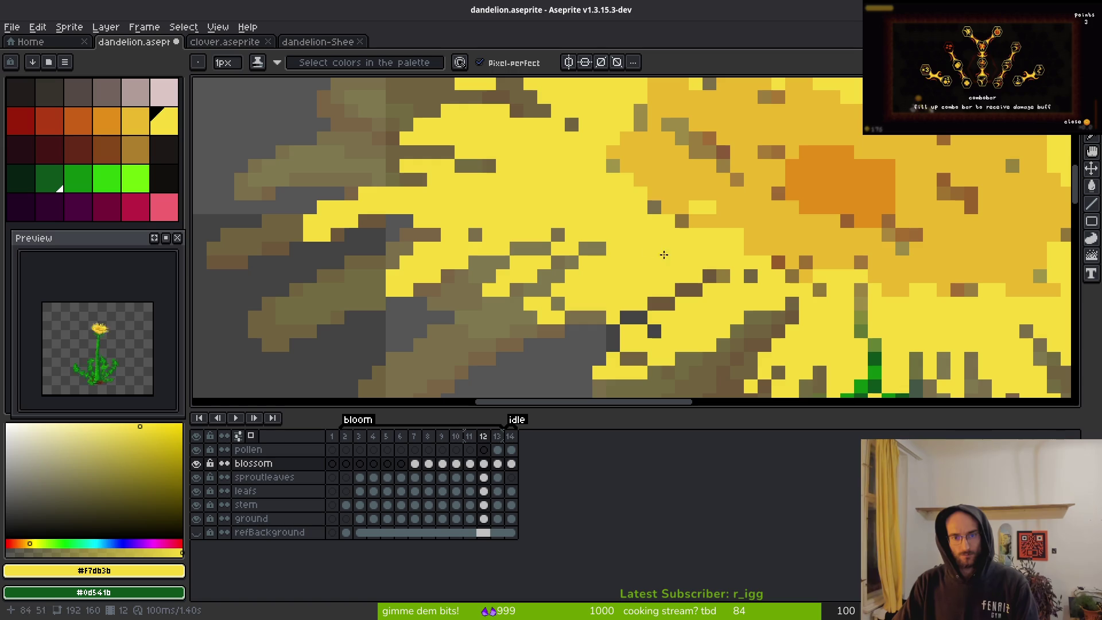
scroll(701, 167, up, 2)
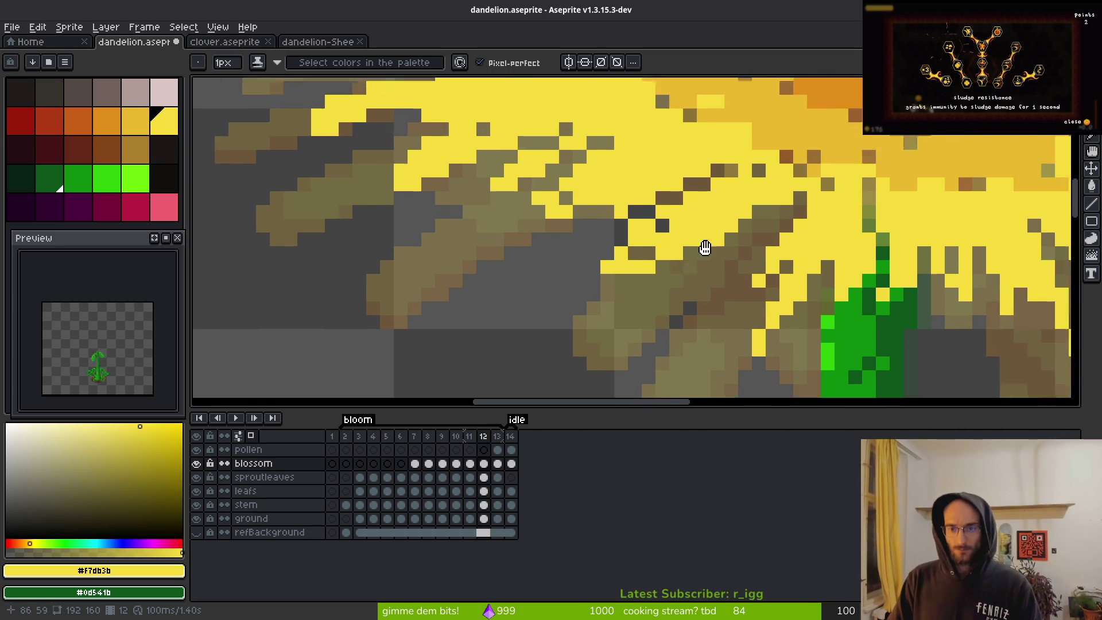
key(e)
mouse_move(633, 176)
mouse_down()
mouse_move(576, 229)
mouse_move(576, 273)
mouse_move(551, 285)
mouse_up()
key(b)
key(e)
key(b)
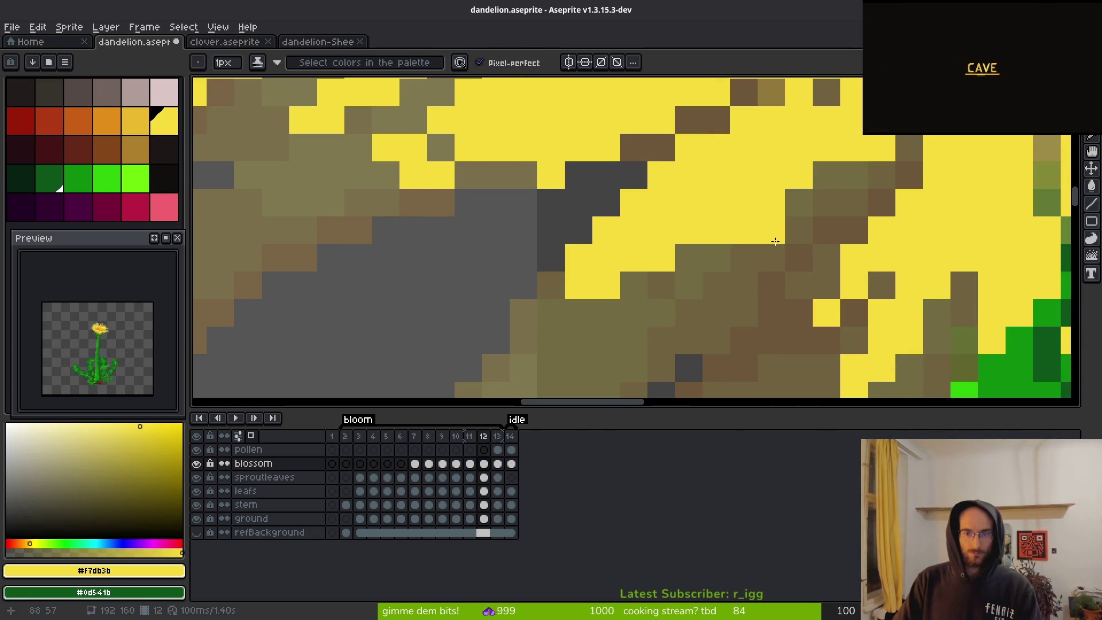
- Paint a diagonal yellow petal edge, erase pixels to reshape it, and extend yellow toward the stem
drag(672, 271, 705, 263)
drag(886, 195, 683, 287)
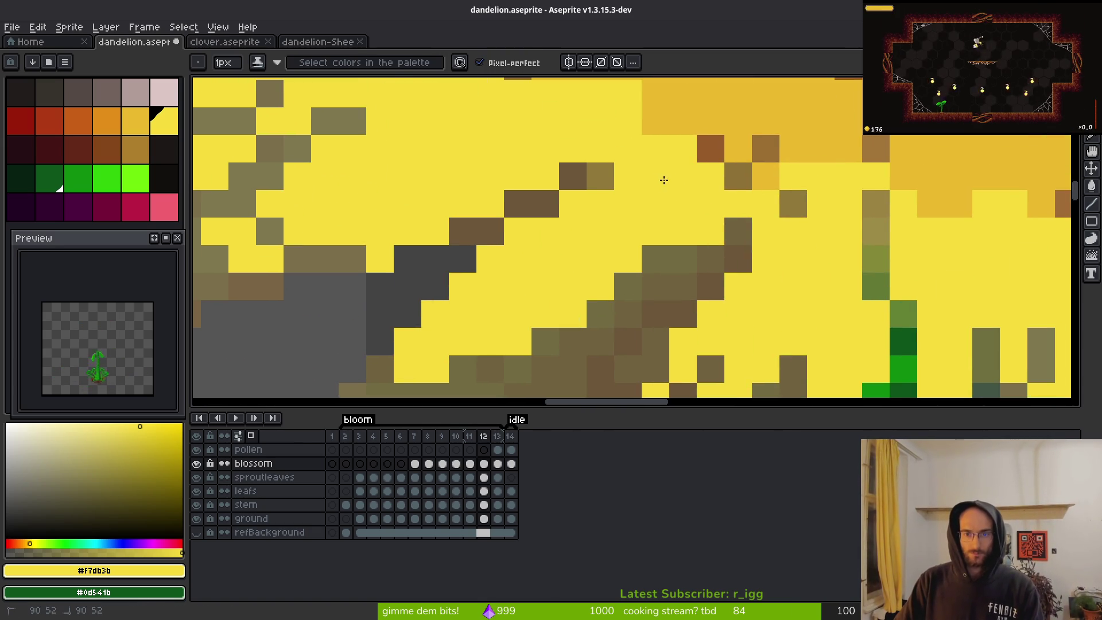
scroll(662, 241, down, 4)
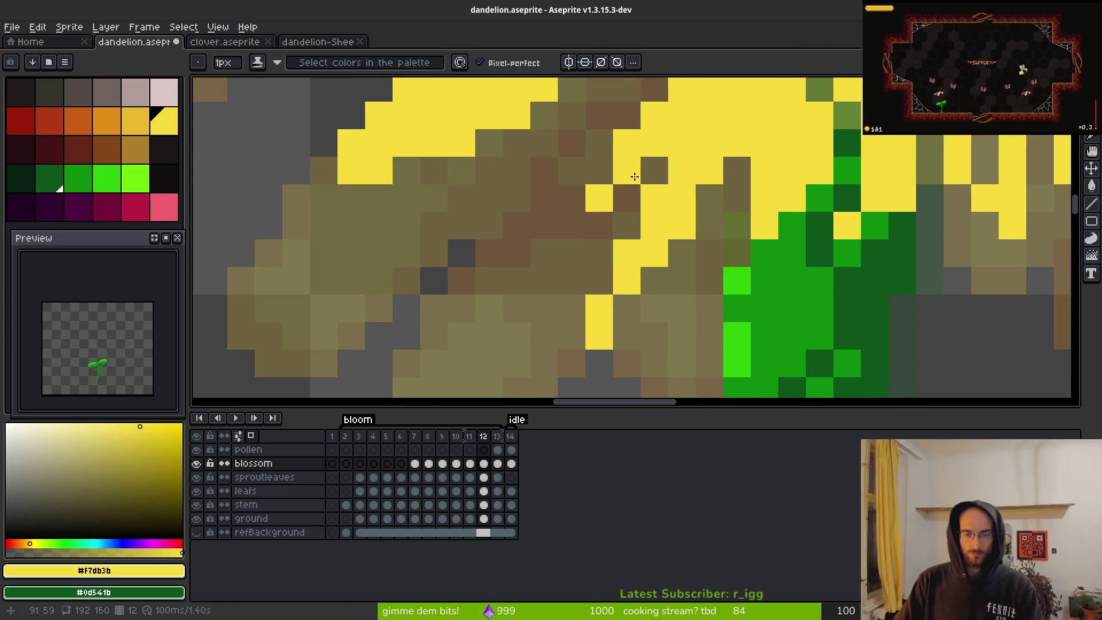
scroll(630, 190, up, 2)
drag(607, 221, 632, 163)
key(e)
drag(568, 212, 585, 250)
key(b)
mouse_move(664, 256)
mouse_down()
mouse_move(635, 290)
mouse_move(657, 290)
mouse_move(659, 304)
mouse_up()
key(e)
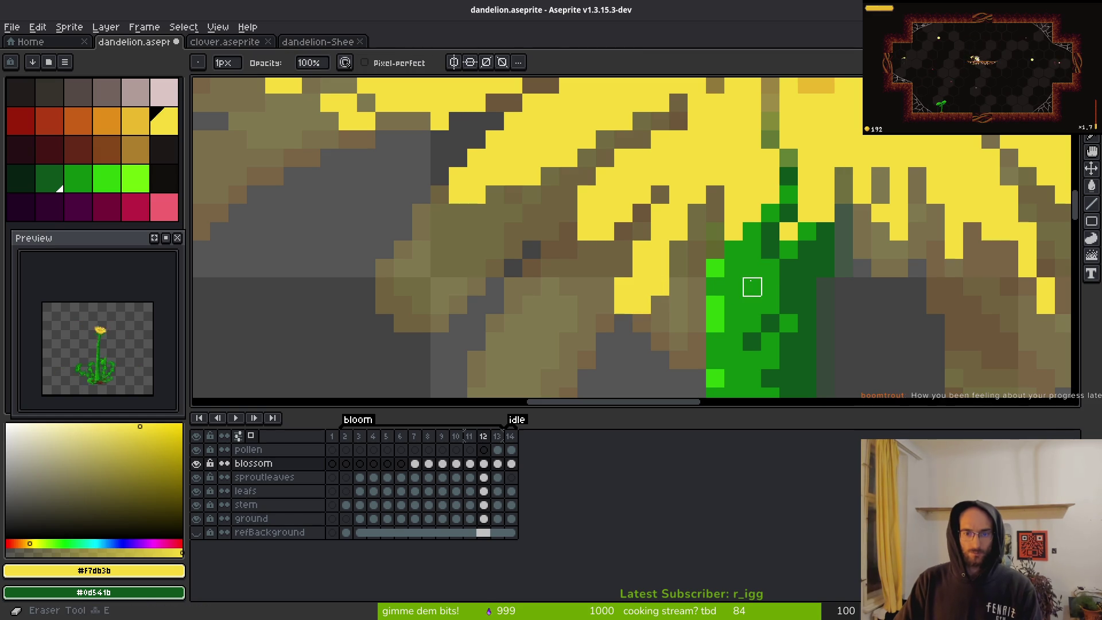
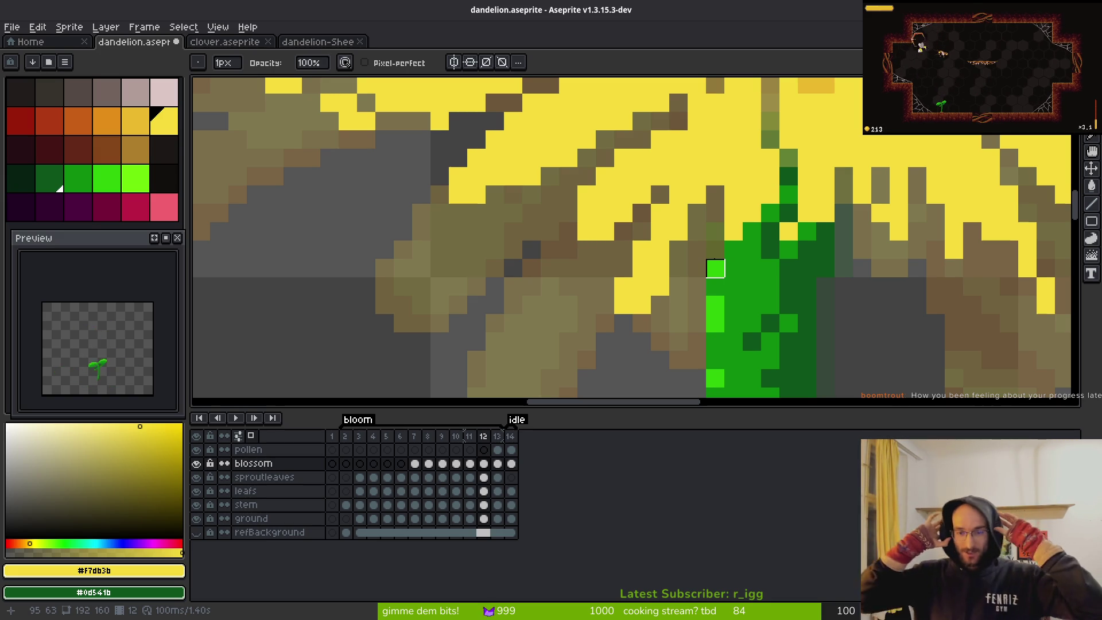
- Fill a gap pixel beside the stem with yellow on frame 12
key(f)
click(692, 246)
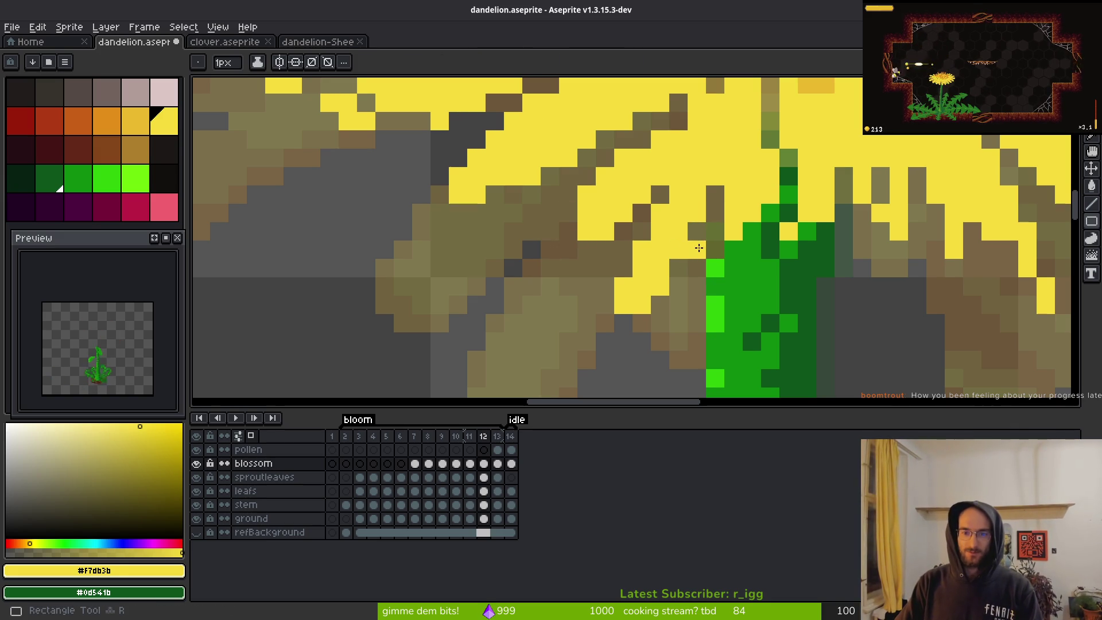
scroll(714, 246, down, 1)
scroll(714, 246, down, 4)
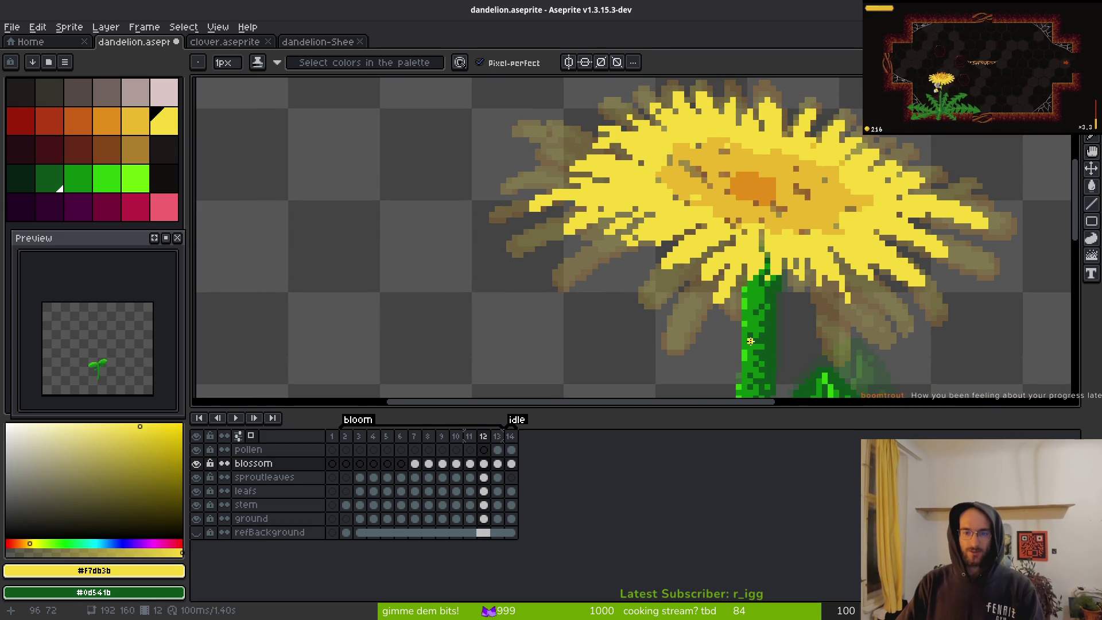
scroll(719, 303, up, 4)
scroll(703, 283, up, 1)
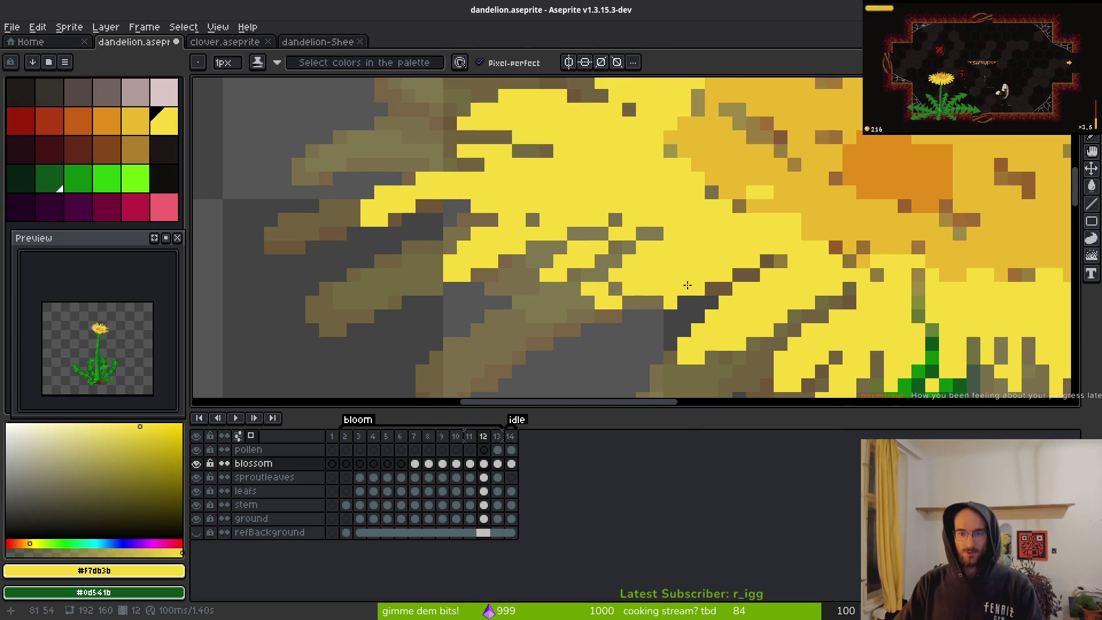
scroll(568, 265, up, 1)
- Paint yellow and olive pixels along the petal edges to close small gaps
click(604, 278)
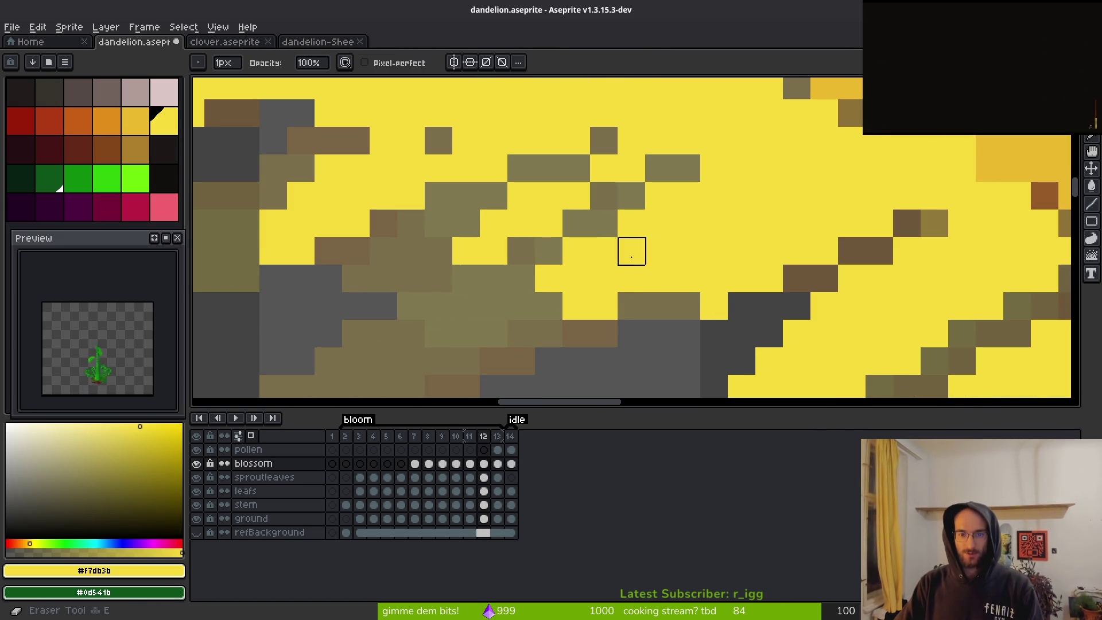
drag(714, 251, 687, 279)
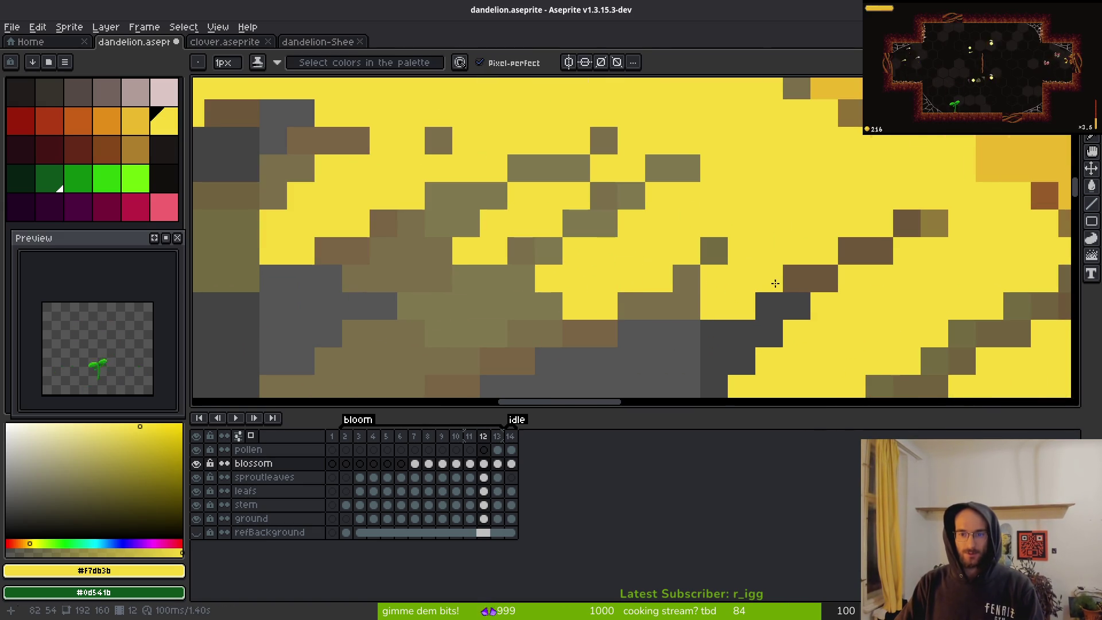
scroll(776, 284, down, 5)
scroll(666, 258, up, 4)
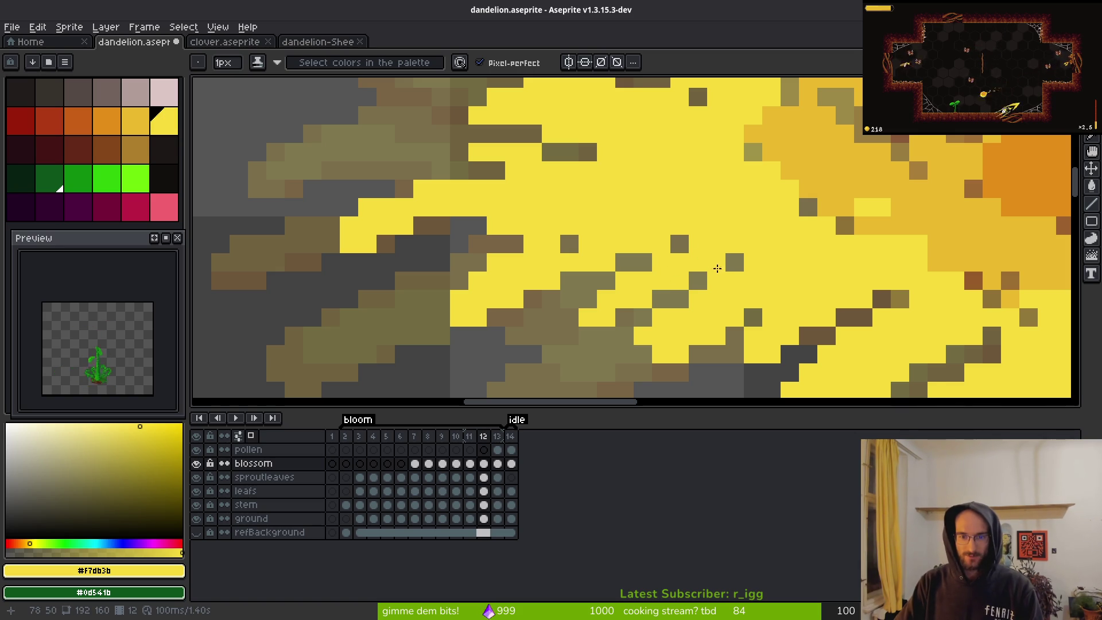
scroll(684, 290, down, 3)
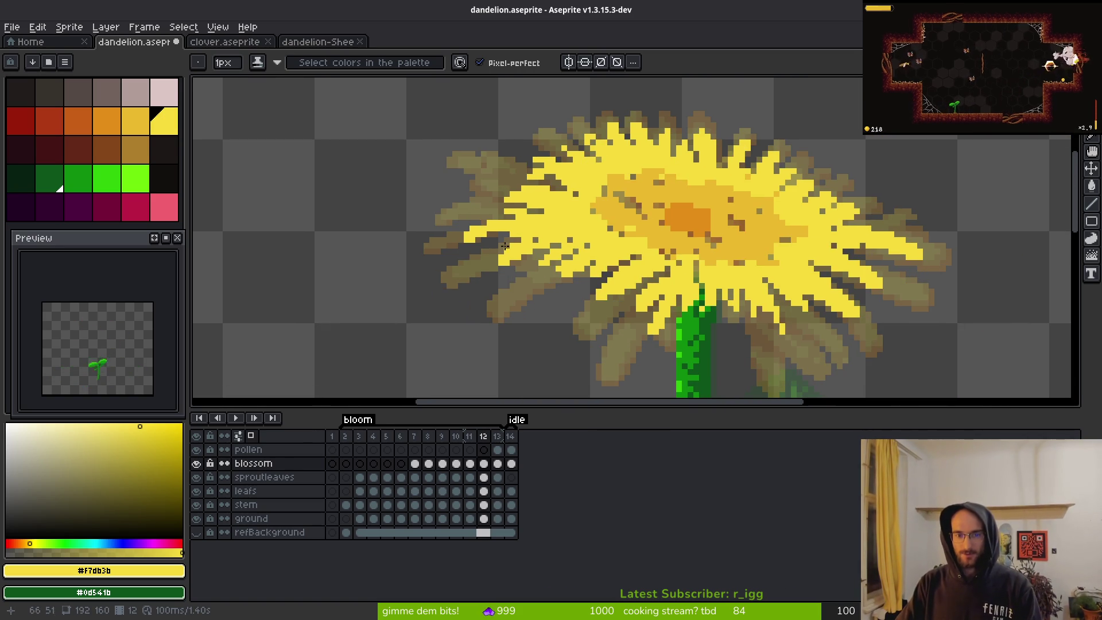
scroll(646, 276, up, 5)
key(shift+w)
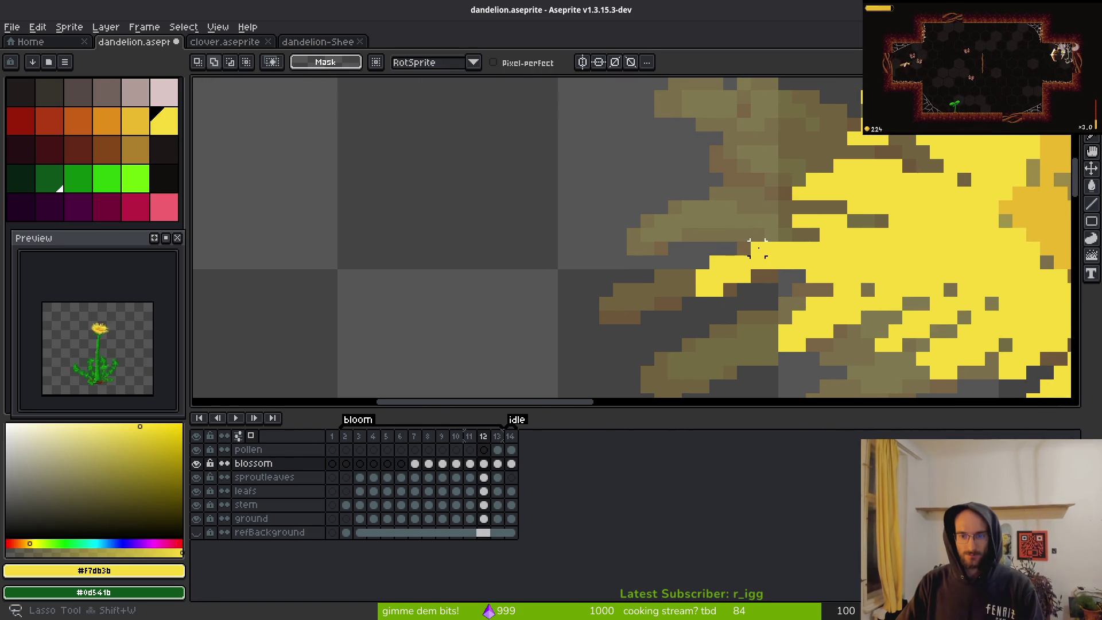
- Lasso a block of the left petals, deselect it, and save the sprite
drag(778, 229, 645, 335)
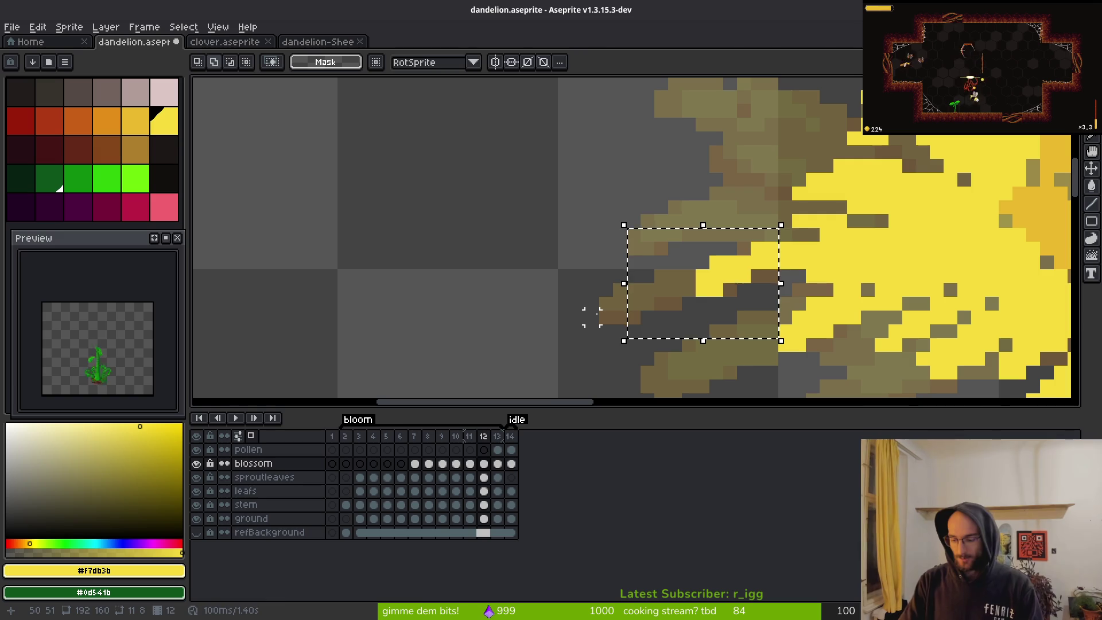
key(ctrl+d)
key(ctrl+s)
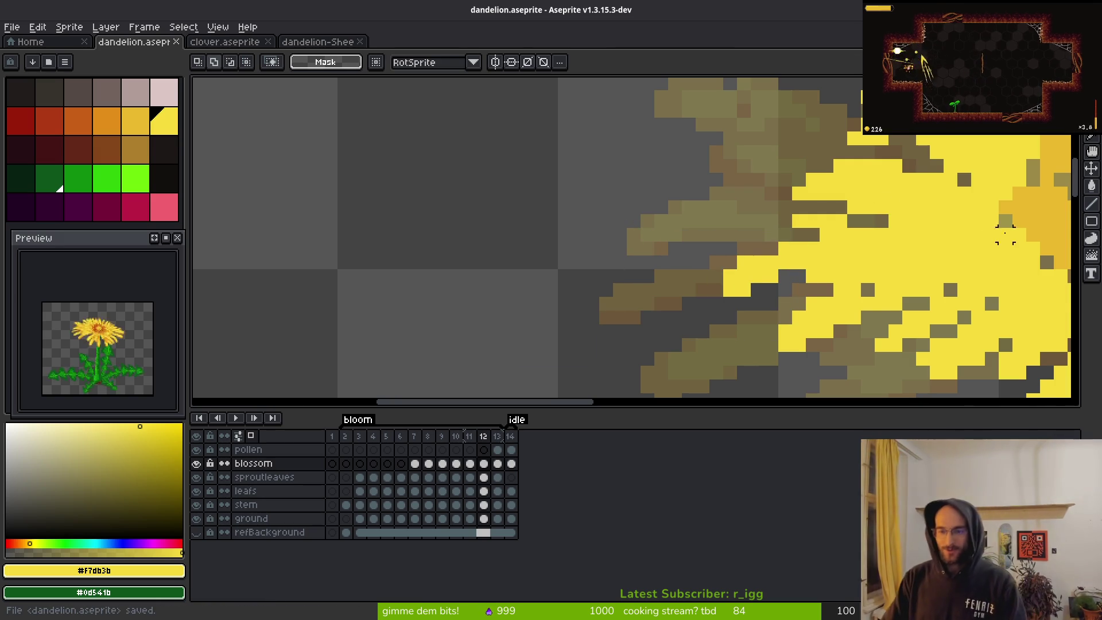
- Touch up the petal pixels above the stem with a yellow pixel and a dark-green pixel
scroll(794, 230, right, 5)
key(b)
scroll(794, 229, right, 10)
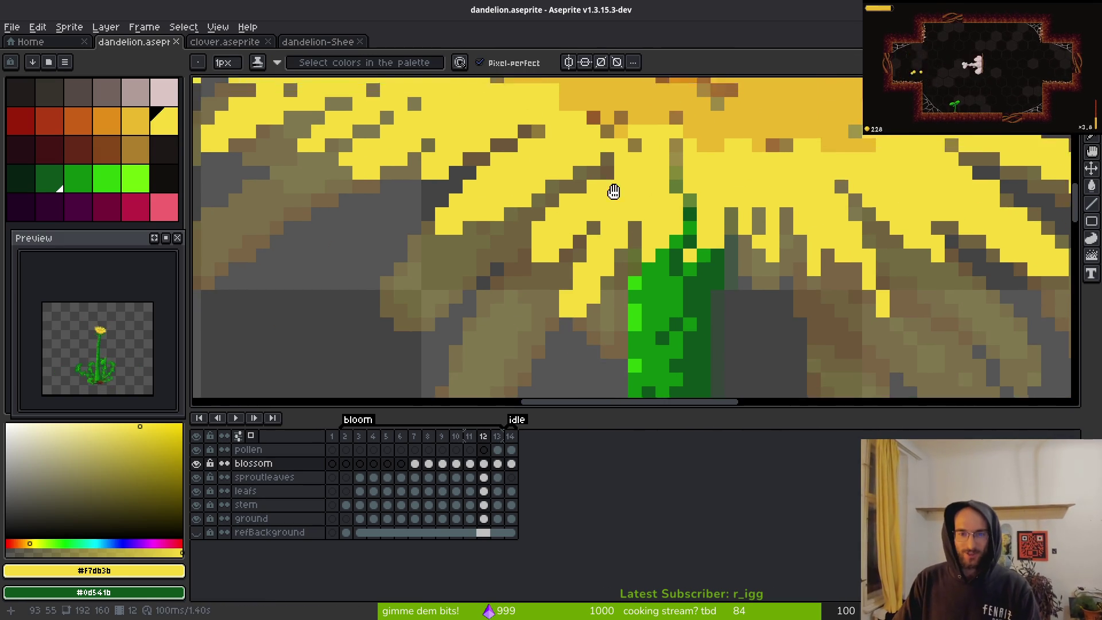
drag(624, 216, 615, 233)
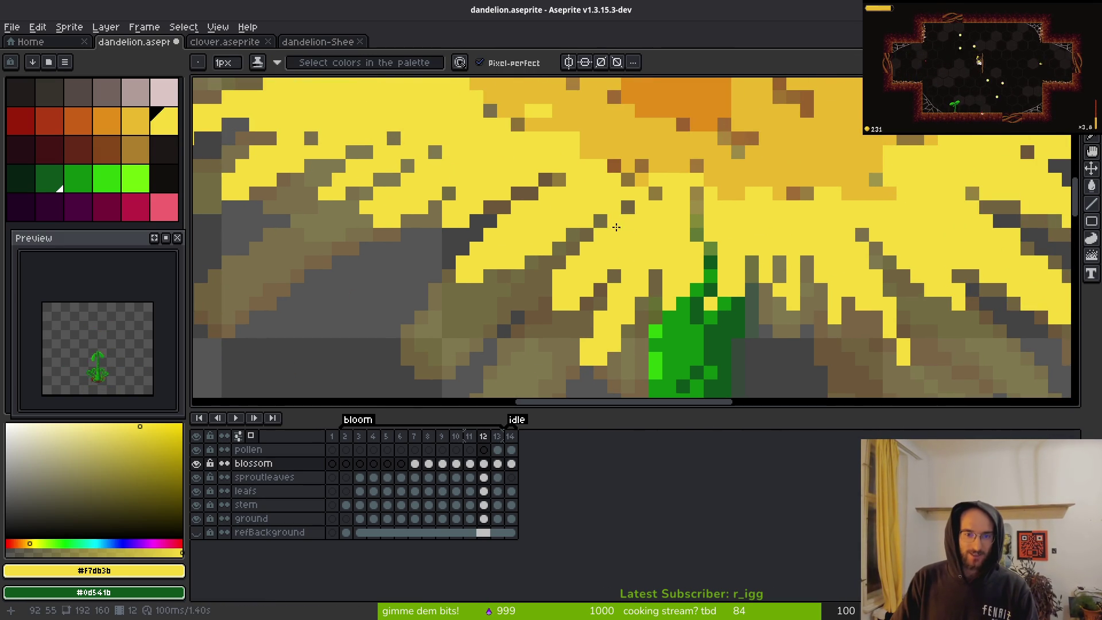
scroll(695, 253, right, 3)
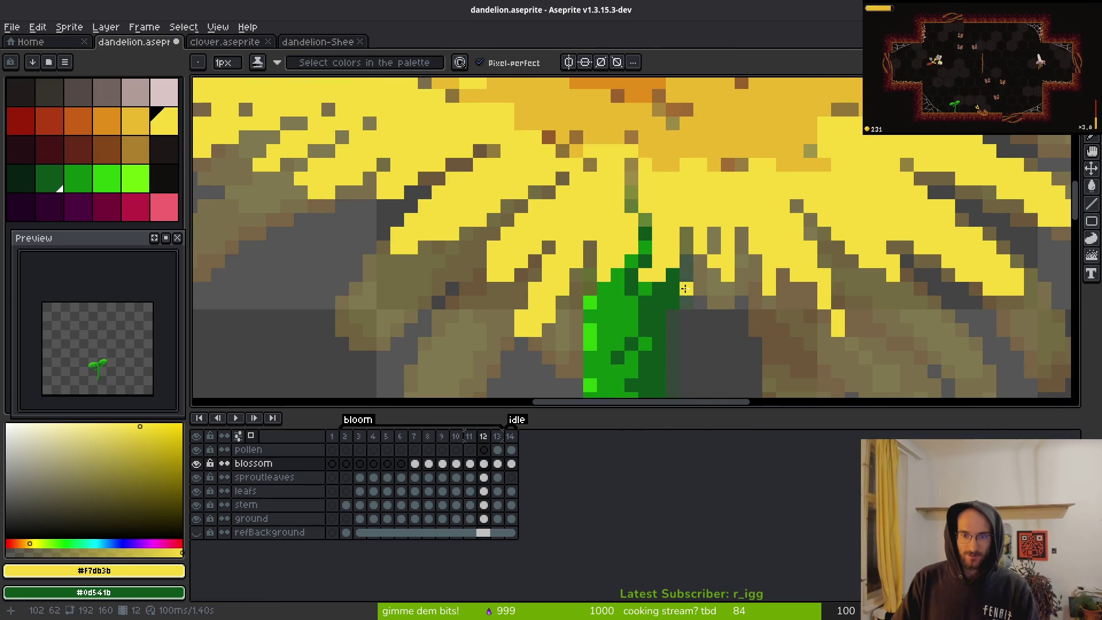
click(682, 296)
right_click(670, 275)
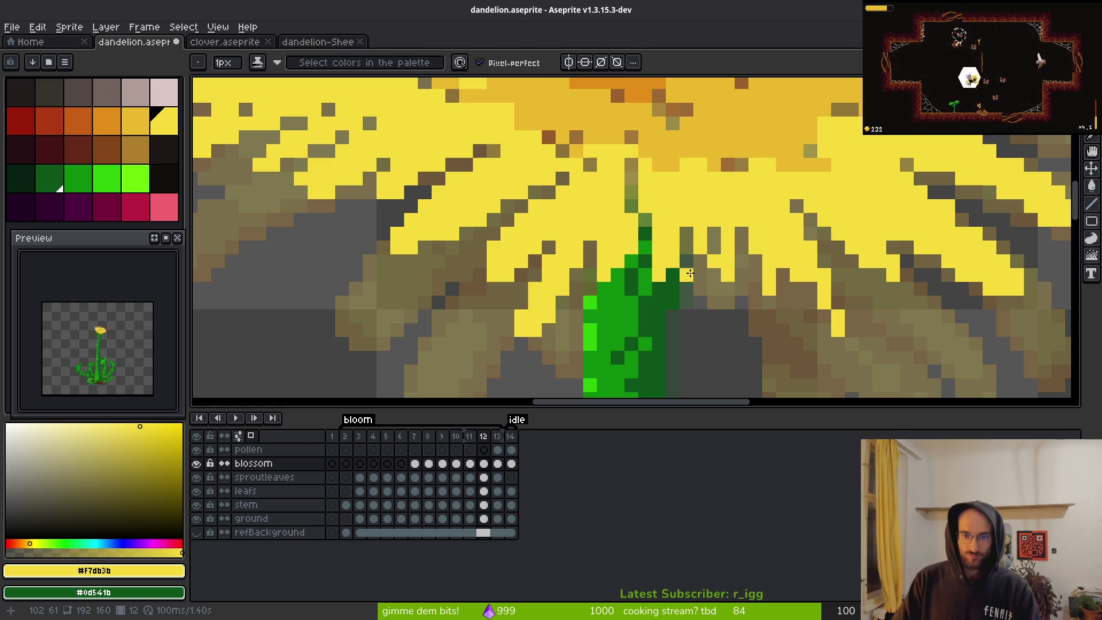
drag(792, 287, 790, 286)
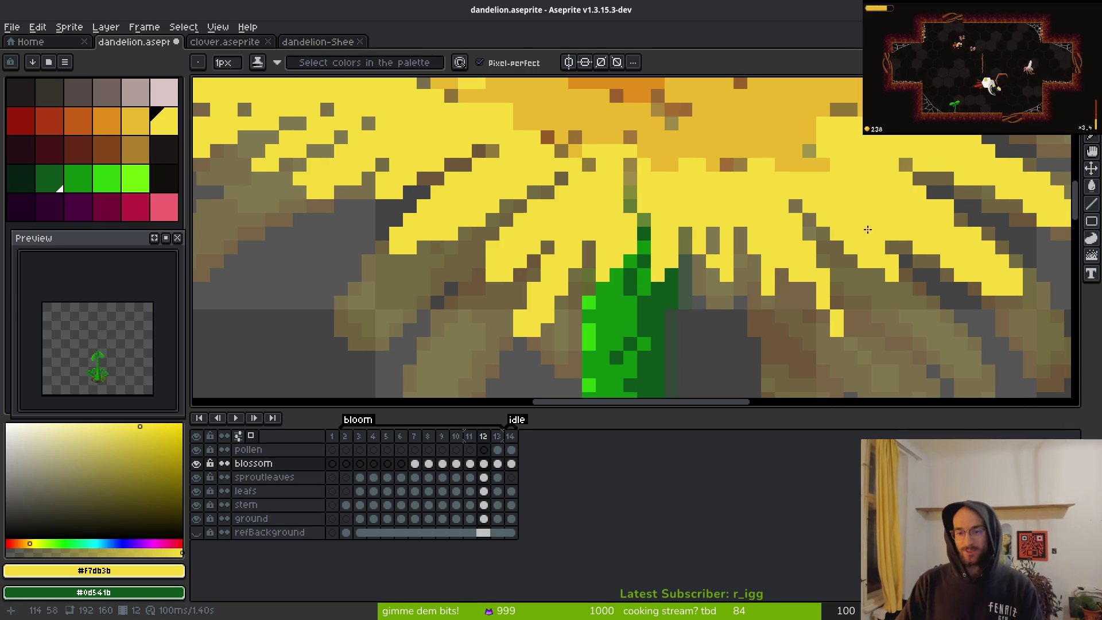
scroll(804, 293, up, 2)
scroll(761, 223, down, 4)
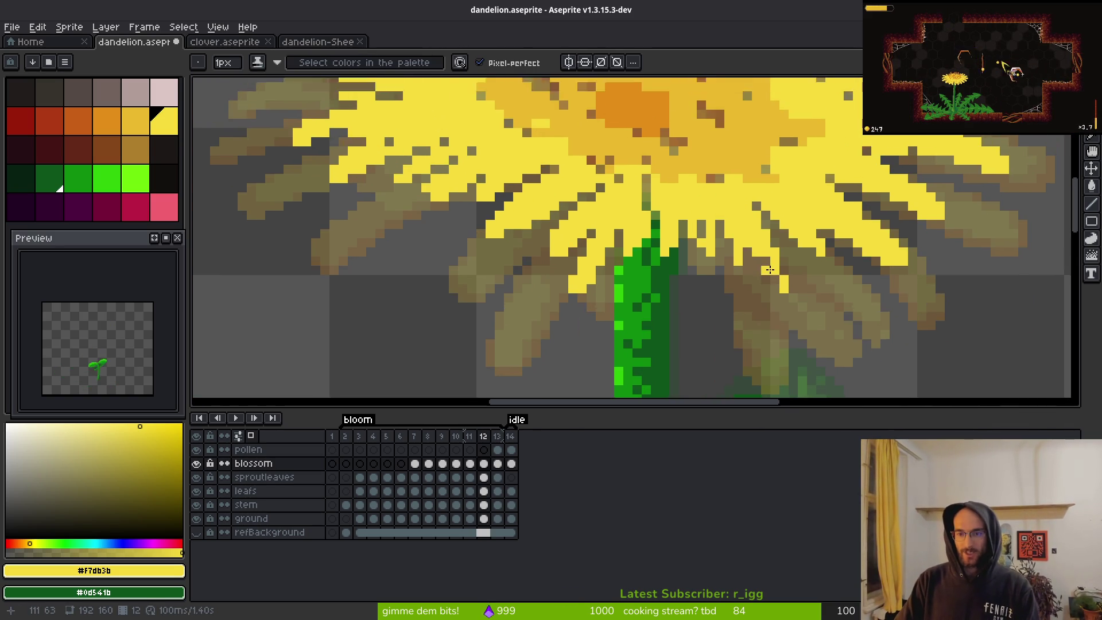
scroll(759, 249, up, 3)
- Turn two olive petal pixels yellow with the pencil
key(e)
key(b)
key(e)
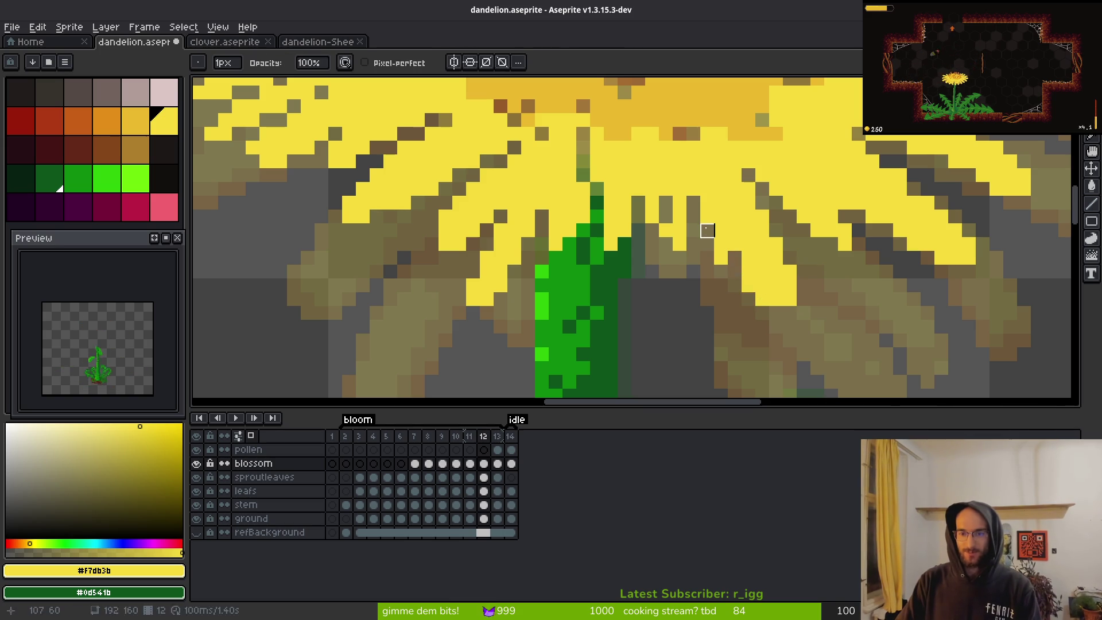
key(b)
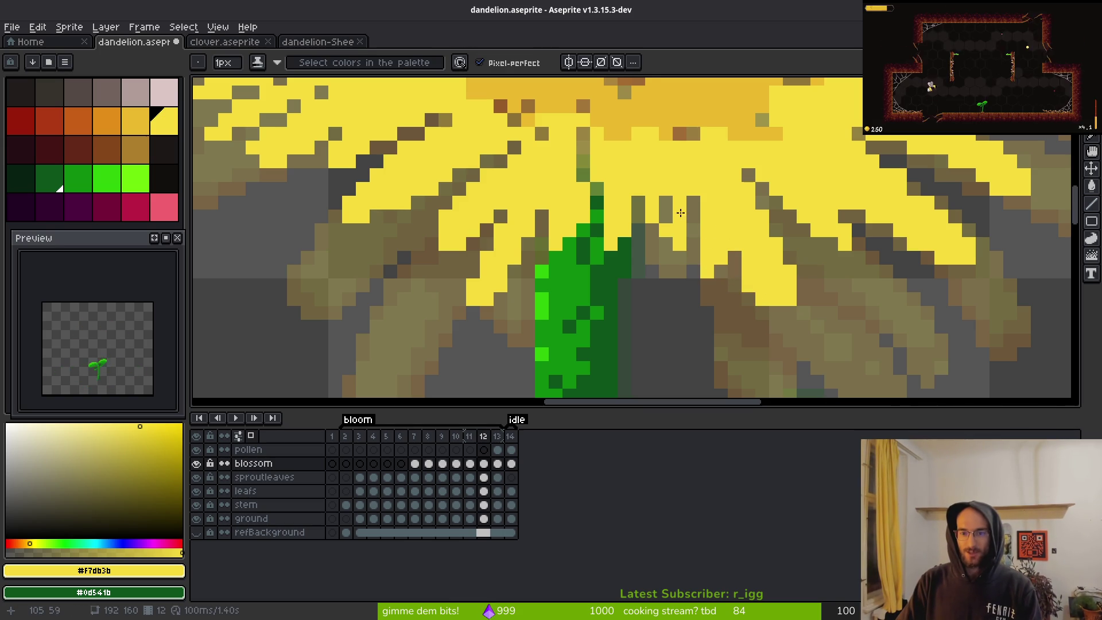
scroll(799, 283, up, 2)
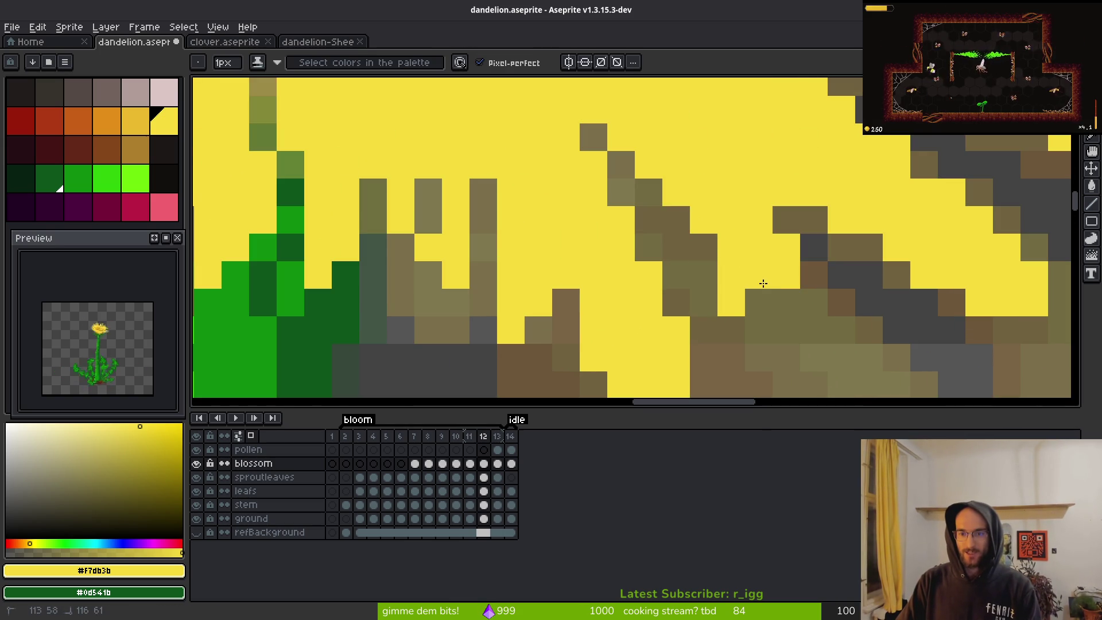
click(703, 246)
click(787, 303)
- Zoom back out and advance to the final frame 13 blossom
scroll(866, 322, down, 5)
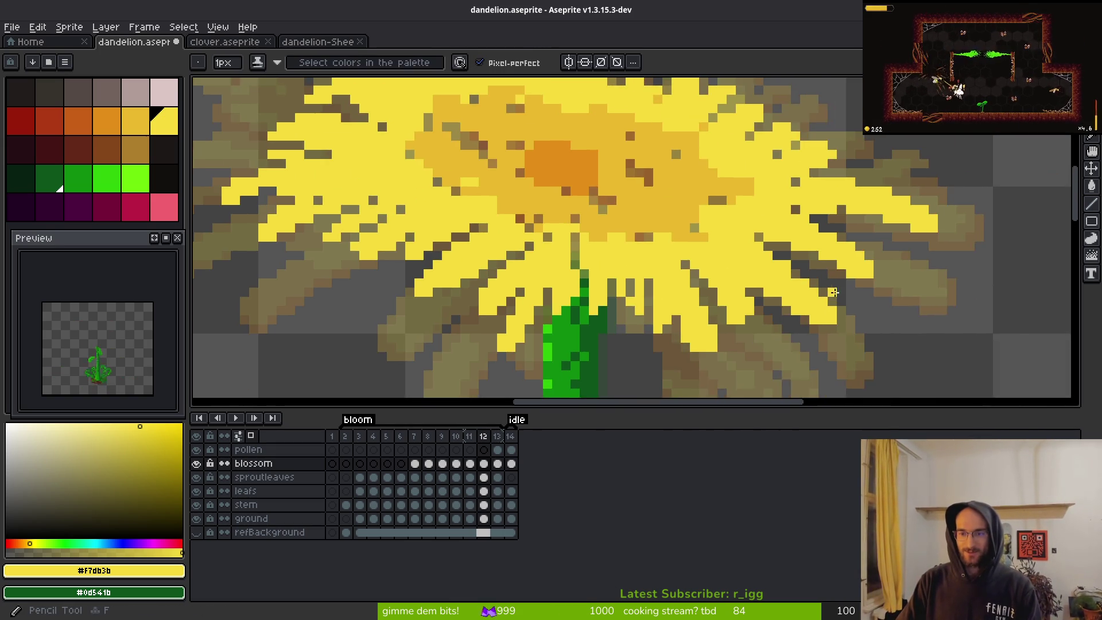
scroll(777, 288, up, 4)
scroll(790, 324, down, 5)
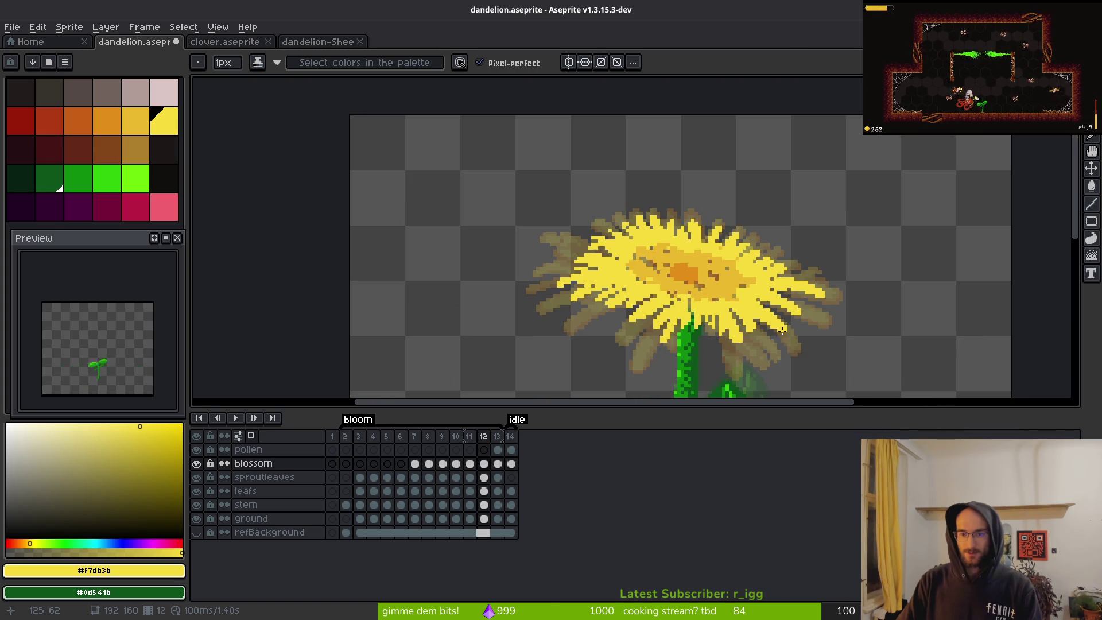
scroll(679, 282, up, 5)
scroll(686, 278, down, 3)
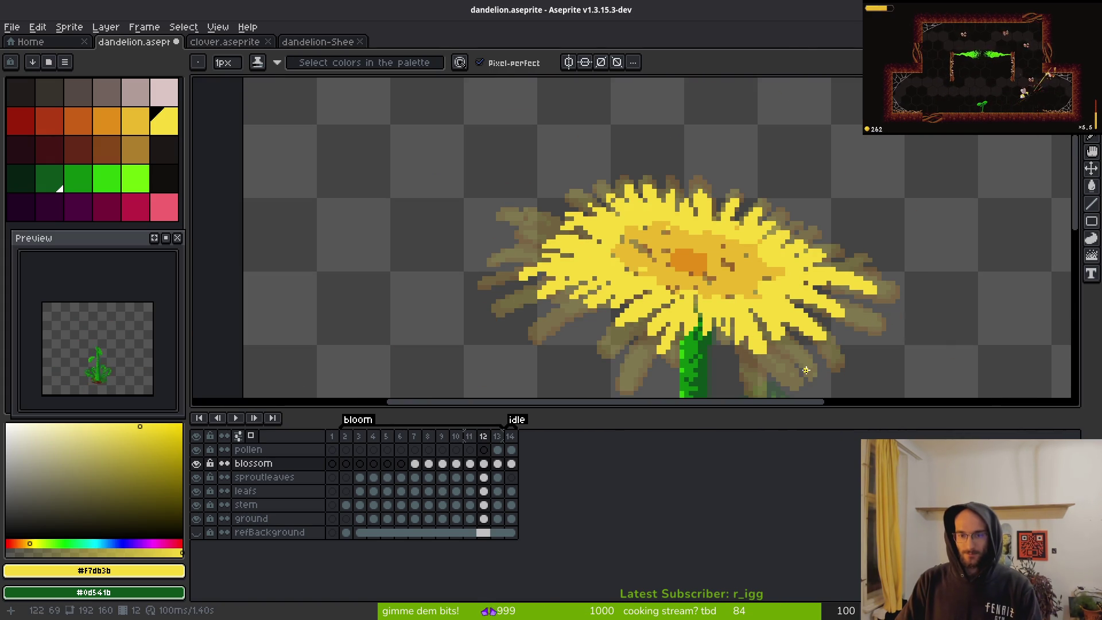
scroll(792, 356, down, 4)
key(alt)
key(Right)
- Dismiss the Replace Color dialog, zoom into frame 12's flower head, and compare with frame 11
key(shift+r)
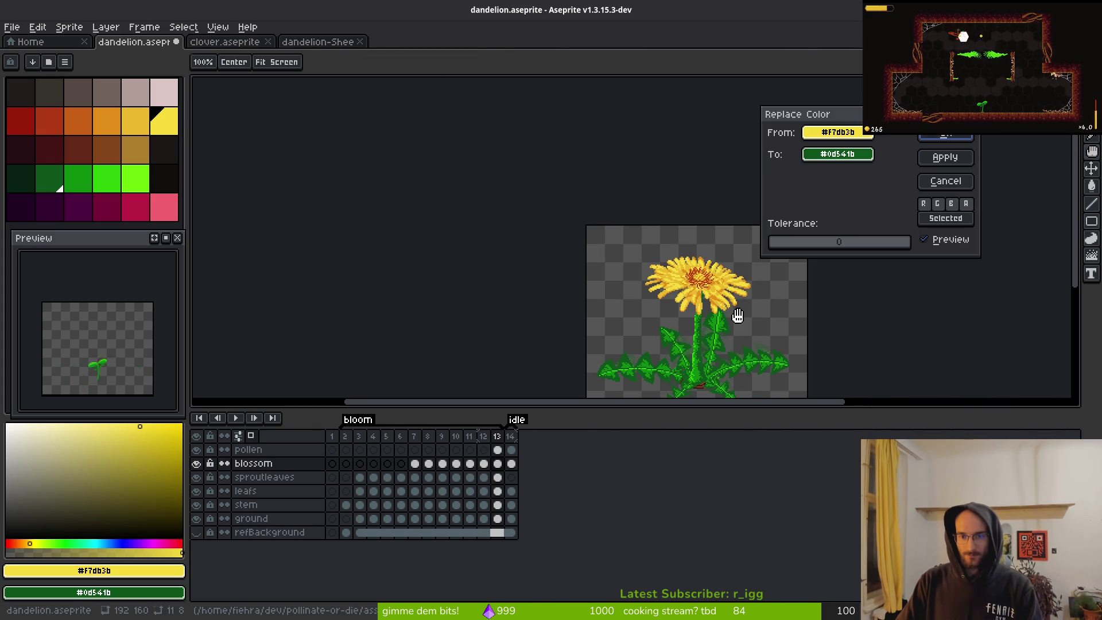
key(Escape)
key(Left)
key(Right)
scroll(648, 311, up, 4)
key(Left)
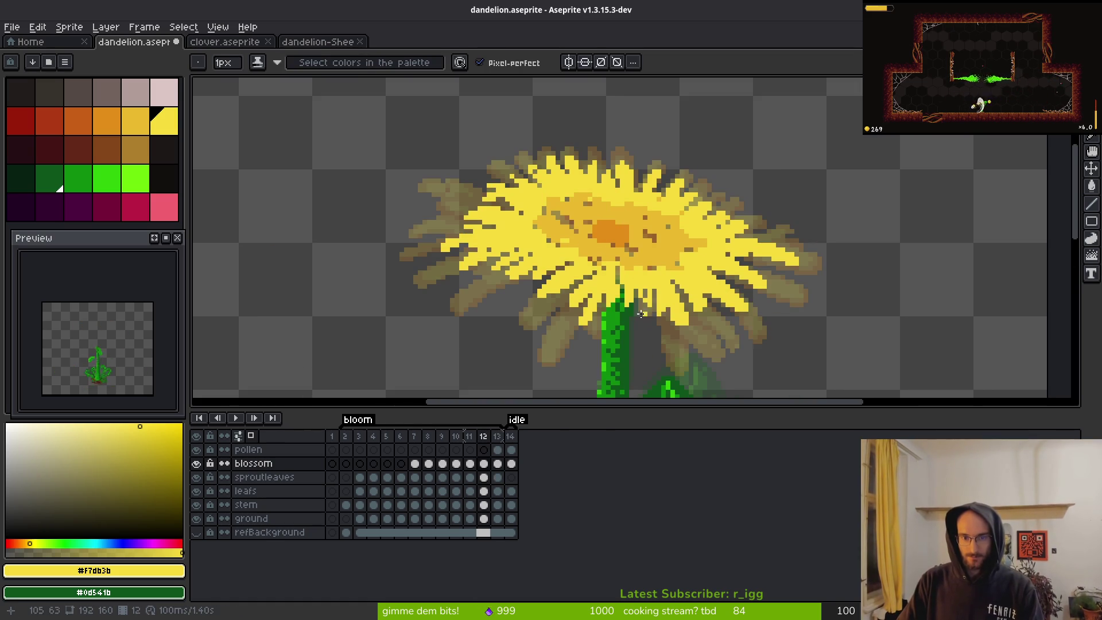
scroll(599, 281, up, 2)
scroll(582, 269, up, 2)
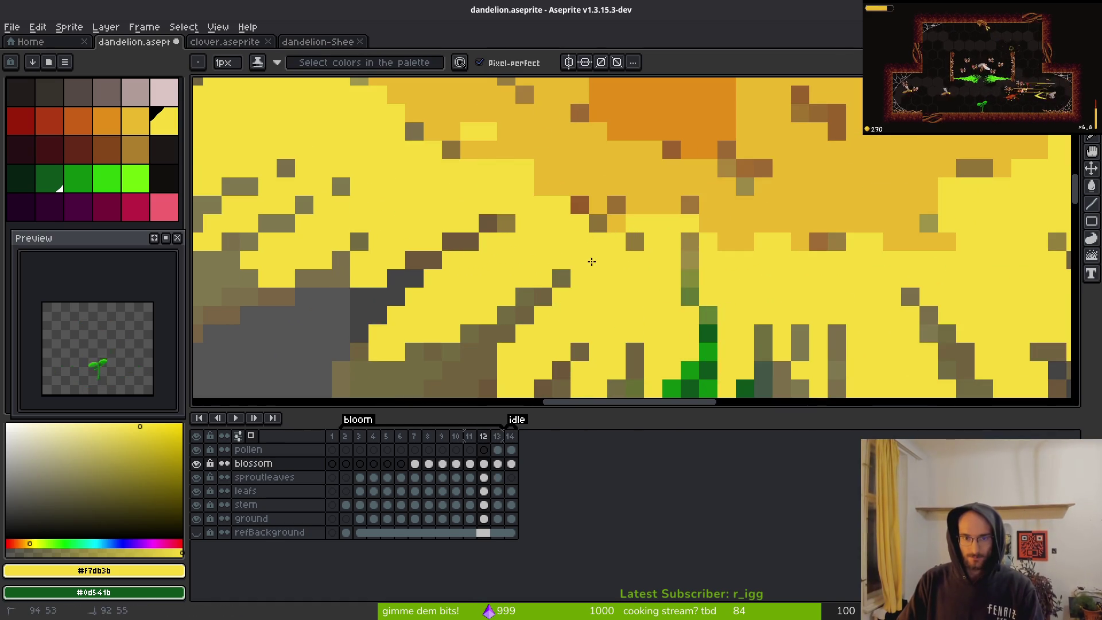
scroll(669, 278, down, 3)
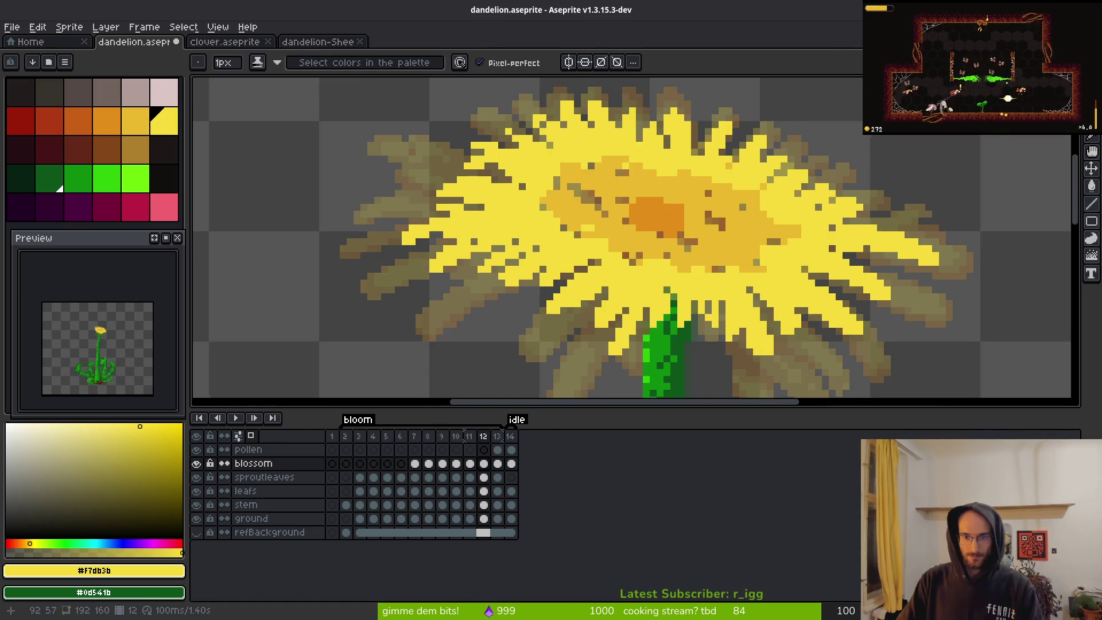
key(Left)
key(Right)
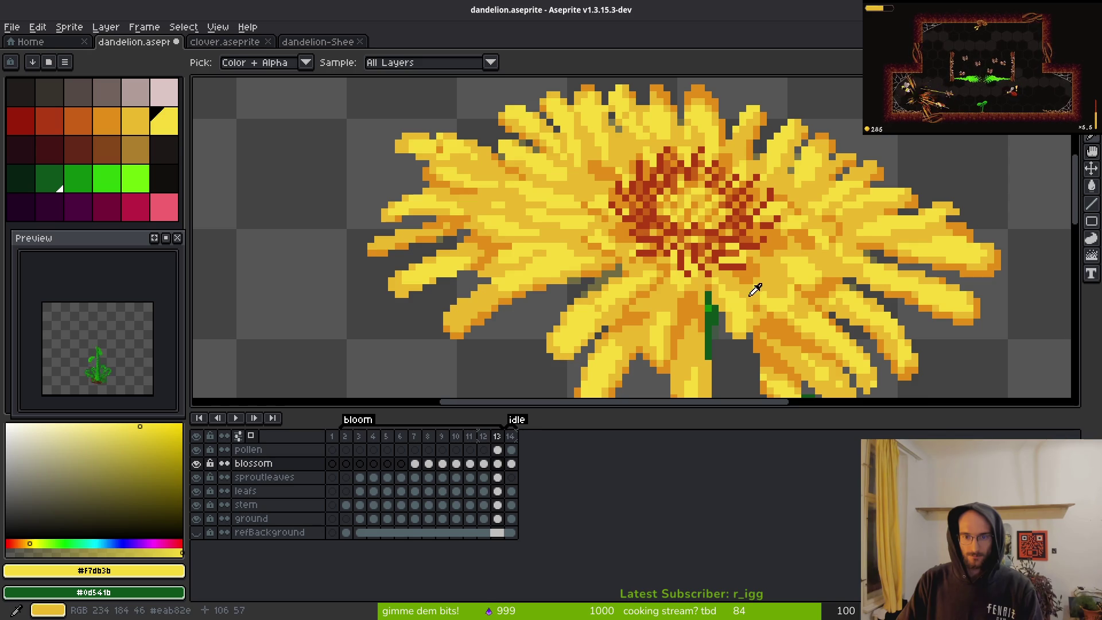
- Pick the darker yellow #cab82e and paint shading strokes into the petals
alt+click(667, 292)
scroll(667, 292, up, 1)
scroll(660, 298, up, 1)
mouse_move(643, 327)
mouse_down()
mouse_move(662, 251)
mouse_move(687, 364)
mouse_up()
scroll(687, 363, down, 3)
scroll(687, 363, left, 1)
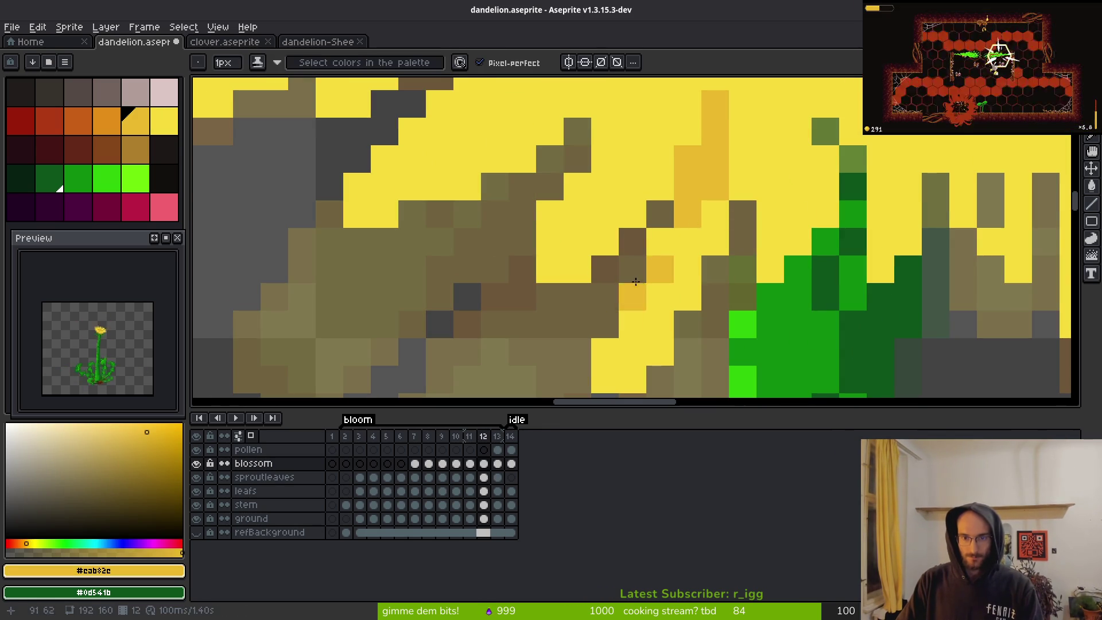
scroll(742, 186, up, 3)
scroll(743, 186, right, 1)
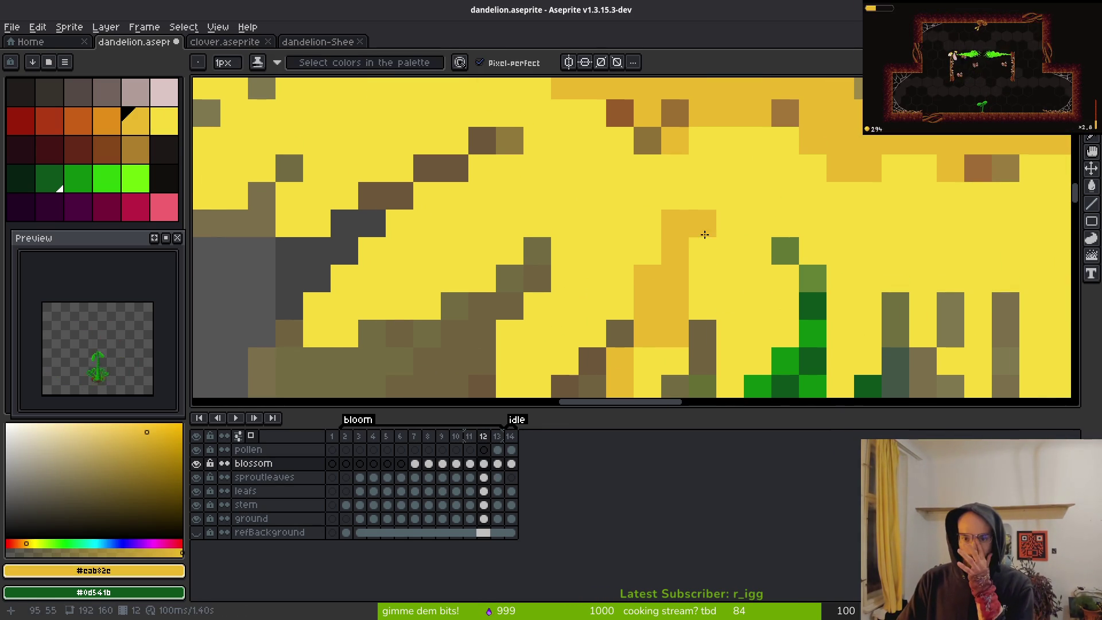
mouse_move(558, 225)
mouse_down()
mouse_move(592, 198)
mouse_move(566, 280)
mouse_up()
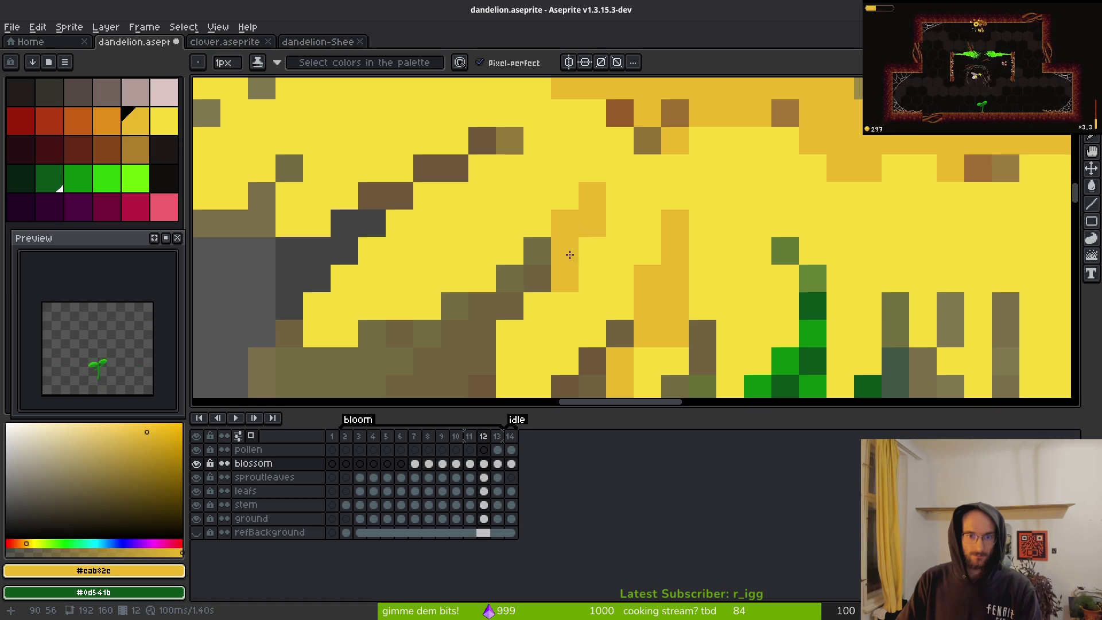
mouse_move(604, 245)
mouse_down()
mouse_move(620, 198)
mouse_move(647, 195)
mouse_up()
scroll(804, 293, down, 3)
- Move to the frame 13 blossom and ready the colour picker
key(i)
key(Right)
key(b)
scroll(792, 296, up, 1)
scroll(792, 296, right, 1)
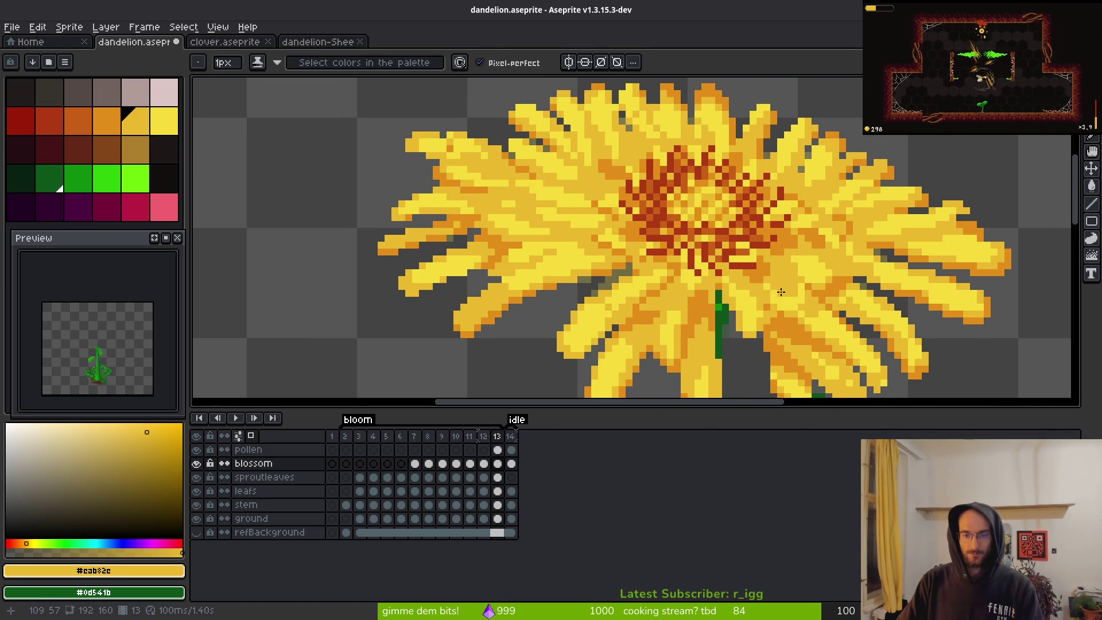
key(i)
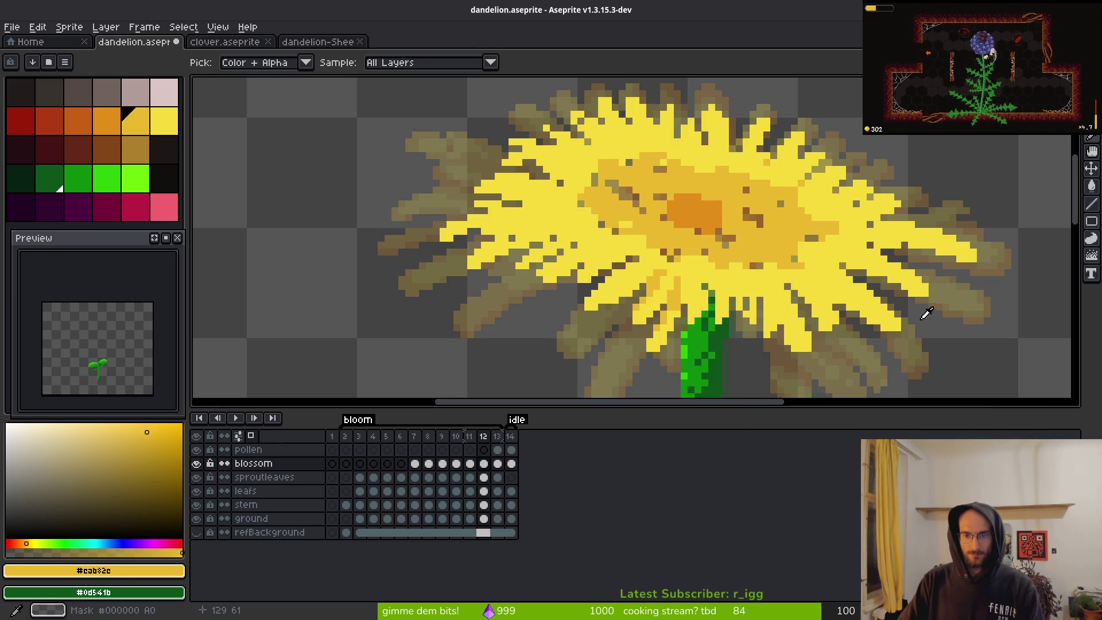
scroll(802, 294, down, 3)
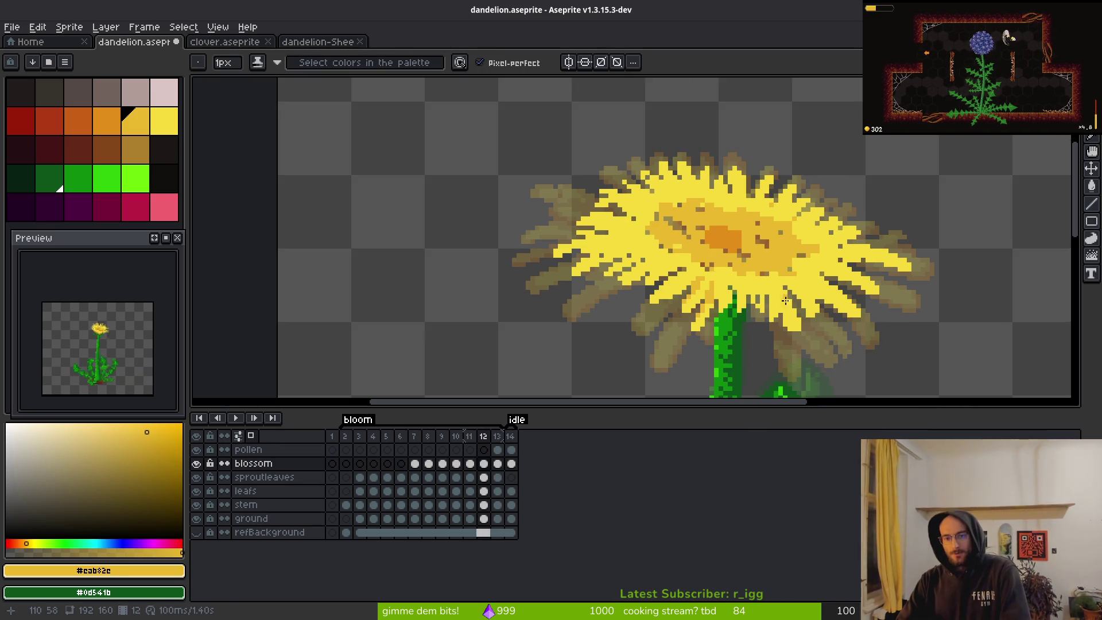
- Flip back and forth between frames 12 and 13 to compare the bloom poses
scroll(812, 312, up, 1)
key(Left)
key(Right)
key(Left)
key(Right)
key(Left)
key(Right)
key(Left)
key(Right)
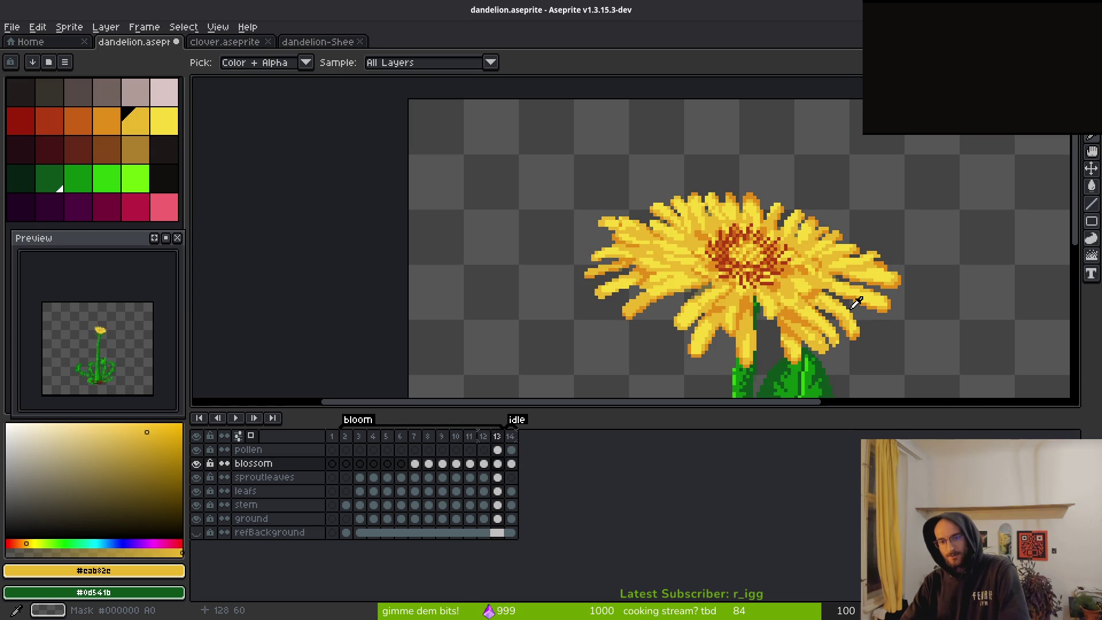
key(Left)
key(Left)
key(Right)
key(Right)
key(Left)
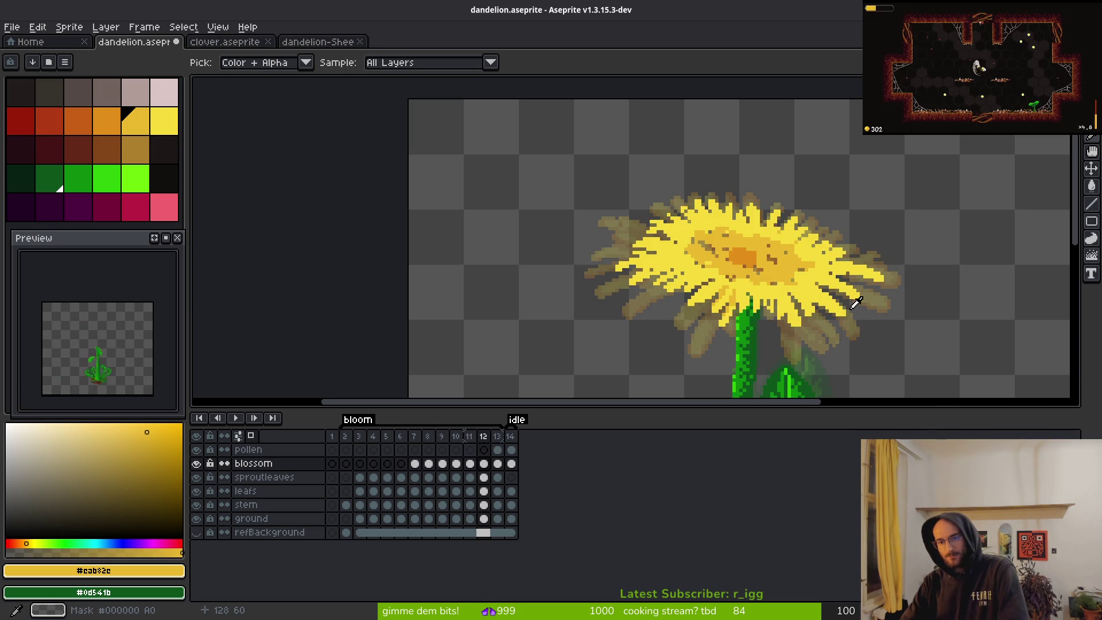
key(Right)
- Copy the frame 13 flower head onto frame 12, scaled flat to 128×52 and nudged up-right
drag(590, 239, 613, 265)
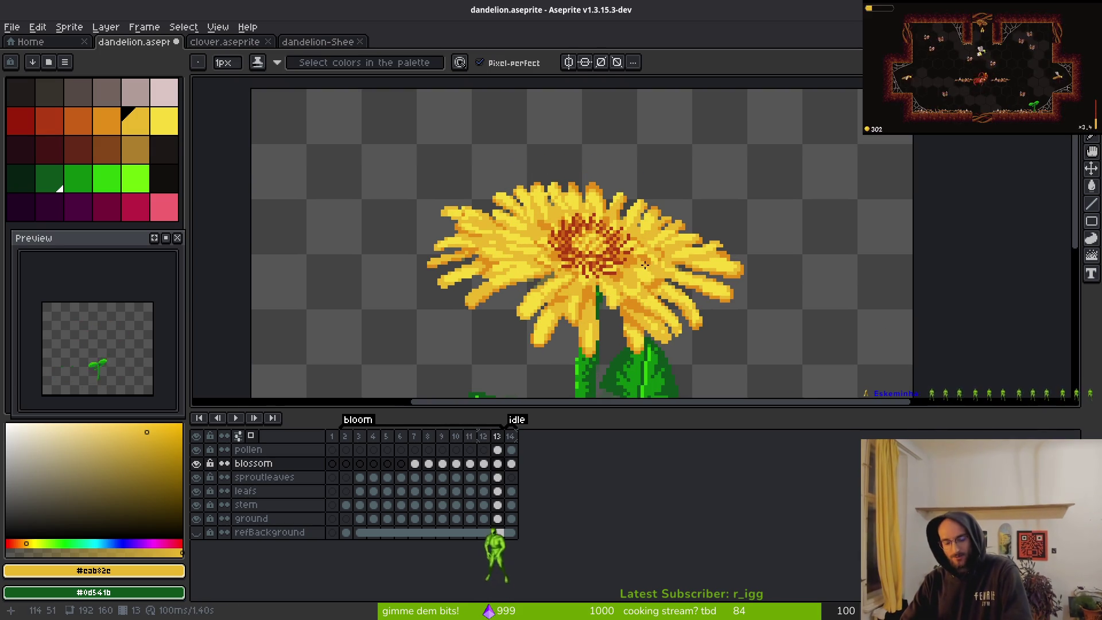
key(m)
drag(320, 126, 825, 384)
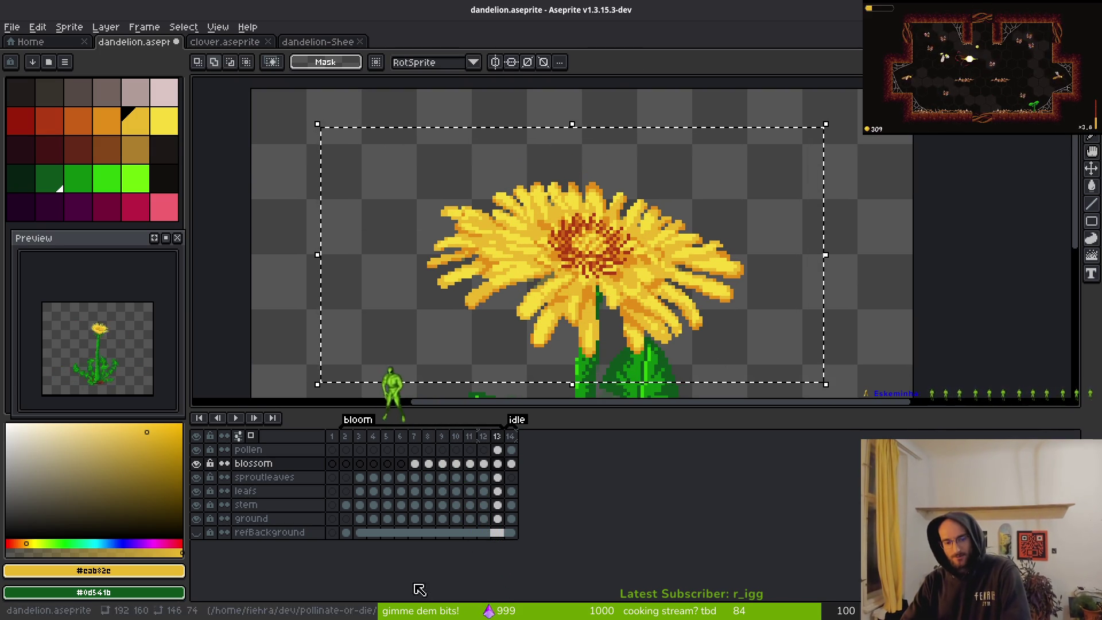
key(Left)
key(ctrl+d)
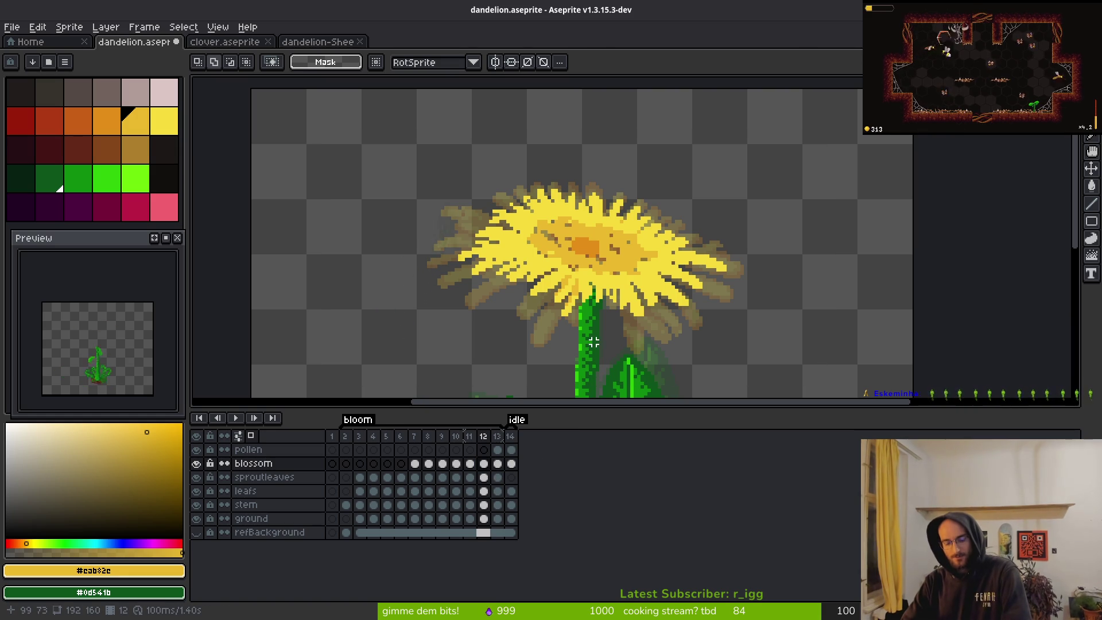
key(ctrl+v)
mouse_move(826, 384)
mouse_down()
mouse_move(696, 312)
mouse_move(837, 369)
mouse_move(792, 352)
mouse_up()
key(Return)
key(Up)
key(Up)
key(Up)
key(Right)
key(Right)
key(Right)
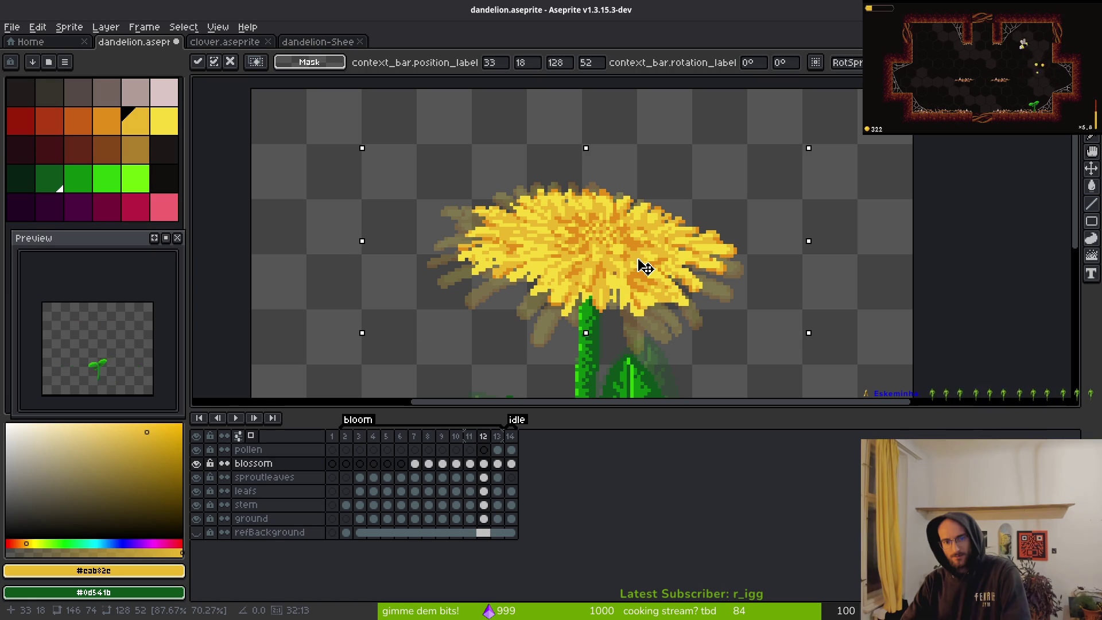
key(Return)
- Save the sprite and recheck frame 12 against frame 13
key(ctrl+s)
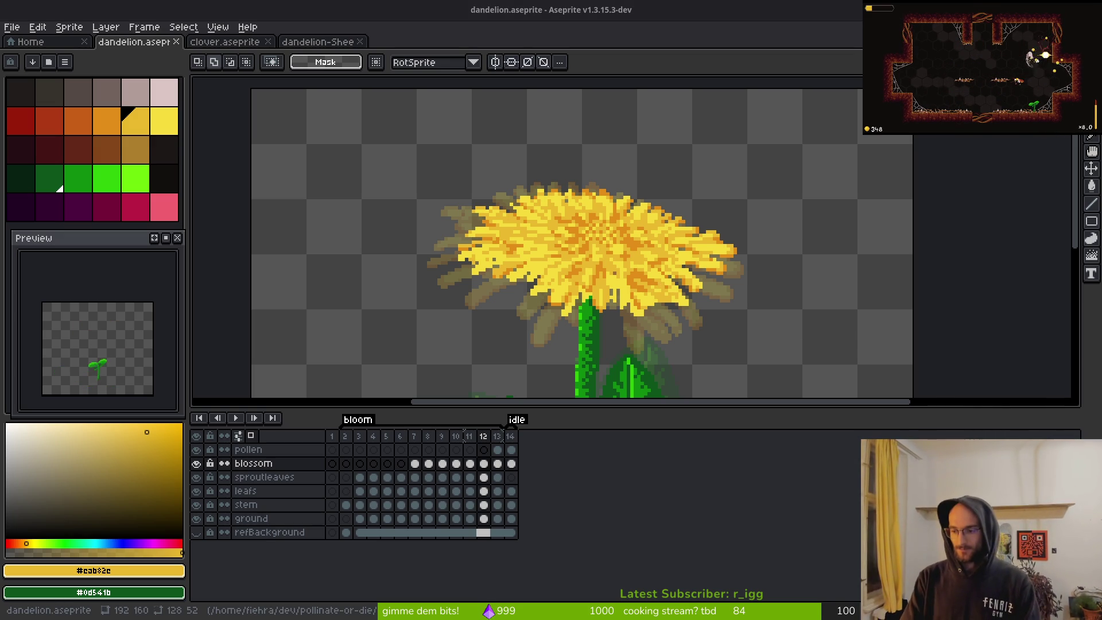
scroll(609, 271, down, 3)
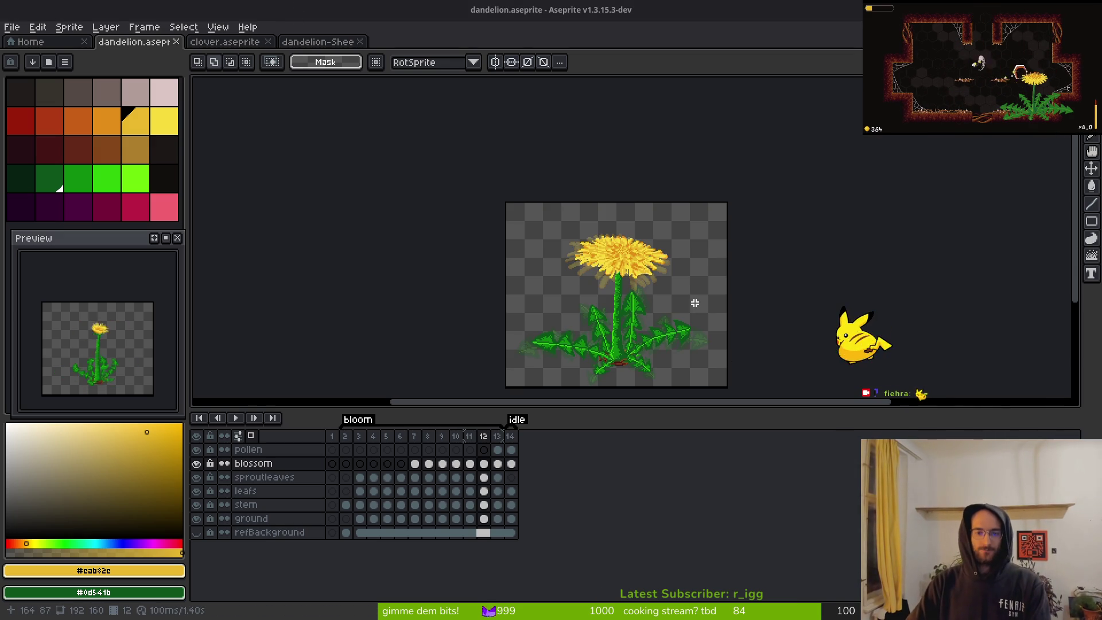
key(Right)
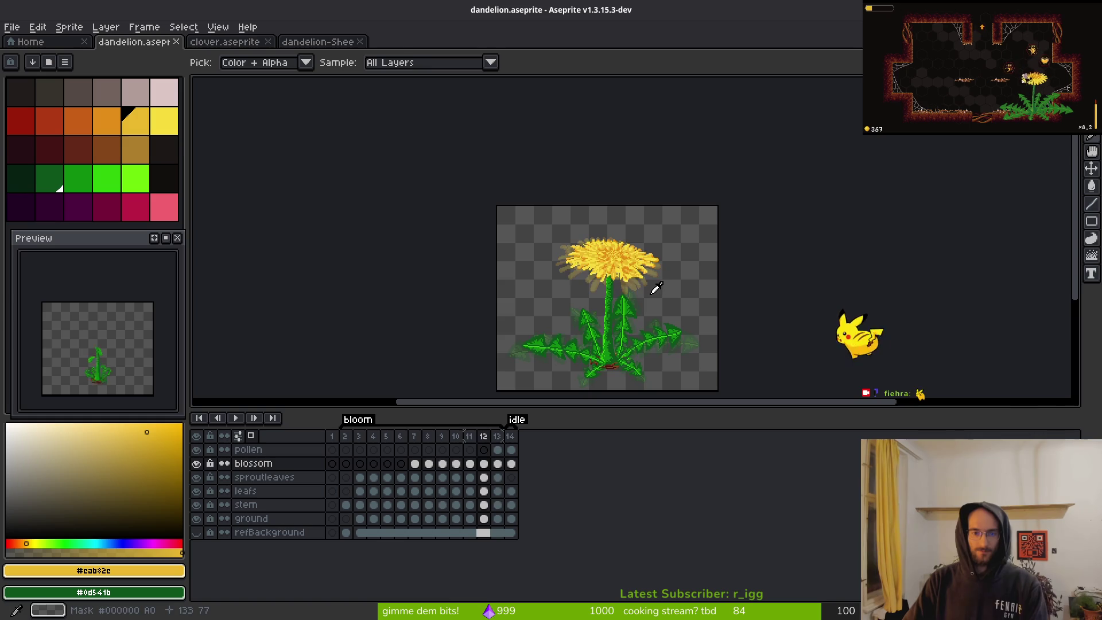
scroll(610, 282, up, 5)
key(Left)
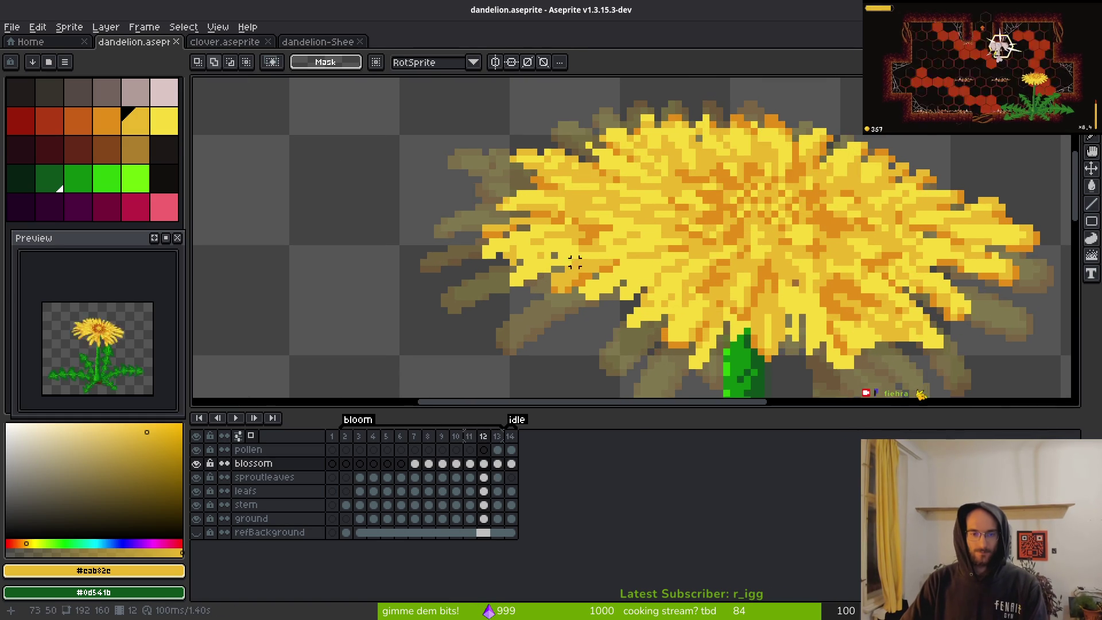
key(e)
scroll(583, 283, up, 3)
key(b)
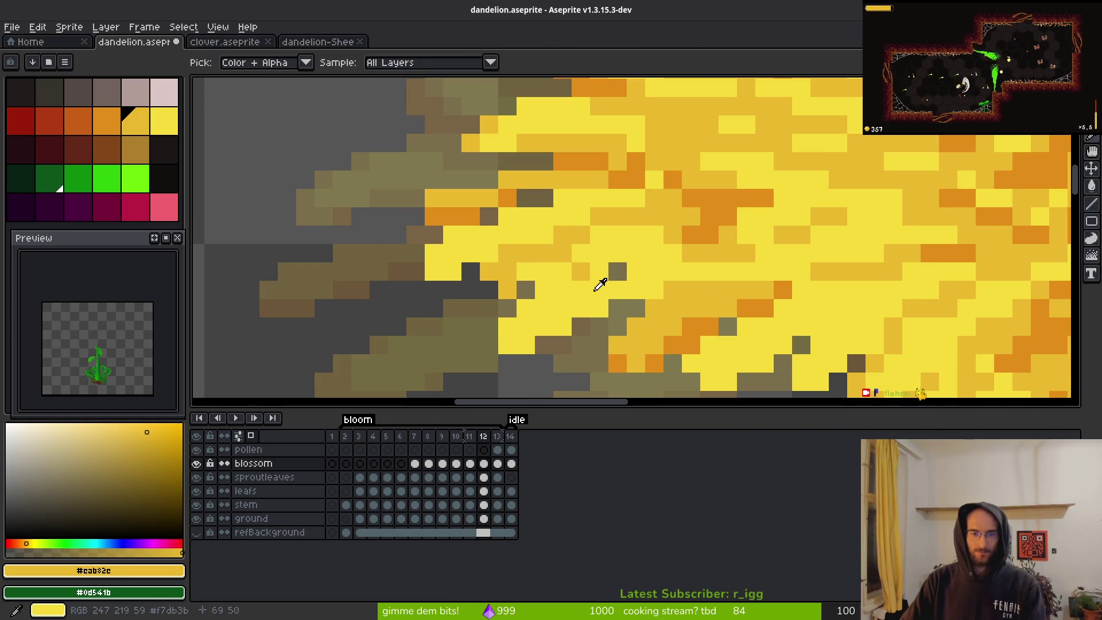
- Sample #cab82e and paint a diagonal line of yellow pixels into frame 12's left petal gaps
alt+click(780, 327)
key(Right)
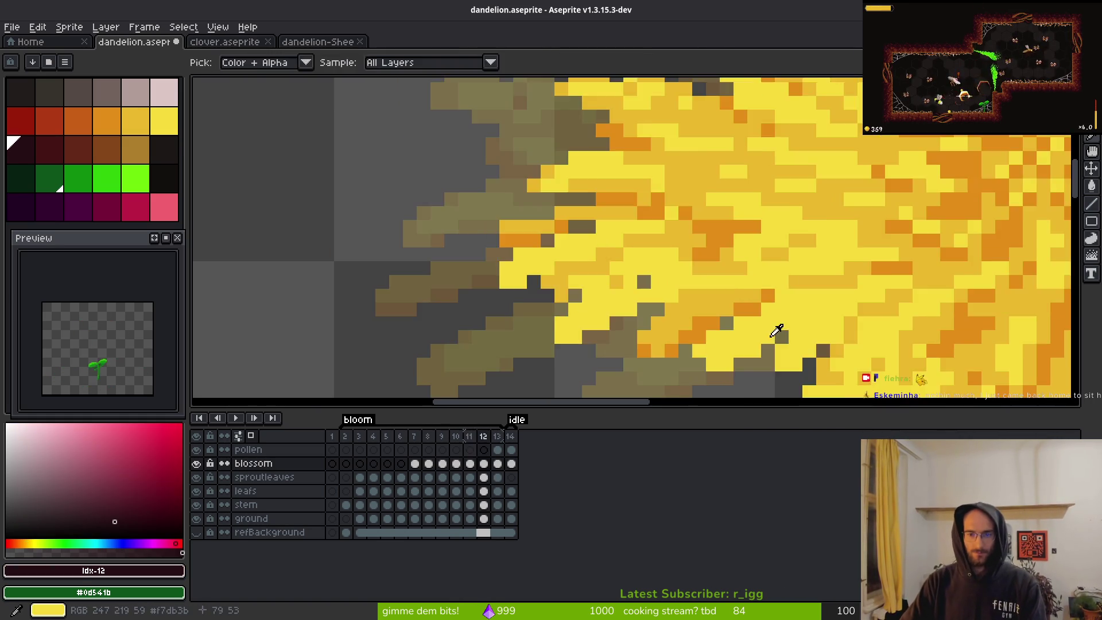
scroll(753, 337, down, 3)
key(Left)
scroll(706, 345, up, 5)
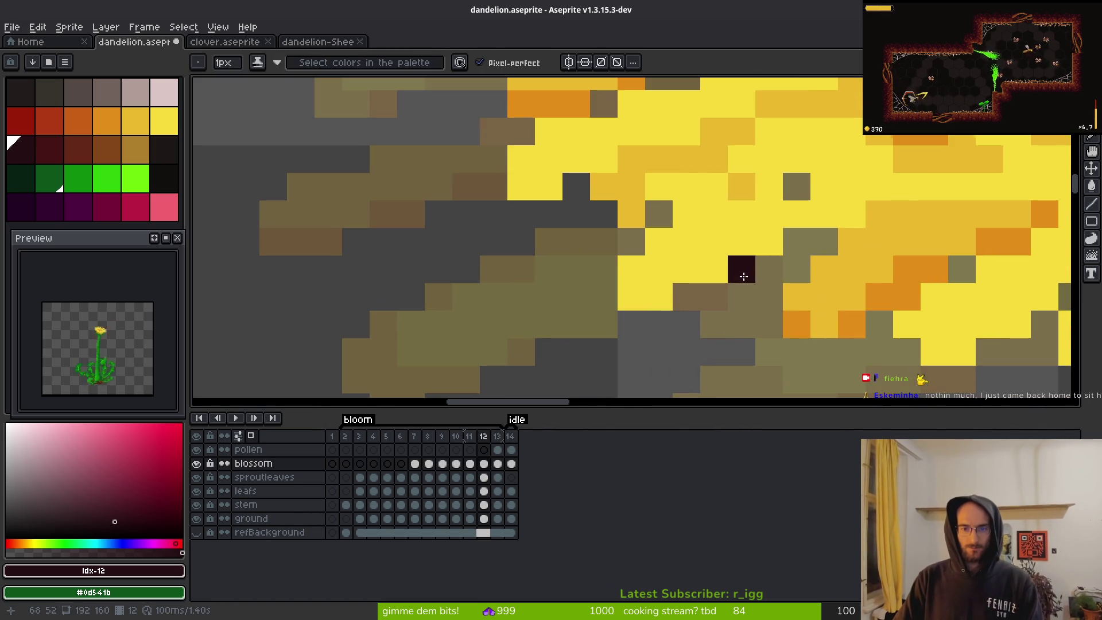
alt+click(710, 215)
mouse_move(710, 214)
mouse_down()
mouse_move(691, 215)
mouse_move(638, 275)
mouse_move(653, 294)
mouse_up()
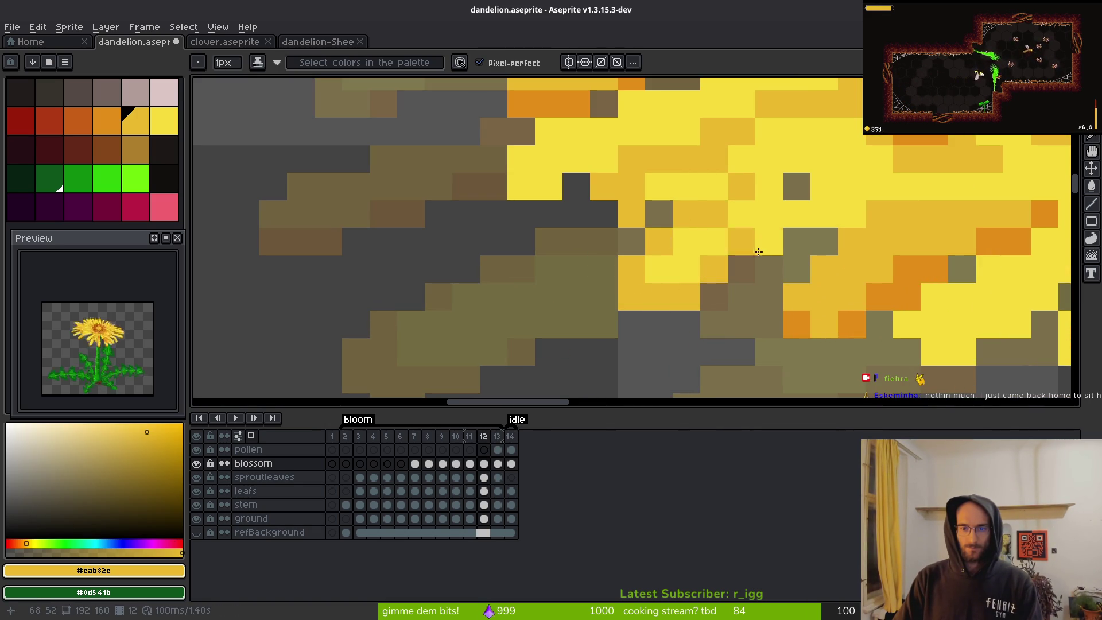
drag(754, 230, 754, 353)
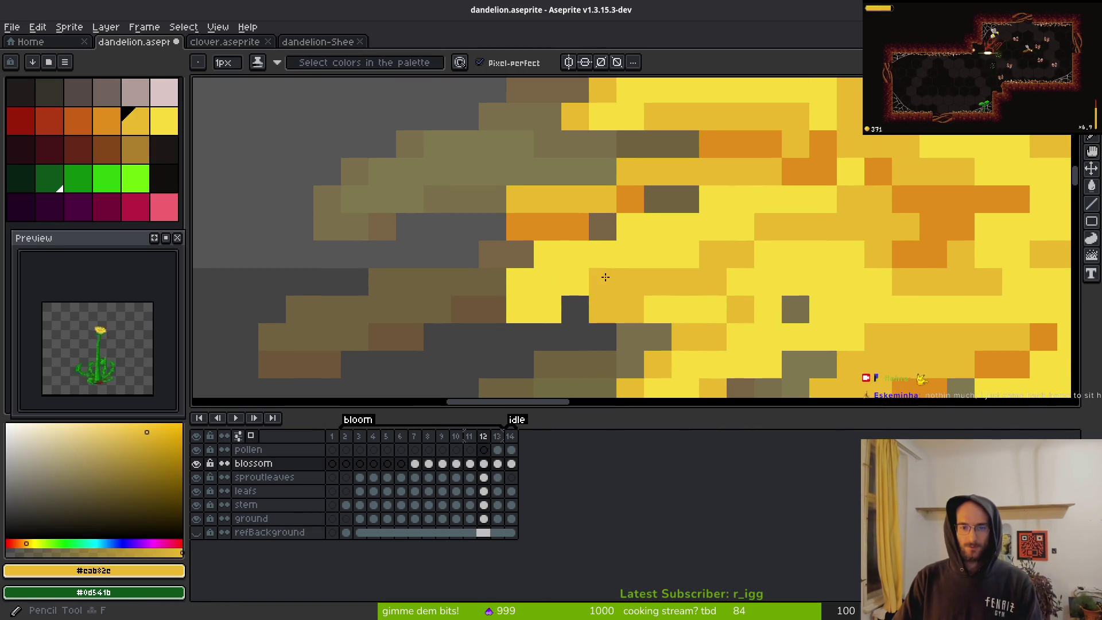
scroll(645, 239, down, 3)
scroll(673, 289, up, 3)
scroll(769, 310, down, 3)
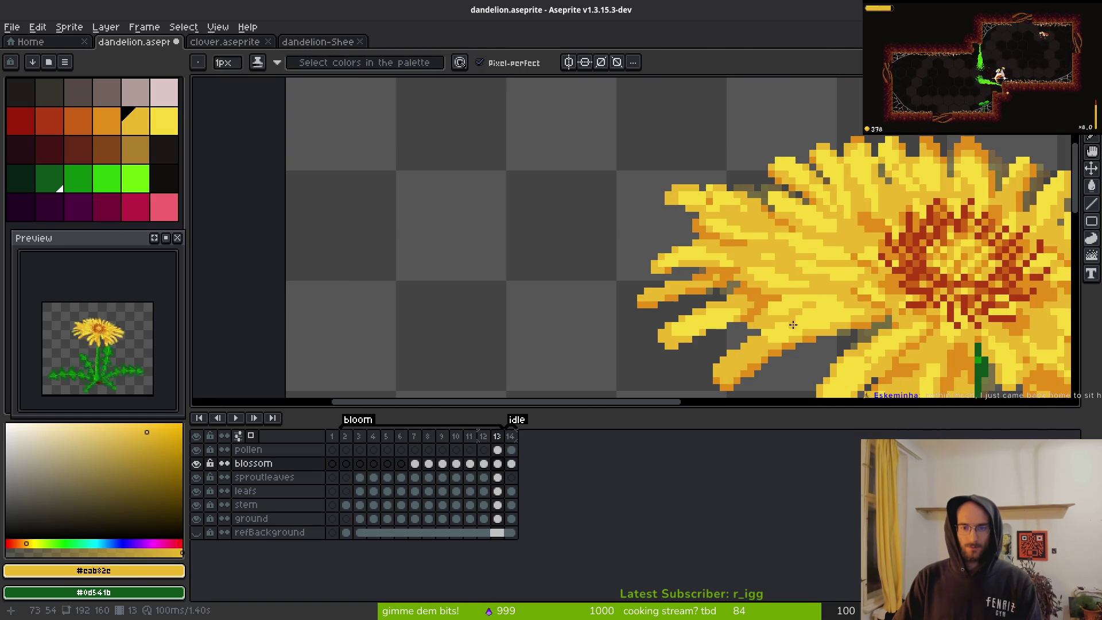
- Bring the left petal tips into view and flip between frames 12 and 13
drag(792, 326, 716, 256)
key(Left)
key(Right)
key(Left)
key(Right)
key(Left)
key(Right)
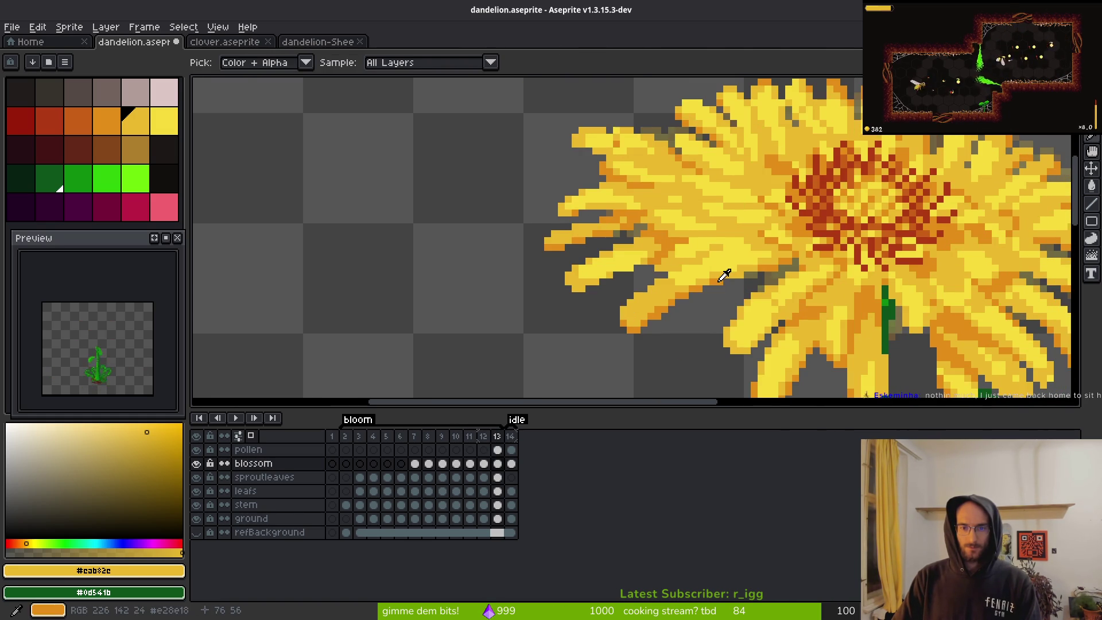
scroll(746, 279, down, 1)
key(Left)
key(Right)
- Settle on frame 12 and zoom into its left petal edge
key(Left)
key(Right)
key(Left)
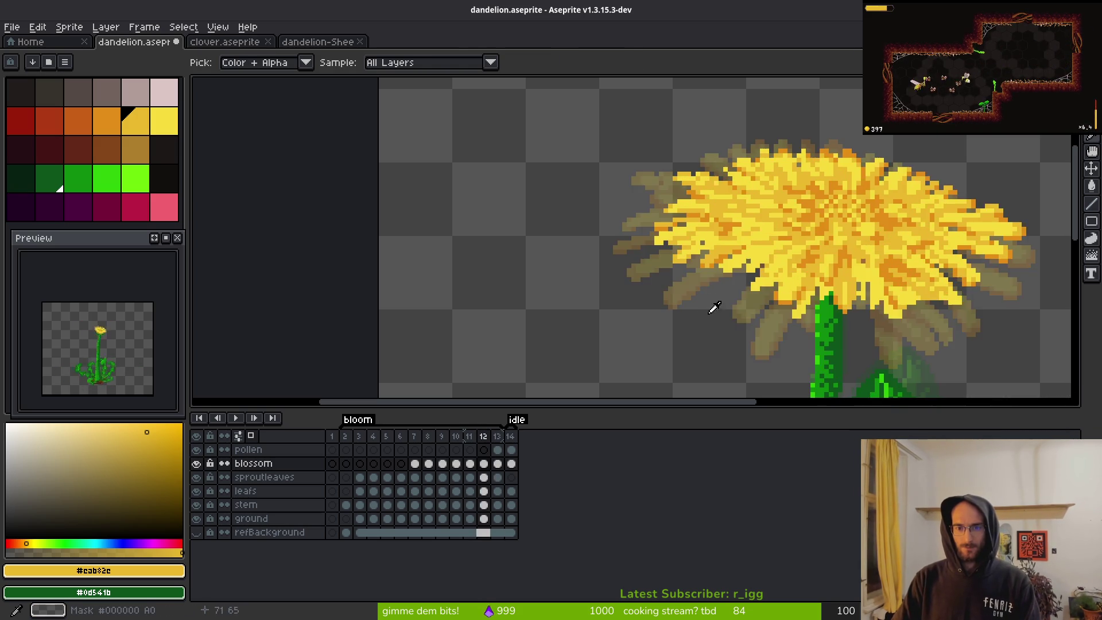
scroll(730, 269, up, 3)
scroll(660, 265, up, 2)
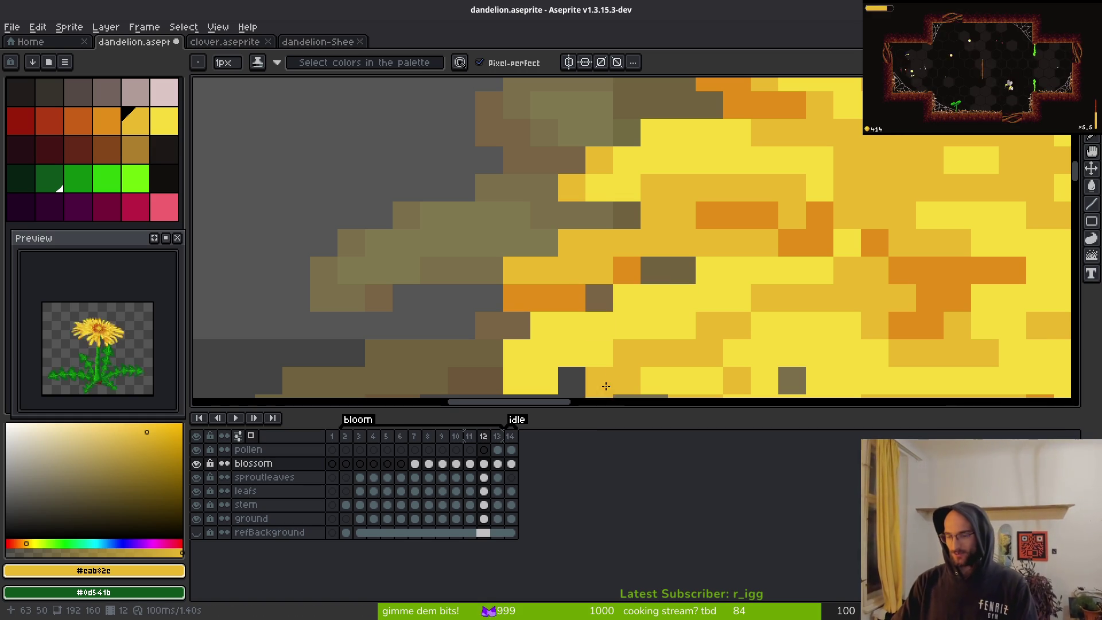
- Preview the neighbouring bloom frames around frame 12, then settle back on frame 12
scroll(701, 201, down, 3)
scroll(721, 268, up, 3)
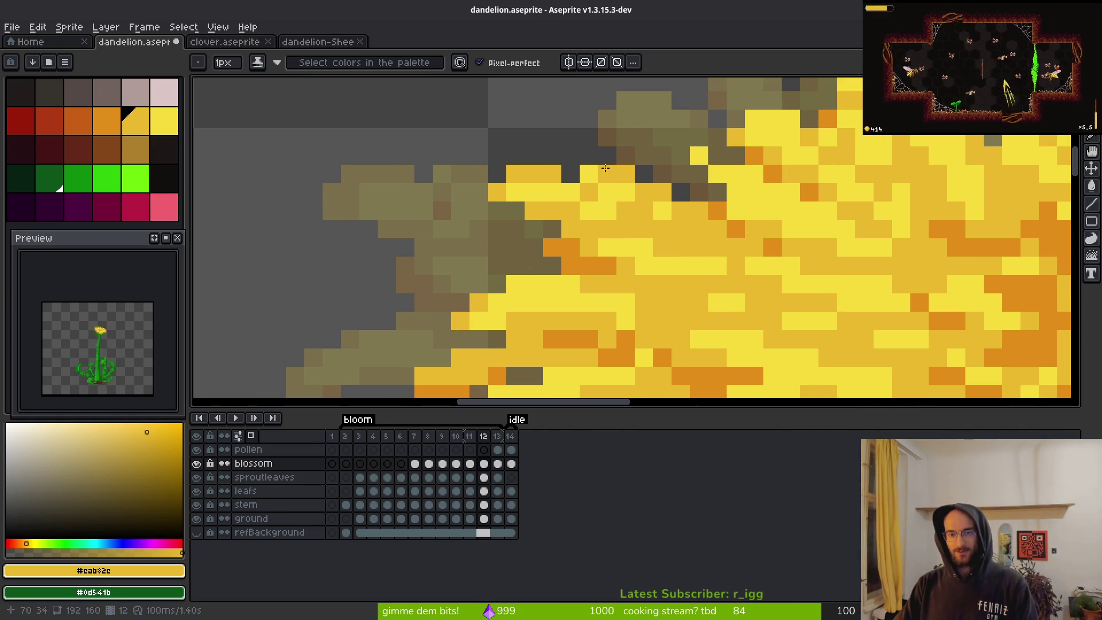
scroll(784, 244, down, 3)
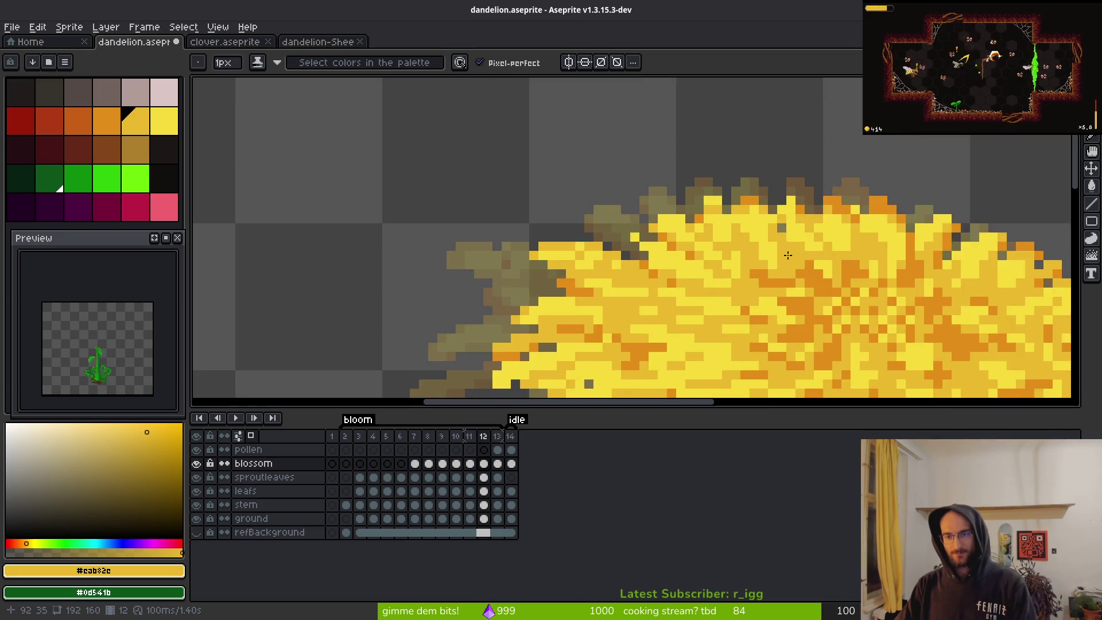
scroll(804, 247, up, 3)
scroll(813, 249, up, 2)
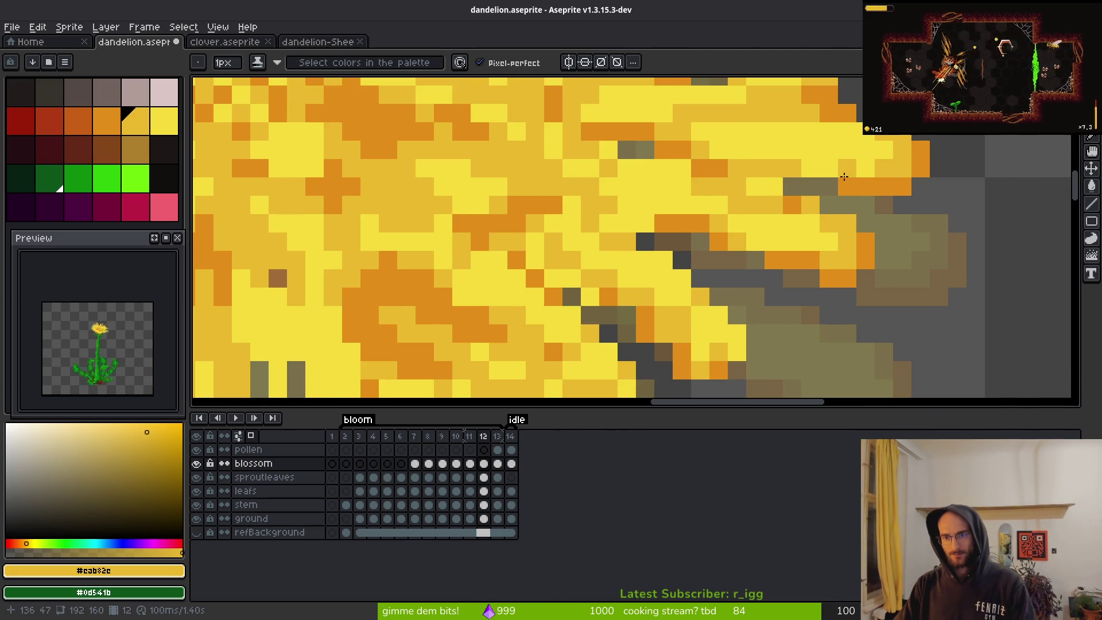
scroll(844, 176, down, 3)
scroll(793, 308, up, 2)
scroll(793, 308, down, 2)
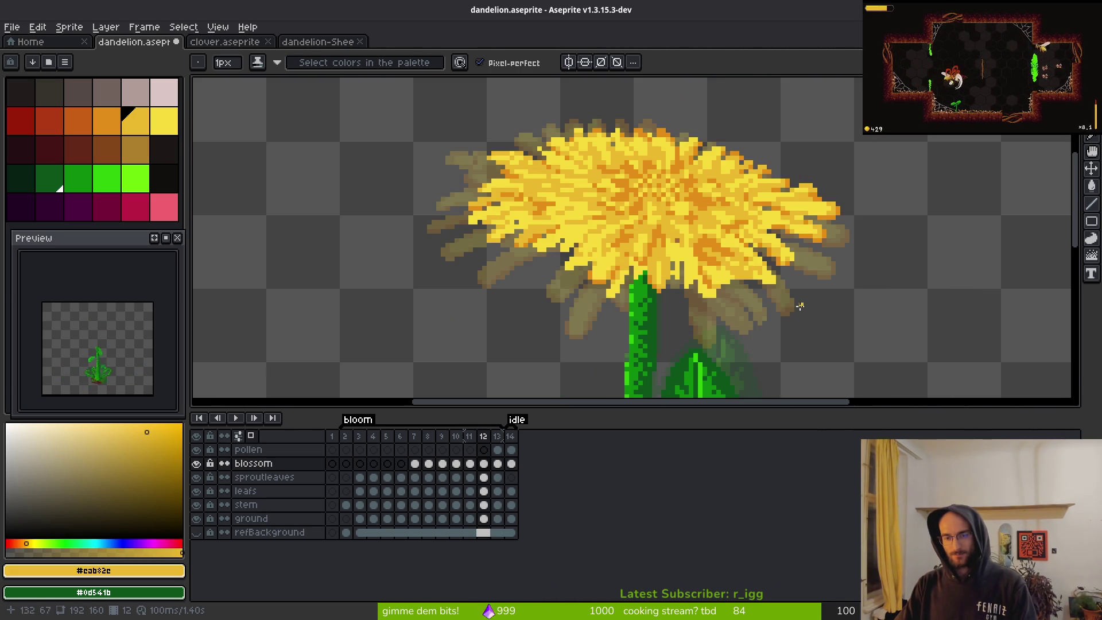
key(Left)
key(Right)
key(Right)
key(Left)
scroll(696, 257, up, 3)
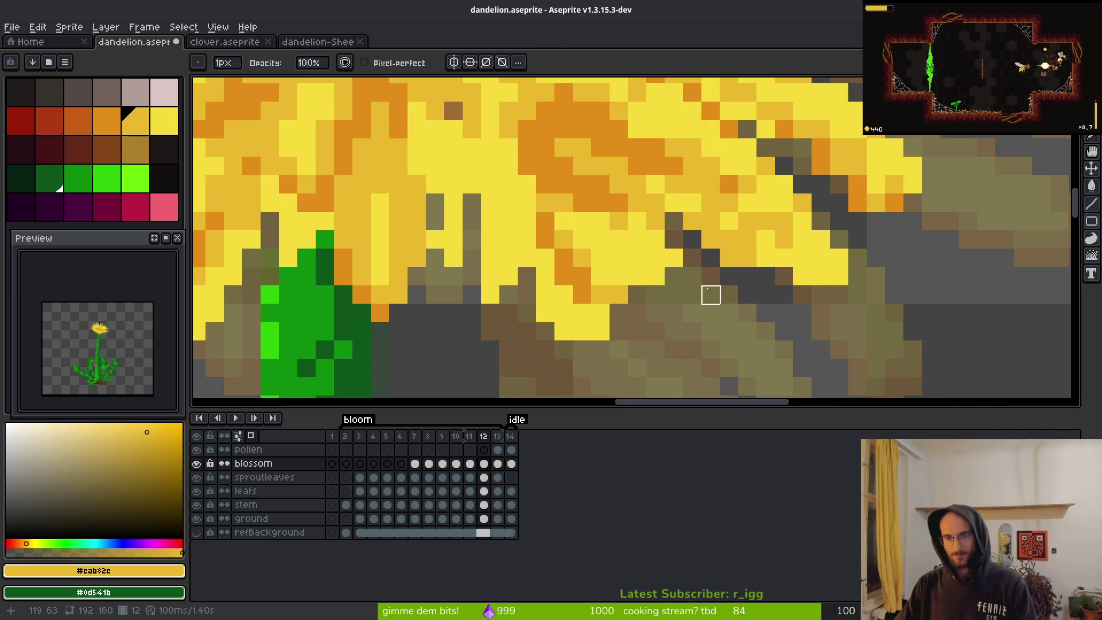
- Fill an olive petal gap with yellow, erase a stray edge pixel, and sample #f7db3b
click(619, 276)
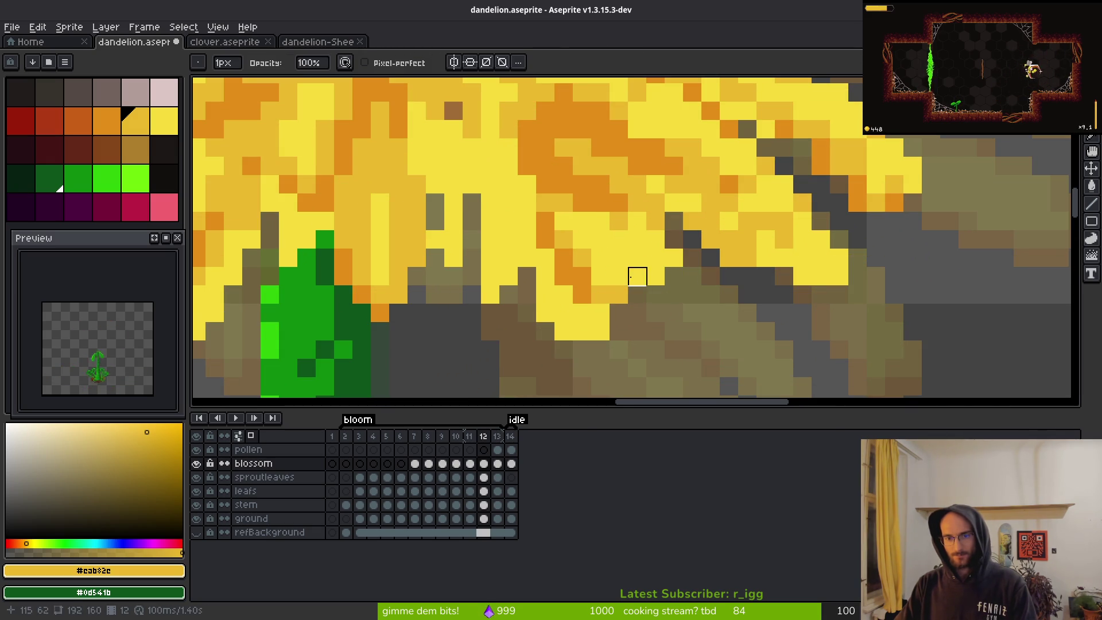
click(619, 258)
key(f)
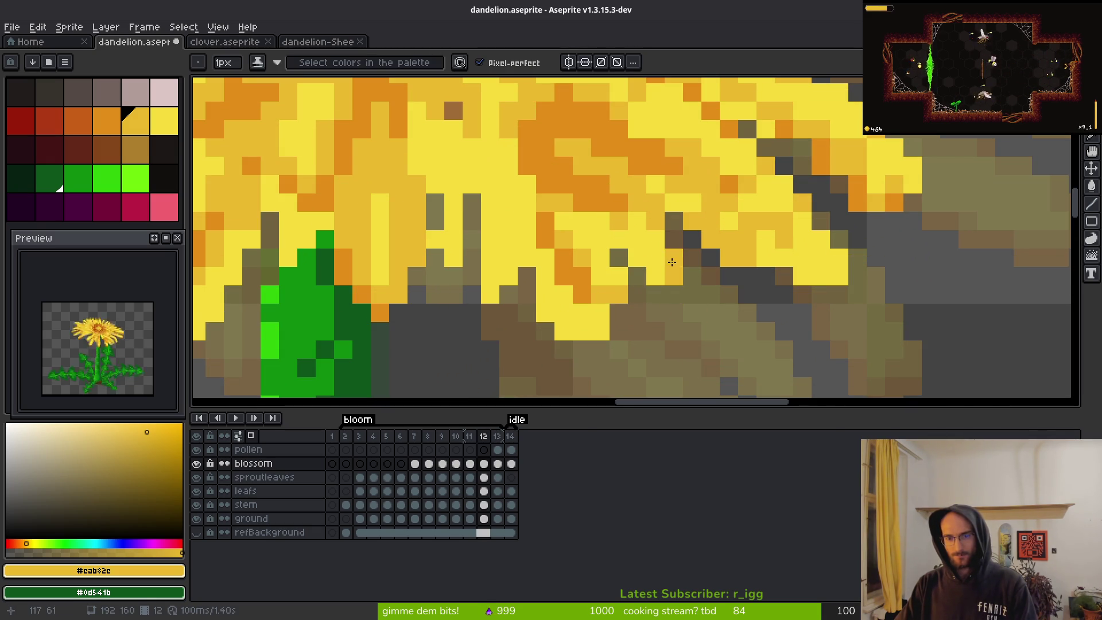
scroll(504, 233, down, 2)
alt+right_click(504, 233)
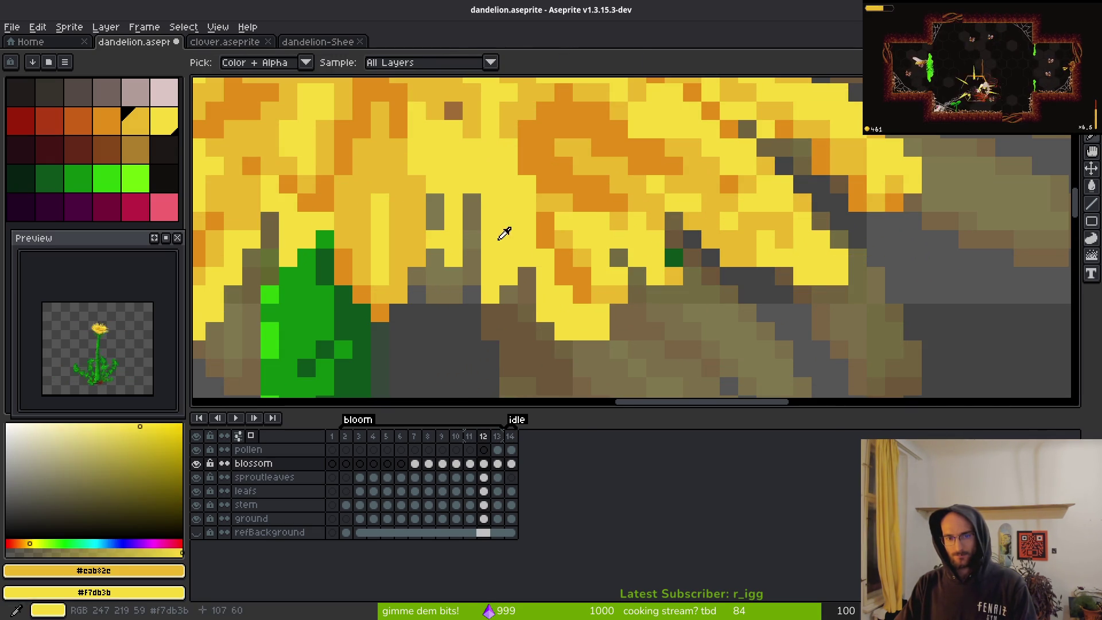
scroll(736, 330, down, 2)
scroll(736, 329, up, 2)
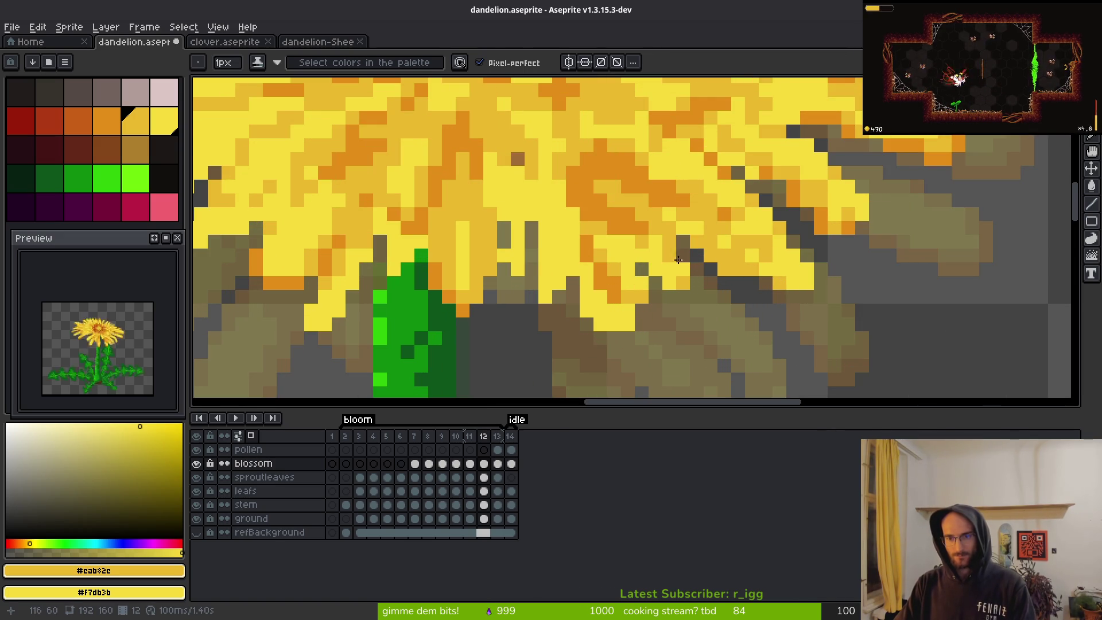
- Compare the retouched frame-12 petals against the frame-13 blossom, flipping between the two frames
key(e)
scroll(767, 320, down, 2)
scroll(771, 329, up, 2)
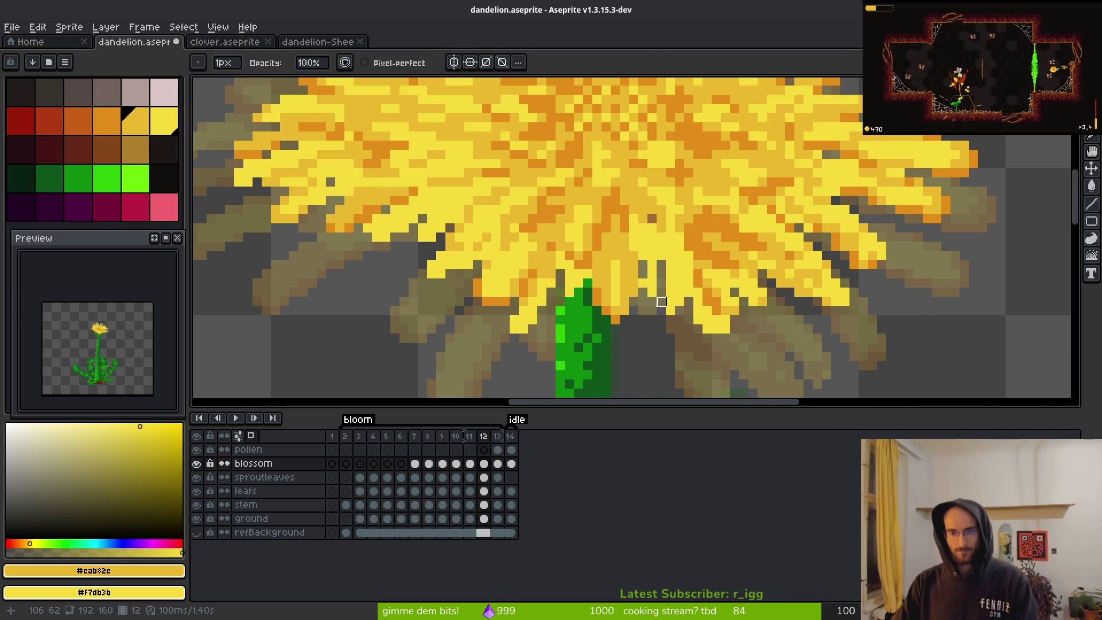
key(i)
scroll(758, 302, down, 3)
key(Right)
key(Left)
key(Left)
key(Right)
key(Right)
key(b)
key(Left)
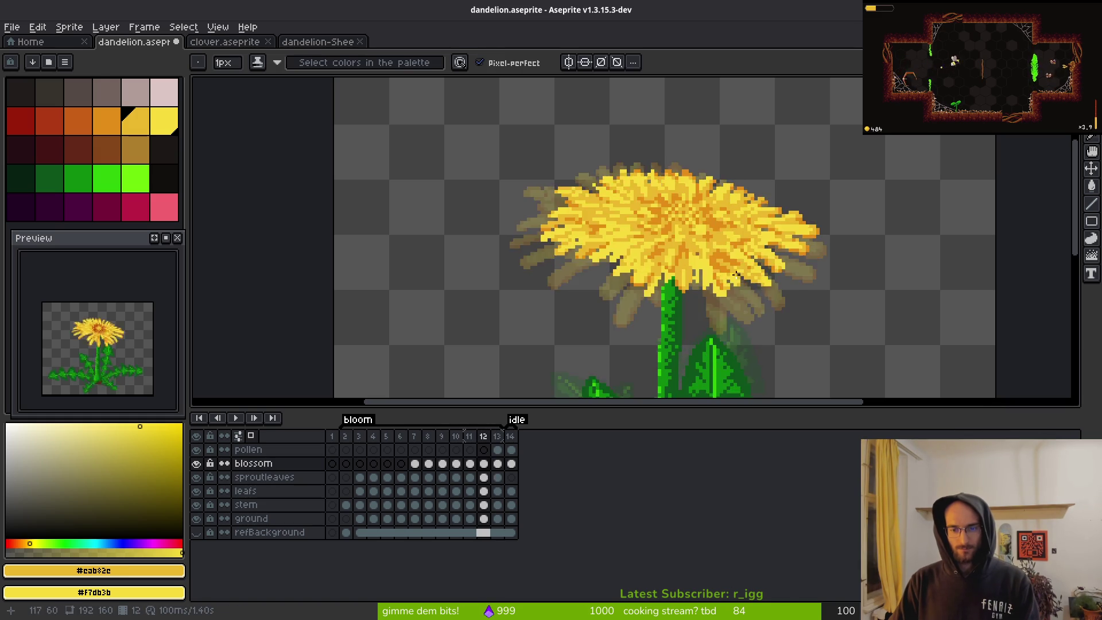
scroll(678, 250, up, 3)
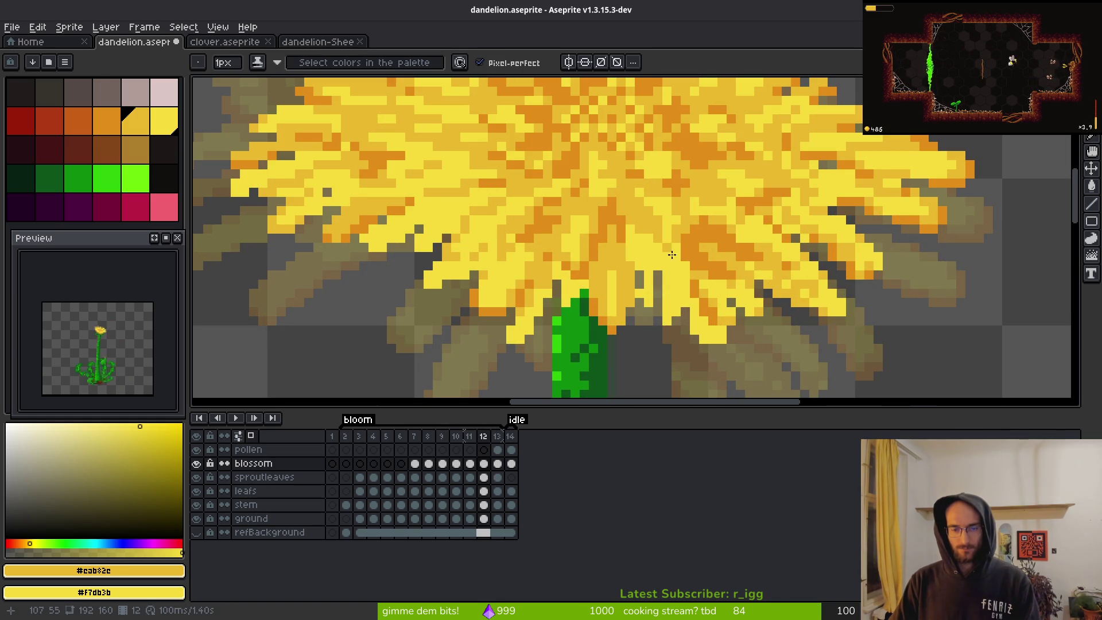
scroll(670, 251, down, 4)
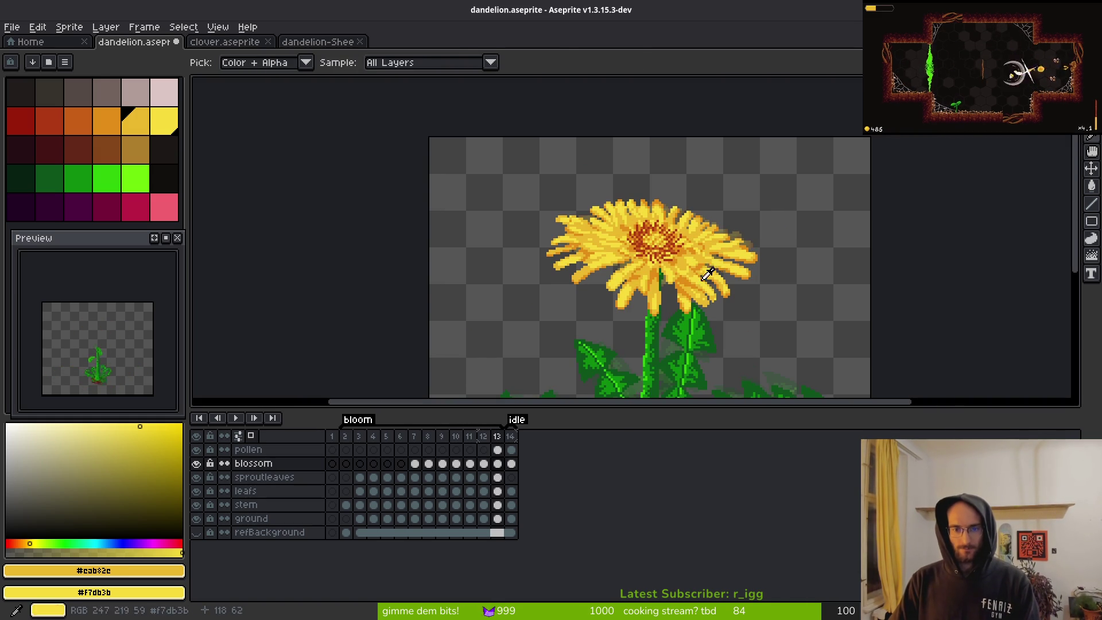
scroll(724, 284, up, 3)
scroll(727, 287, up, 2)
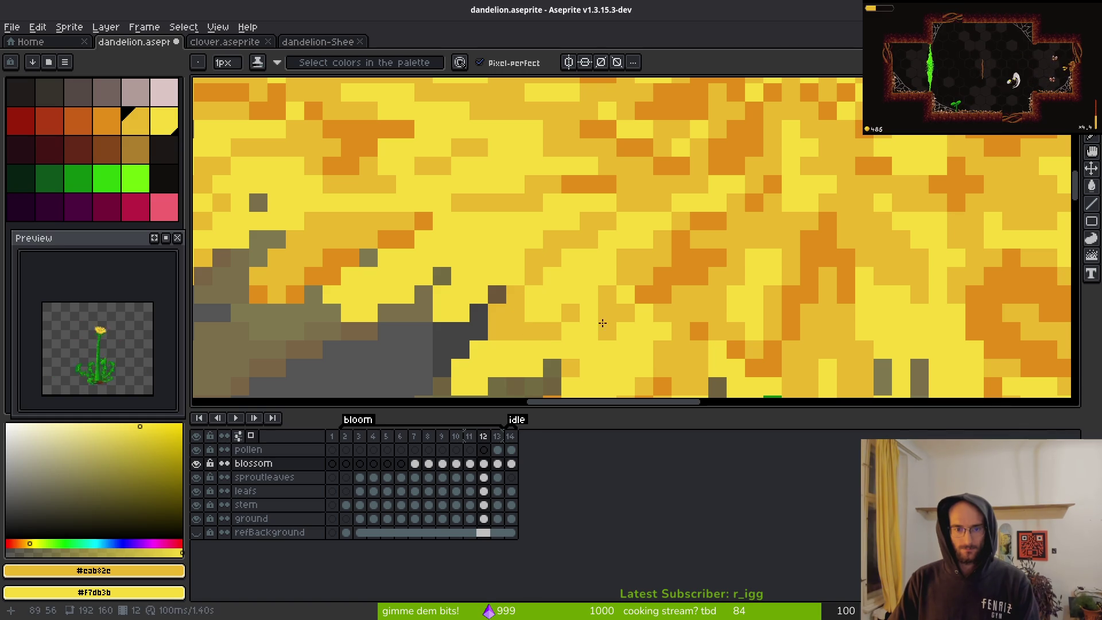
scroll(584, 316, down, 3)
scroll(598, 247, up, 2)
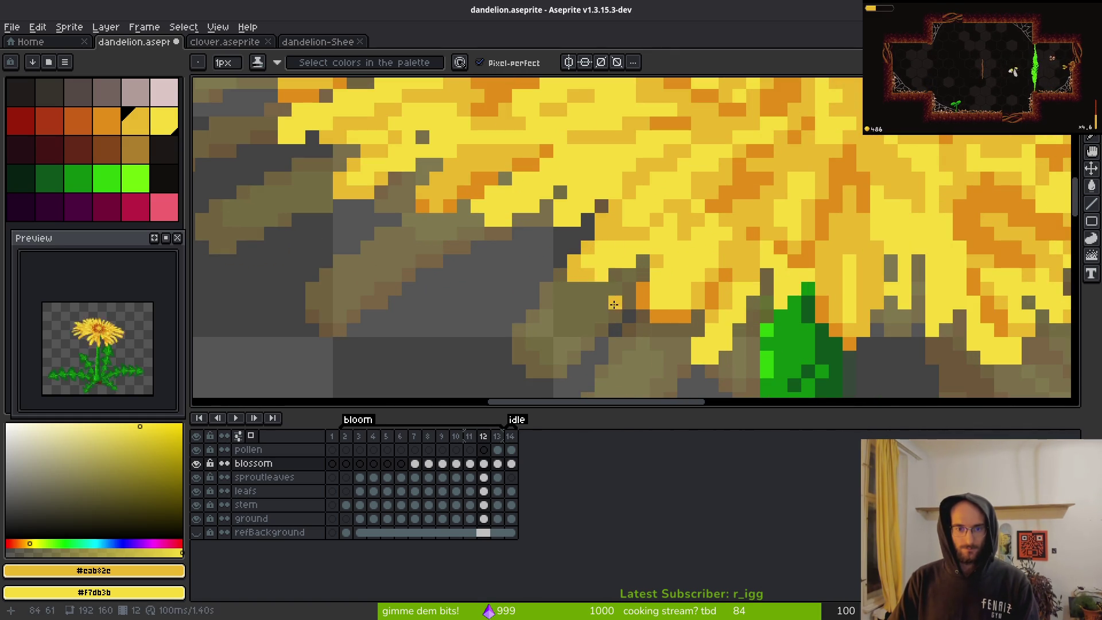
scroll(591, 273, down, 3)
scroll(646, 261, up, 3)
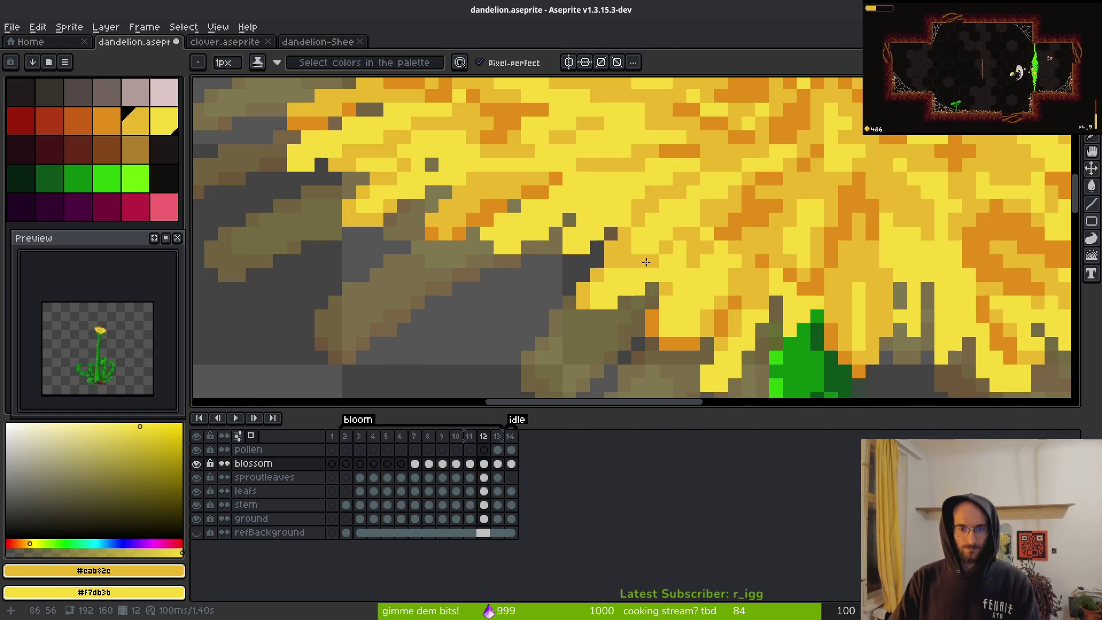
scroll(653, 291, down, 3)
scroll(695, 335, up, 3)
scroll(615, 251, up, 2)
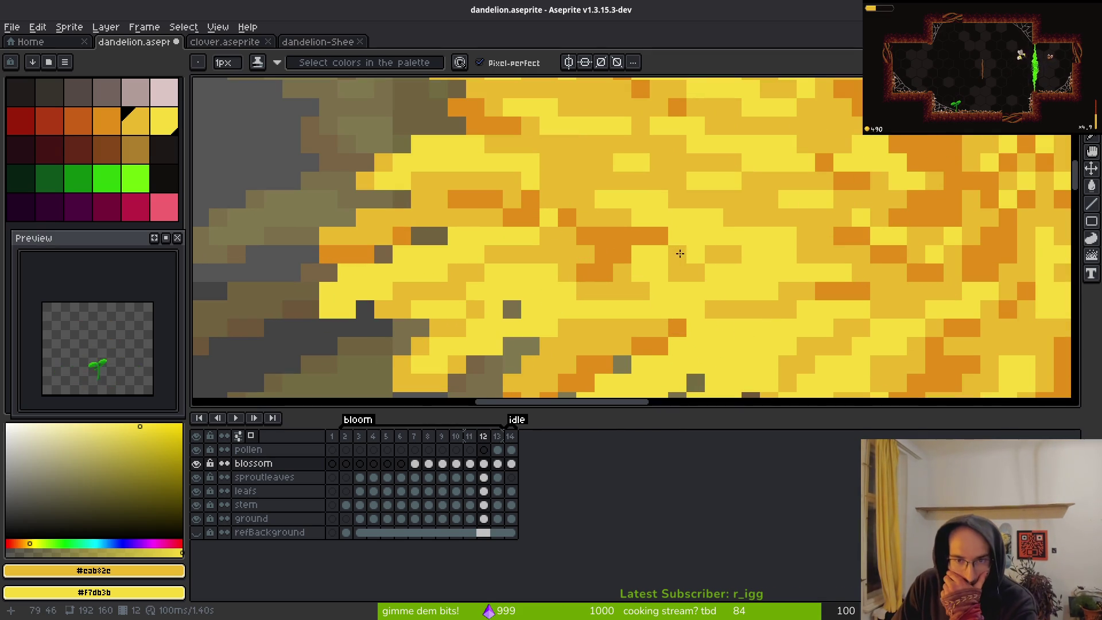
scroll(116, 349, up, 2)
mouse_move(112, 344)
mouse_down()
mouse_move(108, 369)
mouse_move(135, 389)
mouse_move(127, 372)
mouse_up()
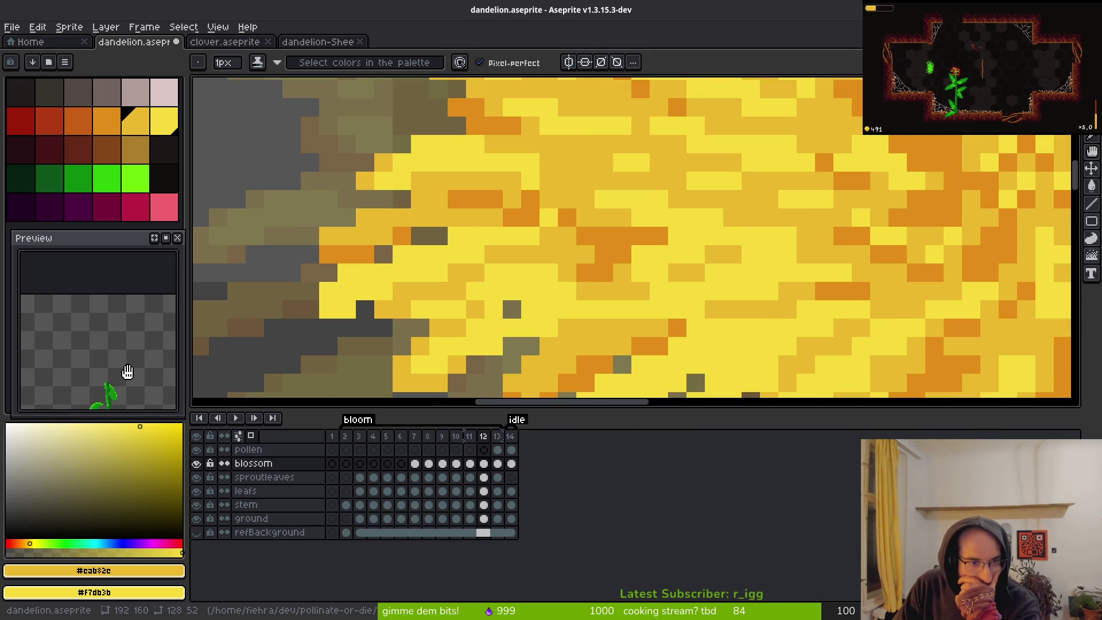
scroll(775, 255, down, 4)
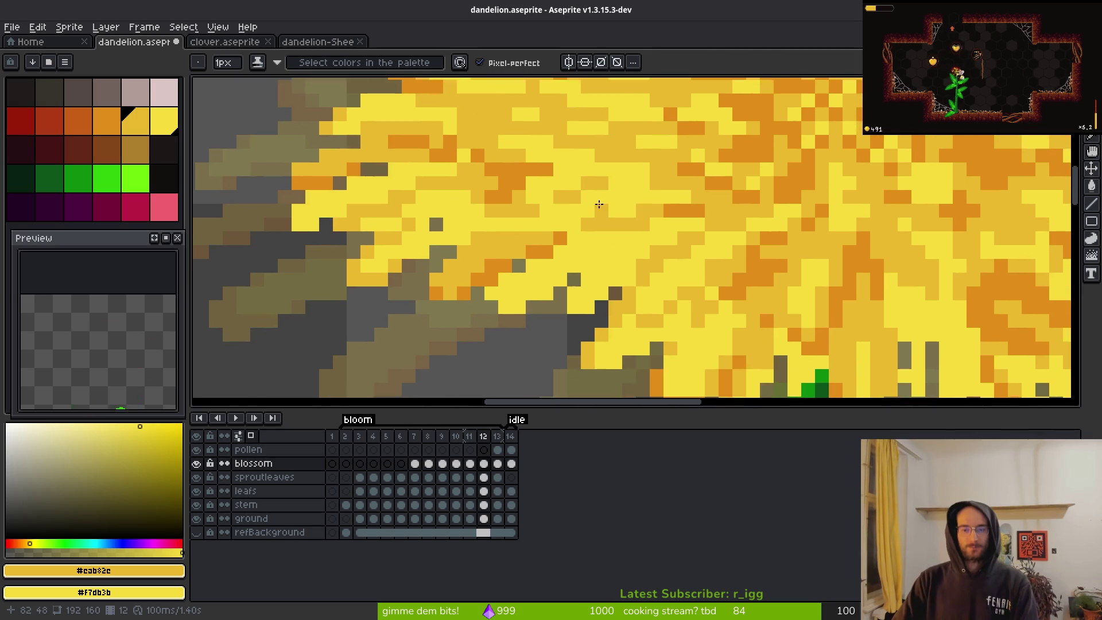
scroll(792, 273, right, 2)
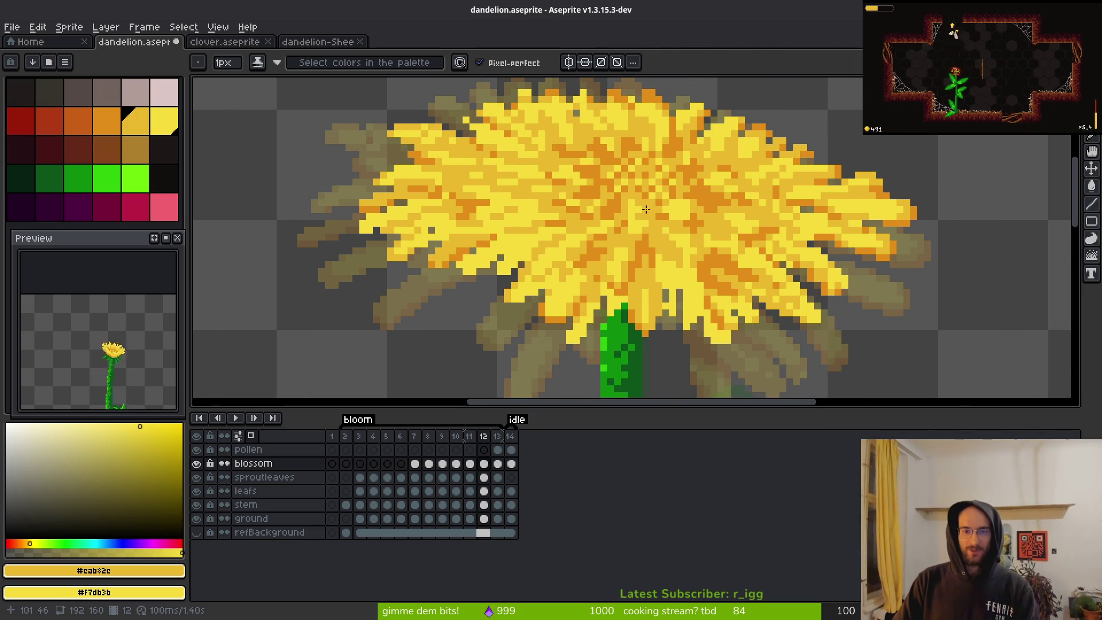
scroll(738, 287, up, 1)
scroll(694, 259, up, 5)
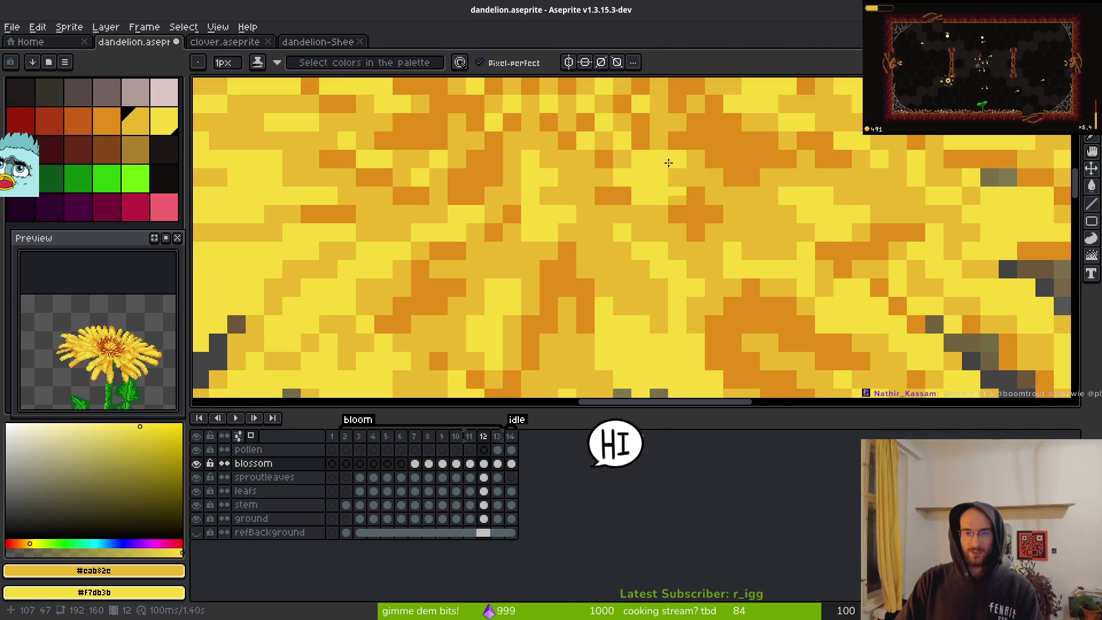
scroll(762, 251, right, 4)
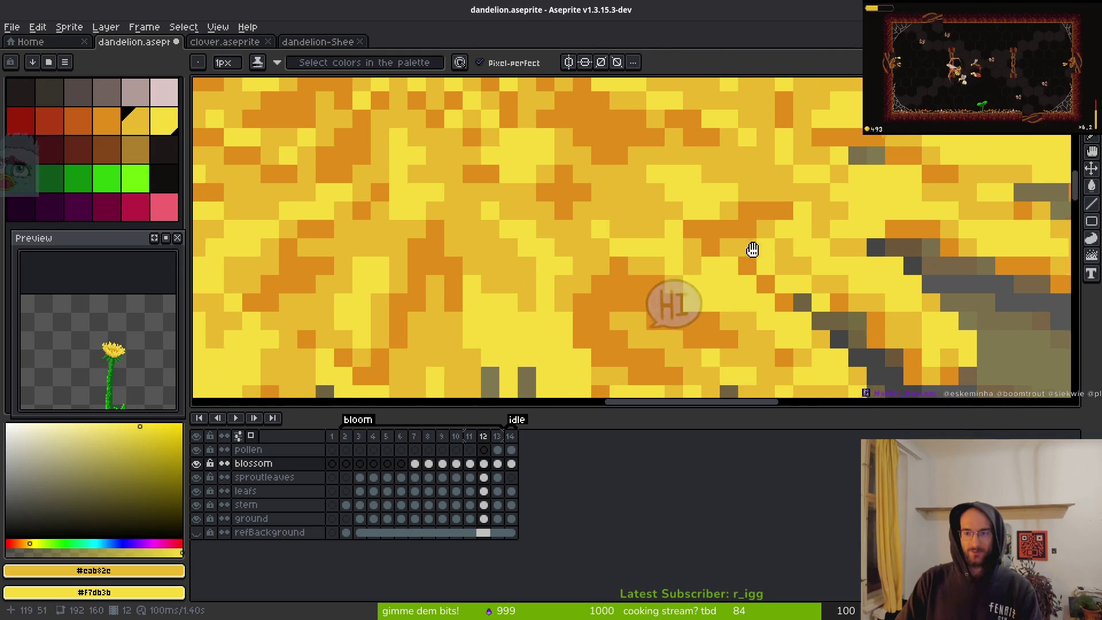
scroll(894, 183, right, 1)
scroll(861, 192, up, 1)
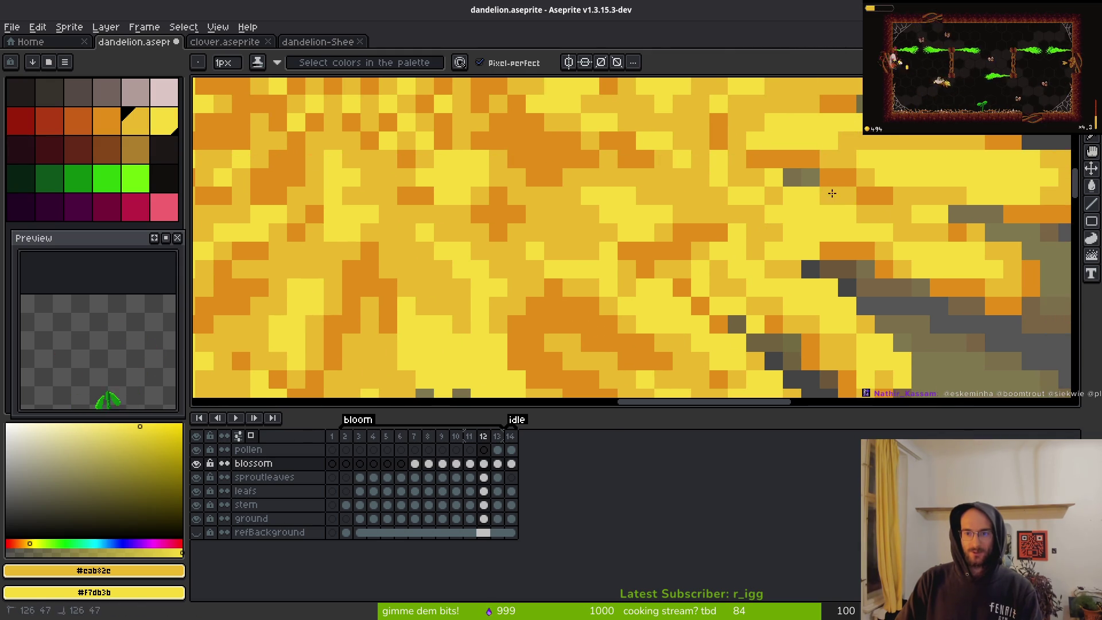
scroll(828, 190, down, 3)
scroll(726, 216, up, 2)
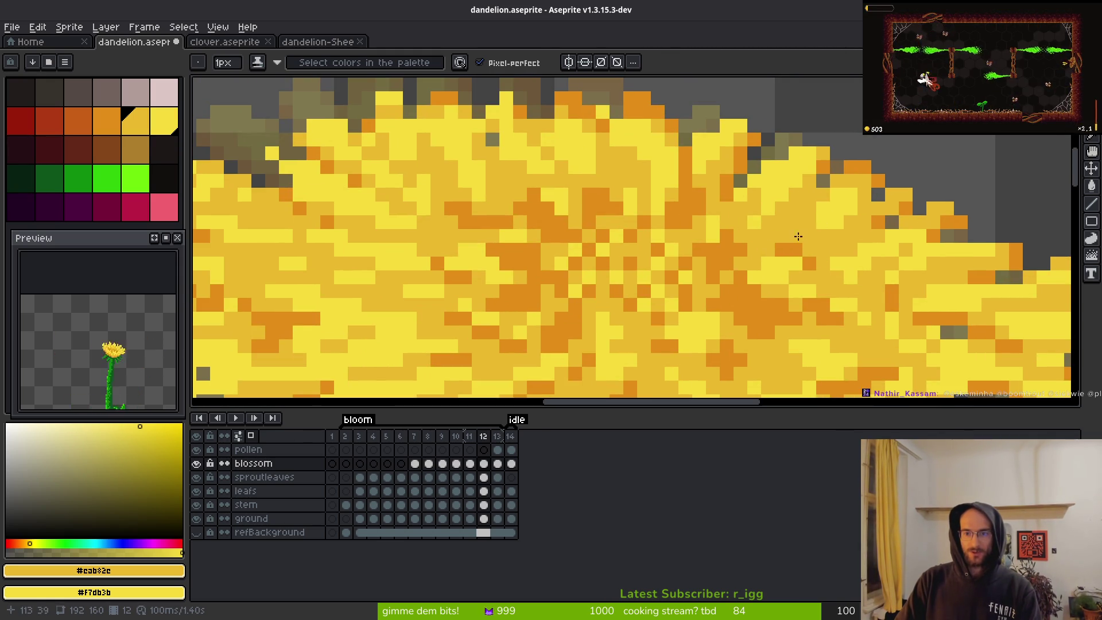
scroll(626, 184, left, 5)
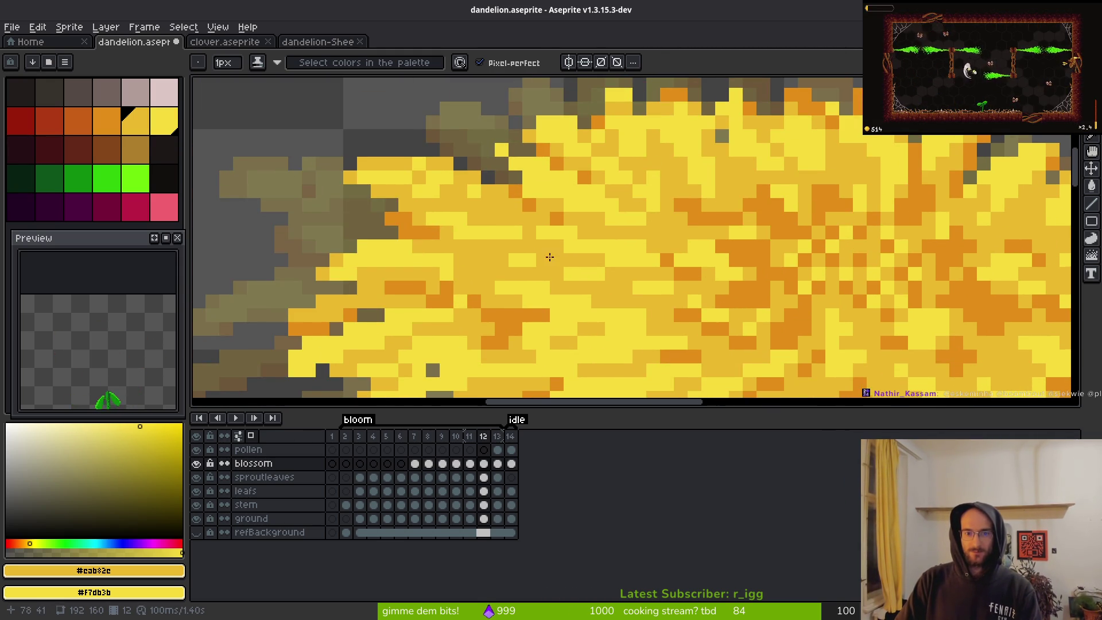
scroll(631, 251, down, 3)
scroll(714, 245, left, 2)
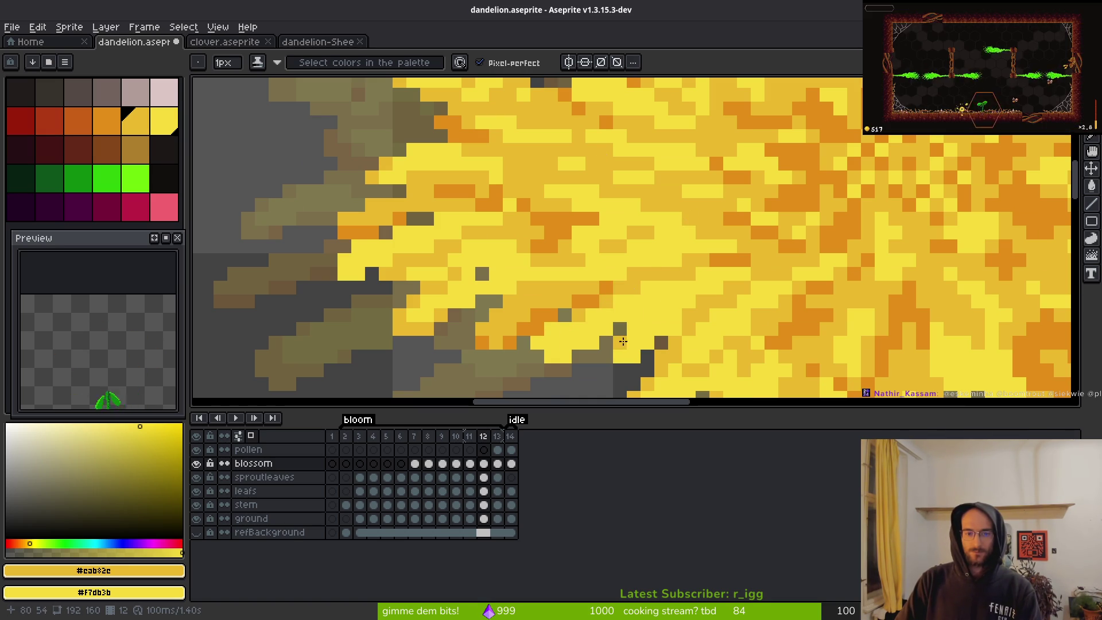
scroll(677, 308, down, 3)
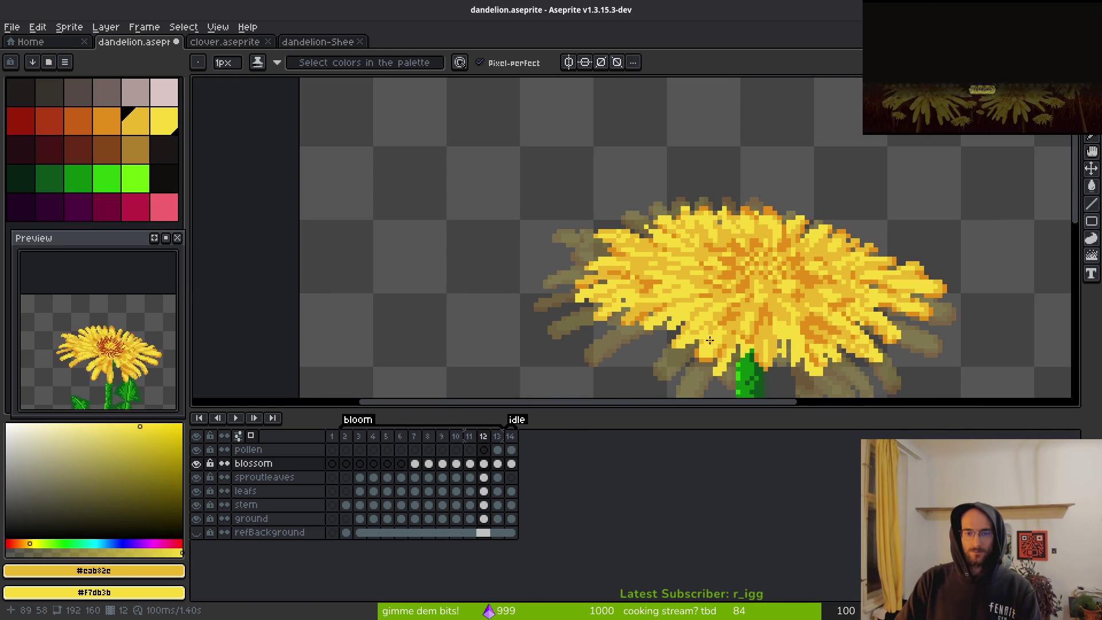
- Zoom out and step back from frame 12 through 11 to frame 10's smaller half-open blossom
scroll(700, 320, up, 3)
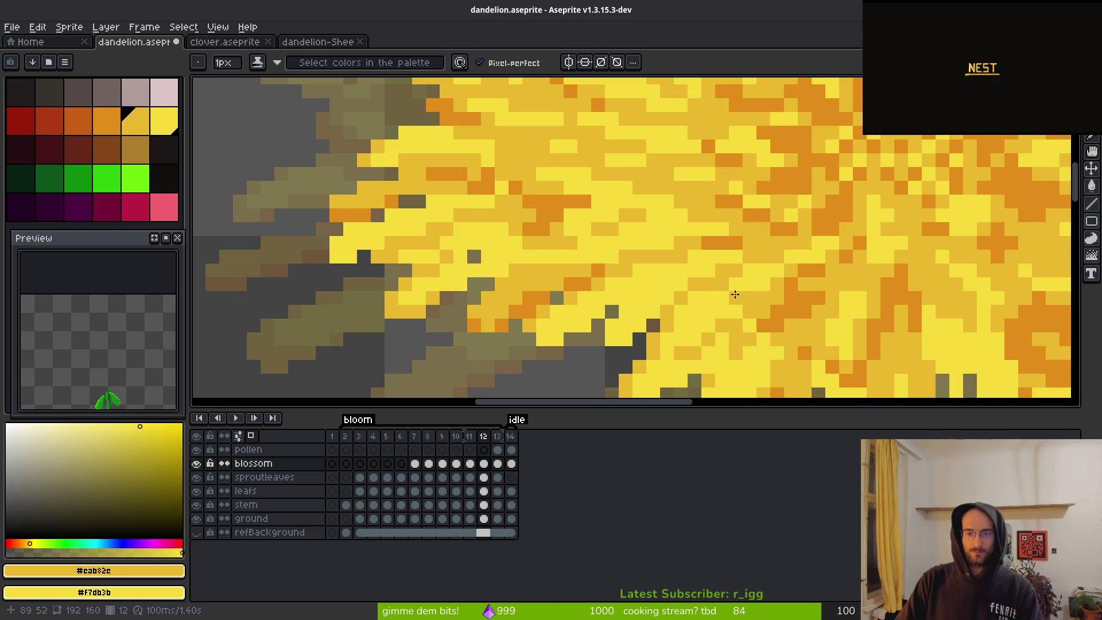
scroll(725, 285, down, 3)
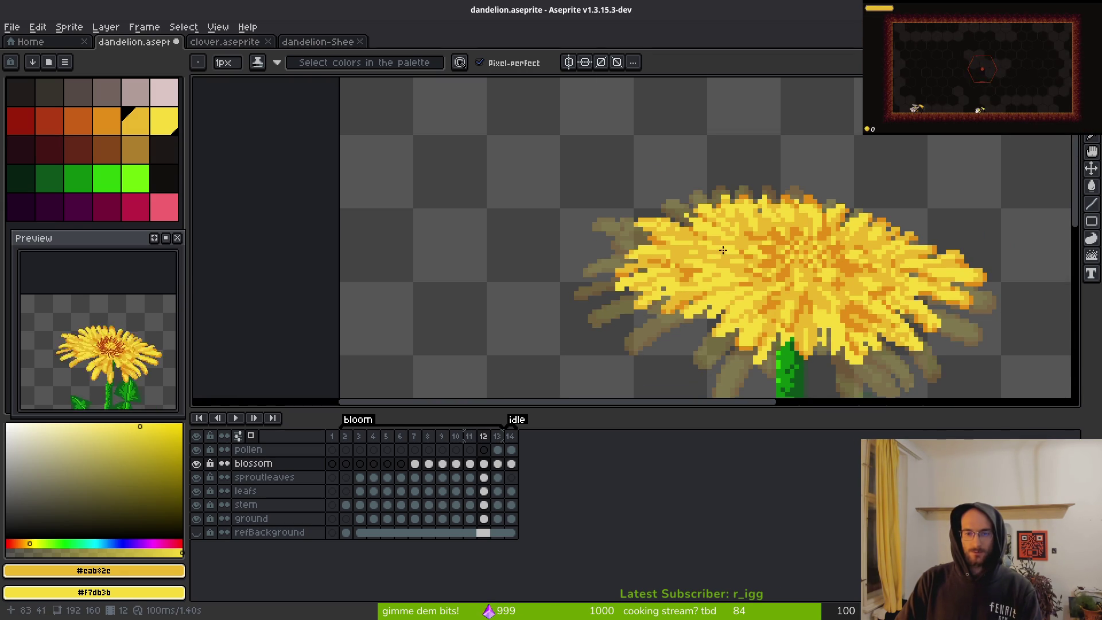
scroll(723, 251, up, 3)
scroll(556, 190, down, 3)
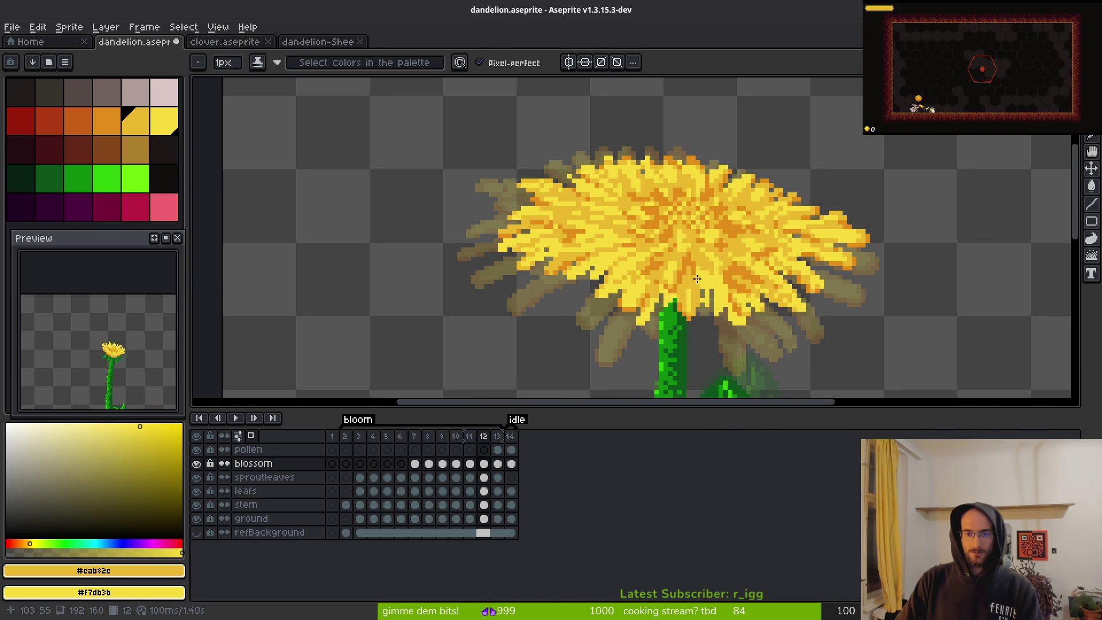
scroll(696, 278, down, 1)
key(comma)
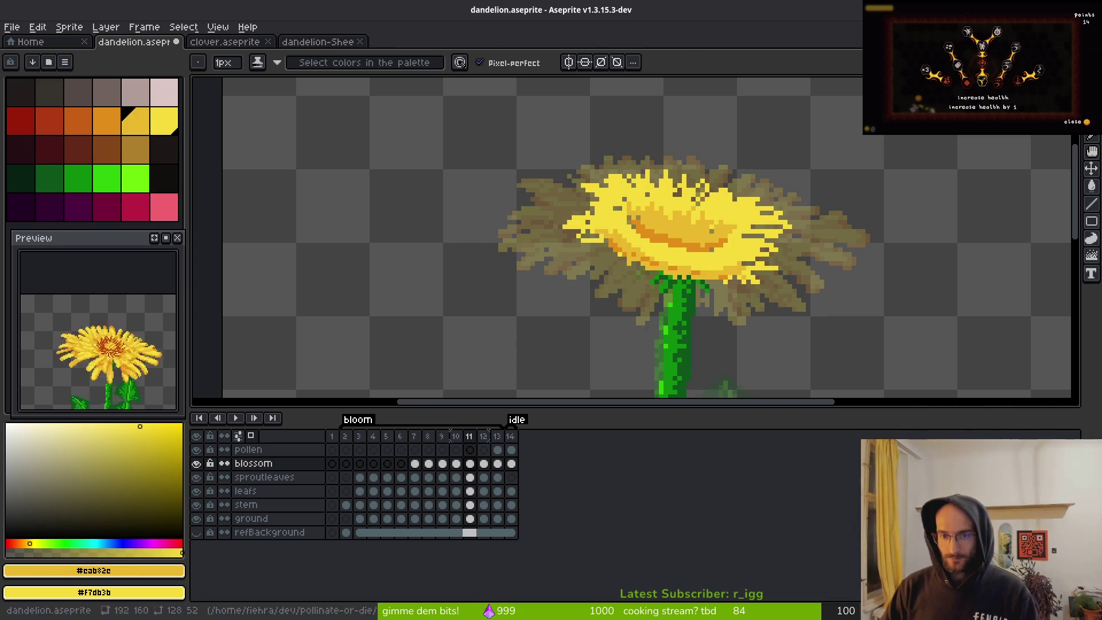
key(comma)
key(i)
key(comma)
key(period)
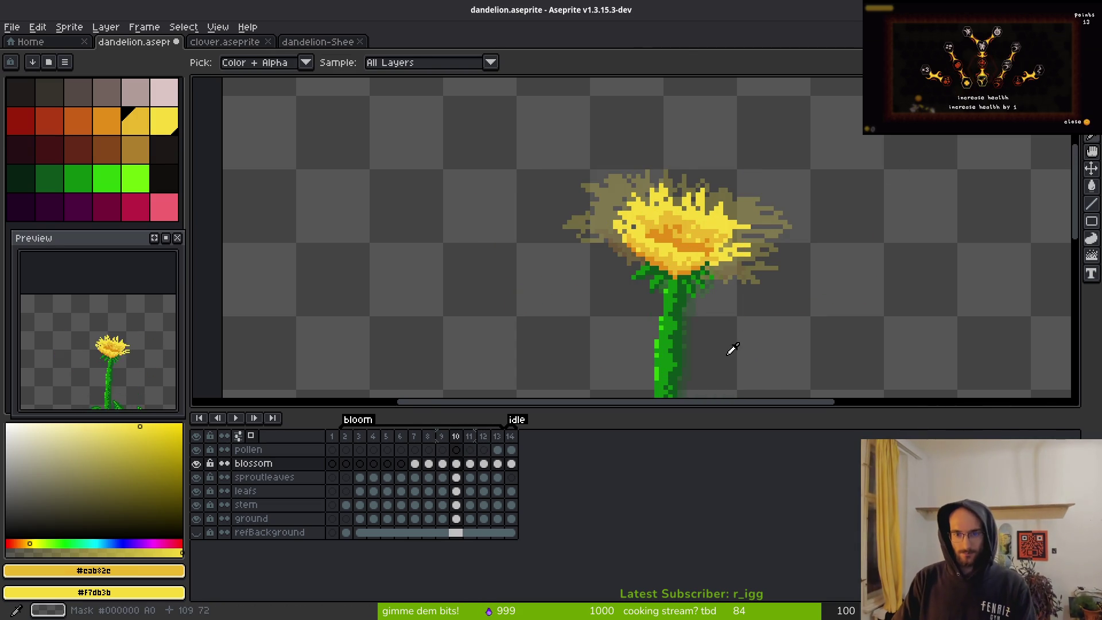